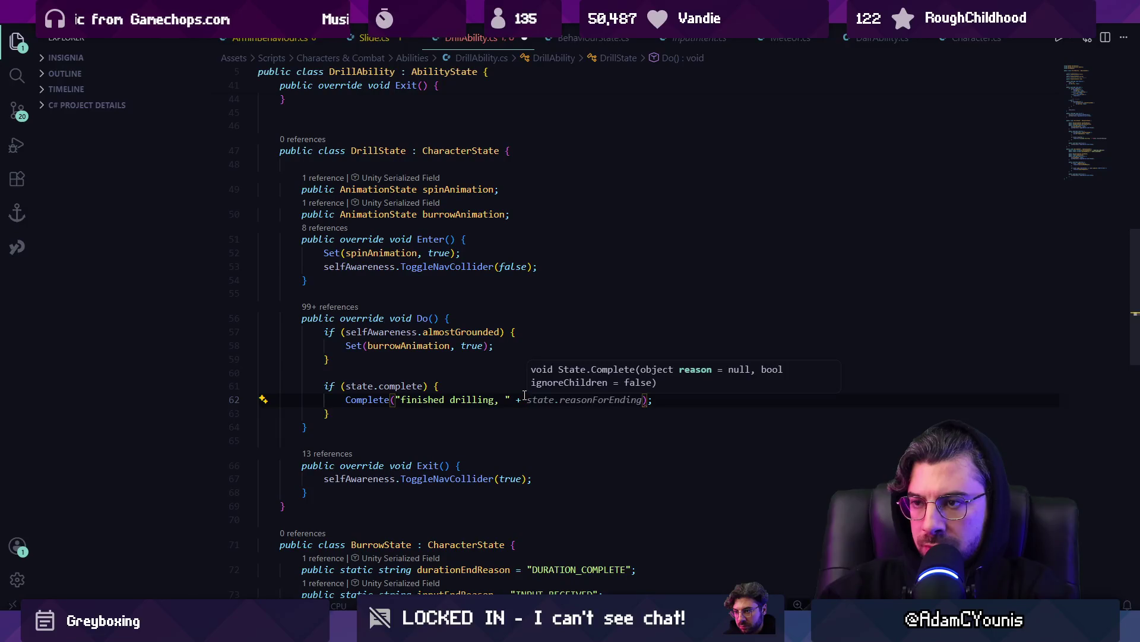
Move Doing(burrowAnimation) out of the message into a new bool burrowing variable on line 62.
text(Doing(butt)
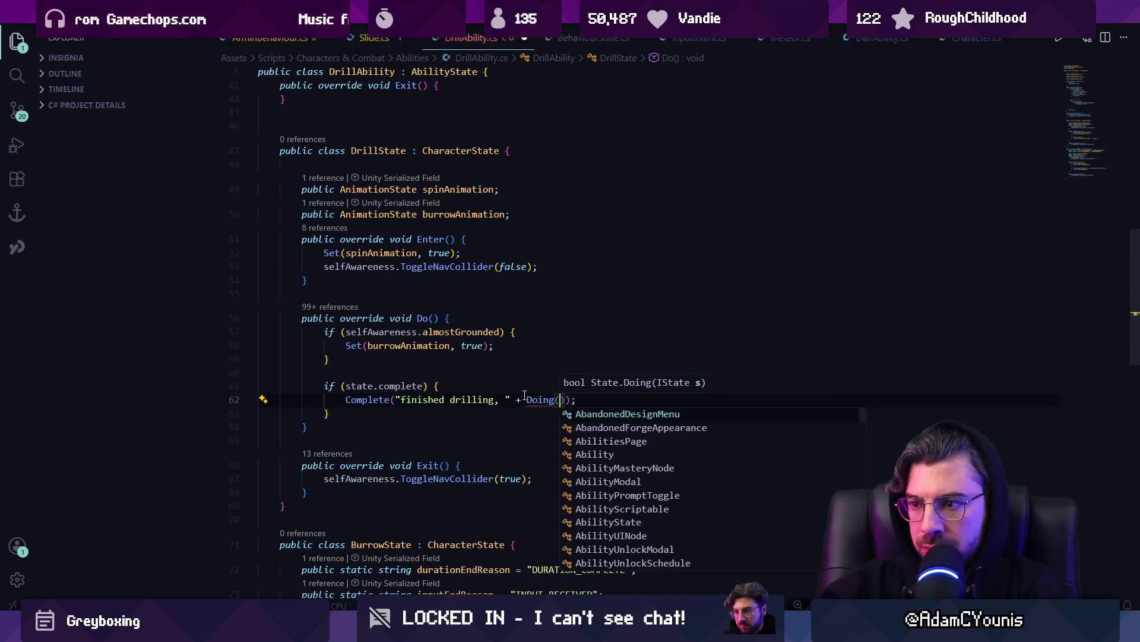
key(BackSpace)
key(BackSpace)
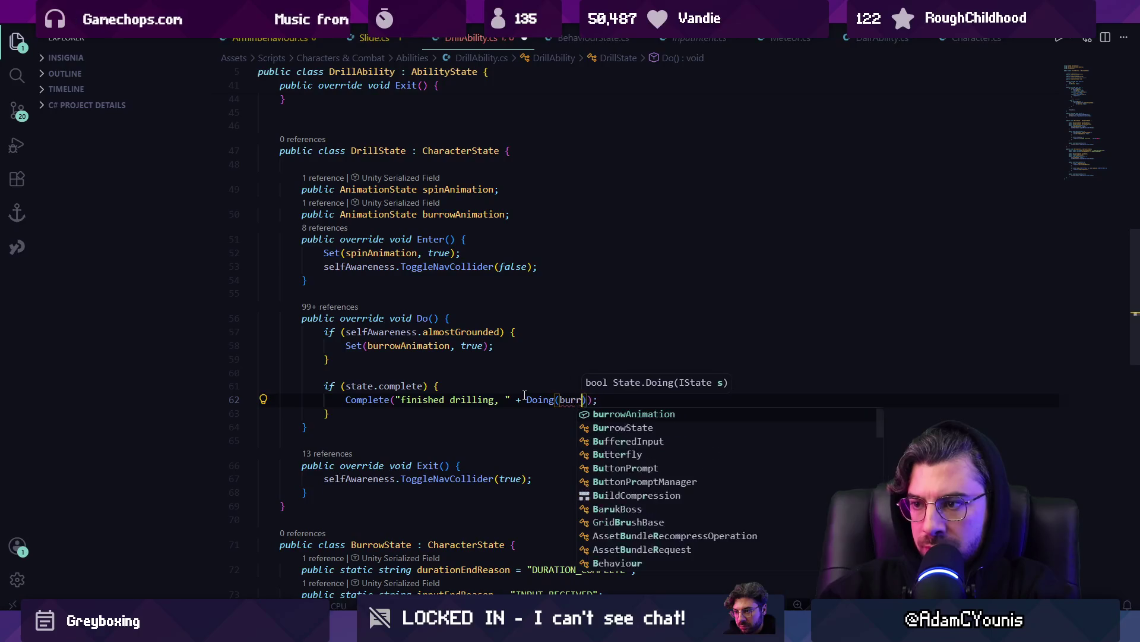
text(rrow)
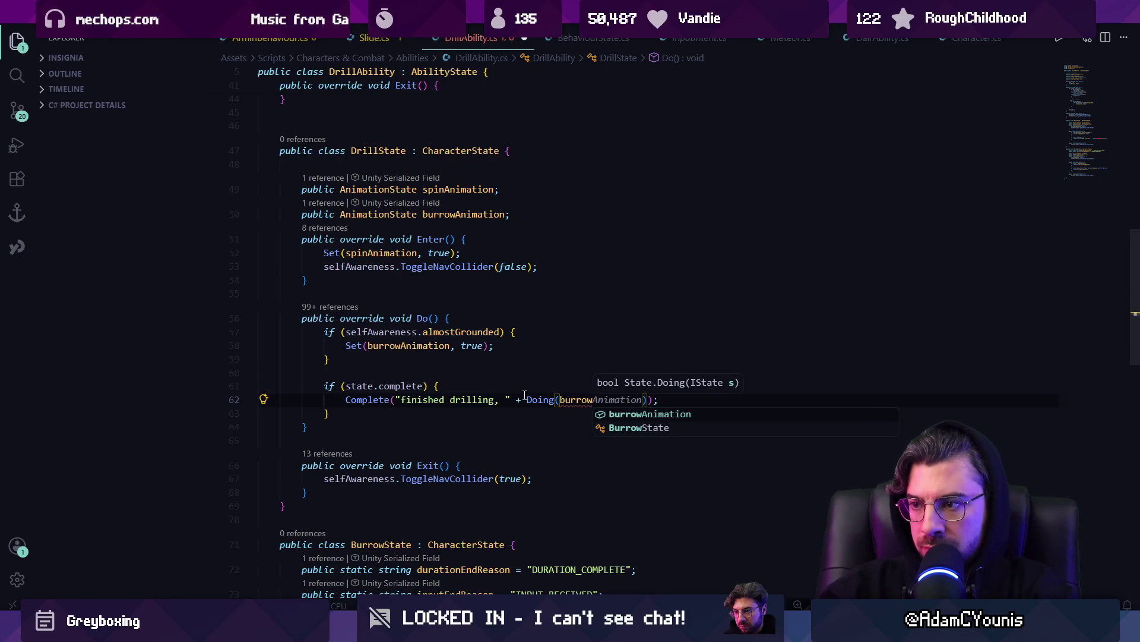
key(Tab)
text())
key(ctrl+shift+Left)
key(ctrl+shift+Left)
key(ctrl+shift+Left)
key(ctrl+x)
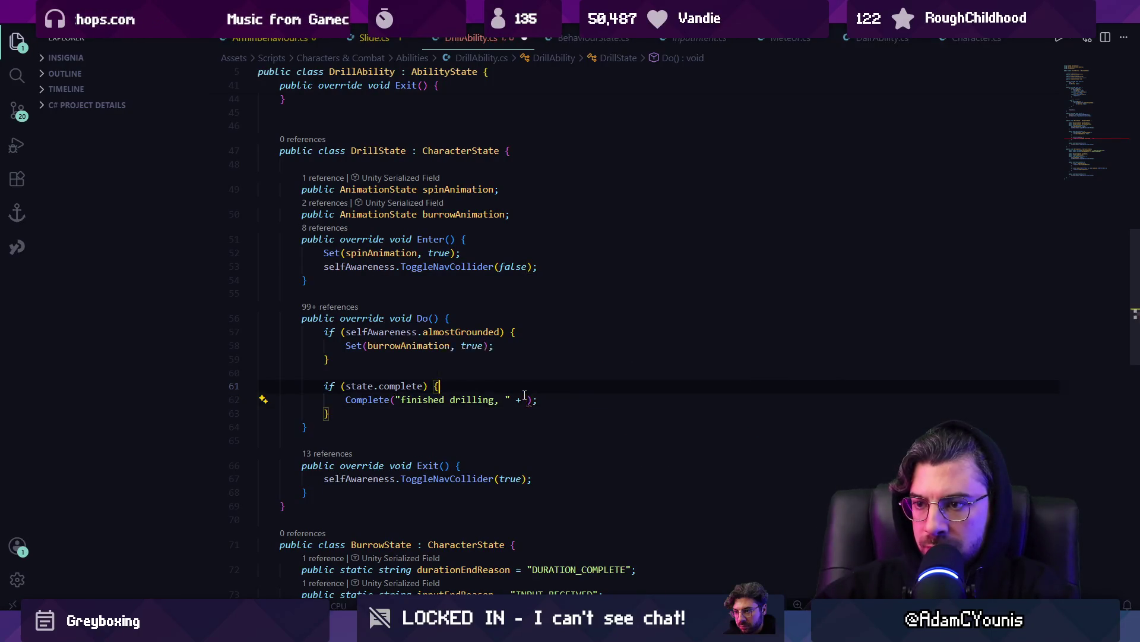
key(ctrl+shift+Return)
text(bool bu)
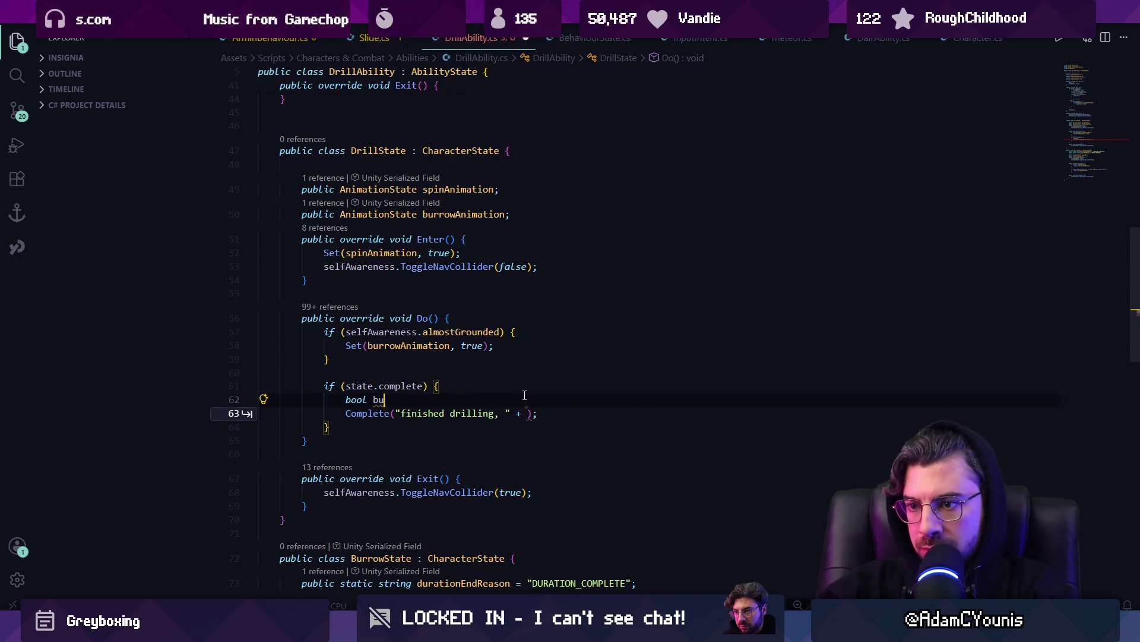
text(rrowing =)
key(ctrl+v)
text(;)
Append (burrowing ? "burrowing" : "not grounded") to the Complete message.
key(Down)
key(Left)
key(Left)
text(butto)
key(BackSpace)
key(BackSpace)
key(BackSpace)
text(rrowing?)
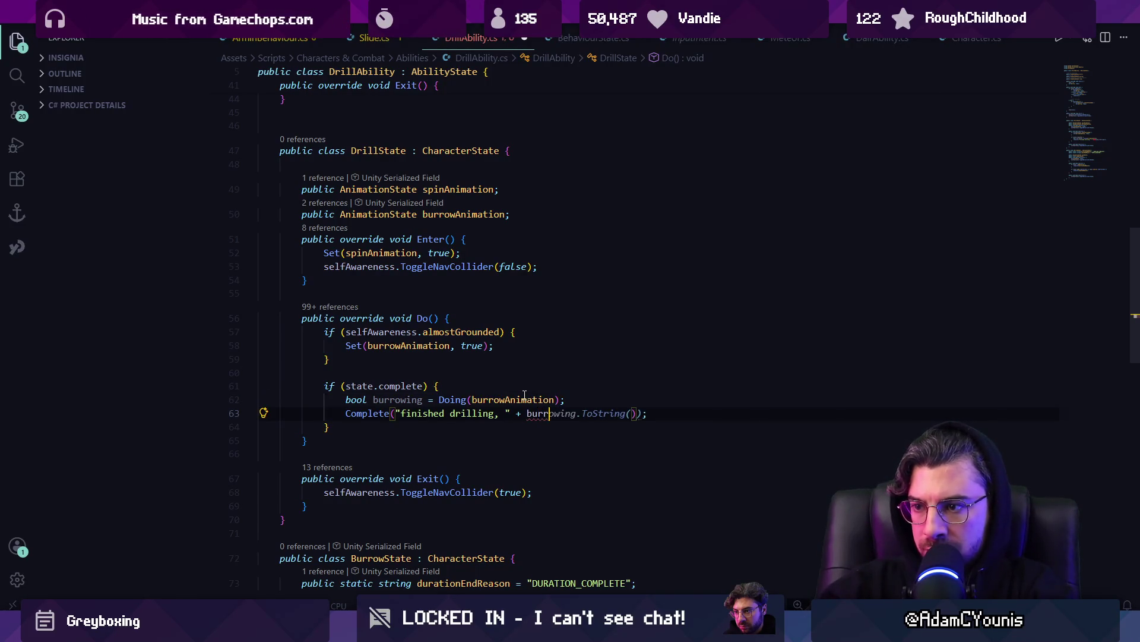
key(Tab)
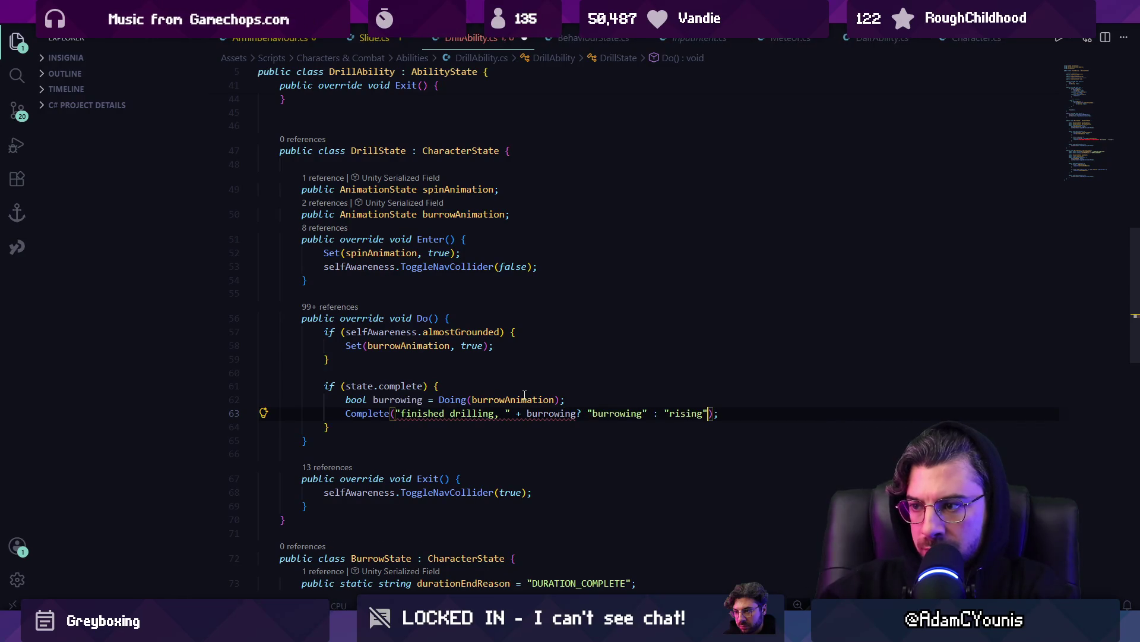
key(Tab)
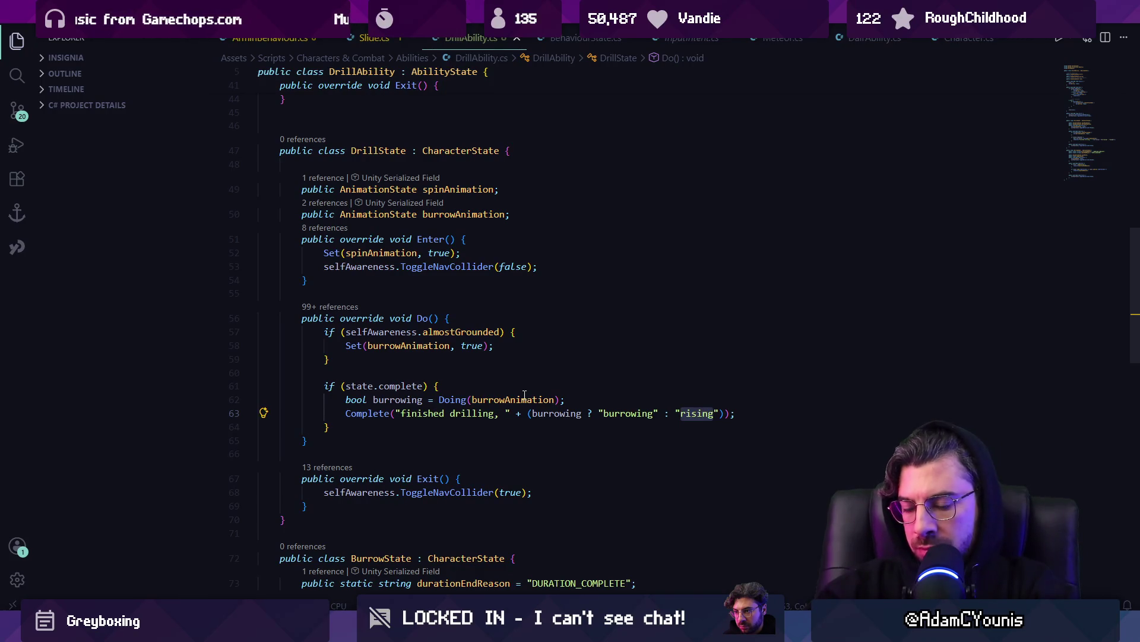
text(not g)
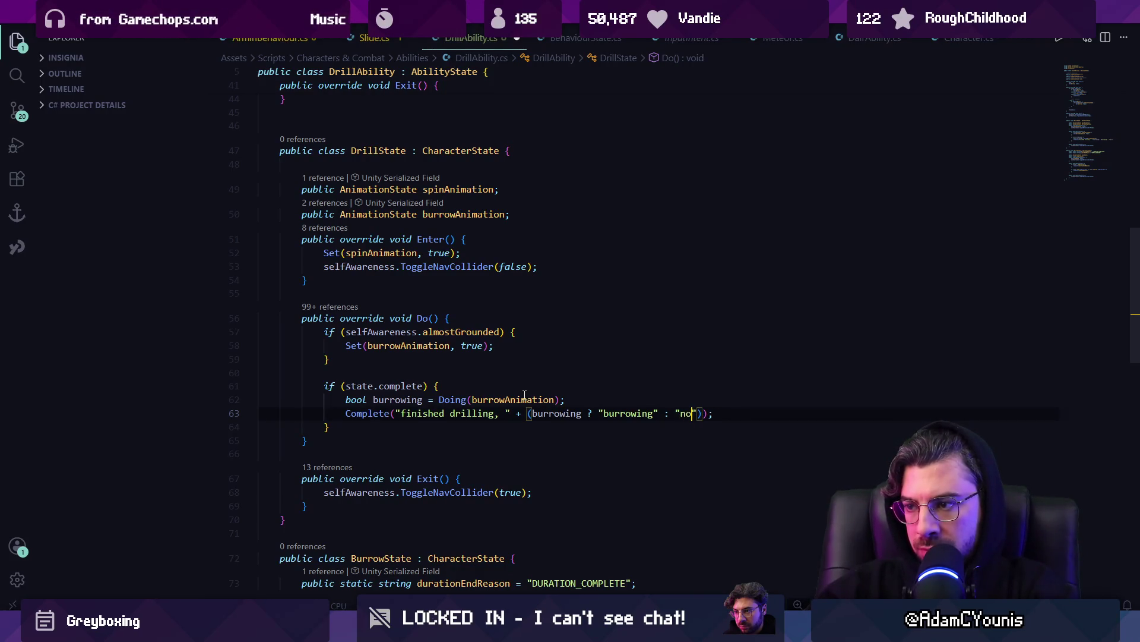
text(rounded)
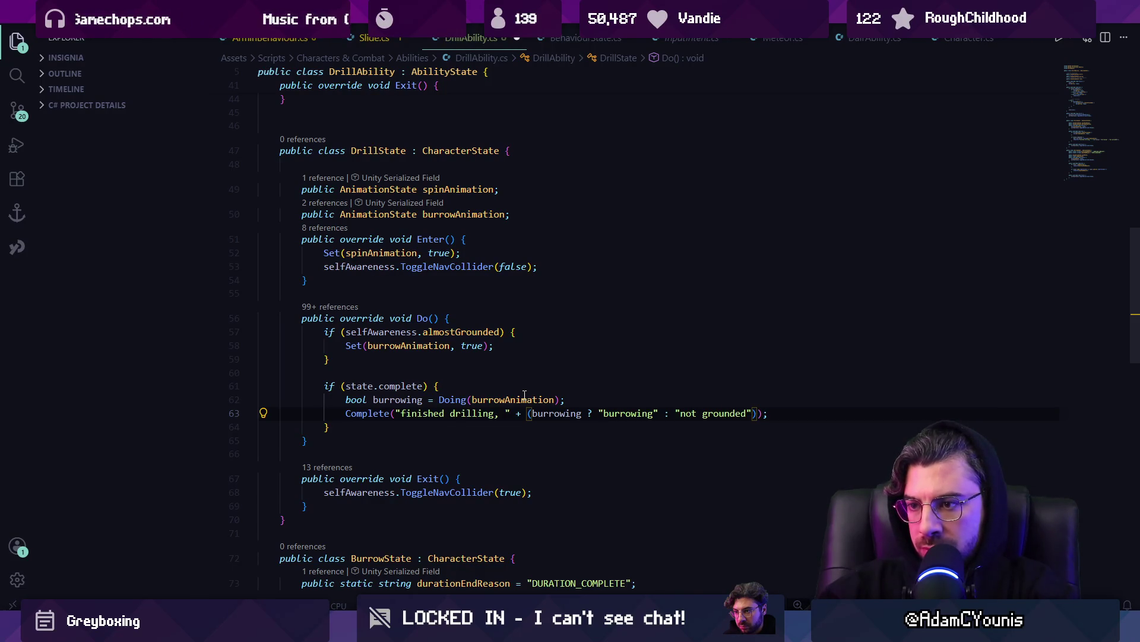
Add an if (Doing(burrowAnimation)) { } else { } block, deleting the old burrowing flag lines.
click(511, 384)
key(Return)
text(if(DoingB)
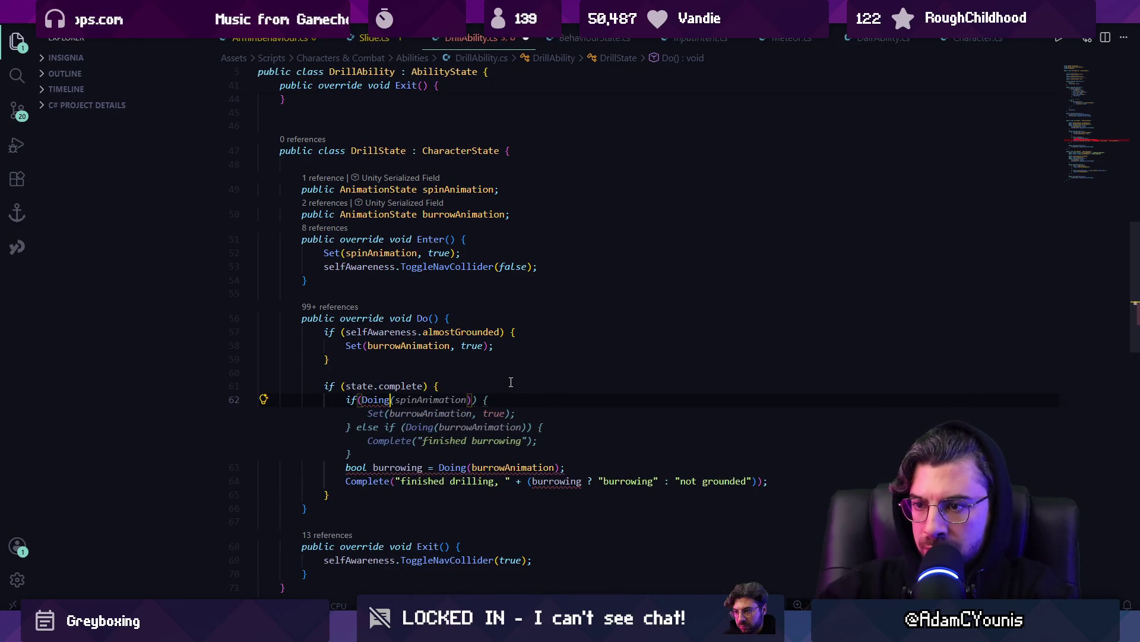
key(BackSpace)
text((burrowAnimation)
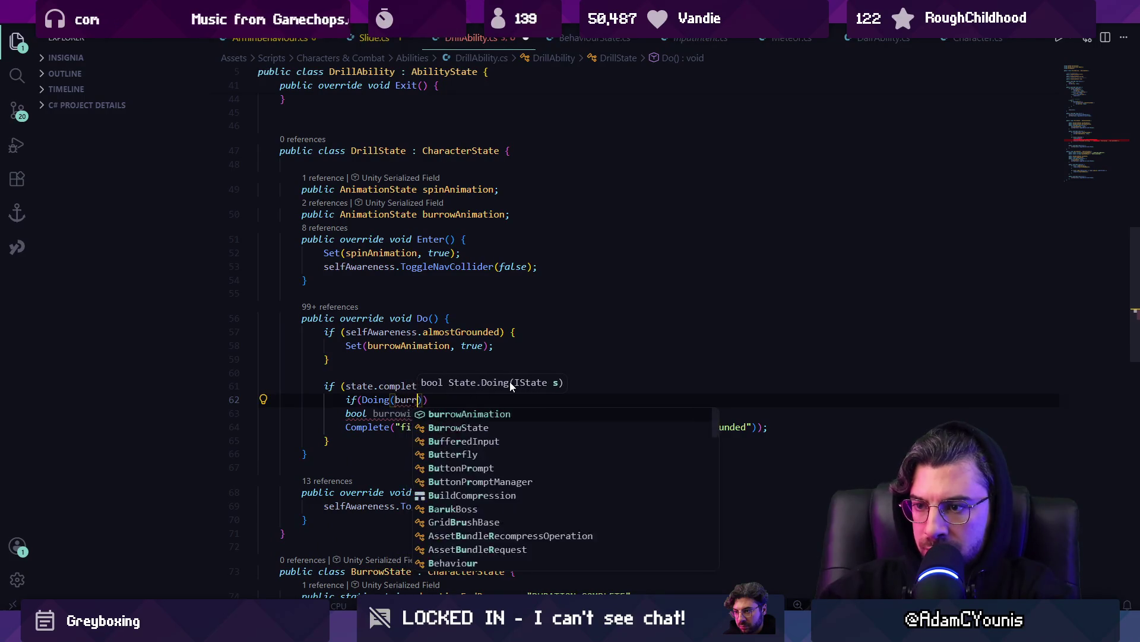
text()) {)
key(Return)
key(Down)
text(else {)
key(Return)
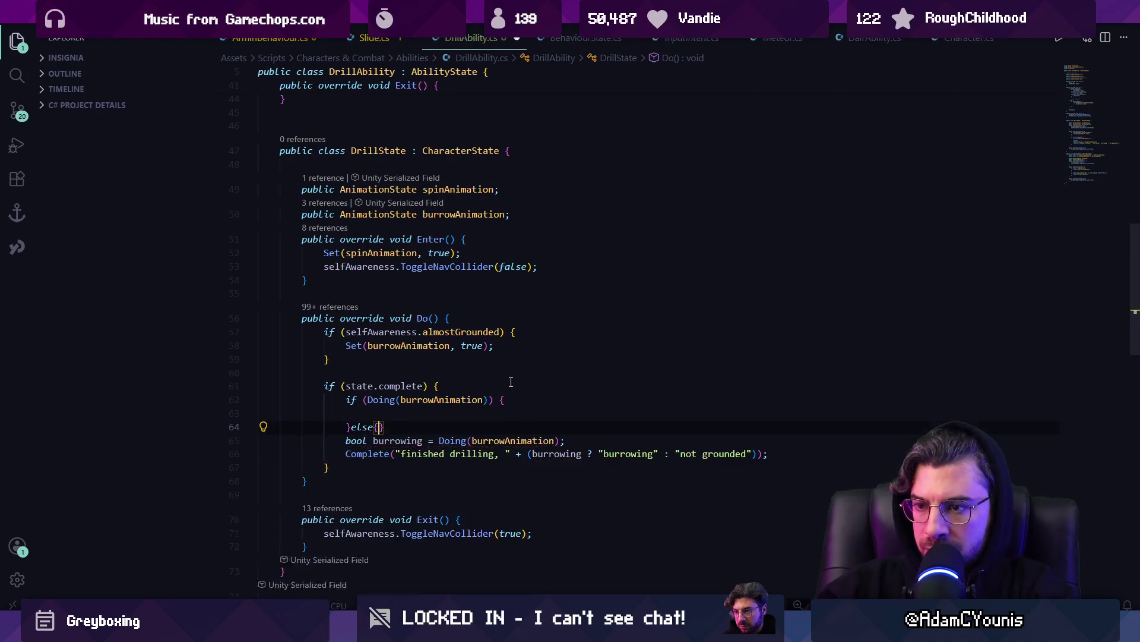
key(shift+Down)
key(shift+Down)
key(BackSpace)
key(Up)
key(Up)
key(Up)
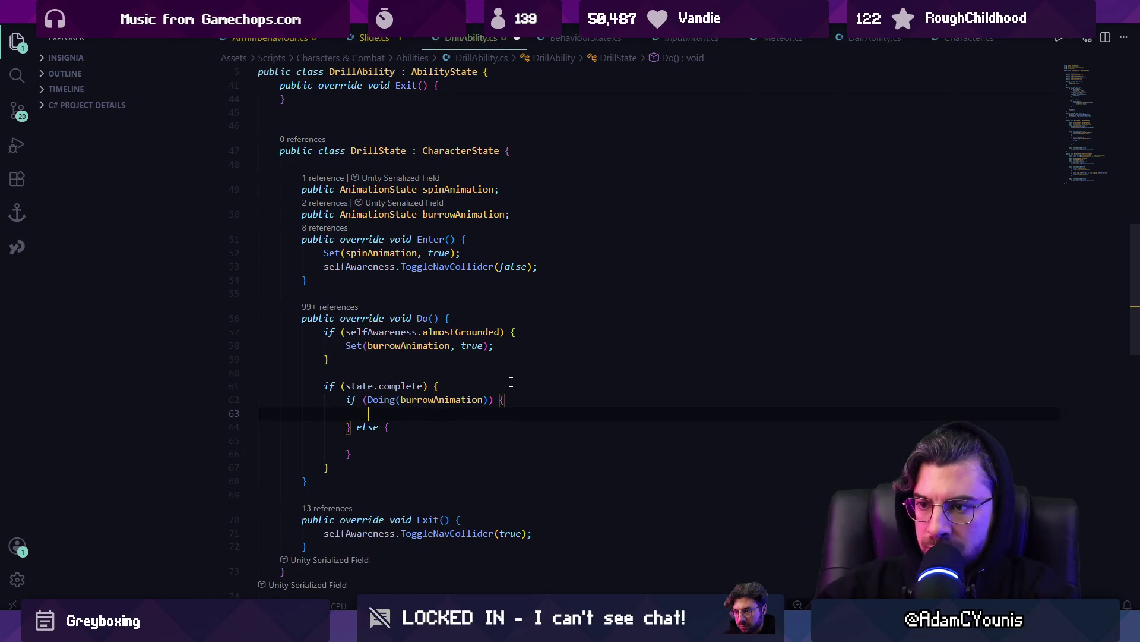
Fill the branches with Complete("burrowing!") and Complete("spinning!"), then save DrillAbility.cs.
text(Complete)
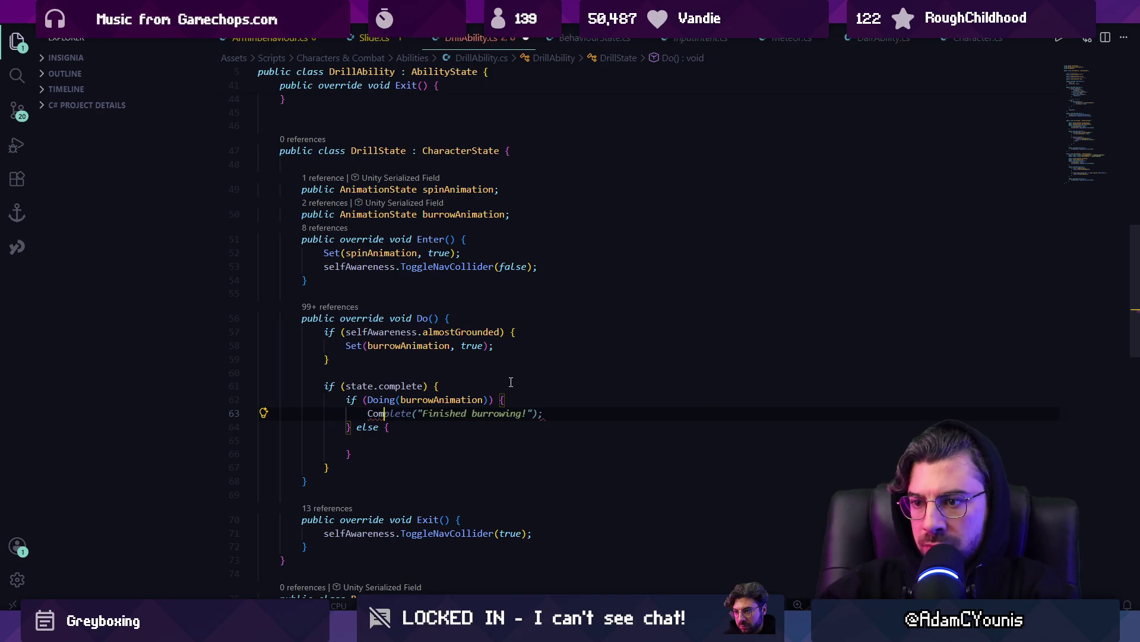
key(Tab)
key(Left)
key(Left)
key(Left)
key(ctrl+shift+Left)
key(ctrl+shift+Left)
key(ctrl+shift+Left)
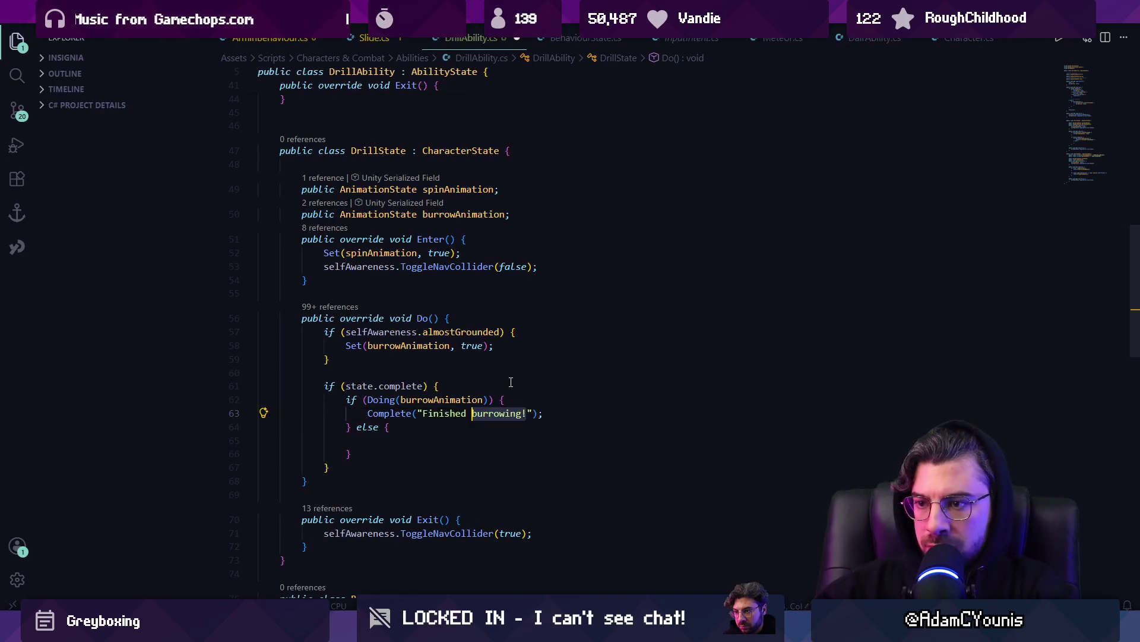
text(burrowing!)
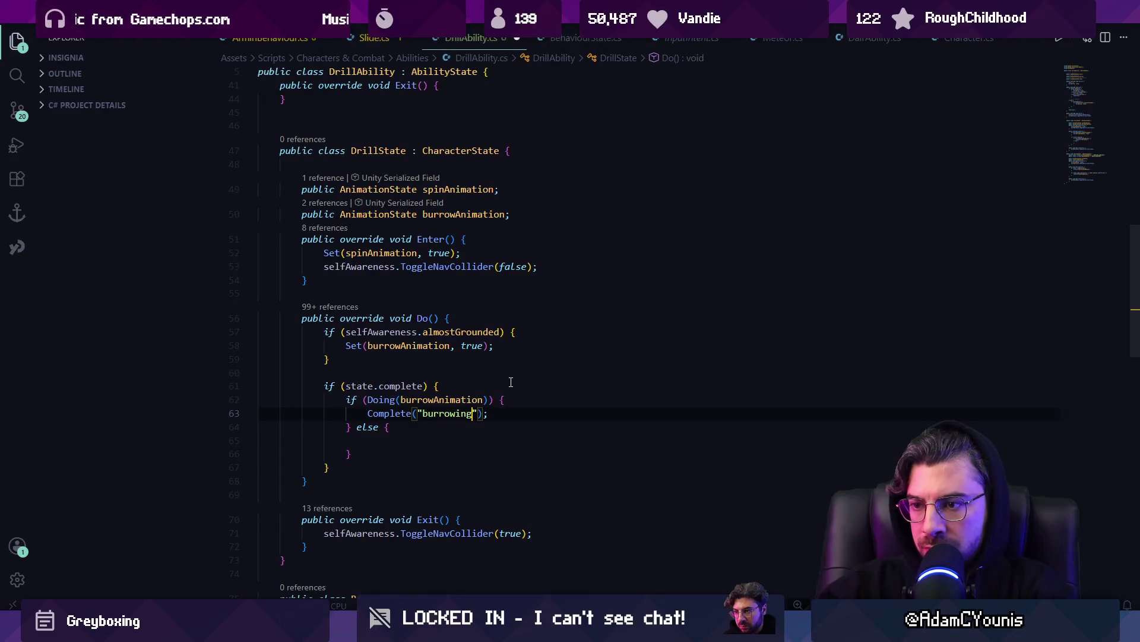
key(Down)
key(Down)
text(Complet)
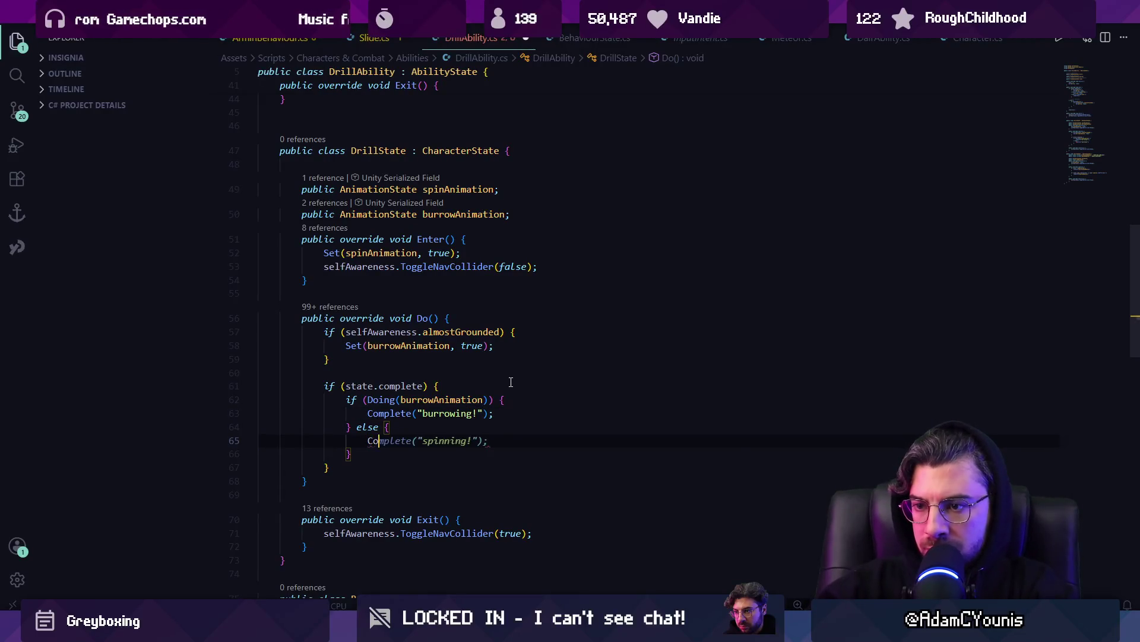
key(Tab)
key(ctrl+s)
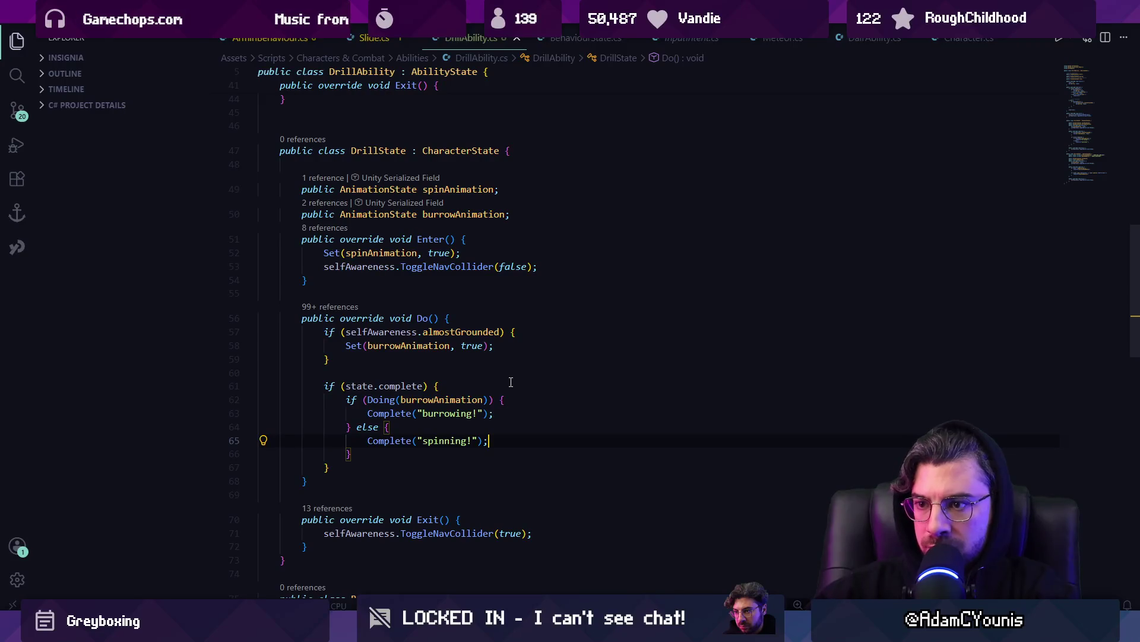
scroll(511, 382, down, 3)
Extend line 21's Doing(drill) condition with && drill.reasonForEnding == DrillState.durationEndReason.
click(435, 364)
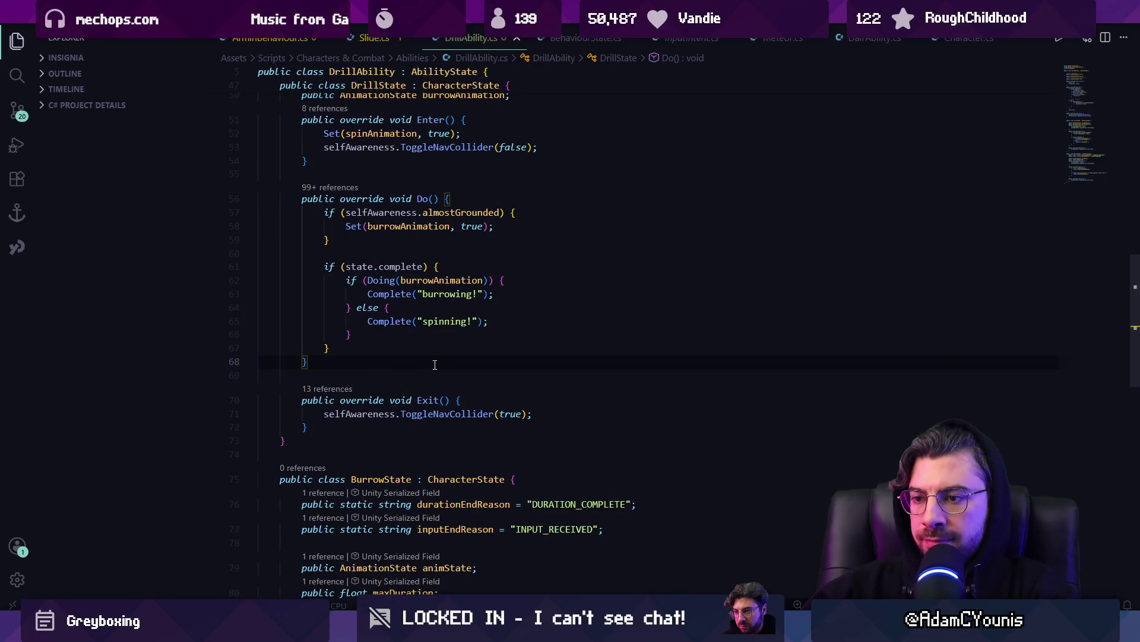
scroll(435, 365, down, 2)
scroll(371, 360, down, 2)
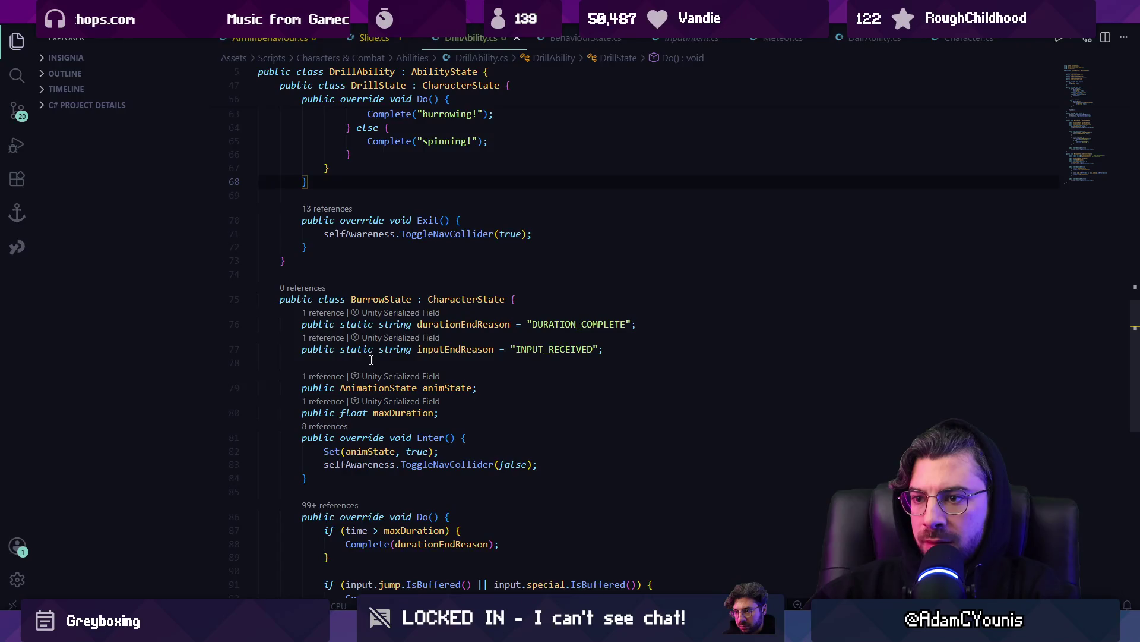
scroll(371, 360, up, 6)
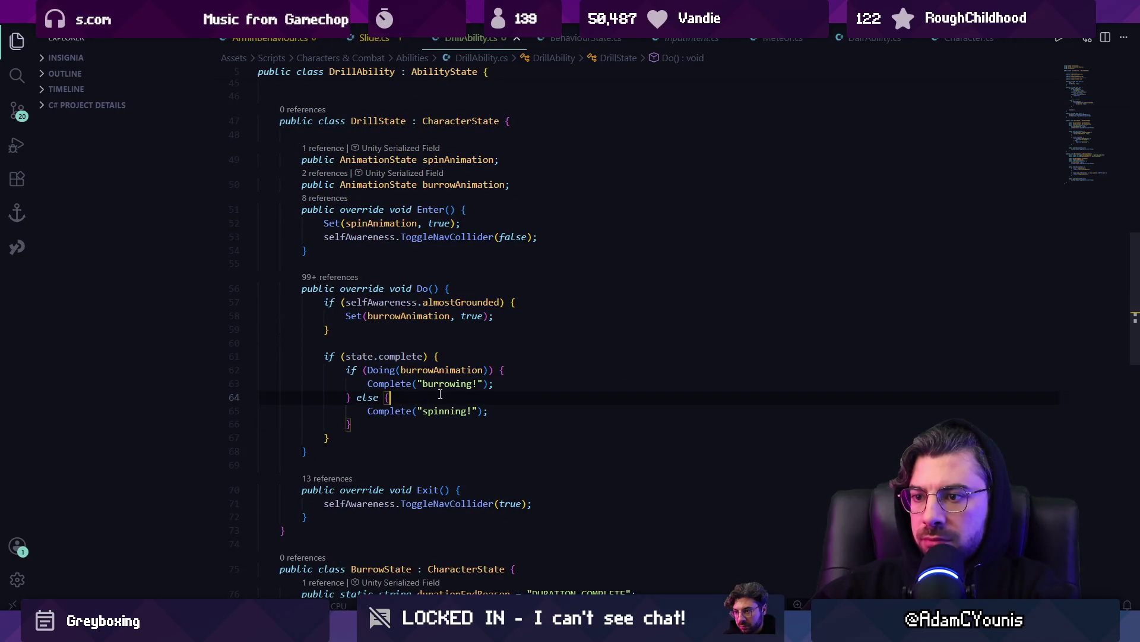
scroll(445, 396, up, 10)
scroll(445, 396, up, 1)
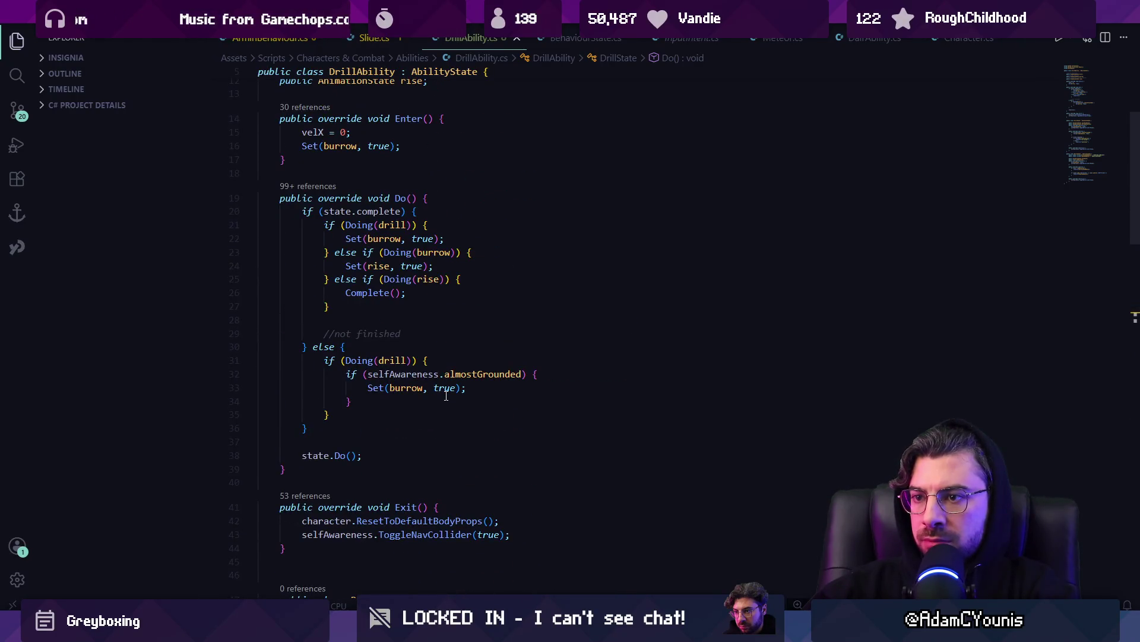
click(519, 253)
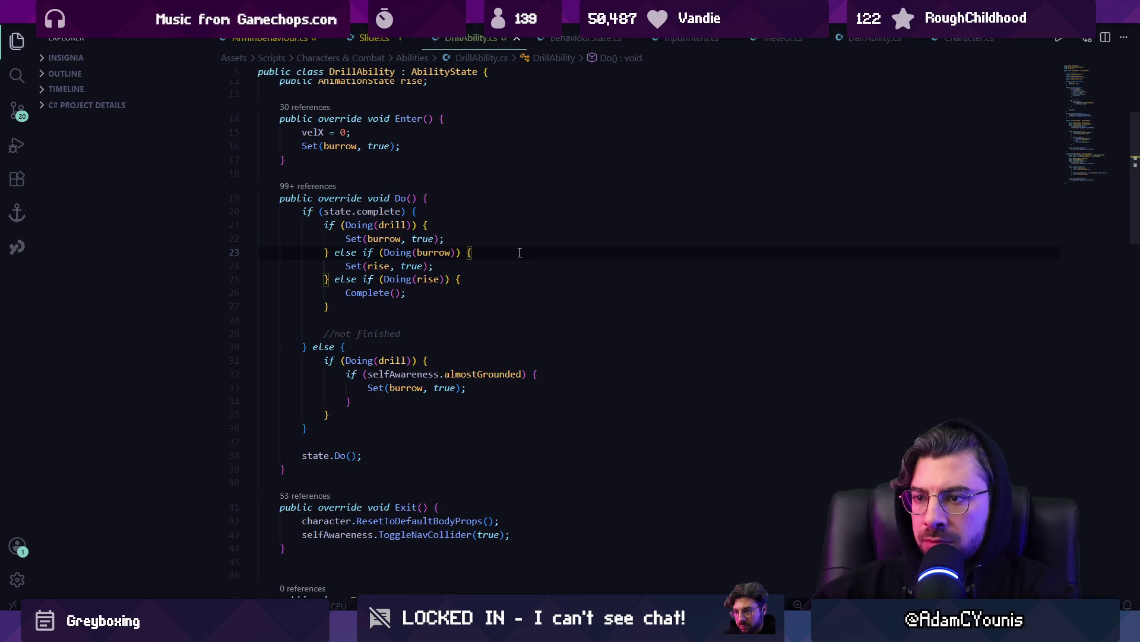
click(418, 225)
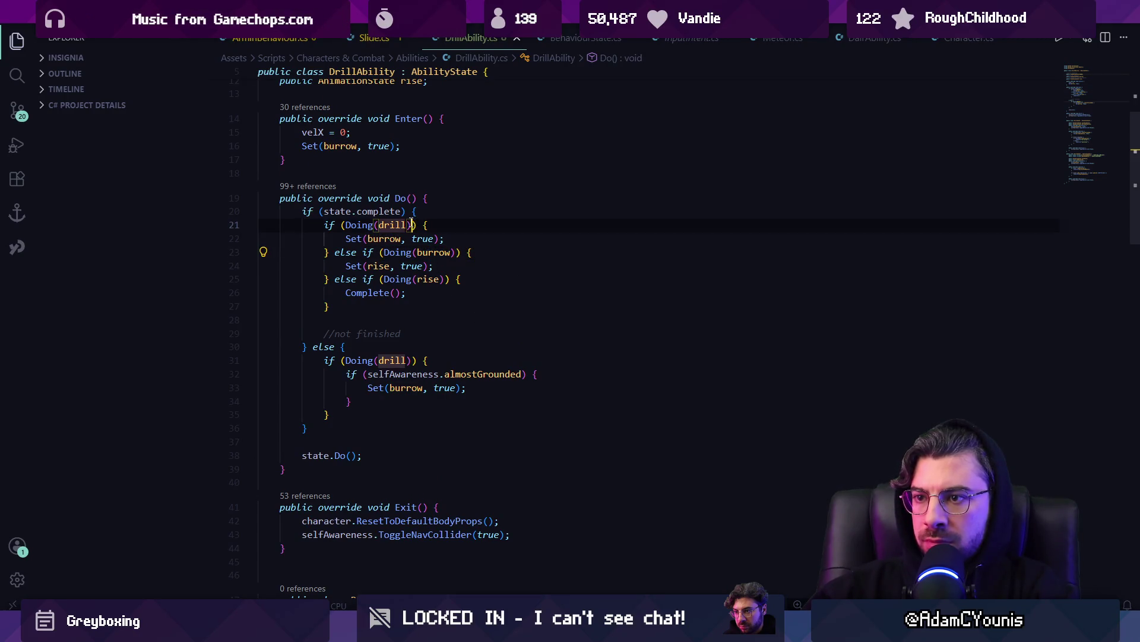
text(&& )
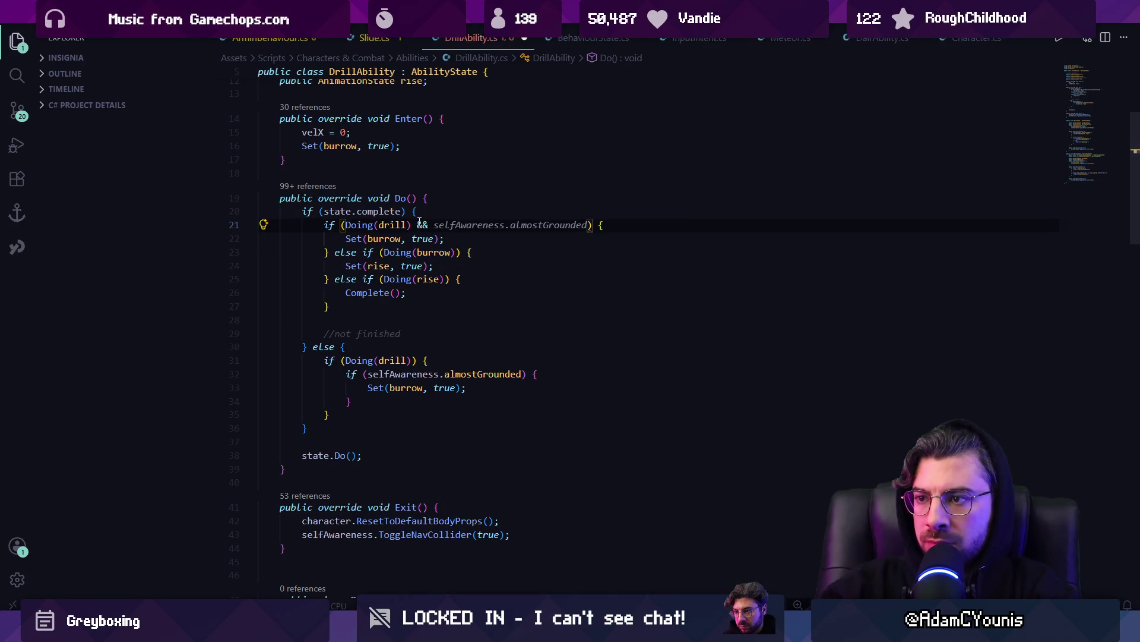
text(drill)
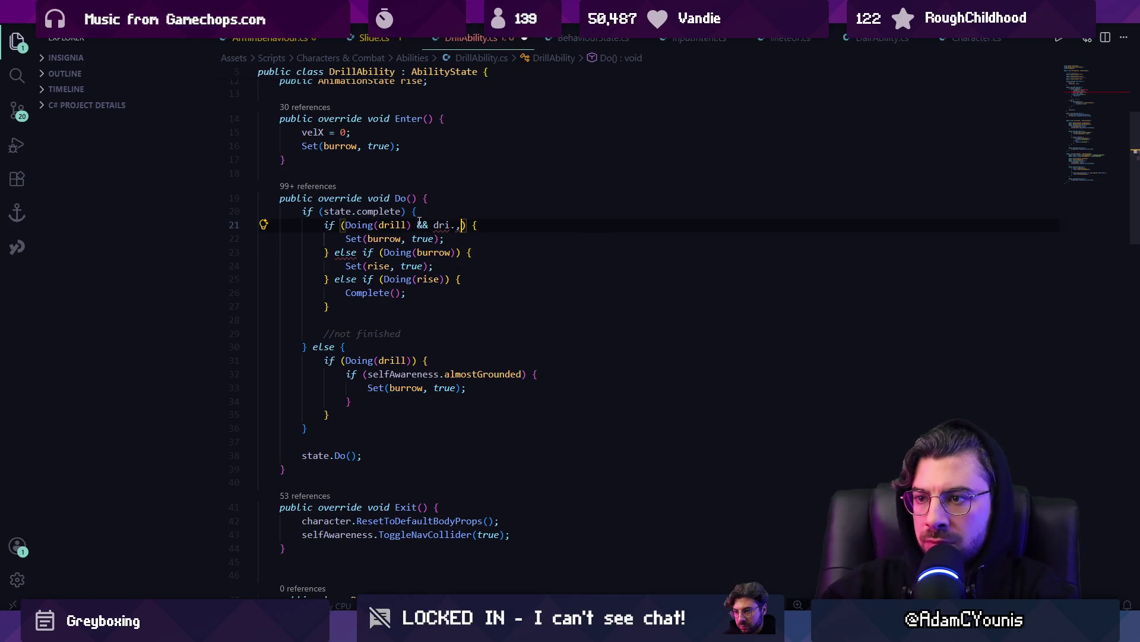
text(.reasonForEnding)
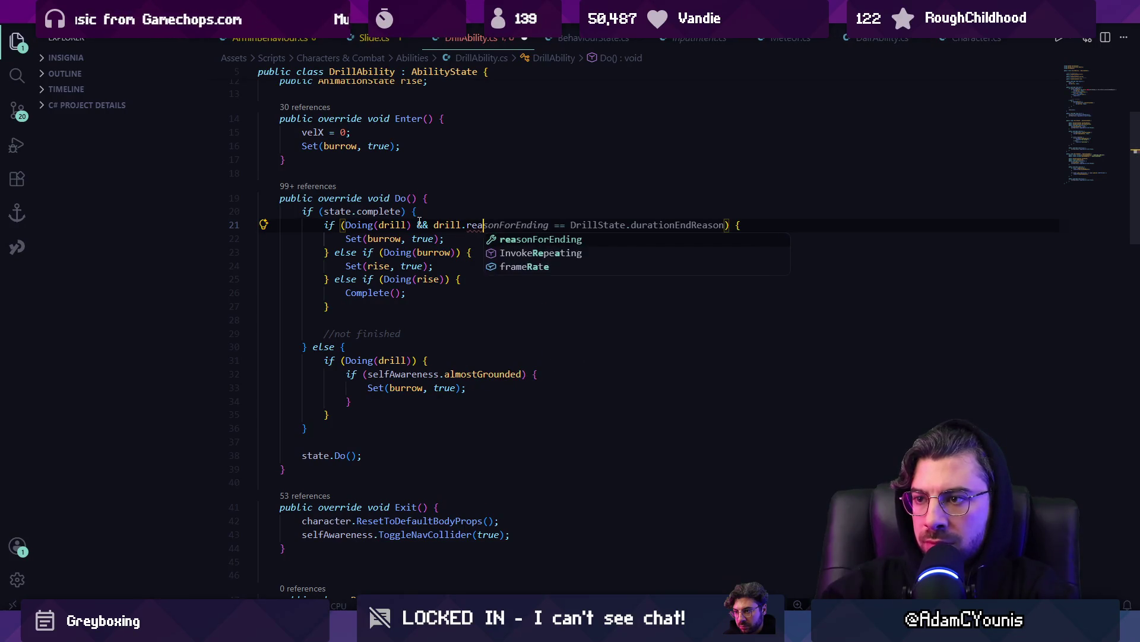
key(Tab)
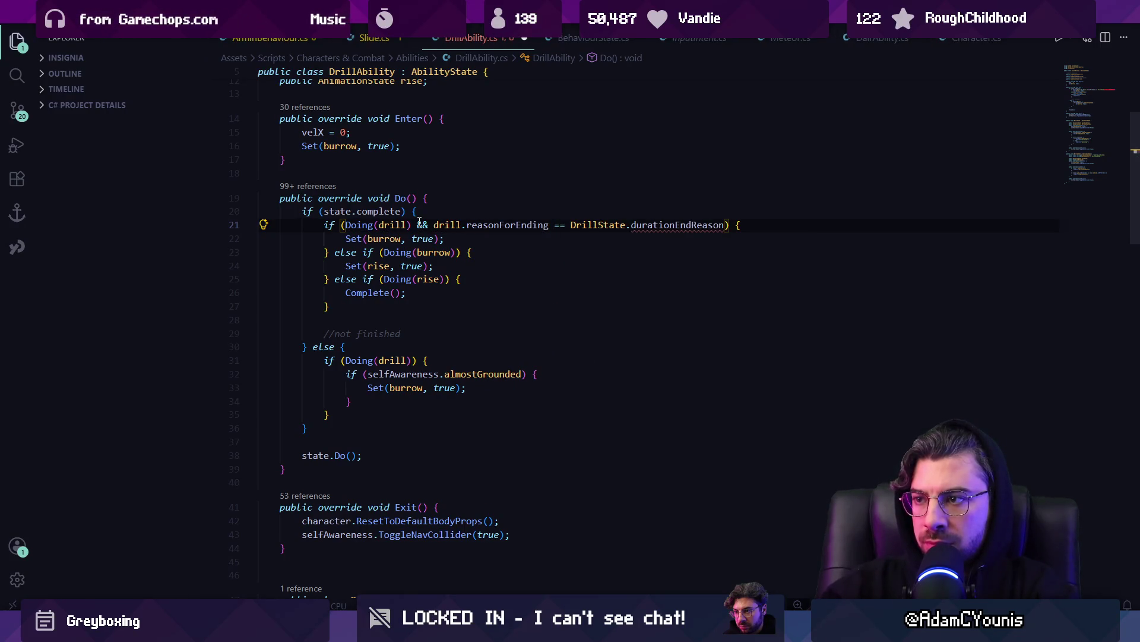
key(ctrl+shift+Left)
key(BackSpace)
scroll(497, 247, down, 5)
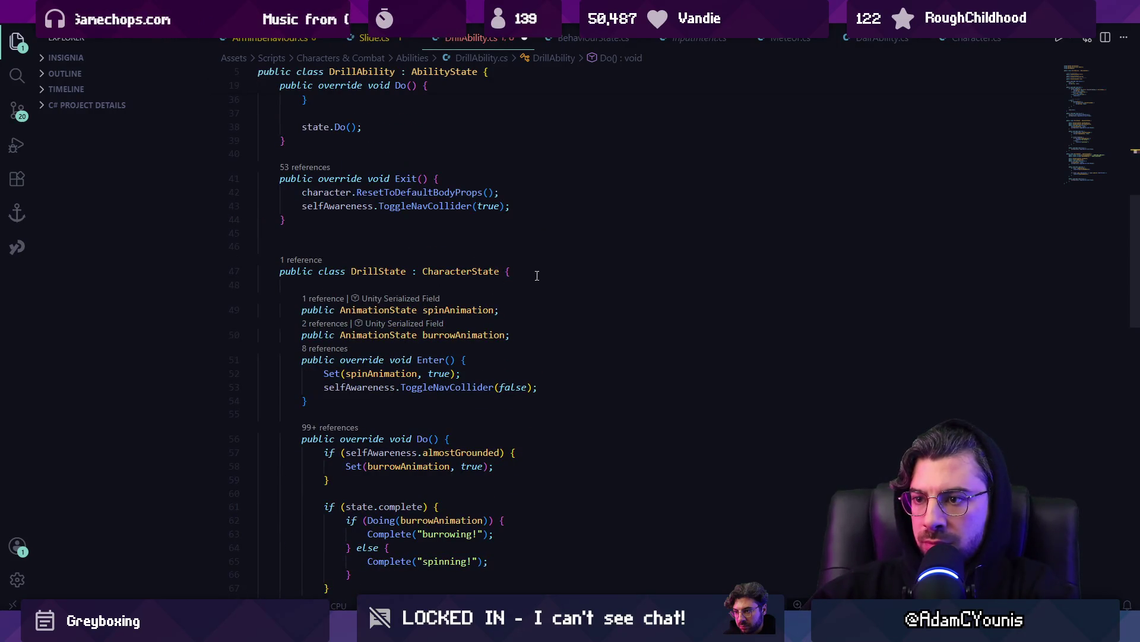
Type burrowAnimation.GetName() on line 21, then remove the GetName reference.
scroll(498, 265, up, 7)
scroll(568, 271, down, 2)
text(burrowAnimation.GetName())
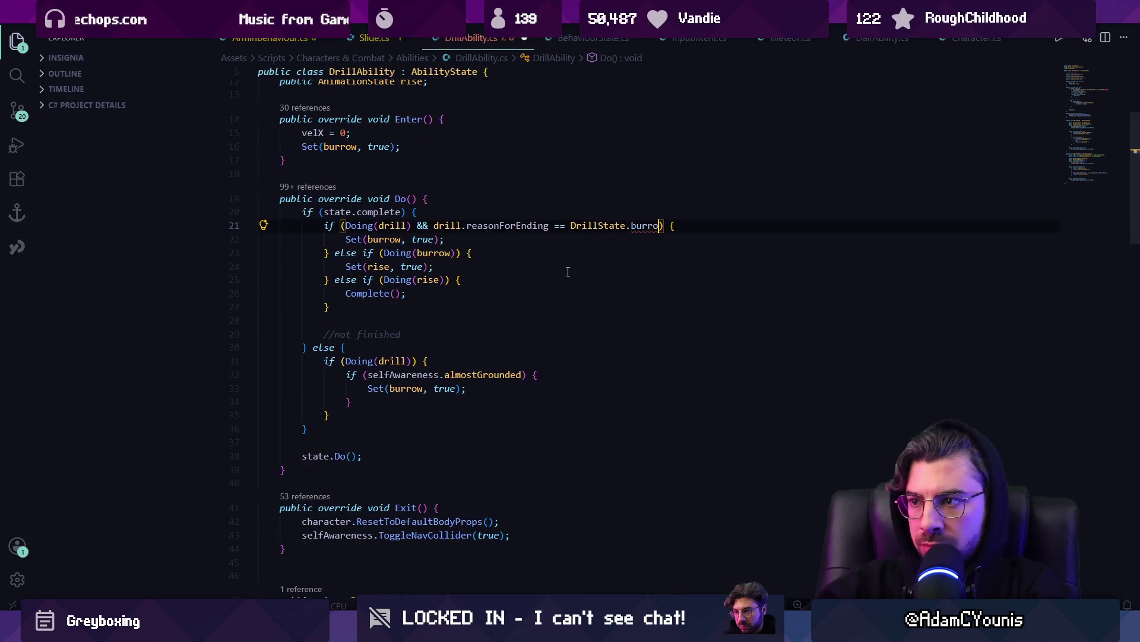
key(ctrl+BackSpace)
key(ctrl+BackSpace)
key(ctrl+BackSpace)
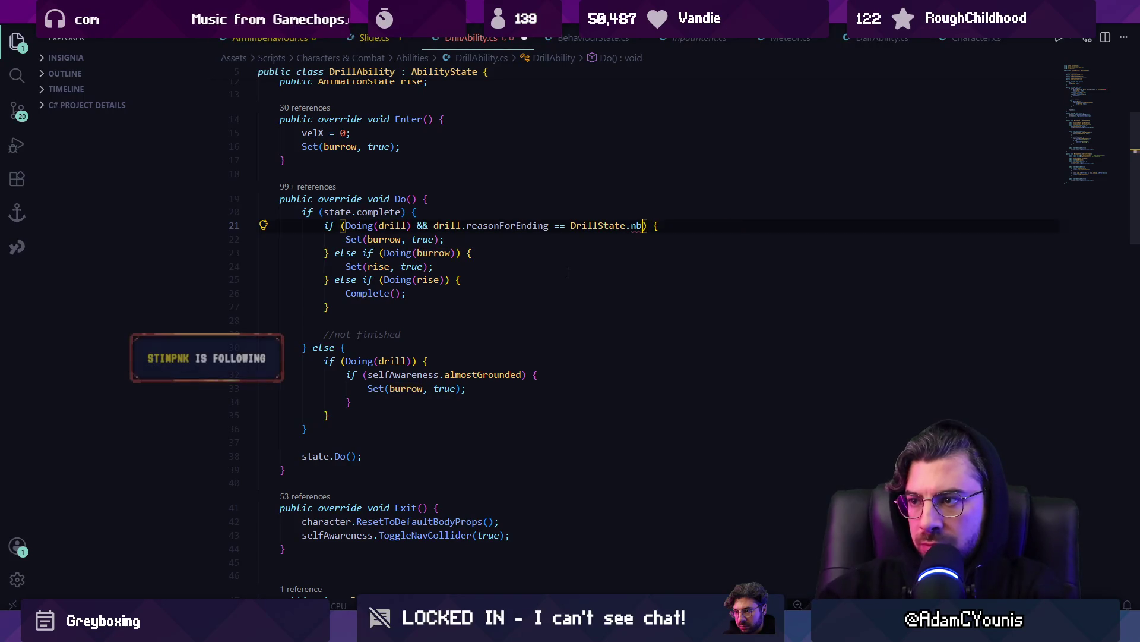
Declare public static string durationEndReason = "DURATION_COMPLETE" at the top of DrillState and save.
scroll(589, 355, down, 9)
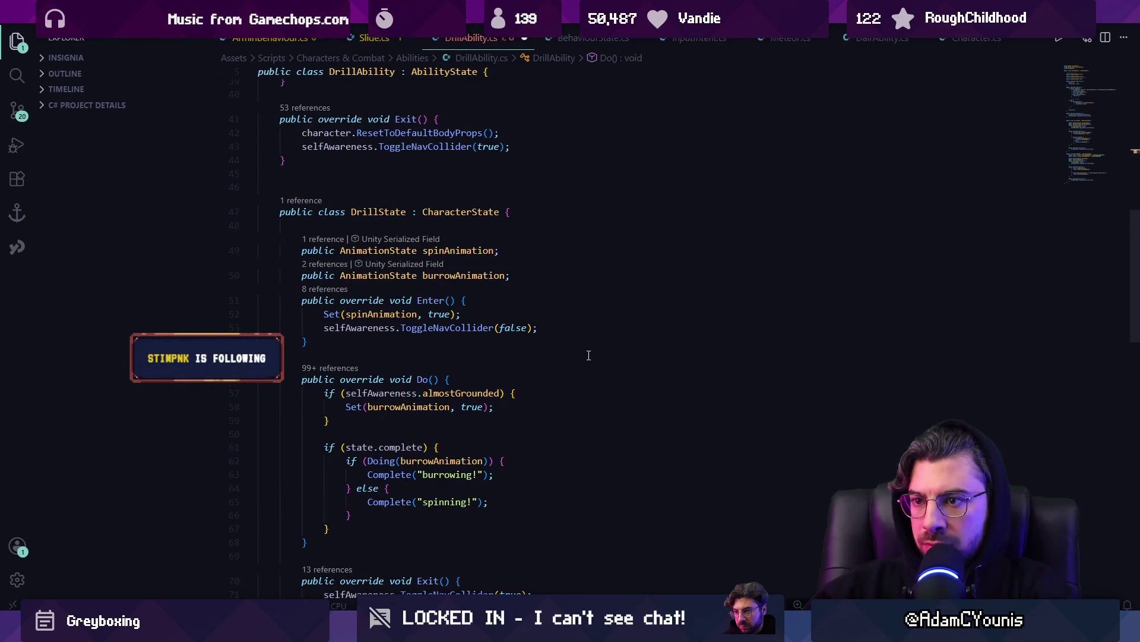
scroll(528, 301, up, 10)
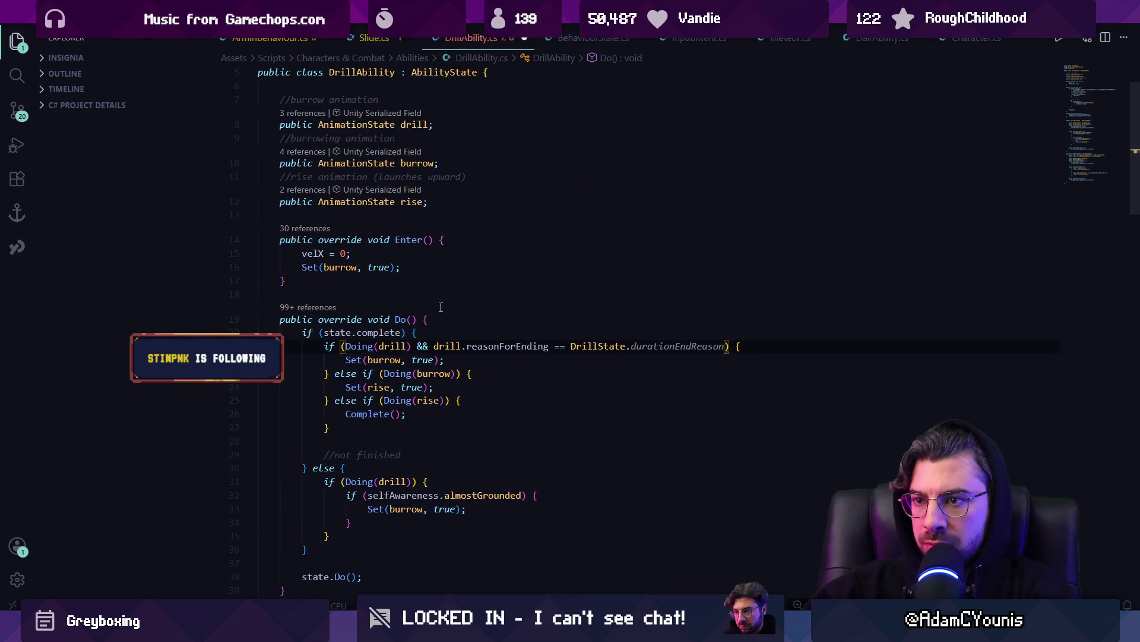
scroll(434, 285, up, 2)
scroll(431, 267, down, 6)
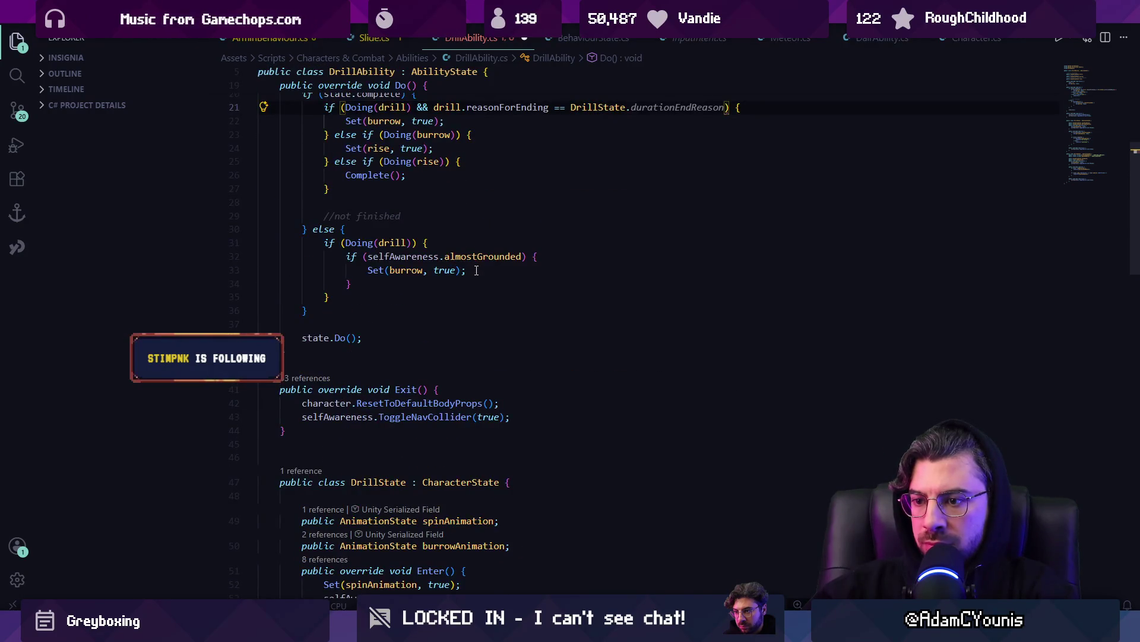
scroll(475, 274, down, 11)
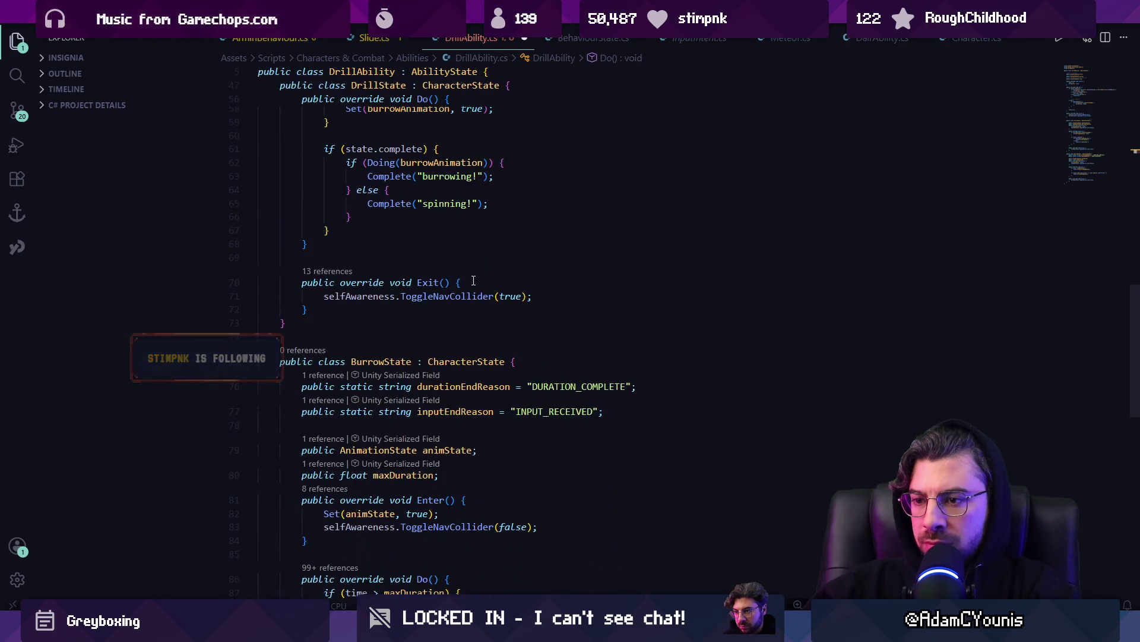
click(488, 386)
scroll(488, 386, up, 9)
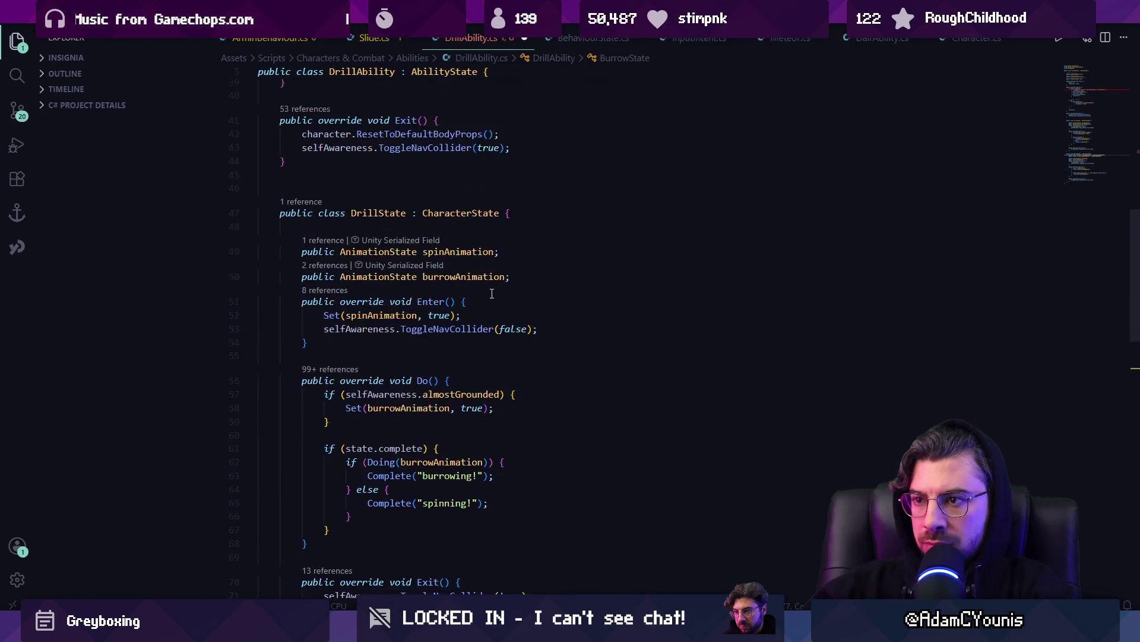
click(499, 316)
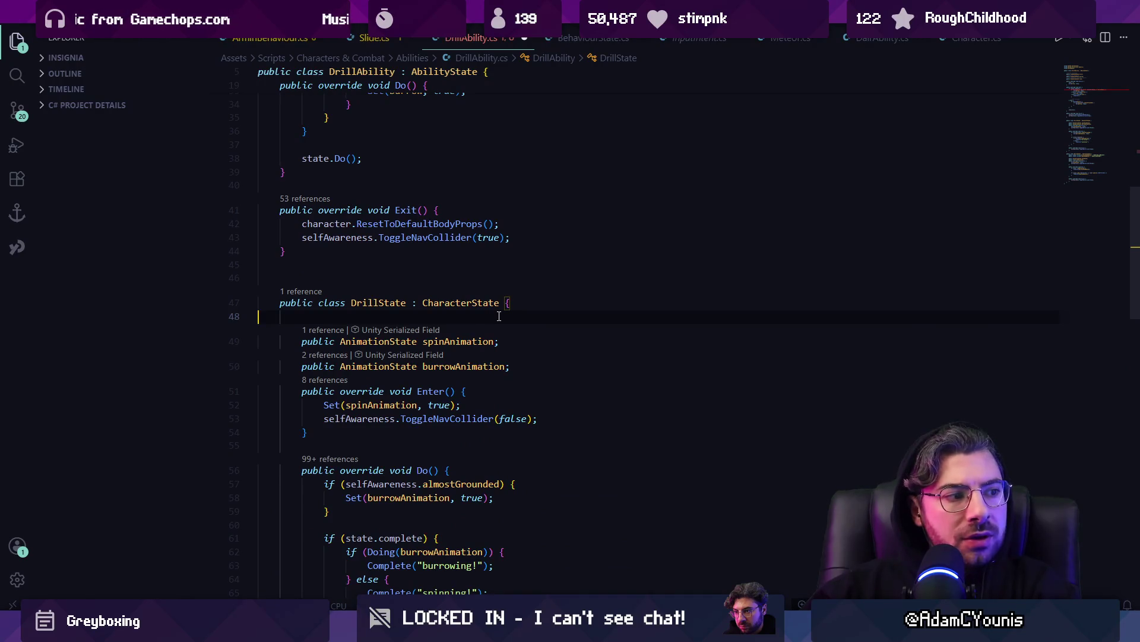
text(public static string durationEndReason = "DURATION_COMPLETE";)
key(ctrl+s)
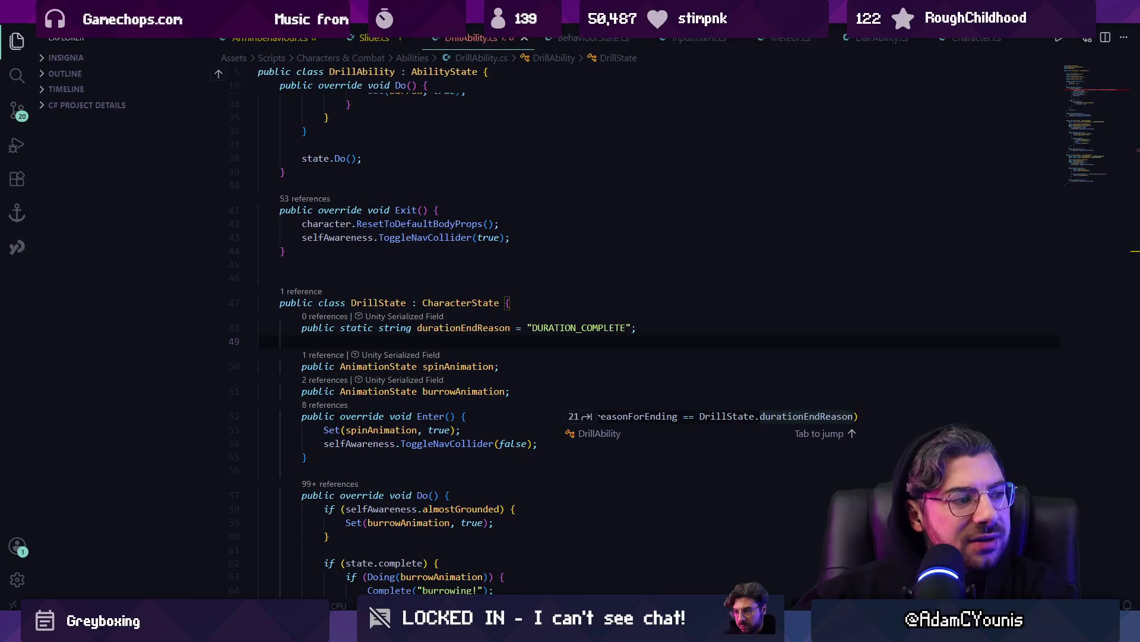
key(Escape)
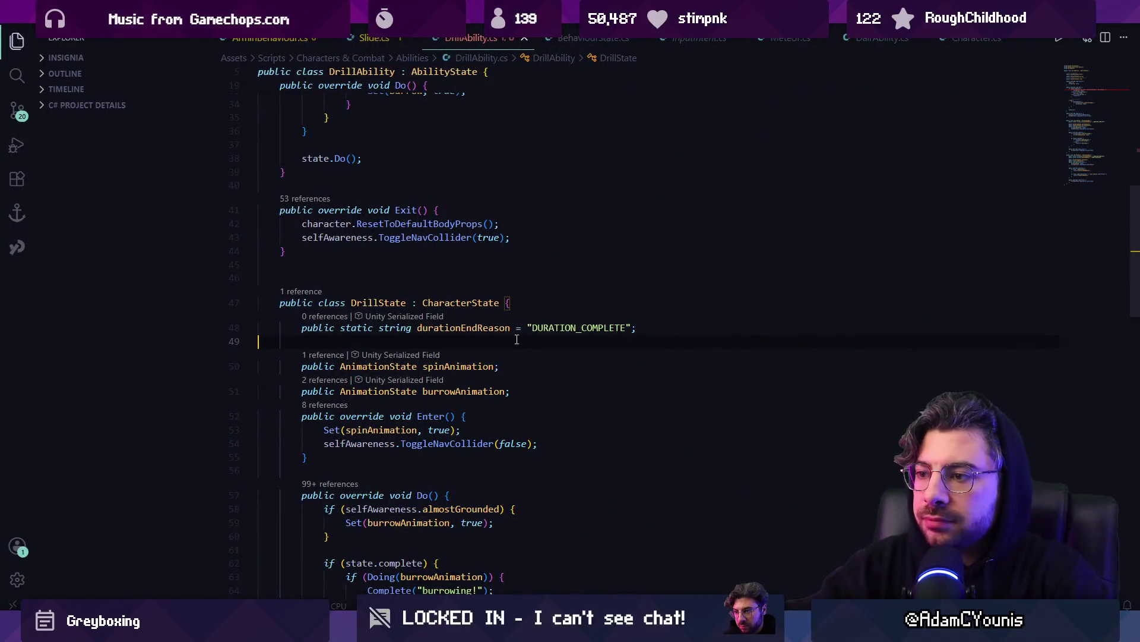
scroll(521, 337, up, 5)
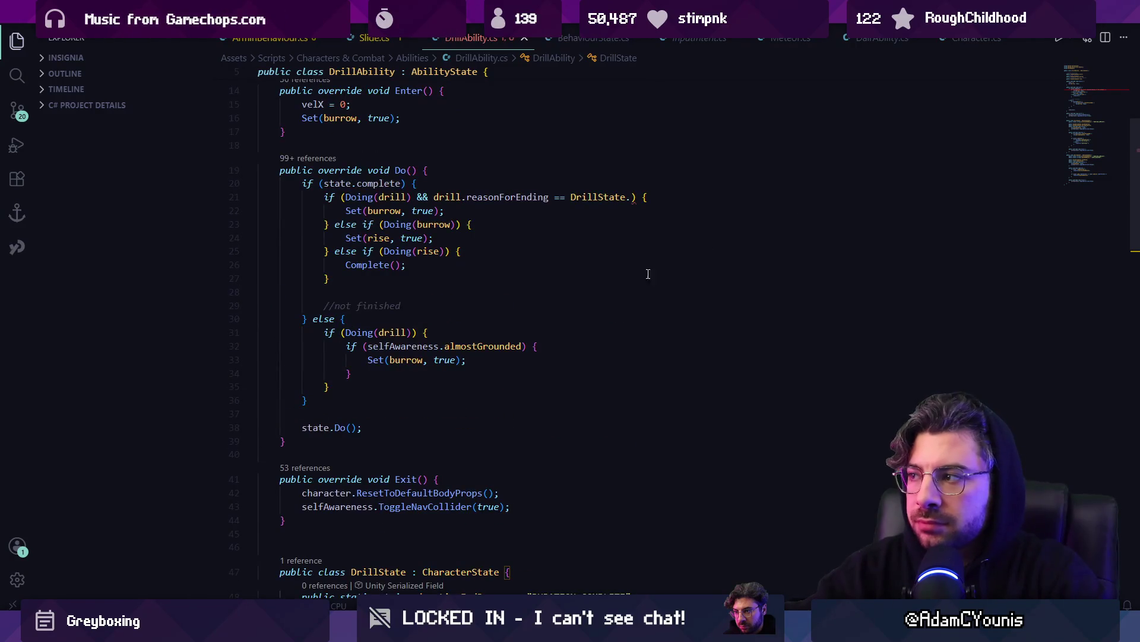
Complete line 21's check with DrillState.durationEndReason and jump to its "DURATION_COMPLETE" declaration.
scroll(496, 309, up, 3)
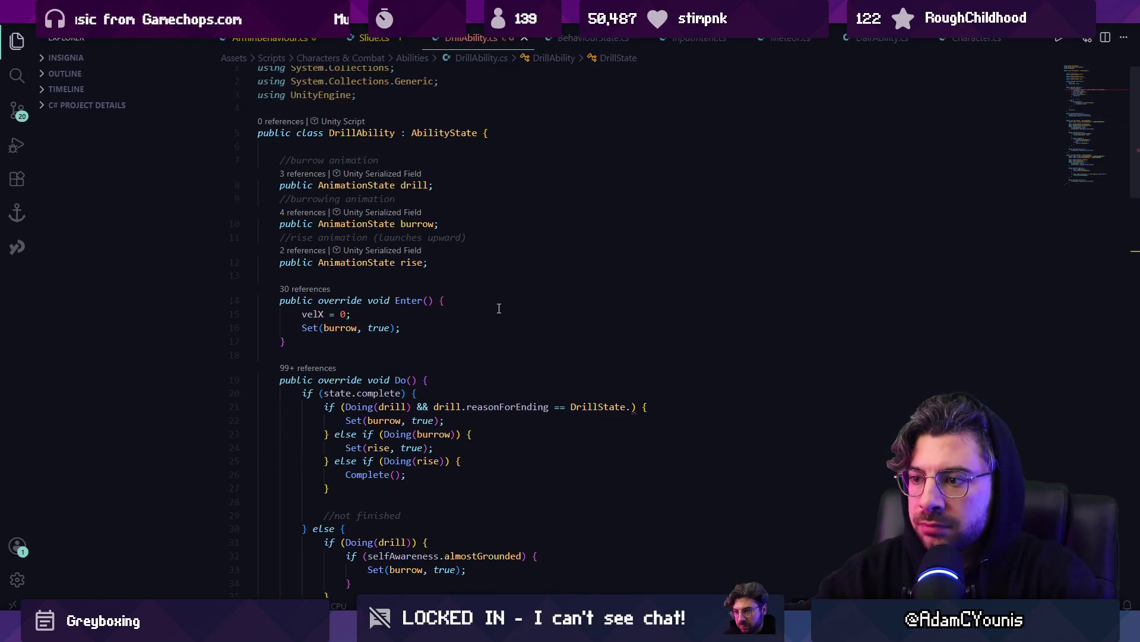
scroll(499, 308, down, 1)
click(720, 343)
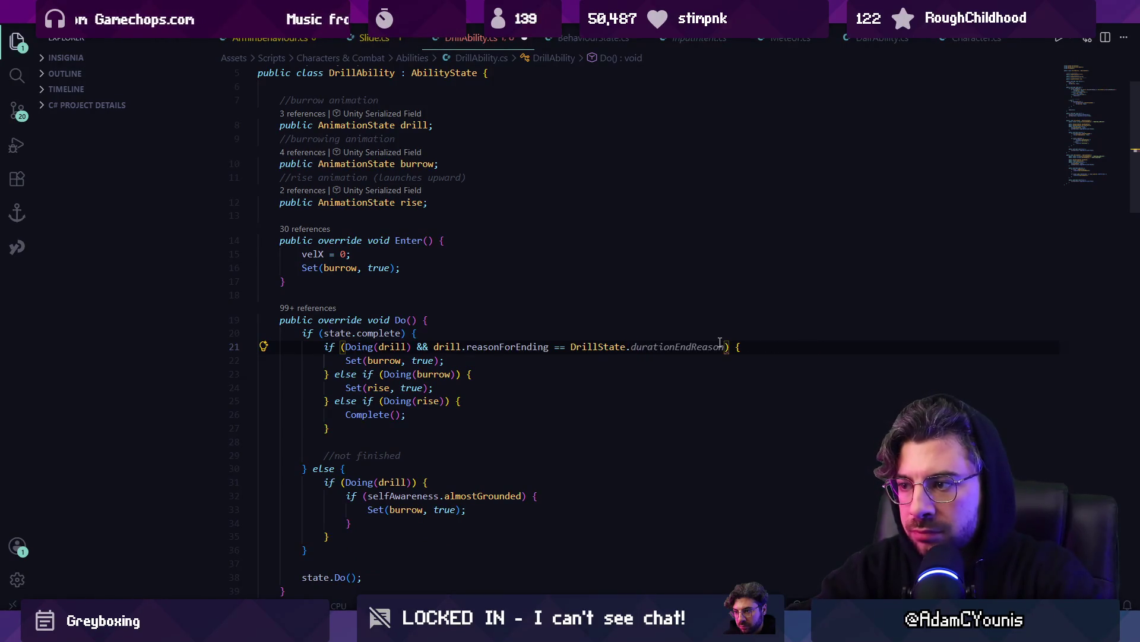
key(Tab)
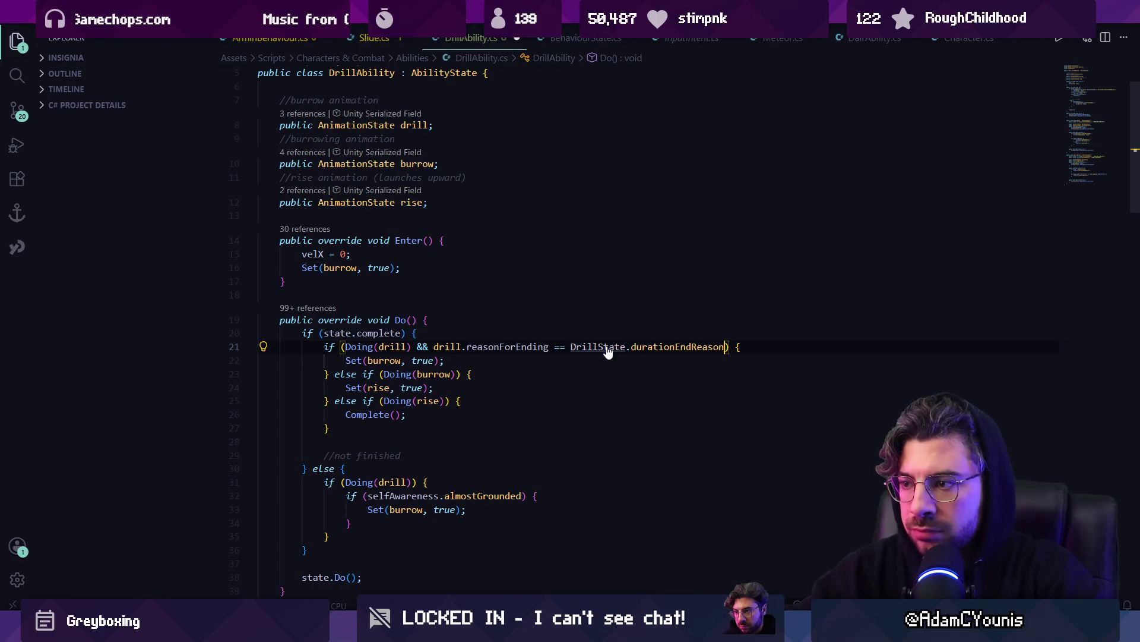
ctrl+click(683, 346)
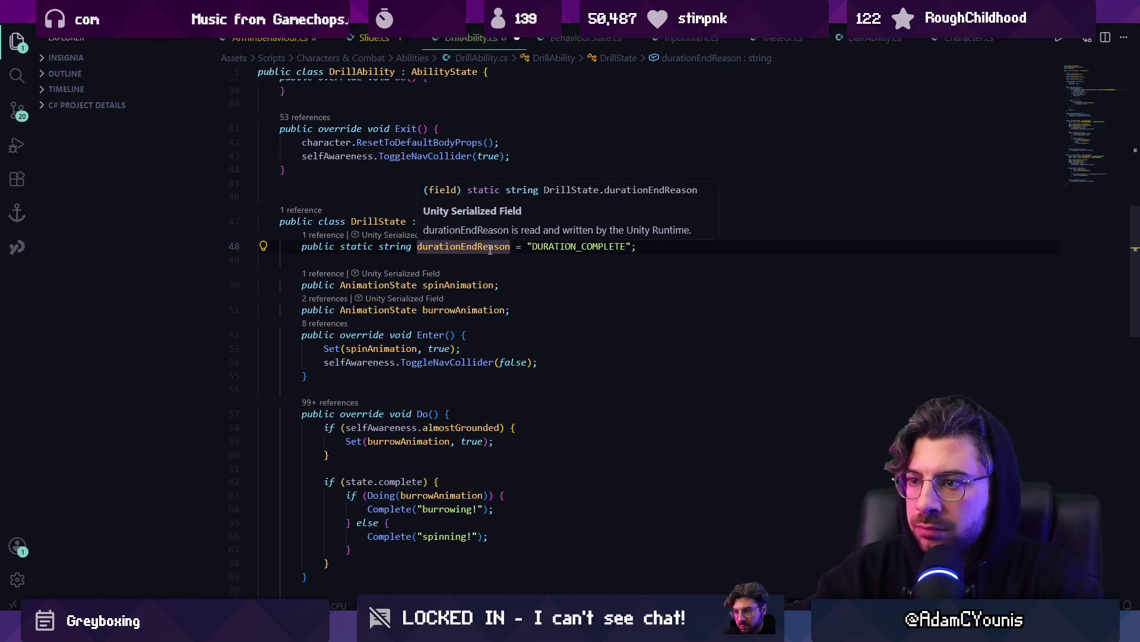
click(473, 257)
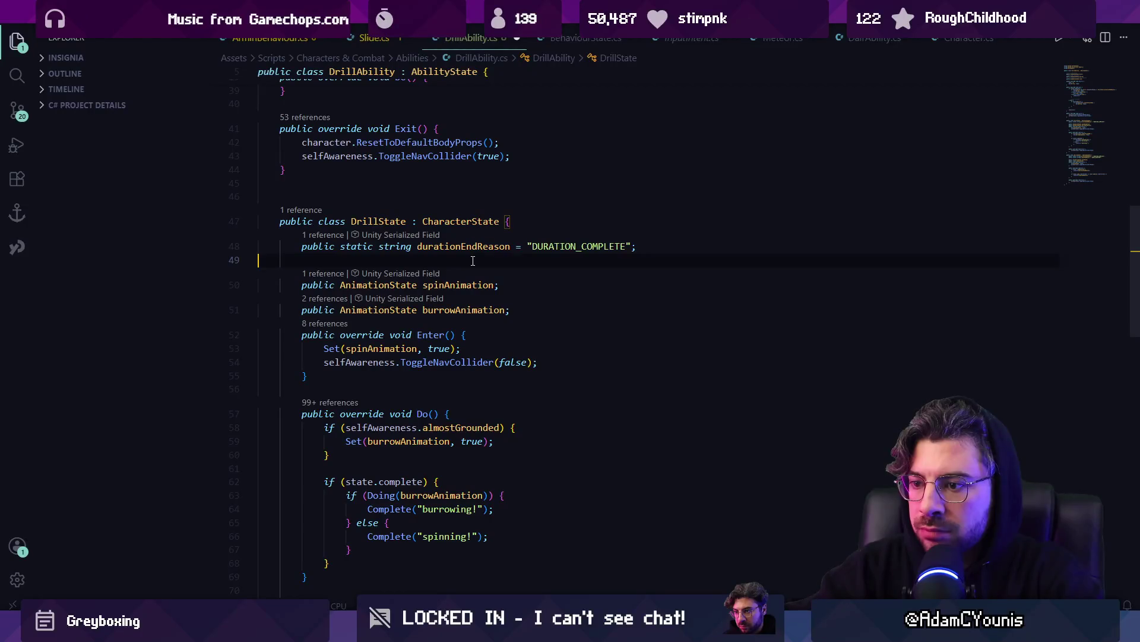
Rename the field to burrowingReason with value "BURROWING" and save.
double_click(501, 246)
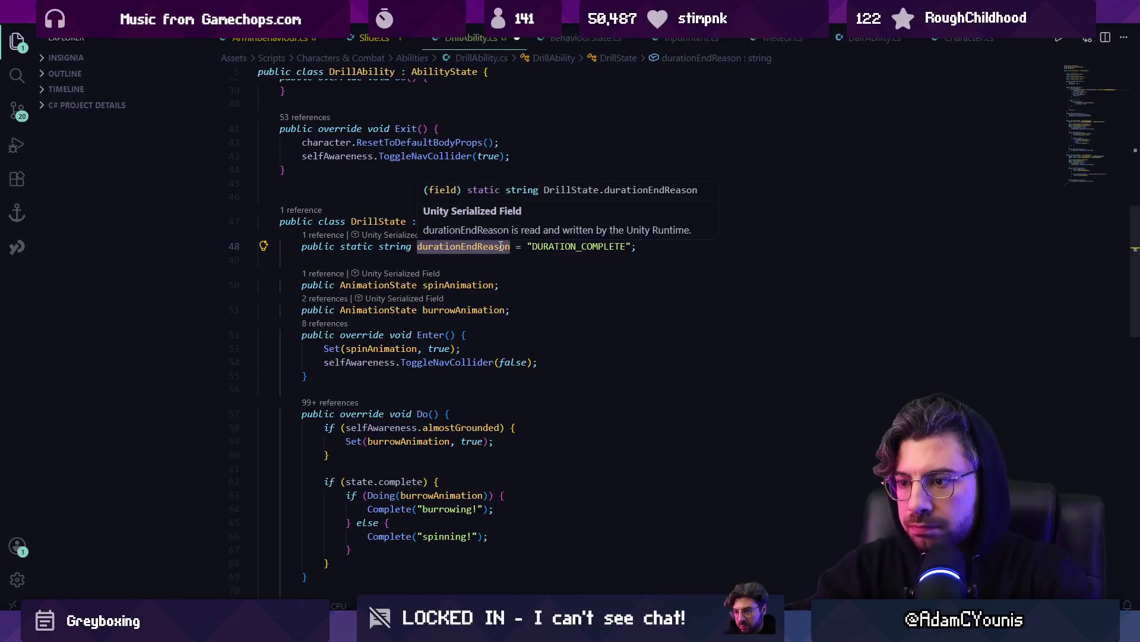
text(burrowing)
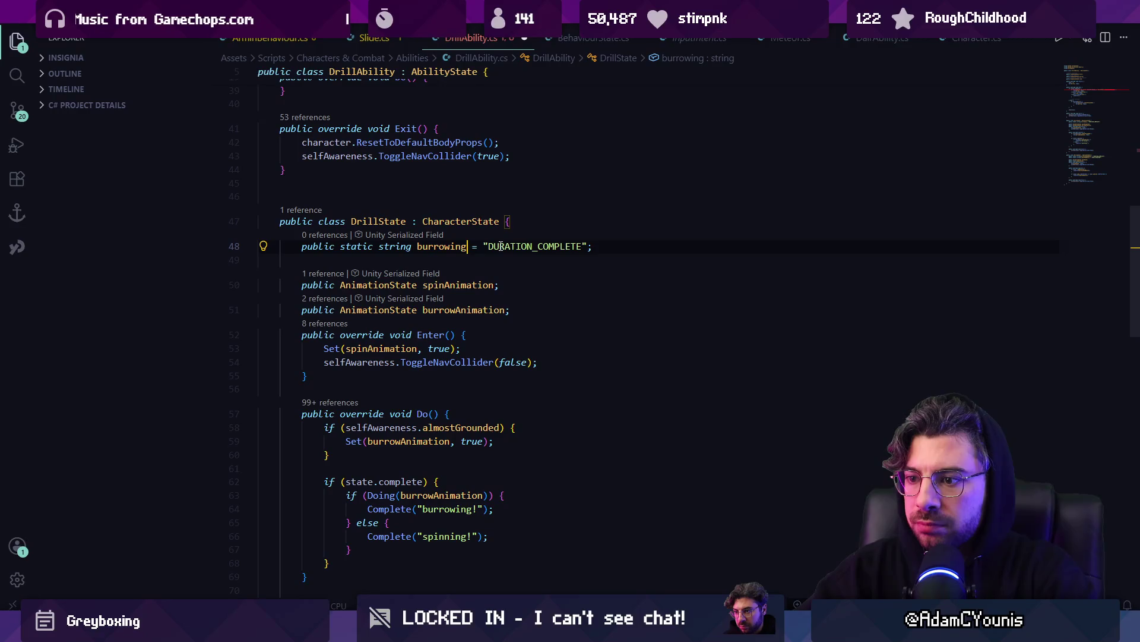
text(Reason)
key(Right)
key(Right)
key(Right)
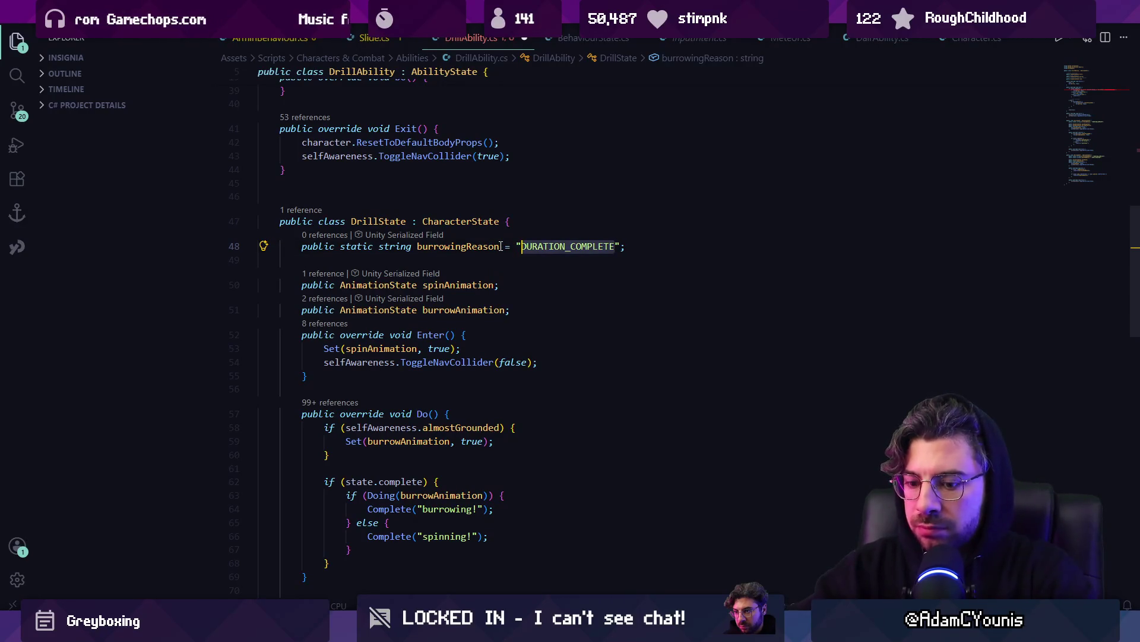
text(burrowing)
key(ctrl+shift+Left)
text(BURROWING)
key(ctrl+s)
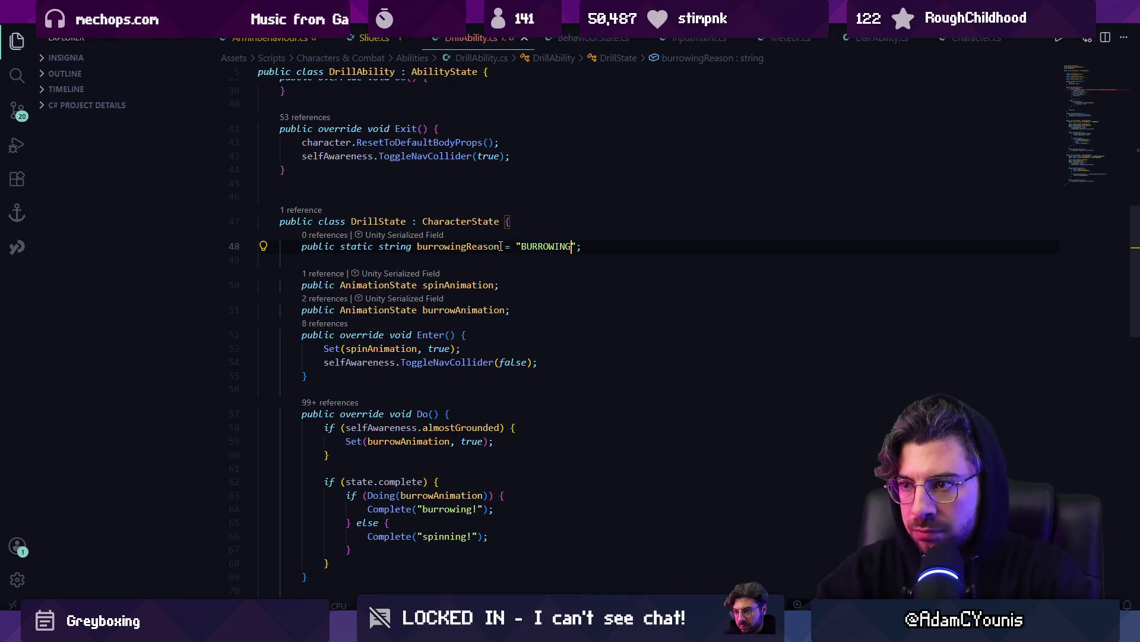
Replace Complete("burrowing!") on line 64 with Complete(burrowingReason).
double_click(501, 246)
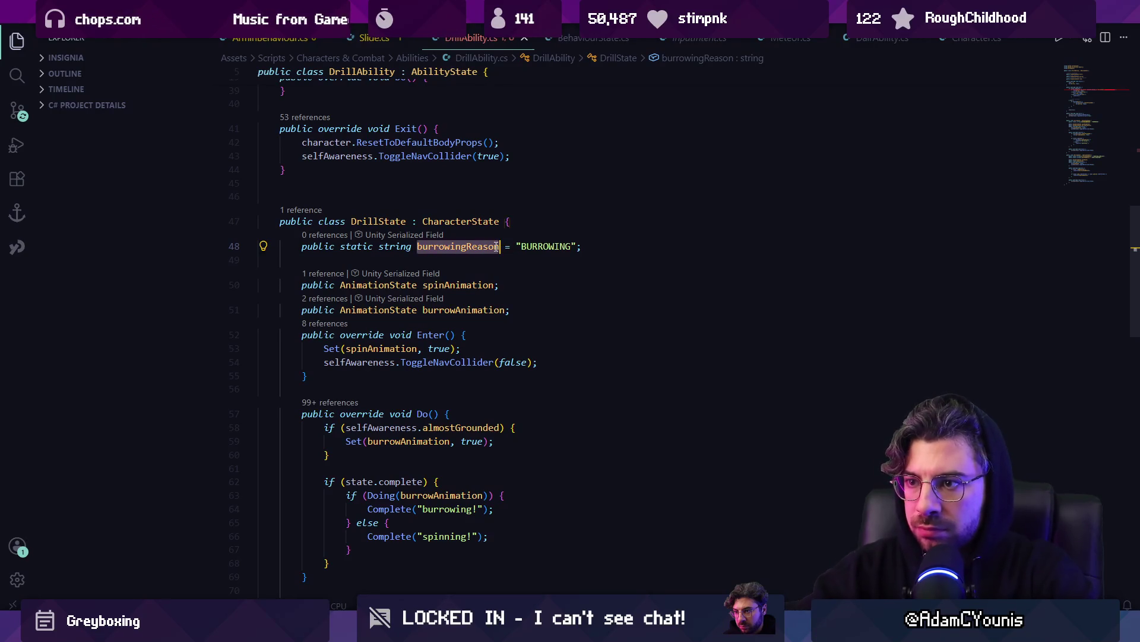
double_click(442, 509)
key(Tab)
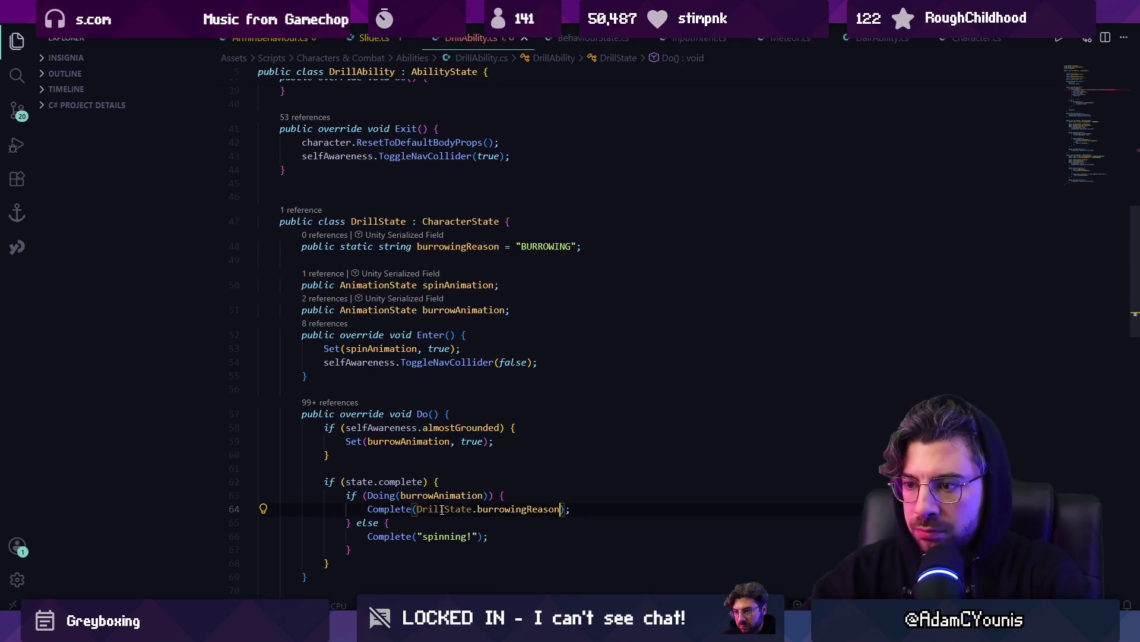
key(End)
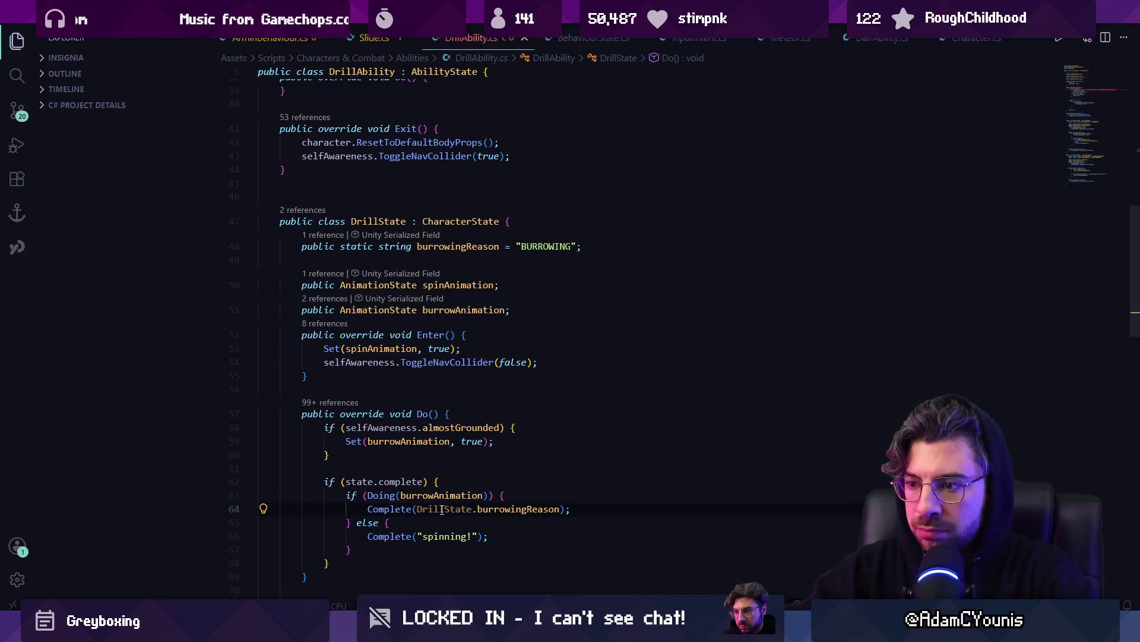
key(ctrl+p)
key(Escape)
key(ctrl+Left)
key(ctrl+Left)
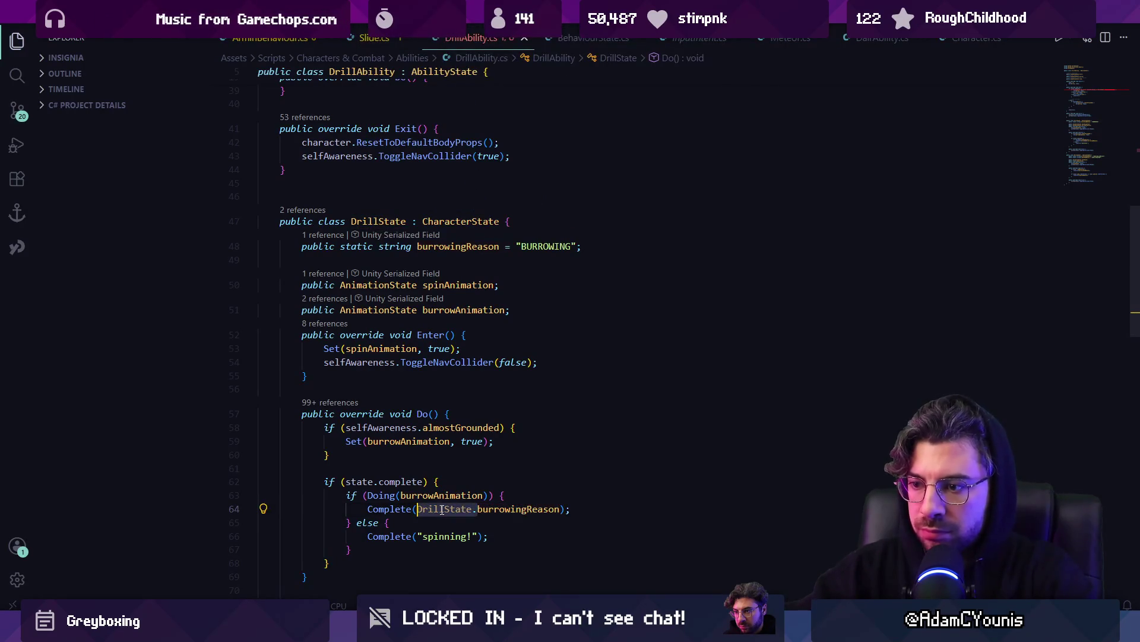
key(ctrl+Delete)
key(ctrl+Delete)
Update line 21's comparison to use DrillState.burrowingReason.
key(F12)
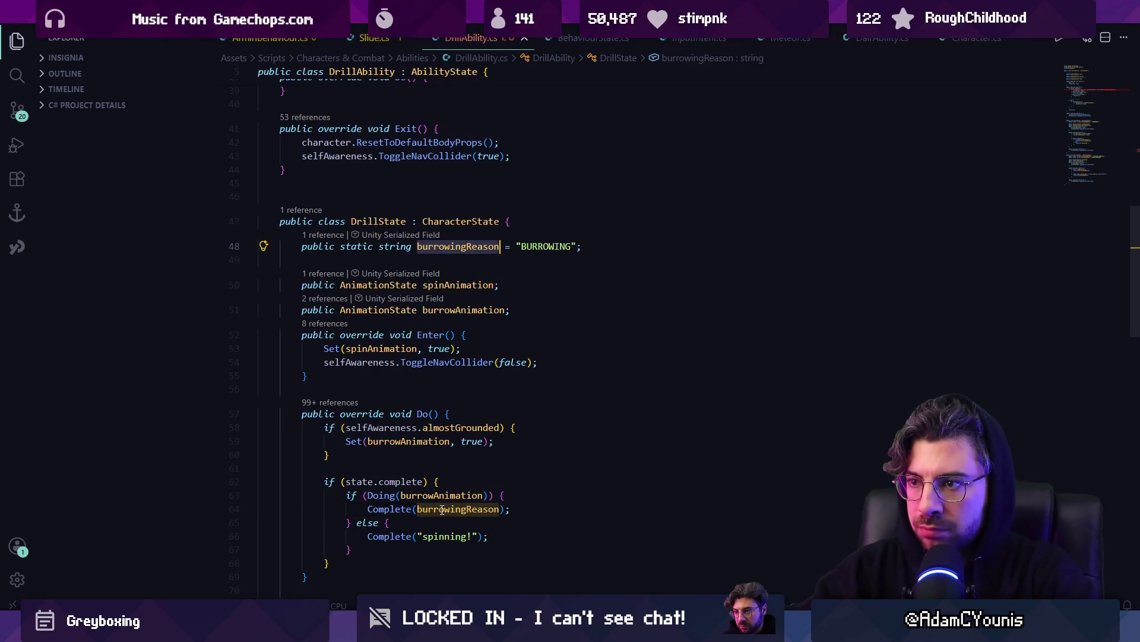
key(alt+Left)
key(ctrl+shift+Left)
text(burrow)
key(Tab)
key(ctrl+shift+Left)
key(ctrl+shift+Left)
key(ctrl+shift+Left)
key(Left)
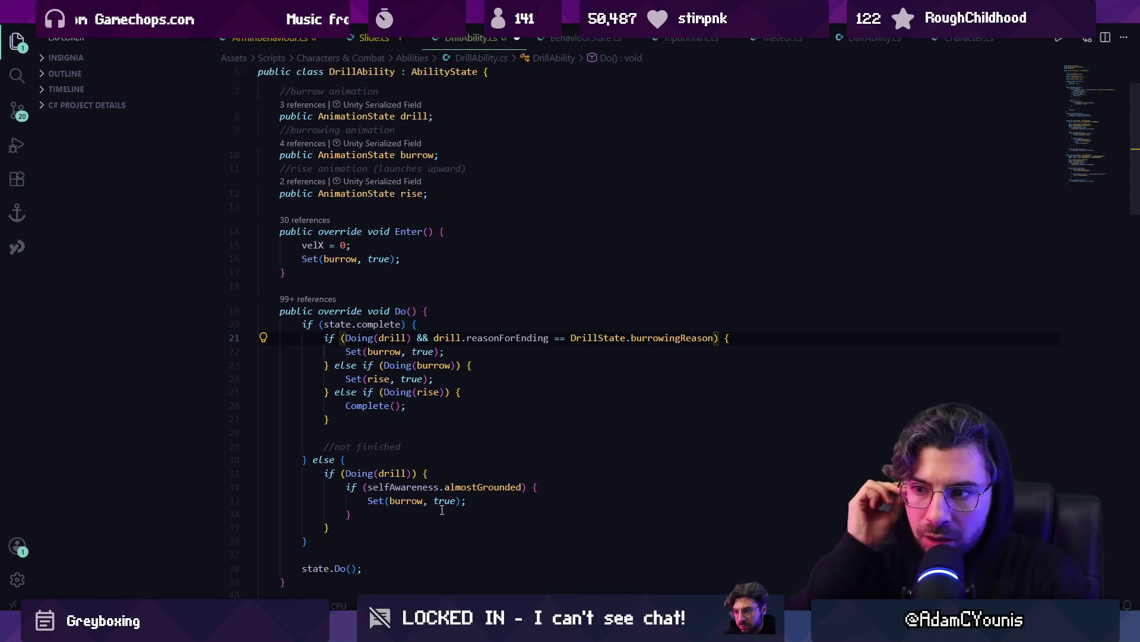
Delete the unfinished else block and //not finished comment from Do(), then save.
click(423, 526)
key(shift+Up)
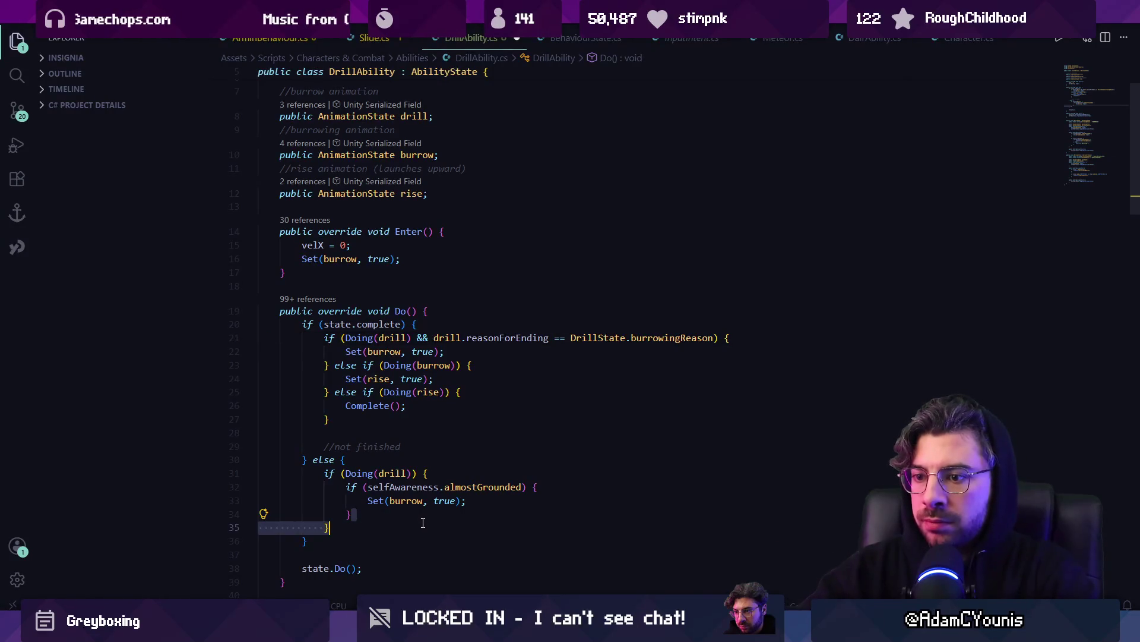
scroll(423, 523, down, 1)
key(shift+Up)
key(shift+Up)
key(shift+Up)
key(shift+Up)
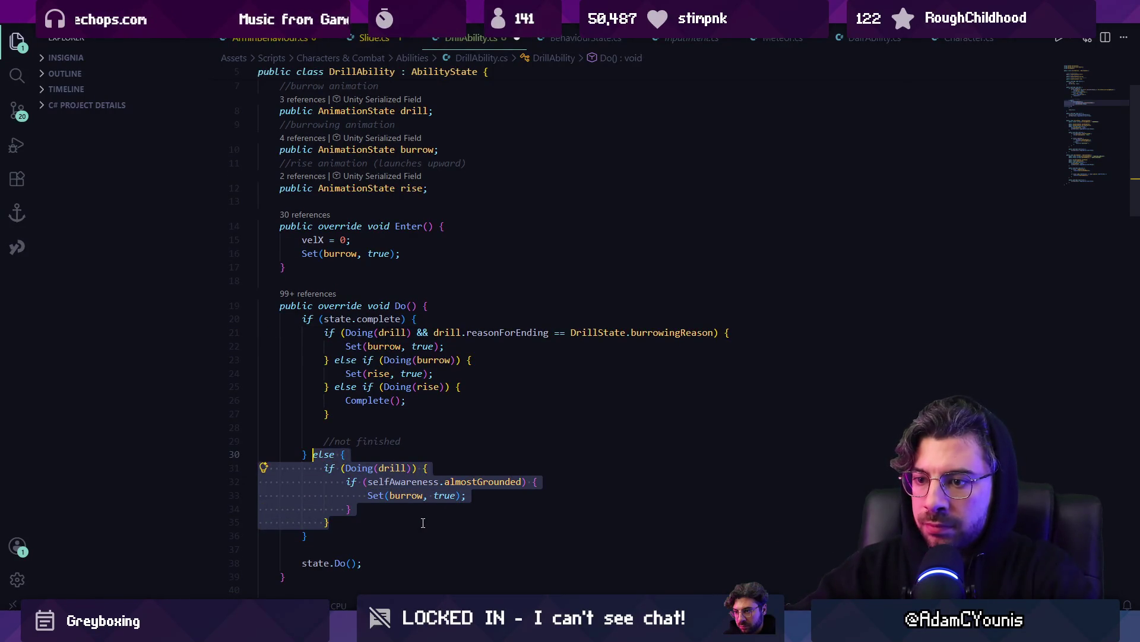
key(BackSpace)
key(shift+Down)
key(shift+Down)
key(BackSpace)
key(shift+Up)
key(BackSpace)
key(ctrl+s)
Scroll up to look over the Enter() method.
key(Up)
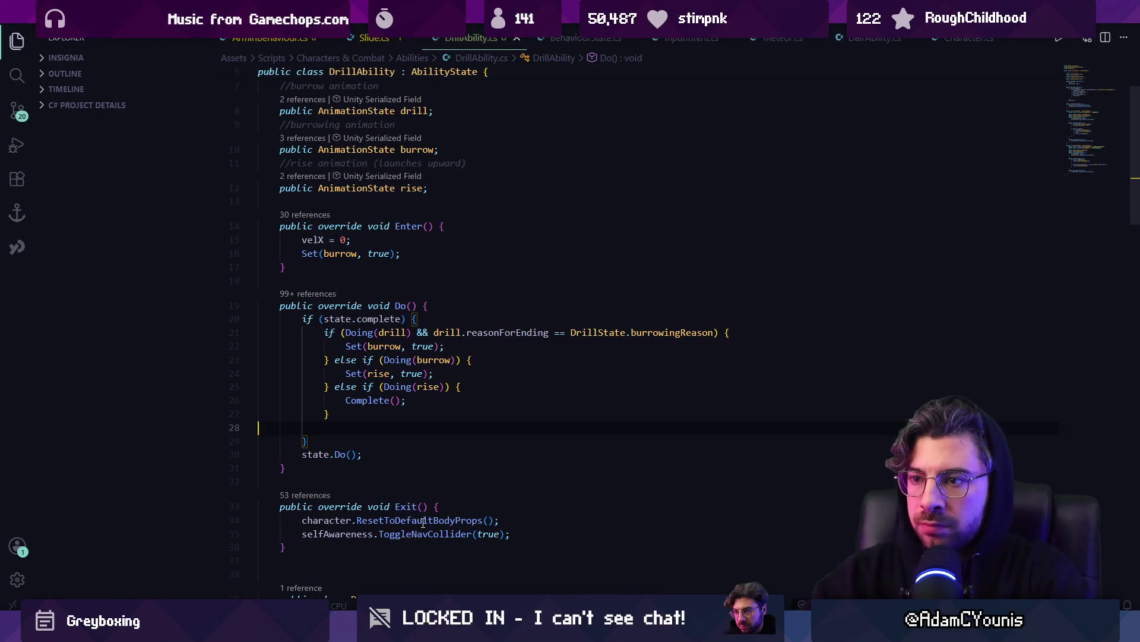
scroll(431, 356, up, 2)
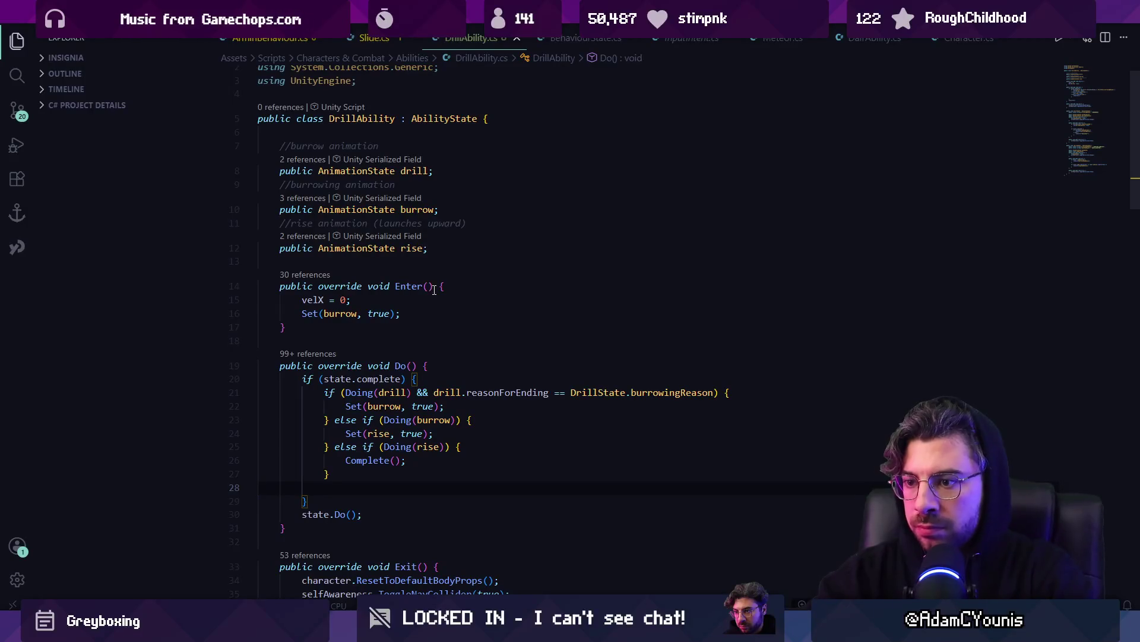
click(493, 286)
scroll(493, 286, down, 5)
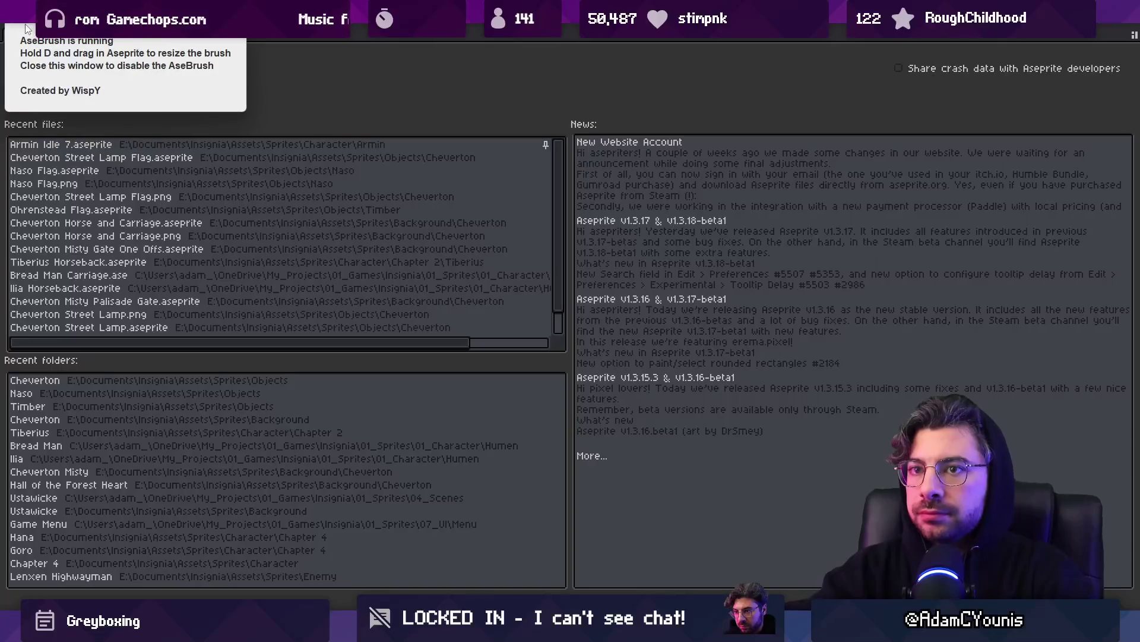
Create a new blank 128×128 px sprite.
key(alt+f)
key(n)
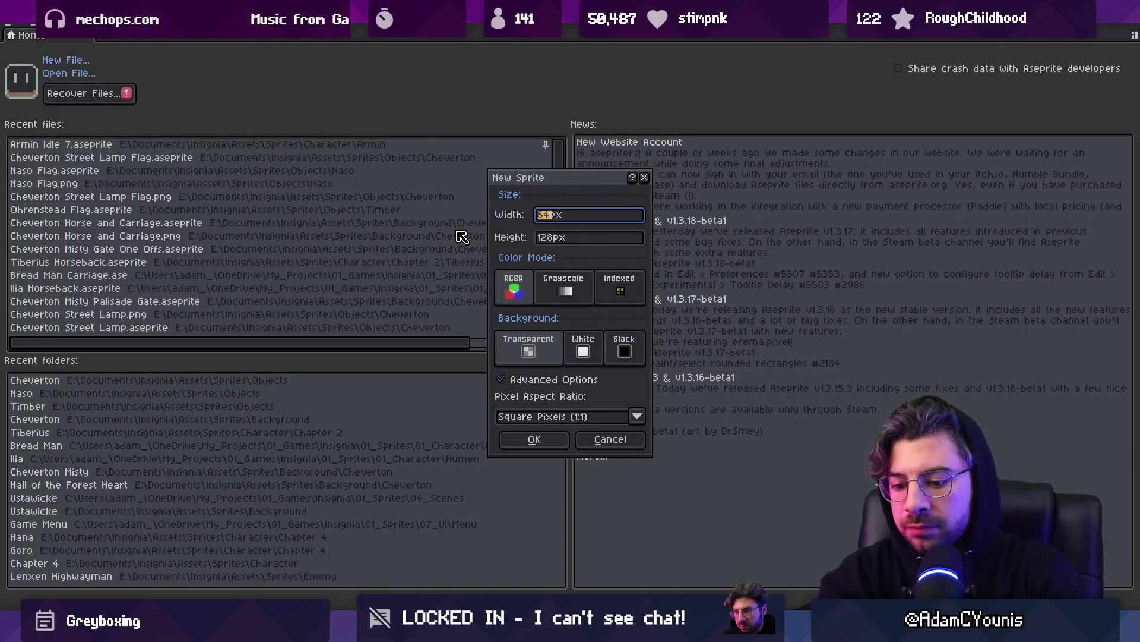
text(128)
key(Return)
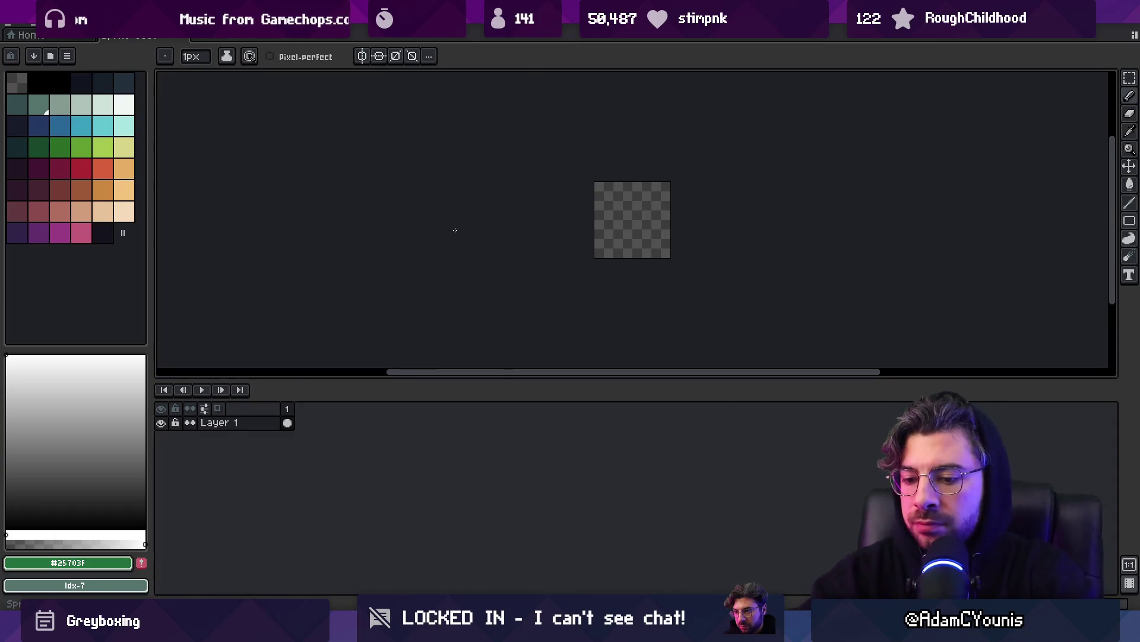
Go back to the File menu to reach the recent files list.
click(15, 28)
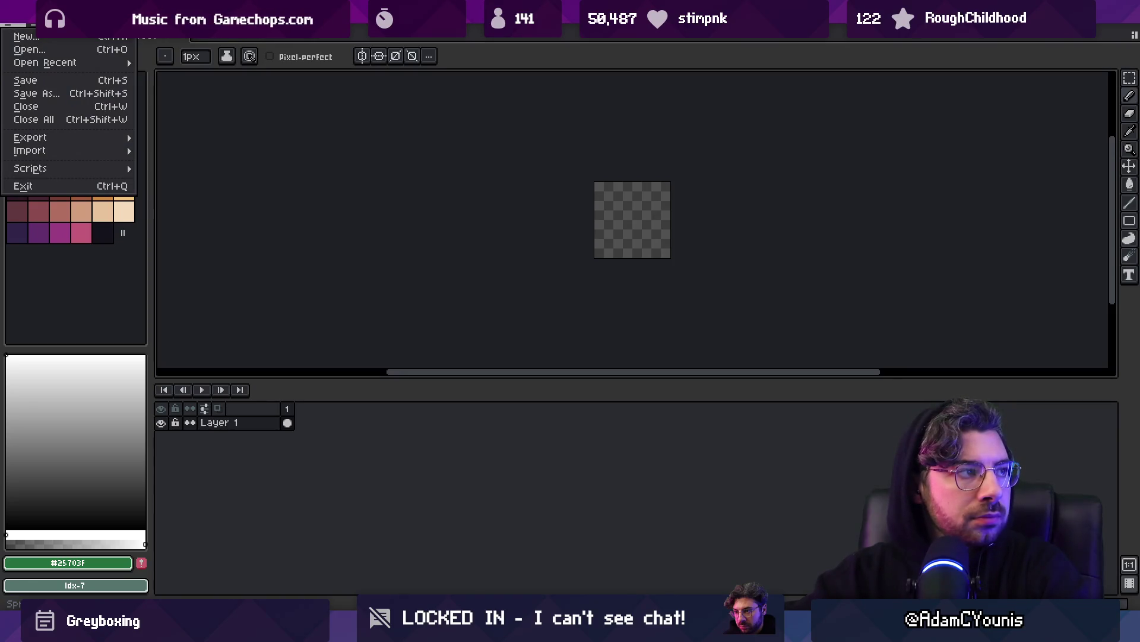
click(23, 36)
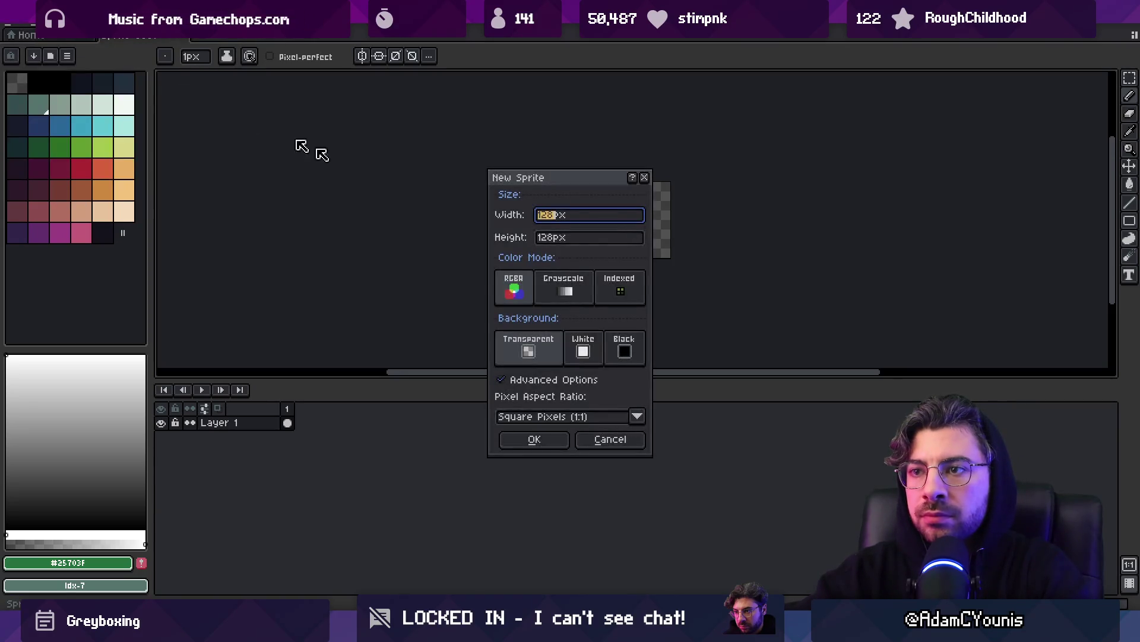
key(Escape)
click(14, 27)
Copy the whole Armin Idle 7 character into the new sprite and shift it left.
mouse_move(65, 62)
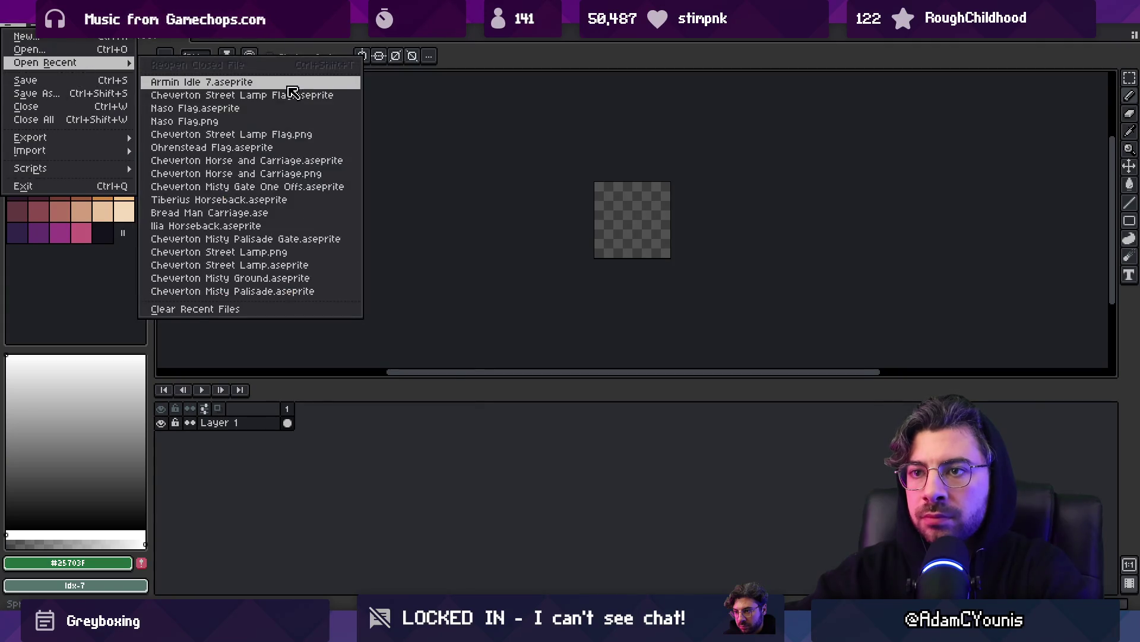
click(289, 86)
key(ctrl+a)
key(ctrl+c)
key(ctrl+shift+Tab)
key(ctrl+v)
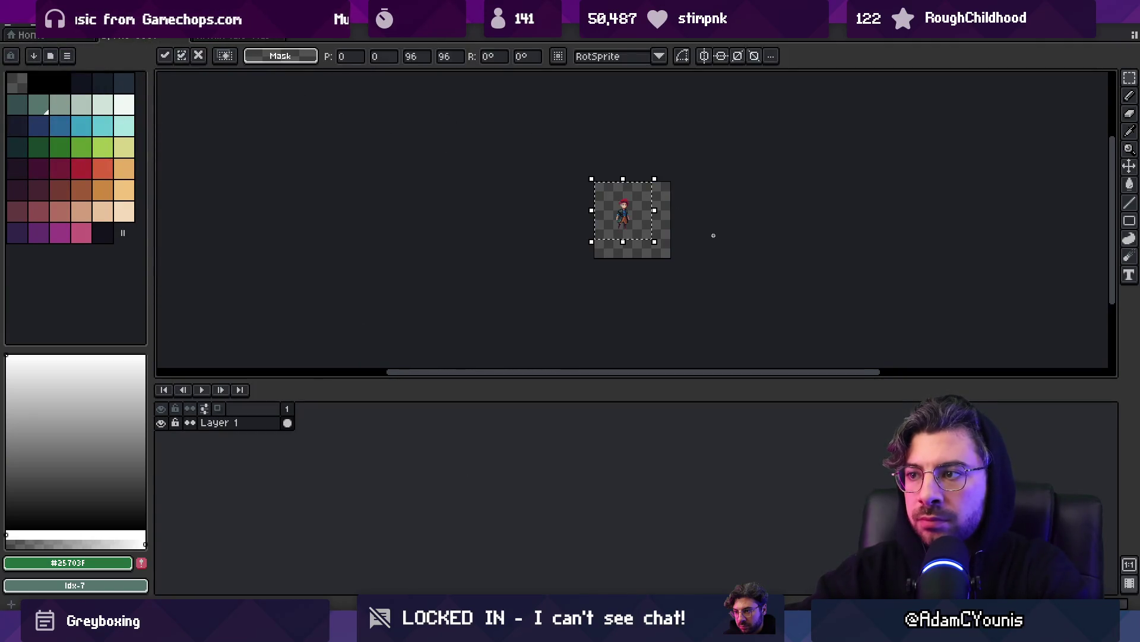
scroll(714, 235, up, 3)
key(Return)
scroll(628, 242, down, 2)
drag(545, 203, 498, 227)
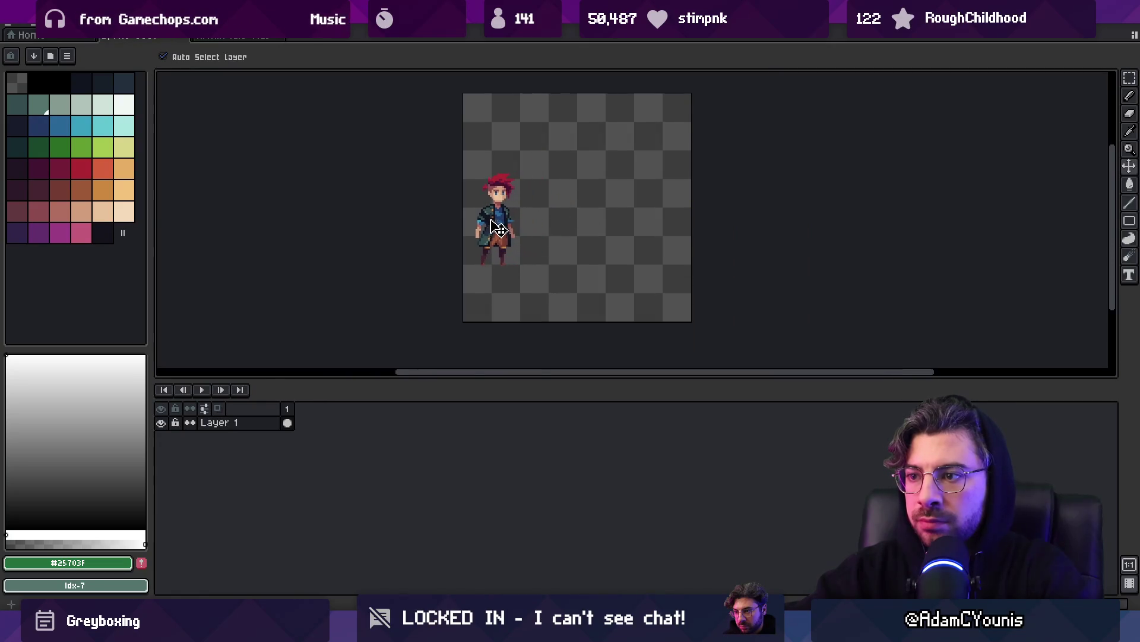
Add Layer 2 above Layer 1 and pick red as the drawing colour.
key(shift+n)
key(m)
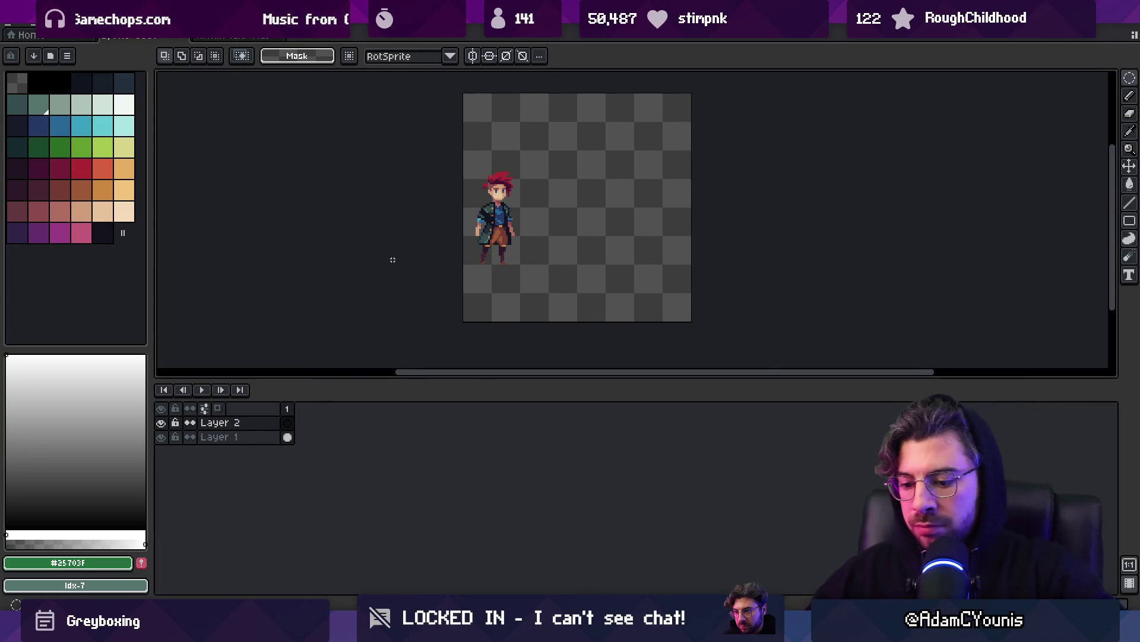
drag(539, 206, 524, 215)
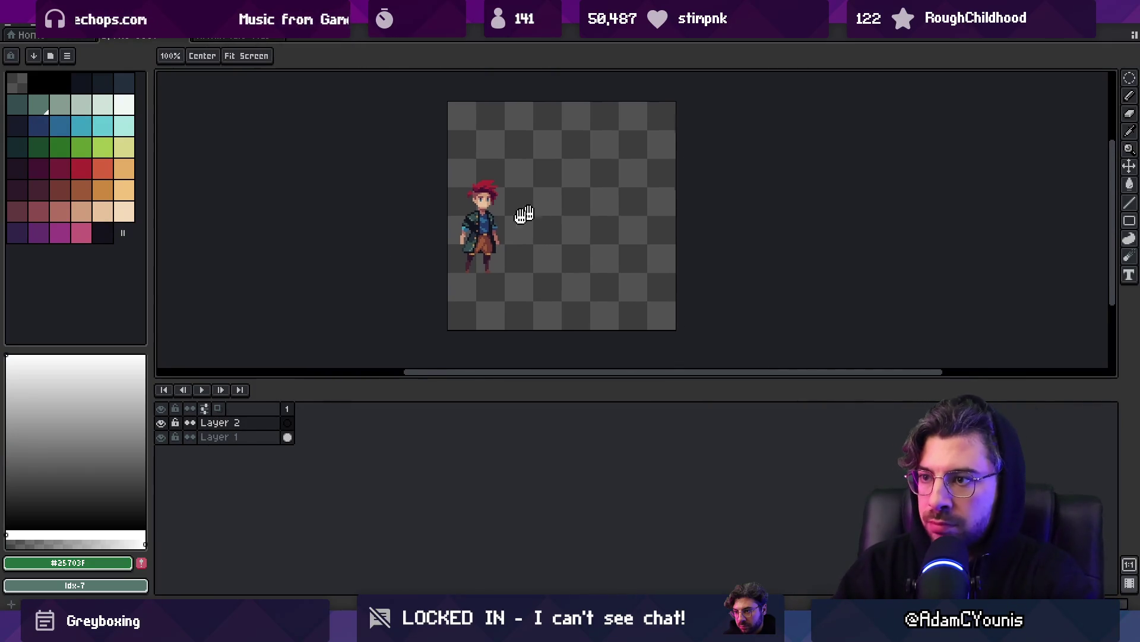
scroll(510, 228, up, 1)
click(81, 168)
Paint a red blob with a 4px brush right of the character and shift it left.
key(b)
key(plus)
key(plus)
key(plus)
drag(534, 180, 525, 181)
key(v)
mouse_move(554, 234)
mouse_down()
mouse_move(518, 243)
mouse_move(498, 273)
mouse_move(500, 241)
mouse_up()
key(b)
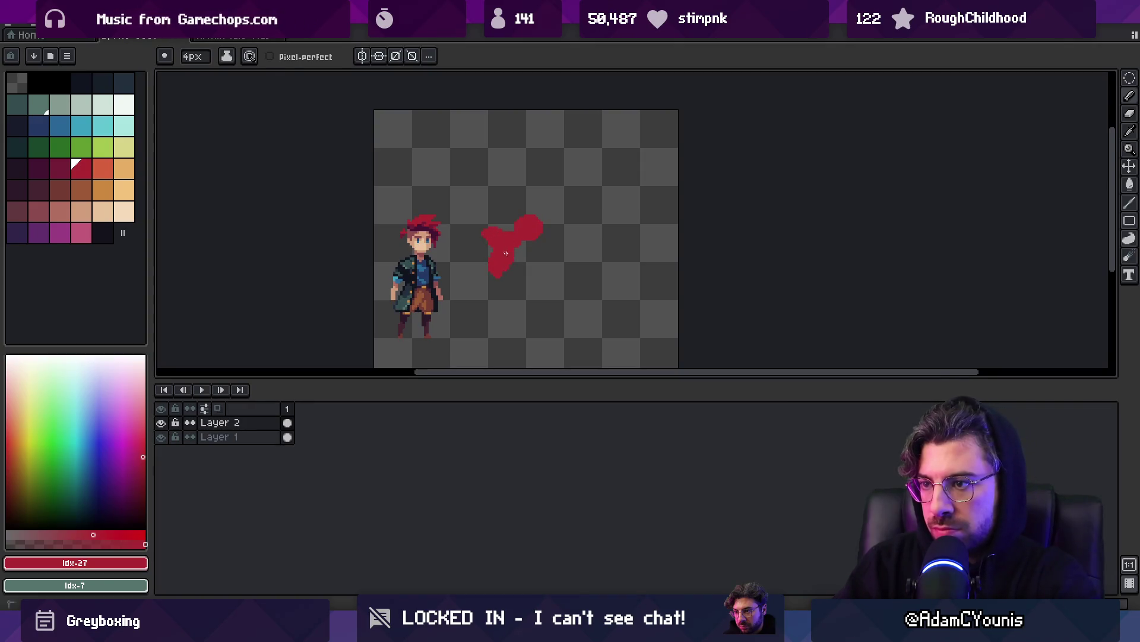
Undo two strokes, then repaint, erase and extend the red crouching figure, adding a darker red patch.
key(ctrl+z)
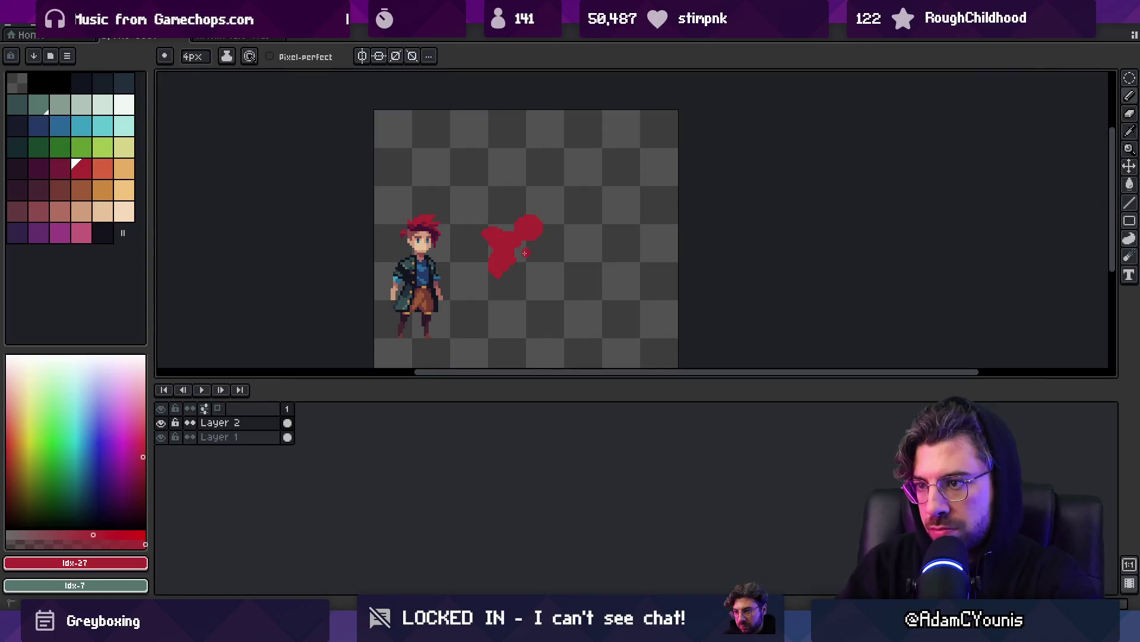
key(ctrl+z)
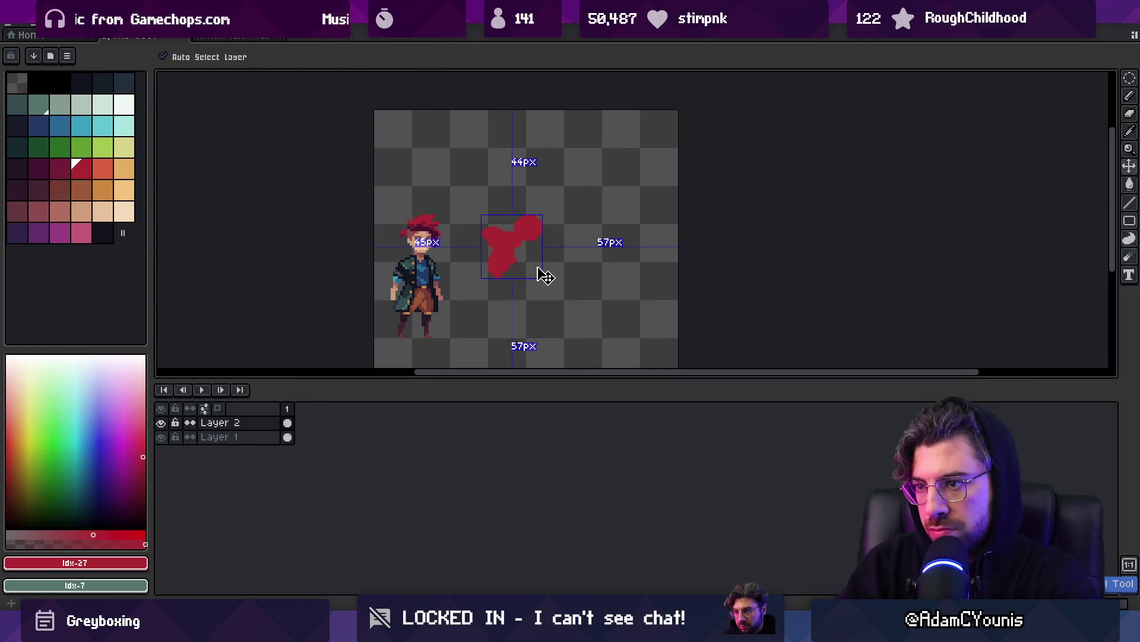
mouse_move(540, 265)
mouse_down()
mouse_move(529, 271)
mouse_move(542, 254)
mouse_up()
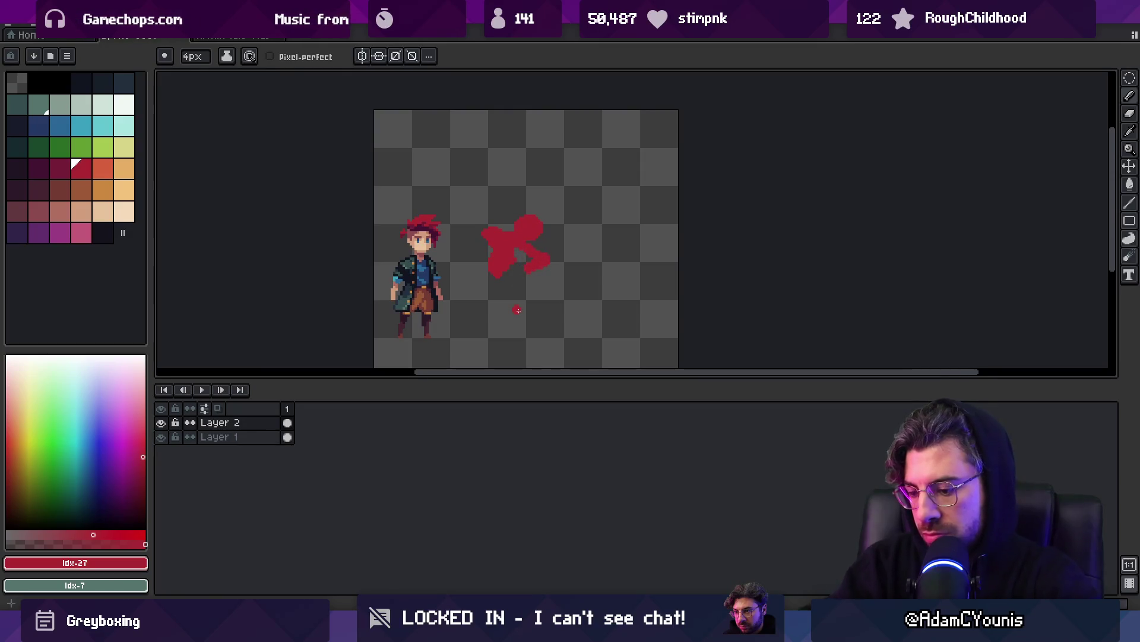
key(e)
mouse_move(482, 238)
mouse_down()
mouse_move(496, 227)
mouse_move(487, 244)
mouse_up()
key(b)
drag(534, 284, 519, 266)
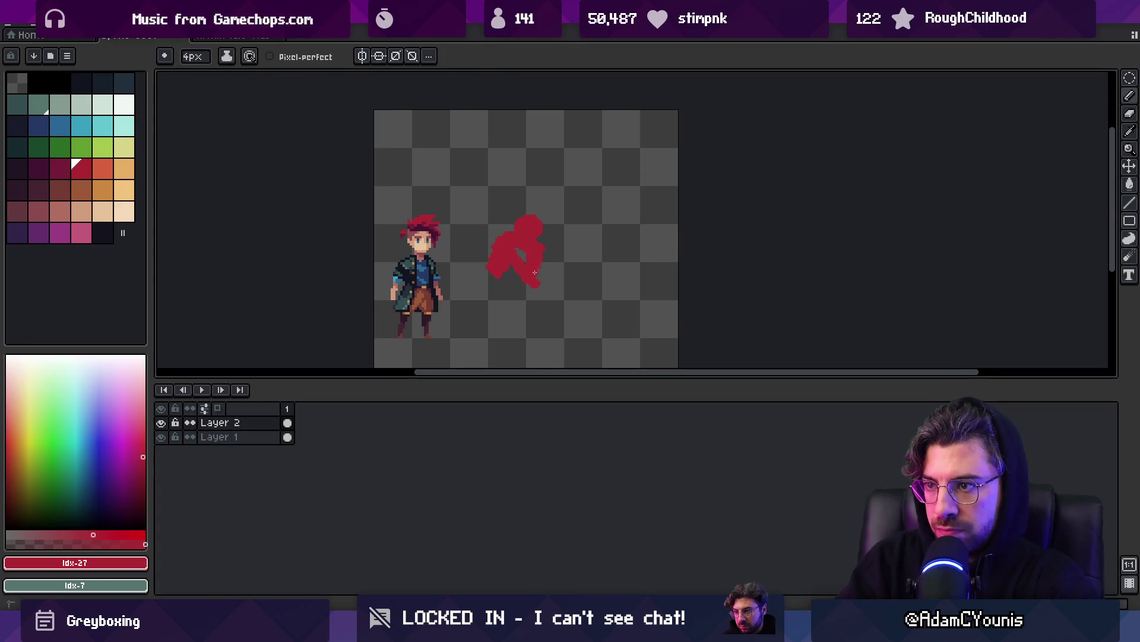
click(60, 168)
mouse_move(541, 250)
mouse_down()
mouse_move(541, 262)
mouse_move(505, 245)
mouse_move(518, 250)
mouse_up()
Shade the figure's left side in dark red.
key(x)
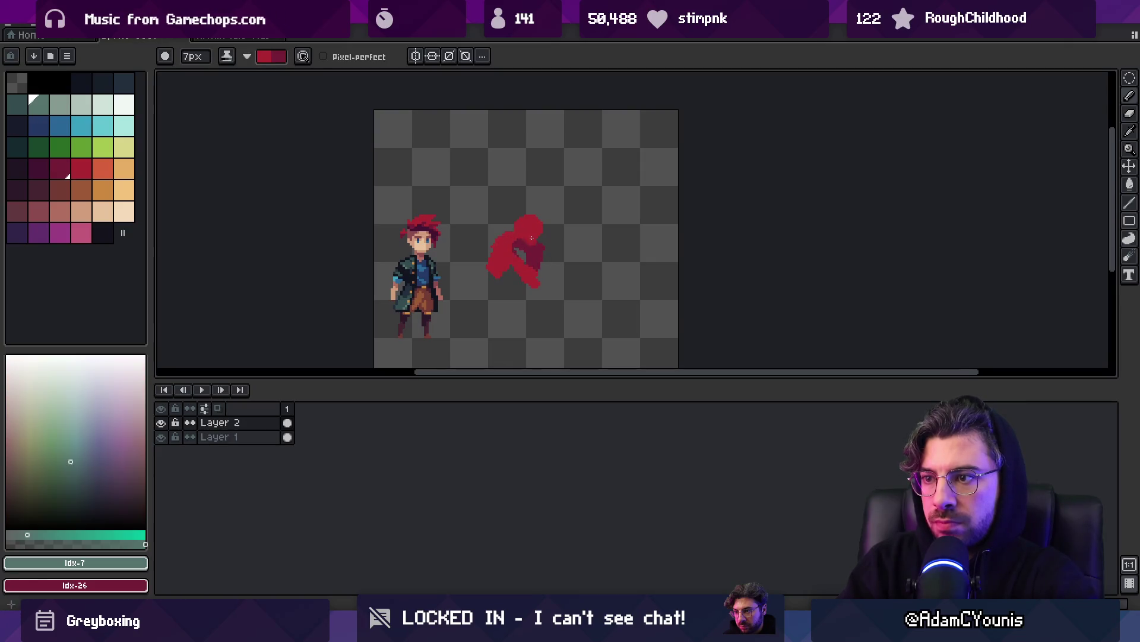
scroll(538, 234, up, 1)
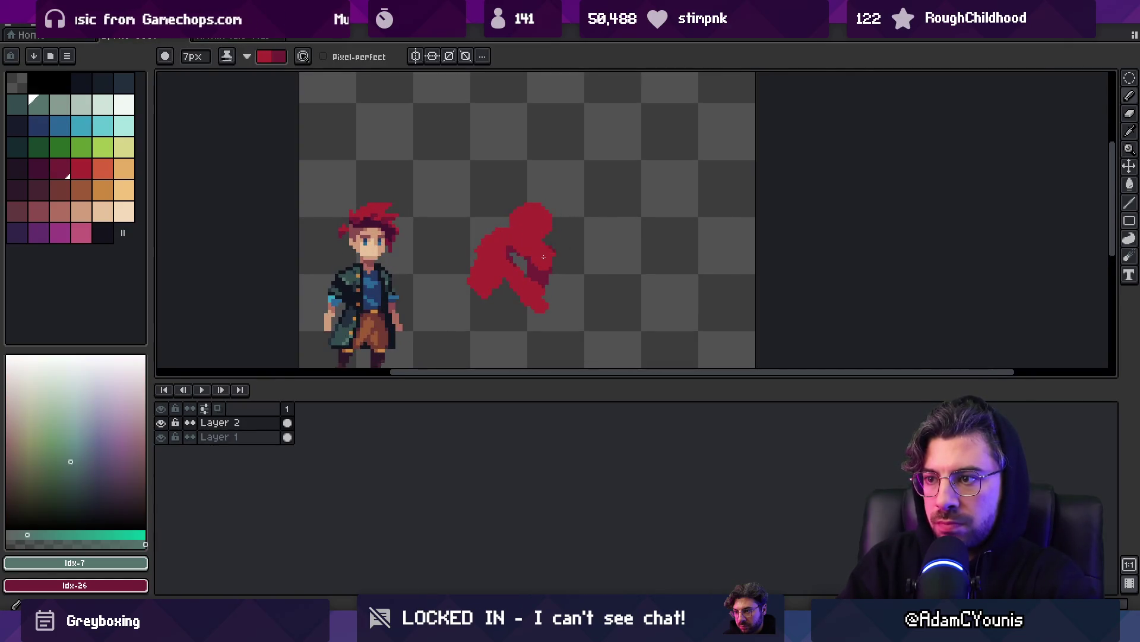
key(x)
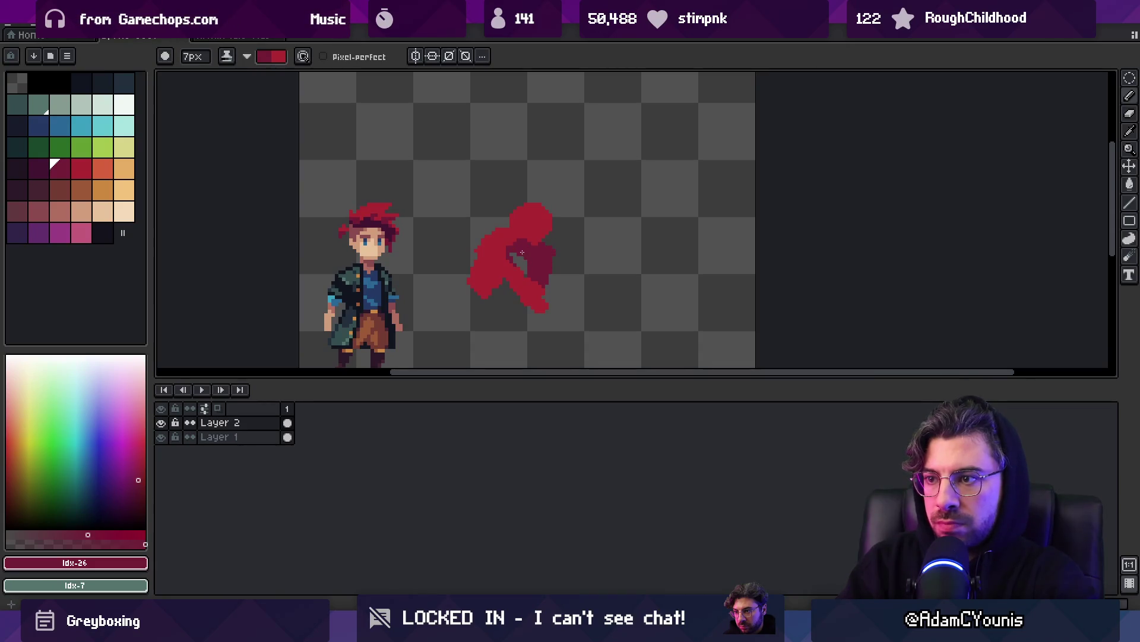
key(x)
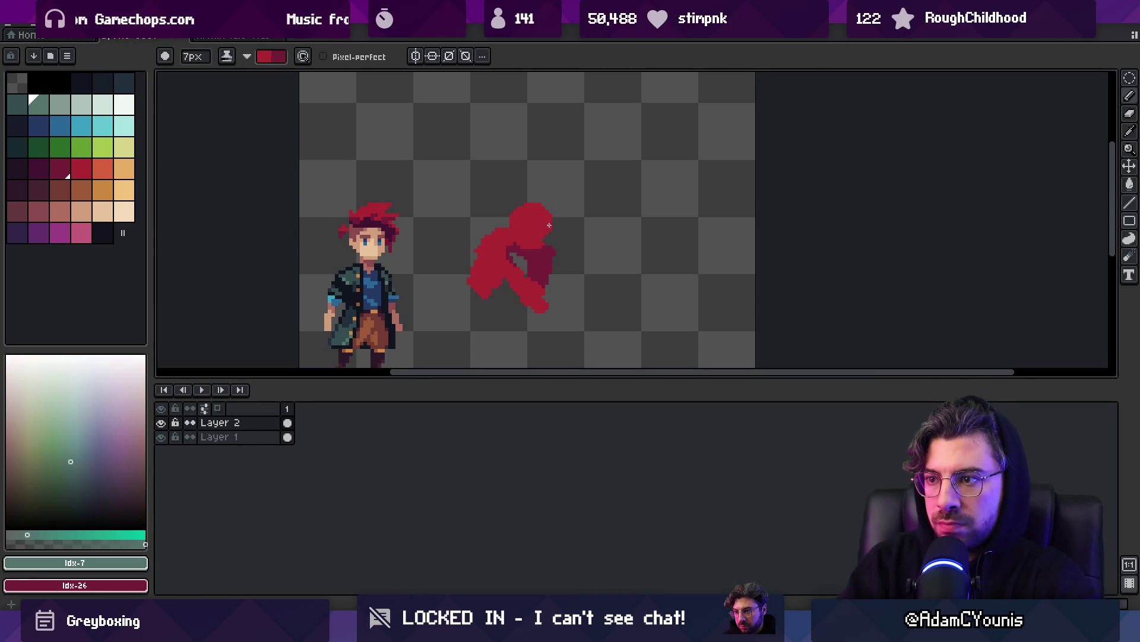
key(x)
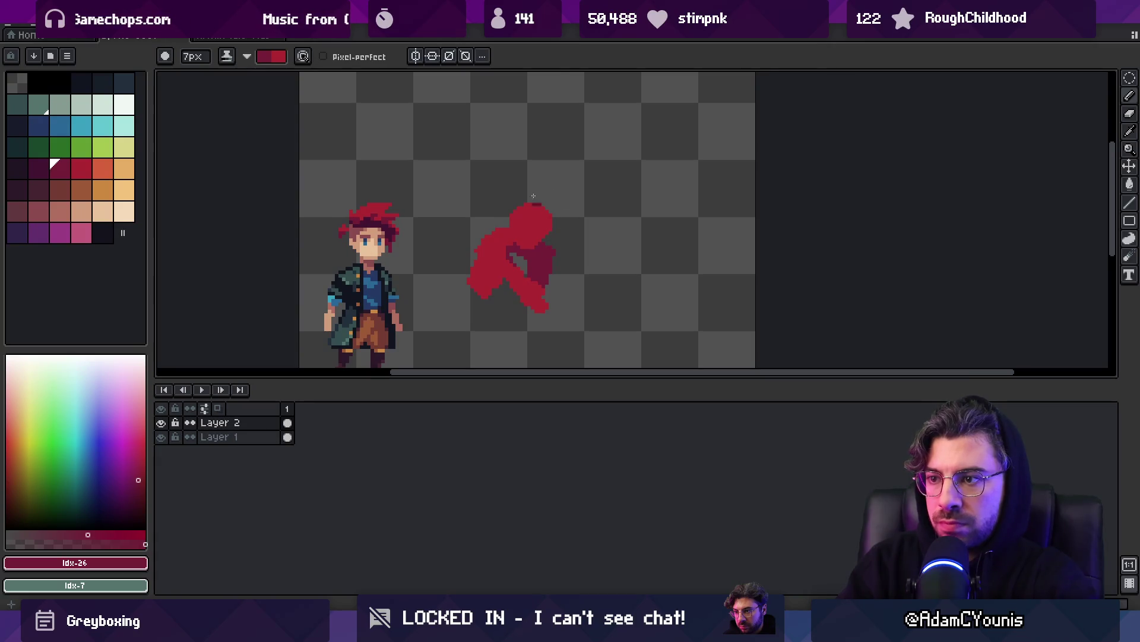
key(x)
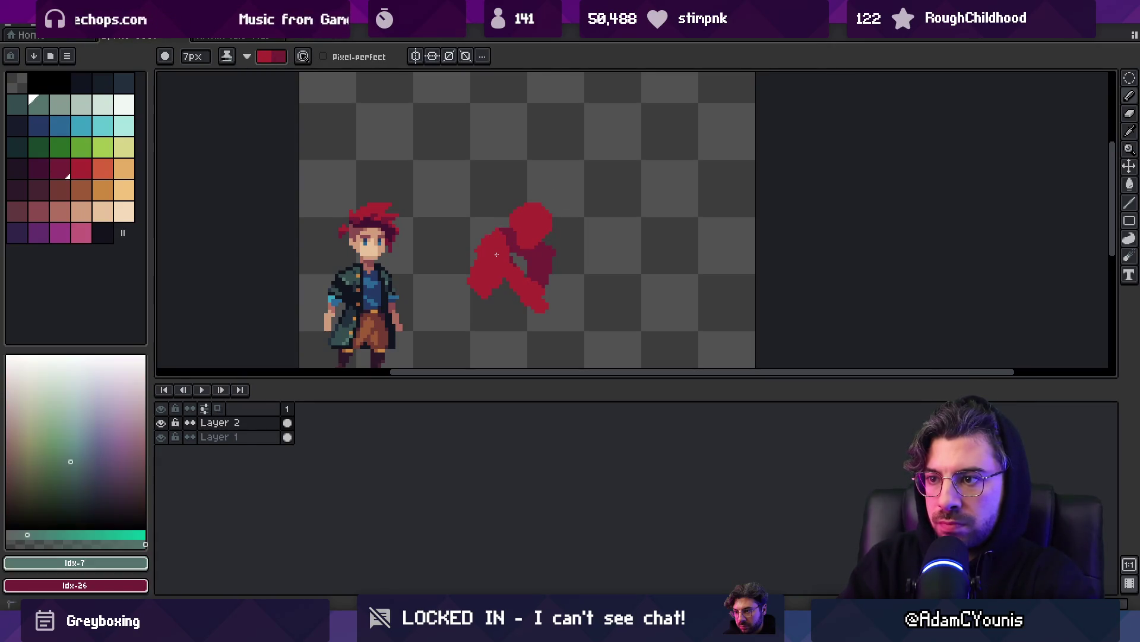
key(x)
mouse_move(493, 257)
mouse_down()
mouse_move(475, 270)
mouse_move(478, 297)
mouse_up()
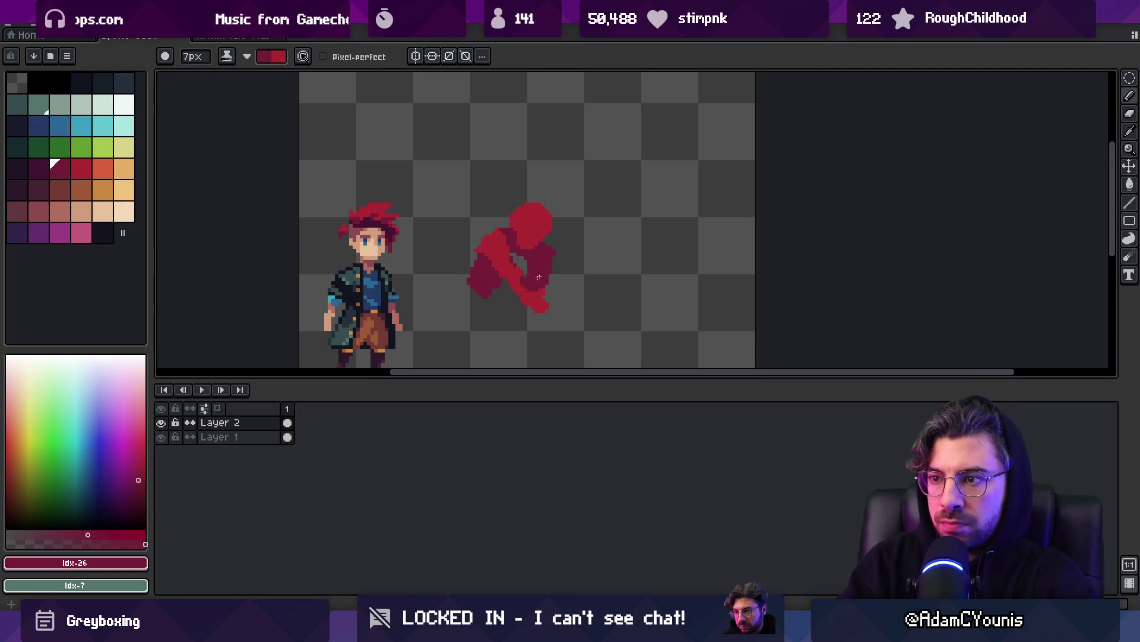
Paint darker strokes over the figure's centre using sampled reds #ac2833 and #741c37, shrinking the brush.
key(e)
key(b)
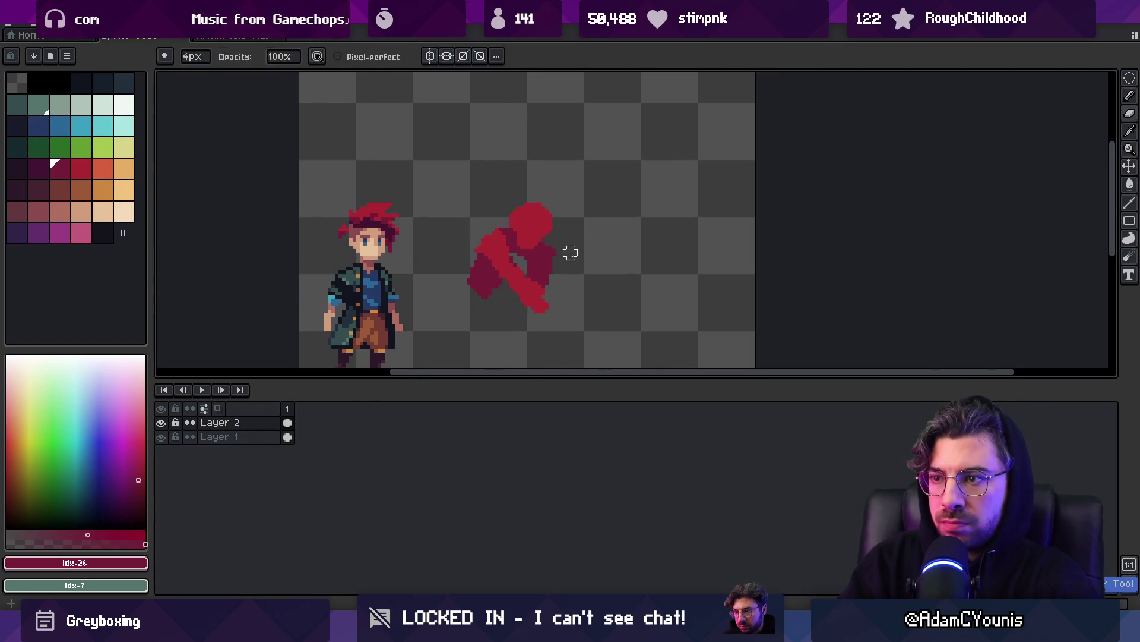
scroll(542, 274, up, 1)
alt+click(511, 265)
key(minus)
key(minus)
mouse_move(516, 262)
mouse_down()
mouse_move(529, 259)
mouse_move(511, 262)
mouse_up()
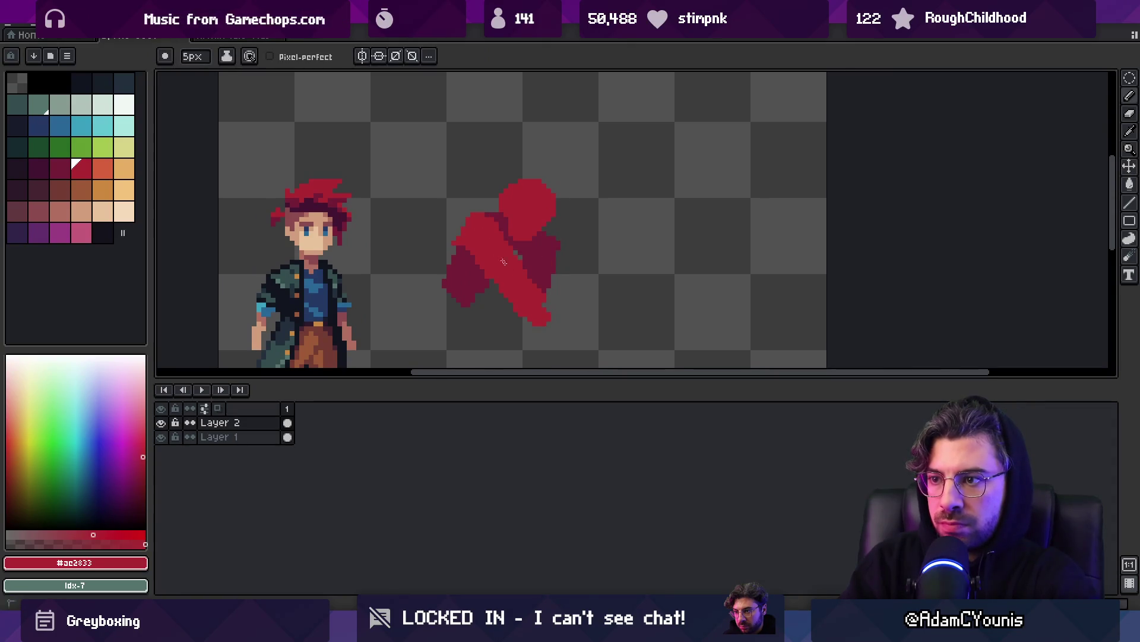
alt+click(499, 260)
key(minus)
key(minus)
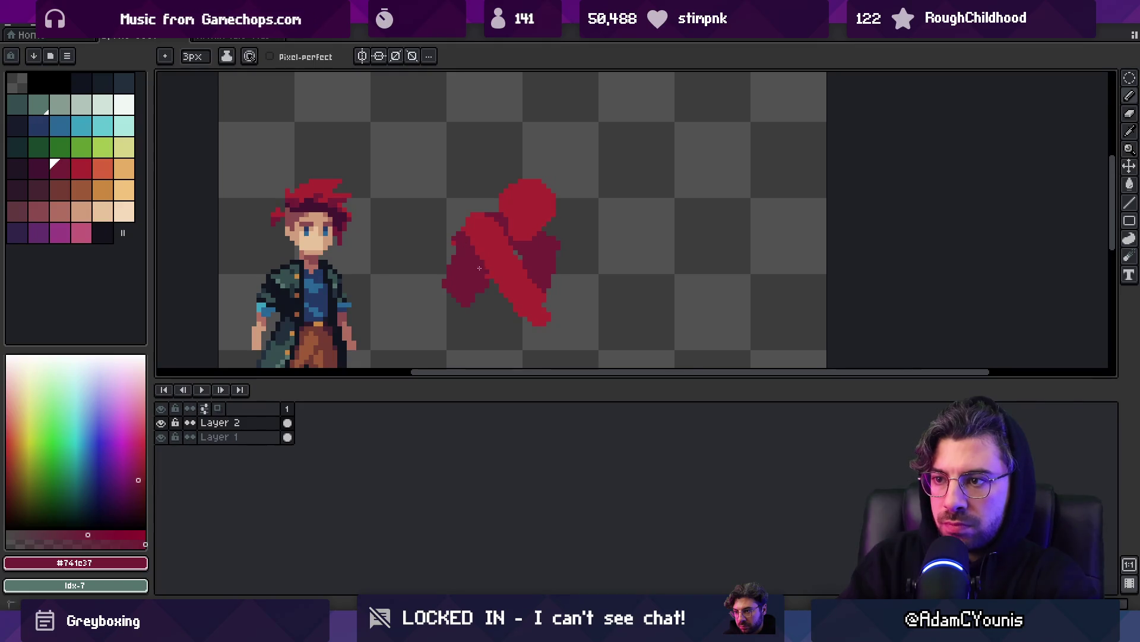
alt+click(497, 247)
Draw a thin 1px white line below the figure.
key(z)
scroll(496, 242, down, 1)
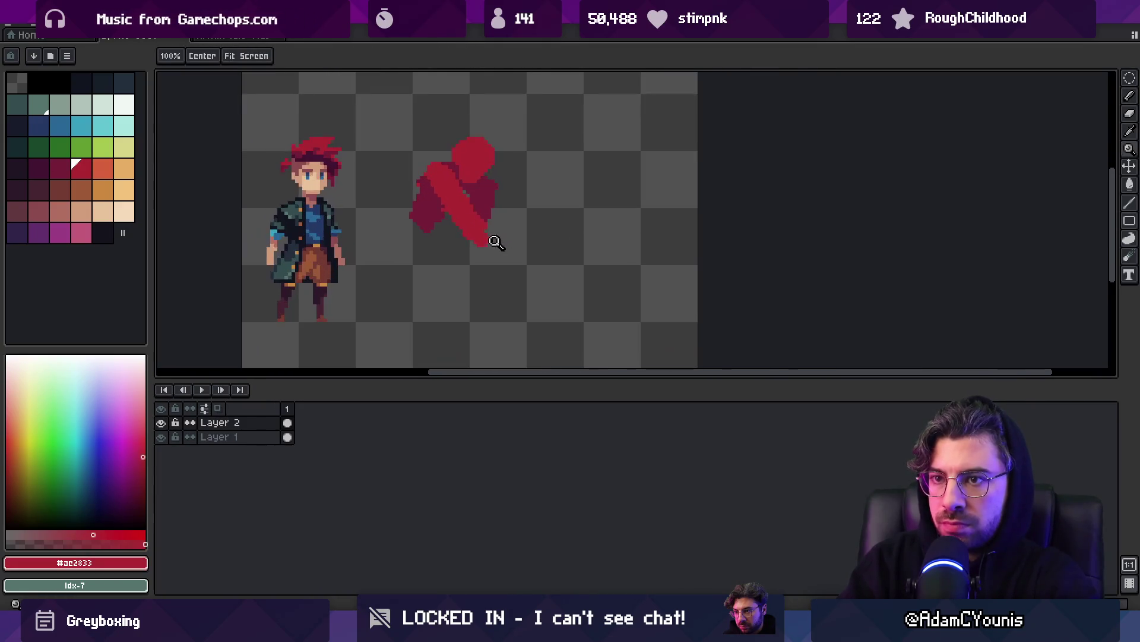
click(124, 105)
key(b)
key(minus)
shift+click(476, 238)
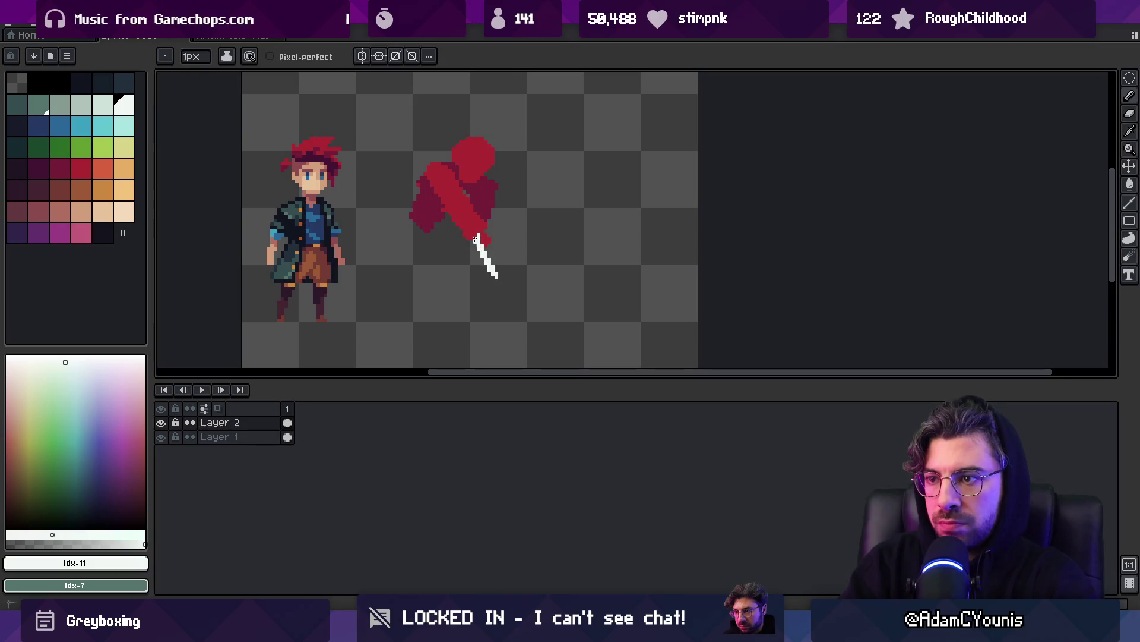
Thicken the white stroke into a blade, rotate it upright and move it up under the figure.
mouse_move(480, 245)
mouse_down()
mouse_move(509, 283)
mouse_move(473, 232)
mouse_up()
click(103, 190)
key(m)
mouse_move(436, 180)
mouse_down()
mouse_move(517, 351)
mouse_move(464, 148)
mouse_up()
mouse_move(591, 114)
mouse_down()
mouse_move(635, 189)
mouse_move(630, 215)
mouse_move(633, 196)
mouse_up()
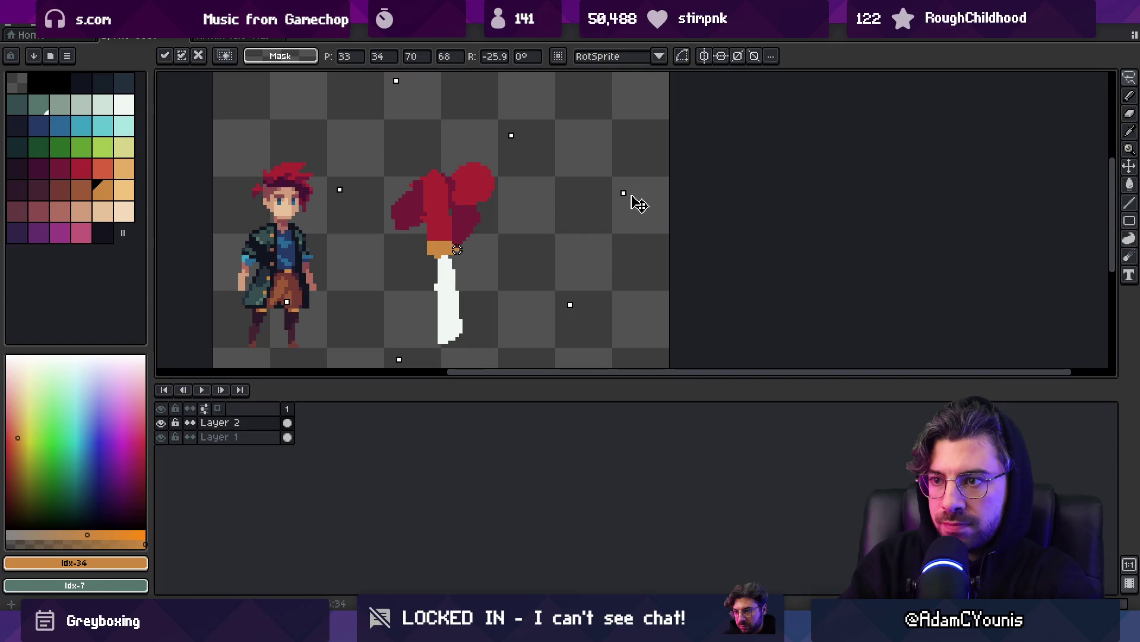
click(424, 242)
mouse_move(418, 238)
mouse_down()
mouse_move(466, 329)
mouse_move(417, 285)
mouse_move(419, 240)
mouse_up()
drag(458, 320, 454, 280)
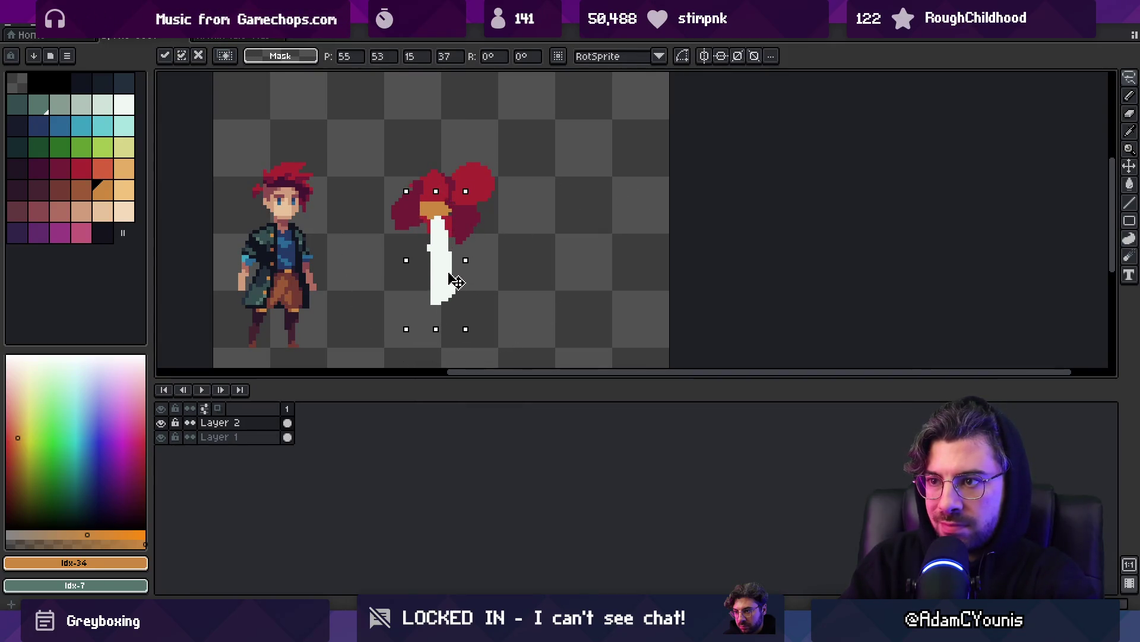
key(b)
Add #ac2833 red pixels along the figure's lower edge and narrow the blade to a pointed tip.
alt+click(457, 220)
drag(457, 220, 462, 230)
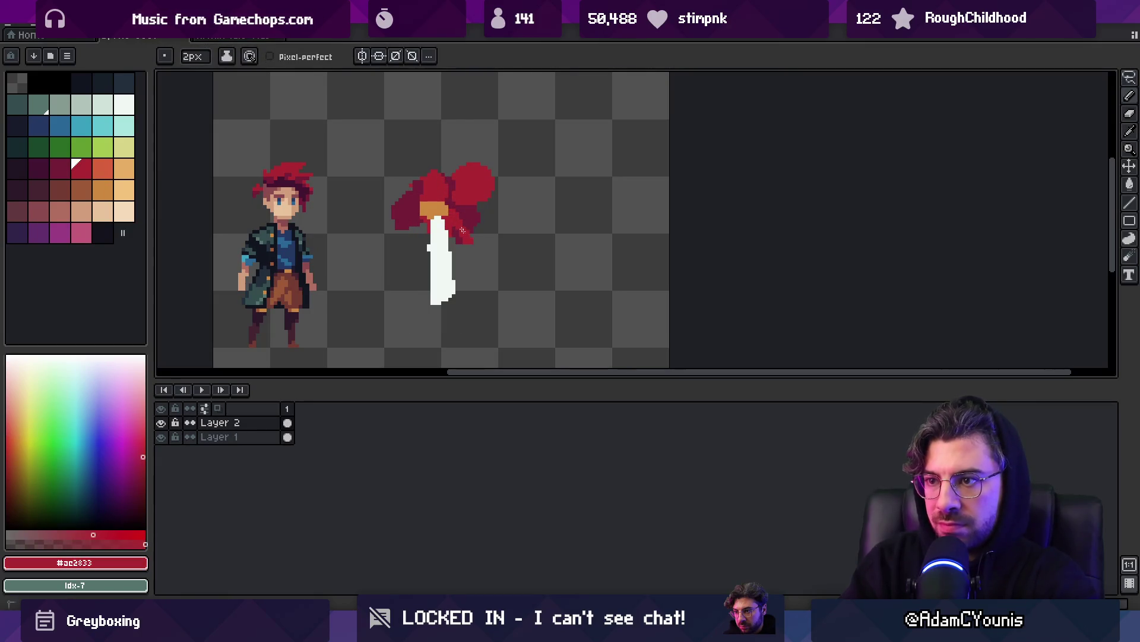
drag(458, 277, 428, 305)
click(441, 273)
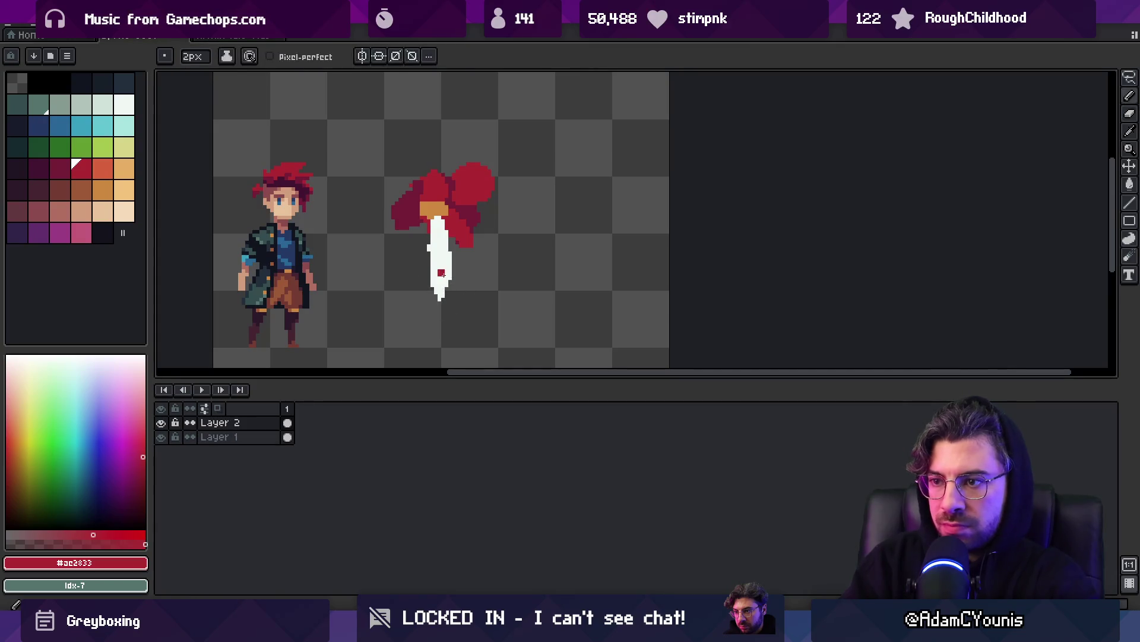
alt+click(444, 267)
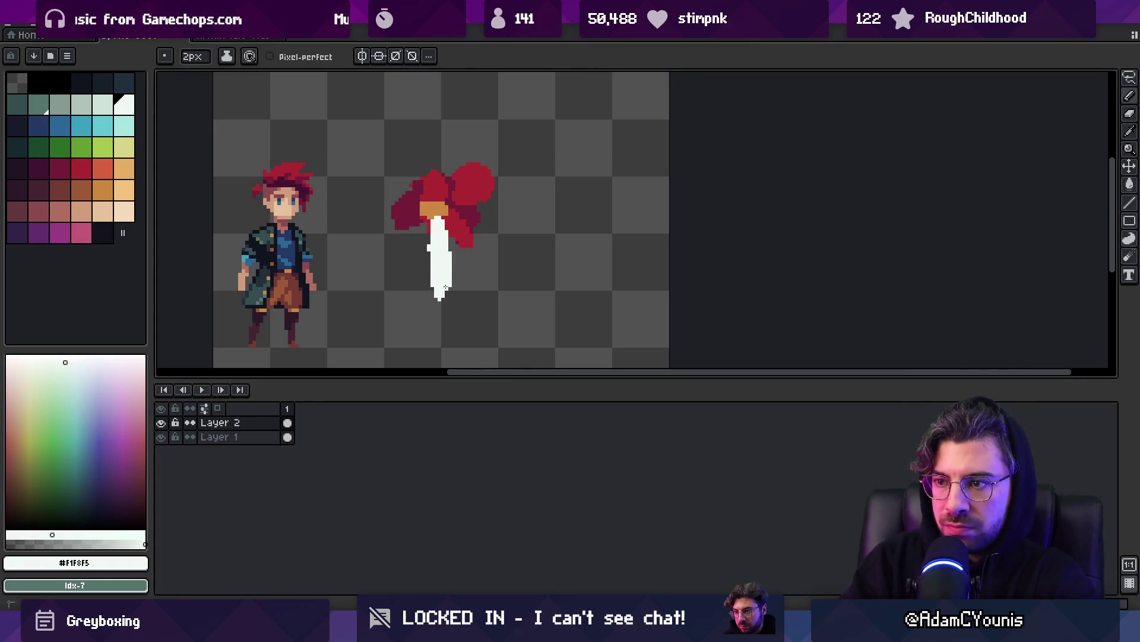
Select the white blade and rotate it about 27 degrees.
key(z)
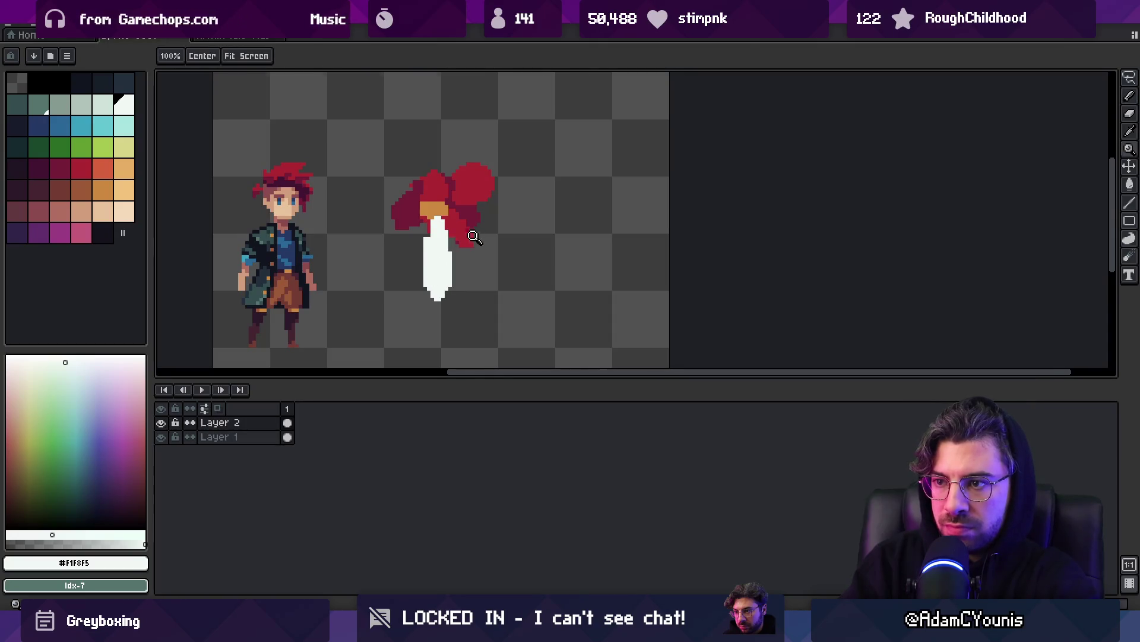
scroll(481, 229, down, 2)
key(ctrl+t)
drag(498, 215, 558, 207)
key(Return)
mouse_move(509, 161)
mouse_down()
mouse_move(497, 323)
mouse_move(531, 183)
mouse_up()
drag(575, 150, 534, 132)
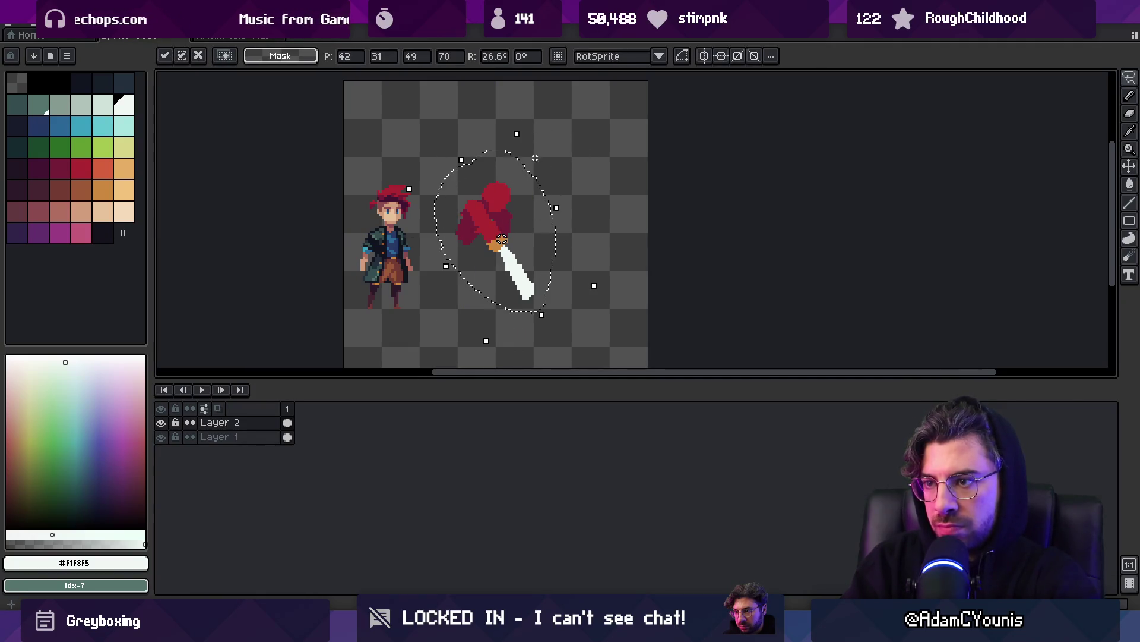
key(Return)
scroll(502, 243, up, 1)
Move the tilted blade up and left so it tucks under the red shape.
alt+click(458, 192)
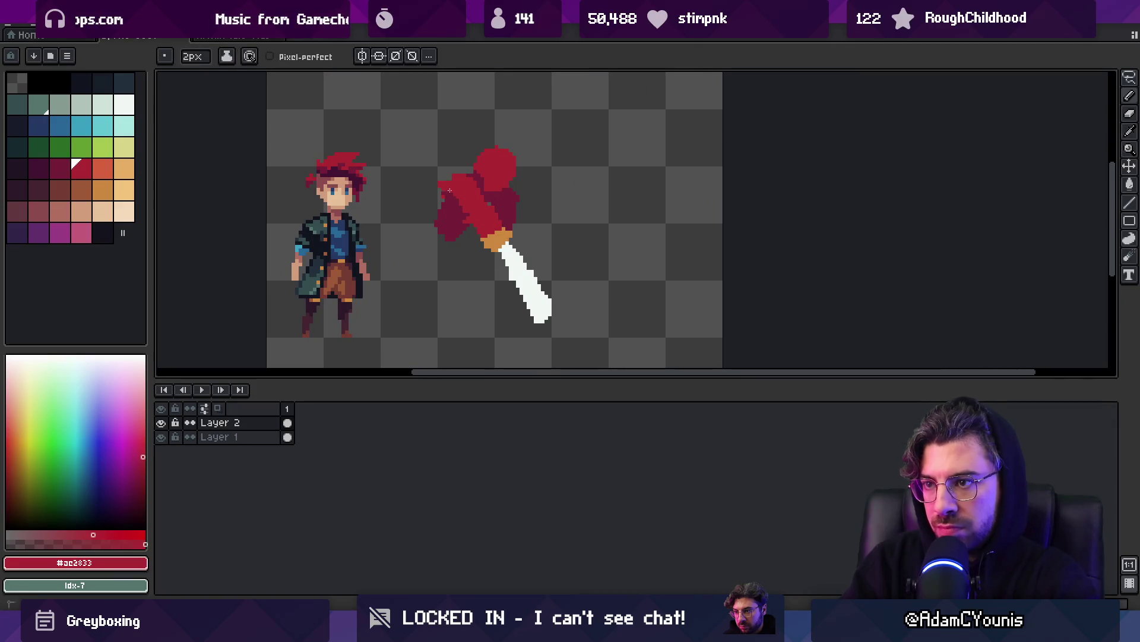
alt+click(464, 213)
alt+click(493, 187)
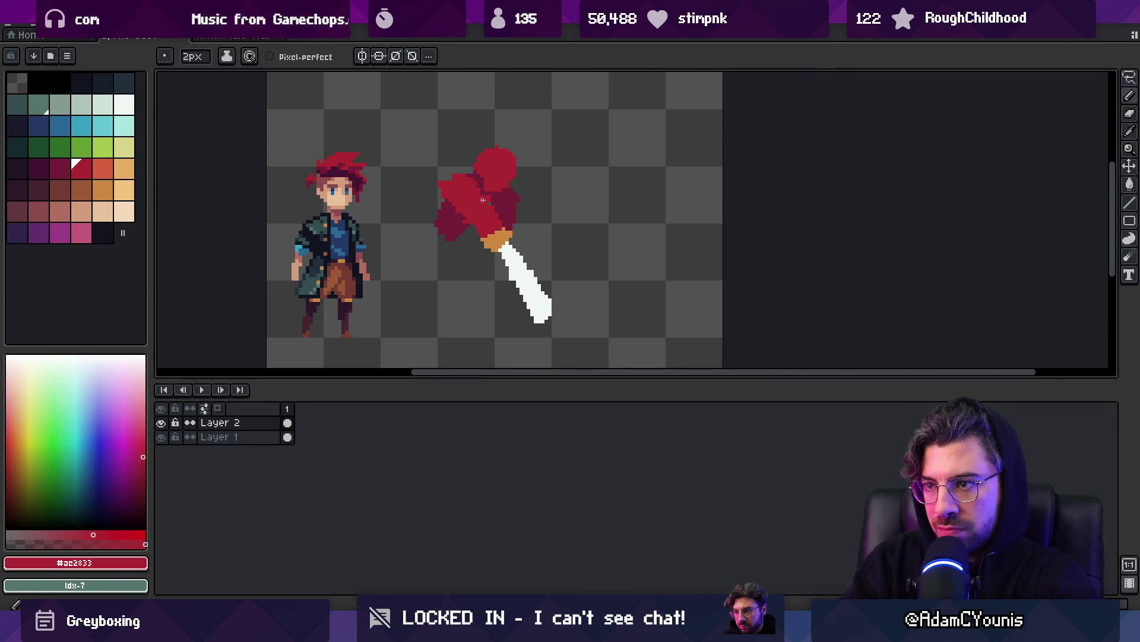
alt+click(506, 201)
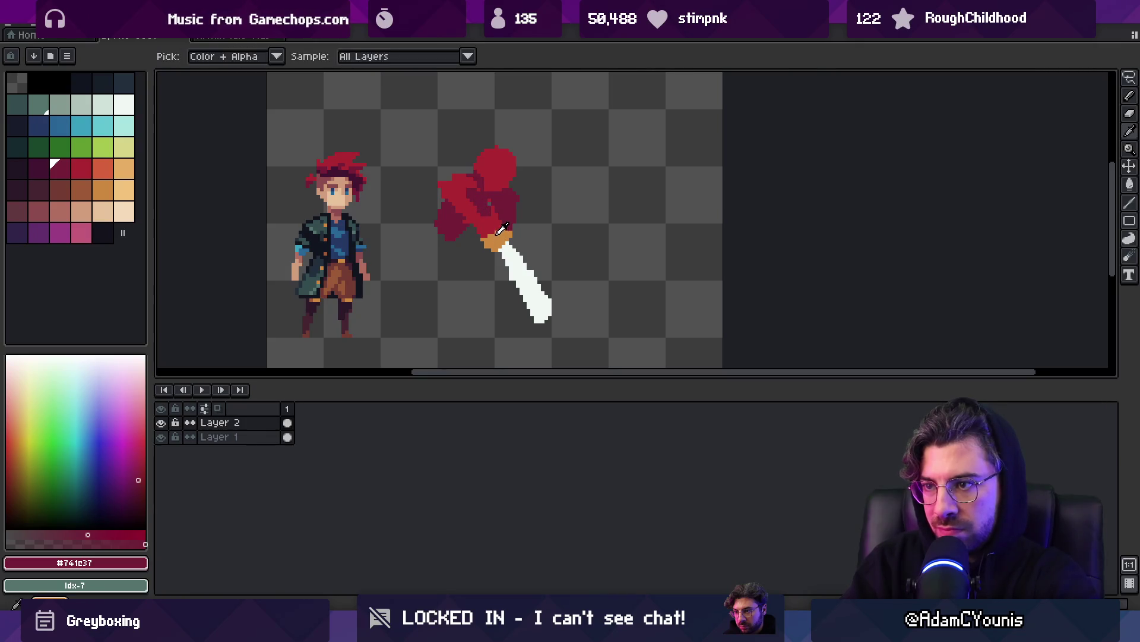
alt+click(498, 237)
key(q)
mouse_move(469, 228)
mouse_down()
mouse_move(559, 250)
mouse_move(475, 228)
mouse_up()
mouse_move(540, 302)
mouse_down()
mouse_move(521, 264)
mouse_move(513, 277)
mouse_up()
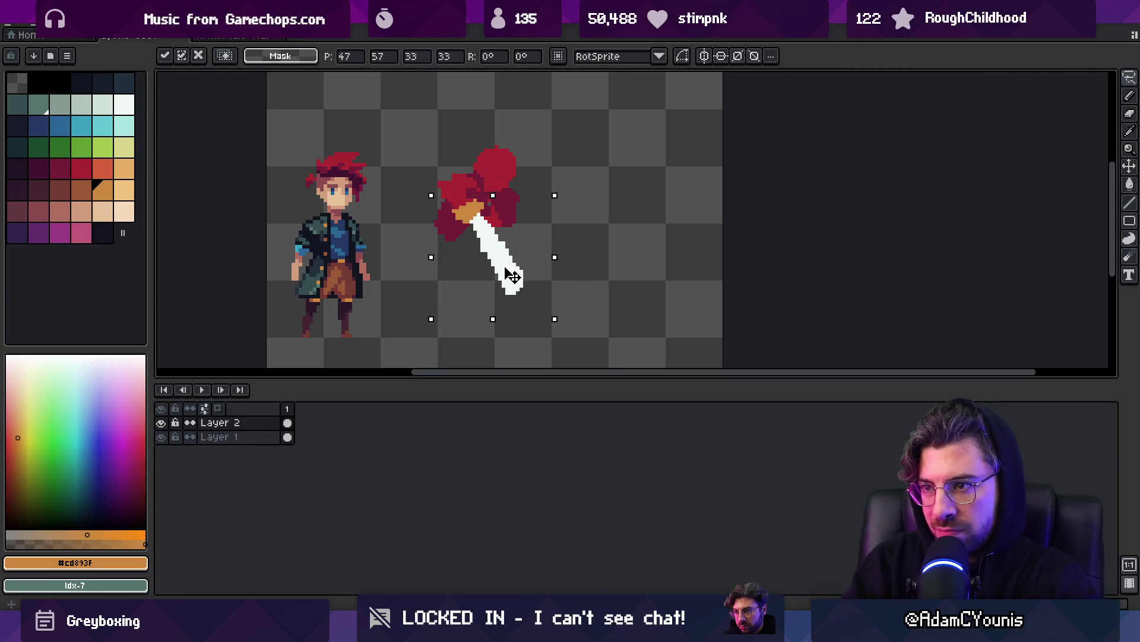
key(b)
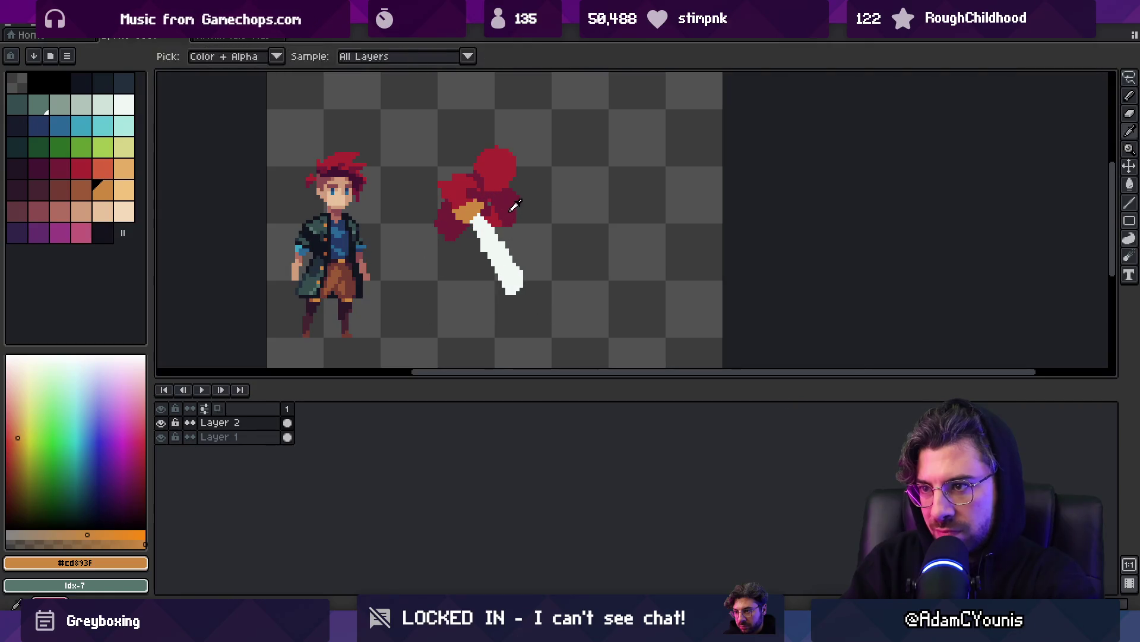
Touch up the red shape's upper-left edges with bright red #ac2833 and dark red #741c37.
alt+click(524, 227)
alt+click(519, 209)
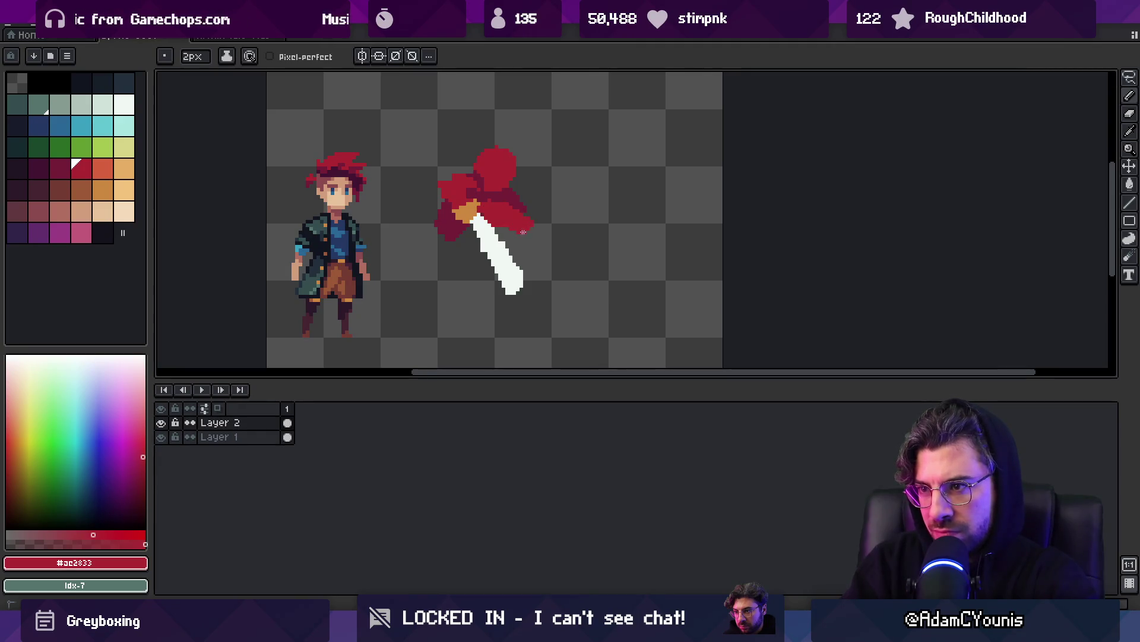
alt+click(515, 209)
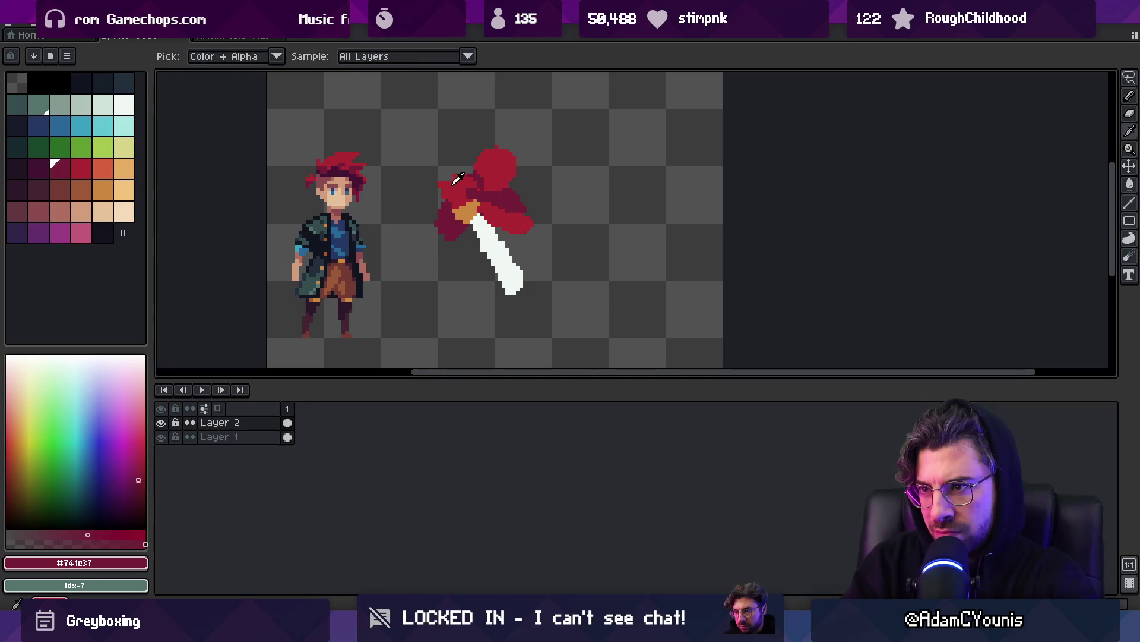
alt+click(456, 184)
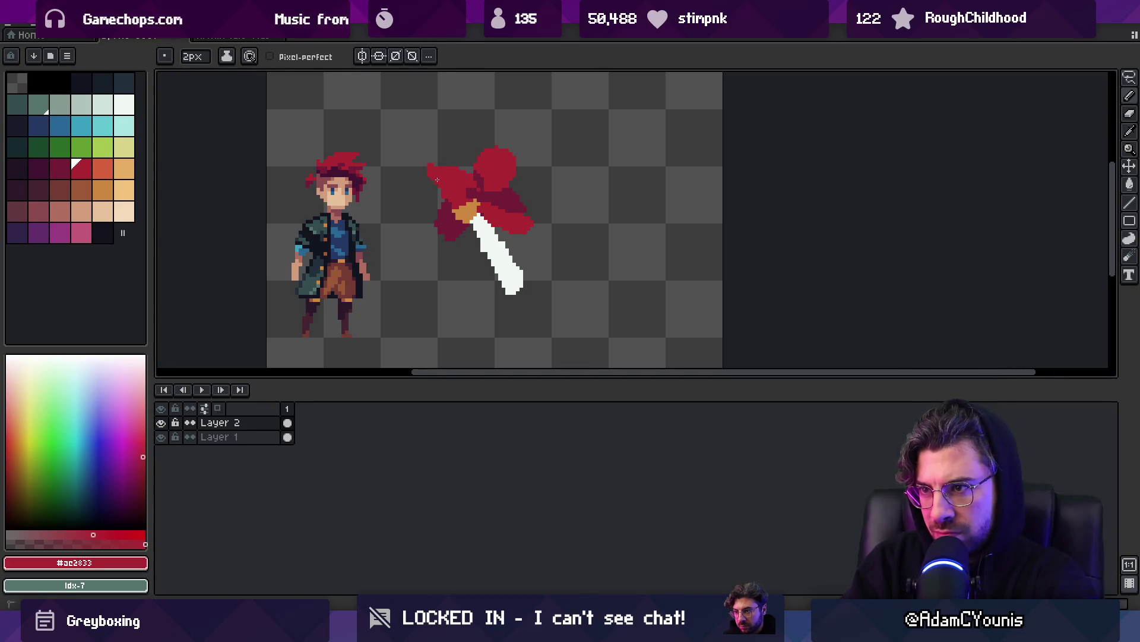
alt+click(469, 190)
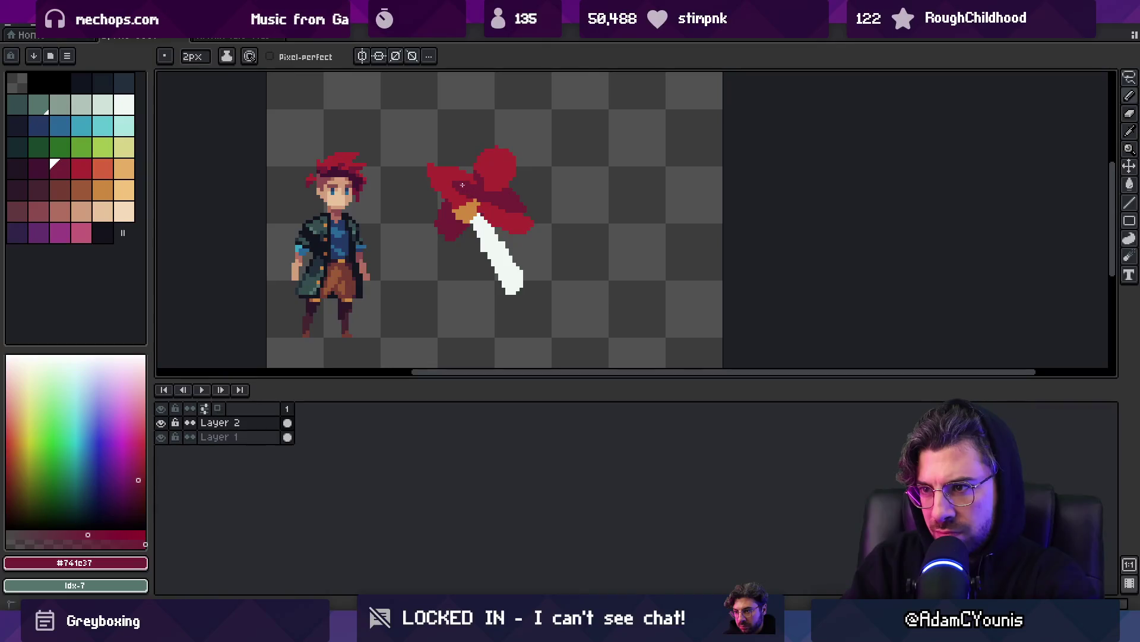
alt+click(453, 178)
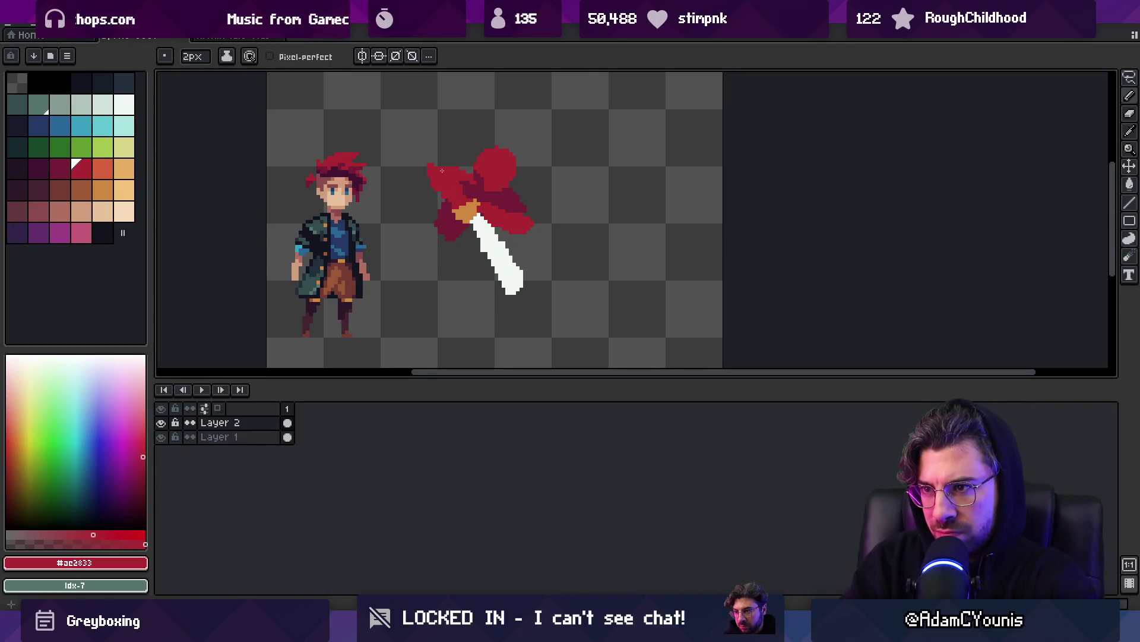
right_click(429, 166)
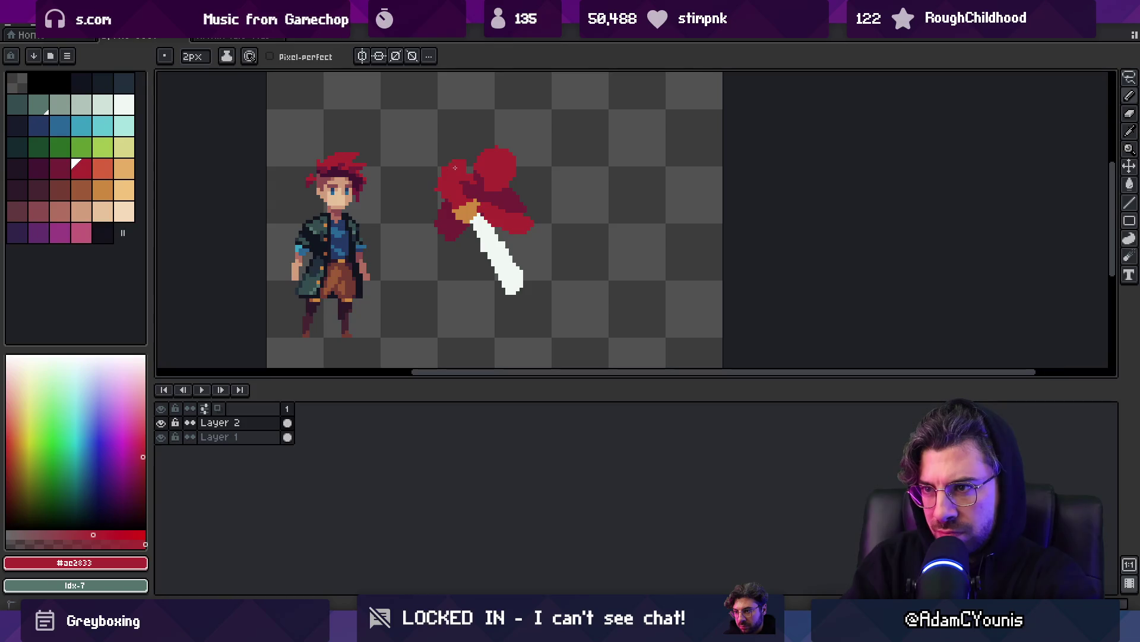
key(e)
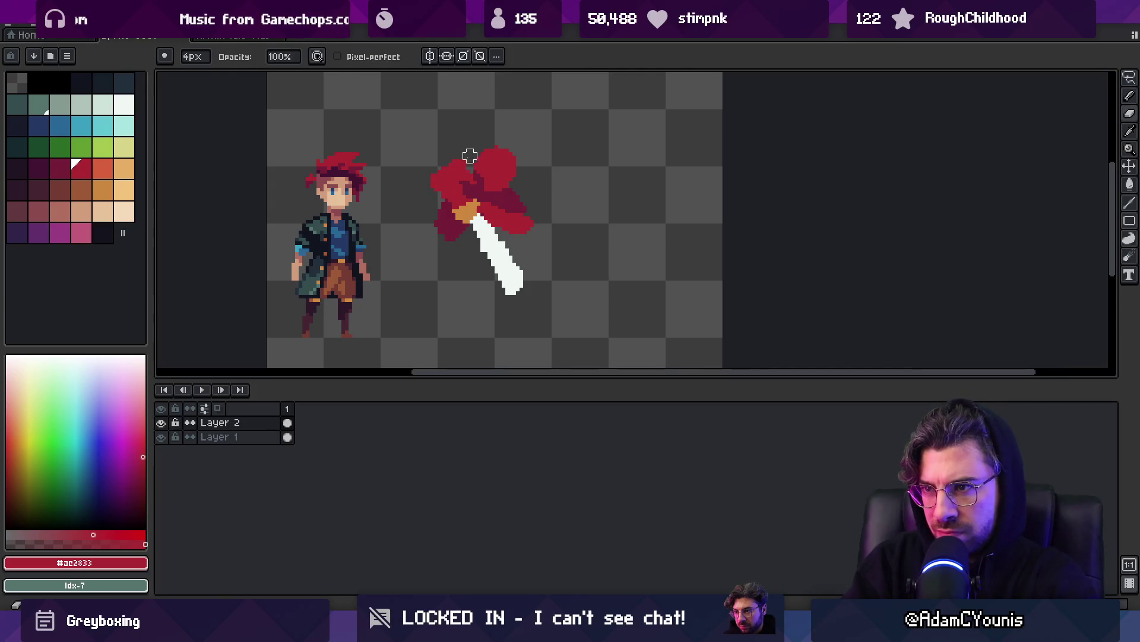
key(z)
scroll(517, 178, down, 2)
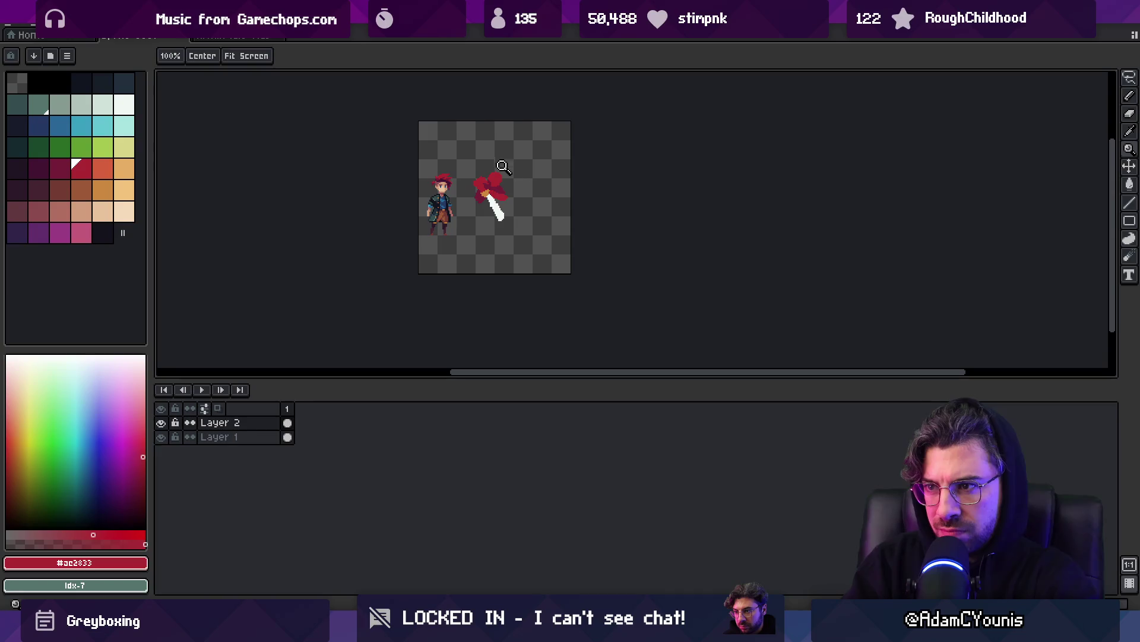
Draw a red petal to the lower left with a 4px brush, undoing stray strokes.
scroll(502, 166, up, 3)
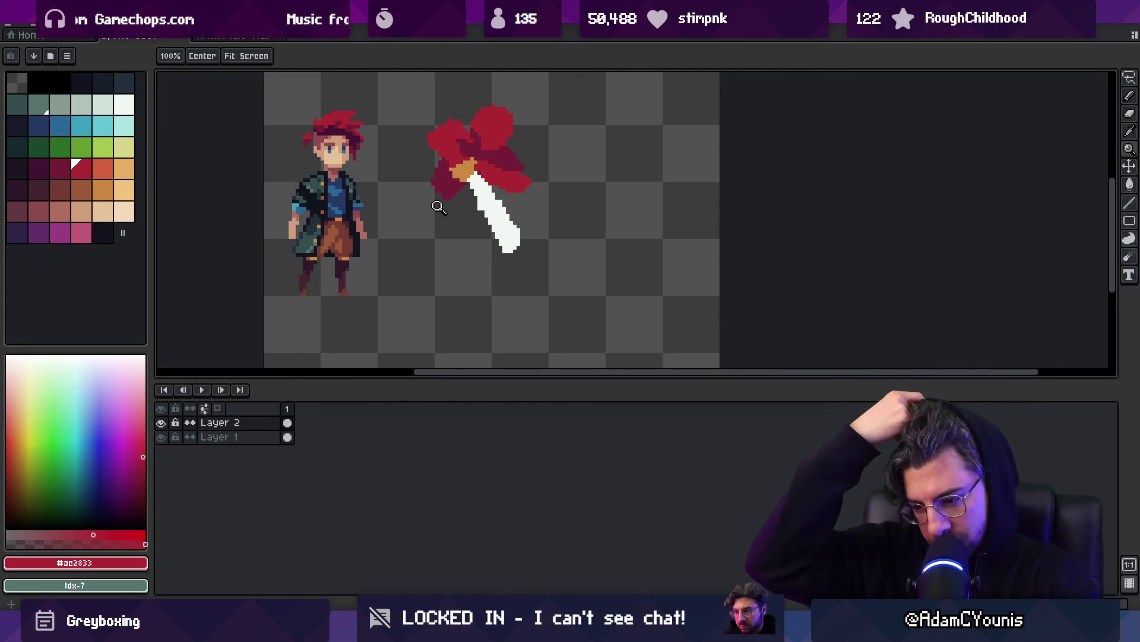
scroll(438, 204, up, 1)
key(i)
key(b)
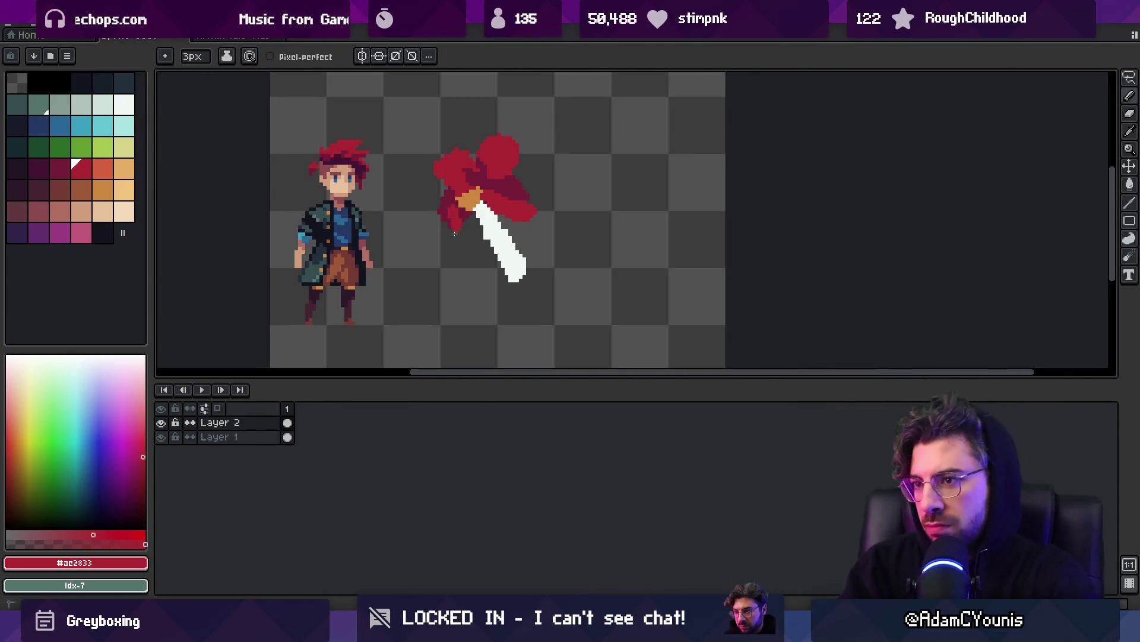
drag(405, 210, 398, 203)
key(ctrl+z)
key(plus)
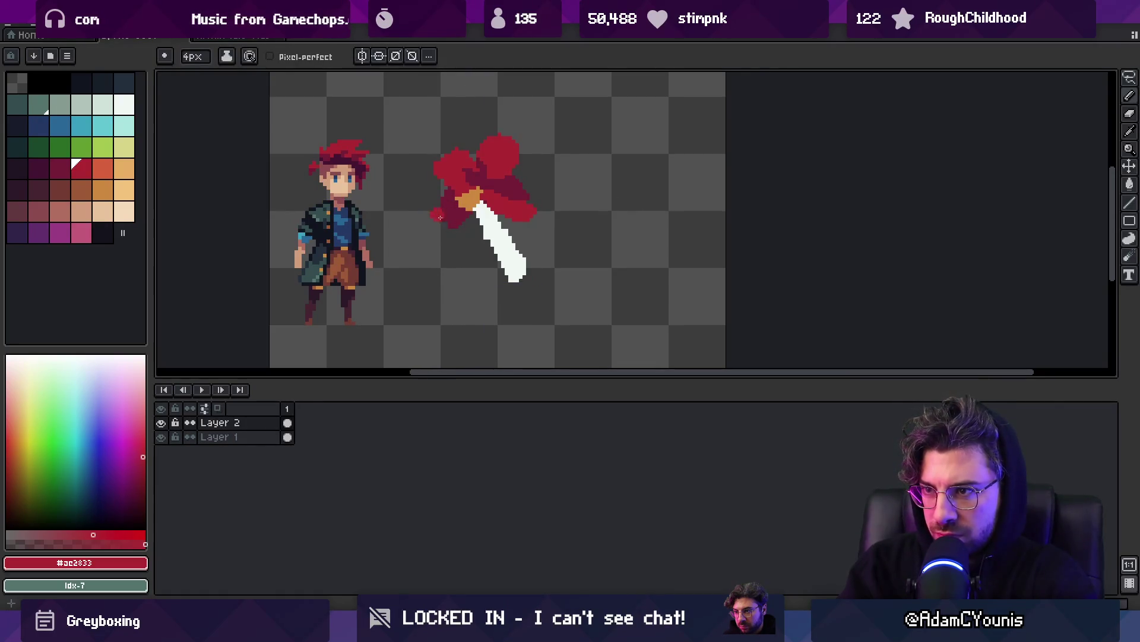
key(ctrl+z)
drag(475, 256, 470, 220)
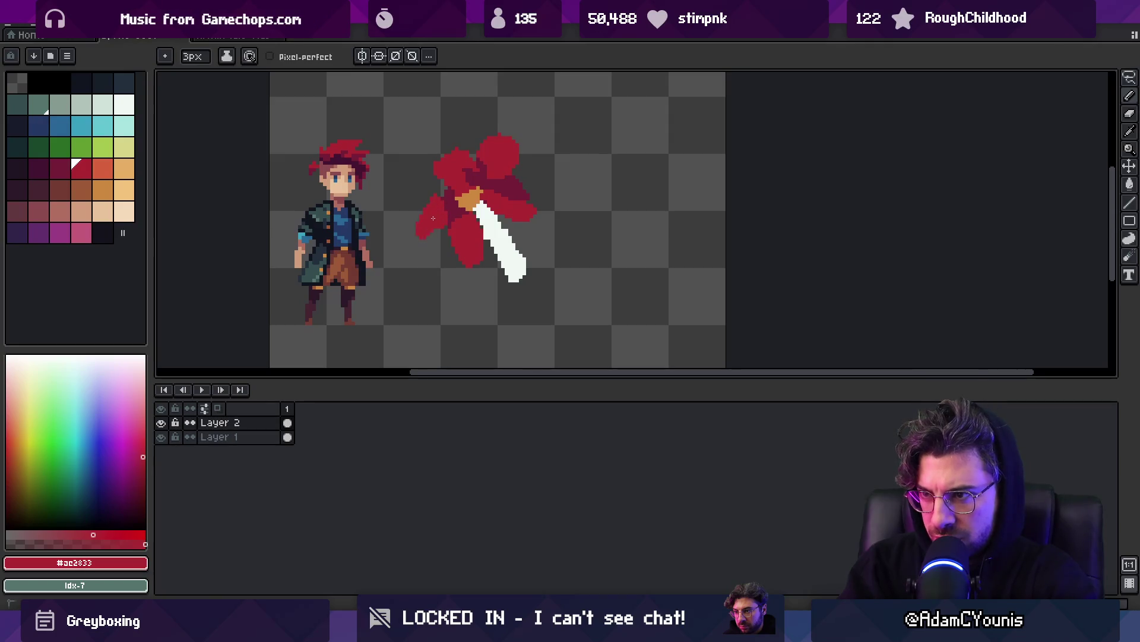
Shade the lower petal with dark red #741c37.
alt+click(427, 250)
drag(426, 250, 429, 251)
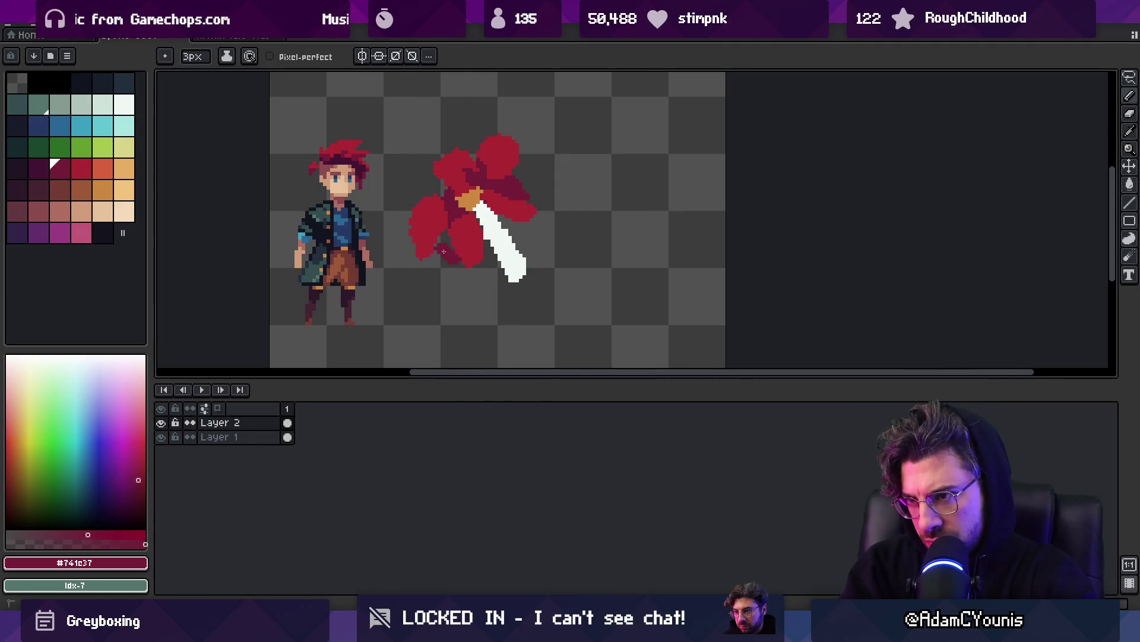
alt+click(419, 238)
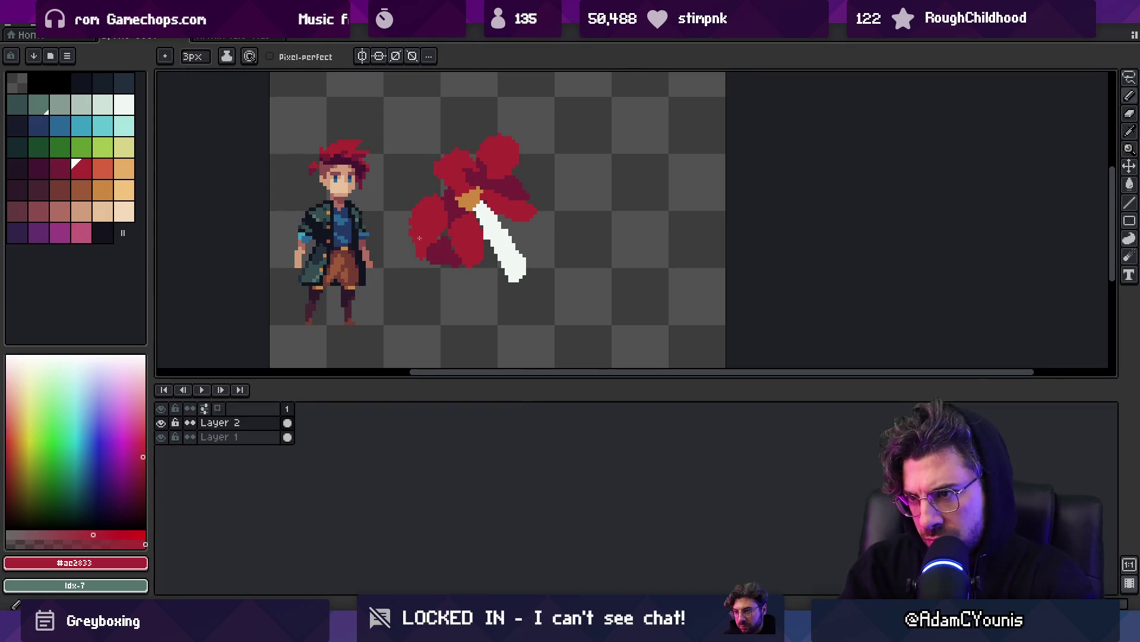
alt+click(426, 193)
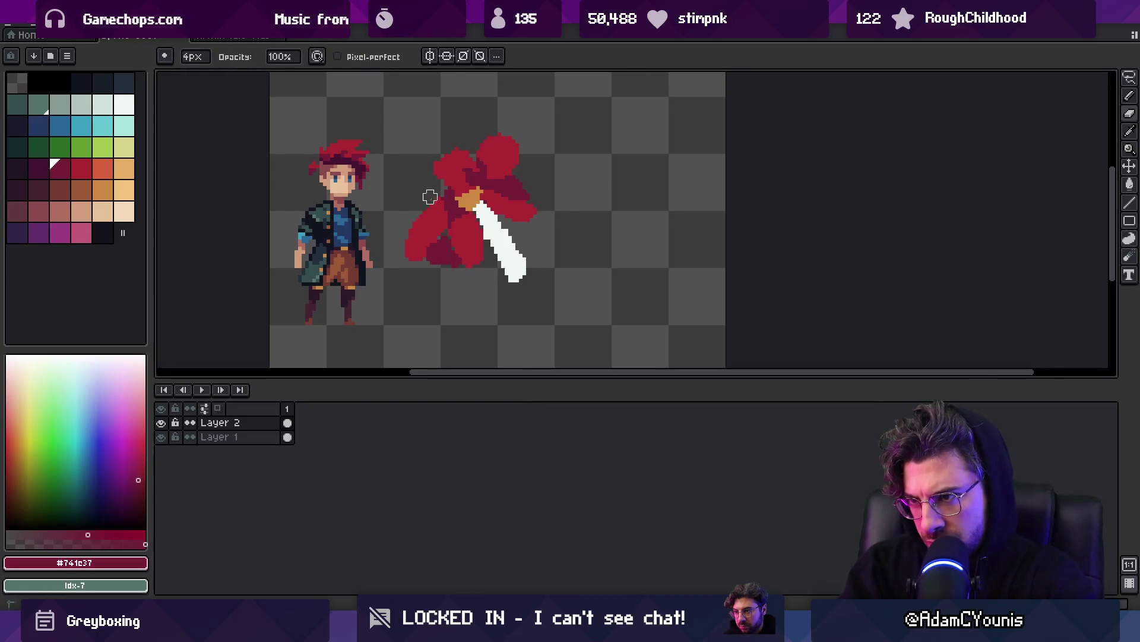
Erase the entire red and white drawing from Layer 2.
key(z)
scroll(471, 199, down, 5)
scroll(509, 187, up, 3)
scroll(508, 186, up, 2)
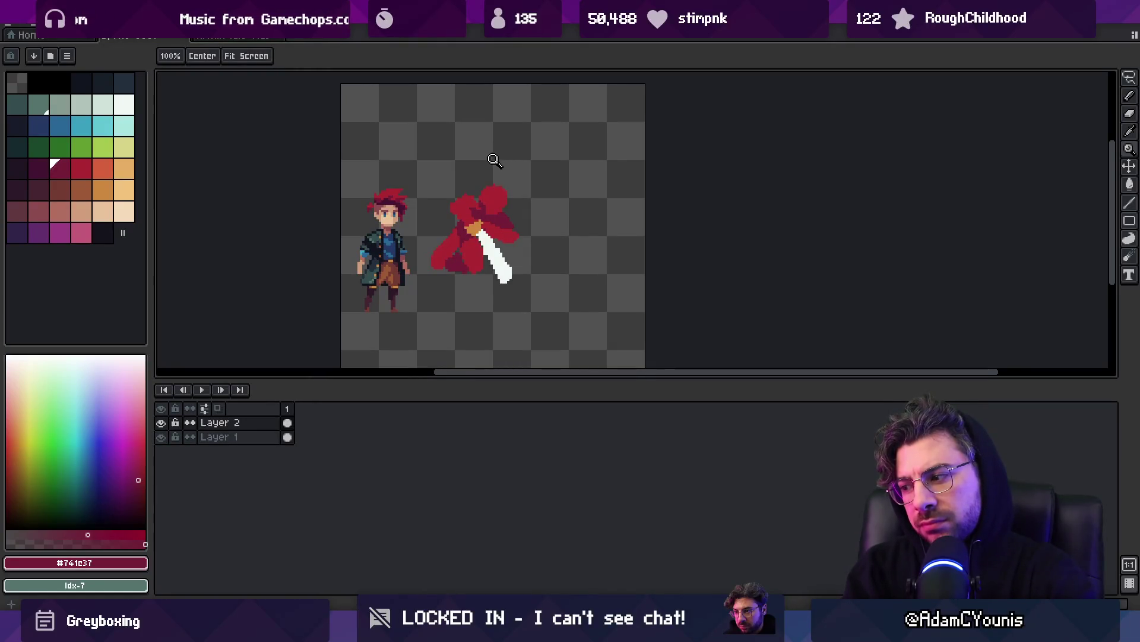
scroll(487, 226, up, 2)
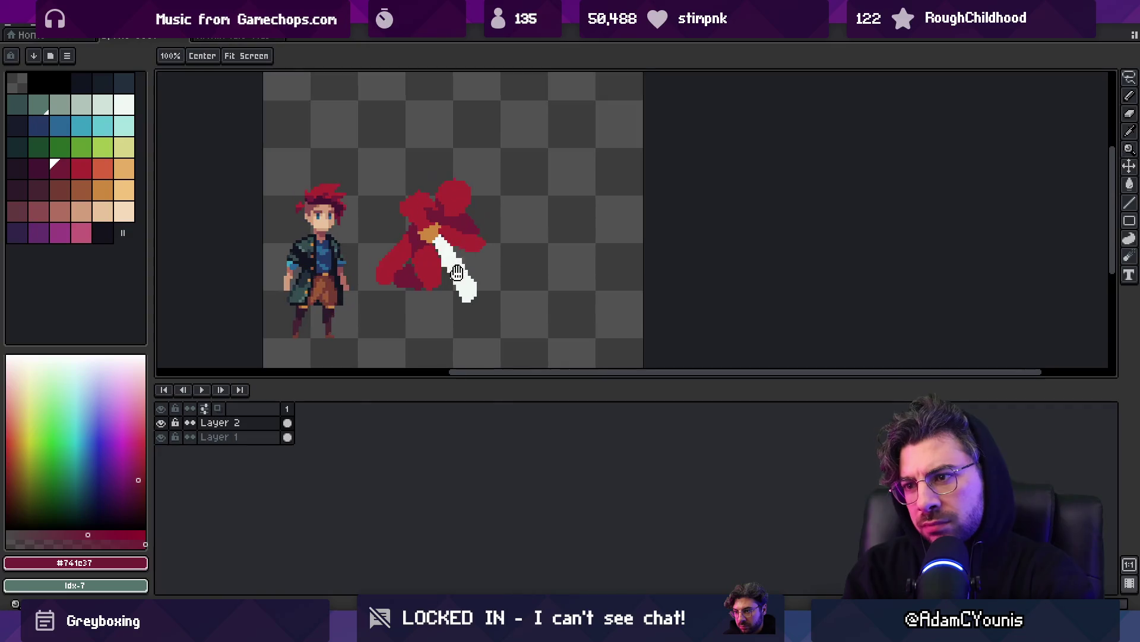
key(e)
mouse_move(387, 208)
mouse_down()
mouse_move(443, 152)
mouse_move(490, 279)
mouse_up()
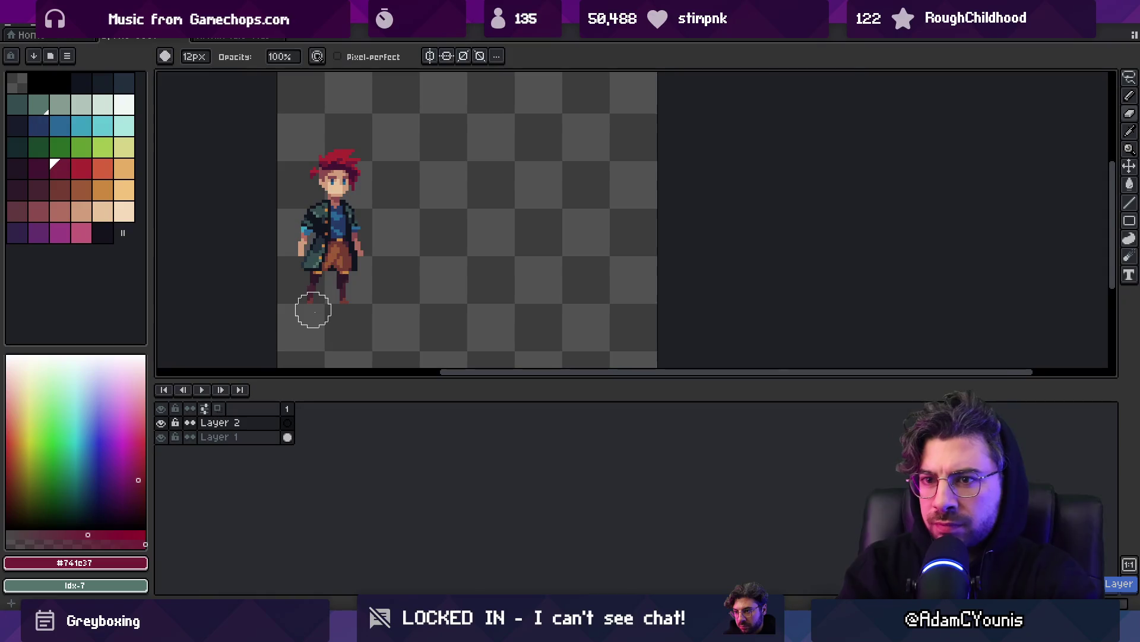
Add Layer 3 and draw a straight white ground line at the character's feet.
key(m)
key(shift+n)
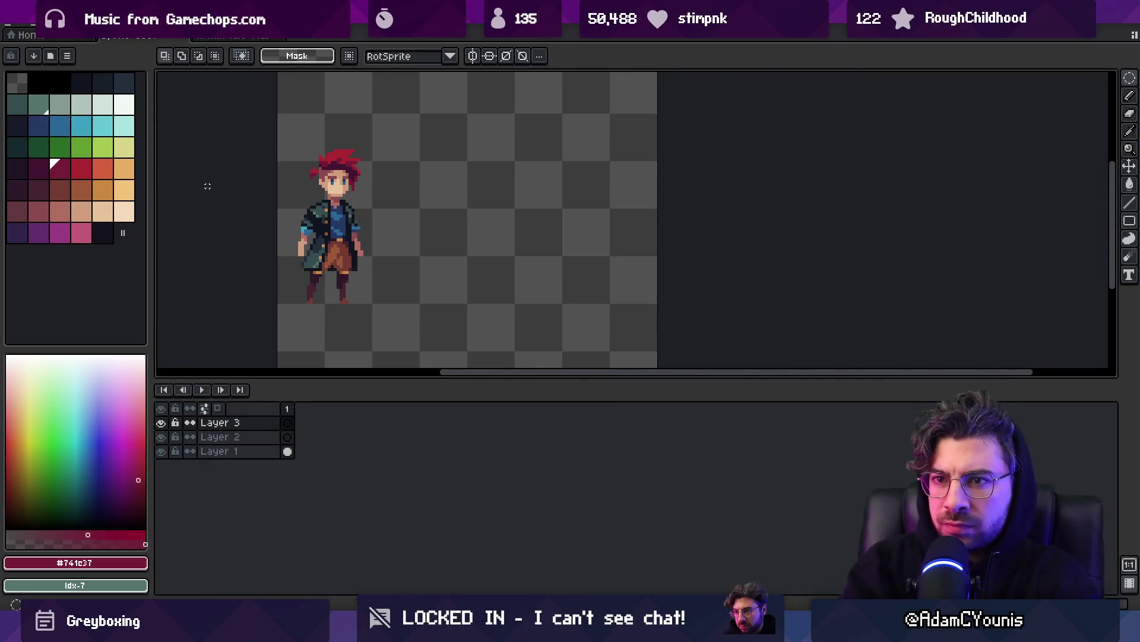
click(124, 104)
key(b)
drag(353, 308, 655, 327)
key(ctrl+z)
drag(317, 308, 714, 300)
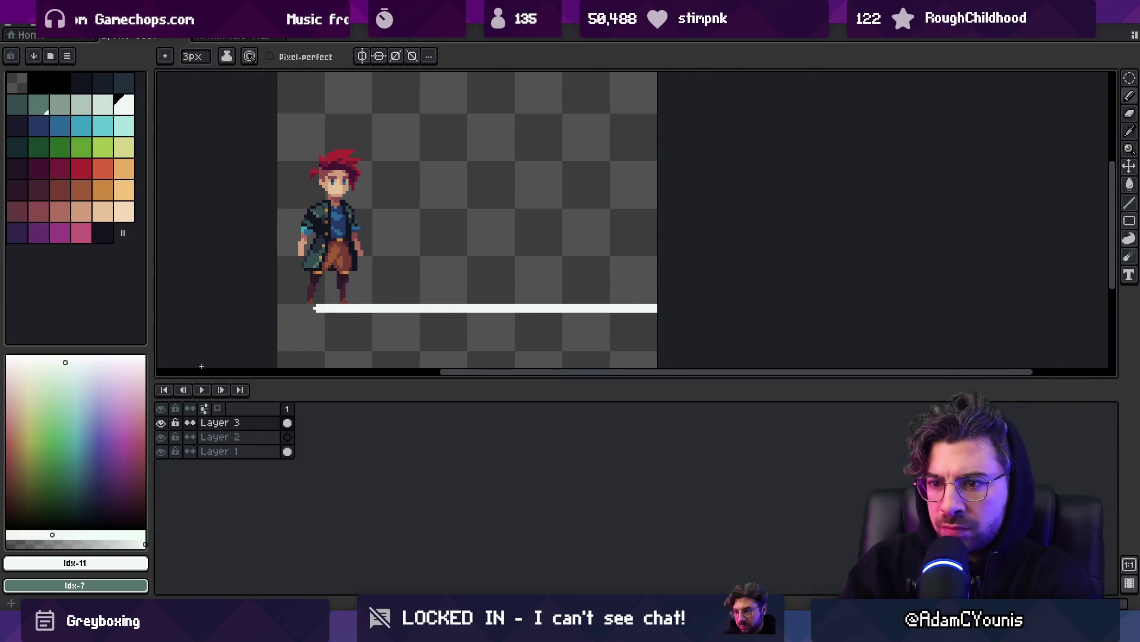
Lower Layer 3's opacity to 59% and make Layer 2 active.
click(239, 437)
key(v)
click(449, 309)
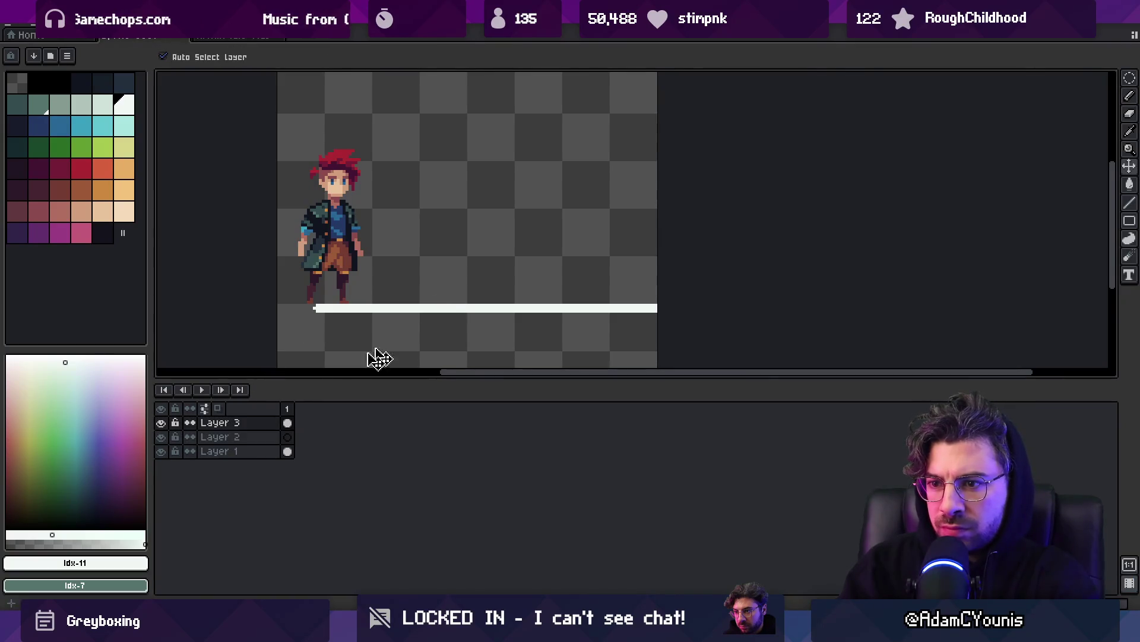
double_click(225, 422)
click(604, 444)
click(663, 396)
click(246, 436)
click(669, 377)
Draw a tall white streak on Layer 2 and flatten its top with an 8px eraser.
key(b)
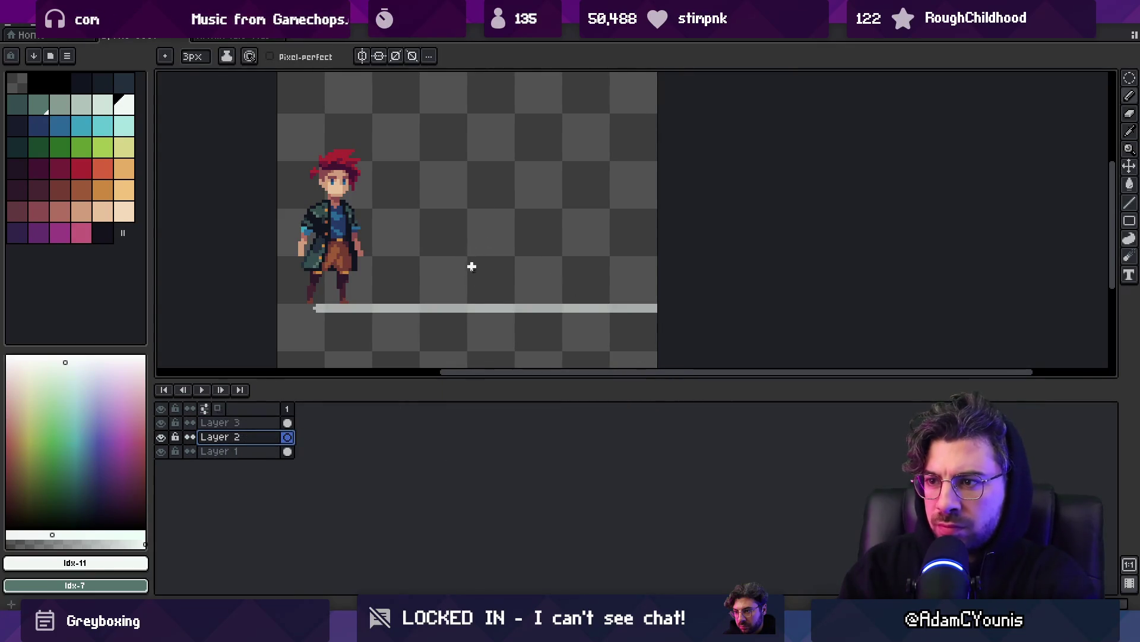
mouse_move(461, 247)
mouse_down()
mouse_move(462, 225)
mouse_move(485, 283)
mouse_up()
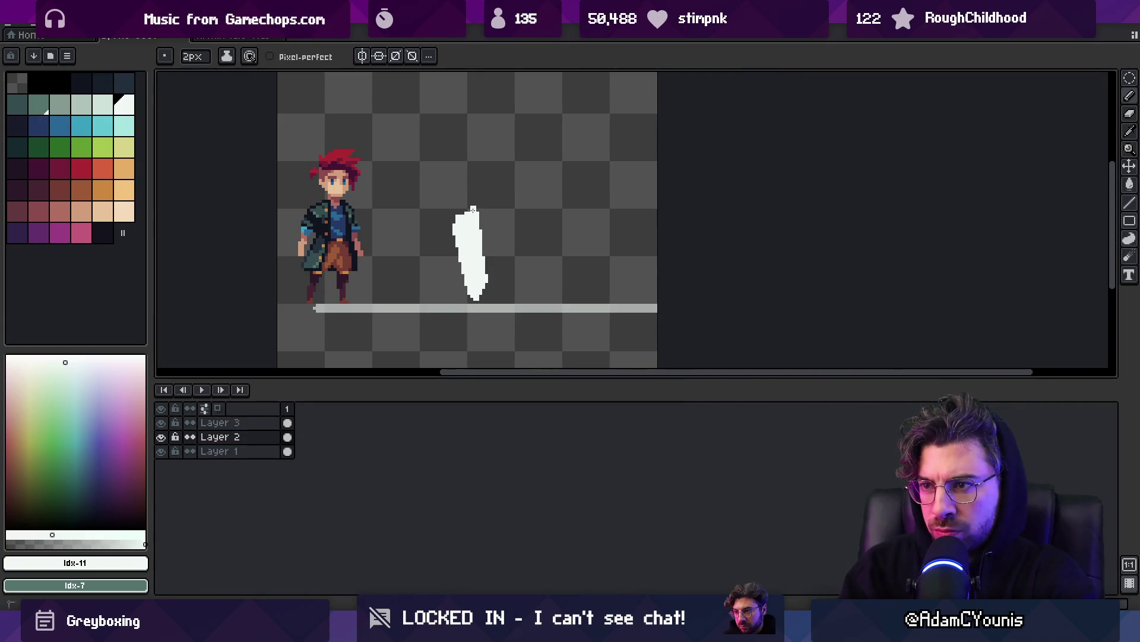
key(e)
drag(486, 186, 499, 211)
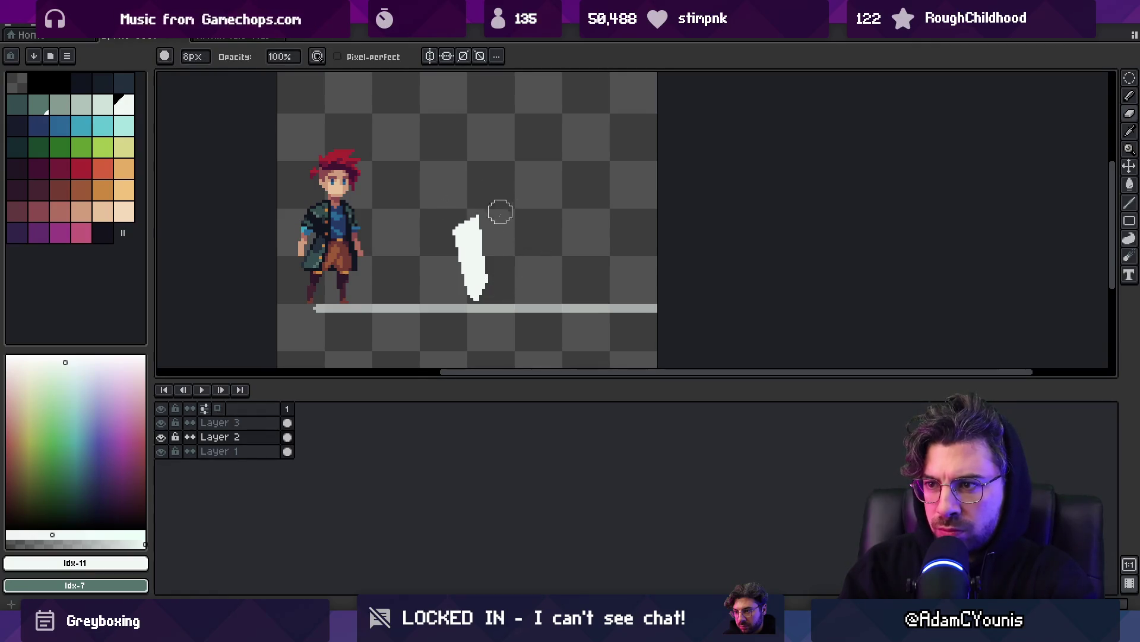
Trim the white streak's edge and add white pixels at its bottom.
mouse_move(501, 268)
mouse_down()
mouse_move(491, 311)
mouse_move(497, 278)
mouse_move(474, 267)
mouse_move(498, 307)
mouse_up()
key(z)
scroll(493, 321, down, 3)
key(b)
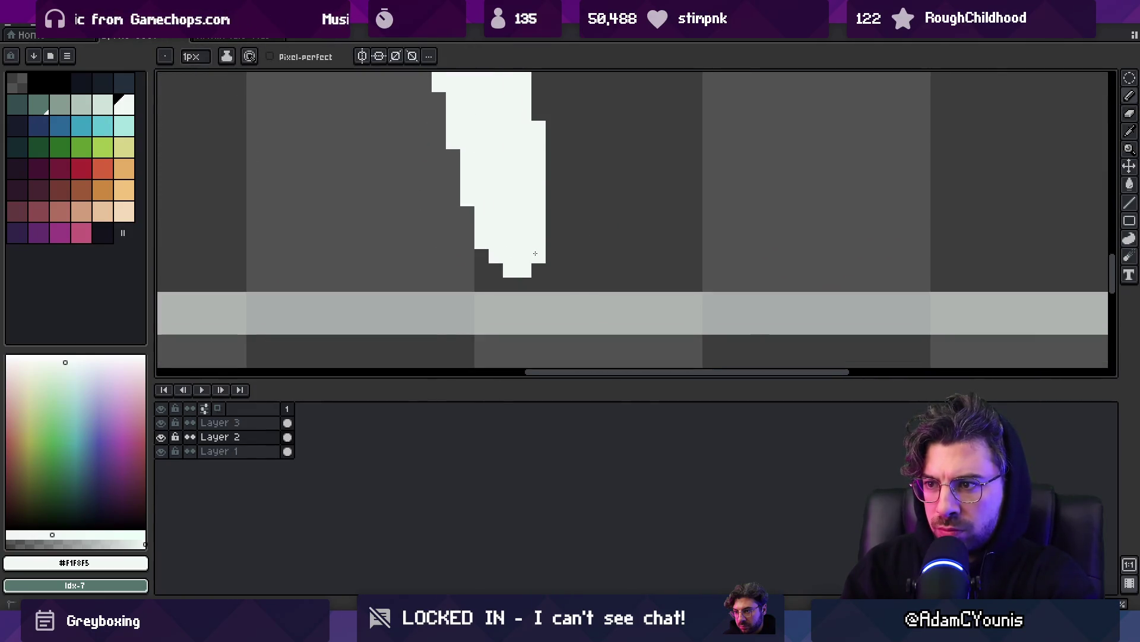
click(525, 278)
key(z)
mouse_move(525, 278)
mouse_down()
mouse_move(509, 259)
mouse_move(521, 259)
mouse_up()
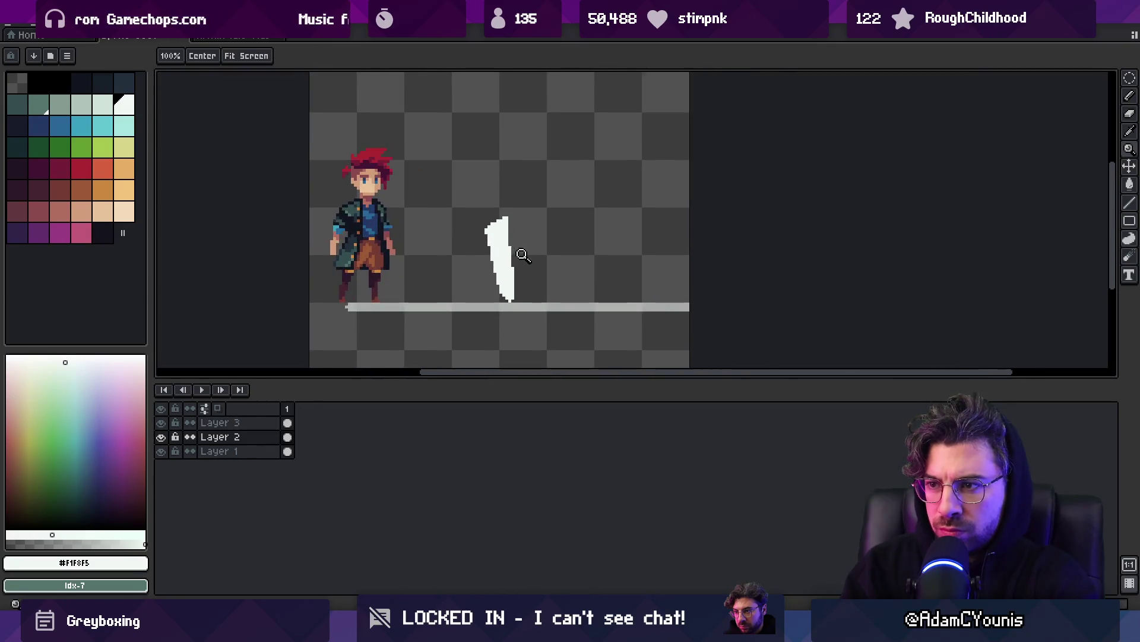
Draw an orange handle atop the streak and move the drill down onto the floor line.
click(102, 190)
key(b)
drag(490, 199, 476, 208)
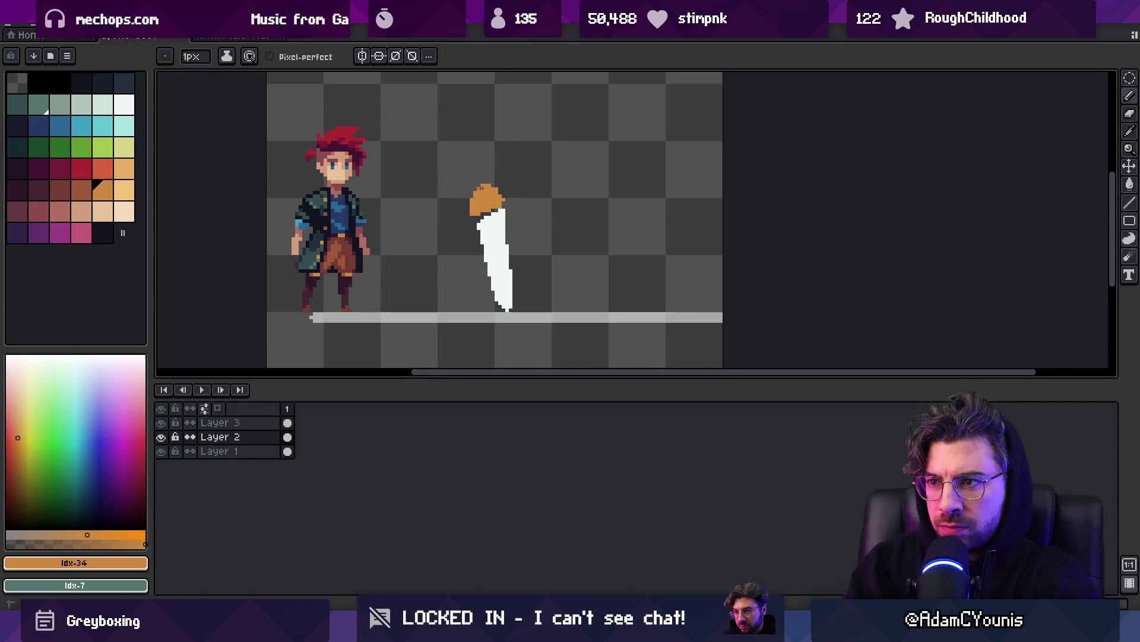
key(v)
scroll(516, 196, down, 4)
scroll(536, 202, up, 3)
drag(502, 255, 504, 278)
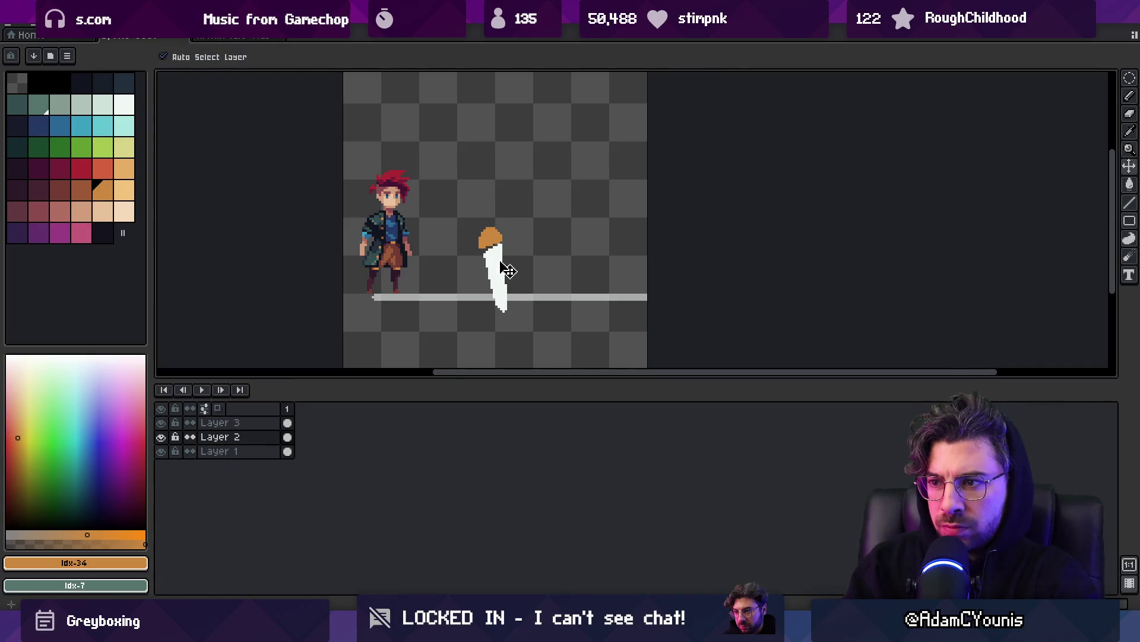
Add a new Layer 4 above Layer 2 and open its properties.
click(125, 104)
key(b)
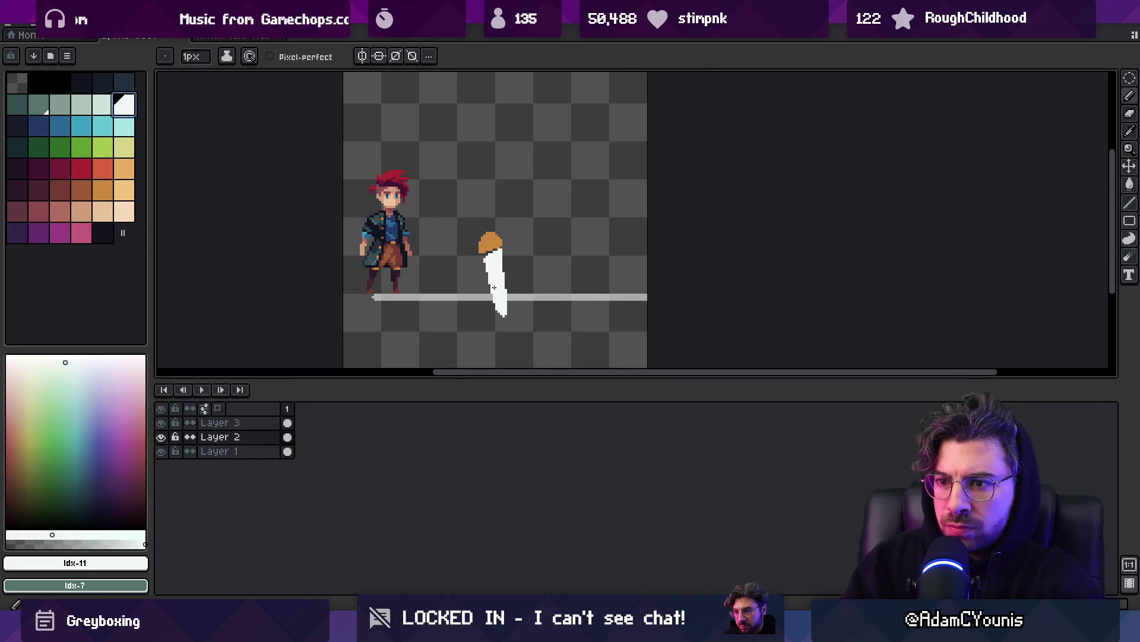
scroll(417, 310, up, 3)
scroll(417, 310, down, 4)
key(shift+n)
double_click(250, 442)
Set Layer 4 to 41% opacity and sketch grey spiral swirls around the drill with a 2px pencil.
click(573, 443)
key(z)
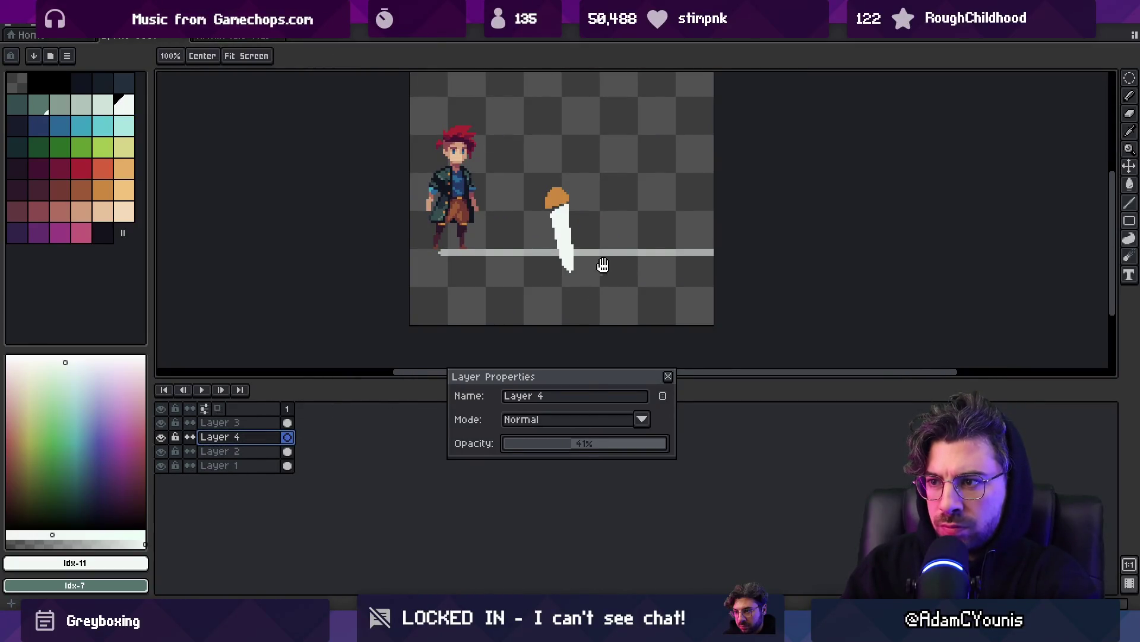
click(559, 251)
key(b)
key(minus)
key(minus)
key(minus)
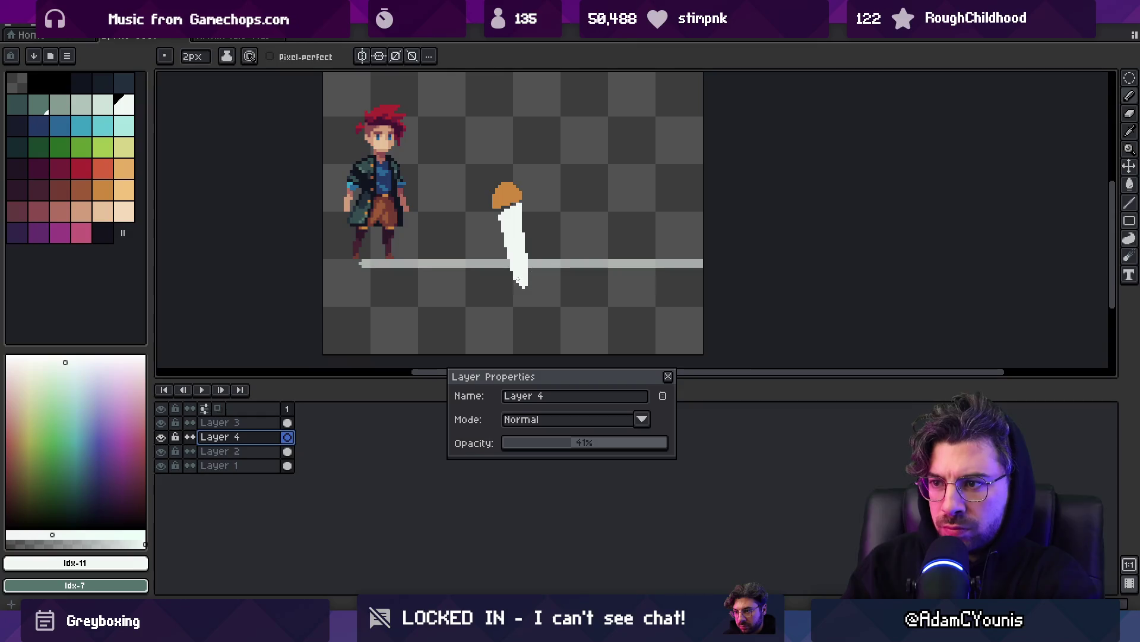
drag(499, 284, 540, 232)
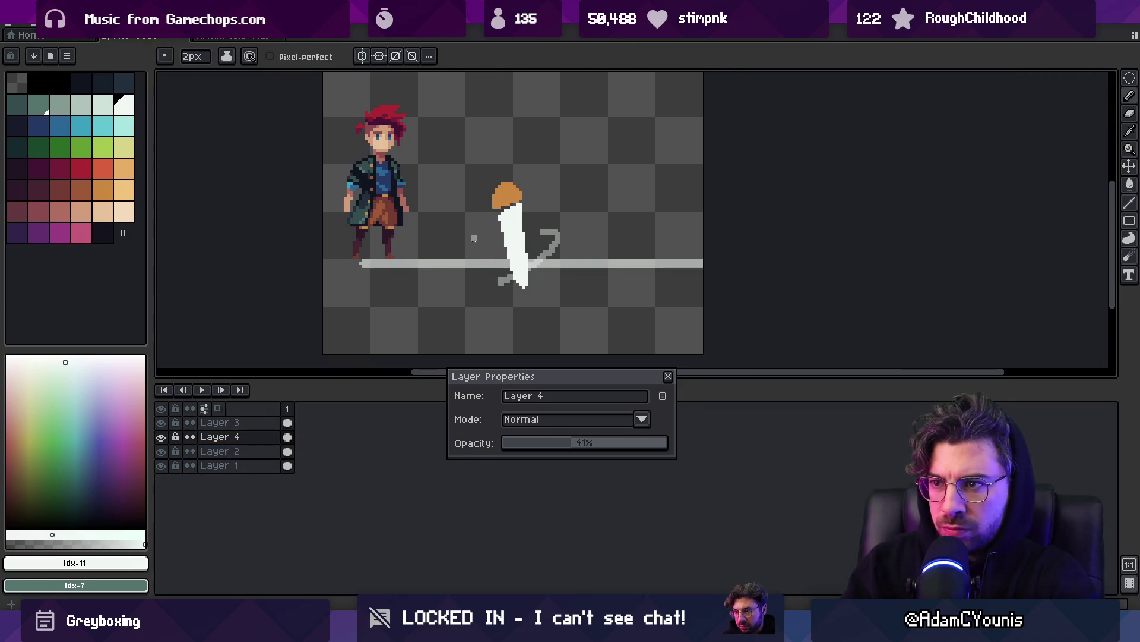
key(ctrl+z)
mouse_move(546, 259)
mouse_down()
mouse_move(577, 208)
mouse_move(523, 205)
mouse_move(594, 173)
mouse_move(534, 168)
mouse_move(548, 199)
mouse_up()
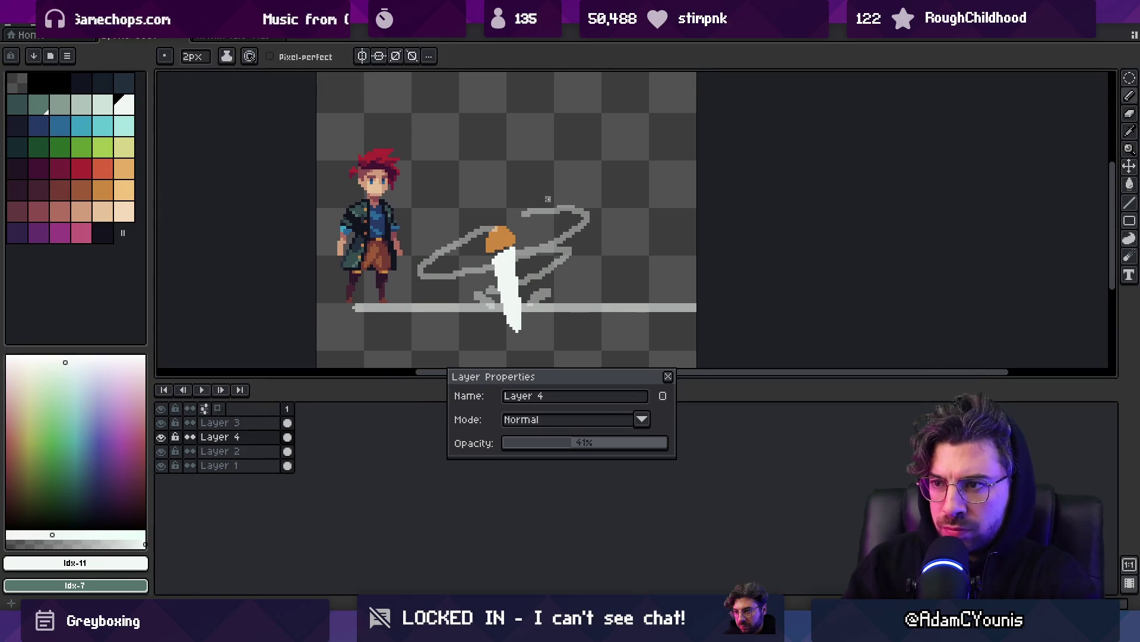
Eyedrop the orange of the drill hilt and add a new layer.
ctrl+click(502, 239)
alt+click(500, 237)
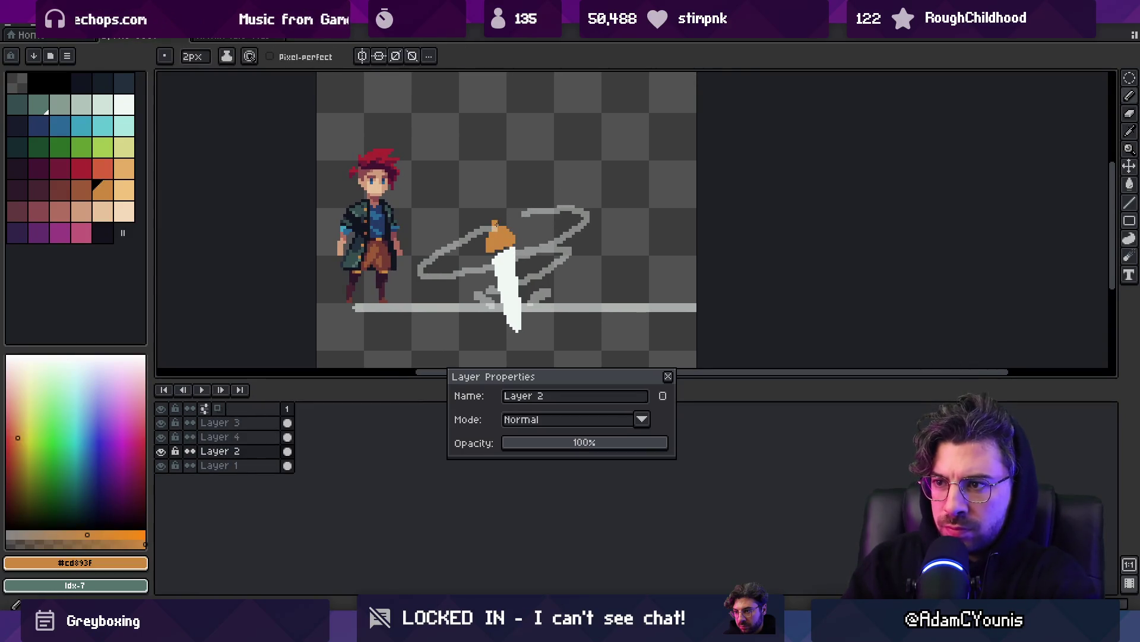
key(shift+n)
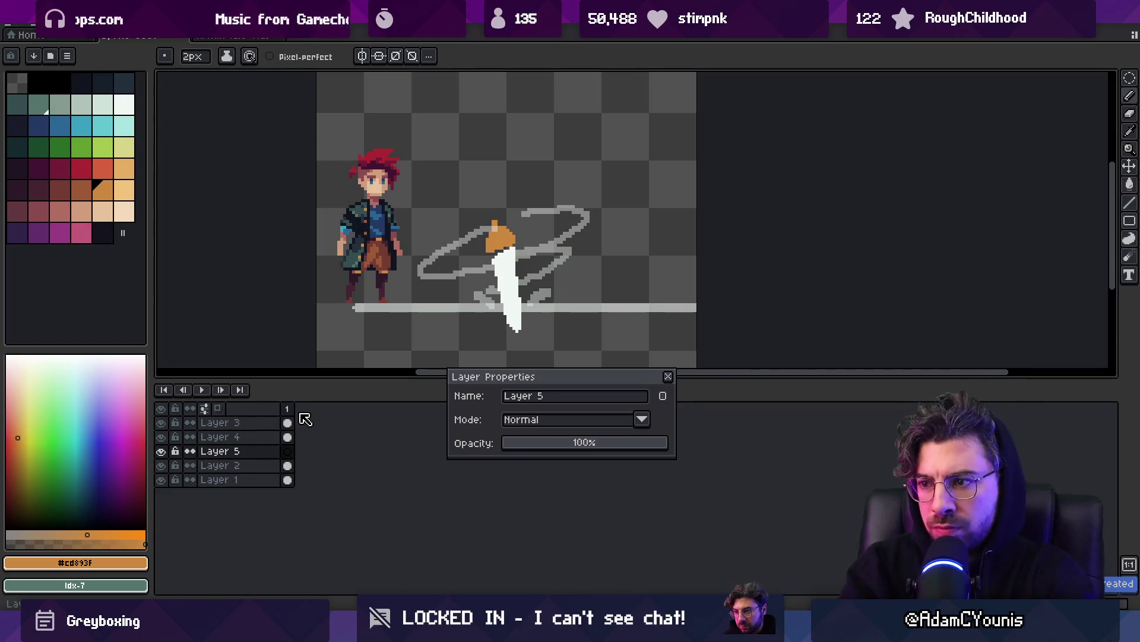
Pick red and paint a red blob above the drill handle.
key(v)
drag(512, 243, 521, 229)
key(ctrl+z)
click(81, 169)
key(b)
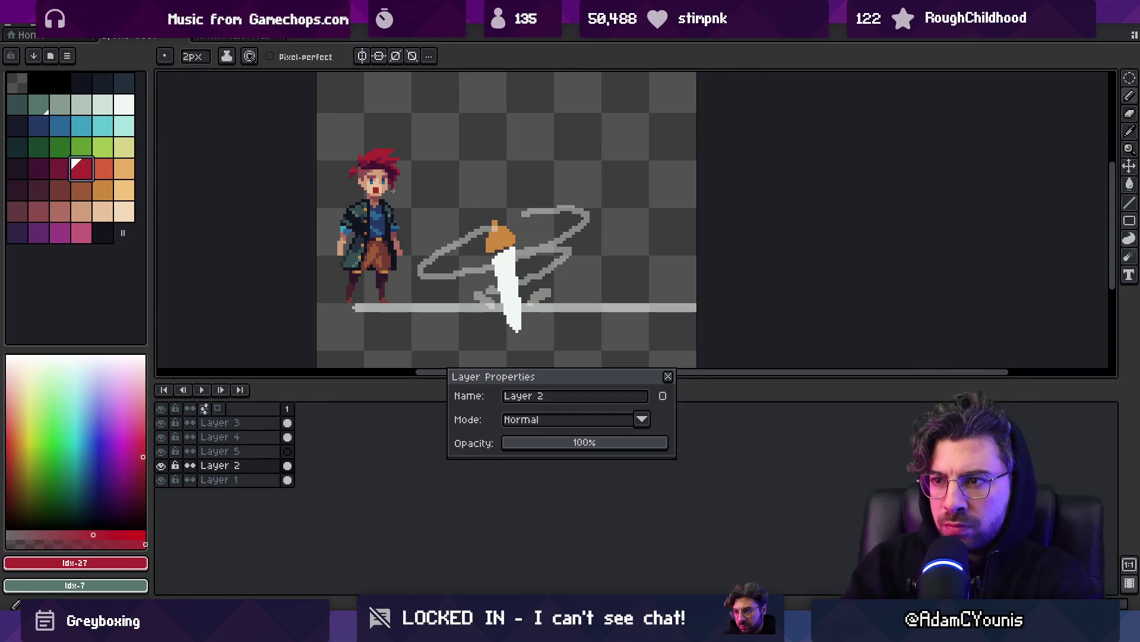
drag(496, 192, 510, 206)
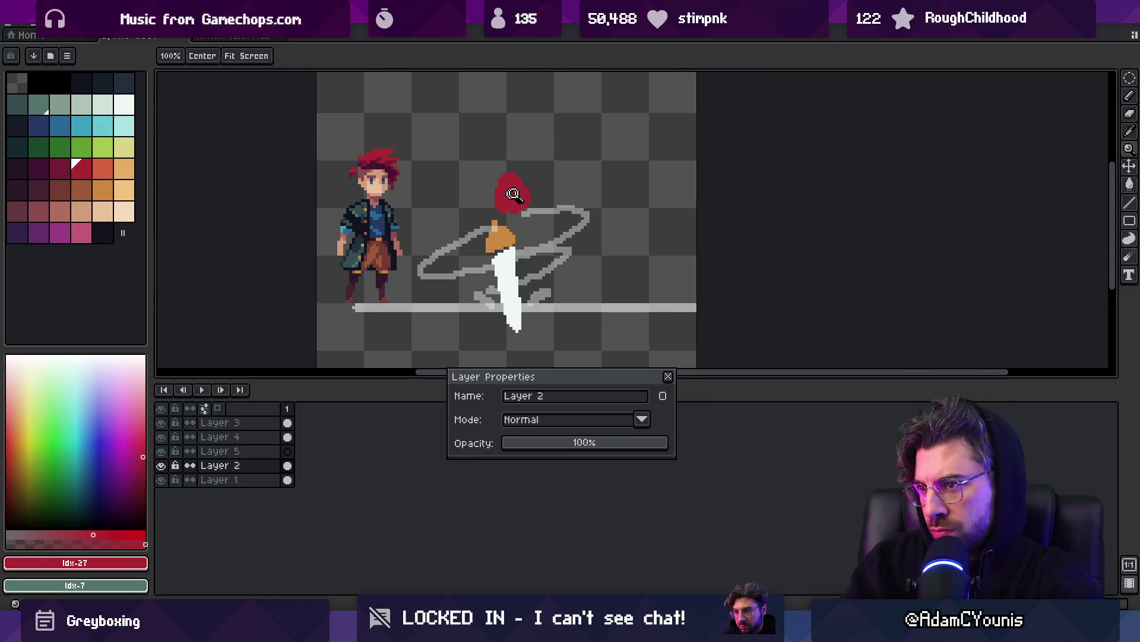
Close the layer properties window and move Layer 5 below Layer 2.
scroll(518, 193, up, 1)
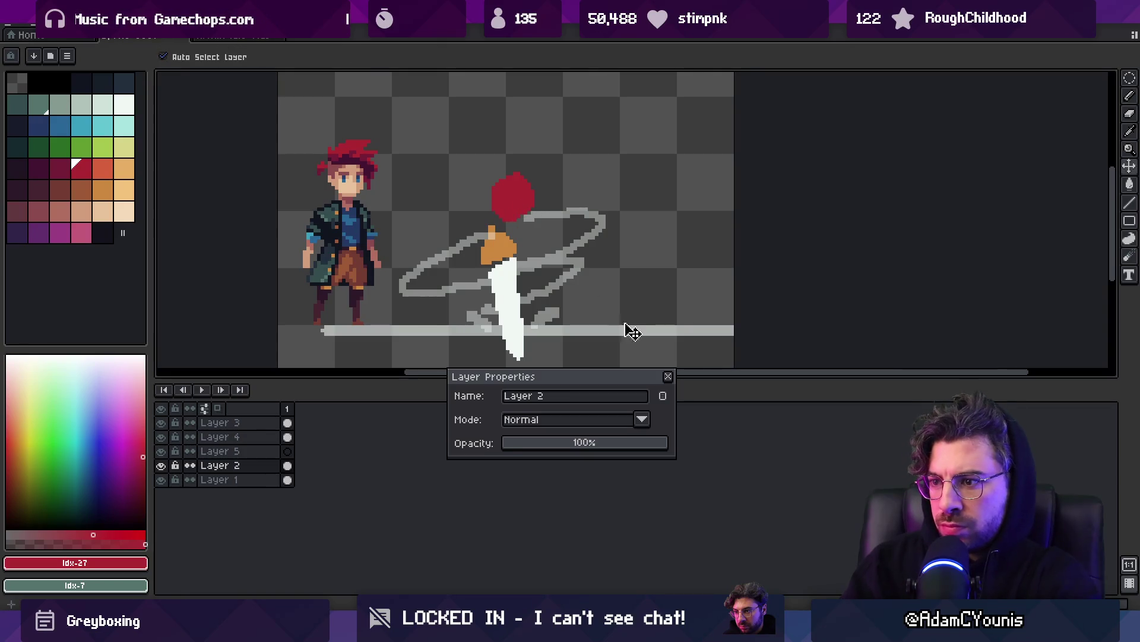
click(665, 374)
key(q)
mouse_move(512, 156)
mouse_down()
mouse_move(486, 178)
mouse_move(543, 199)
mouse_up()
key(Delete)
key(ctrl+z)
shift+click(269, 451)
drag(272, 456, 268, 475)
Enlarge the second red blob and add a darker red stroke down to the handle.
key(b)
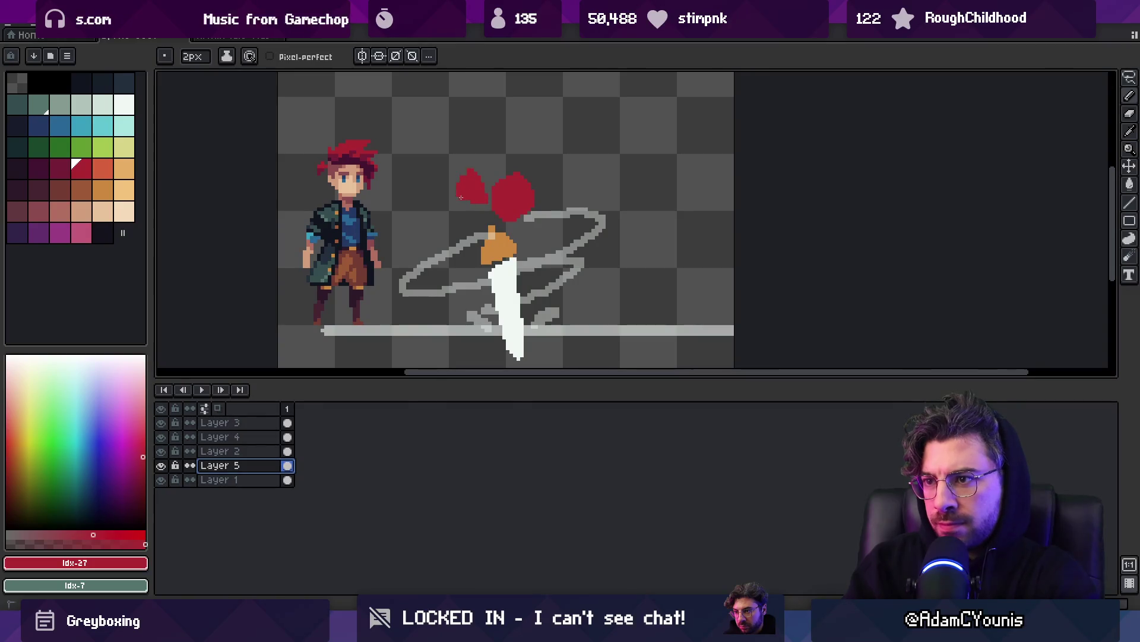
drag(472, 205, 480, 196)
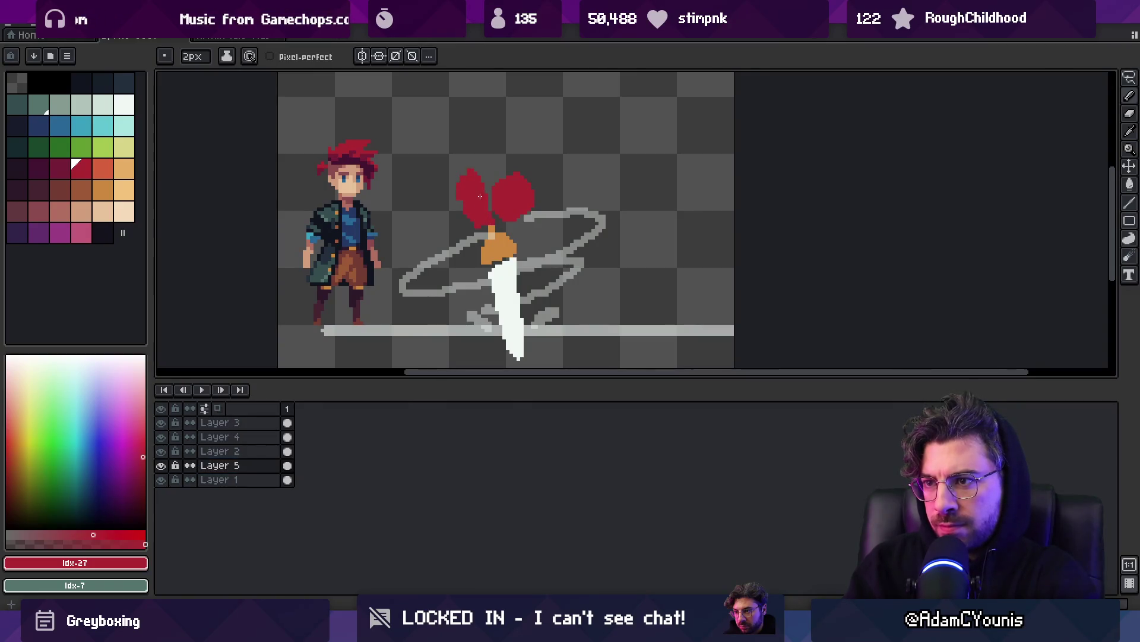
click(59, 168)
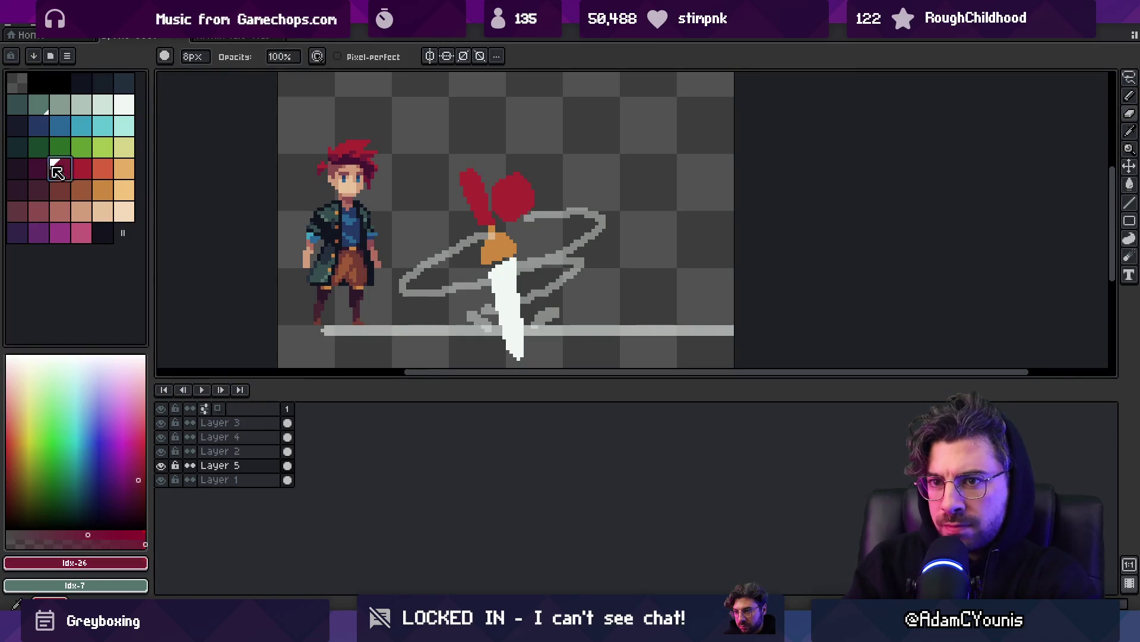
drag(495, 227, 530, 249)
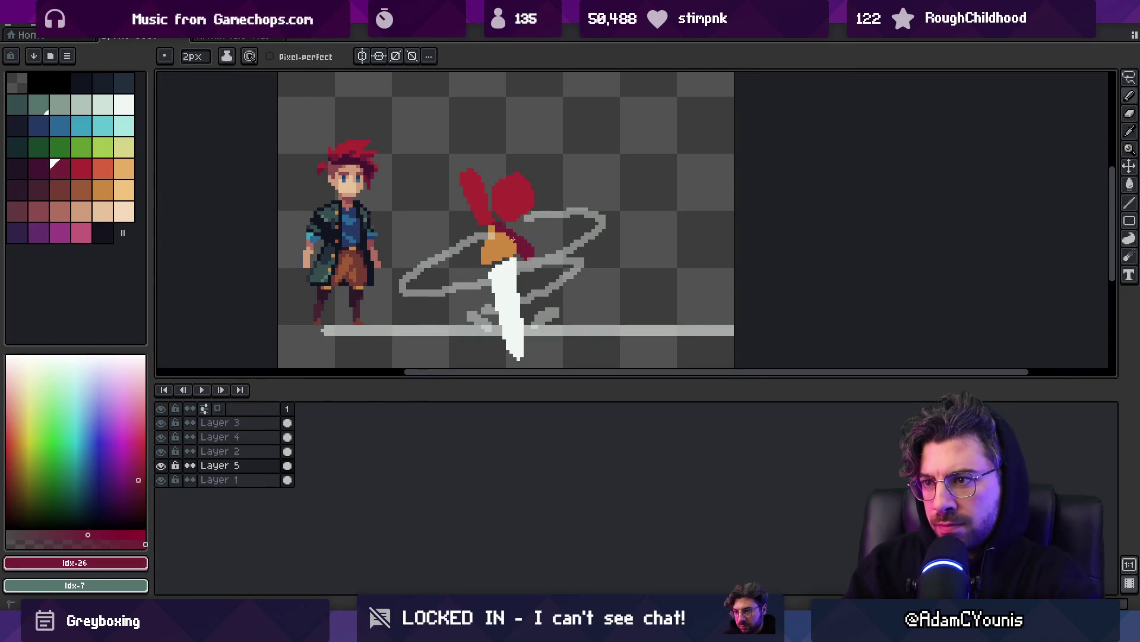
alt+click(526, 225)
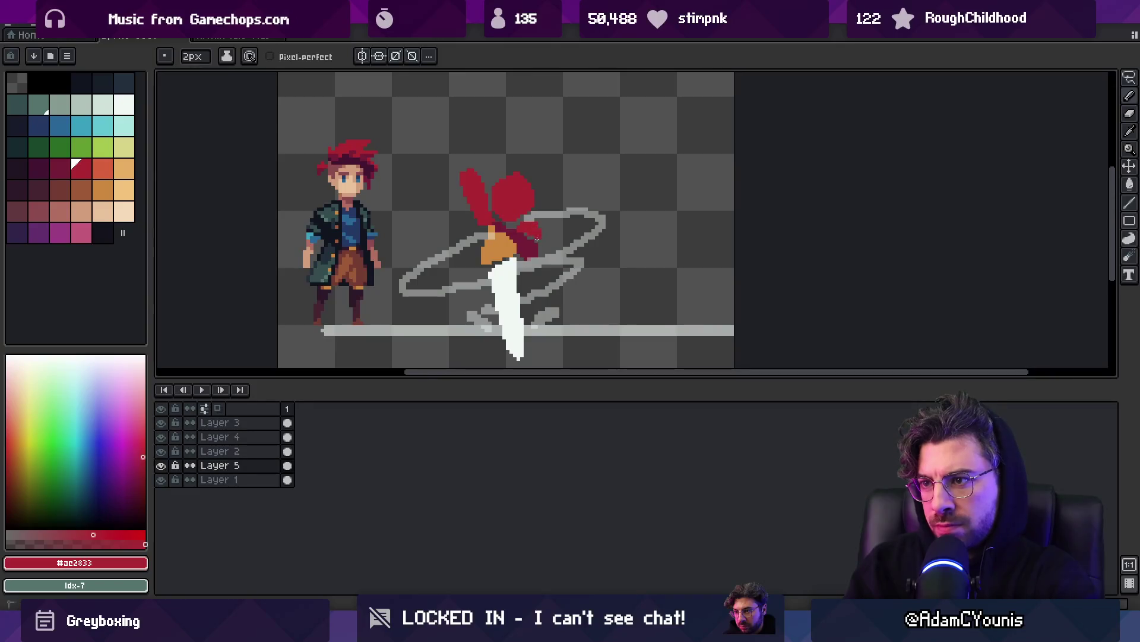
Lasso the red shapes, reposition them on the drill's orange cap, and add Layer 6.
key(q)
drag(477, 134, 464, 230)
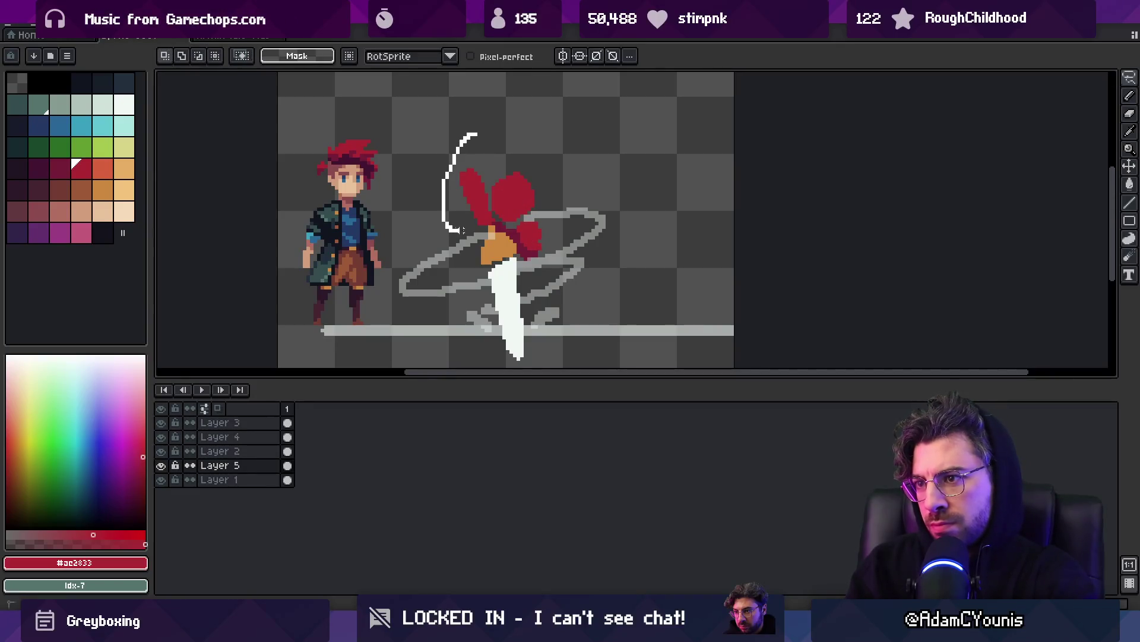
drag(533, 276, 553, 148)
drag(530, 194, 532, 194)
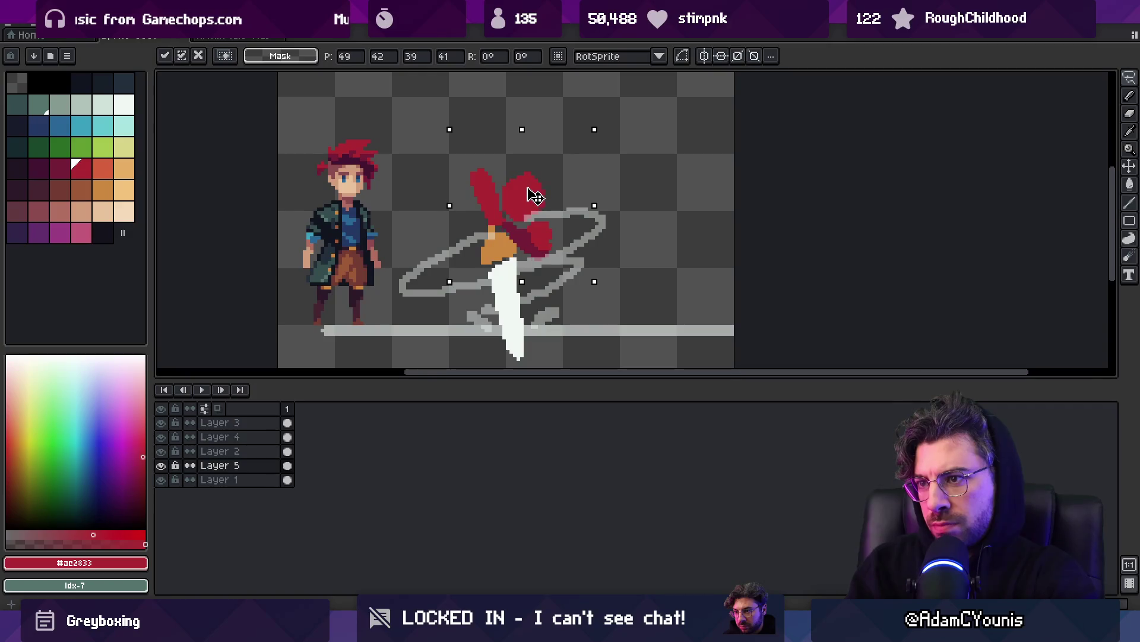
key(ctrl+d)
key(b)
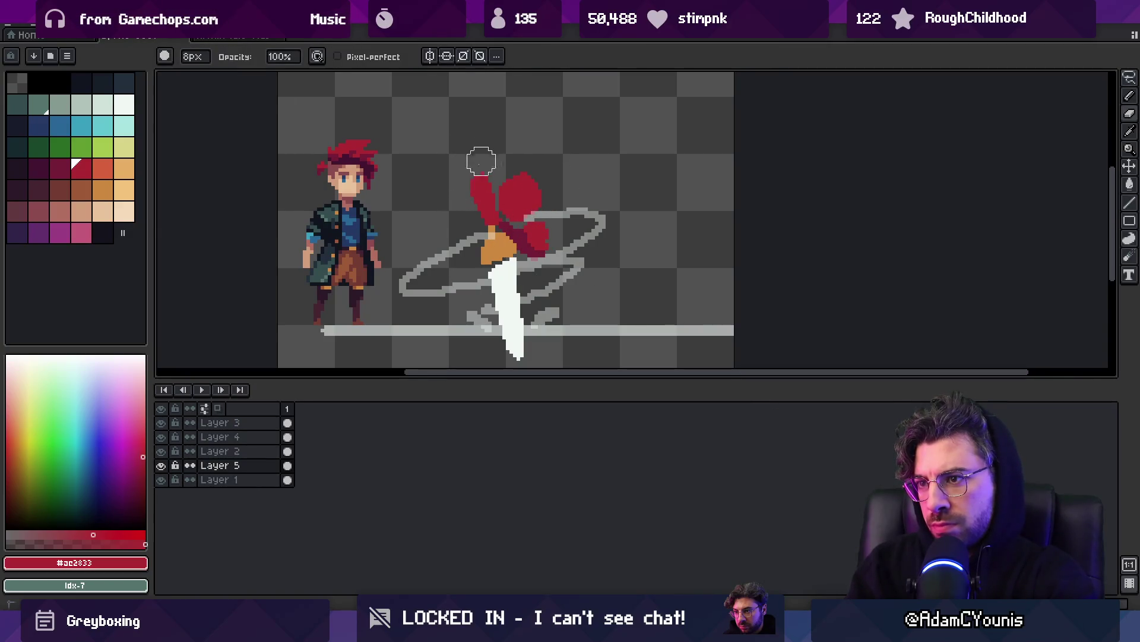
key(i)
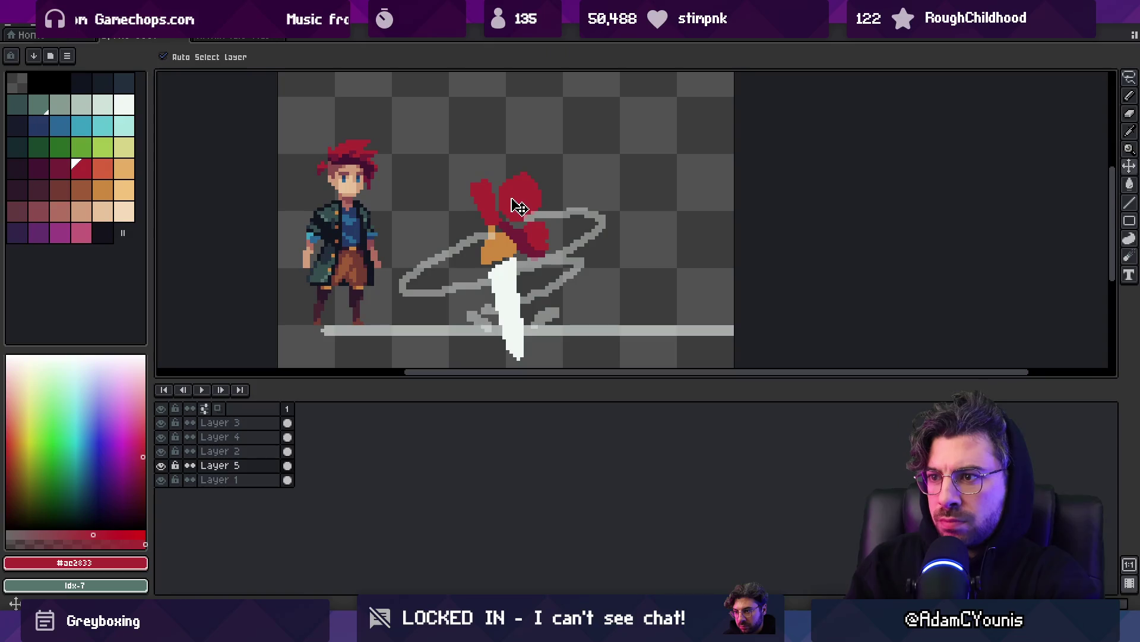
key(v)
key(shift+n)
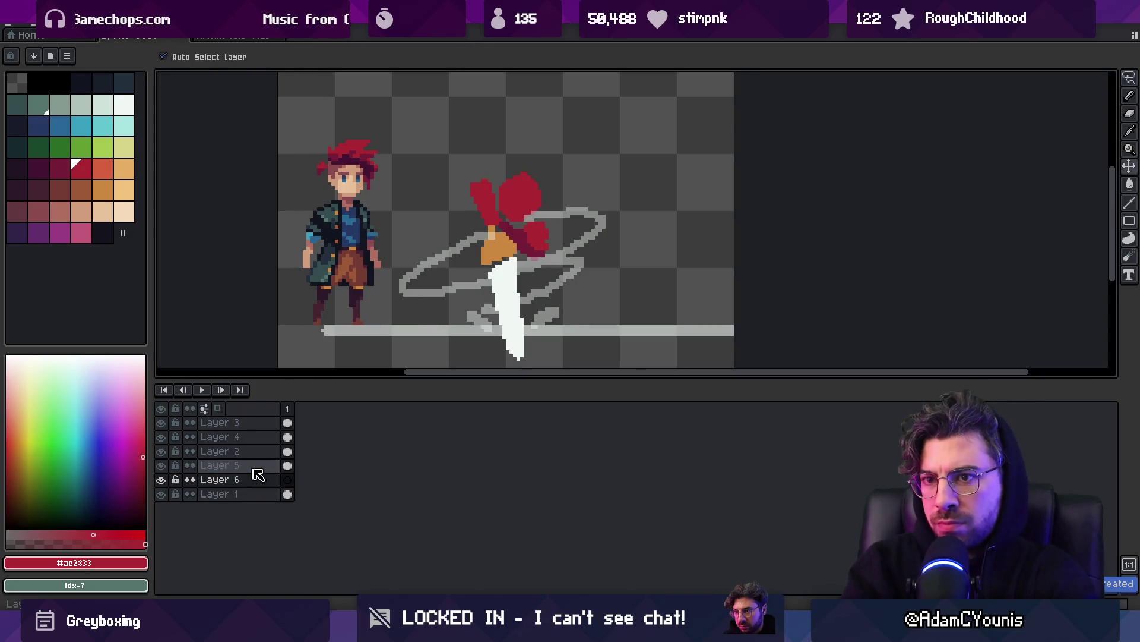
Shade the red shapes with dark purple and resample the figure's red.
click(34, 172)
key(b)
drag(482, 215, 478, 230)
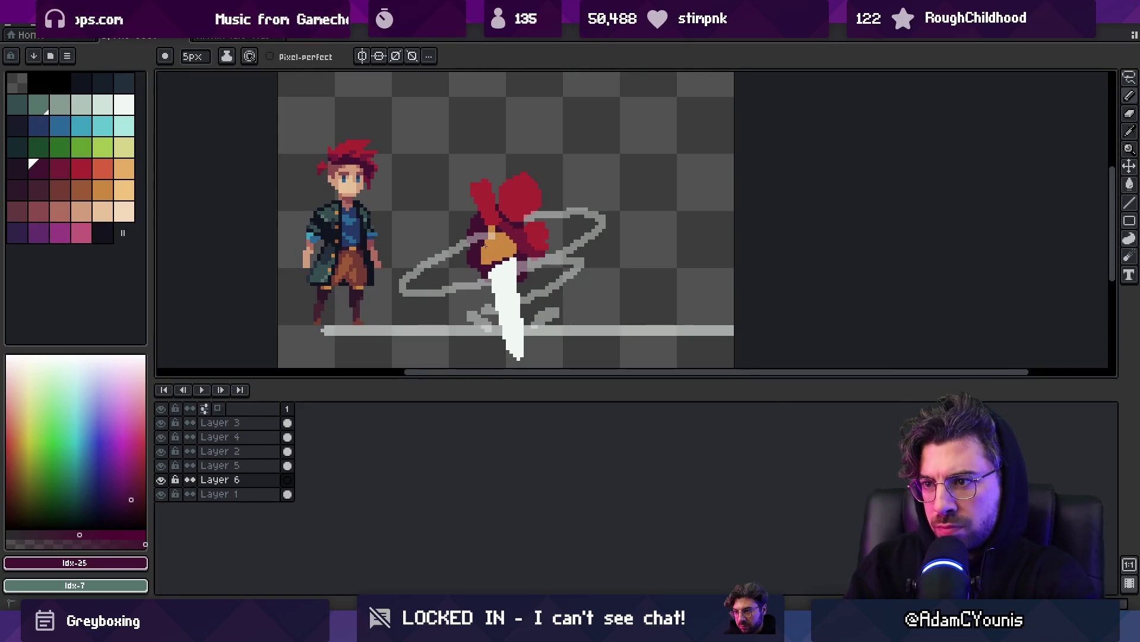
key(i)
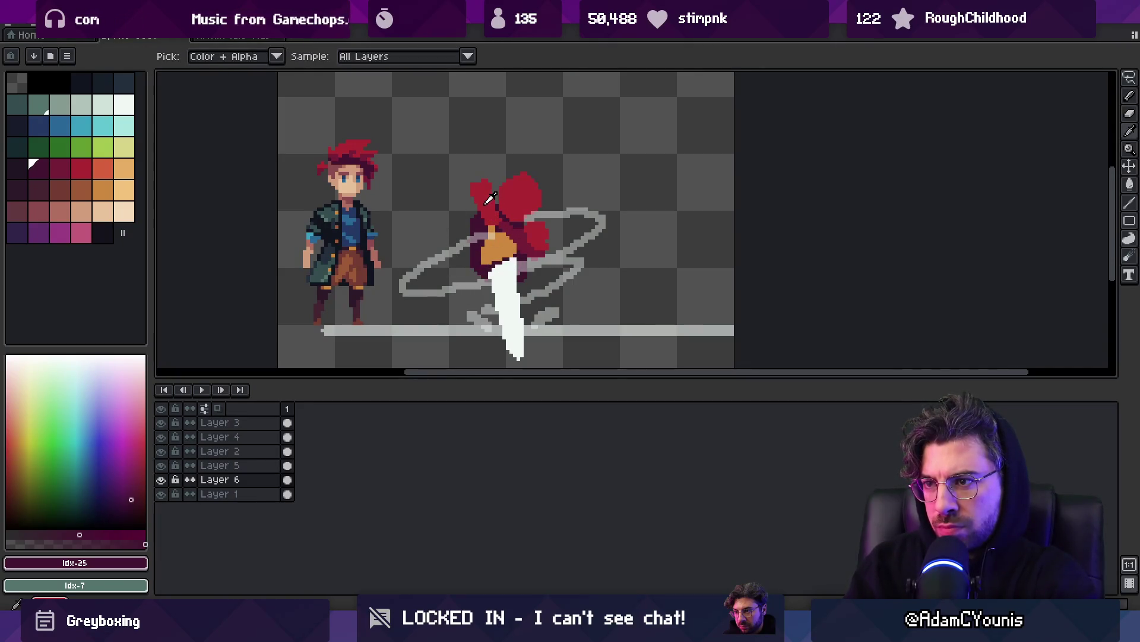
click(494, 204)
key(b)
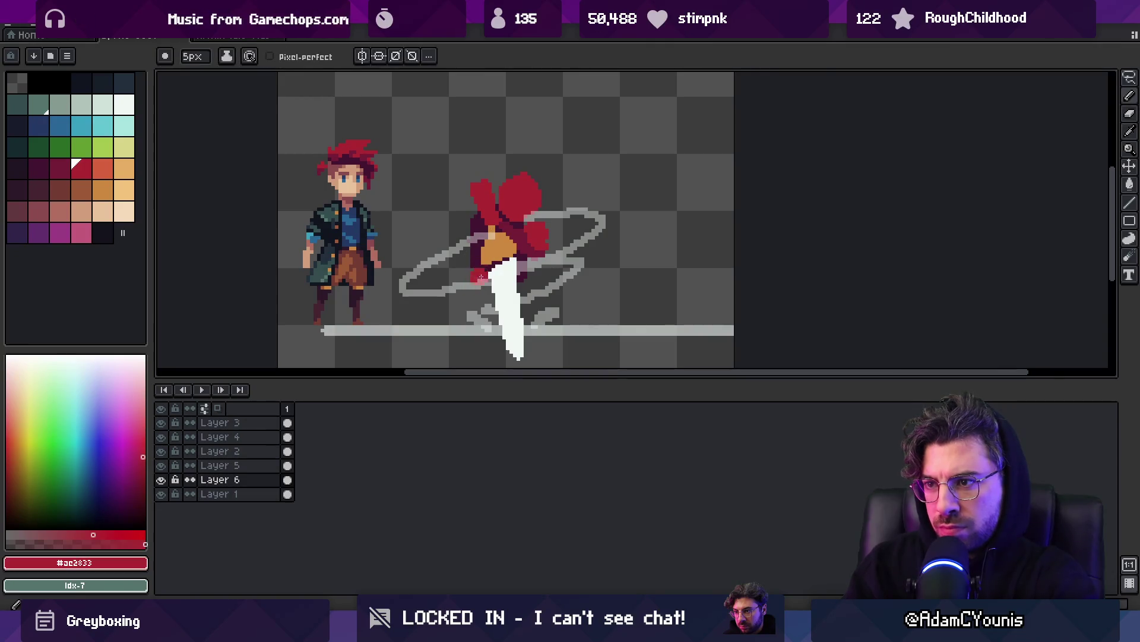
key(ctrl+z)
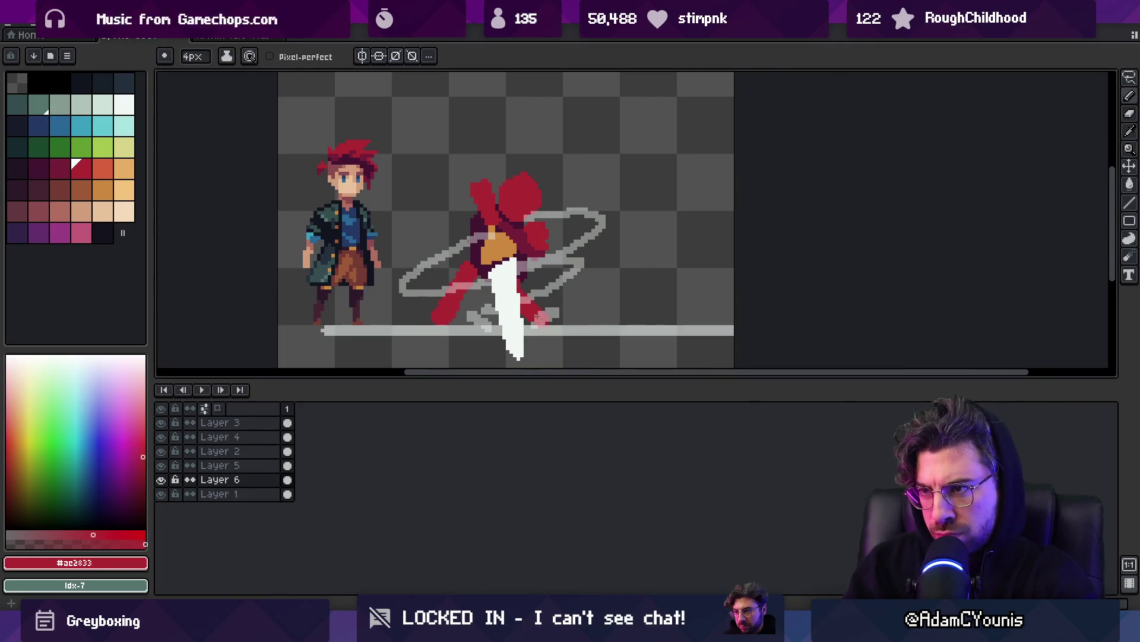
Shrink the pencil to 1px and bring the red figure's legs into view.
key(e)
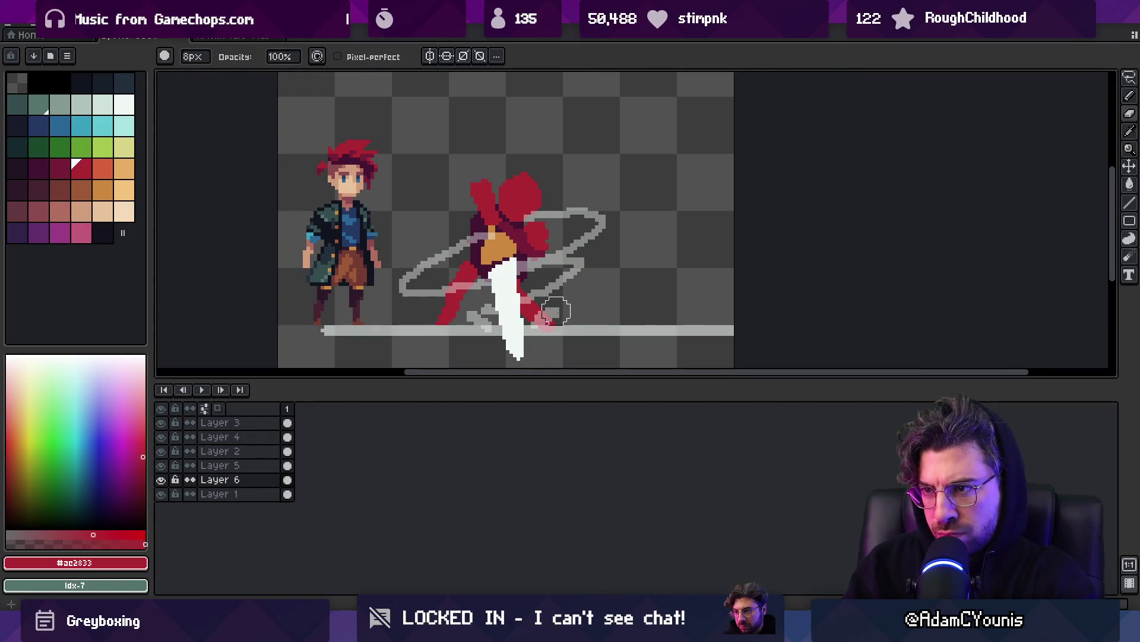
key(b)
scroll(555, 304, down, 1)
scroll(541, 256, up, 2)
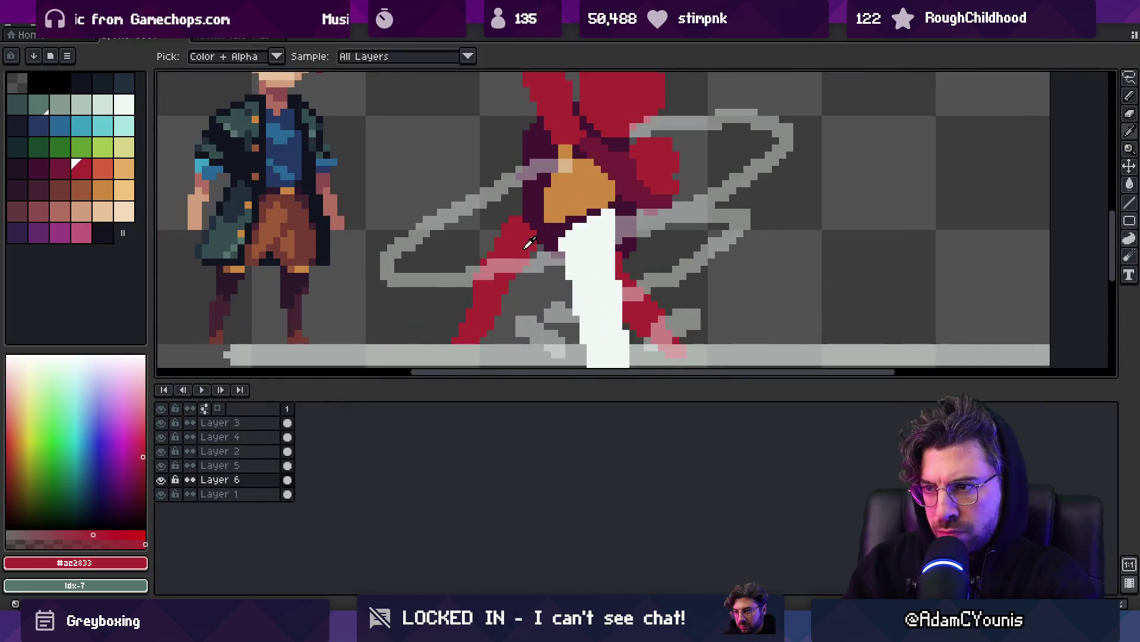
key(minus)
key(minus)
key(minus)
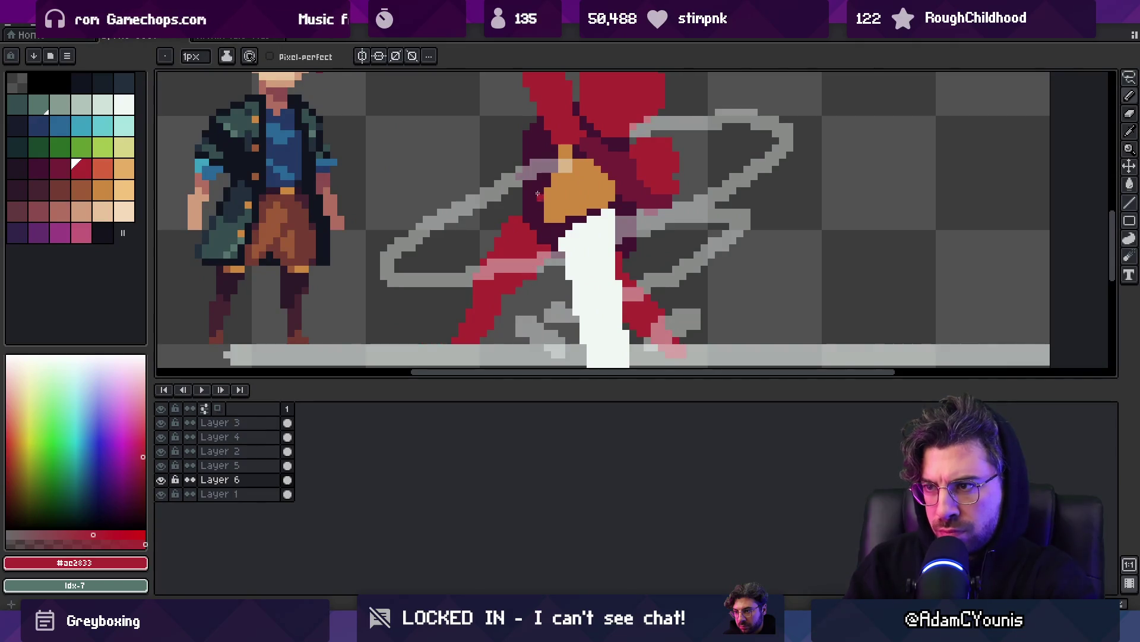
key(z)
scroll(491, 176, down, 1)
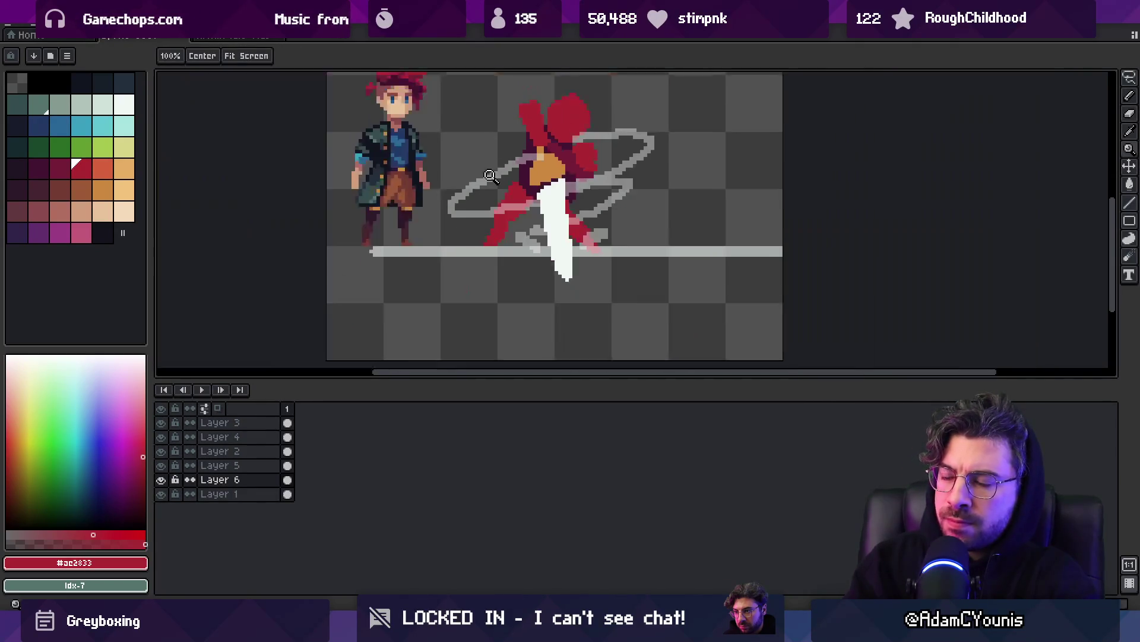
scroll(490, 176, up, 1)
mouse_move(484, 173)
mouse_down()
mouse_move(524, 209)
mouse_move(510, 184)
mouse_up()
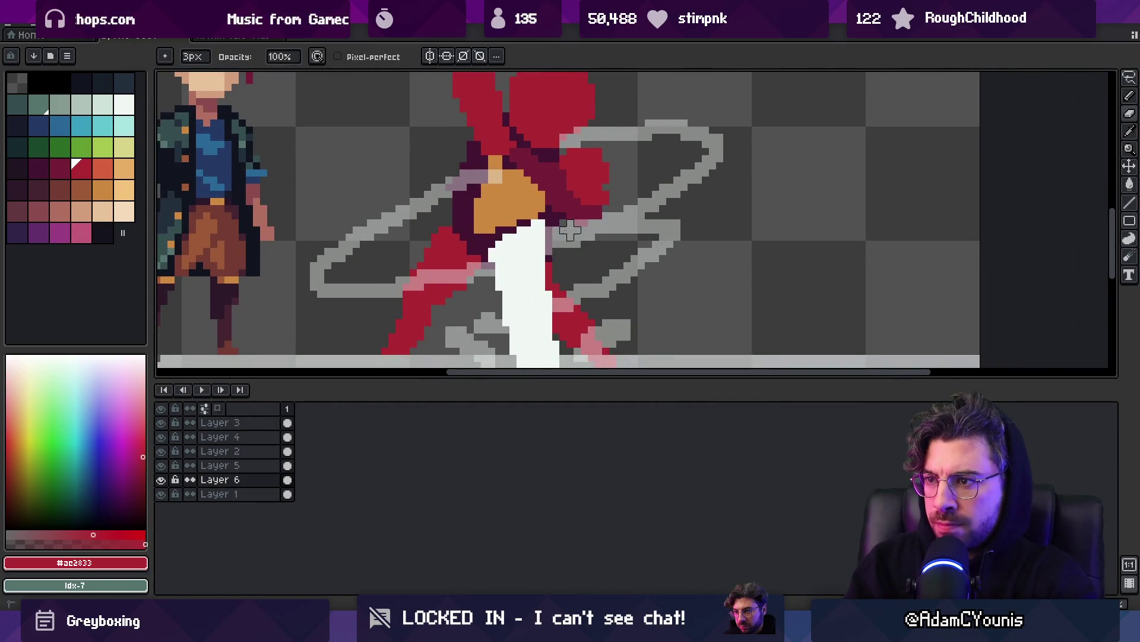
Choose the dark red and red colour pair and enlarge the brush to 4px.
key(z)
scroll(569, 231, down, 1)
scroll(540, 255, up, 1)
key(v)
key(b)
key(alt)
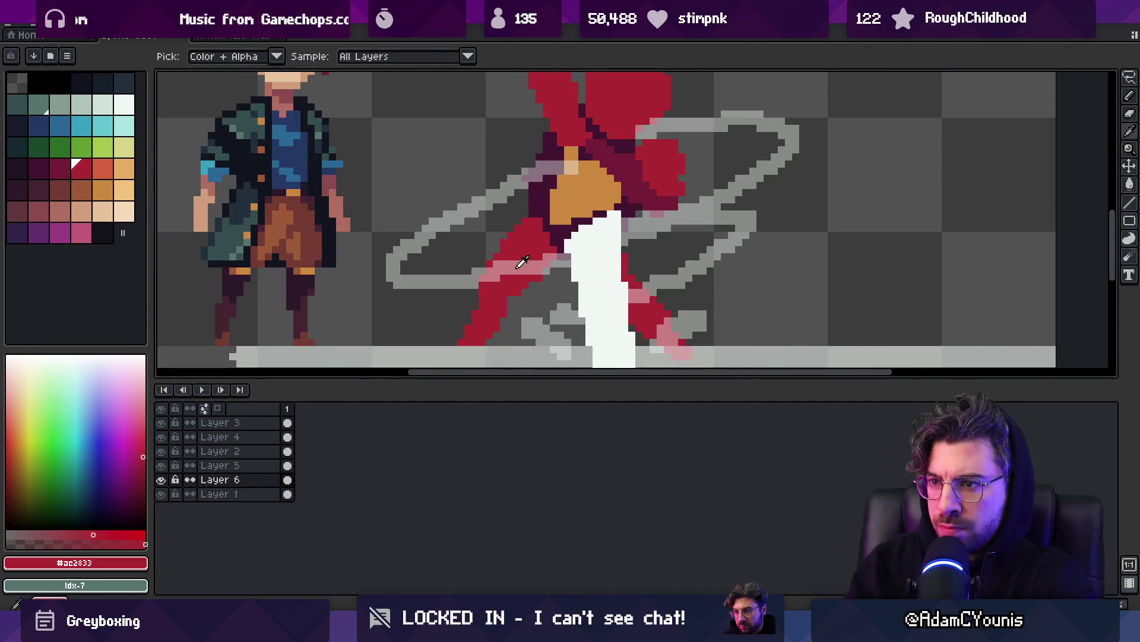
key(e)
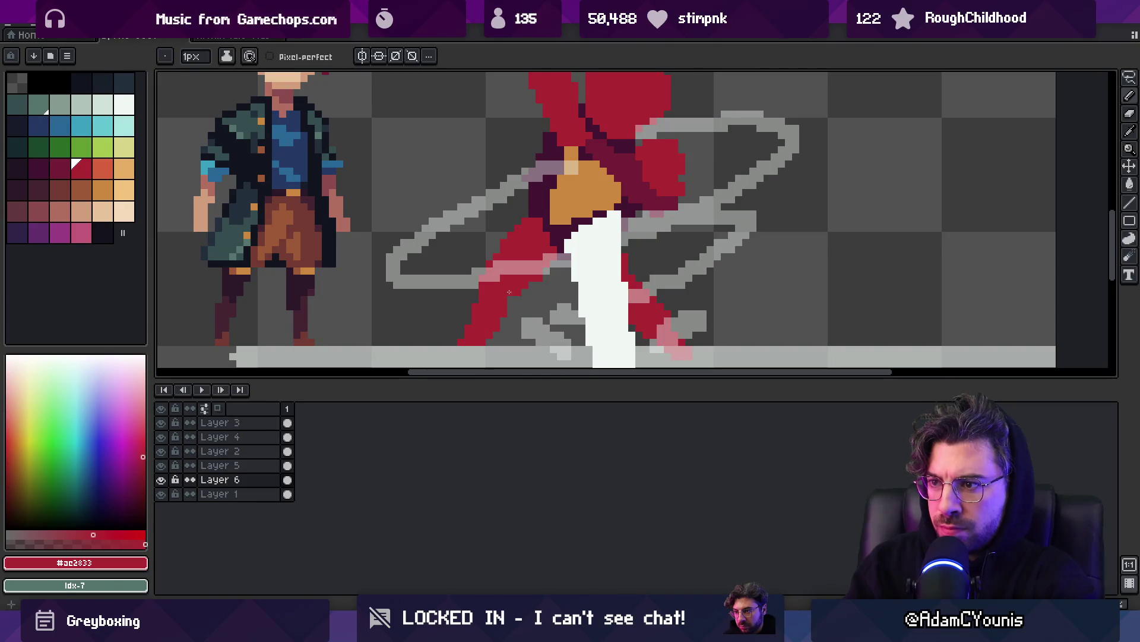
drag(83, 170, 60, 170)
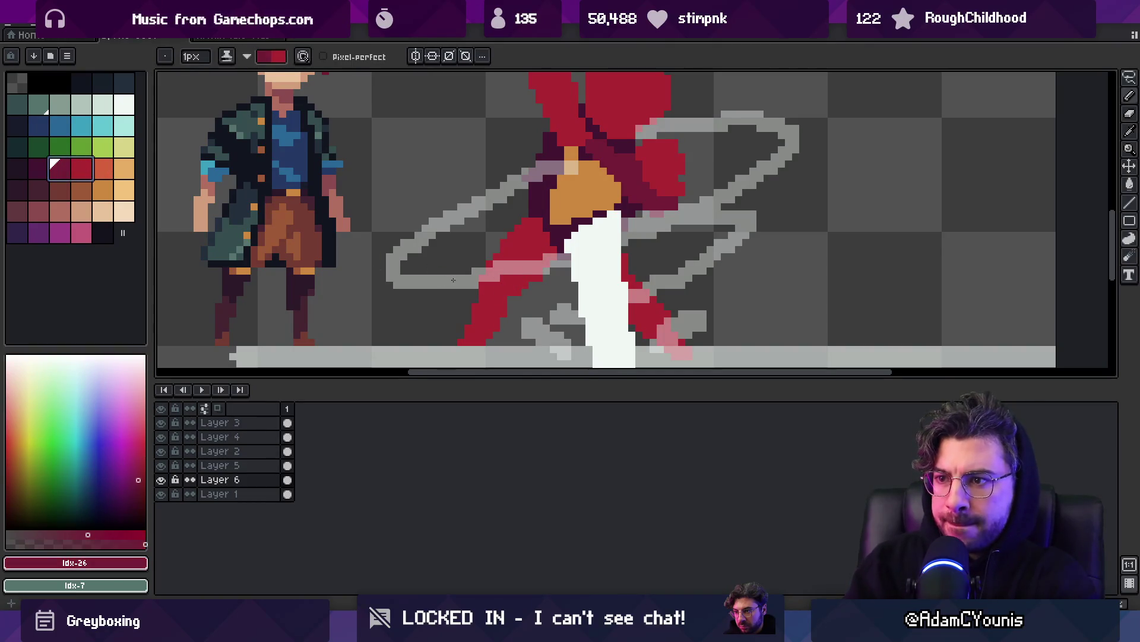
key(plus)
key(plus)
key(plus)
Paint dark red shading down the red leg and lower leg.
drag(502, 285, 462, 342)
key(x)
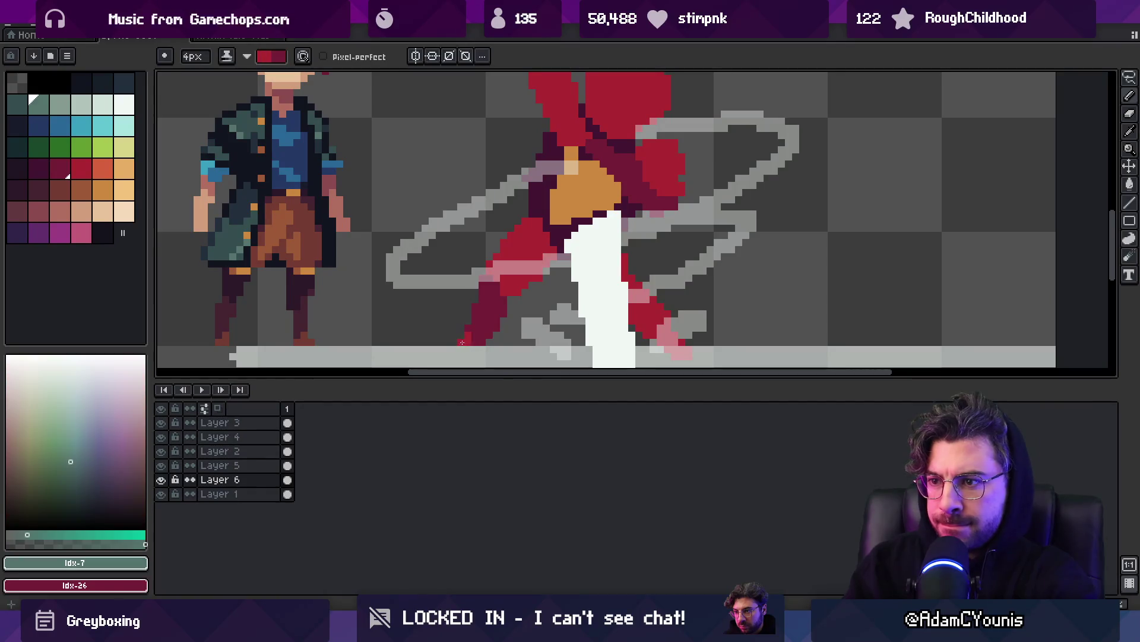
key(x)
drag(642, 297, 657, 318)
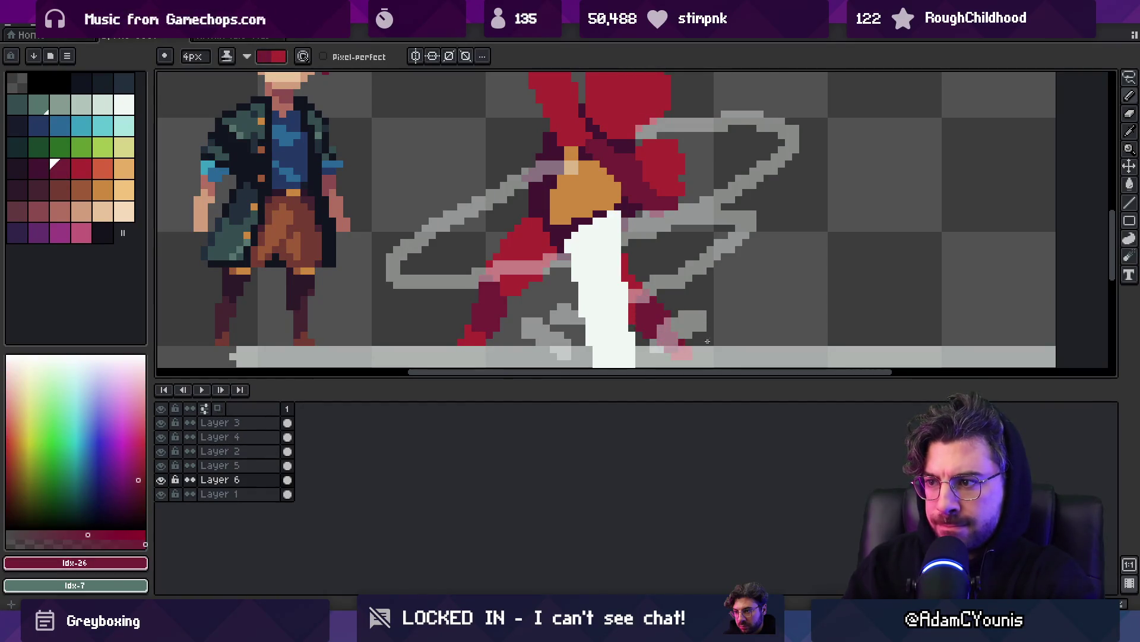
scroll(707, 341, down, 3)
key(v)
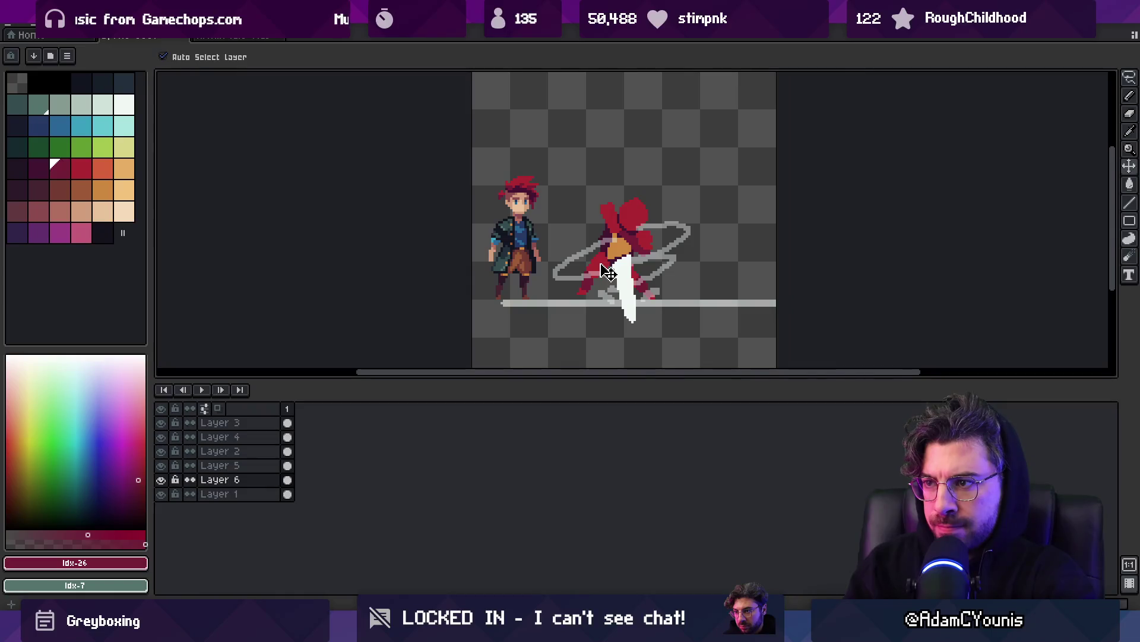
scroll(603, 274, up, 5)
drag(553, 319, 574, 266)
scroll(594, 232, down, 3)
Zoom in on the figure's legs and sample the figure's red.
key(q)
mouse_move(621, 194)
mouse_down()
mouse_move(617, 277)
mouse_move(551, 249)
mouse_up()
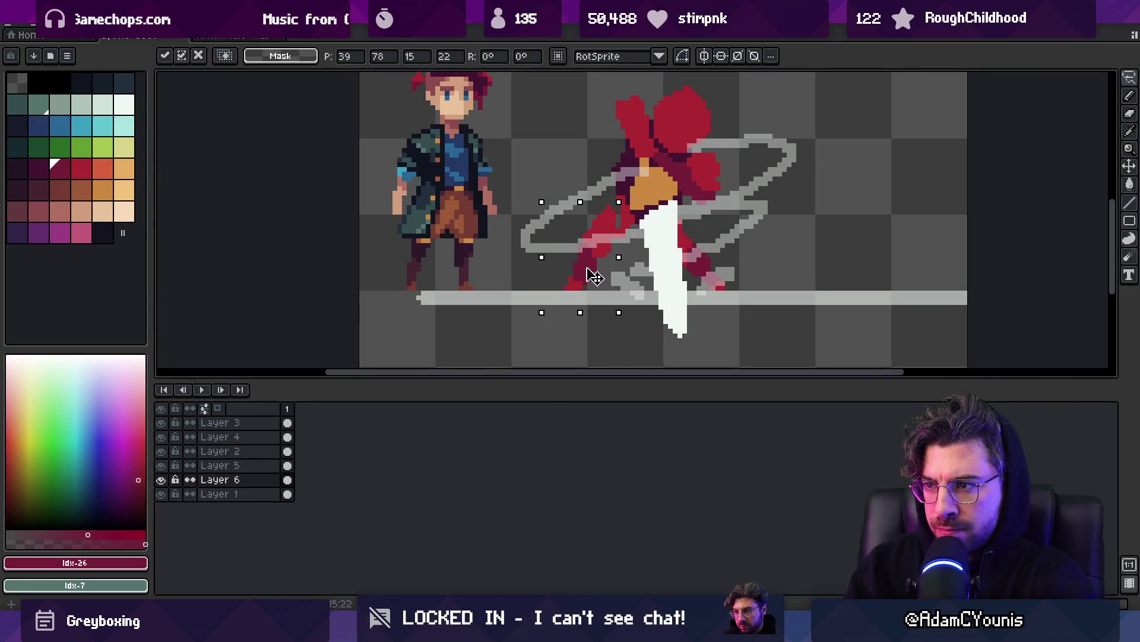
key(ctrl+d)
key(z)
click(613, 250)
key(b)
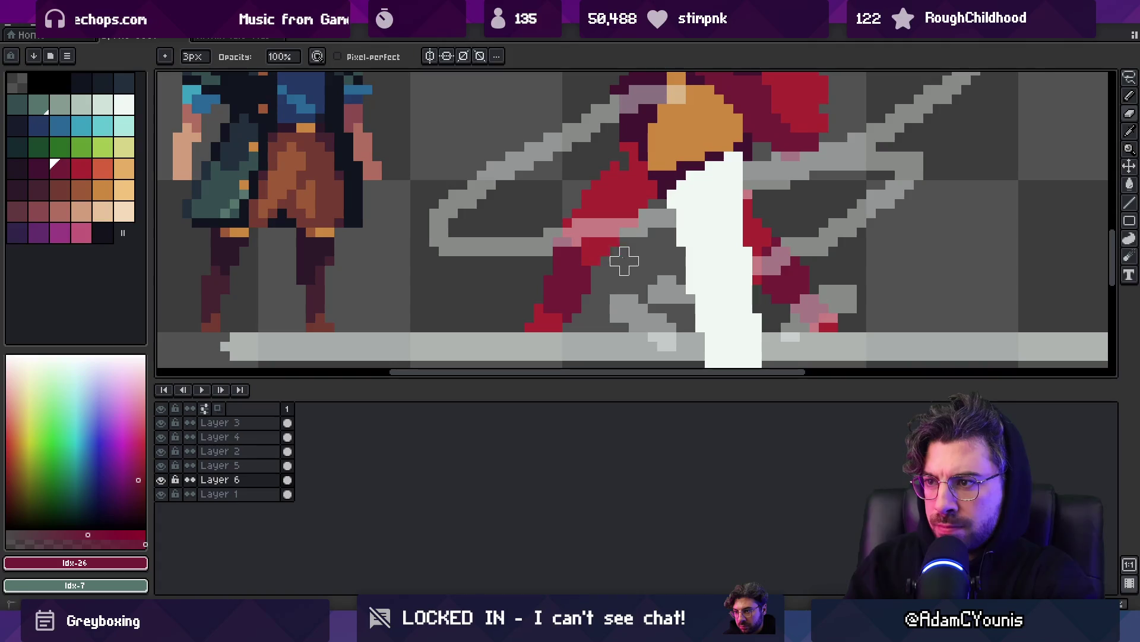
scroll(624, 261, up, 3)
alt+click(611, 252)
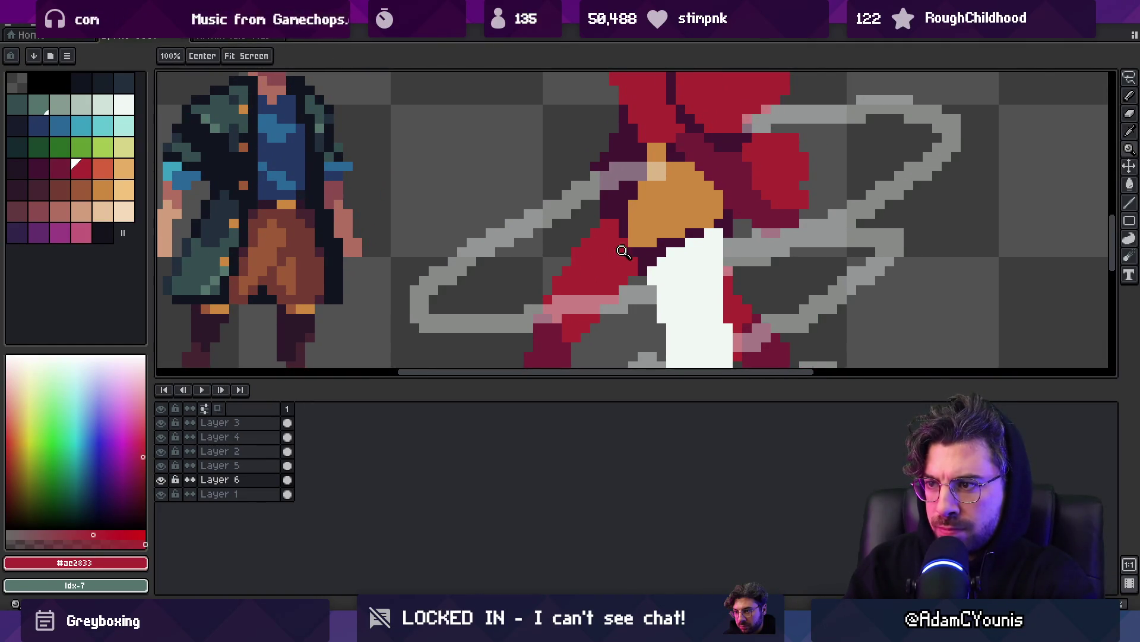
scroll(623, 246, down, 5)
scroll(648, 237, up, 5)
Outline the red body's edge in dark maroon #441531 pixels.
alt+click(649, 237)
drag(649, 237, 631, 236)
key(z)
scroll(628, 233, down, 4)
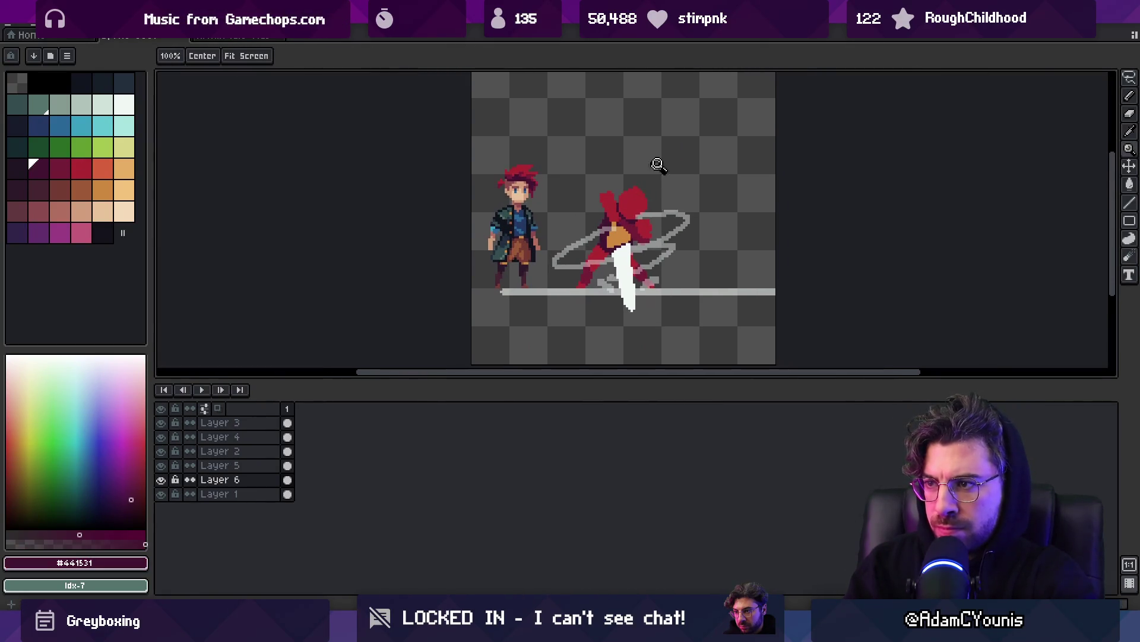
scroll(642, 242, up, 4)
key(b)
alt+click(594, 207)
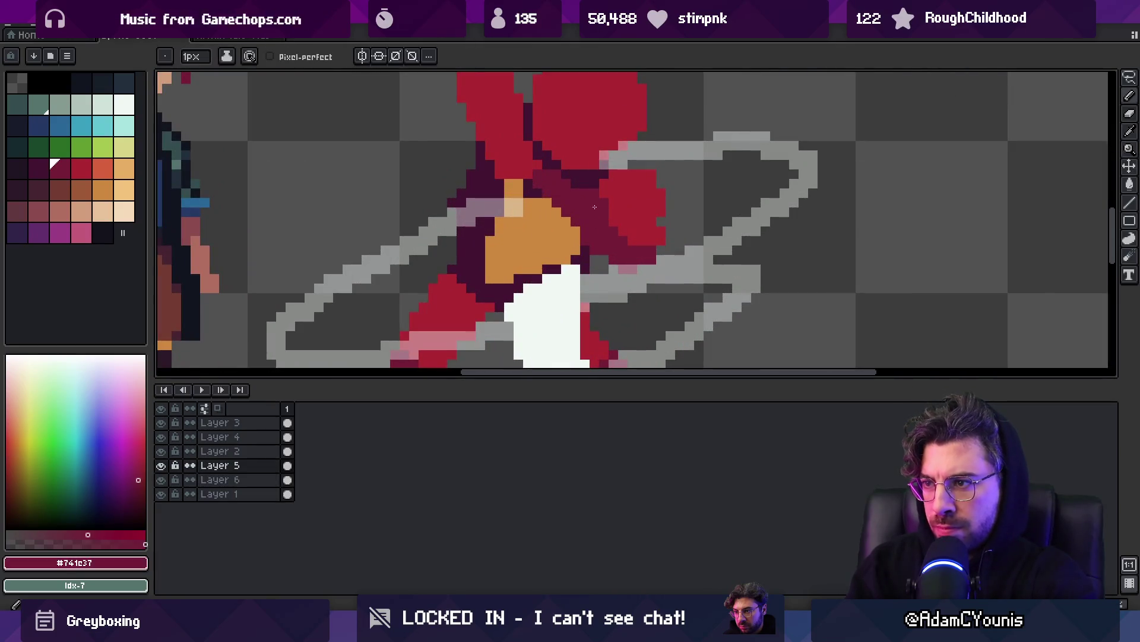
Fill the head's dark maroon area with the figure's red and draw a dark crimson diagonal line across the head.
key(z)
scroll(635, 237, down, 4)
scroll(624, 232, up, 4)
alt+click(636, 237)
scroll(611, 262, up, 1)
key(g)
click(540, 217)
key(b)
key([)
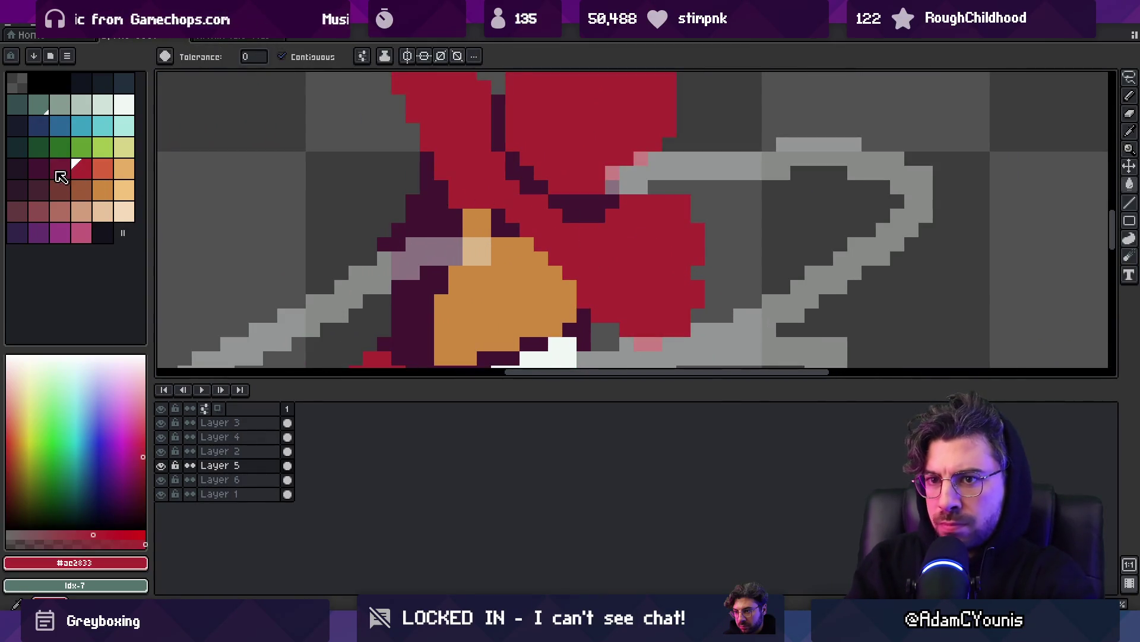
drag(613, 230, 691, 291)
Sample the dark maroon and red colours from the figure.
key(z)
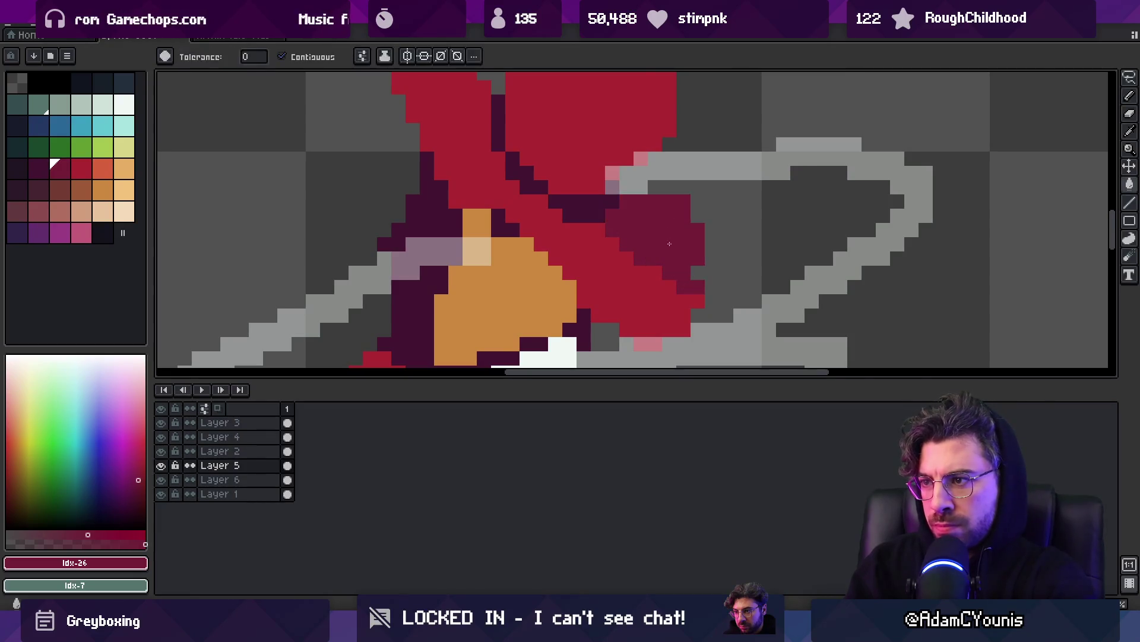
scroll(669, 208, down, 4)
scroll(679, 199, up, 2)
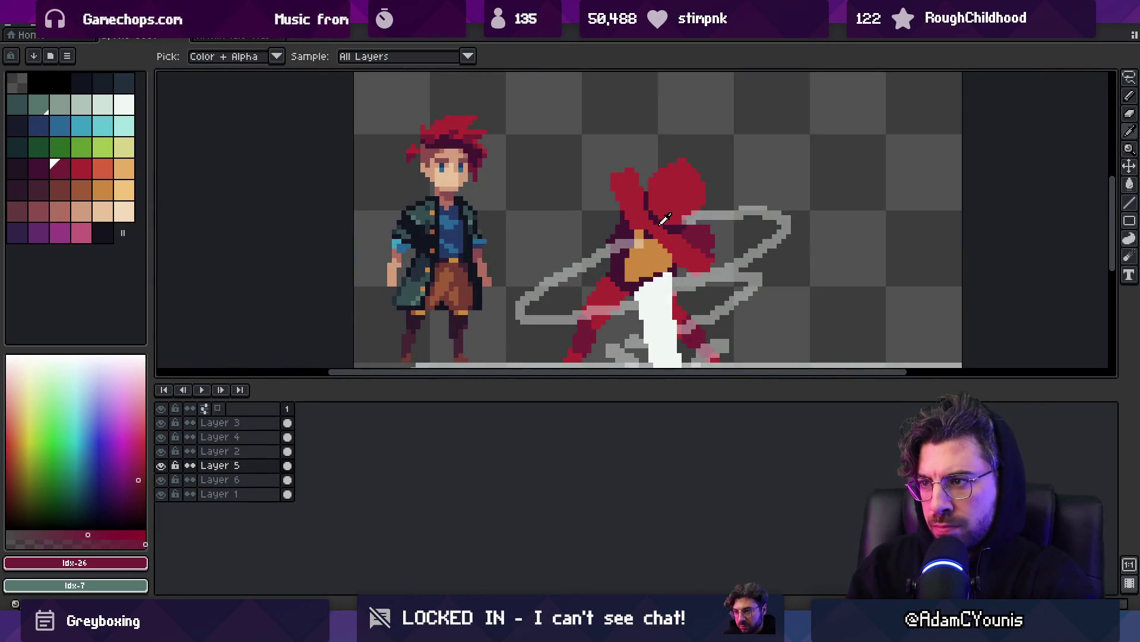
alt+click(666, 226)
key(b)
alt+click(668, 238)
key(v)
key(b)
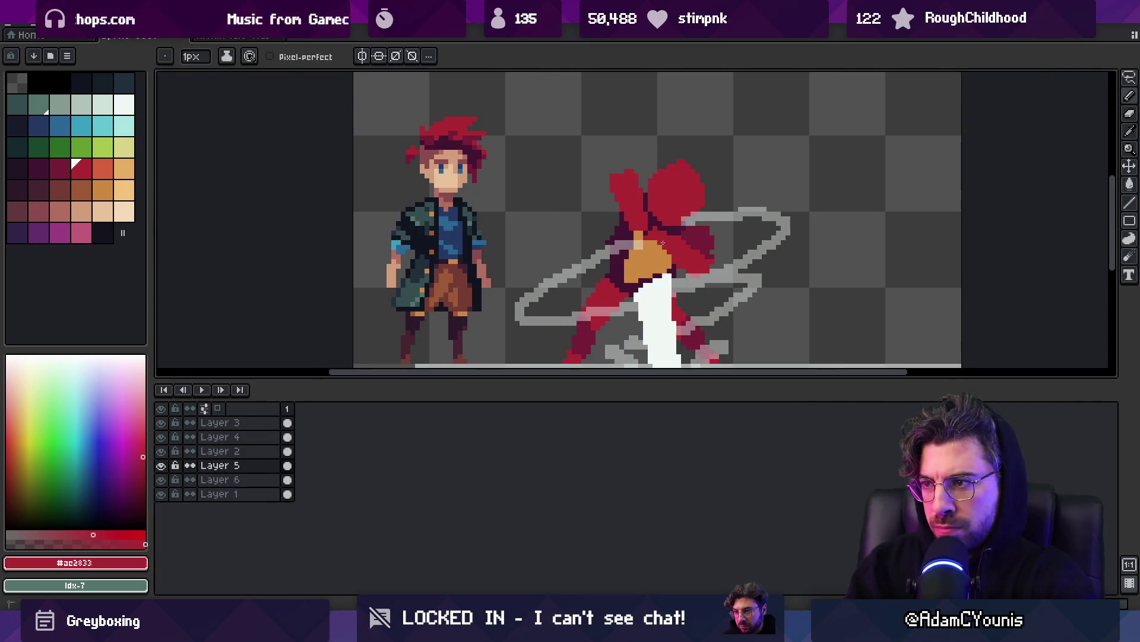
alt+click(663, 243)
Fill the rear head lobe with dark crimson #741c37 picked from the head.
key(z)
scroll(666, 231, down, 2)
scroll(672, 224, up, 3)
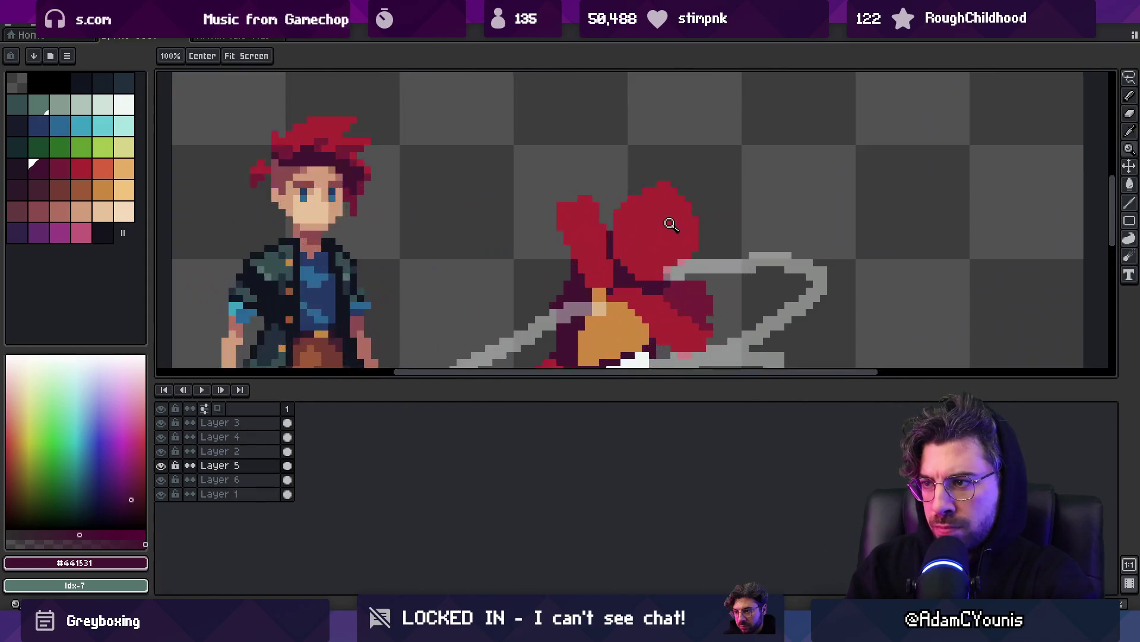
alt+click(692, 297)
key(b)
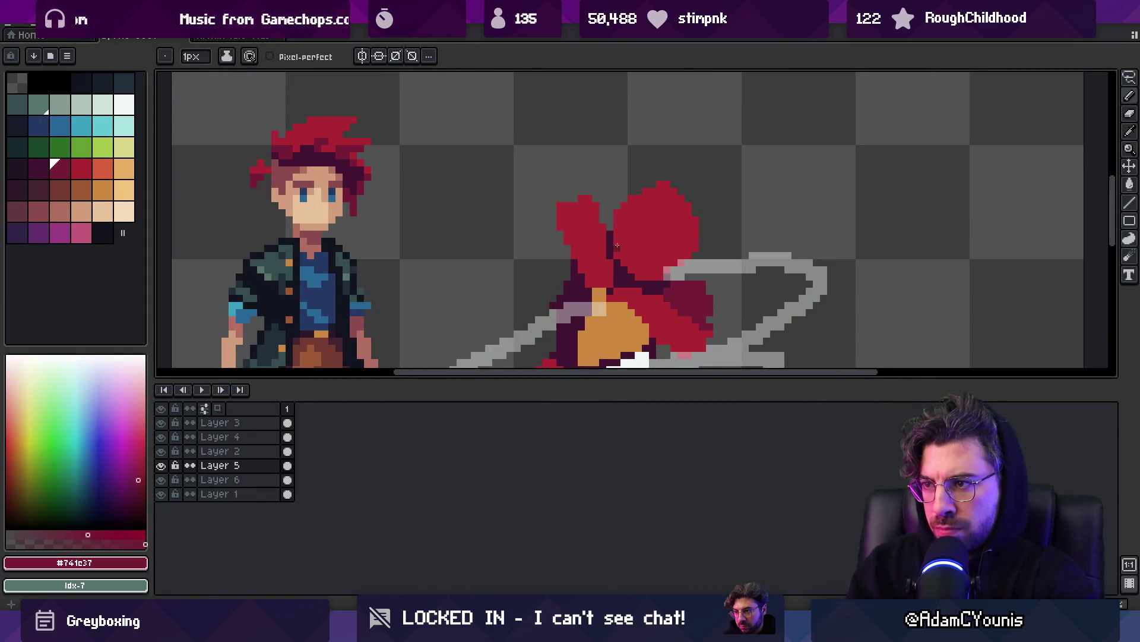
key(g)
click(678, 247)
Sample the figure's red and dark crimson again to prepare pixel touch-ups.
key(z)
scroll(677, 247, down, 3)
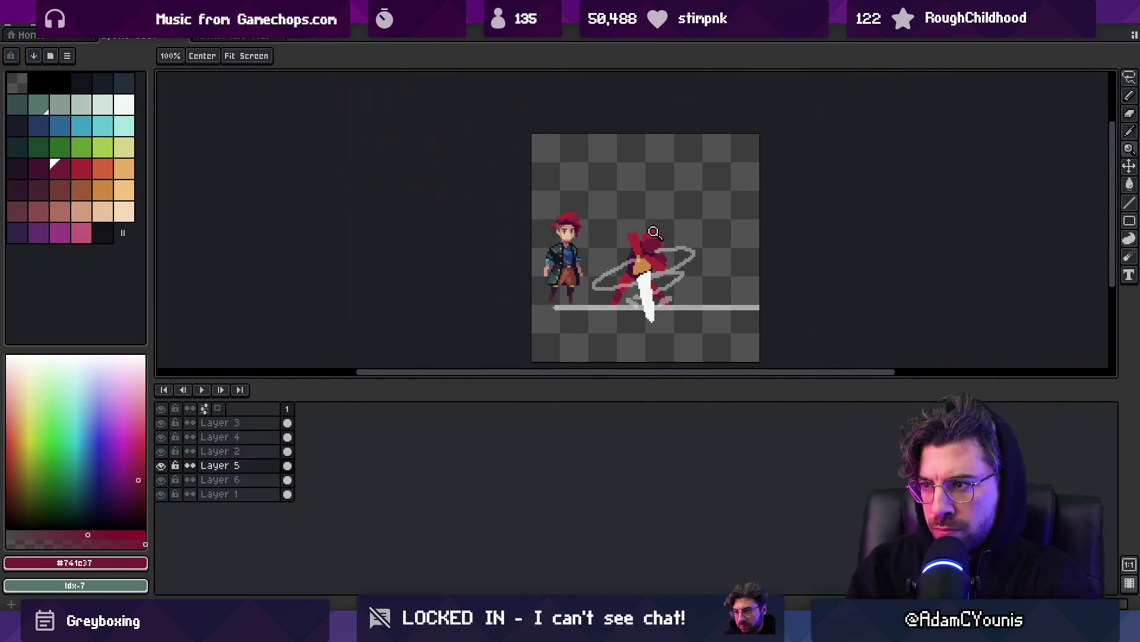
scroll(668, 243, up, 3)
alt+click(665, 243)
key(b)
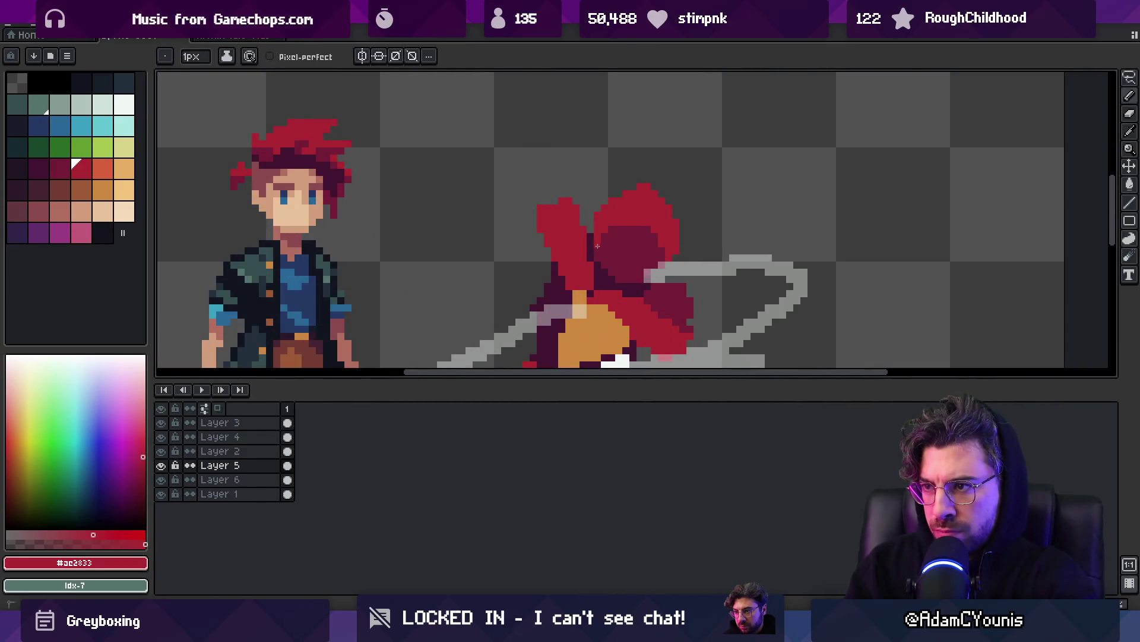
key(z)
scroll(658, 199, down, 3)
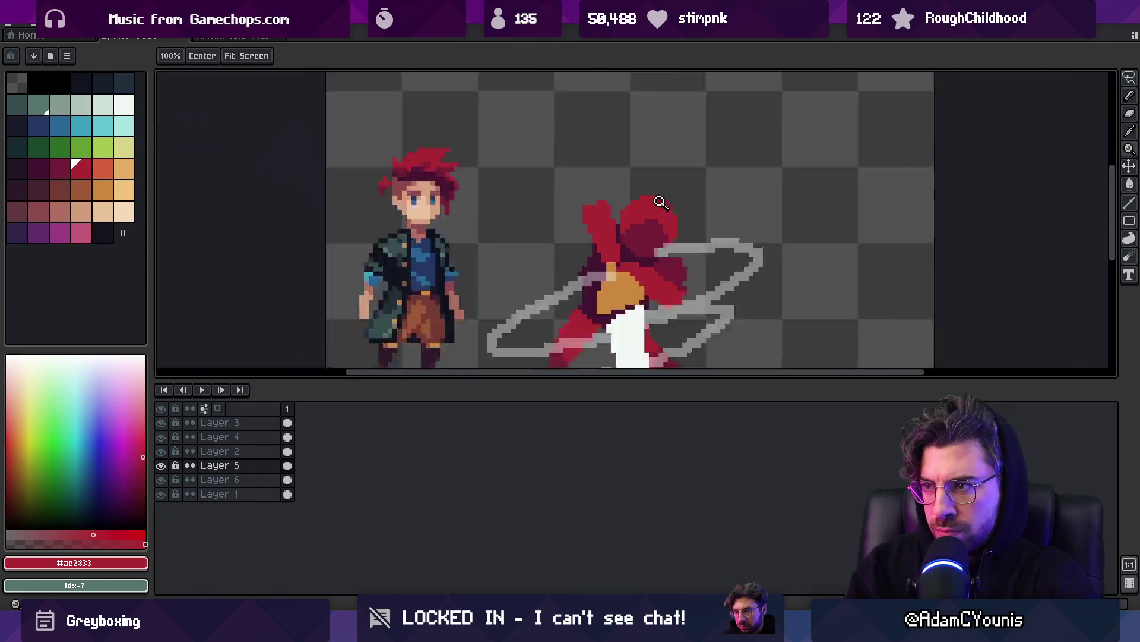
scroll(713, 199, up, 2)
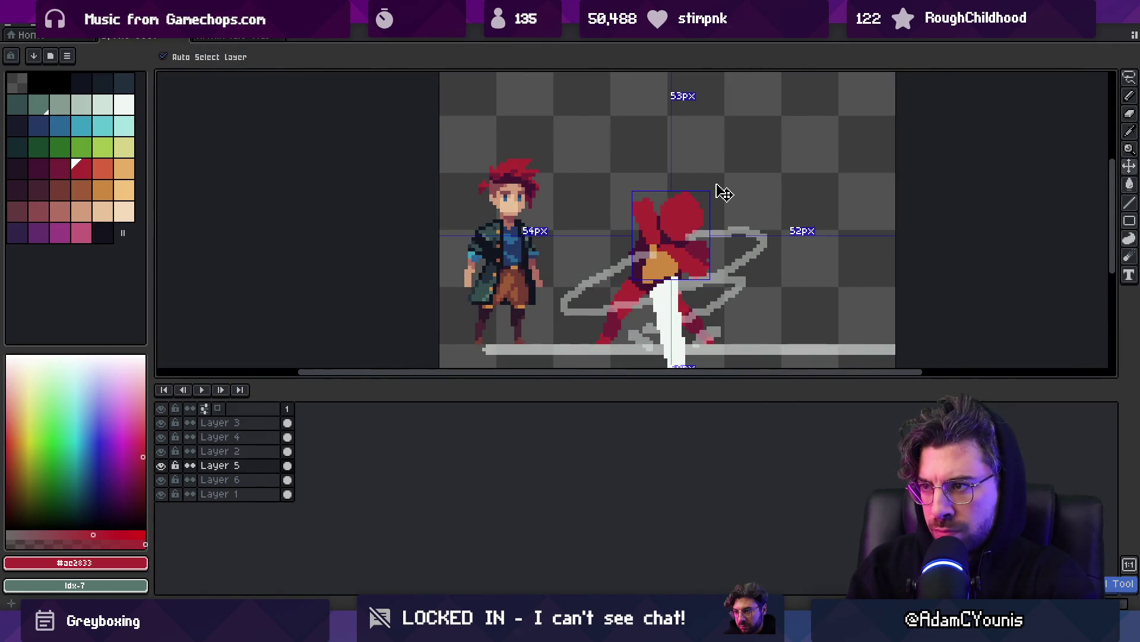
scroll(683, 219, up, 1)
alt+click(689, 236)
key(b)
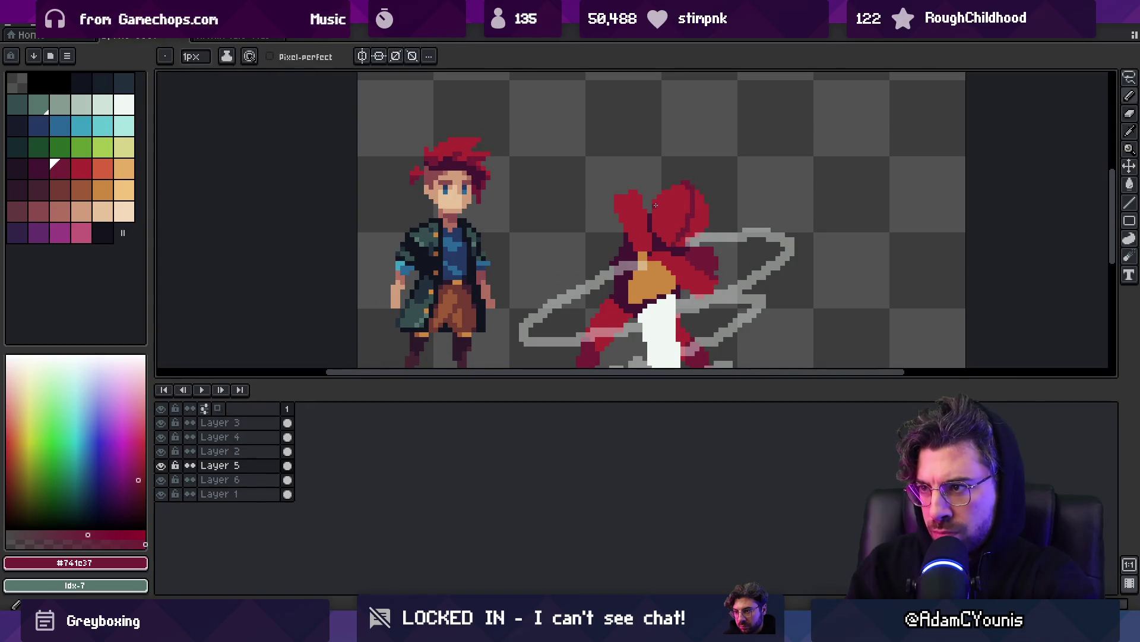
alt+click(697, 233)
Zoom in on the head and repaint several individual head pixels dark crimson.
key(z)
click(687, 221)
alt+click(703, 234)
alt+click(681, 258)
alt+click(720, 249)
click(751, 244)
alt+click(738, 224)
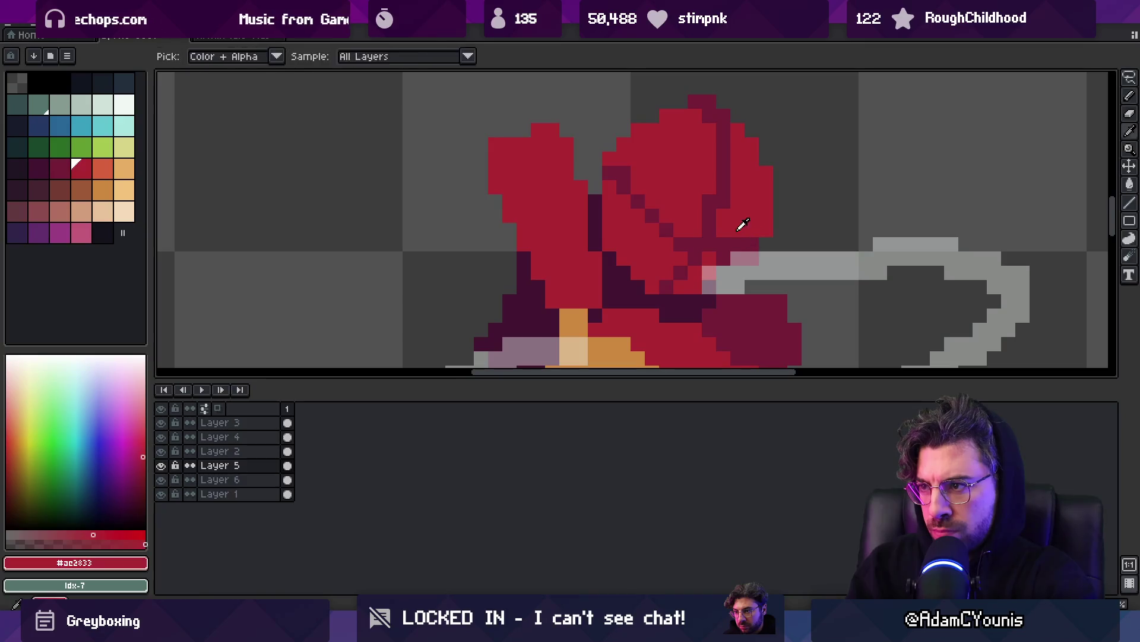
alt+click(723, 246)
click(712, 259)
click(679, 231)
Repaint a stray dark pixel bright red, then switch back to dark crimson.
alt+click(636, 158)
click(638, 201)
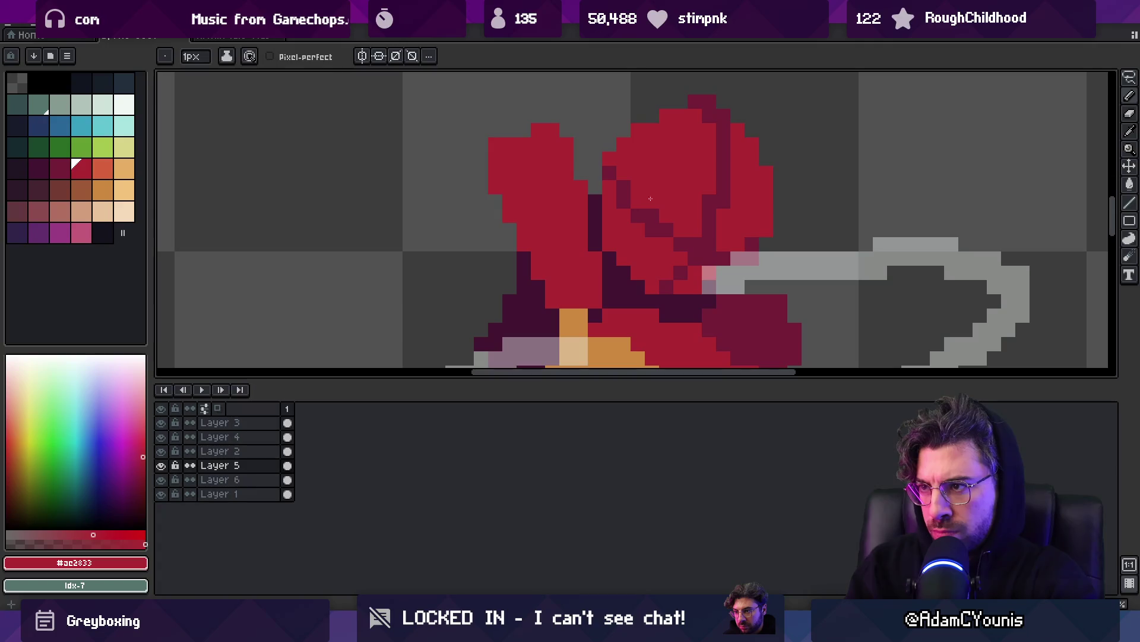
alt+click(638, 181)
key(z)
scroll(624, 177, down, 10)
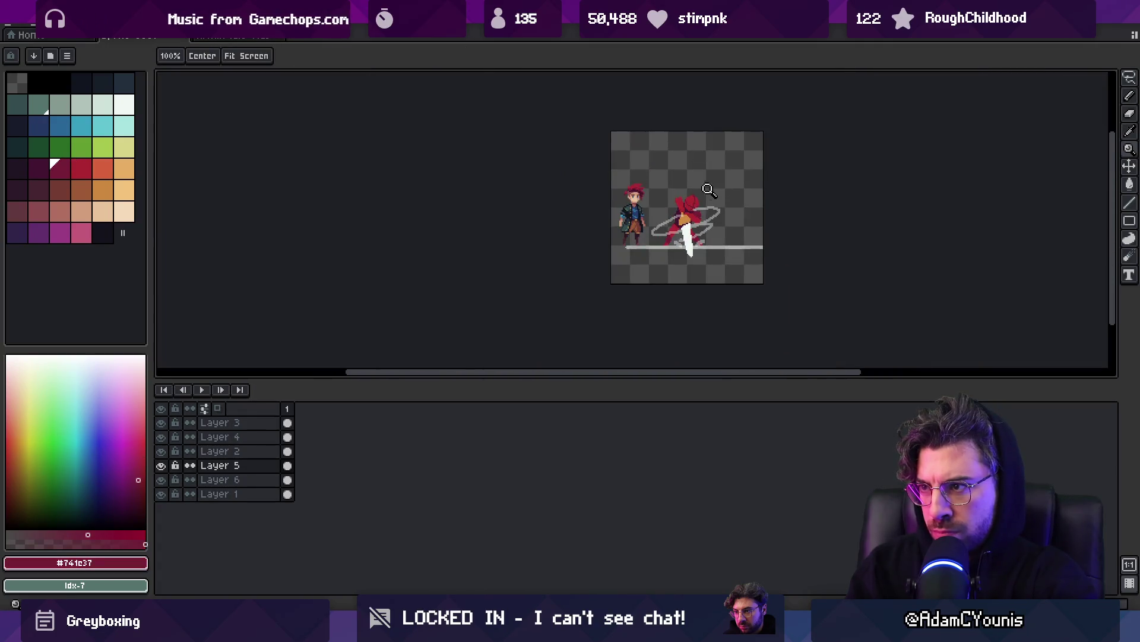
On Layer 5, sample the orange and add an orange pixel near the figure's shoulder.
scroll(709, 189, up, 5)
key(v)
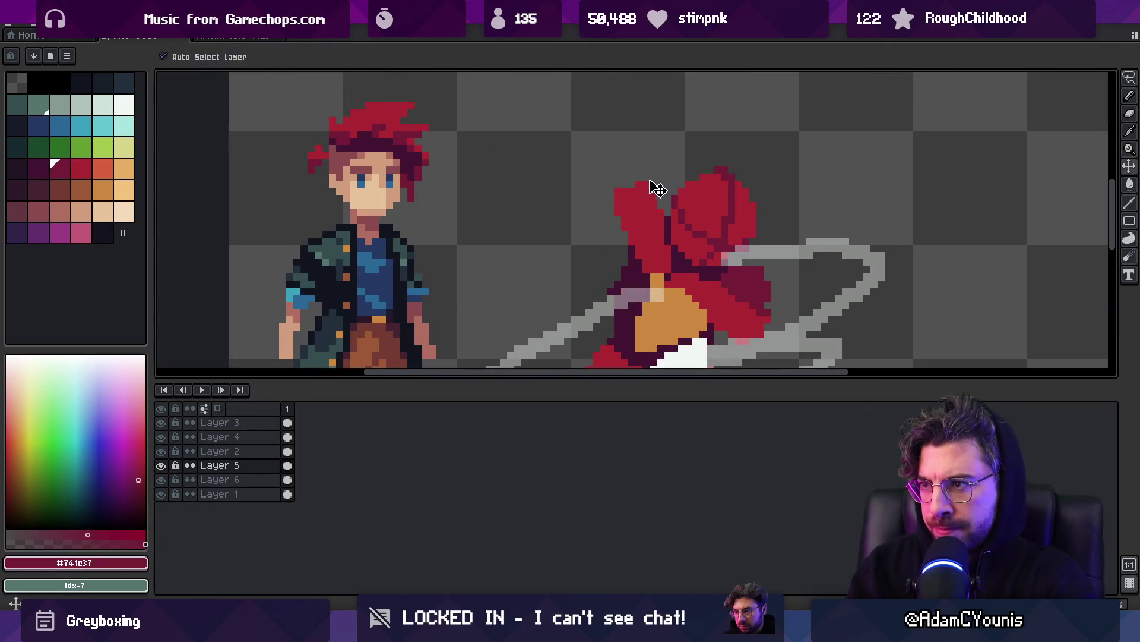
key(b)
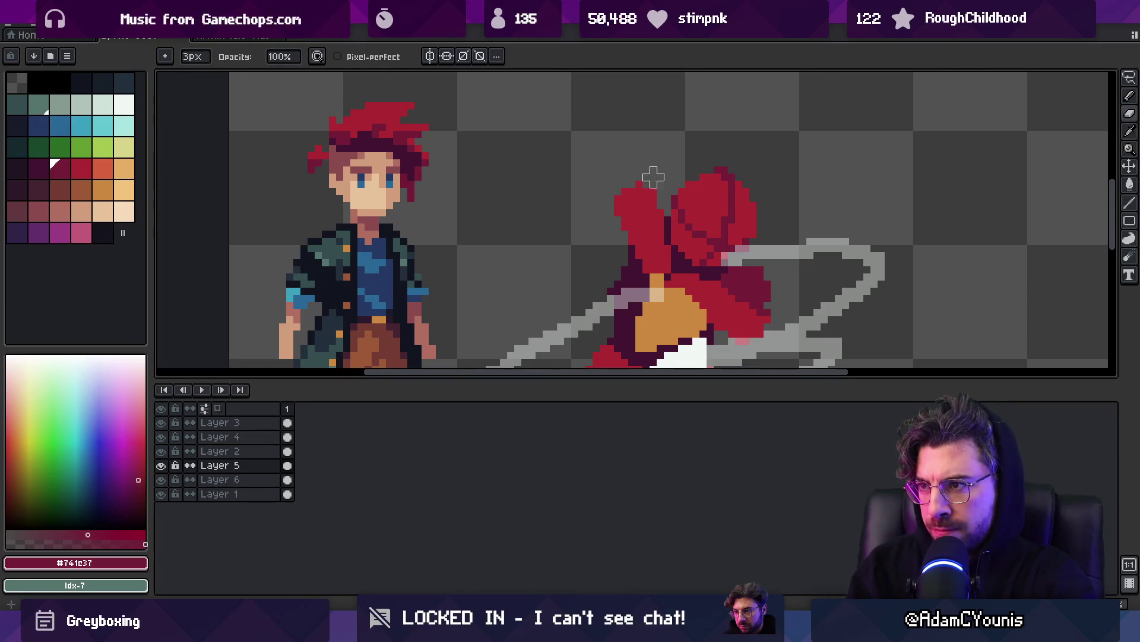
alt+click(640, 189)
key(z)
scroll(639, 188, down, 3)
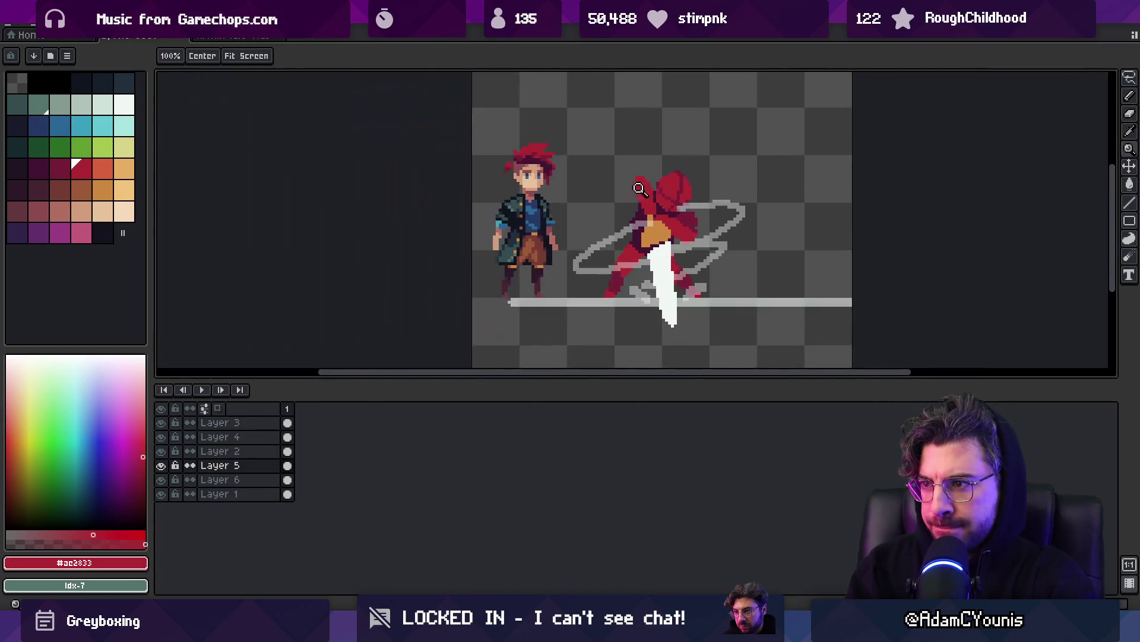
scroll(640, 196, up, 3)
key(v)
click(642, 232)
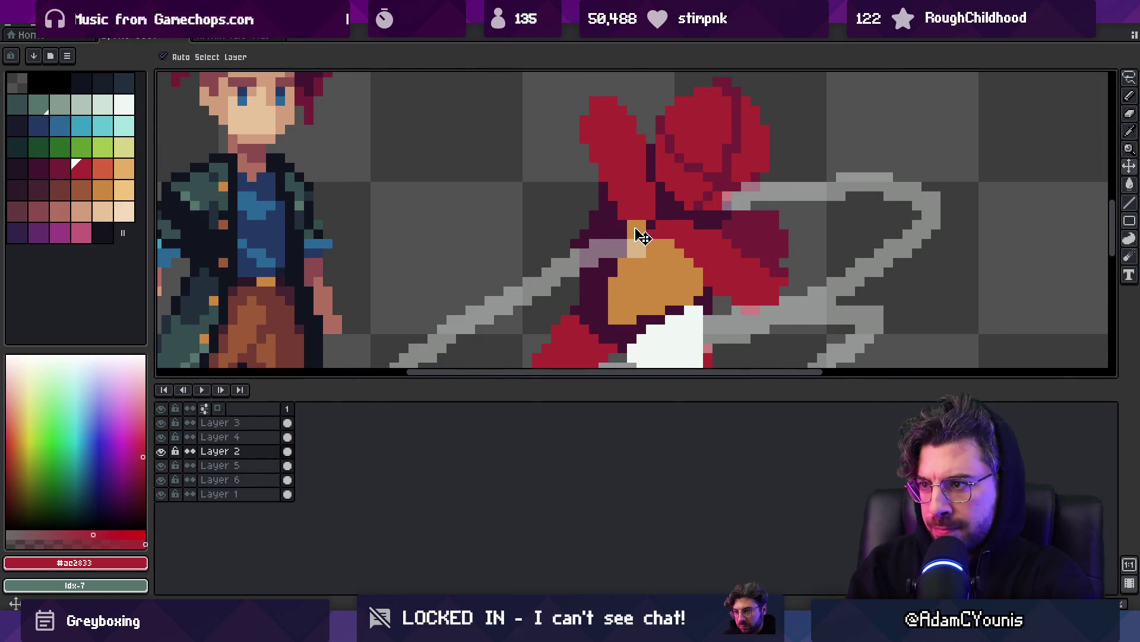
click(632, 223)
key(b)
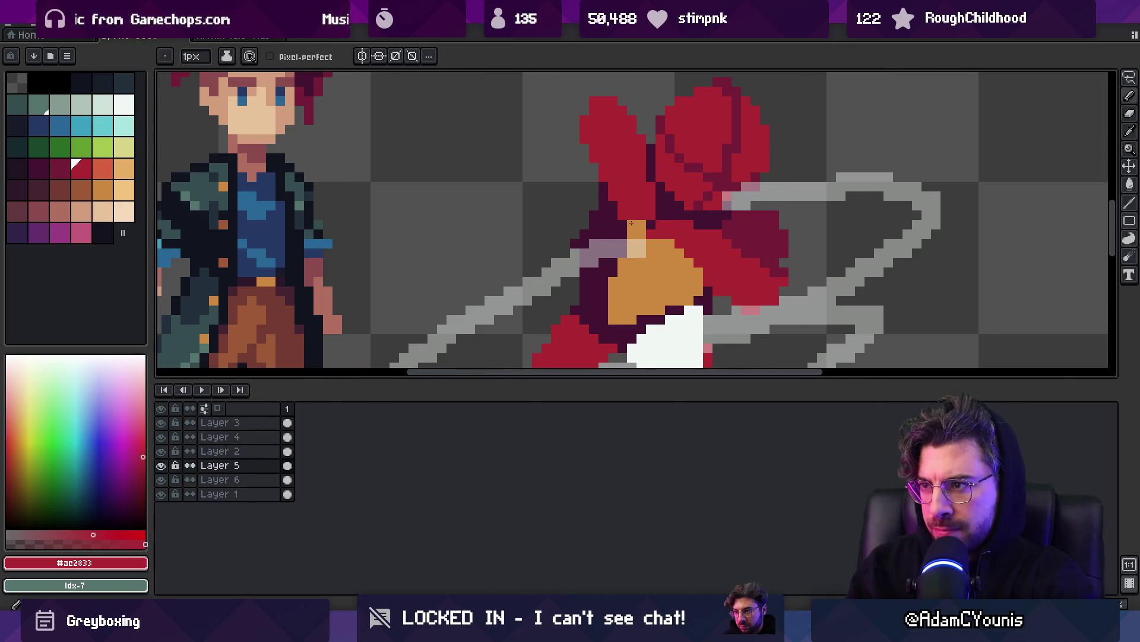
key(alt)
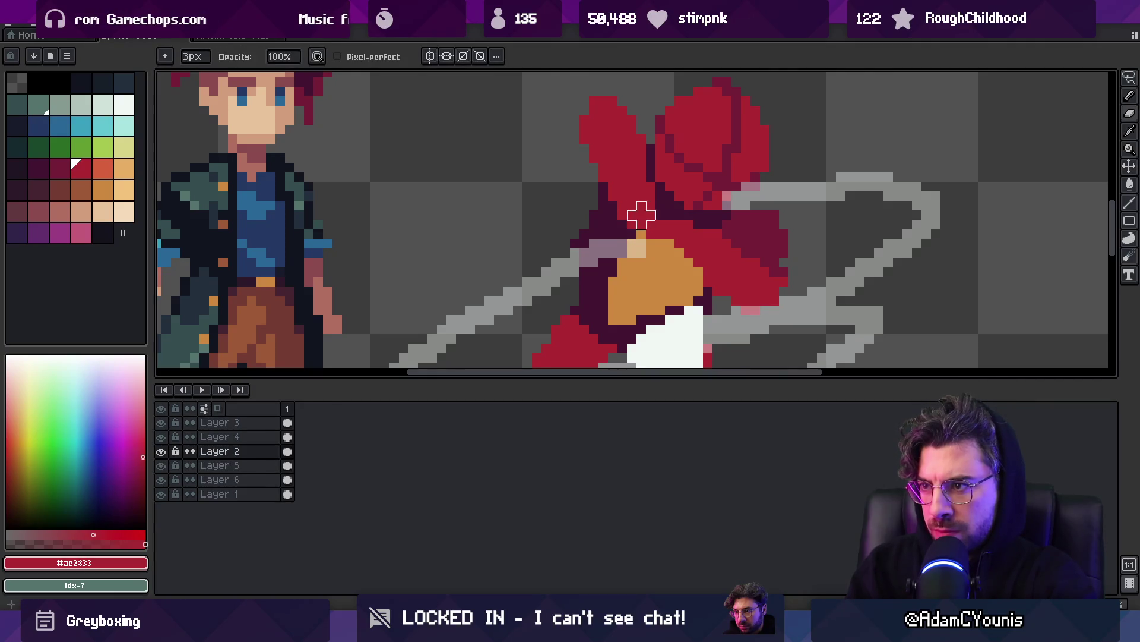
alt+click(641, 232)
click(630, 185)
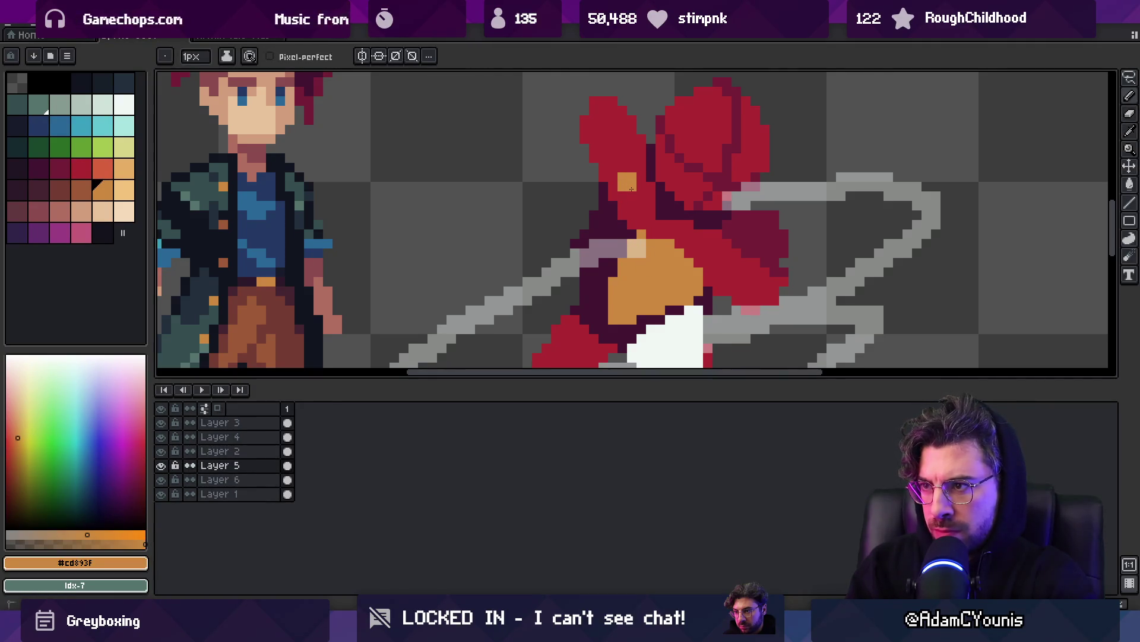
Darken pixels along the arm's right edge with dark maroon and zoom out to check.
key(z)
scroll(602, 184, down, 5)
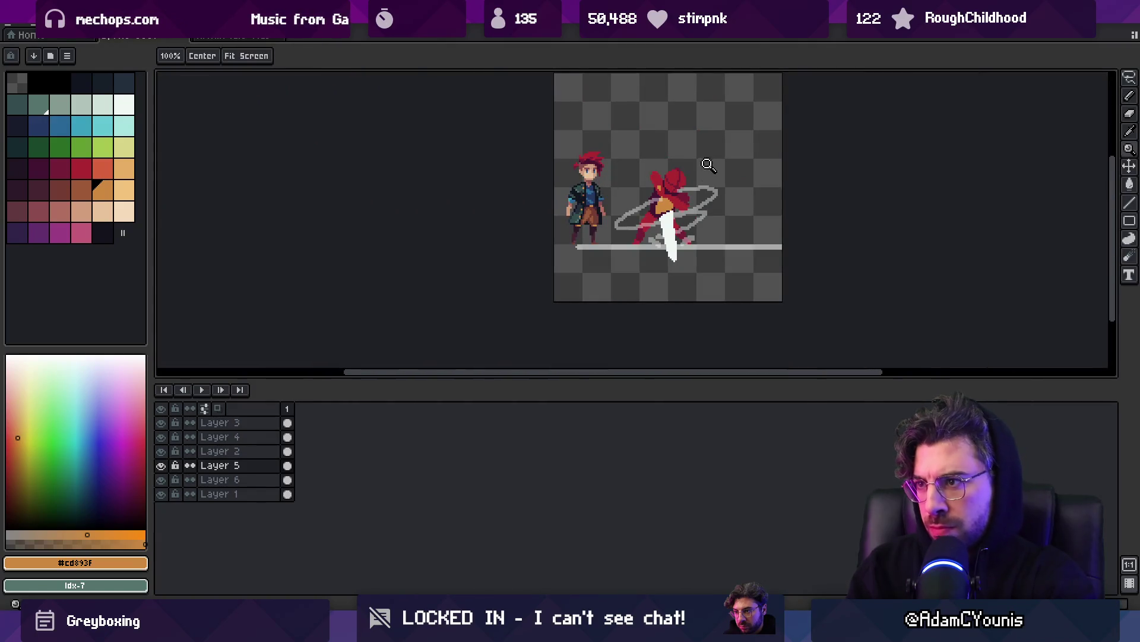
scroll(701, 178, up, 5)
key(m)
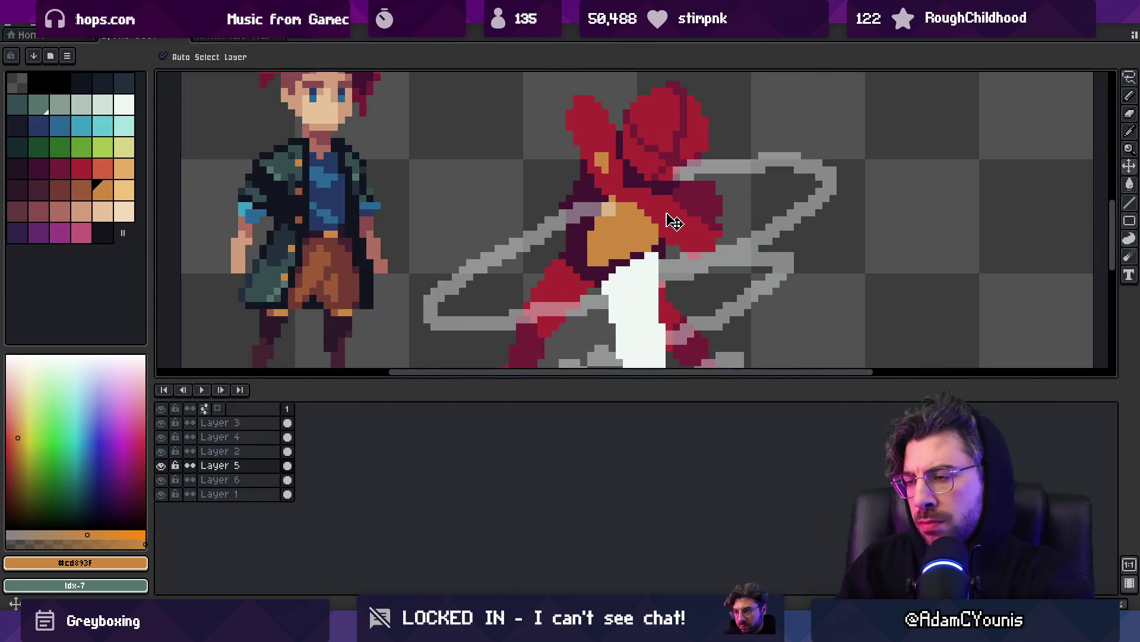
key(b)
alt+click(631, 183)
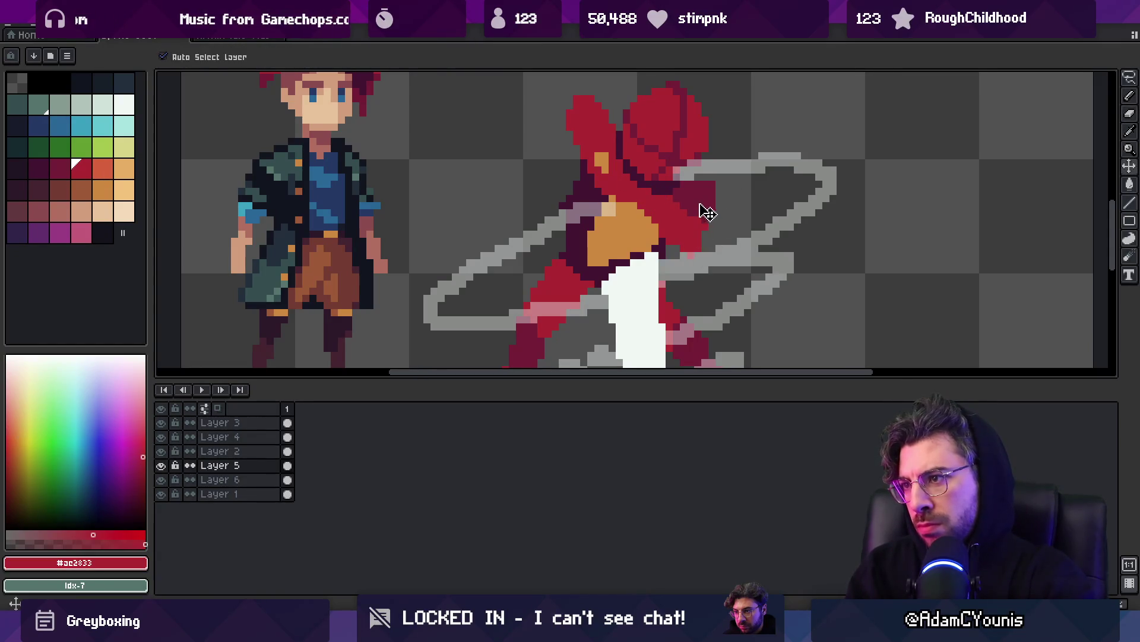
alt+click(705, 191)
click(711, 224)
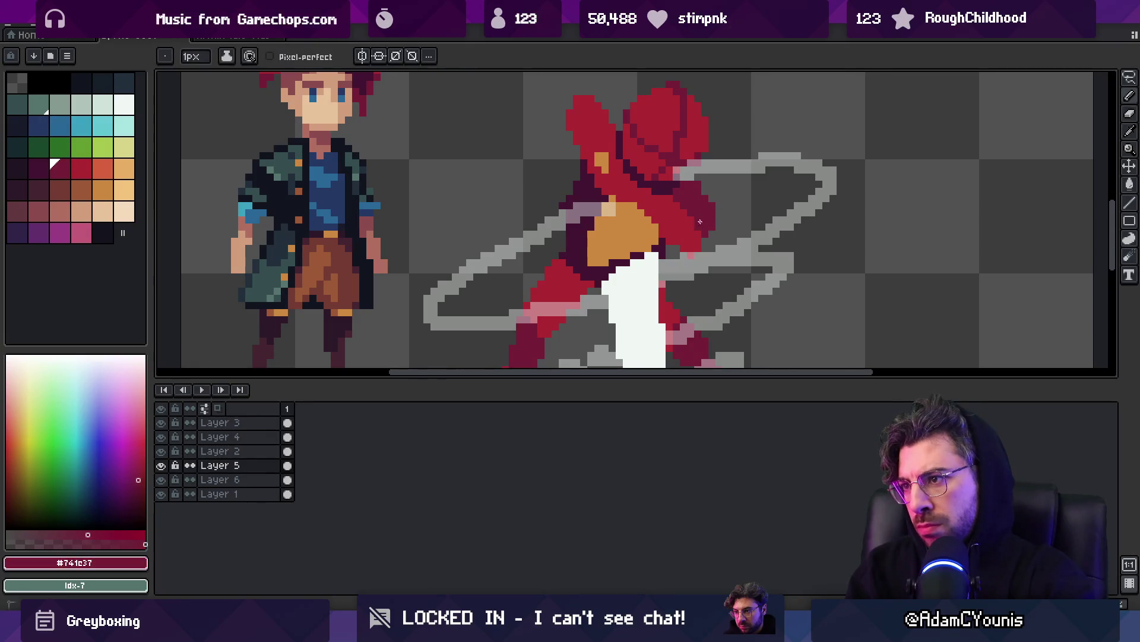
key(z)
scroll(704, 208, down, 3)
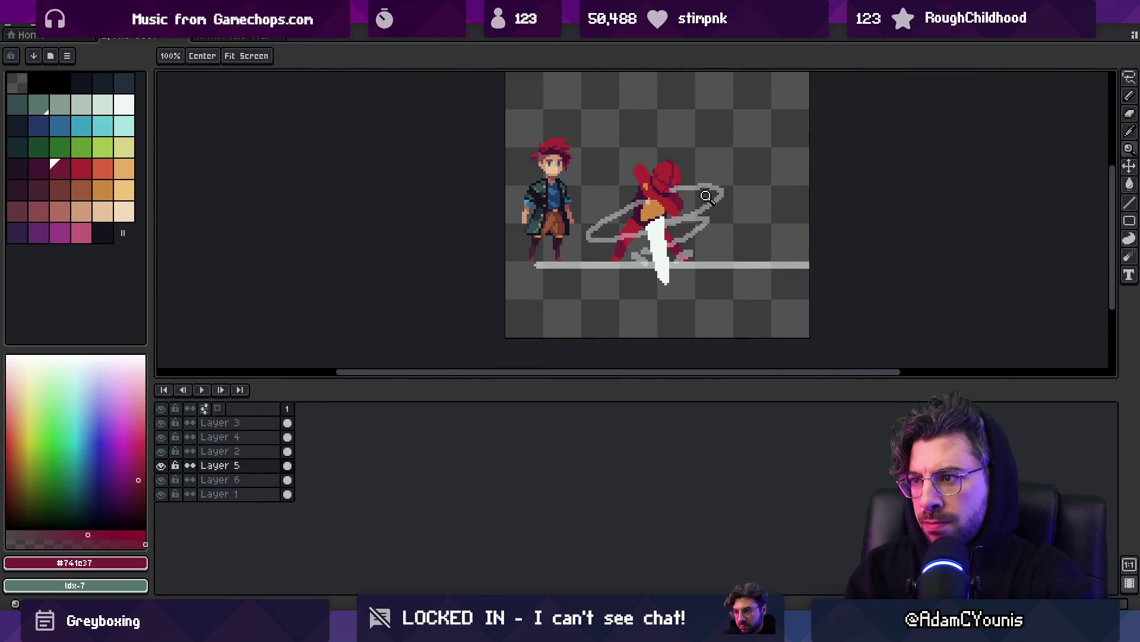
scroll(687, 218, up, 1)
Add a copied second frame and an empty third frame, and tag frame 1 'Drill'.
key(alt+n)
key(alt+b)
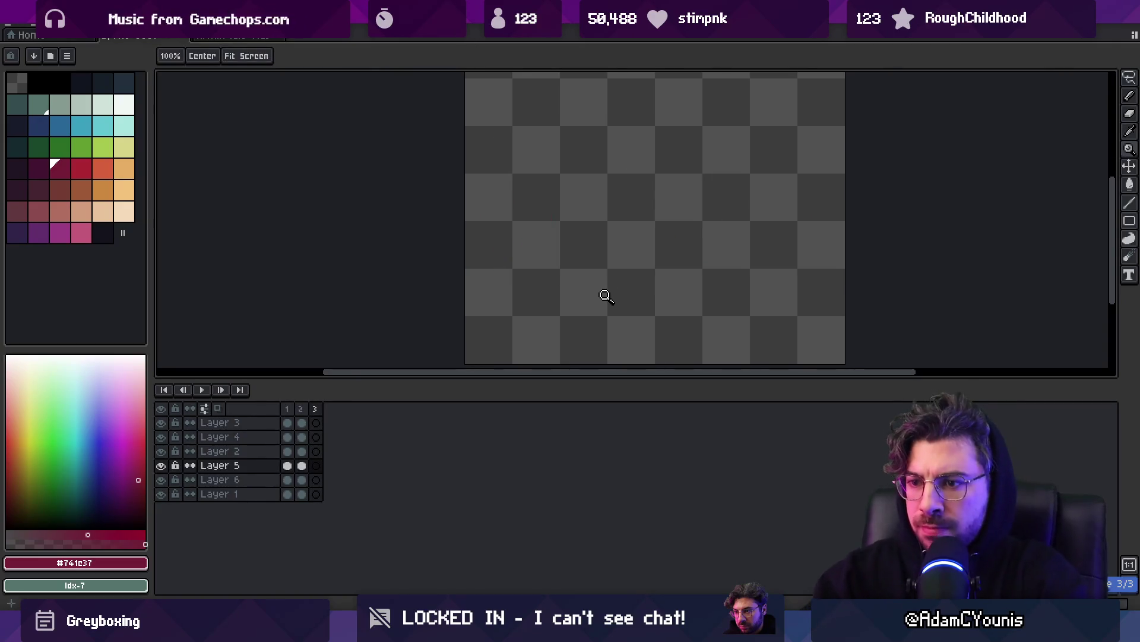
right_click(287, 409)
click(351, 462)
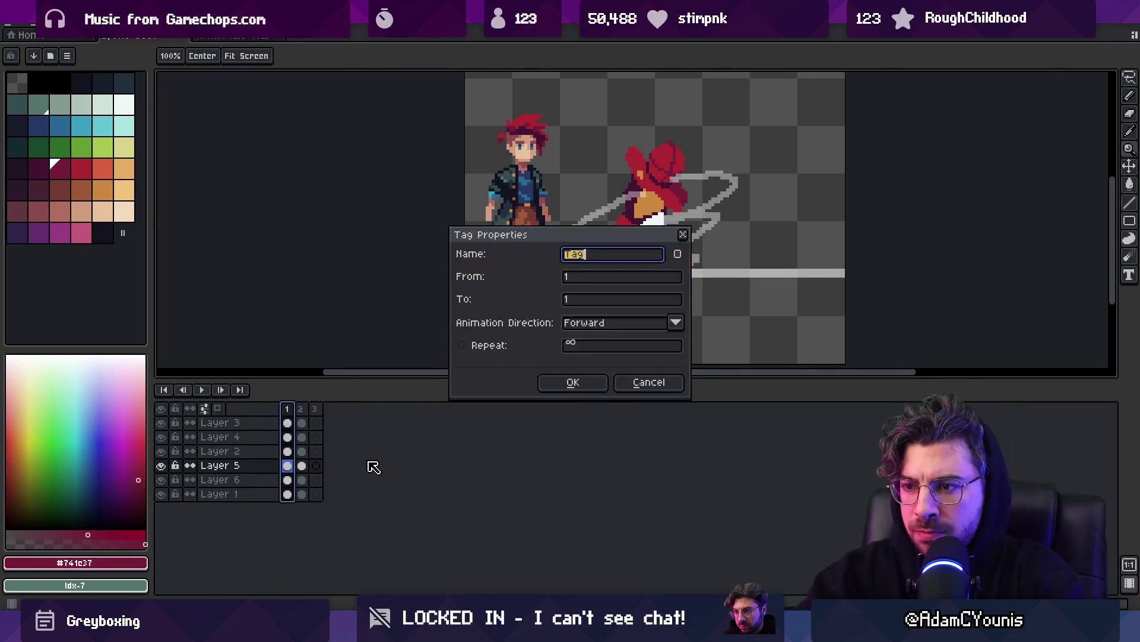
text(Drill)
key(Return)
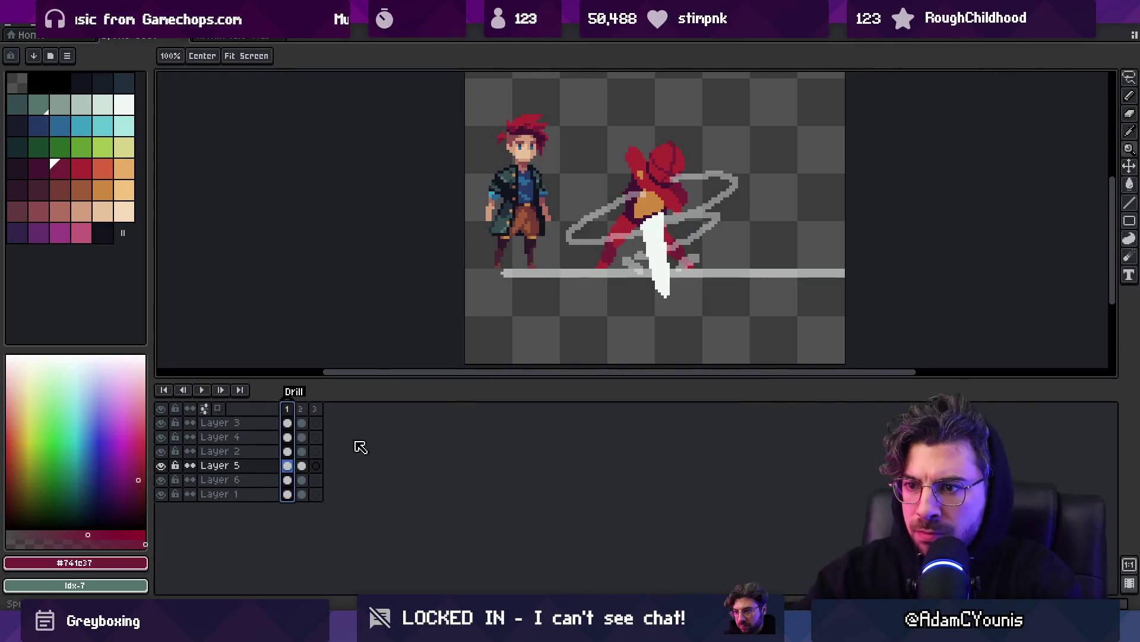
Tag frame 2 'Burrow' and frame 3 'Erupt'.
right_click(301, 408)
click(340, 459)
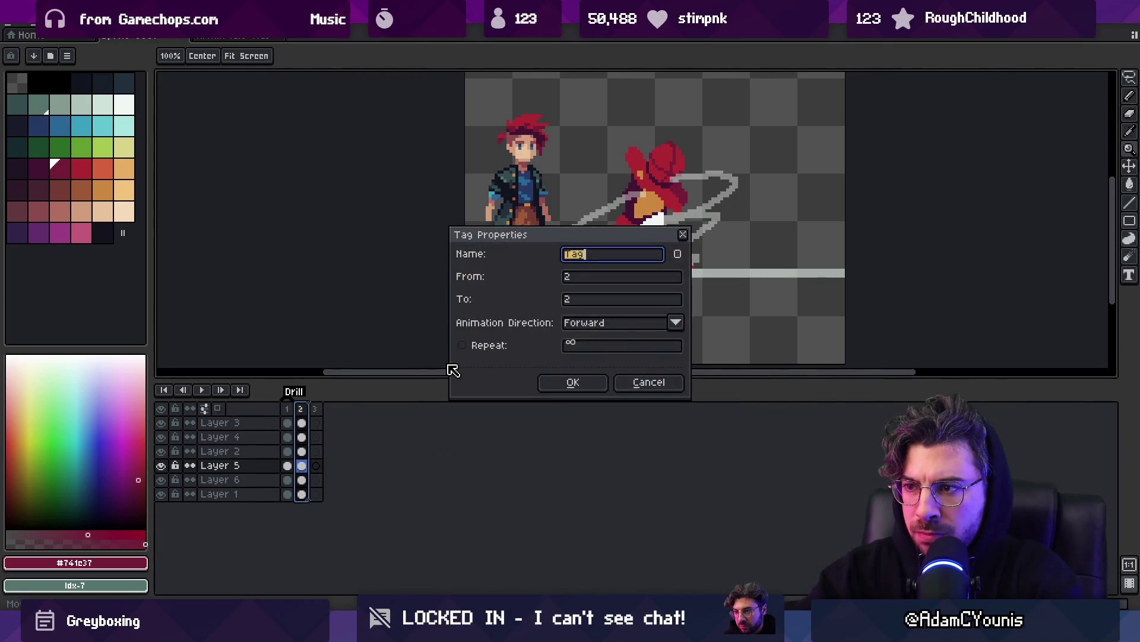
text(ow)
key(Return)
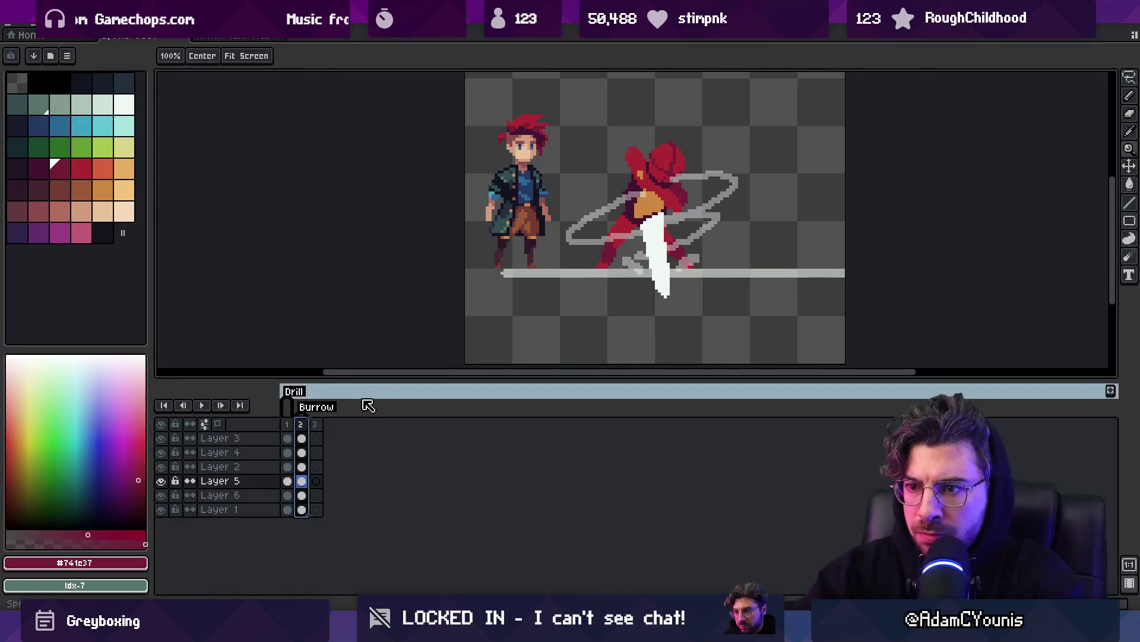
click(316, 423)
right_click(326, 423)
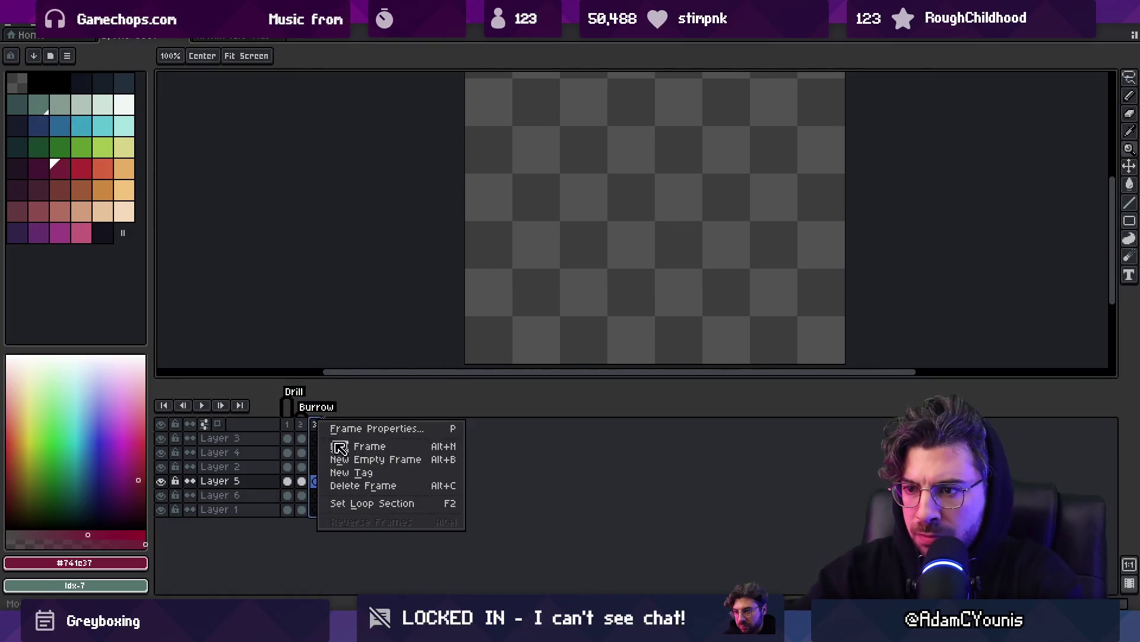
click(378, 468)
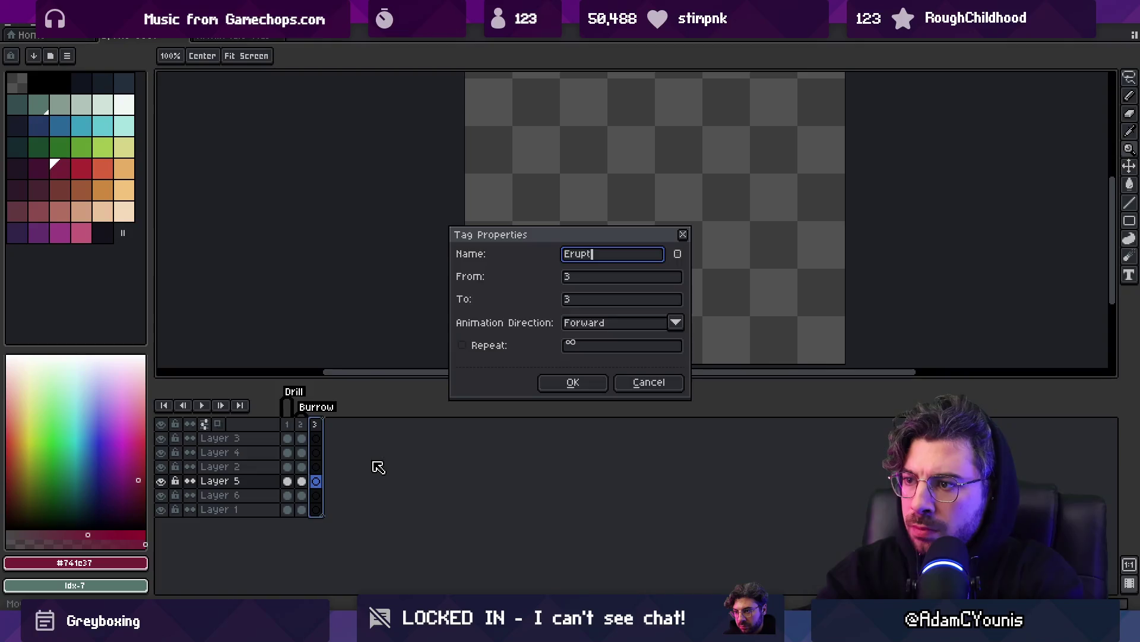
key(Return)
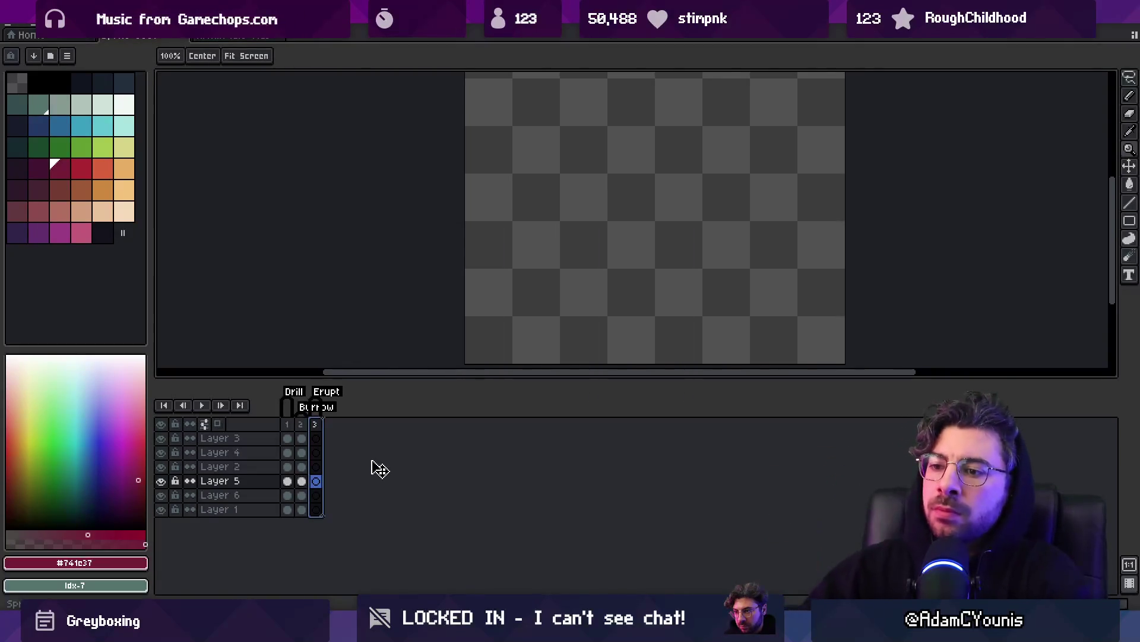
Erase the bright red and maroon figure from frame 2.
click(288, 425)
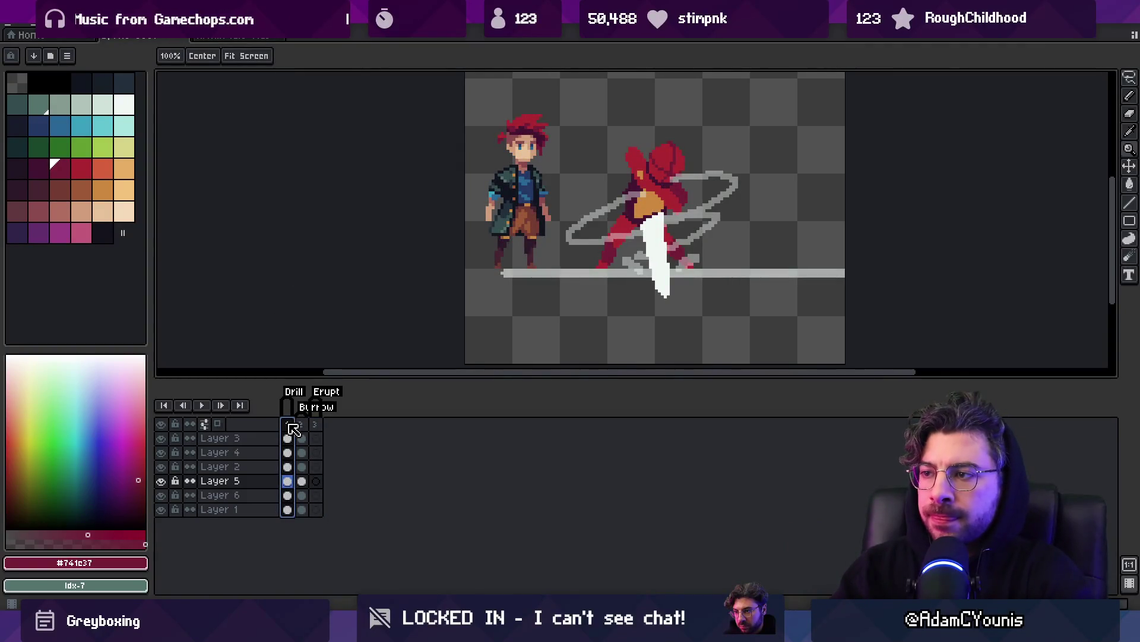
click(300, 425)
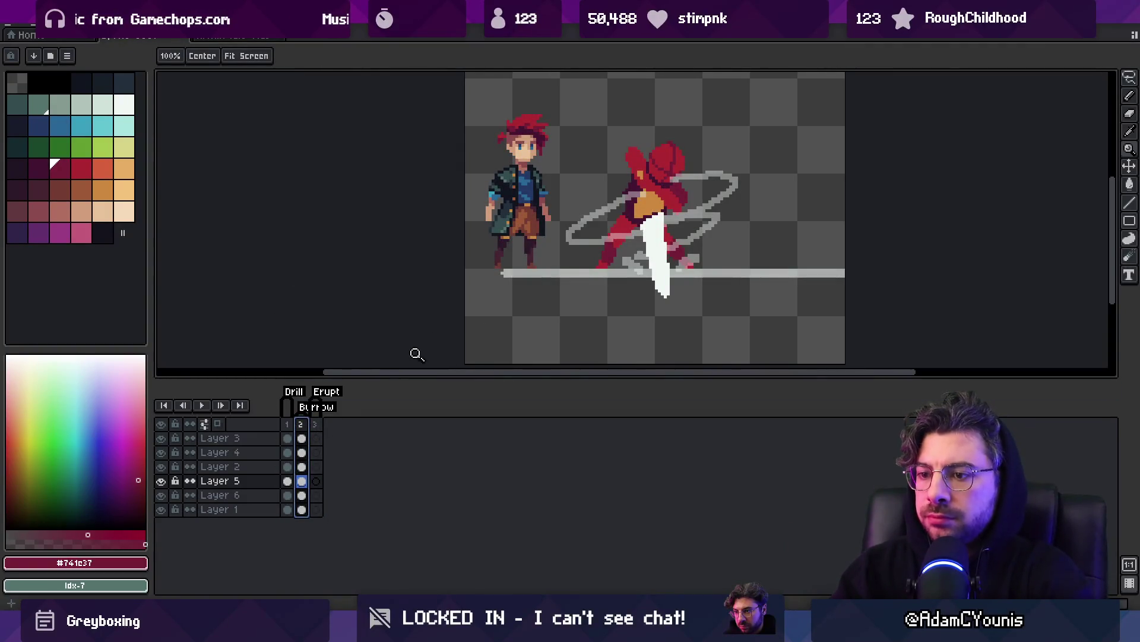
key(b)
mouse_move(615, 189)
mouse_down()
mouse_move(629, 154)
mouse_move(707, 258)
mouse_up()
ctrl+click(666, 188)
drag(666, 187, 612, 255)
Erase the grey swirl, the orange and white drill, and a leftover dot from frame 2.
ctrl+click(715, 234)
mouse_move(618, 217)
mouse_down()
mouse_move(570, 226)
mouse_move(718, 242)
mouse_up()
ctrl+click(653, 249)
mouse_move(647, 202)
mouse_down()
mouse_move(608, 206)
mouse_move(627, 297)
mouse_move(666, 296)
mouse_up()
scroll(572, 262, up, 1)
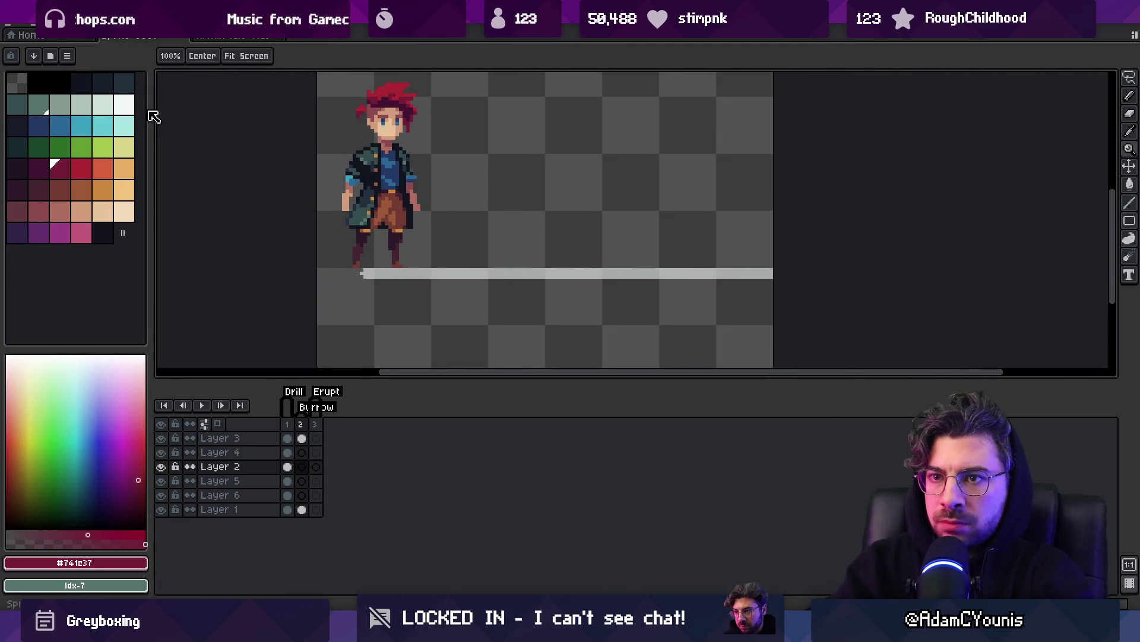
click(102, 104)
key(b)
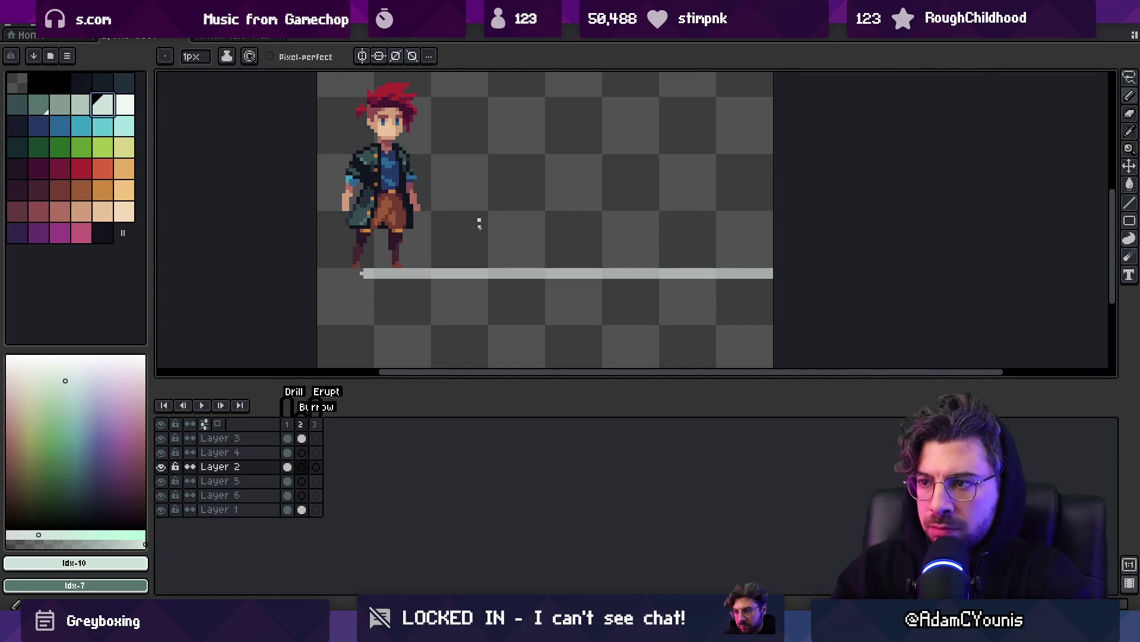
Draw orange dirt chunks, a streak and a dot above the ground line in frame 2.
click(89, 172)
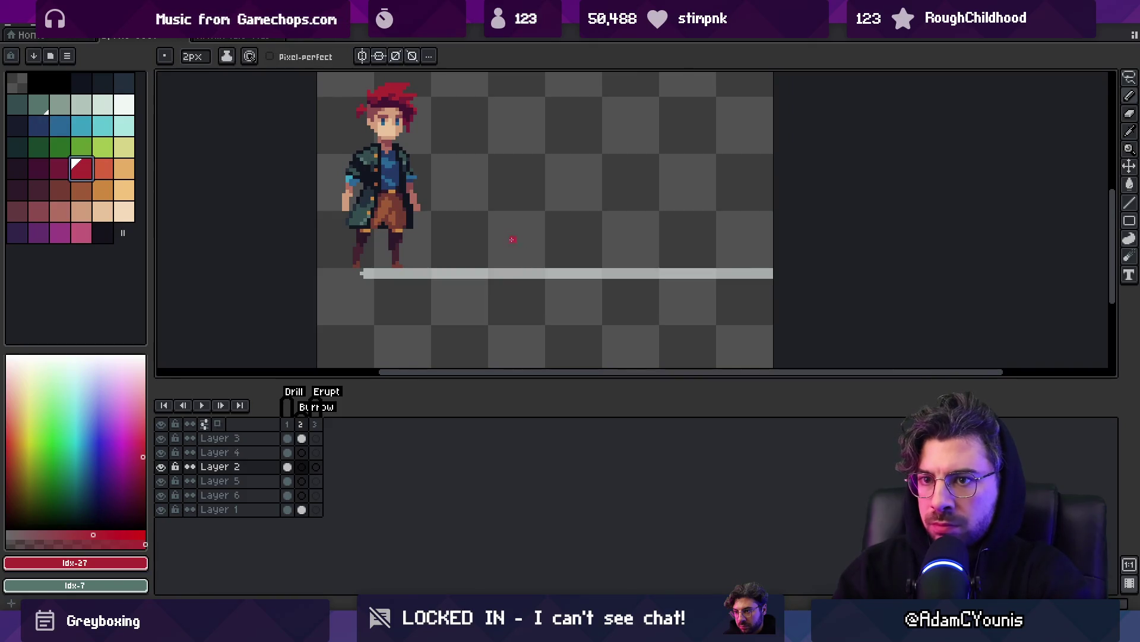
click(103, 190)
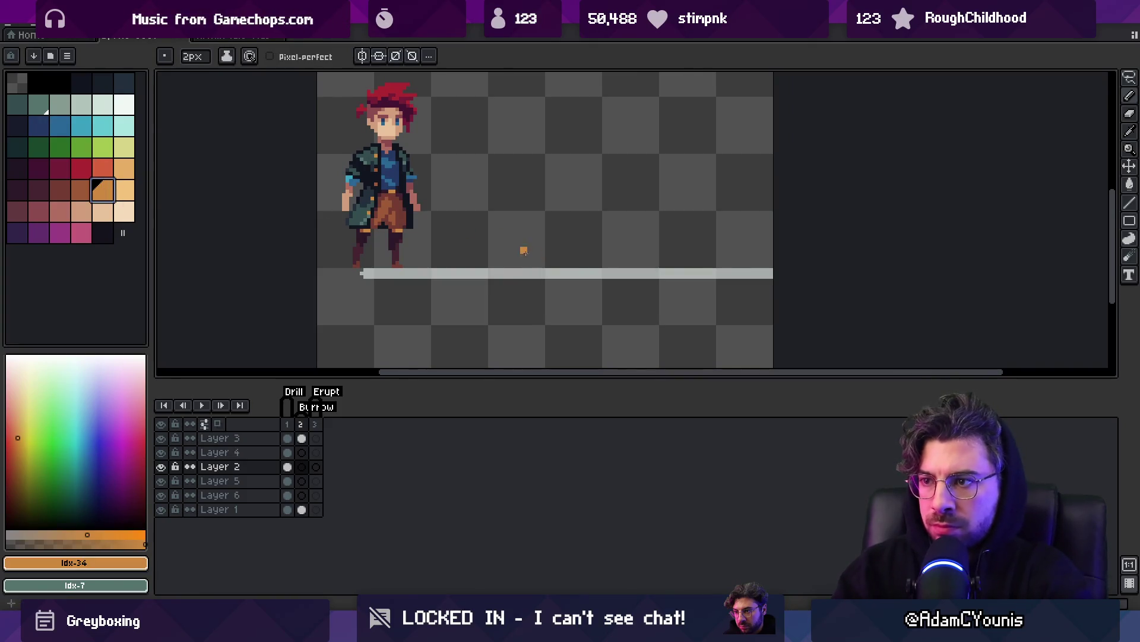
drag(524, 250, 517, 250)
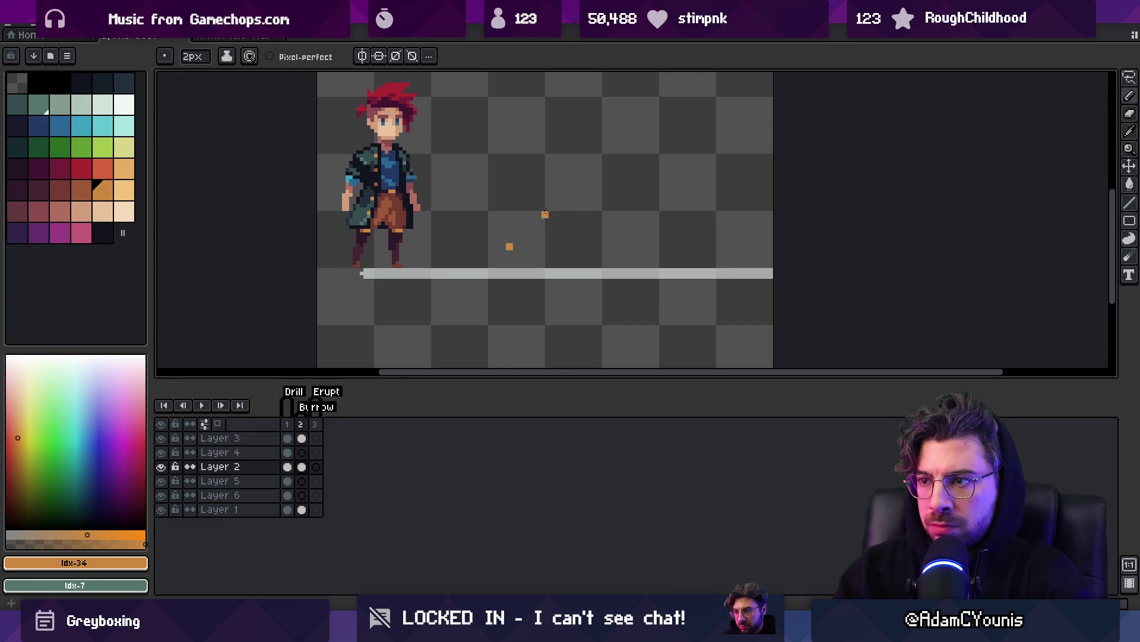
drag(596, 239, 618, 222)
click(612, 257)
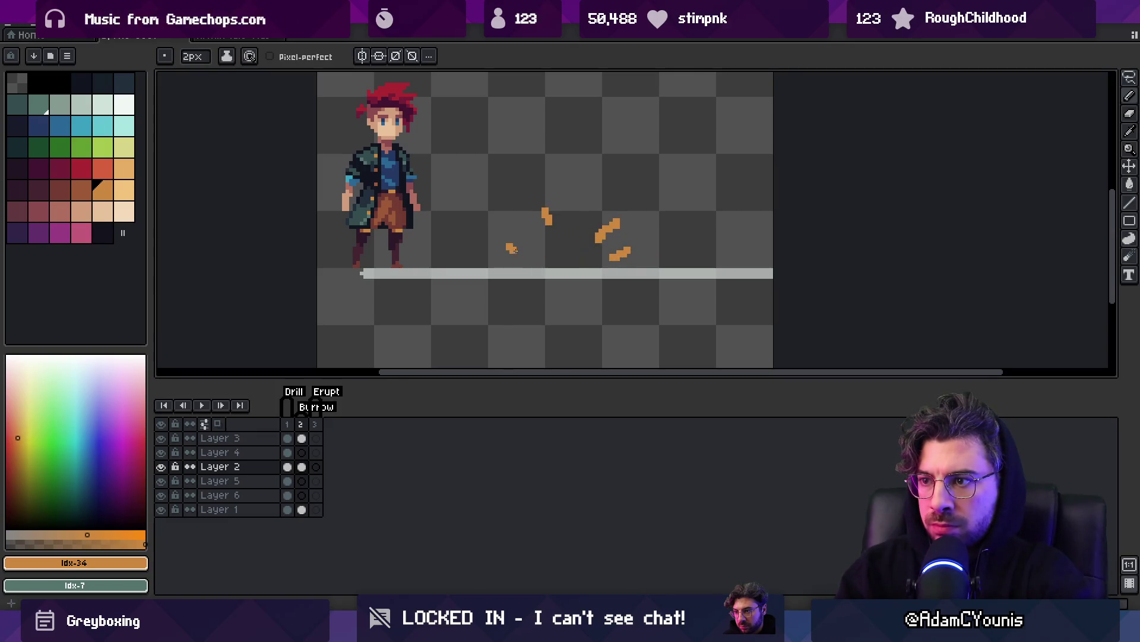
Add frames 3 and 4 with fresh orange dirt chunks, then play the animation zoomed out.
key(alt+n)
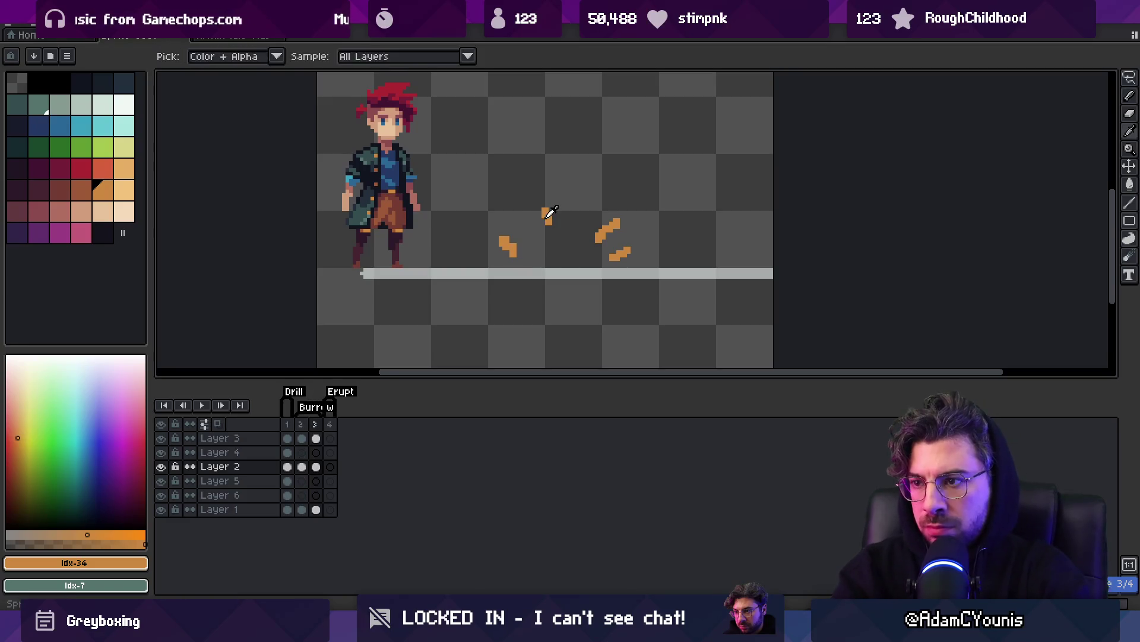
key(Delete)
mouse_move(521, 237)
mouse_down()
mouse_move(516, 218)
mouse_move(565, 226)
mouse_up()
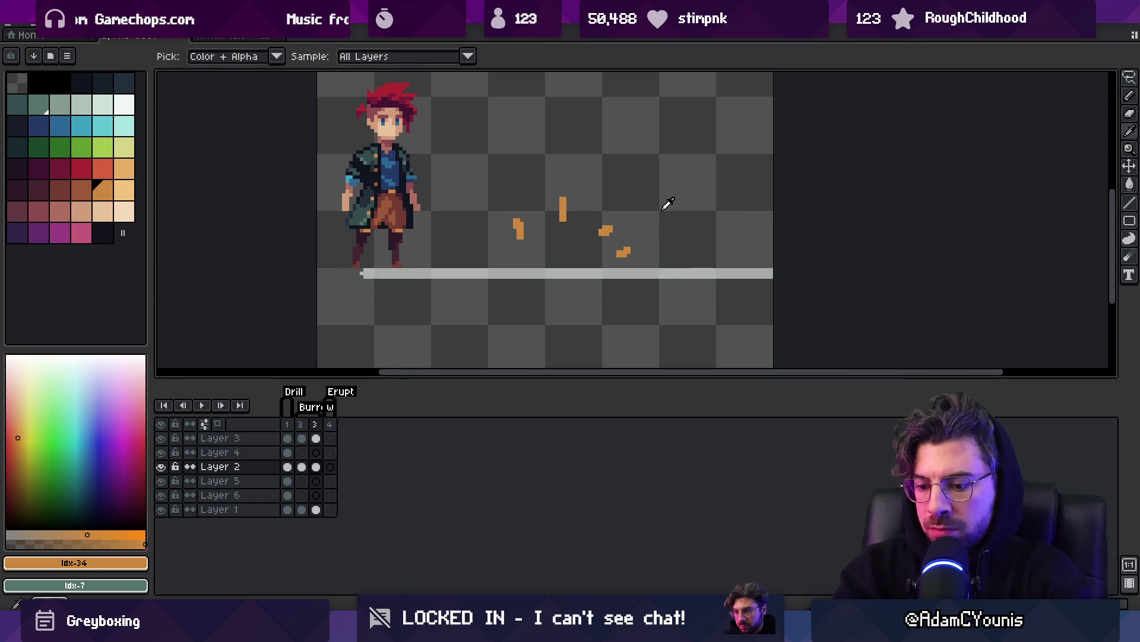
key(alt+n)
key(Delete)
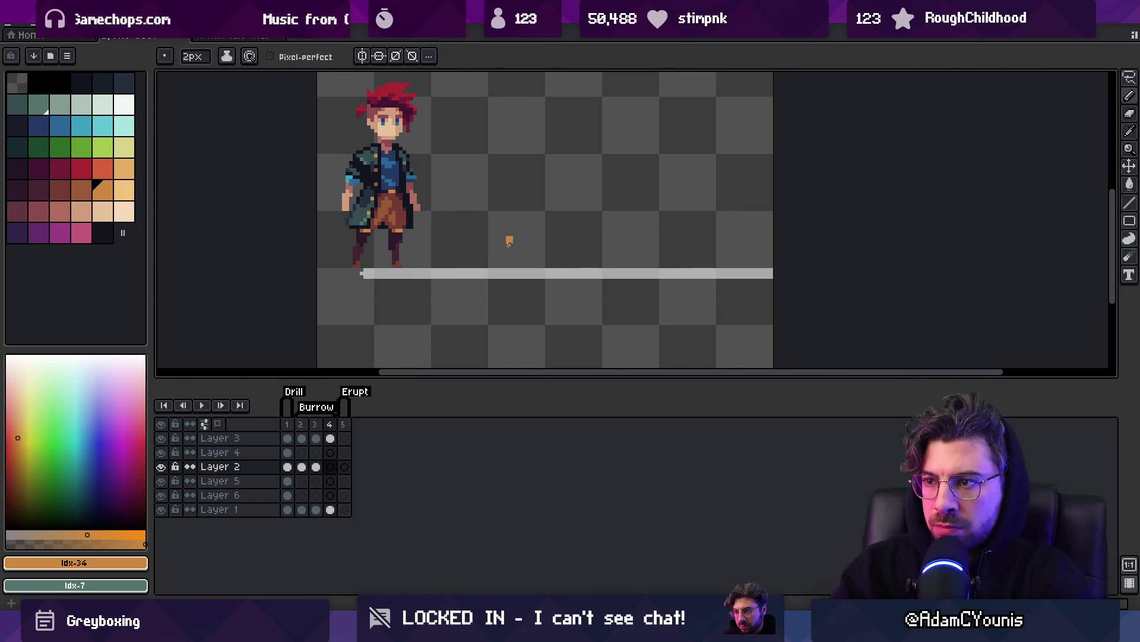
drag(530, 213, 536, 225)
key(Return)
key(z)
right_click(534, 169)
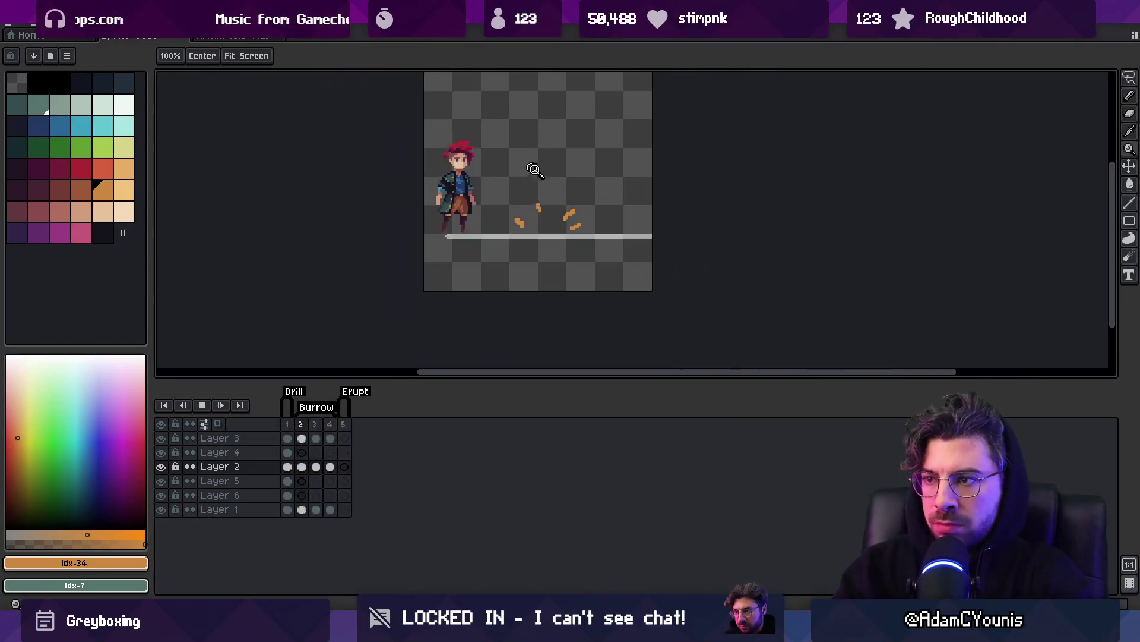
Stop the animation playback and return to frame 1.
scroll(575, 143, down, 3)
scroll(594, 142, up, 4)
key(Return)
key(ctrl+e)
key(Return)
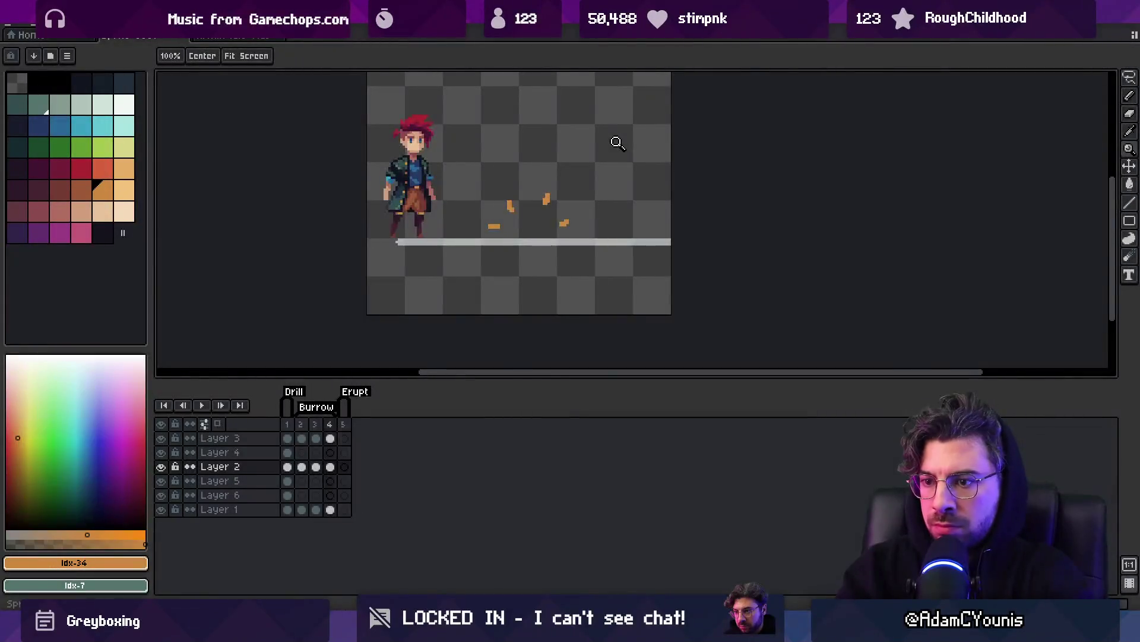
key(Right)
key(Right)
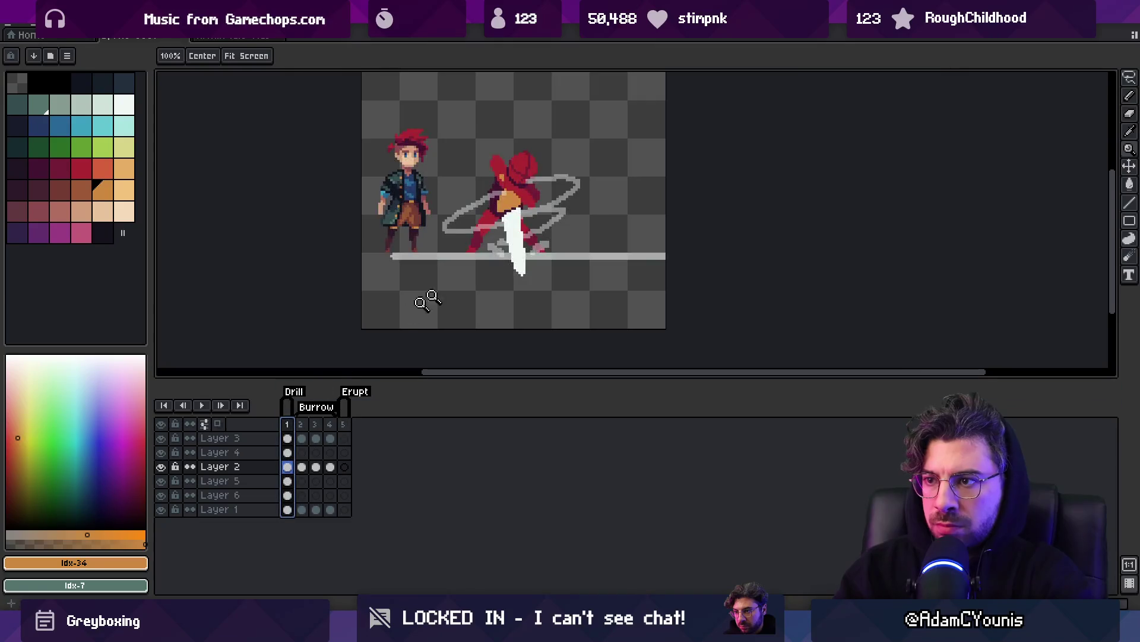
scroll(429, 299, down, 3)
scroll(528, 285, up, 1)
scroll(546, 238, up, 1)
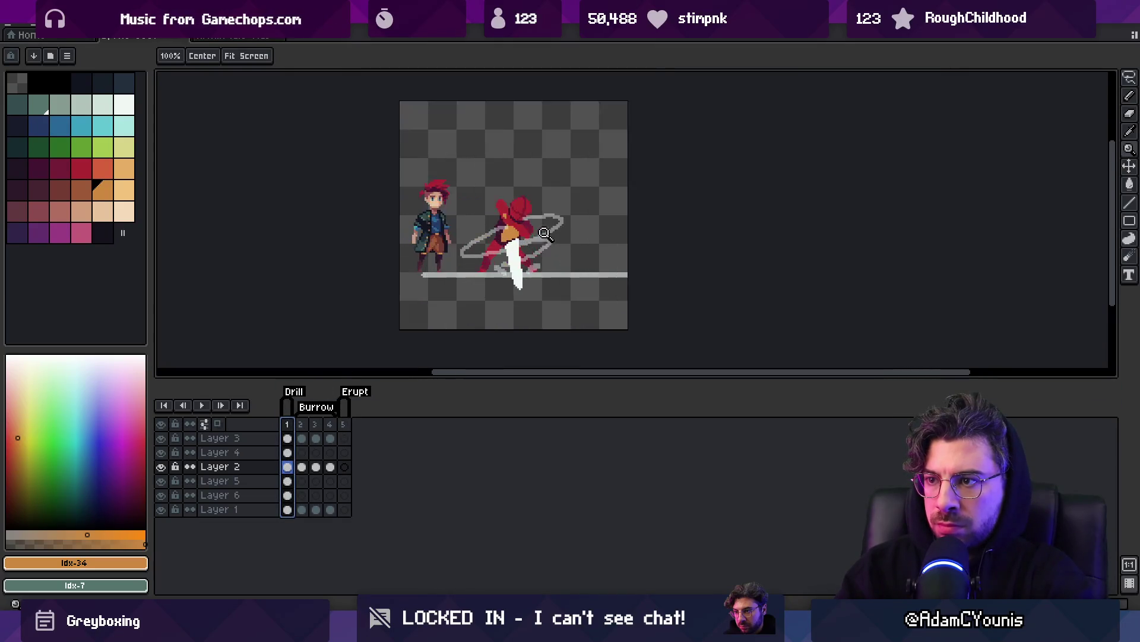
scroll(545, 234, up, 2)
On Layer 3, draw the near-white ground line out to the canvas's left edge.
ctrl+click(449, 310)
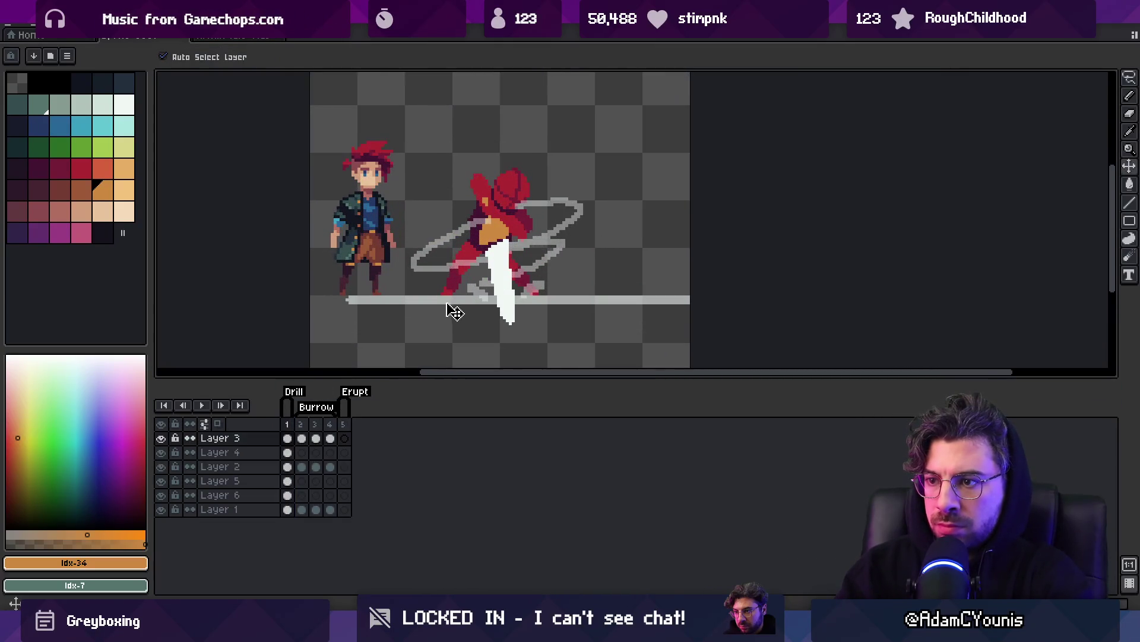
alt+click(367, 300)
click(132, 112)
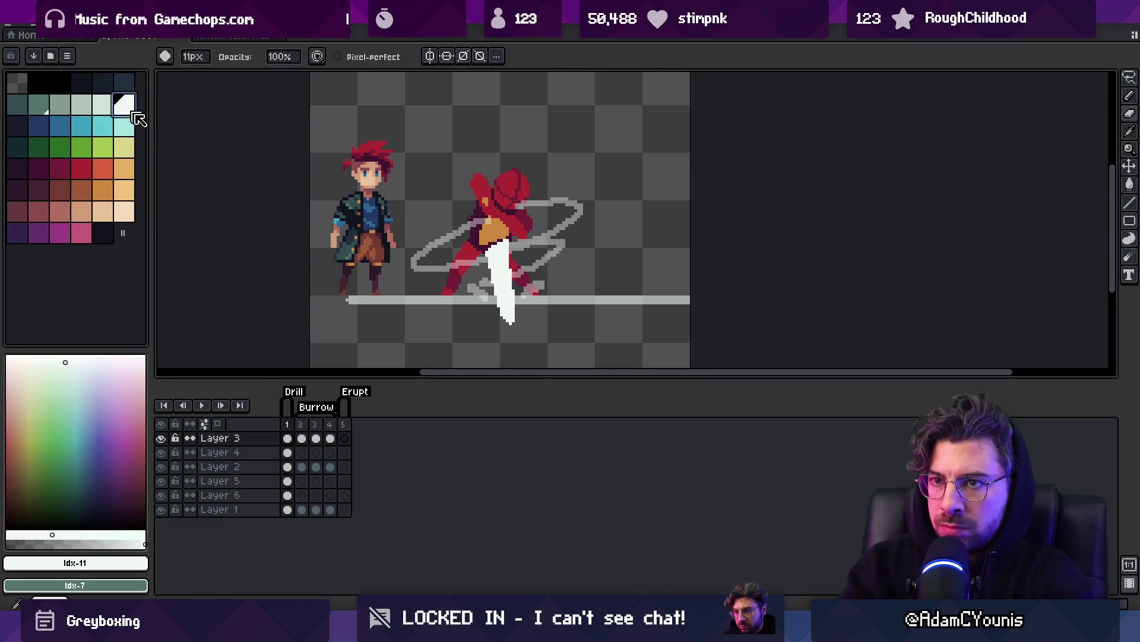
key(b)
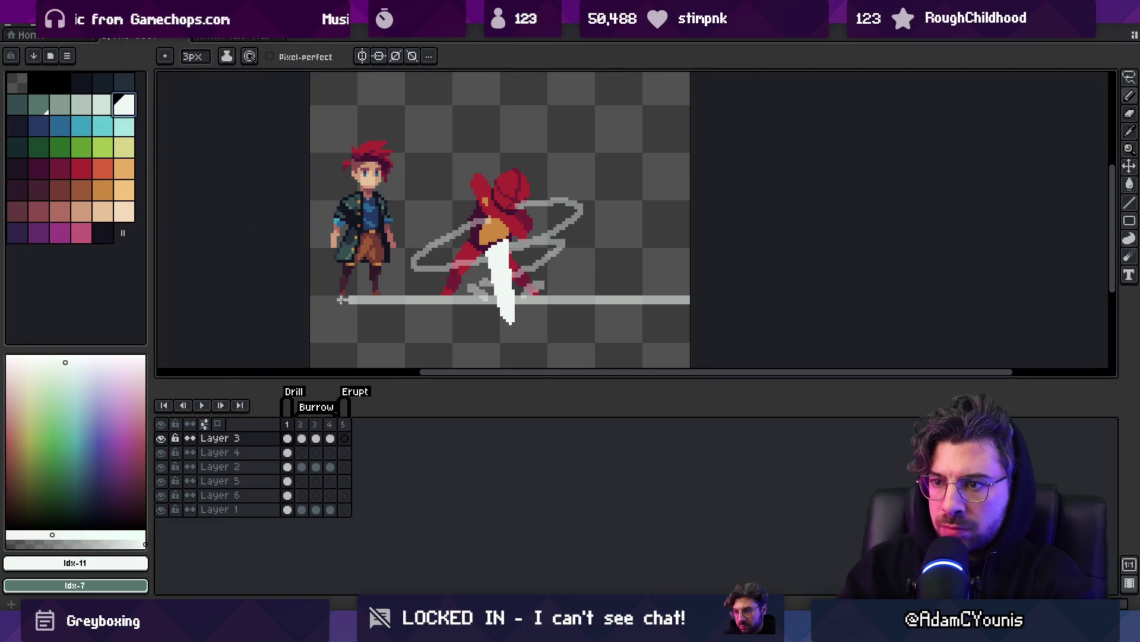
drag(342, 299, 289, 299)
Copy the ground line from Layer 3 and paste it into frame 5.
key(m)
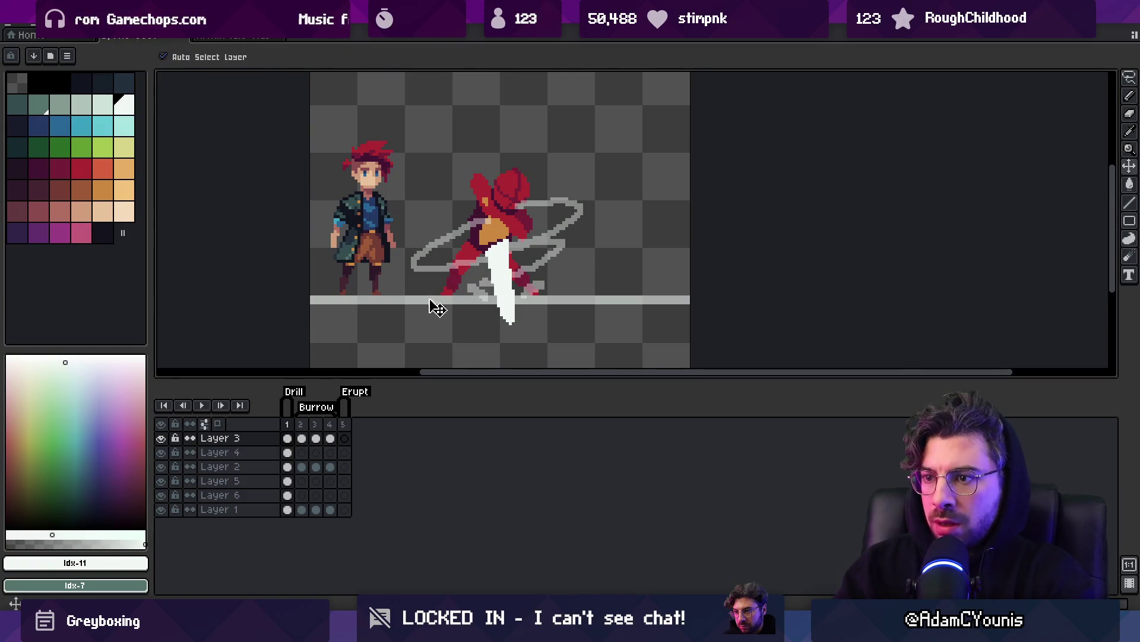
key(ctrl+a)
click(344, 439)
key(Return)
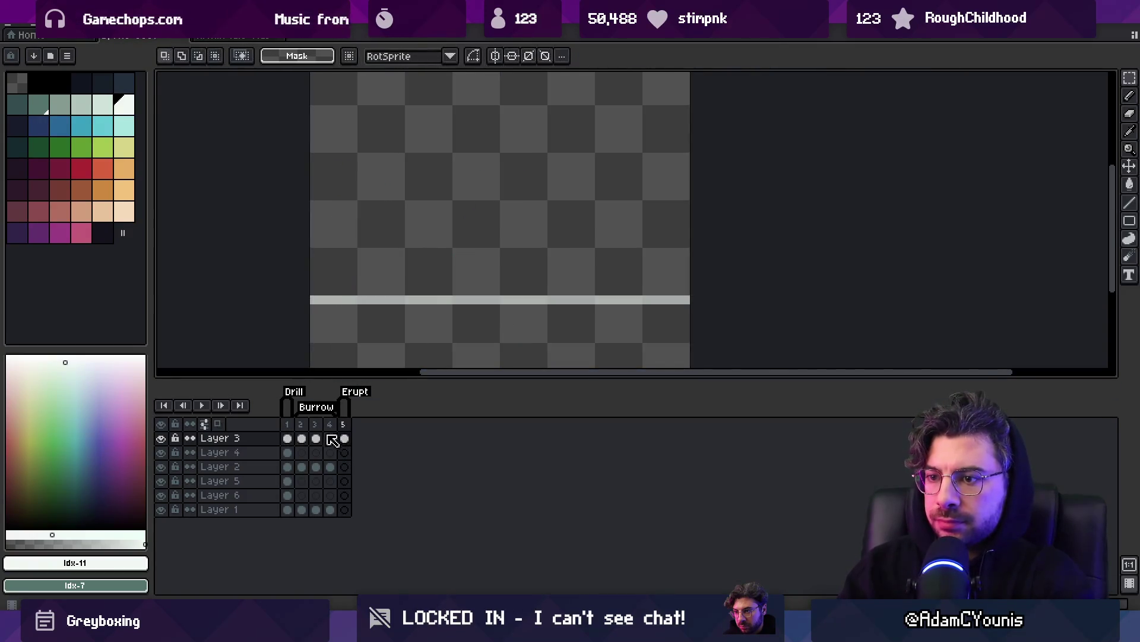
key(v)
click(287, 424)
Link Layer 1's character cels across frames 1–5.
click(368, 267)
click(345, 510)
click(344, 509)
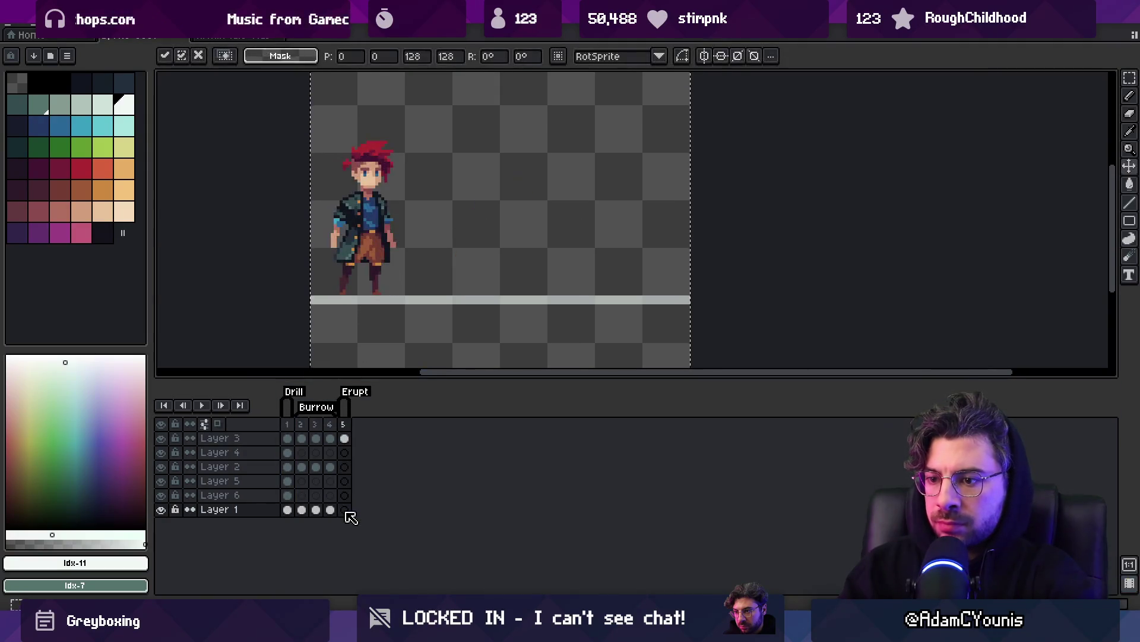
drag(344, 509, 305, 510)
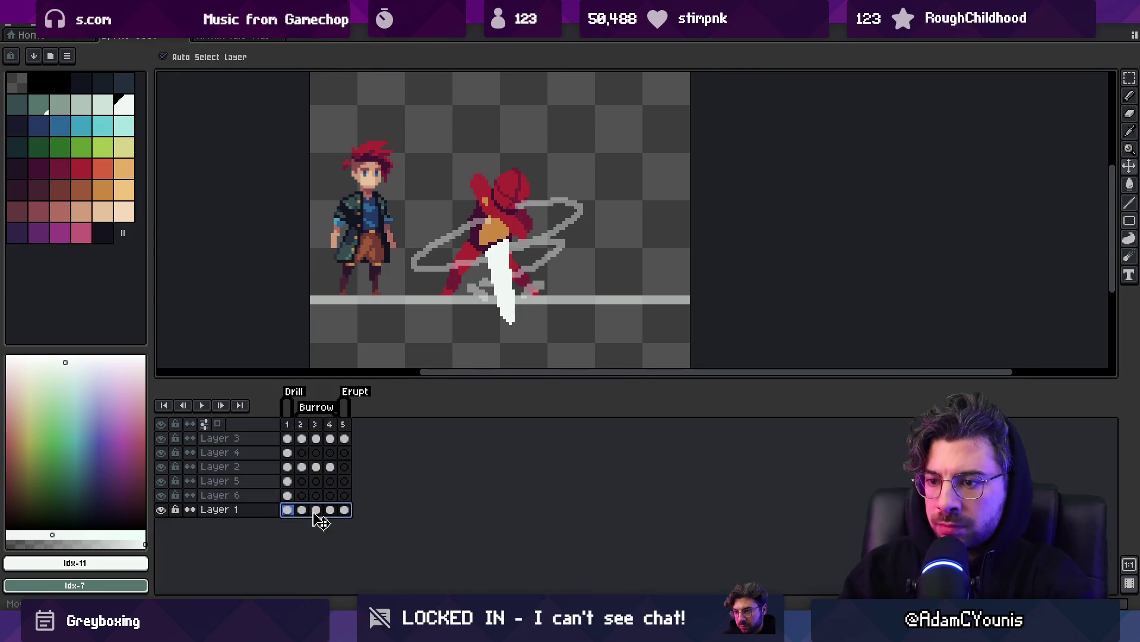
right_click(313, 511)
click(339, 563)
Link Layer 3's ground line cels across frames 1–5 into one cel.
drag(350, 444, 287, 439)
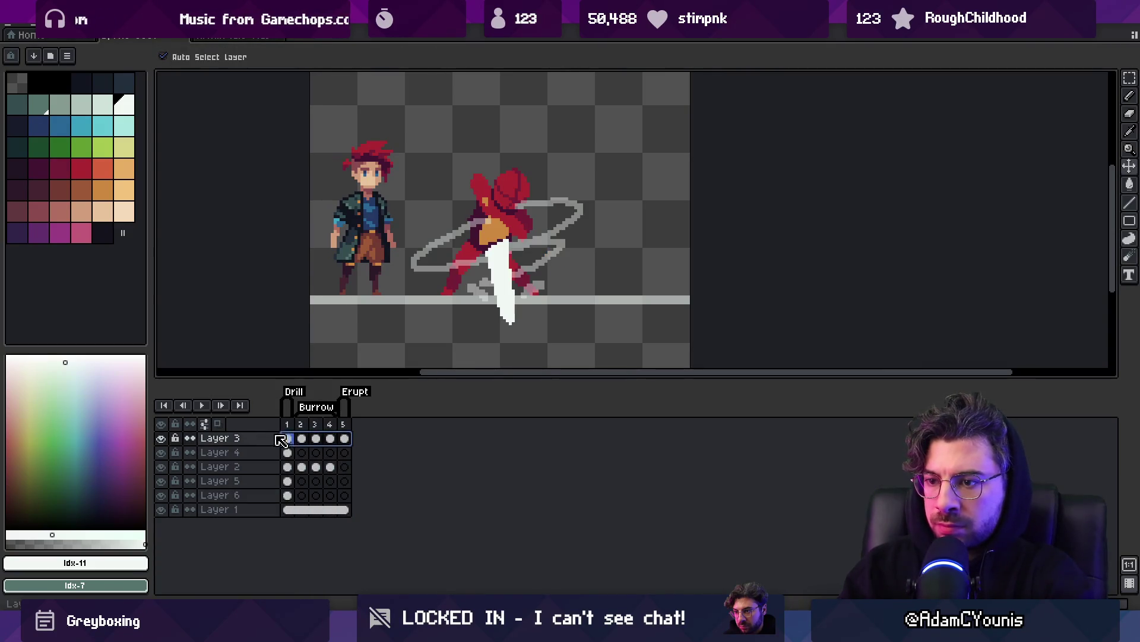
right_click(301, 439)
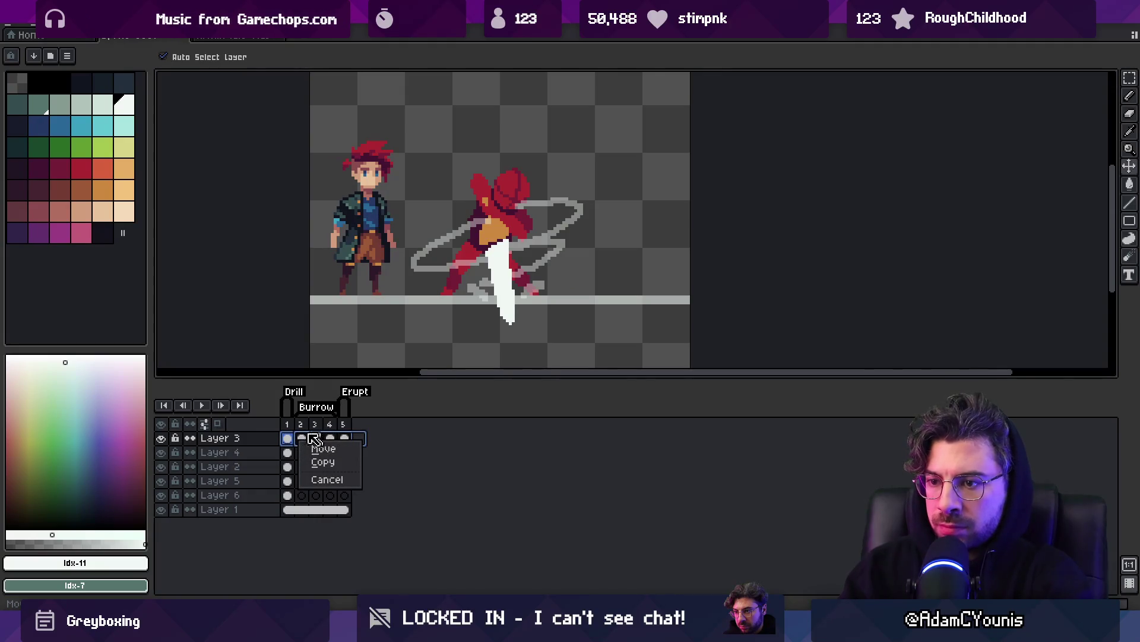
click(320, 450)
click(330, 440)
click(302, 439)
right_click(302, 441)
click(320, 492)
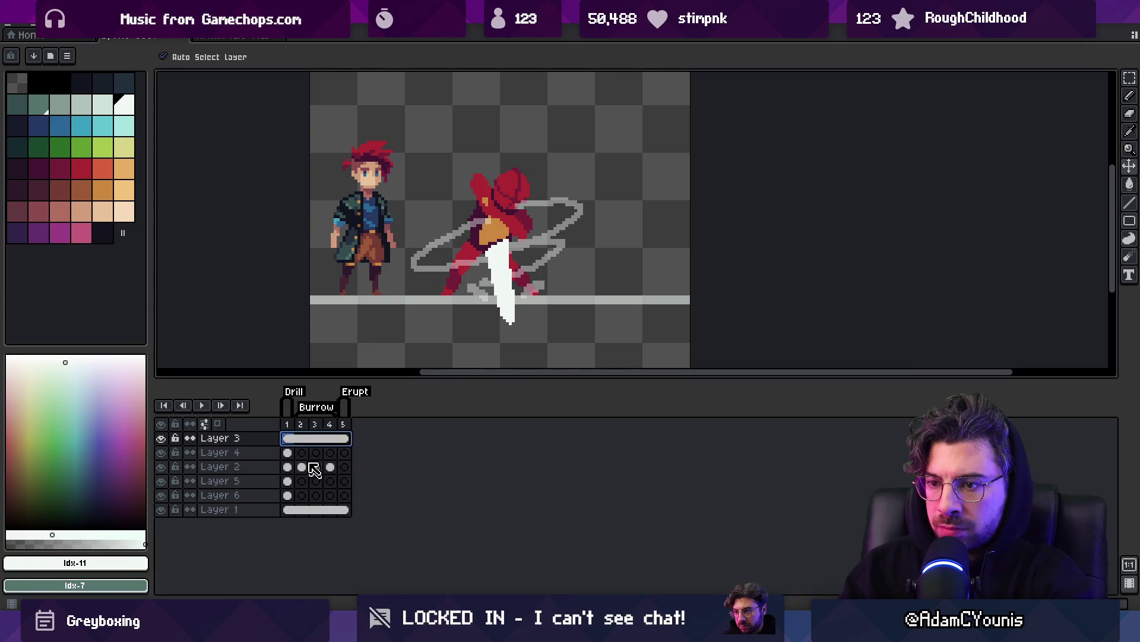
Go to frame 5, recentre the view, and choose white as the drawing colour.
click(343, 424)
key(space)
mouse_move(475, 210)
mouse_down()
mouse_move(453, 223)
mouse_move(428, 196)
mouse_up()
click(130, 103)
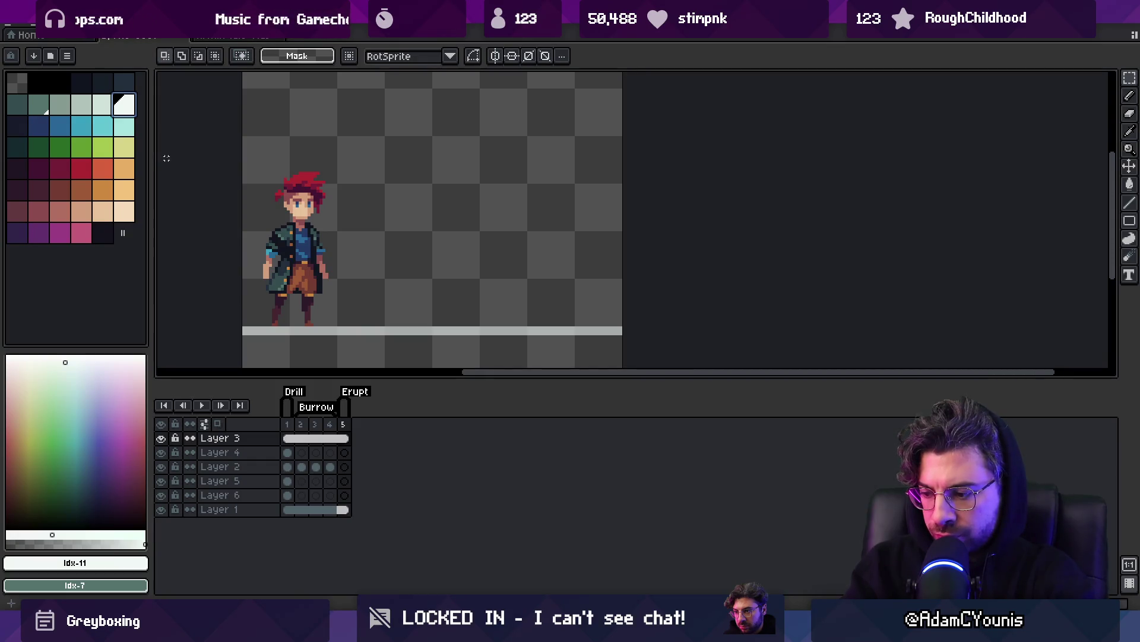
drag(287, 424, 347, 428)
click(345, 426)
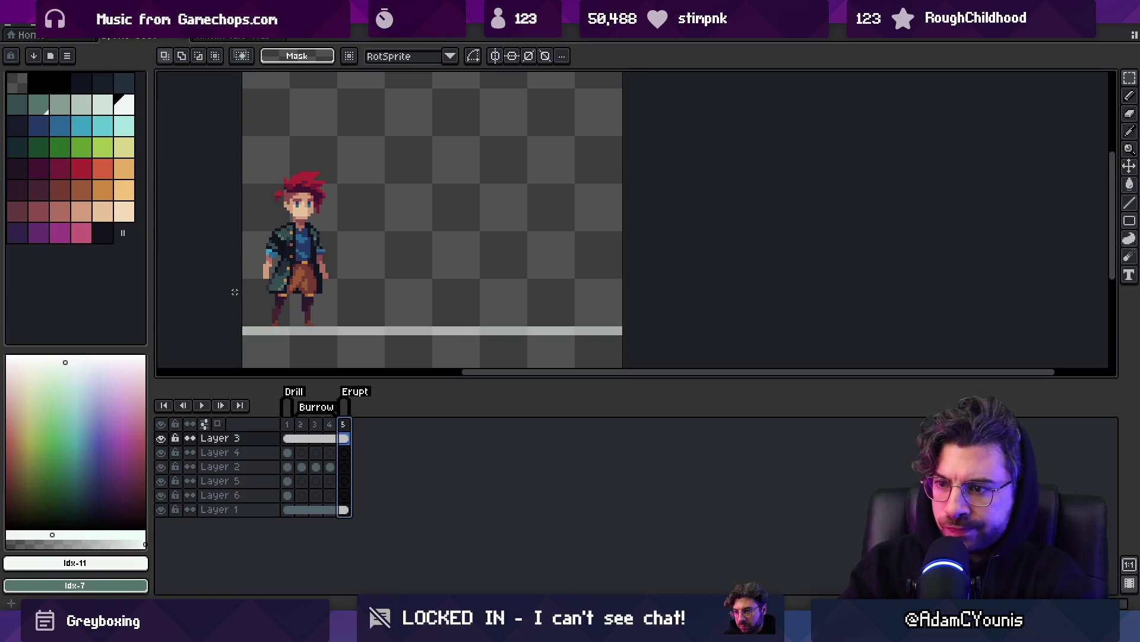
click(125, 106)
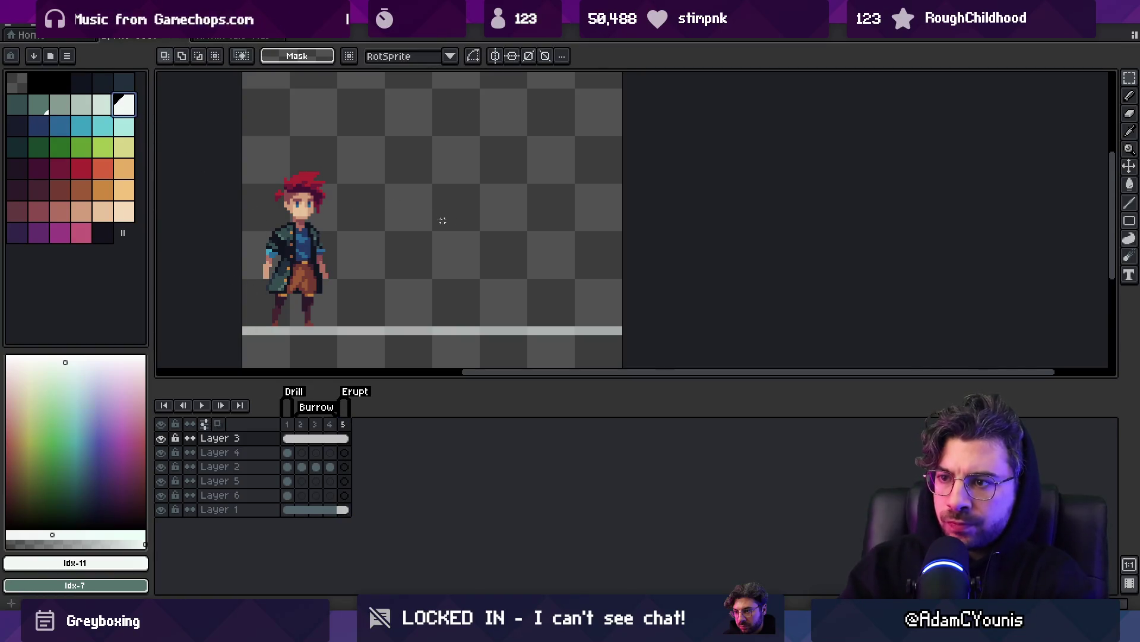
key(b)
click(345, 467)
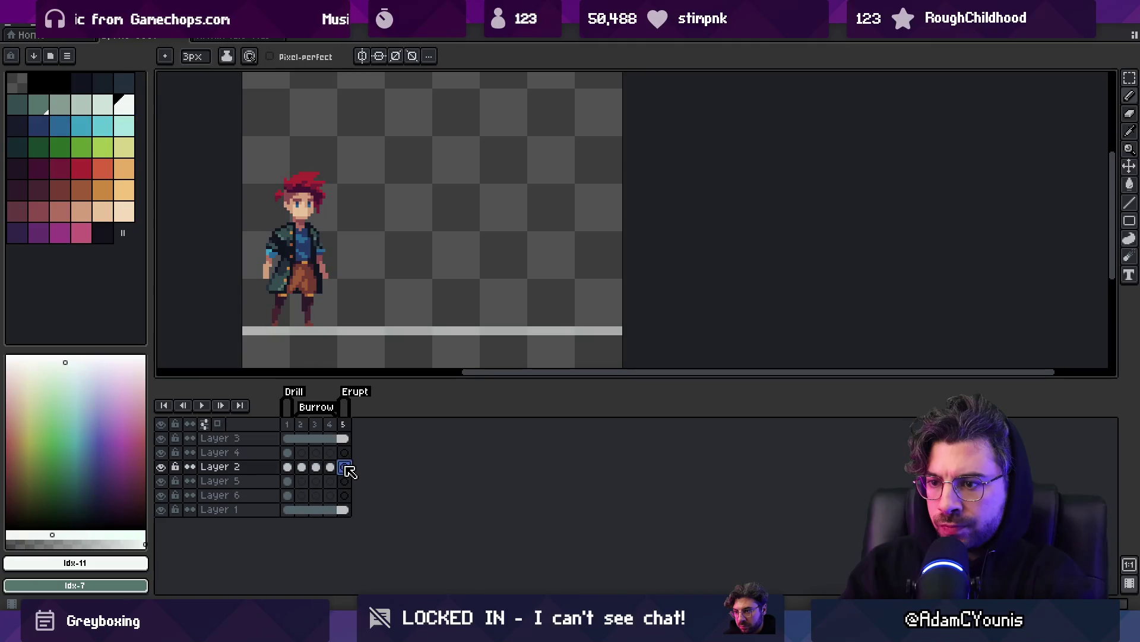
Sample the drill blade's white from frame 1 with the eyedropper.
drag(317, 453, 330, 454)
click(288, 467)
key(i)
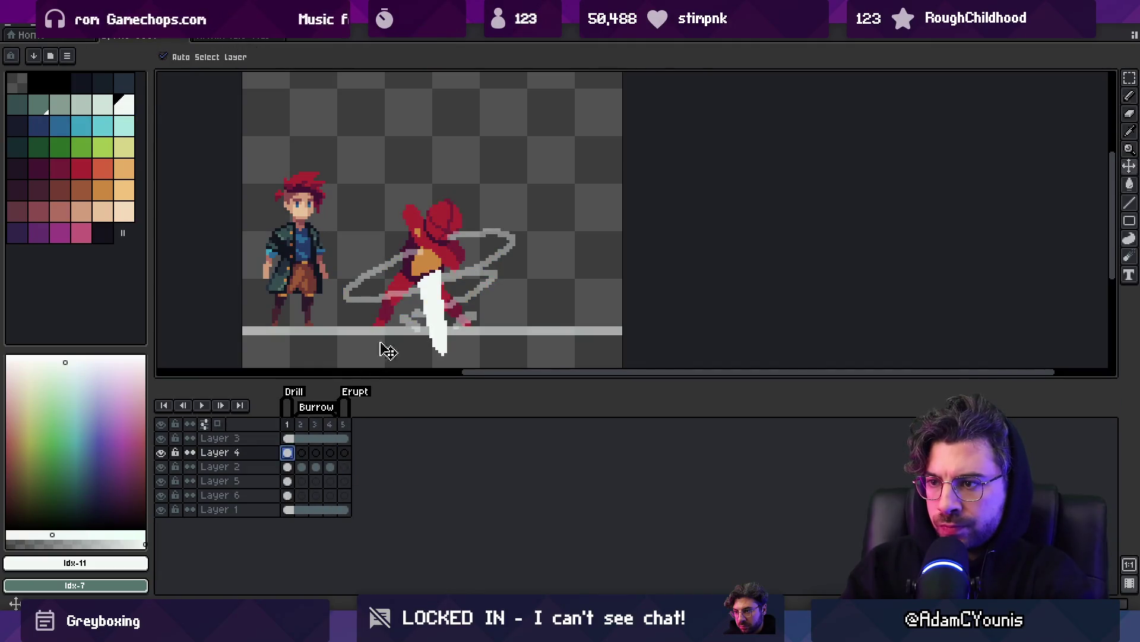
click(436, 288)
key(b)
Draw a slanted white blade in Layer 2 frame 5, trim its edge, and raise it.
click(345, 467)
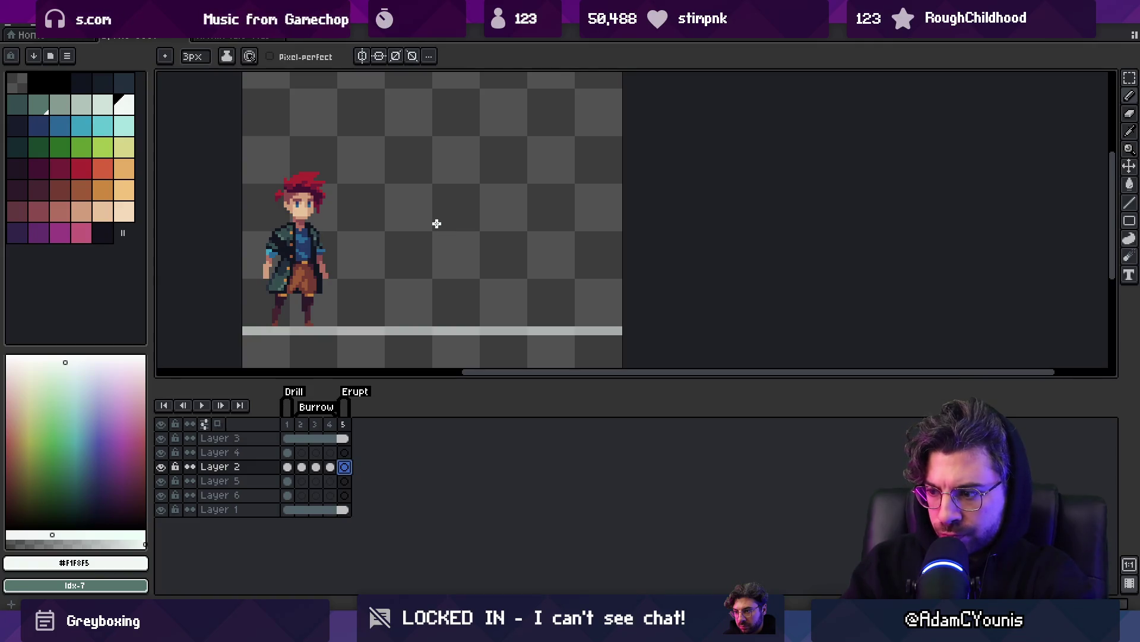
mouse_move(442, 161)
mouse_down()
mouse_move(425, 211)
mouse_move(428, 177)
mouse_up()
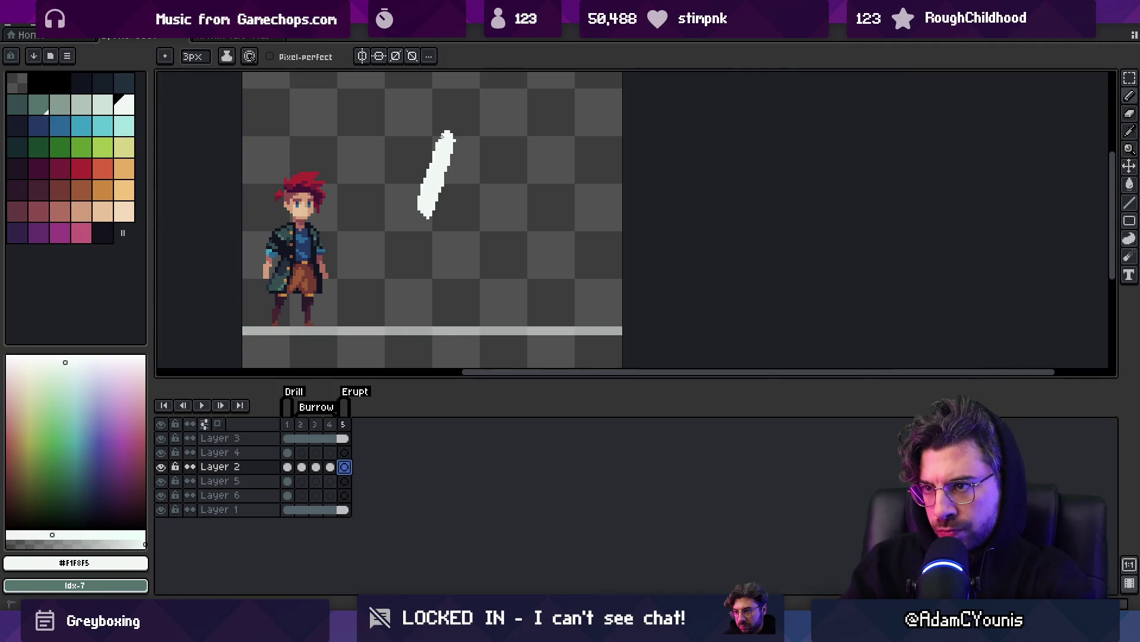
key(e)
mouse_move(443, 115)
mouse_down()
mouse_move(467, 156)
mouse_move(445, 166)
mouse_up()
key(v)
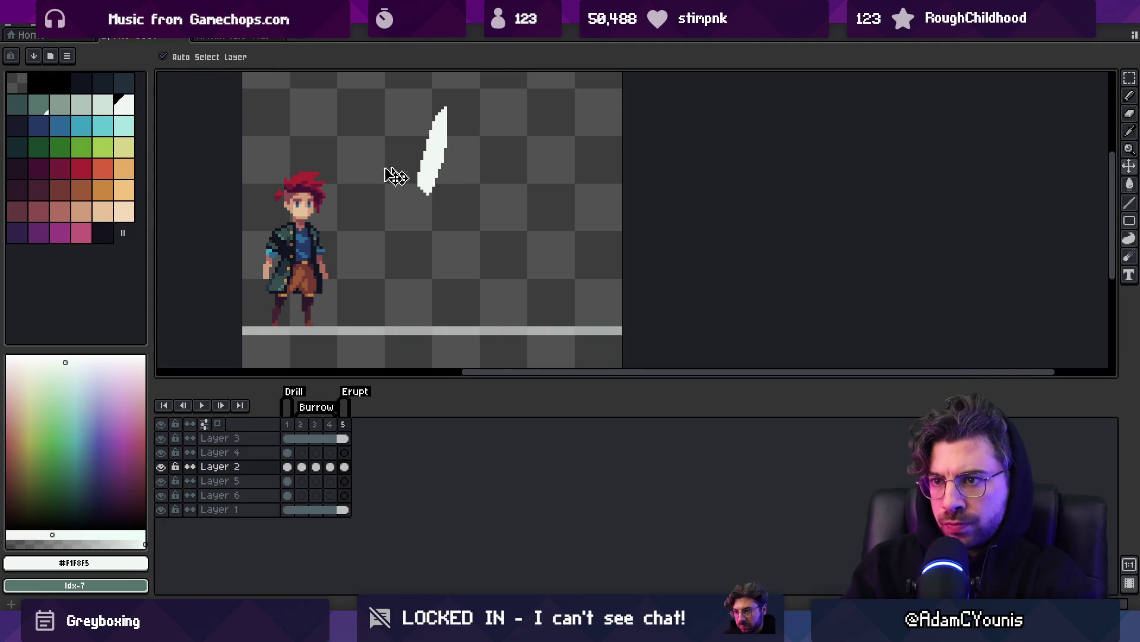
Choose red as the drawing colour and select Layer 5.
click(86, 168)
key(b)
click(289, 468)
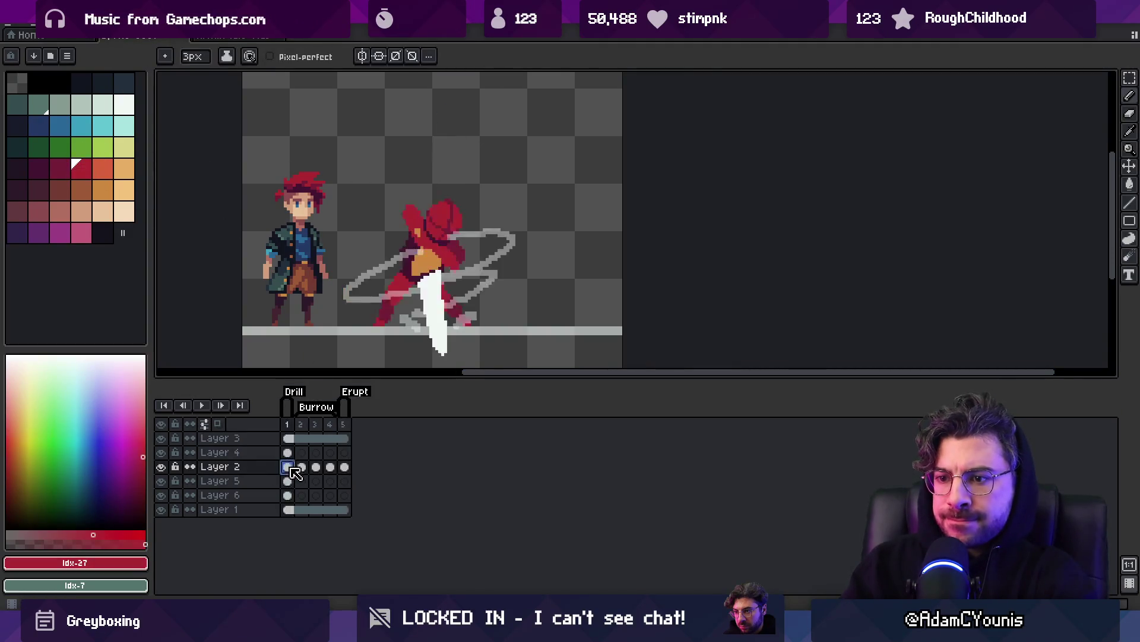
key(v)
click(429, 263)
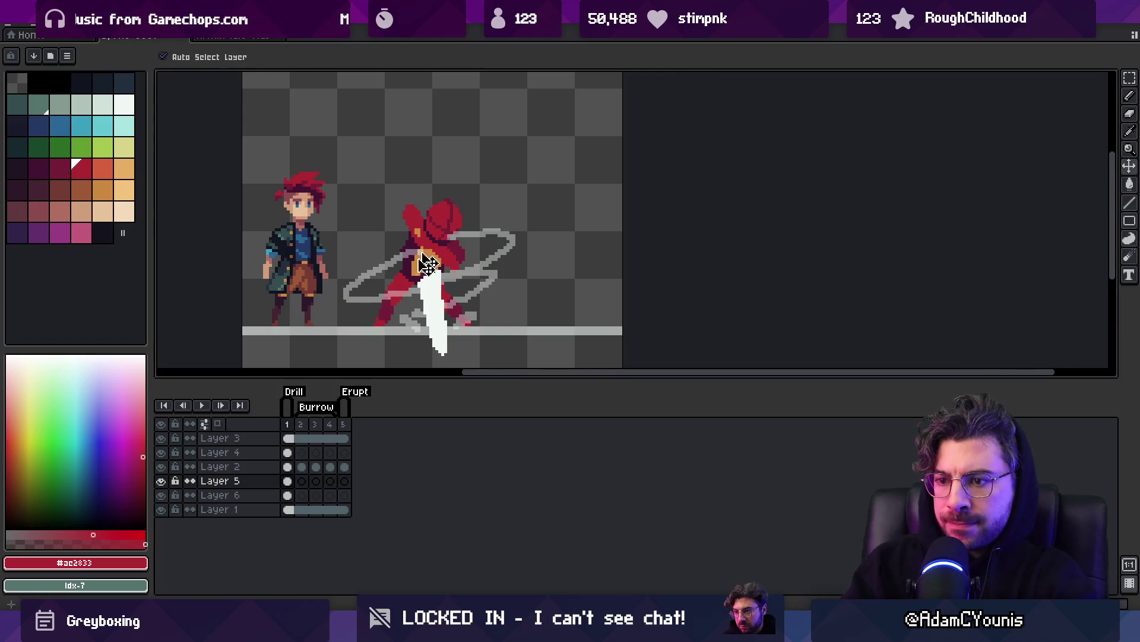
Draw a red blob beneath the white blade on Layer 5 frame 5, then zoom to check it.
click(345, 482)
key(b)
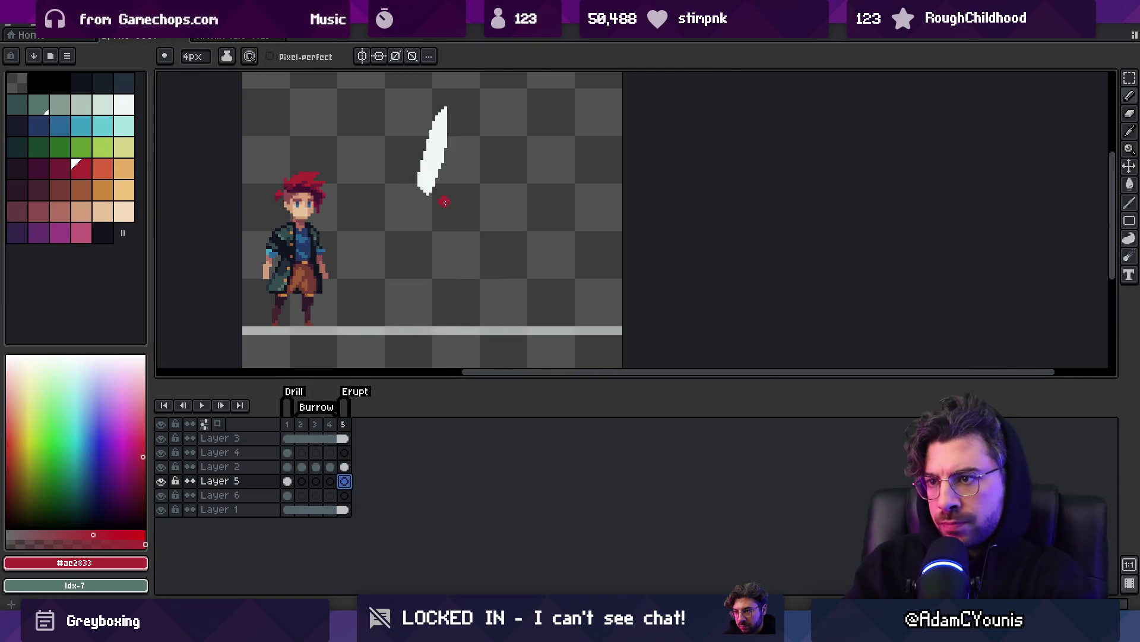
key(z)
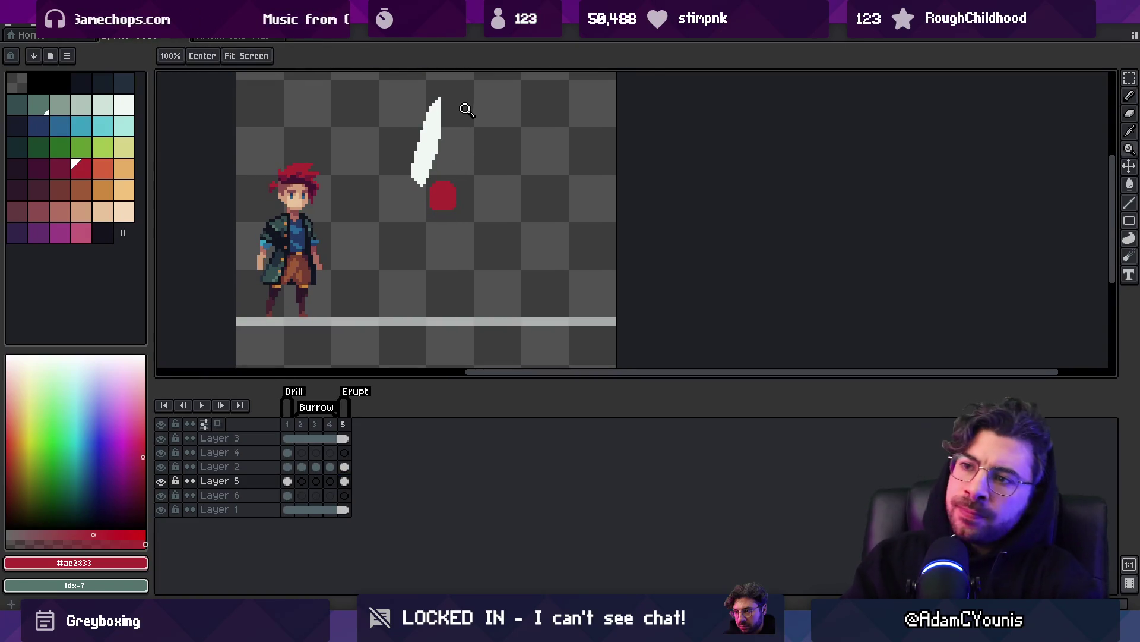
scroll(433, 184, up, 1)
scroll(455, 215, down, 1)
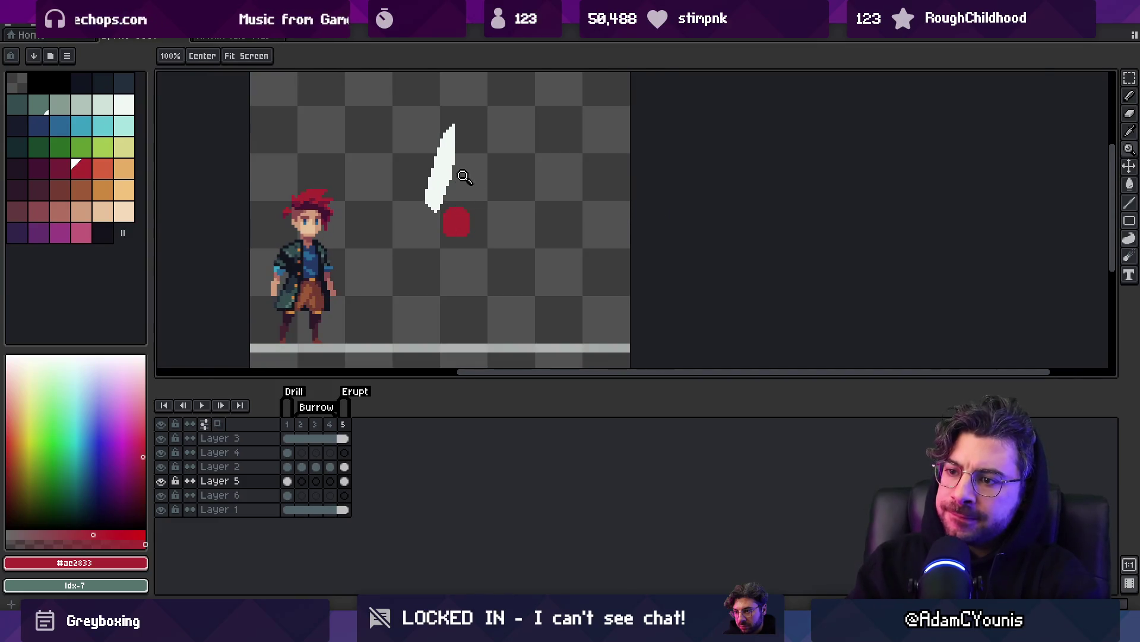
scroll(440, 190, down, 2)
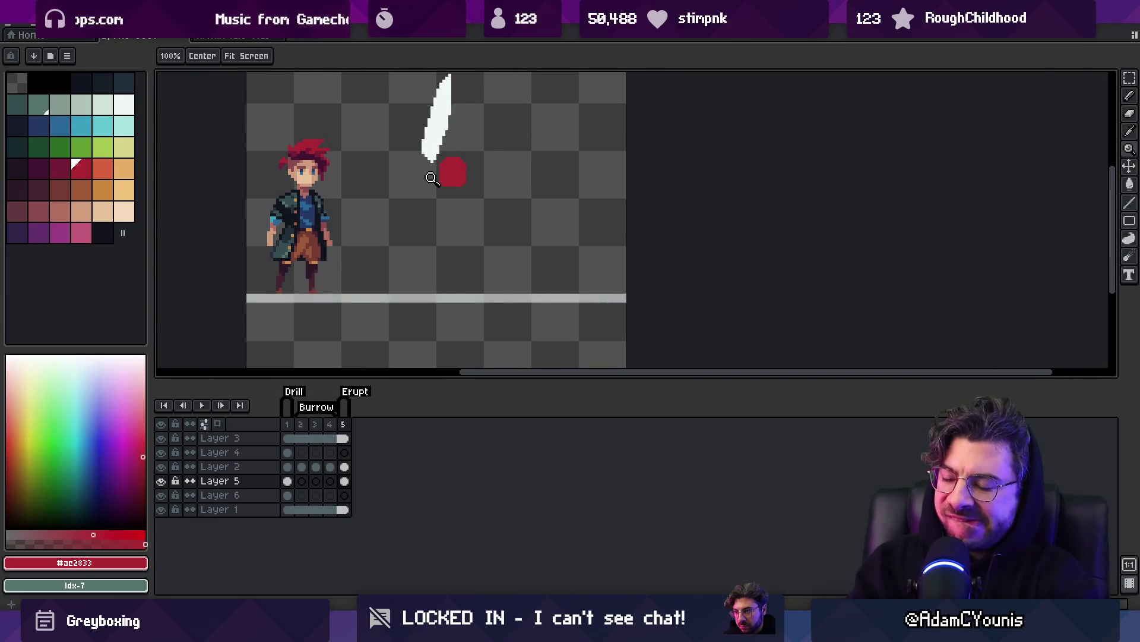
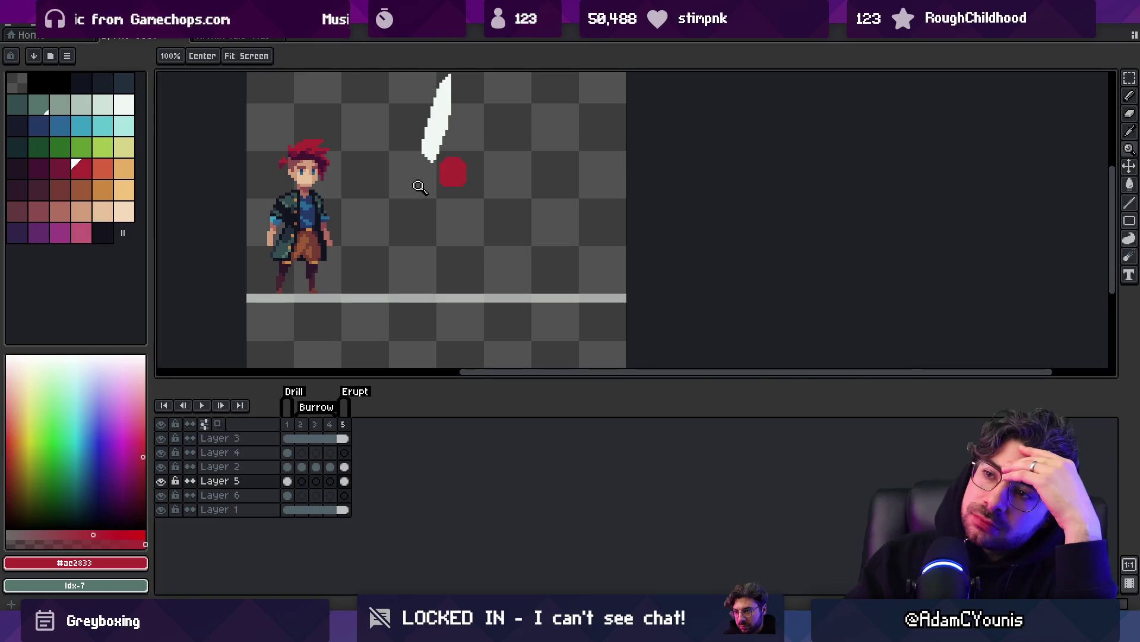
Select Layer 4, choose white and the pencil, and go to frame 5 with the blade.
scroll(414, 178, up, 2)
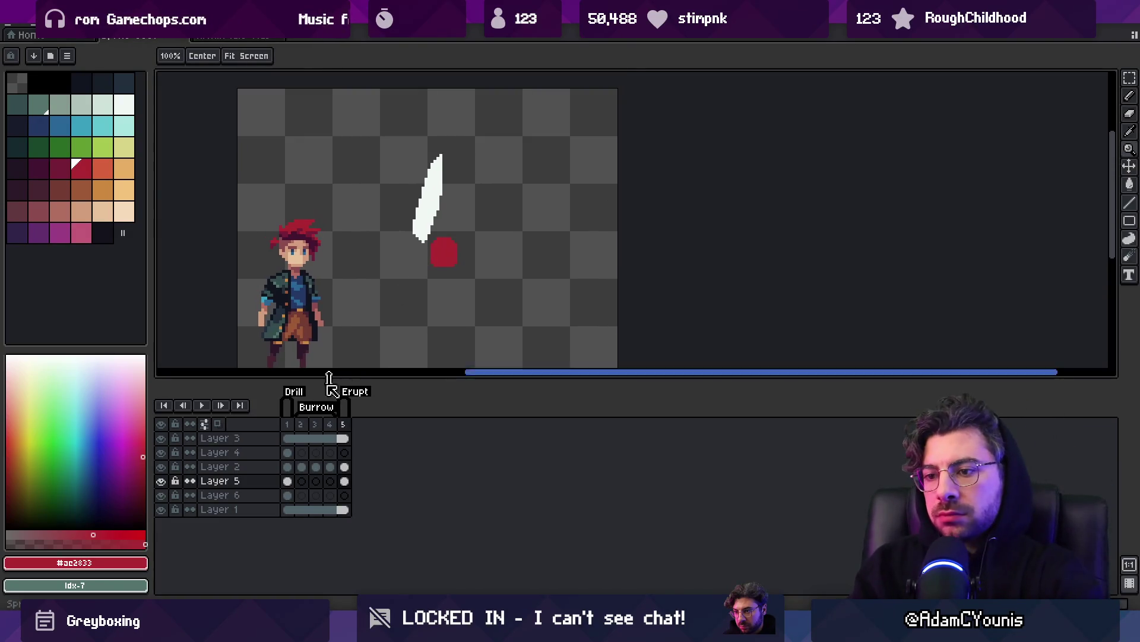
click(316, 466)
click(287, 424)
key(v)
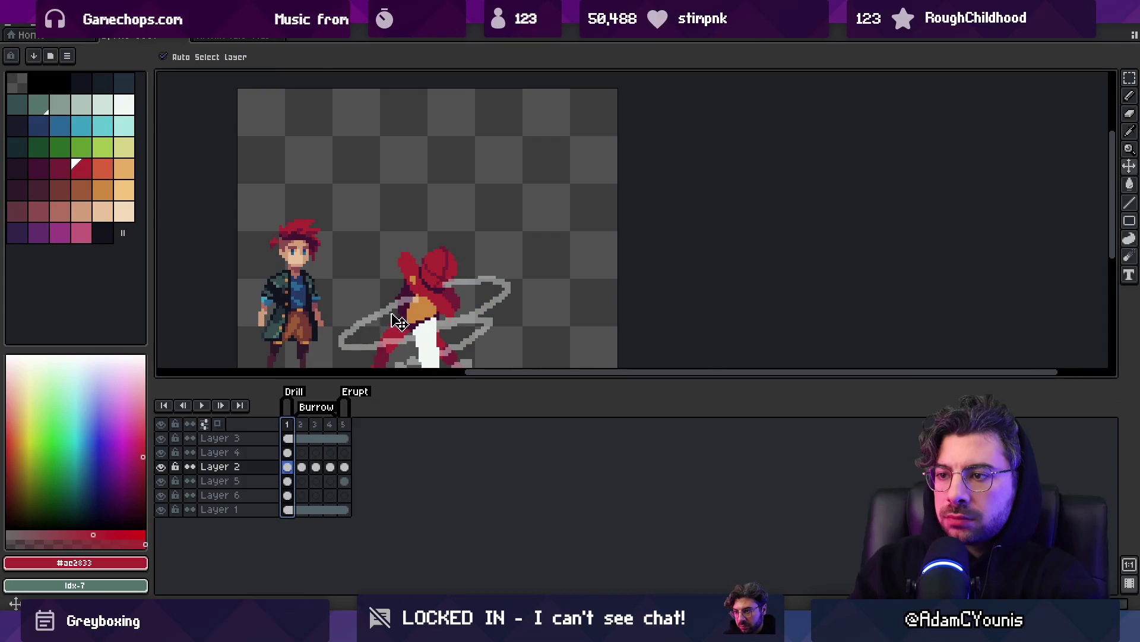
click(474, 278)
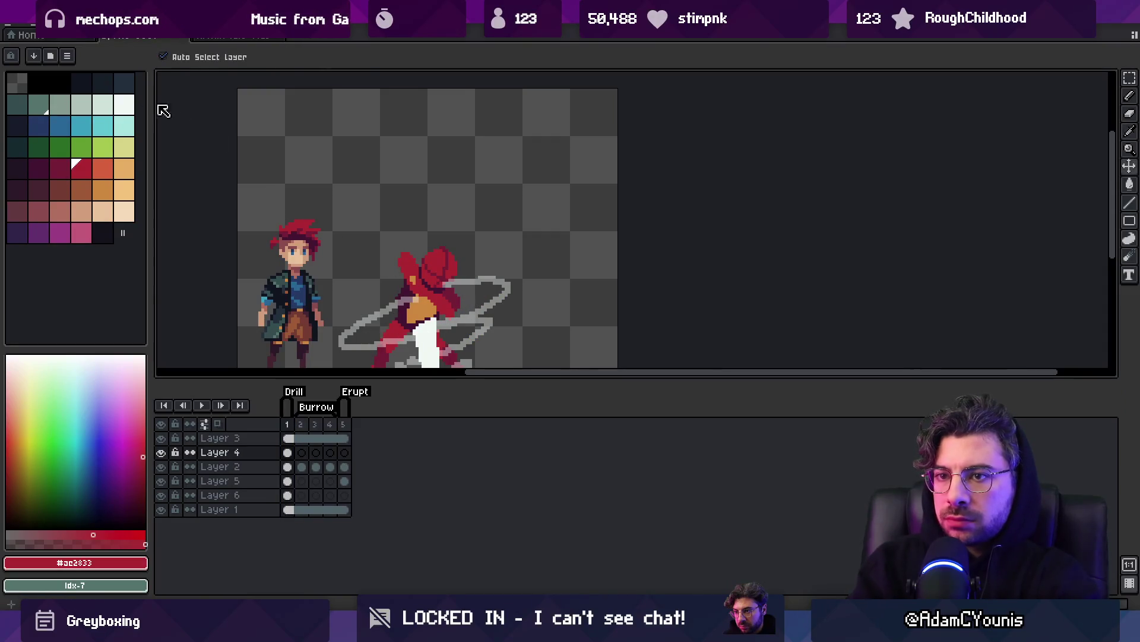
click(126, 105)
key(b)
click(342, 423)
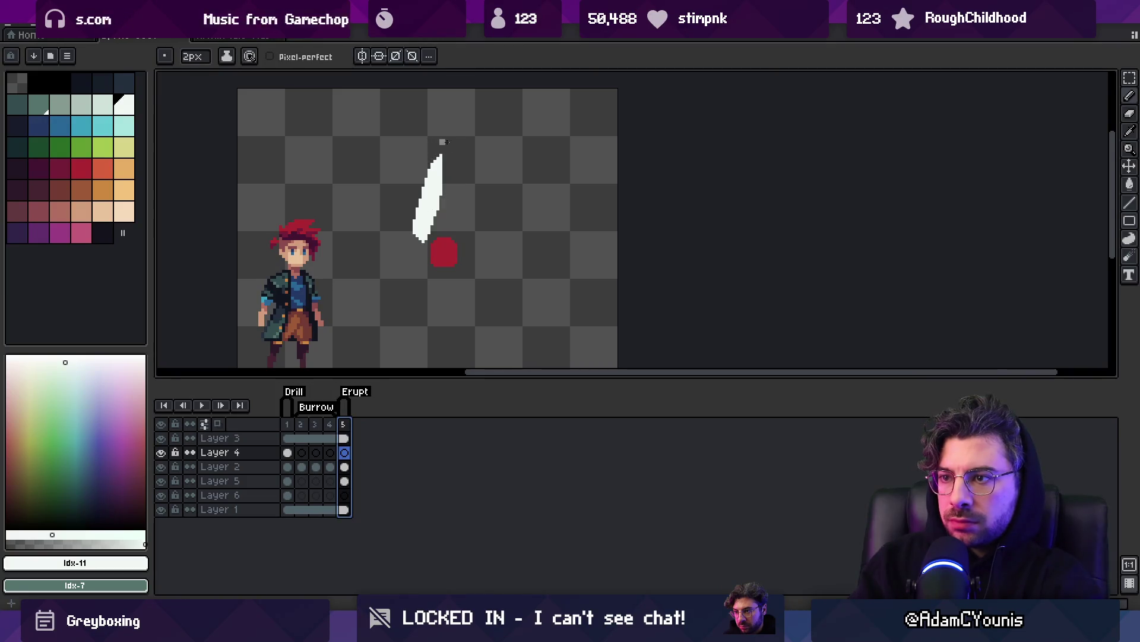
Sketch grey strokes left of and around the white blade, ending in a hooked stroke.
mouse_move(461, 139)
mouse_down()
mouse_move(445, 164)
mouse_move(482, 158)
mouse_up()
key(ctrl+z)
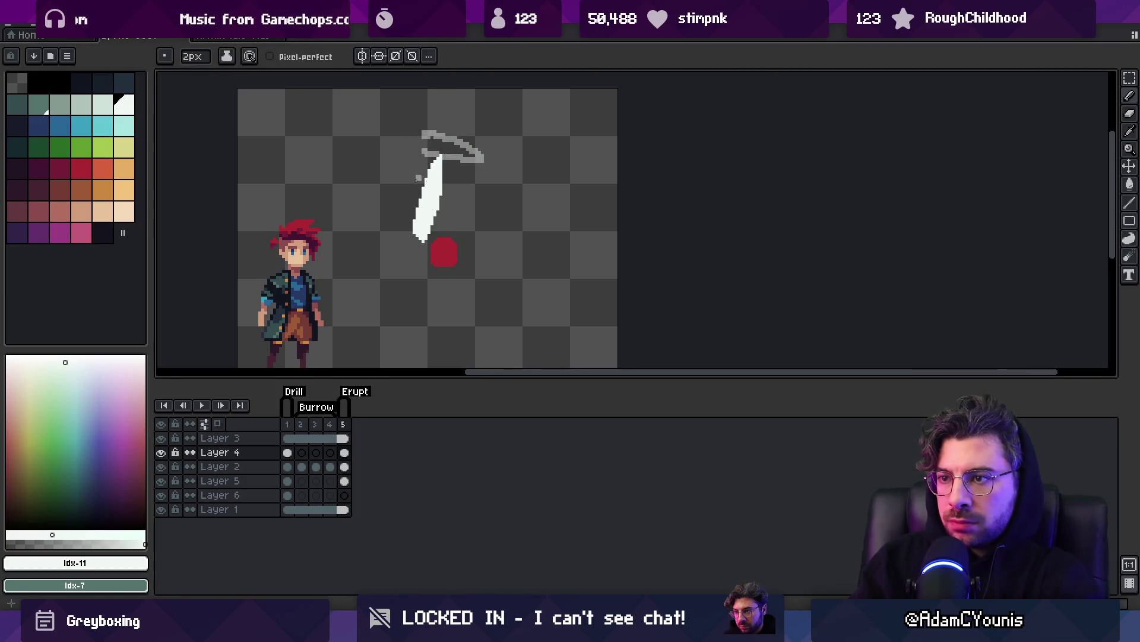
drag(393, 174, 443, 171)
drag(443, 178, 433, 223)
mouse_move(366, 205)
mouse_down()
mouse_move(433, 230)
mouse_move(445, 254)
mouse_up()
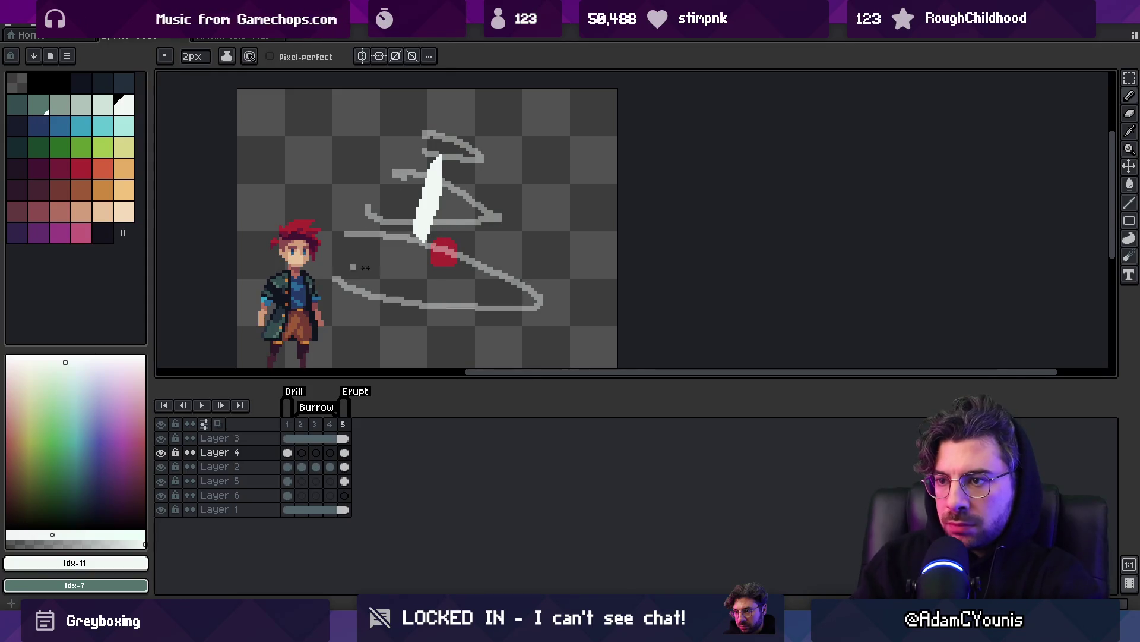
key(z)
scroll(446, 254, down, 5)
scroll(491, 245, up, 3)
scroll(491, 245, up, 1)
Redraw the lower grey loop through the red blob several times until it fits.
key(ctrl+z)
key(b)
mouse_move(422, 179)
mouse_down()
mouse_move(534, 211)
mouse_move(422, 224)
mouse_up()
key(ctrl+z)
drag(417, 178, 453, 203)
key(ctrl+z)
drag(446, 159, 510, 205)
key(ctrl+z)
mouse_move(444, 159)
mouse_down()
mouse_move(523, 225)
mouse_move(432, 185)
mouse_move(493, 194)
mouse_up()
key(ctrl+z)
Zoom in on the sketch and sample the red blob's colour on Layer 5.
key(z)
key(b)
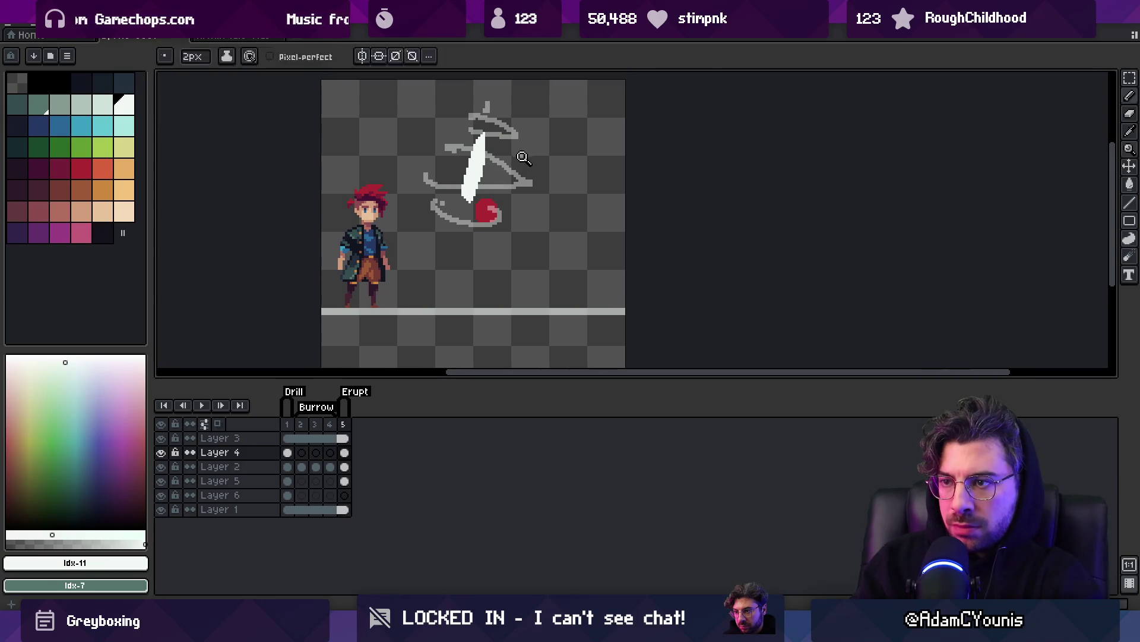
key(z)
click(511, 172)
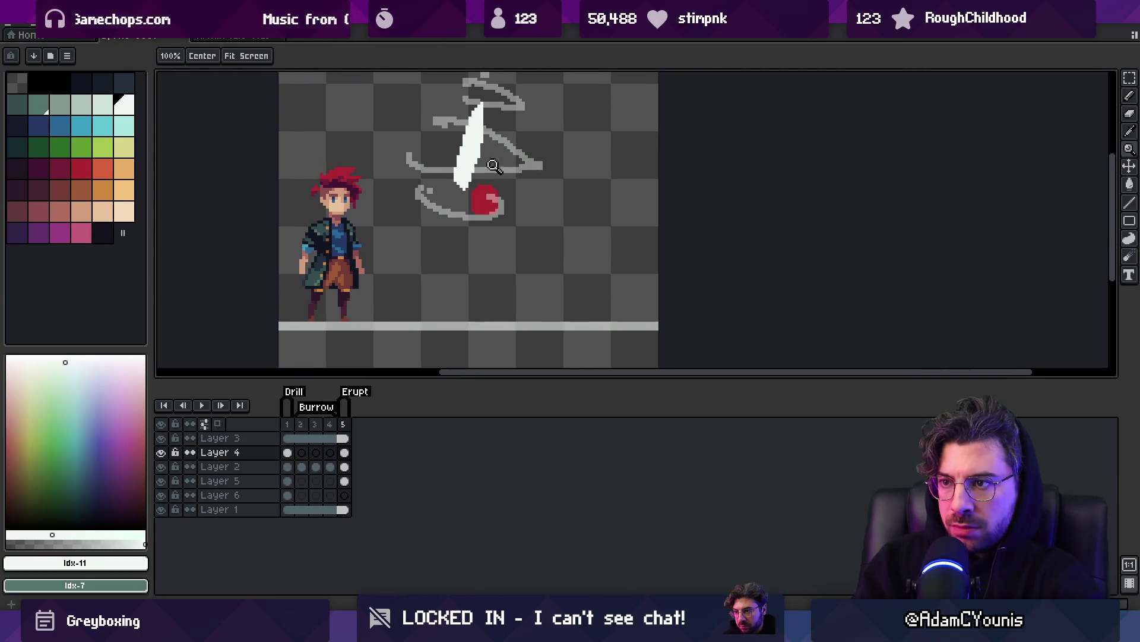
ctrl+click(486, 201)
alt+click(484, 202)
Paint an orange grip on Layer 2 at the blade's base and shade it darker.
key(b)
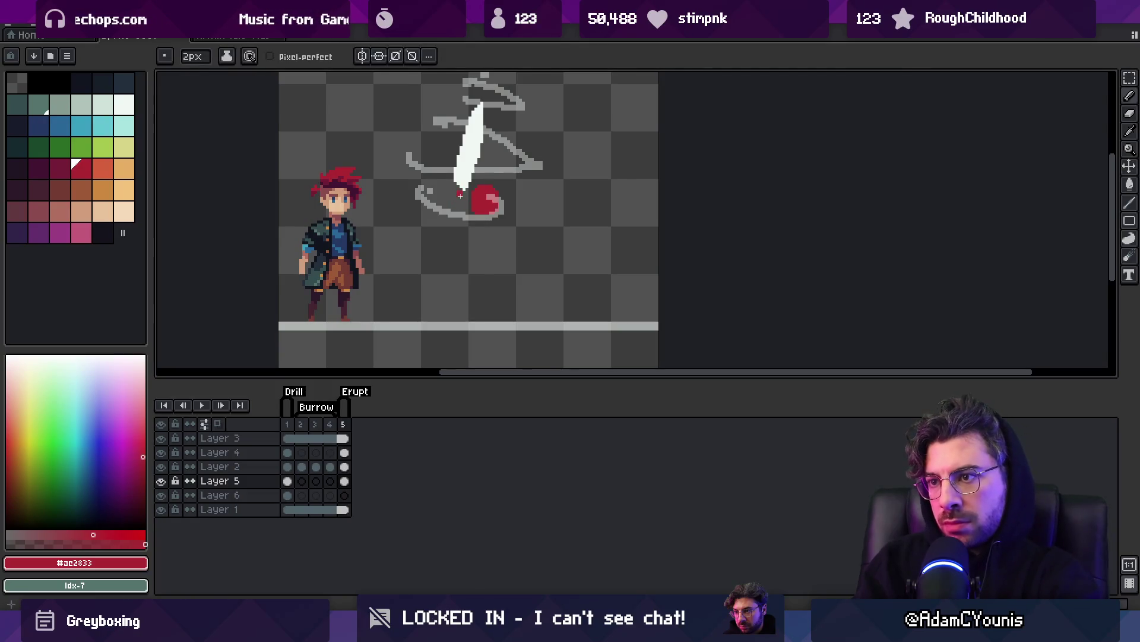
alt+click(446, 184)
ctrl+click(448, 182)
drag(448, 182, 461, 190)
alt+click(460, 201)
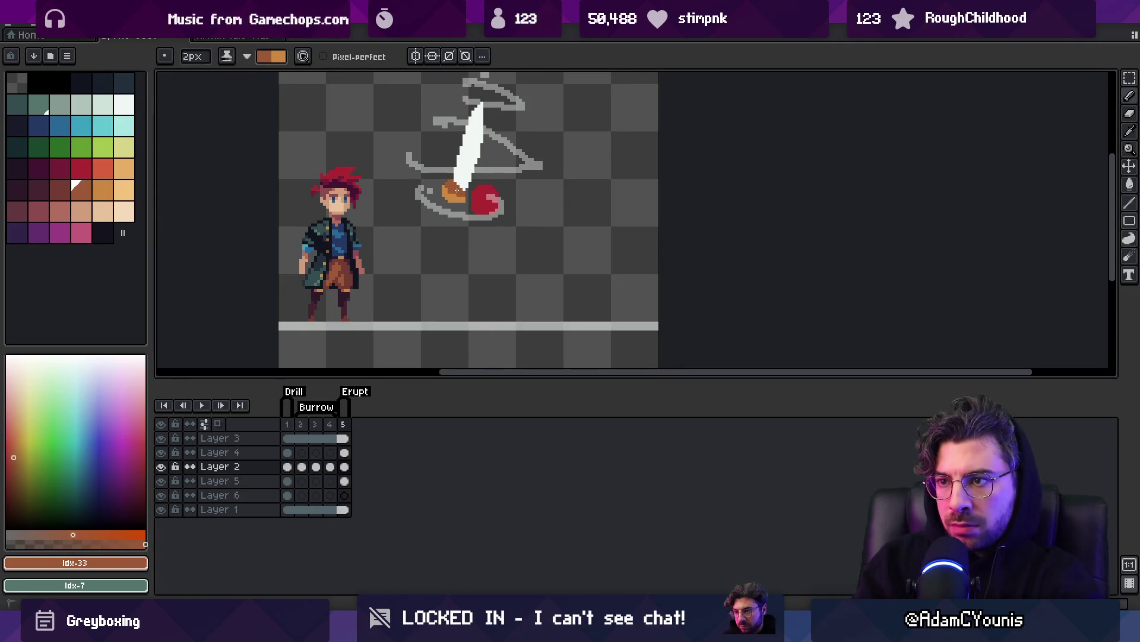
key(x)
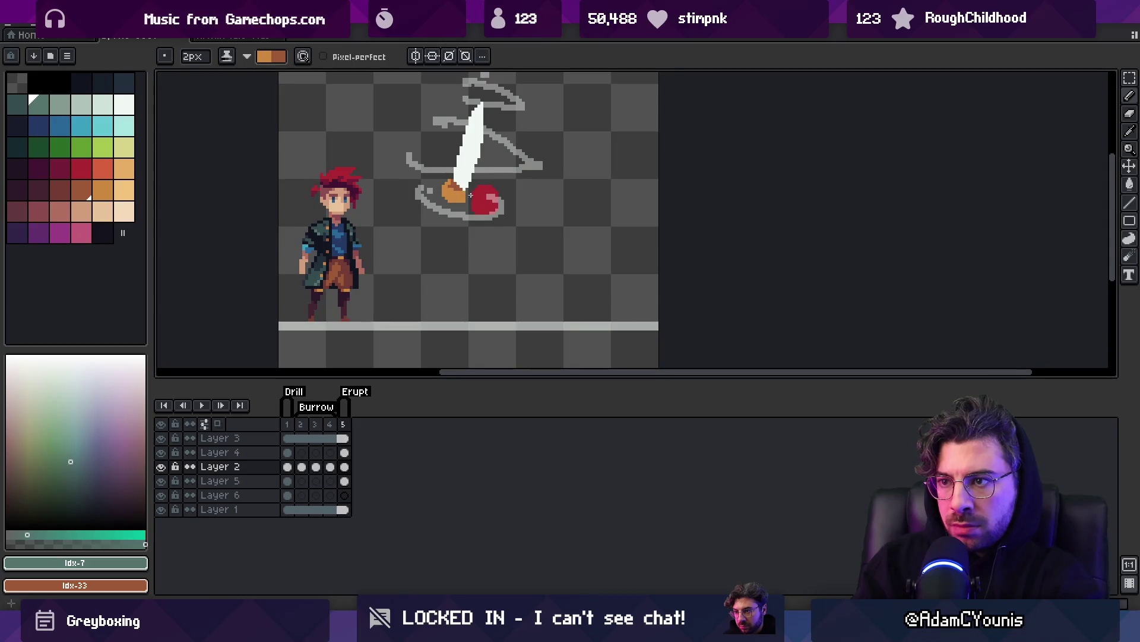
Make Layer 5 active and shift the red blob up slightly.
scroll(470, 195, up, 1)
ctrl+click(473, 199)
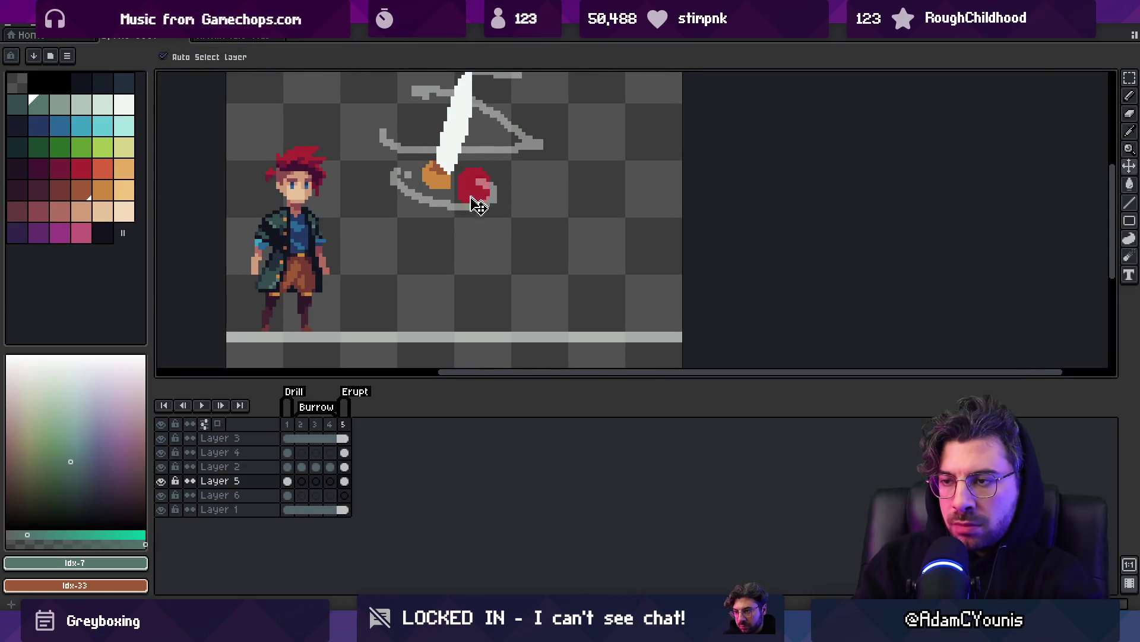
mouse_move(471, 220)
mouse_down()
mouse_move(449, 242)
mouse_move(447, 208)
mouse_move(472, 188)
mouse_up()
mouse_move(456, 281)
mouse_down()
mouse_move(453, 223)
mouse_move(471, 229)
mouse_up()
Sample red #ac2833 and draw a vertical red body stroke below the blob.
key(i)
click(462, 221)
key(b)
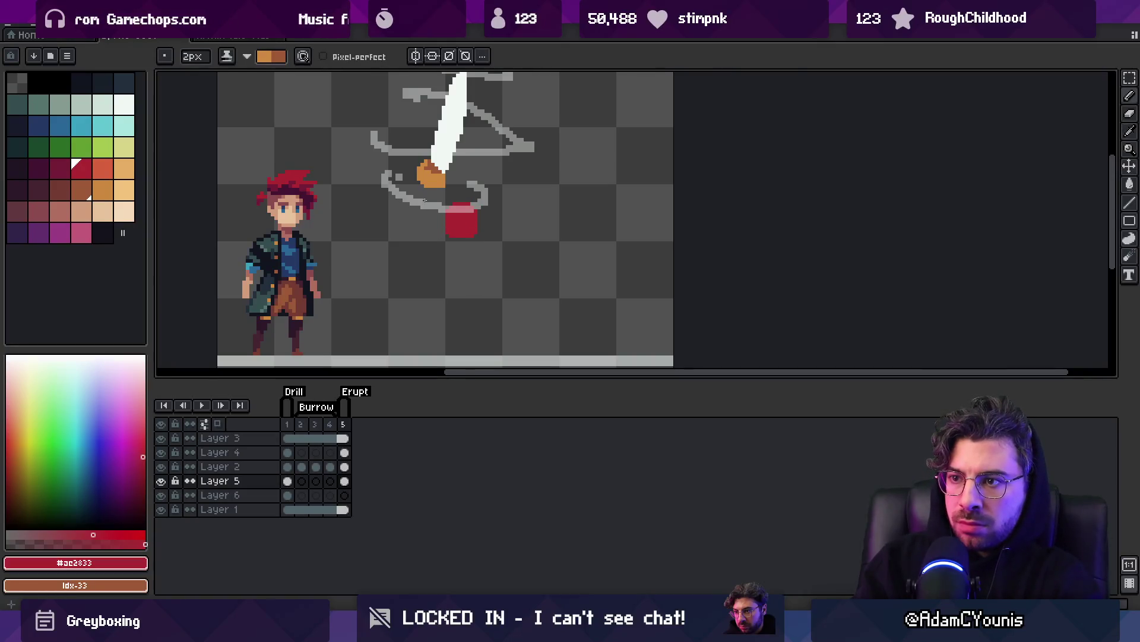
key(b)
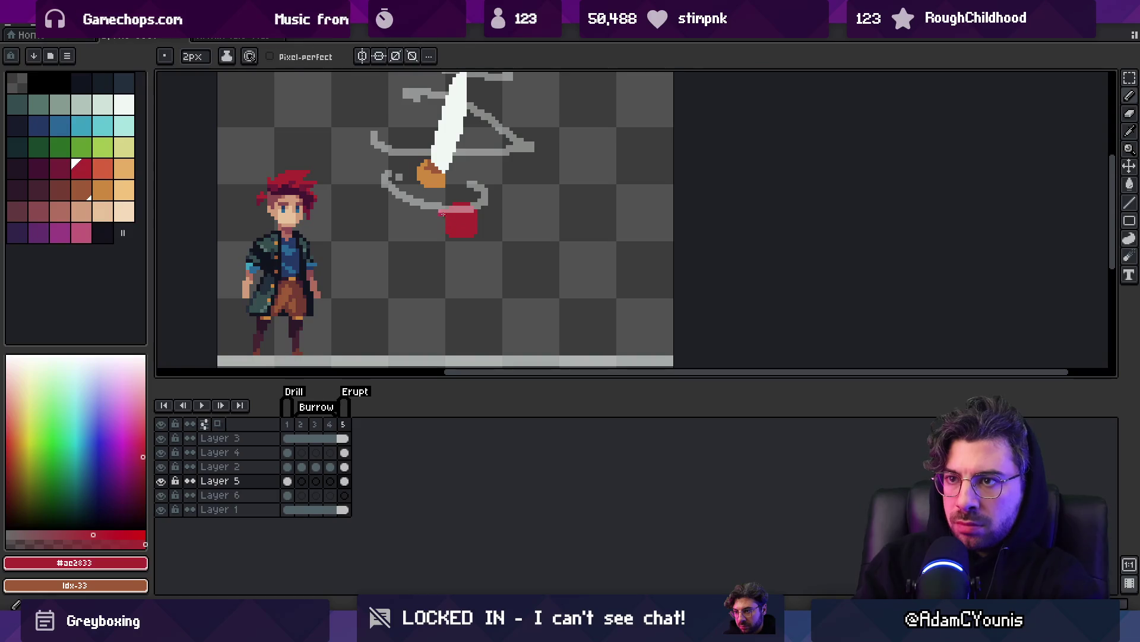
key(ctrl+z)
mouse_move(427, 190)
mouse_down()
mouse_move(428, 232)
mouse_move(430, 213)
mouse_up()
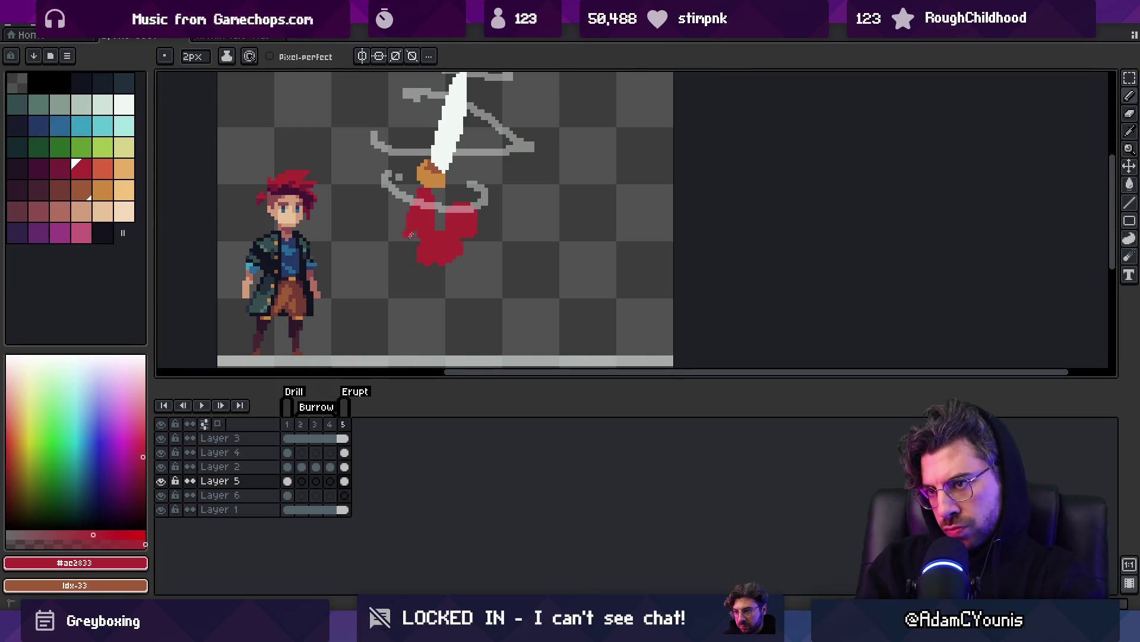
Erase a patch of the red body and move the red blob down-left.
key(e)
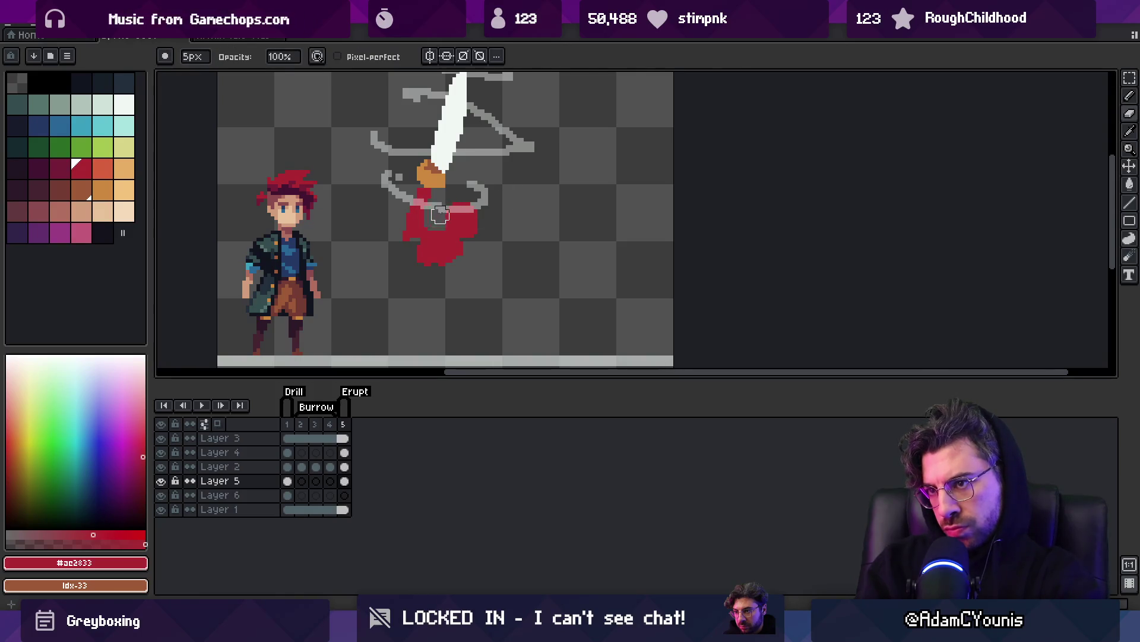
click(440, 215)
key(b)
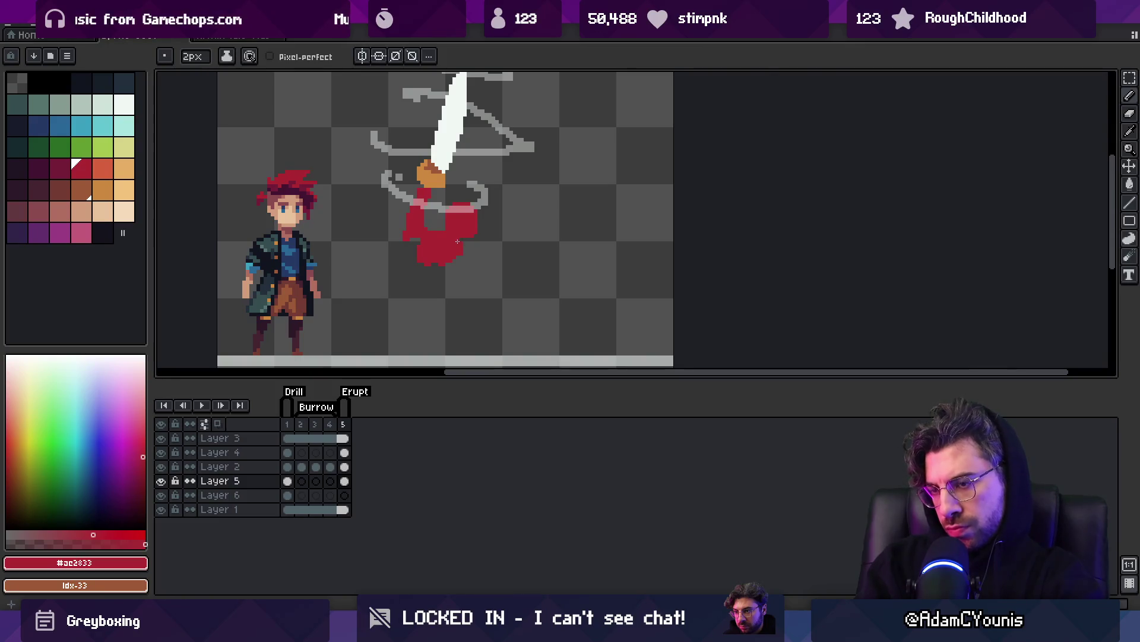
key(m)
mouse_move(453, 196)
mouse_down()
mouse_move(416, 267)
mouse_move(446, 264)
mouse_up()
key(b)
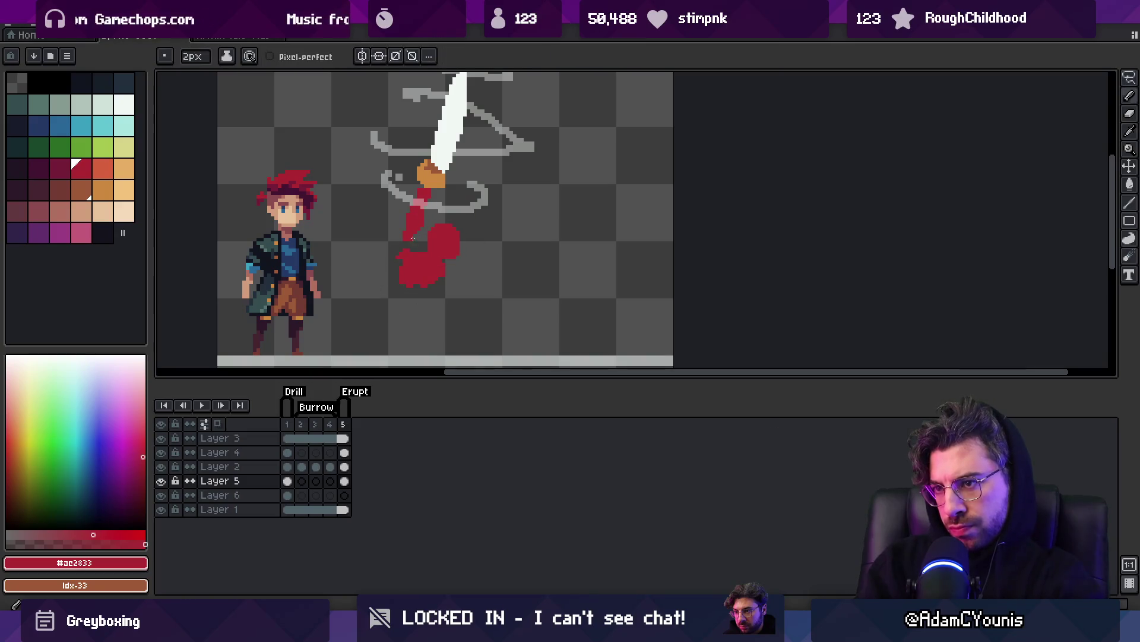
Extend a red leg down and to the right from the body.
key(e)
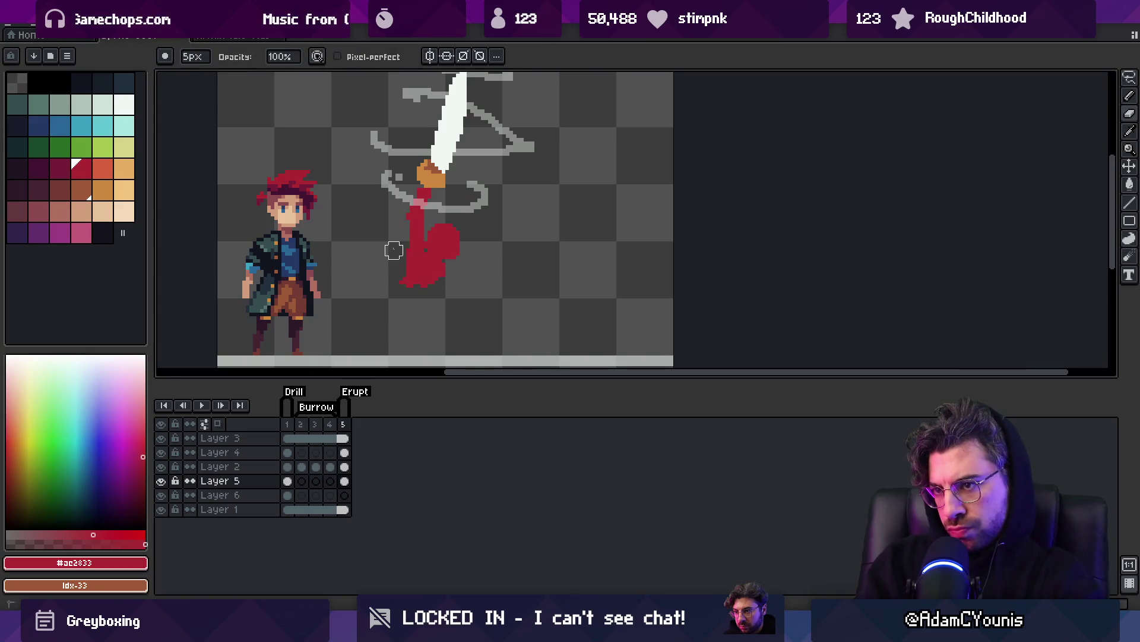
key(b)
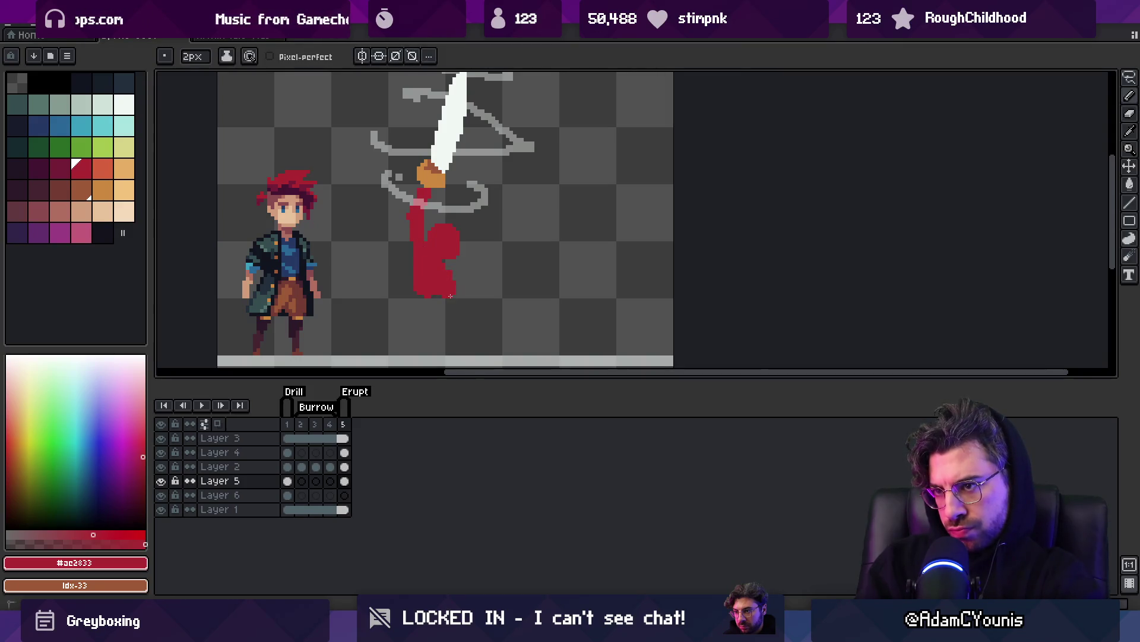
mouse_move(458, 247)
mouse_down()
mouse_move(445, 279)
mouse_move(460, 227)
mouse_up()
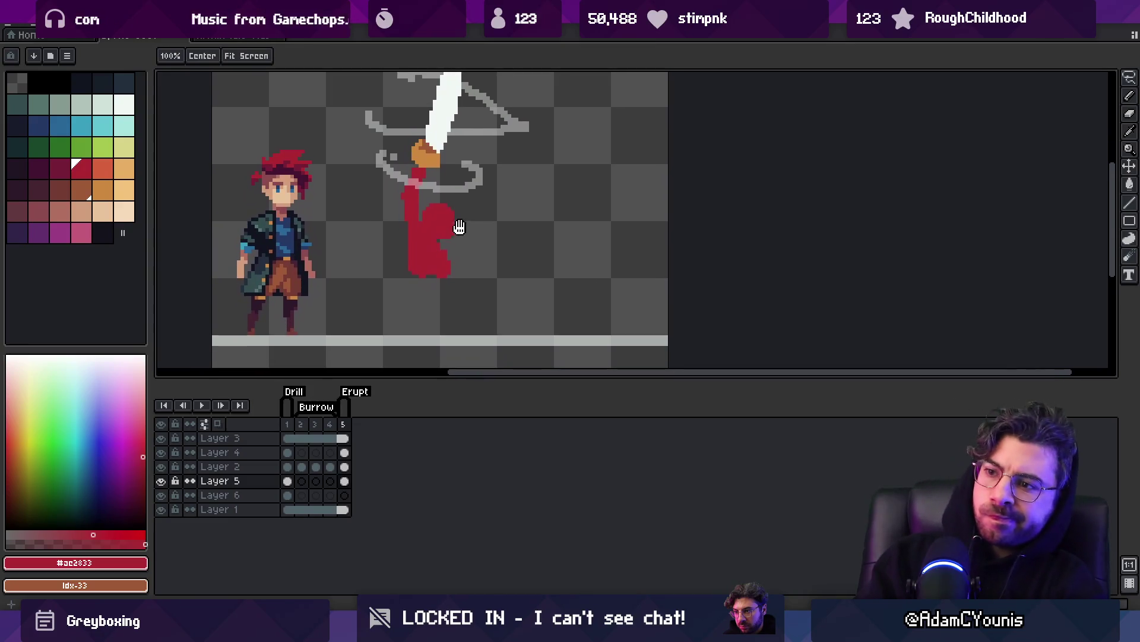
key(b)
mouse_move(388, 283)
mouse_down()
mouse_move(434, 294)
mouse_move(439, 332)
mouse_up()
key(ctrl+z)
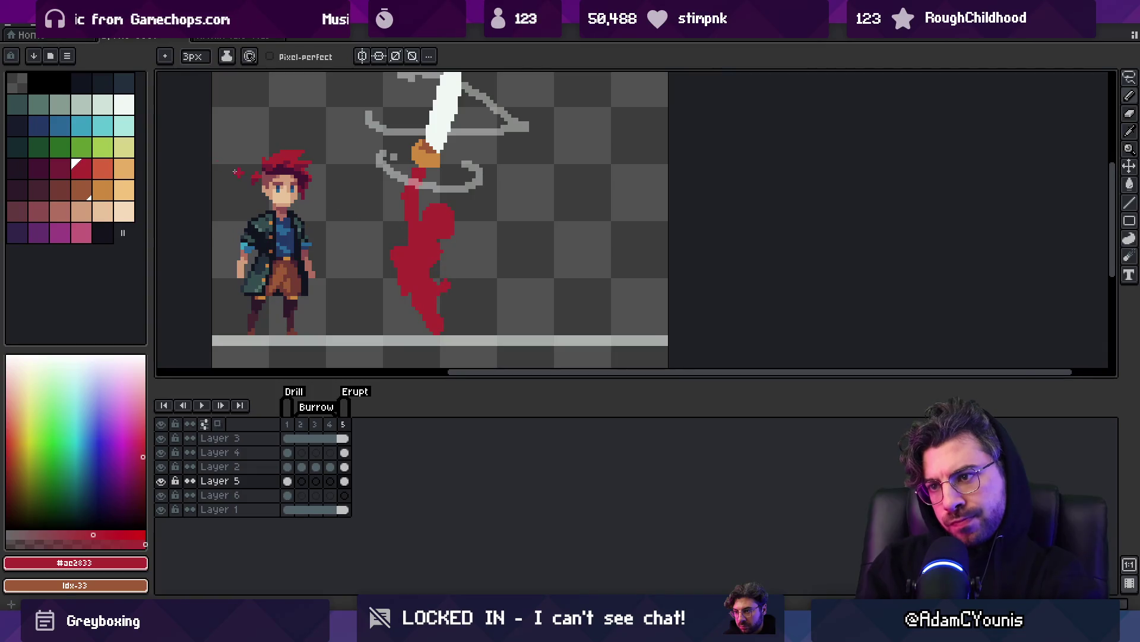
Erase the dark shading on the right and shade the figure's left side with #741c37.
click(55, 164)
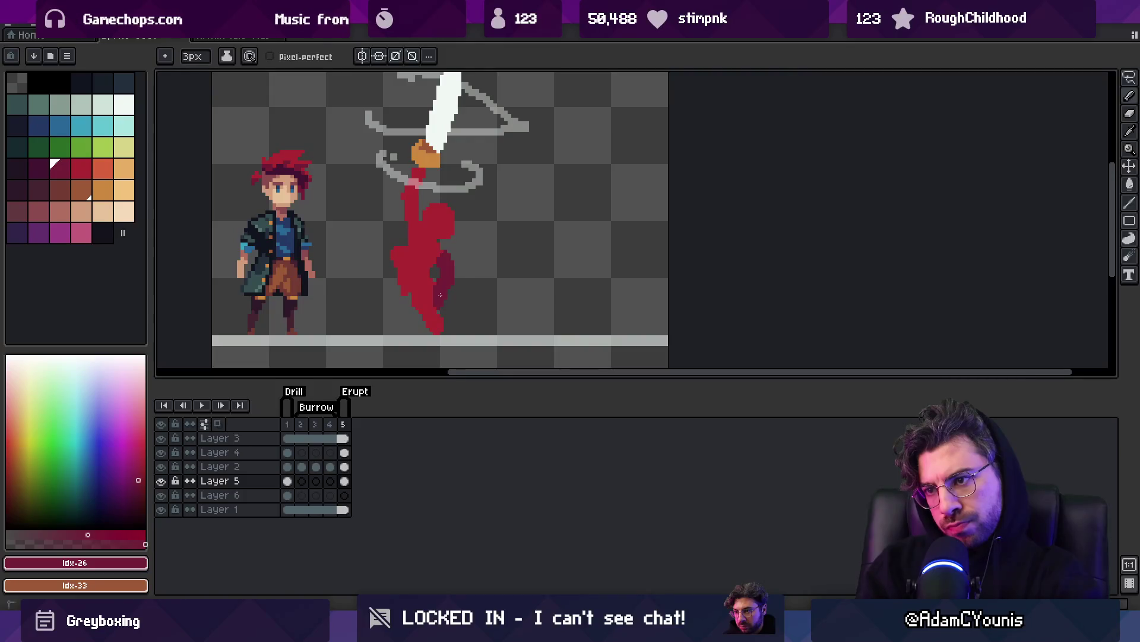
key(e)
drag(461, 252, 471, 269)
key(b)
alt+click(442, 251)
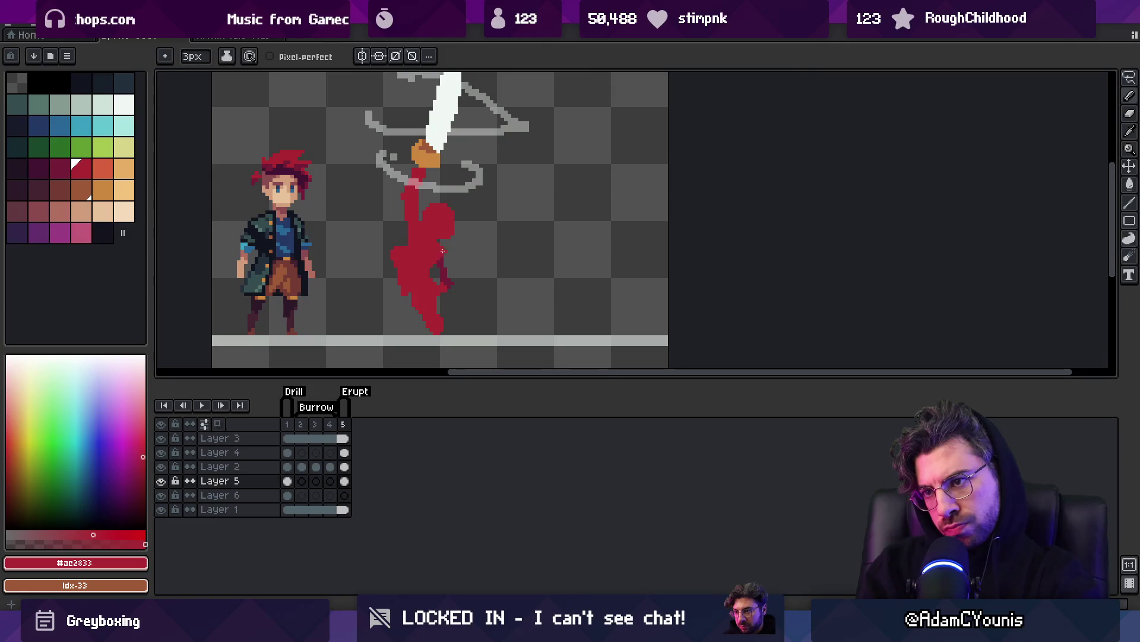
alt+click(444, 265)
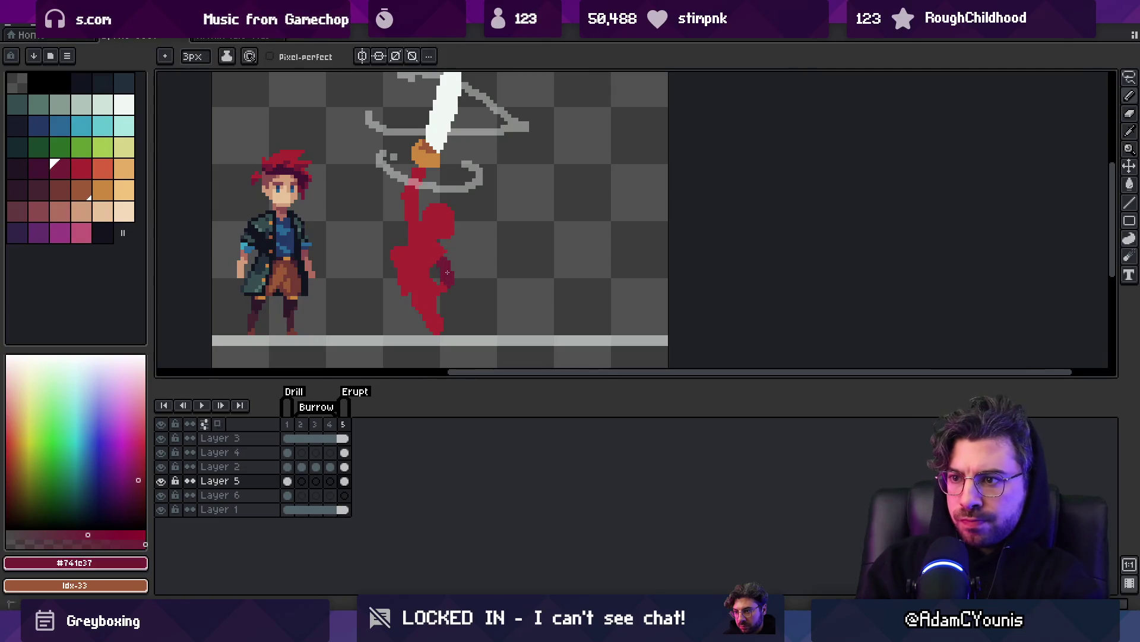
mouse_move(401, 268)
mouse_down()
mouse_move(404, 298)
mouse_move(401, 272)
mouse_up()
Reshape the lower leg into a pointed foot, darkening it with #741c37.
alt+click(416, 255)
alt+click(414, 310)
mouse_move(426, 325)
mouse_down()
mouse_move(402, 323)
mouse_move(403, 305)
mouse_move(396, 315)
mouse_up()
key(ctrl+z)
key(ctrl+z)
alt+click(416, 291)
alt+click(400, 268)
alt+click(406, 318)
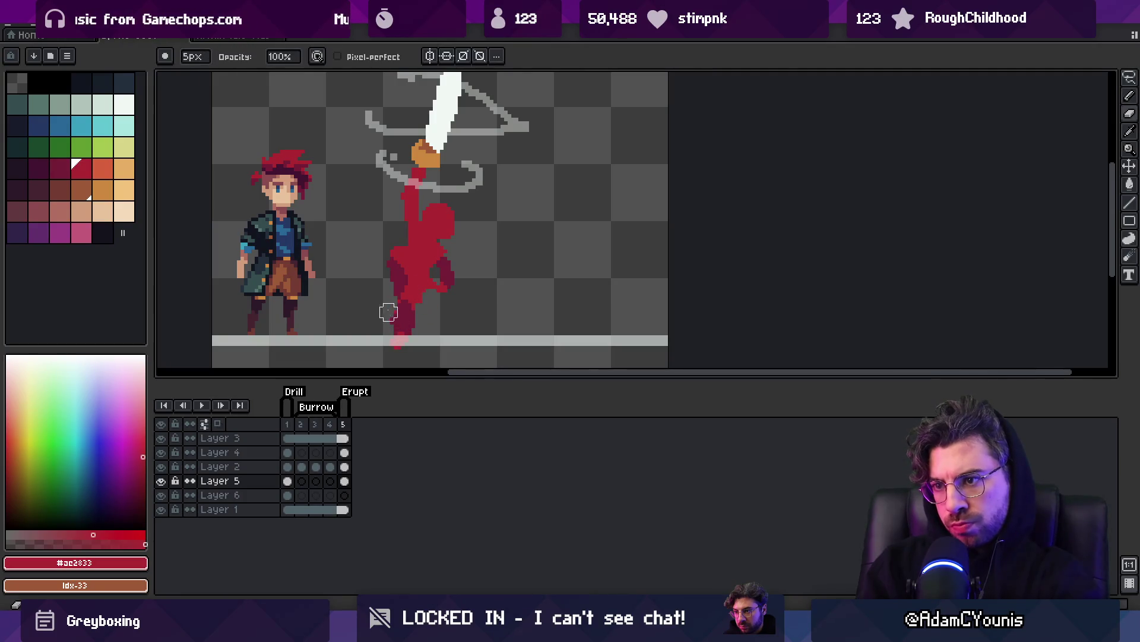
Rotate the whole red figure about 14 degrees and shift it right.
key(v)
key(q)
mouse_move(408, 230)
mouse_down()
mouse_move(437, 198)
mouse_move(381, 347)
mouse_move(380, 257)
mouse_up()
drag(490, 196, 471, 162)
drag(424, 240, 445, 232)
key(Return)
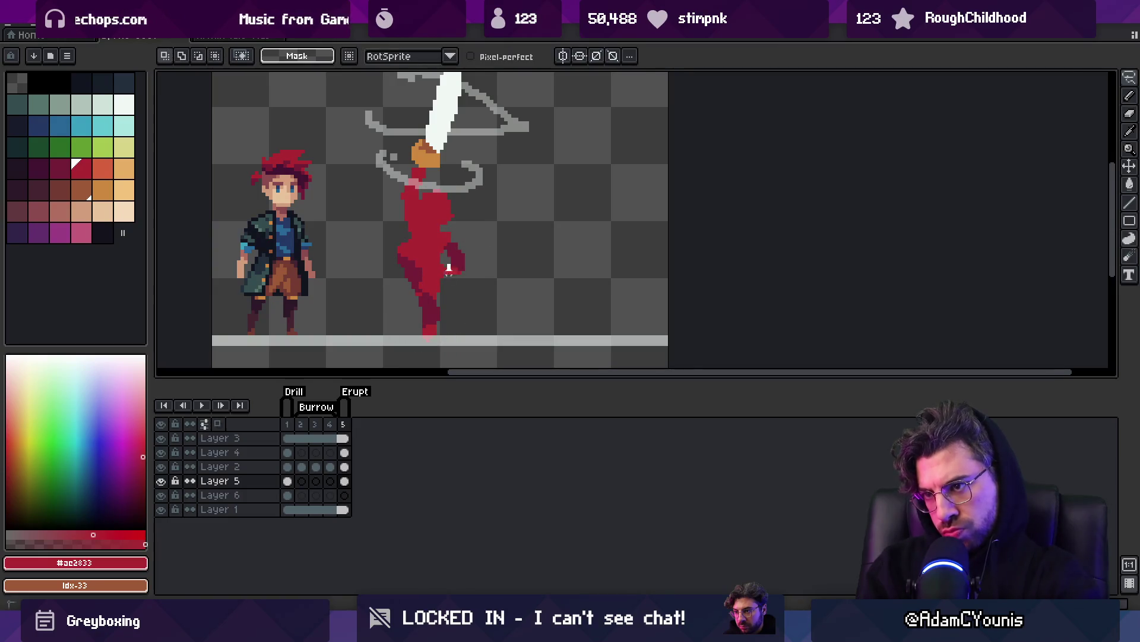
Shade the red arm and extend the hand in dark red #741c37.
key(b)
key(i)
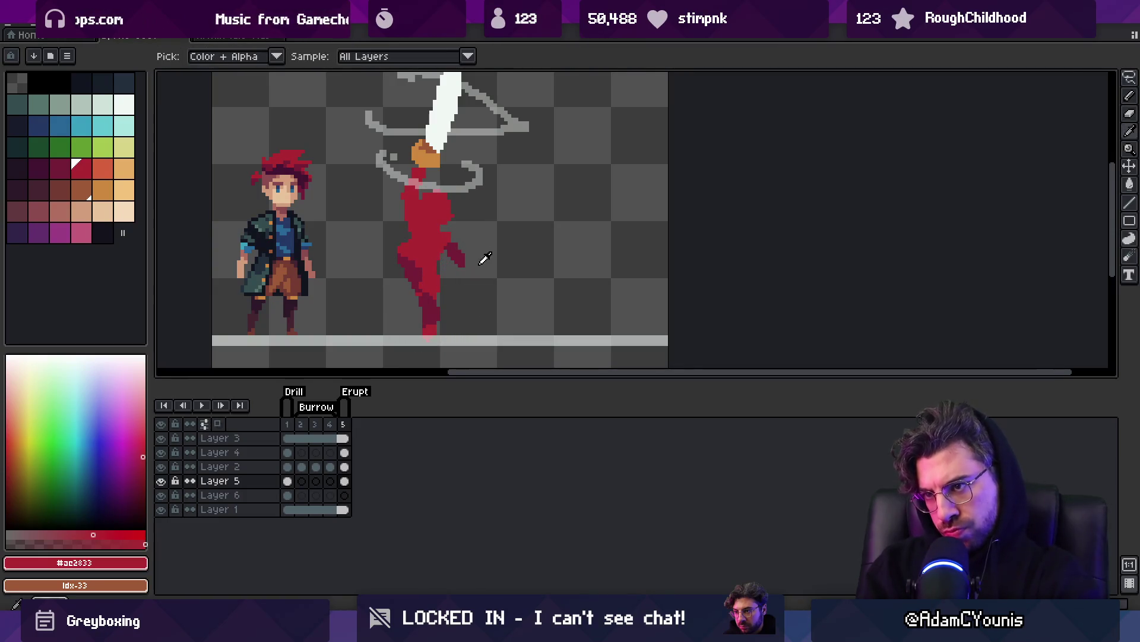
click(462, 254)
key(b)
drag(455, 240, 466, 266)
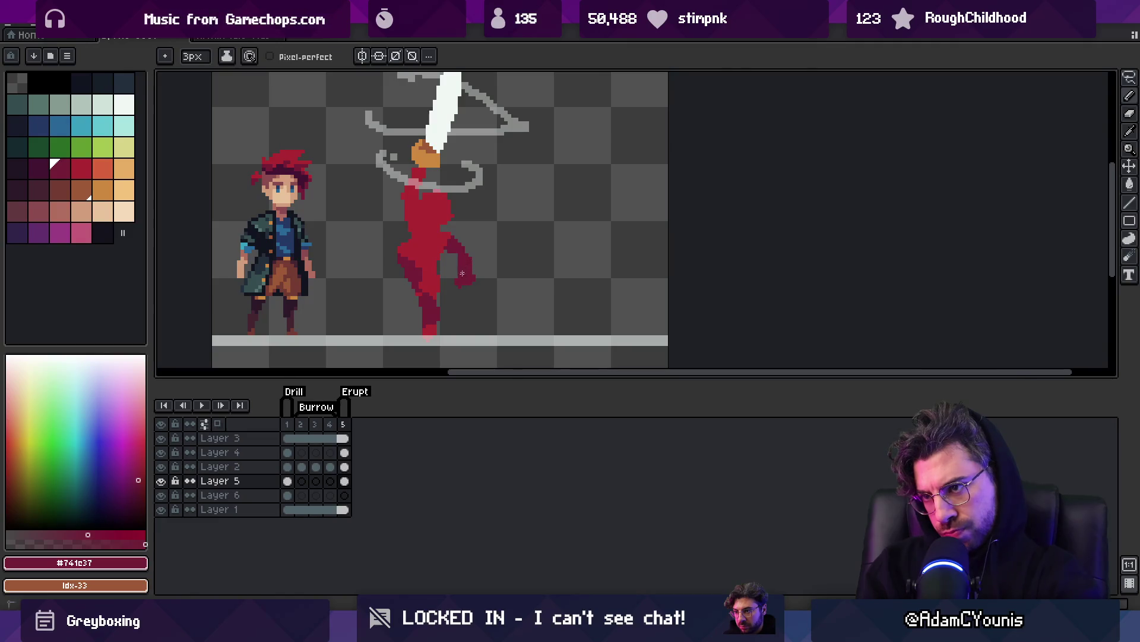
key(e)
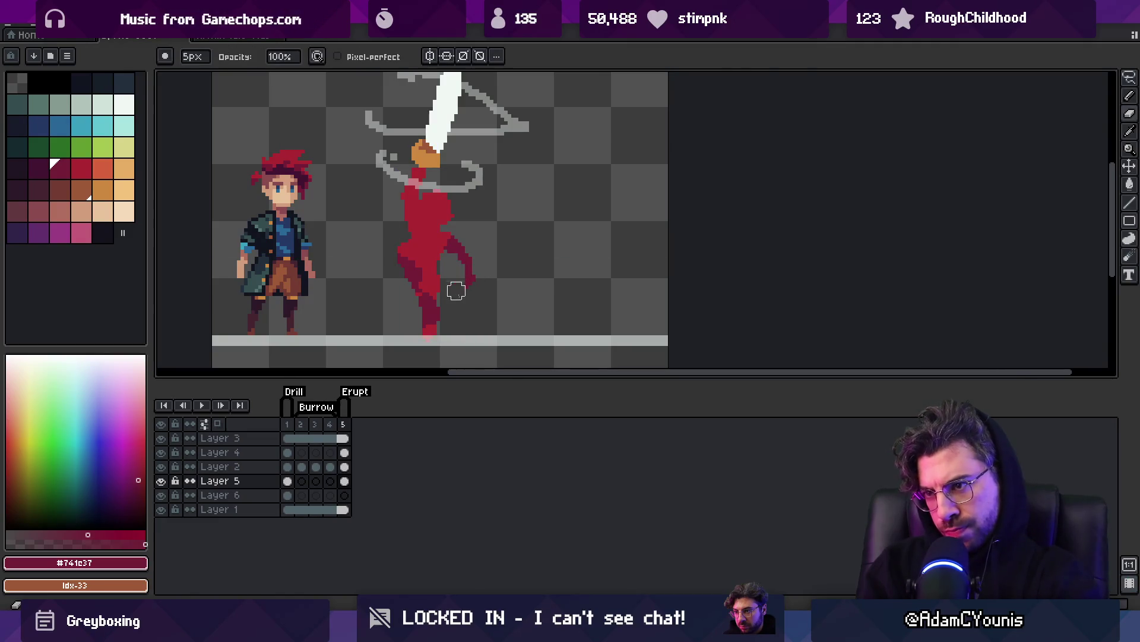
key(b)
drag(471, 275, 461, 281)
Switch to the brighter red #ac2833 and paint over the lower trailing leg.
key(e)
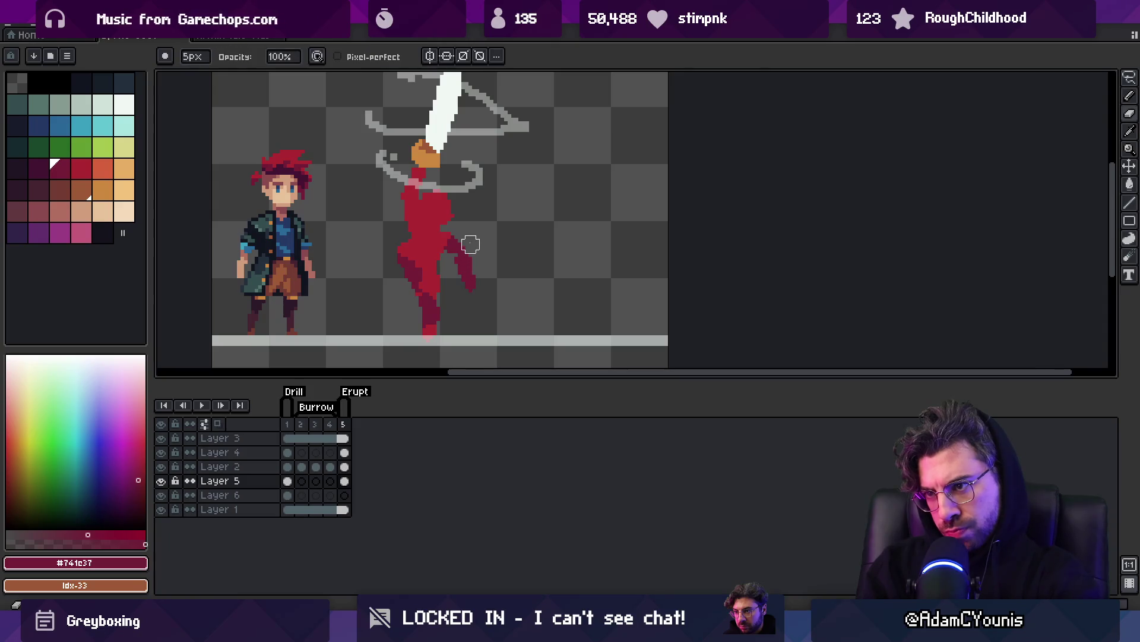
scroll(481, 265, down, 3)
scroll(467, 257, up, 4)
key(b)
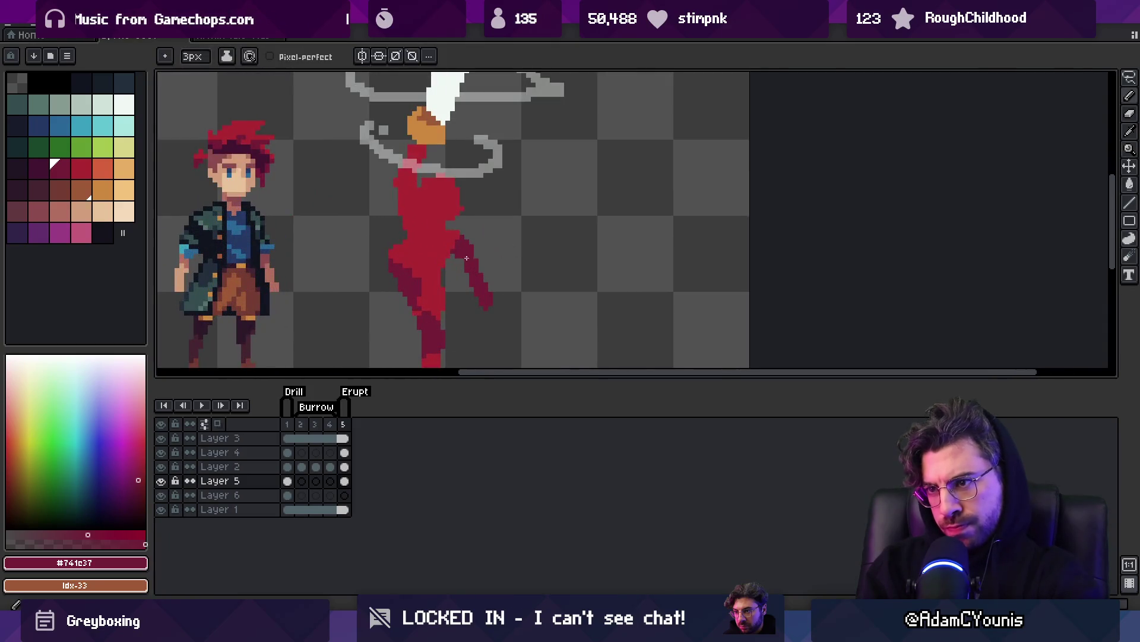
key(e)
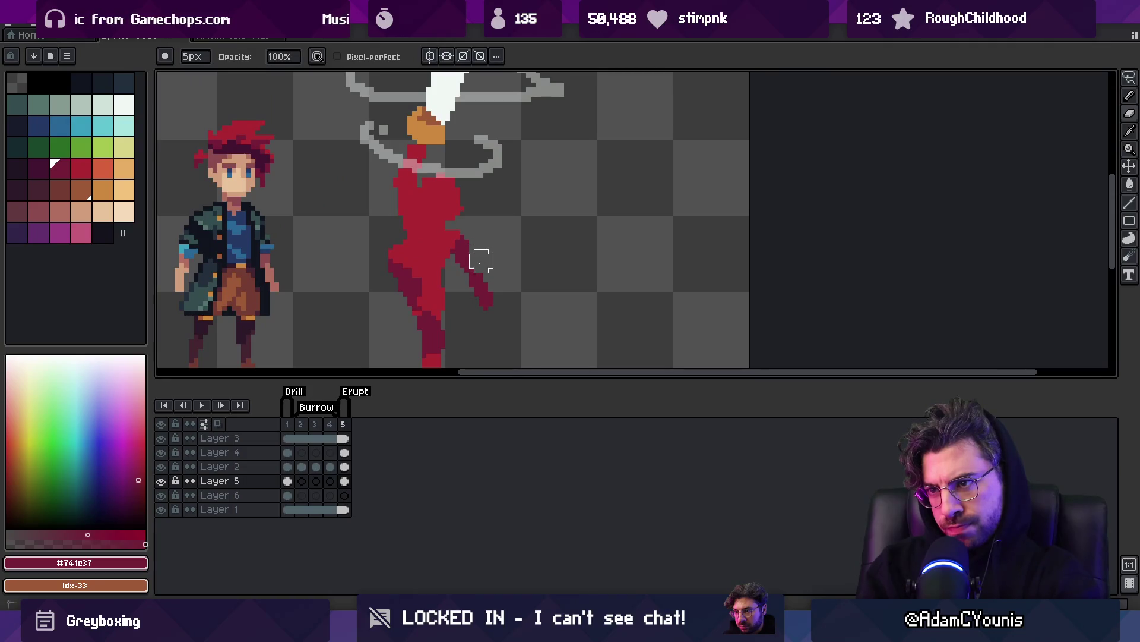
key(b)
key(e)
key(b)
key(])
drag(461, 284, 480, 300)
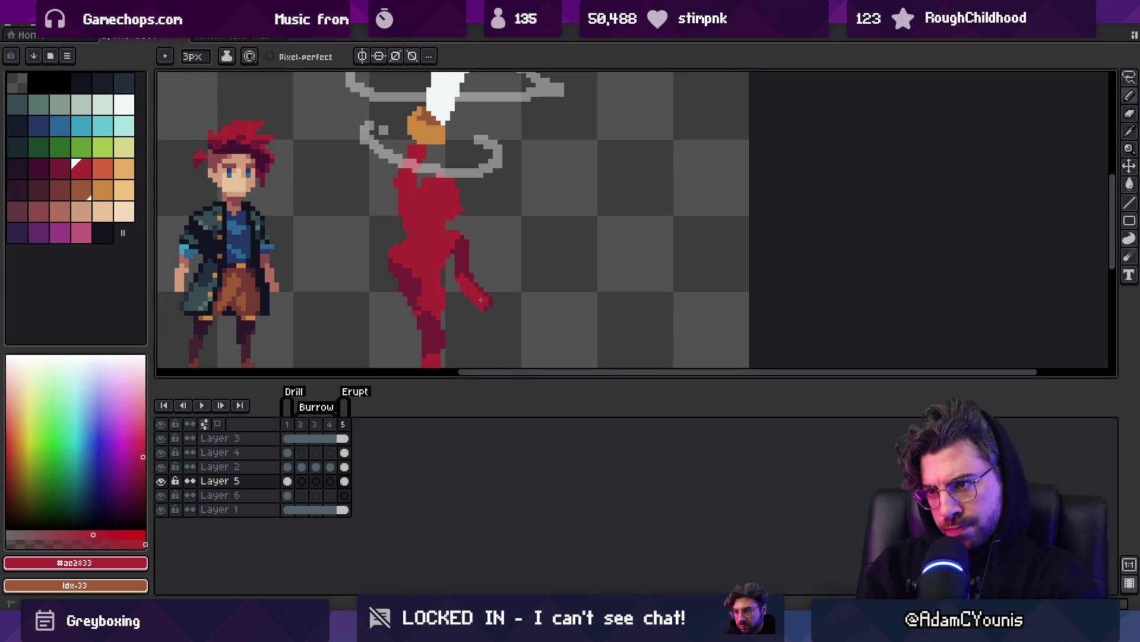
key(z)
scroll(514, 262, down, 3)
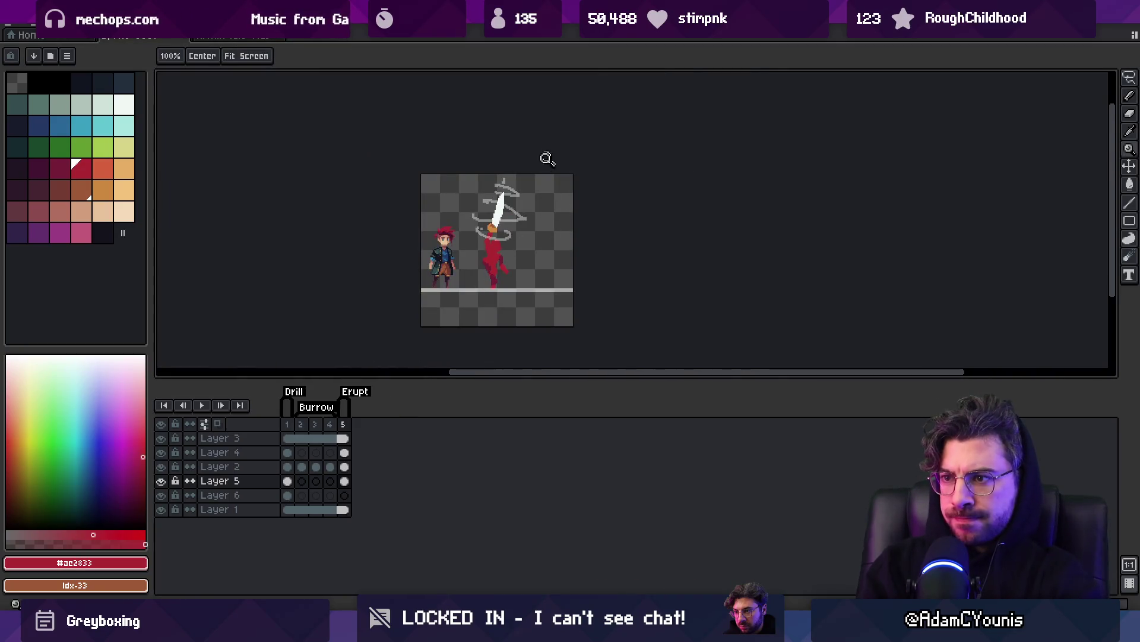
Sample the figure's dark red #741c37 and brighter red #ac2833 in turn.
scroll(493, 248, up, 1)
scroll(494, 249, up, 1)
key(i)
click(464, 243)
key(b)
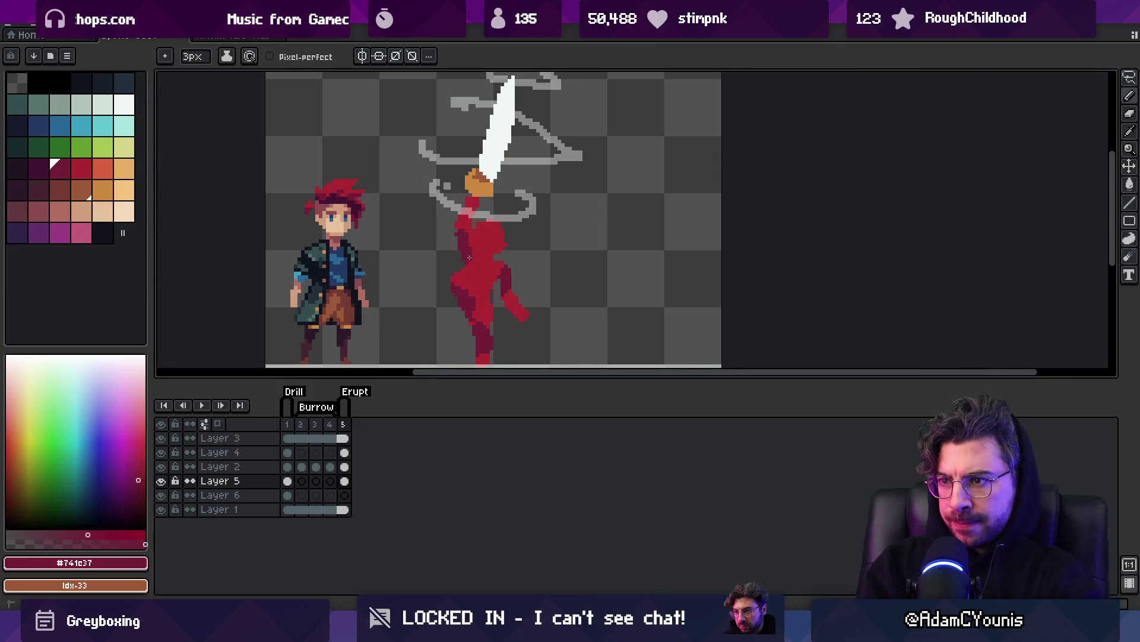
key(i)
click(462, 230)
key(b)
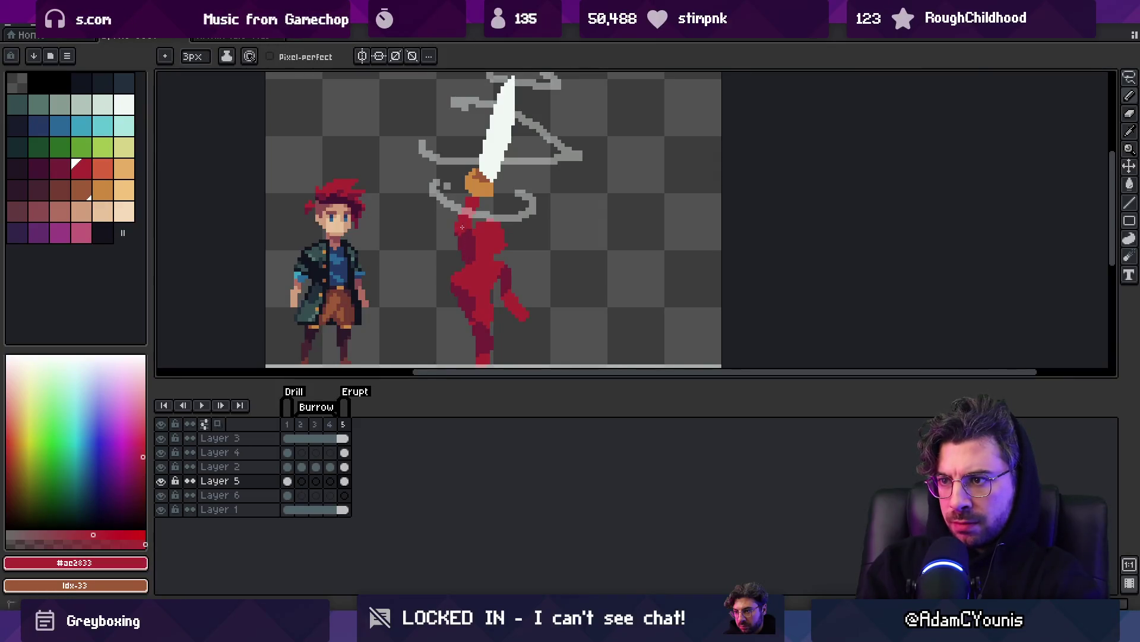
key(i)
click(470, 250)
key(b)
key(i)
click(478, 236)
key(b)
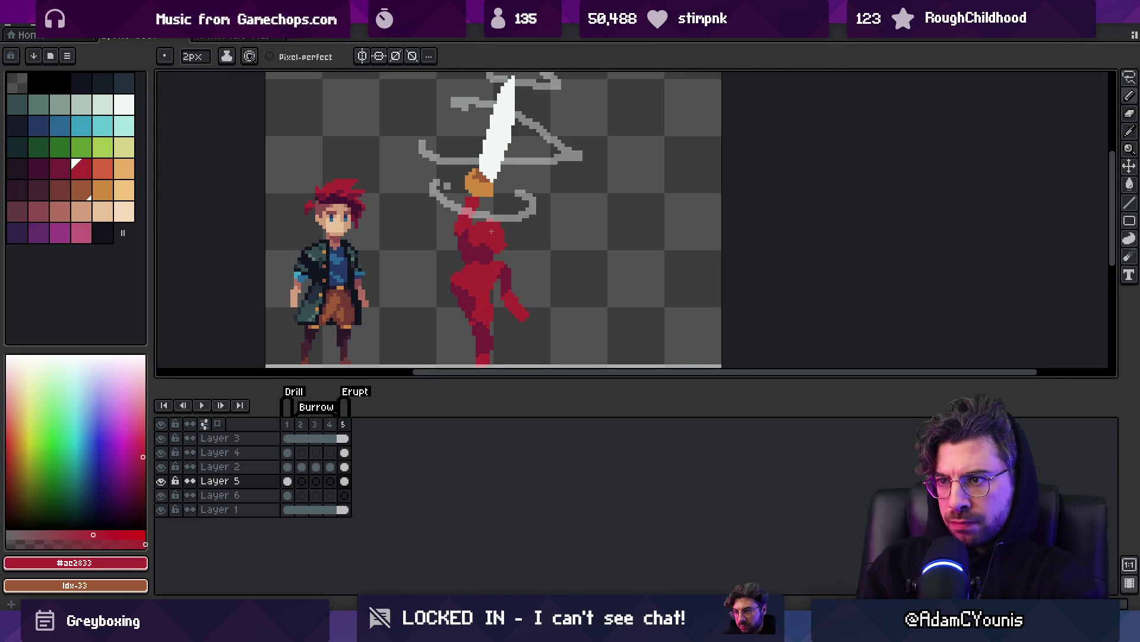
Marquee-select the red figure's torso and nudge it into a better position.
key(z)
scroll(491, 231, down, 3)
scroll(499, 226, up, 4)
key(m)
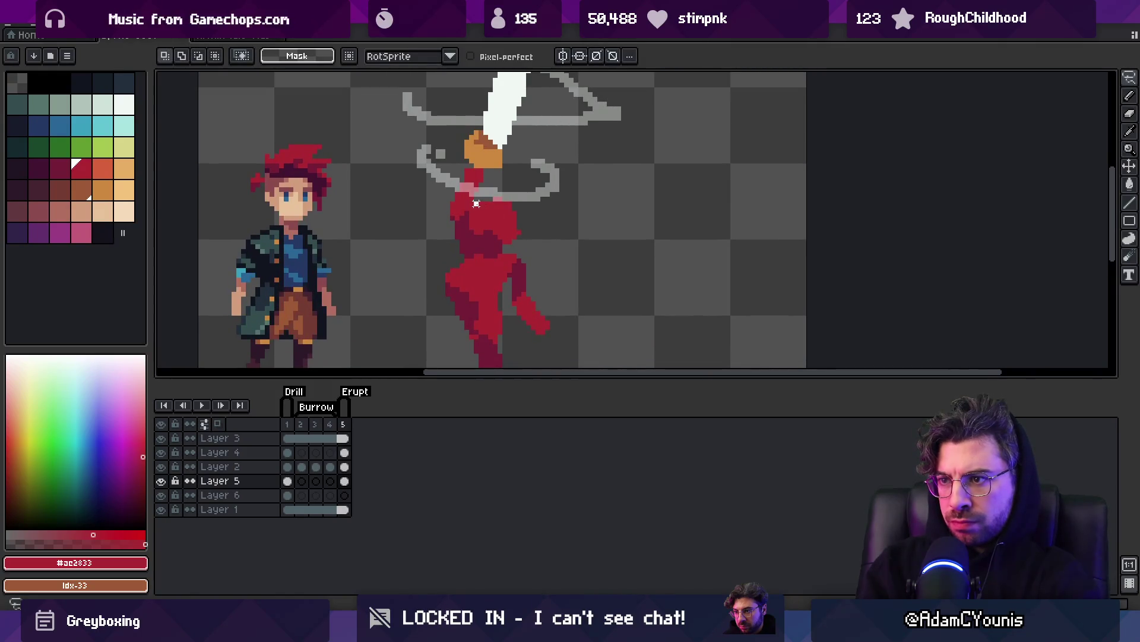
mouse_move(447, 193)
mouse_down()
mouse_move(504, 205)
mouse_move(549, 261)
mouse_up()
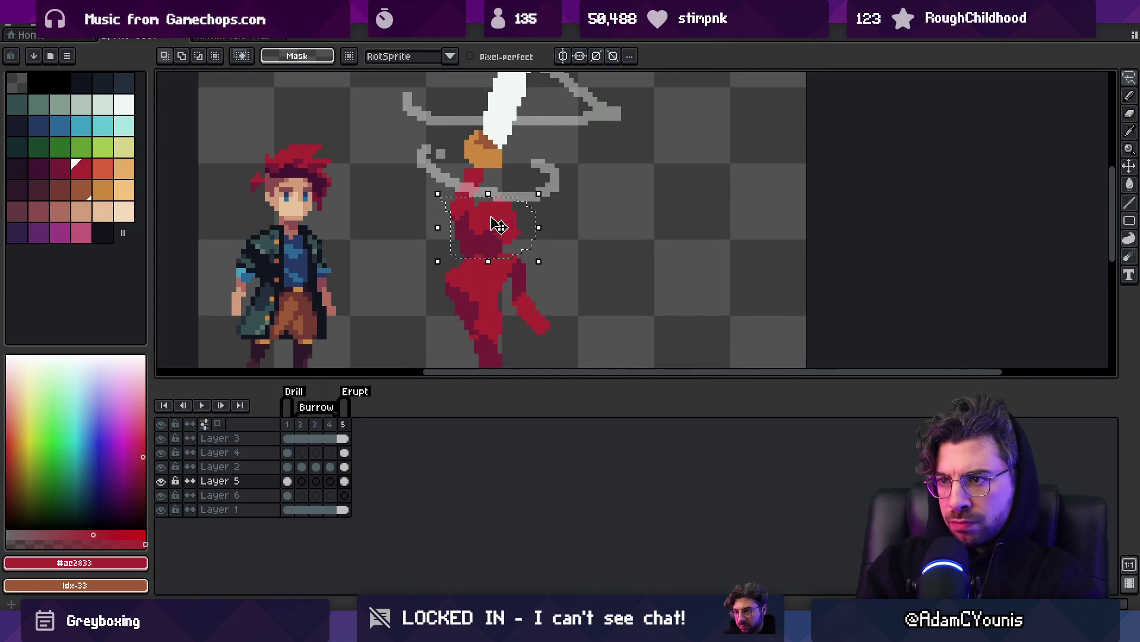
click(510, 231)
key(b)
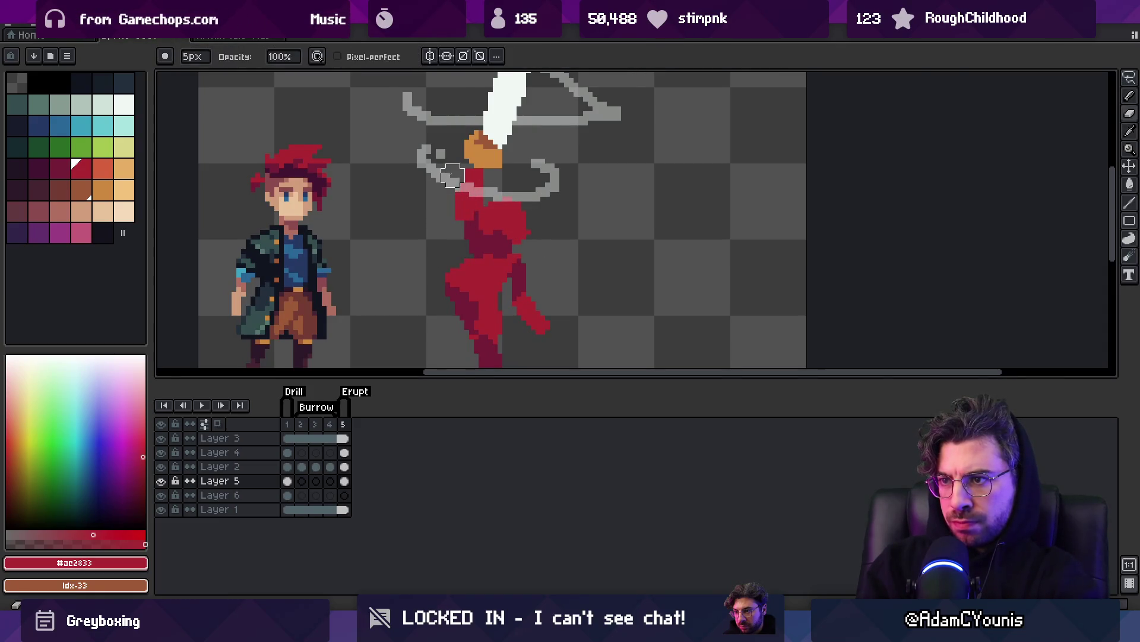
alt+click(466, 234)
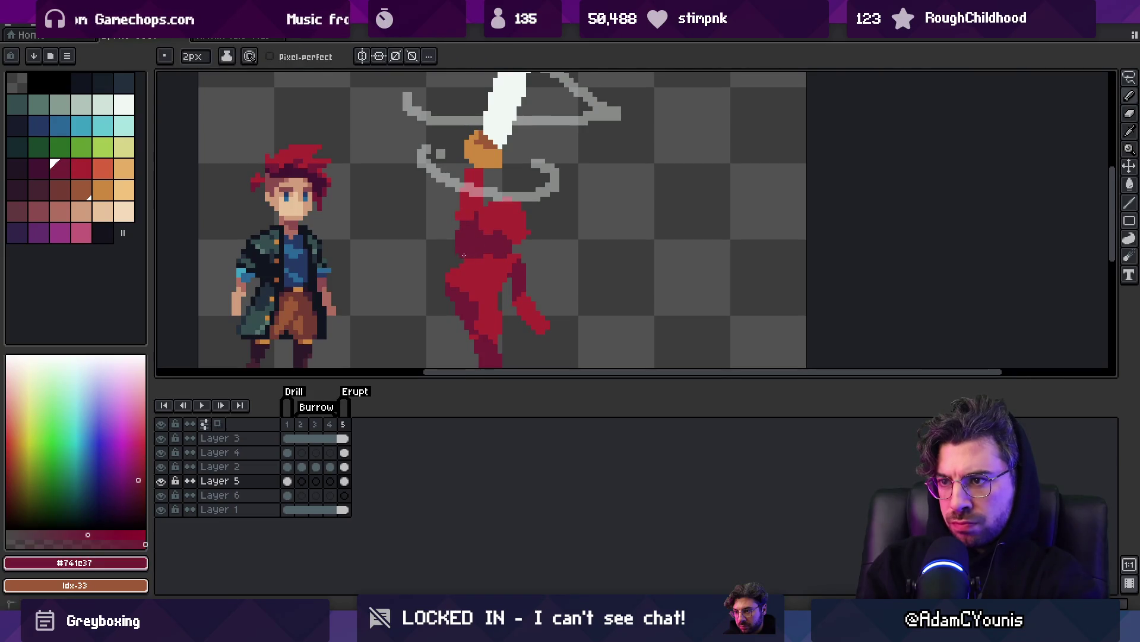
key(e)
key(b)
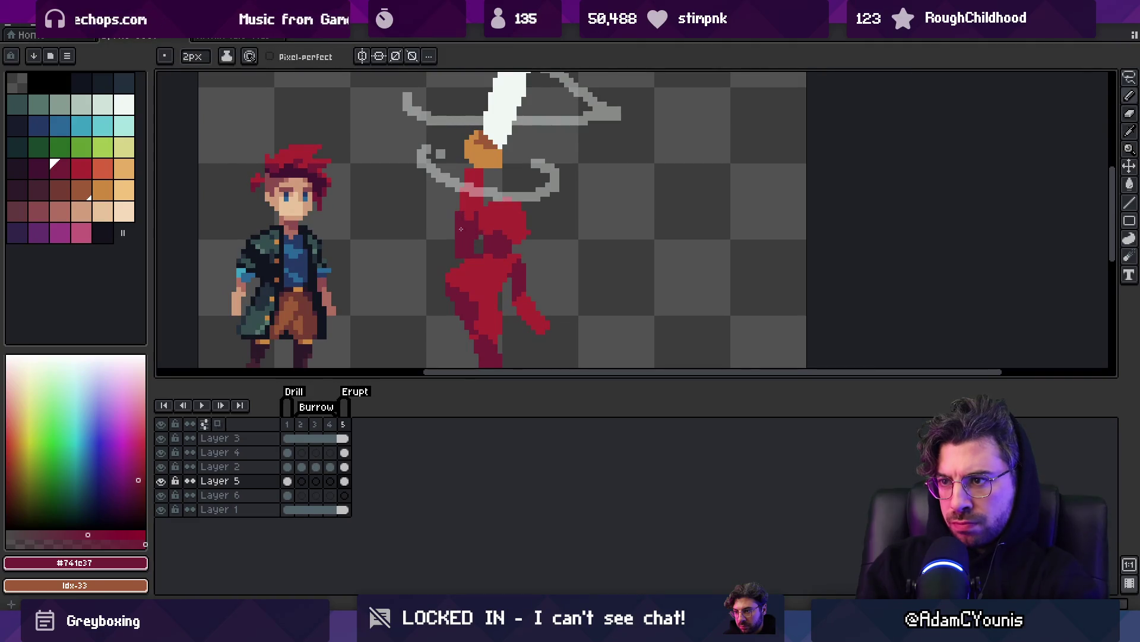
scroll(469, 208, down, 2)
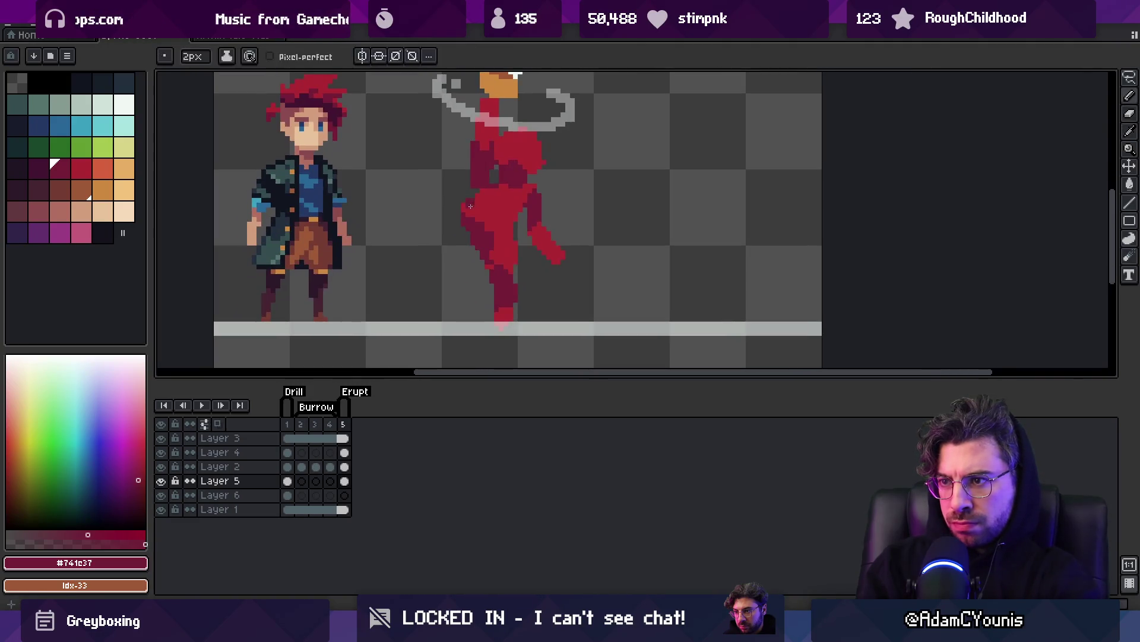
Lasso-select the figure's leg and shift it slightly.
key(q)
mouse_move(471, 206)
mouse_down()
mouse_move(509, 223)
mouse_move(532, 273)
mouse_move(460, 321)
mouse_up()
drag(493, 257, 506, 247)
key(ctrl+d)
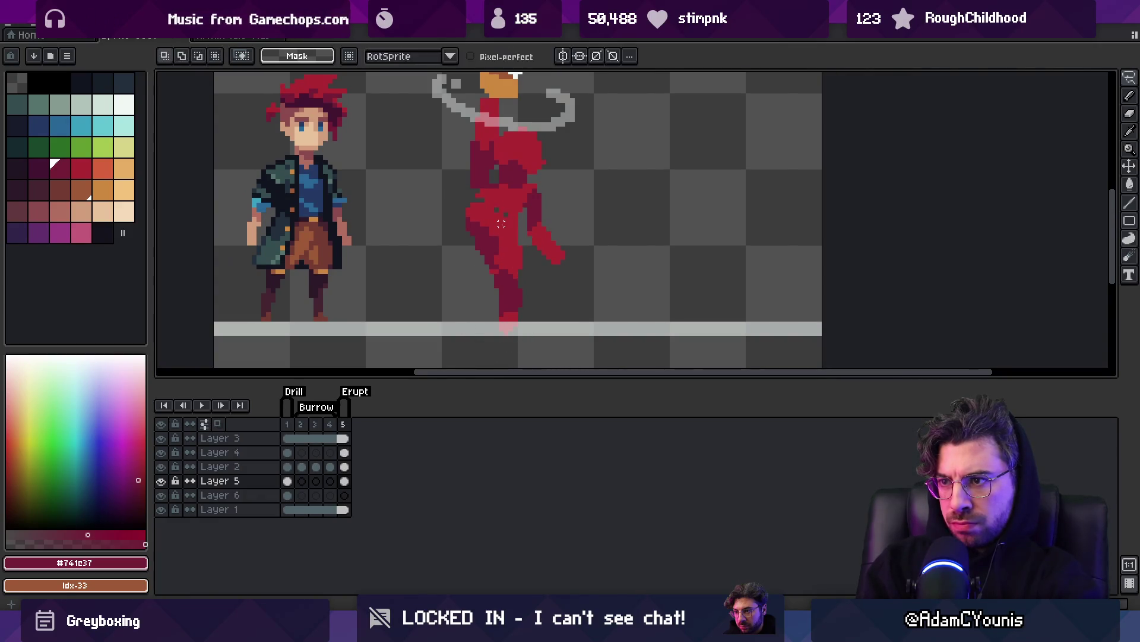
alt+click(497, 209)
key(b)
Touch up the leg using dark red, brighter red and transparent, then reselect the legs.
key(e)
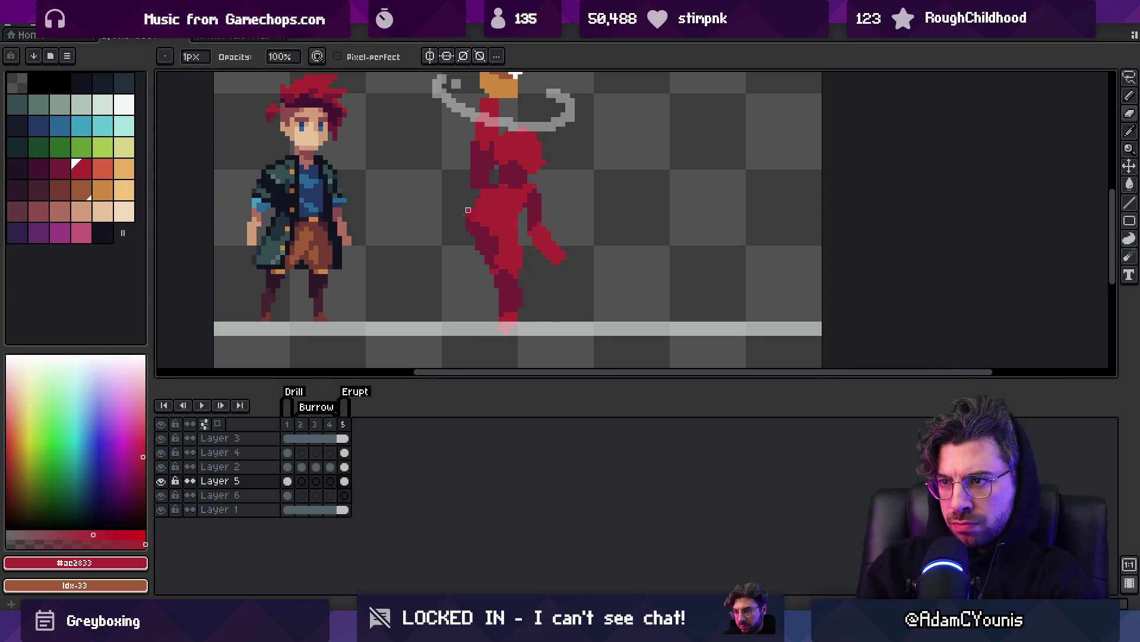
alt+click(468, 186)
alt+click(468, 200)
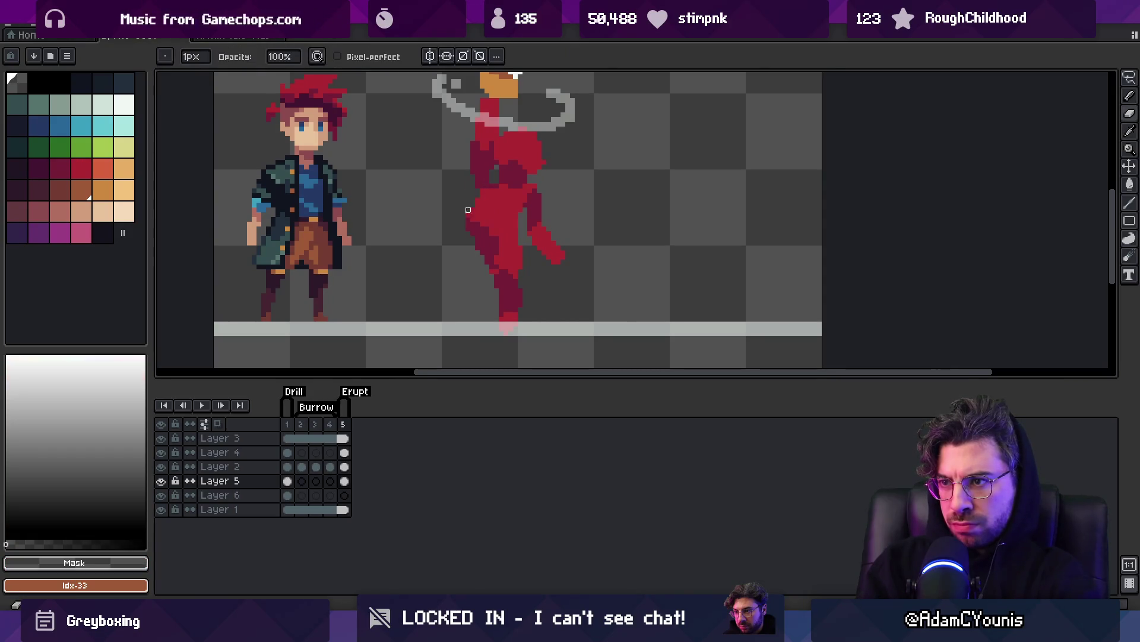
key(b)
alt+click(492, 247)
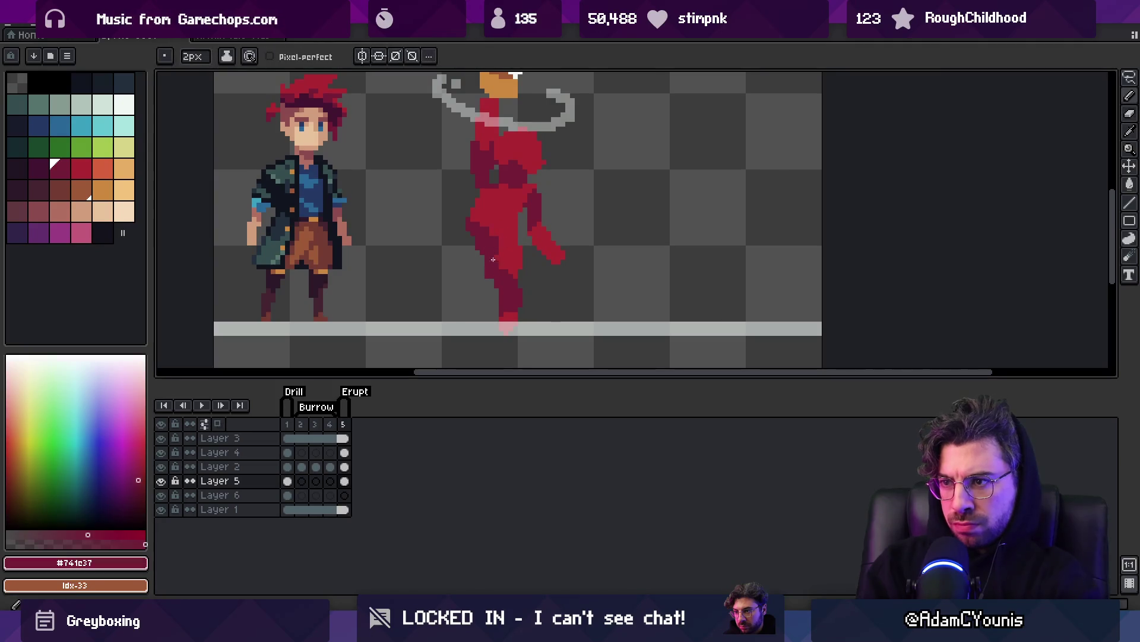
alt+click(506, 237)
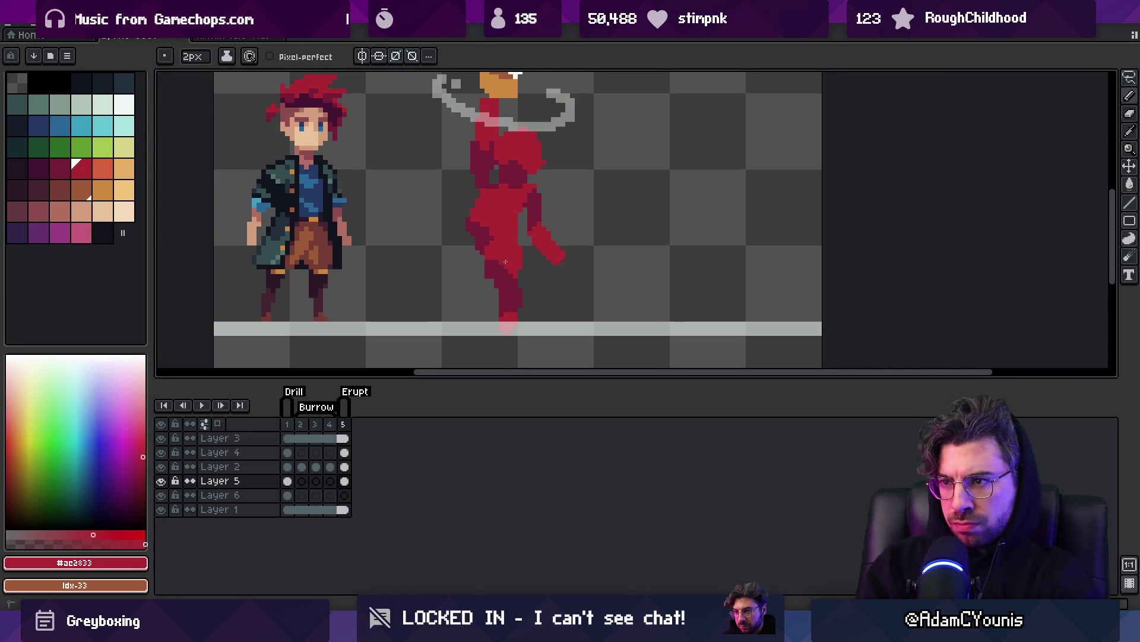
scroll(545, 241, down, 2)
key(v)
key(ctrl+shift+d)
Dab brighter red #ac2833 onto the figure's side and erase stray pixels.
key(z)
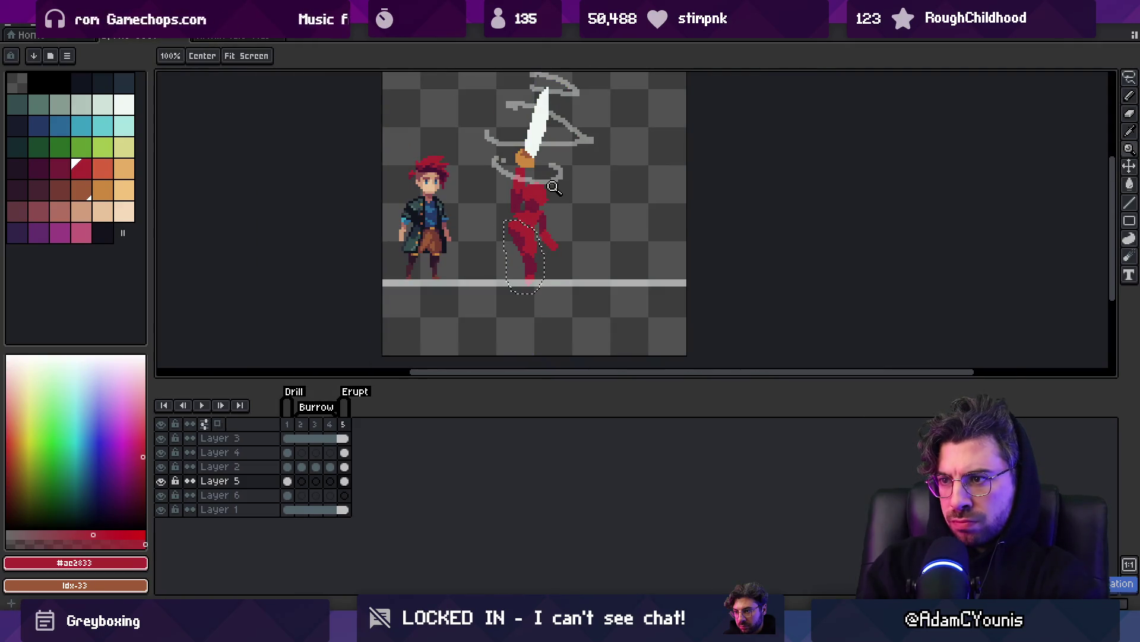
click(527, 234)
key(b)
alt+click(514, 250)
alt+click(527, 258)
click(498, 270)
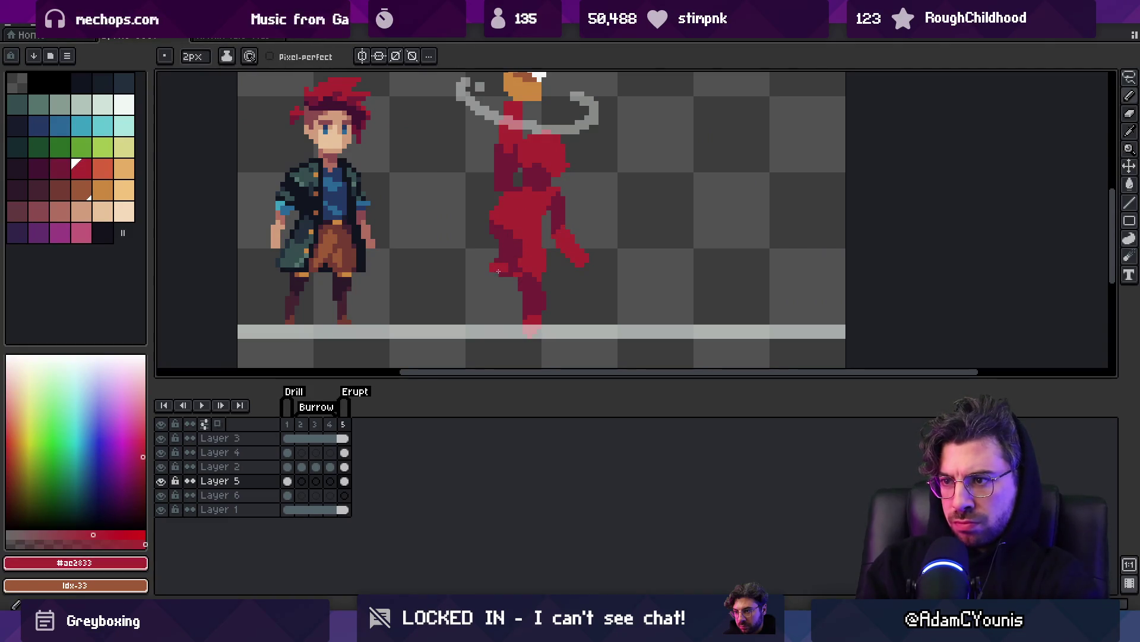
key(e)
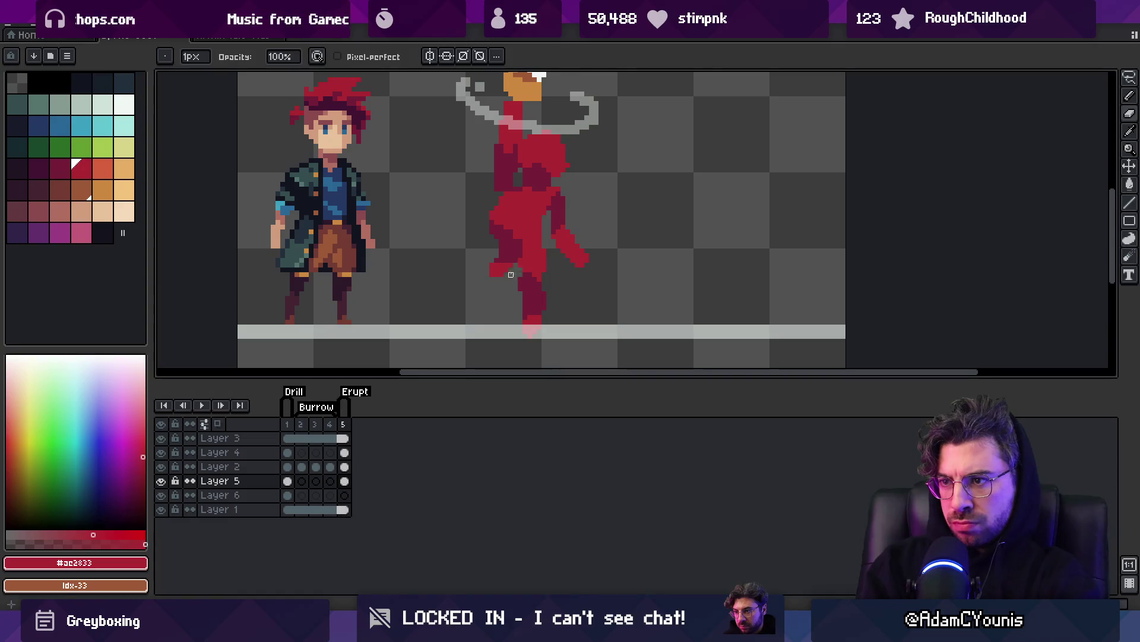
alt+click(520, 242)
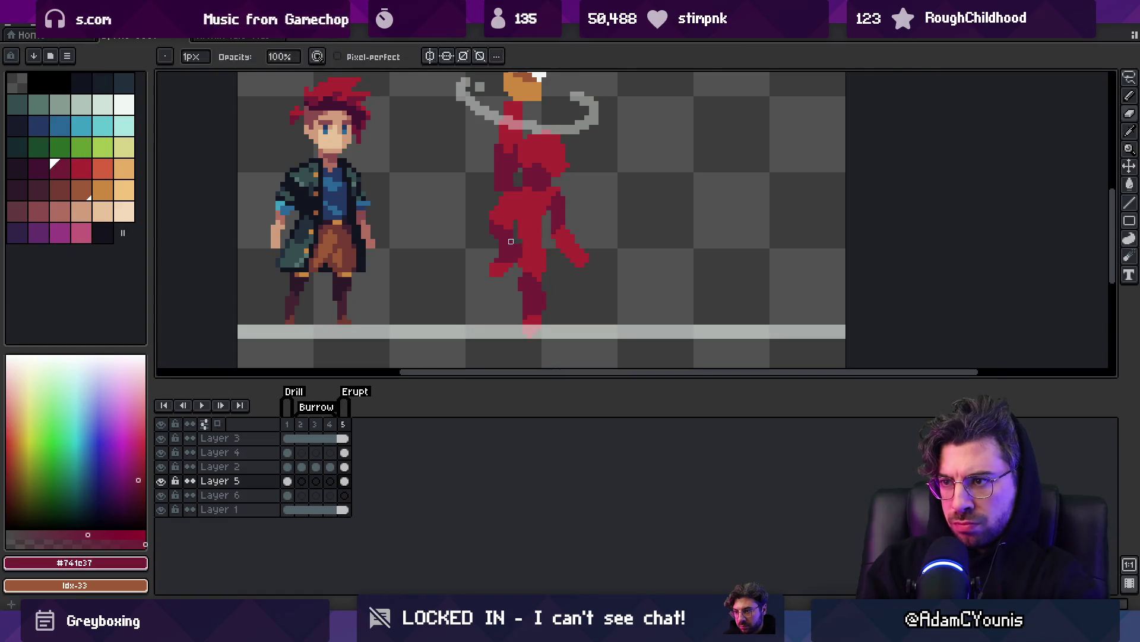
alt+click(489, 221)
key(b)
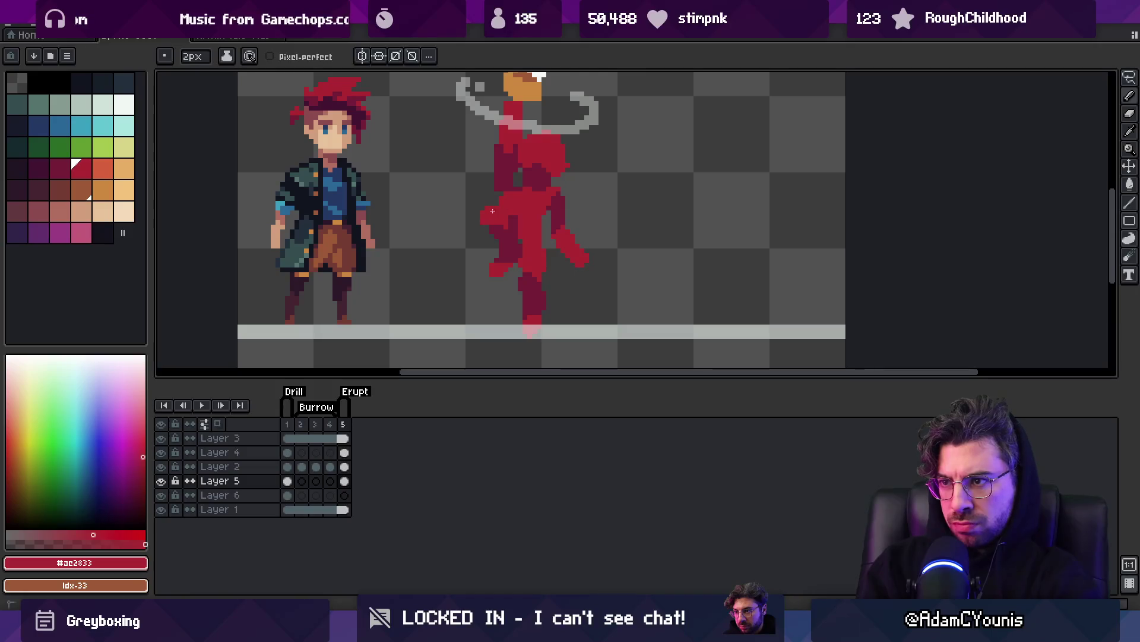
Shade the body with dark red #741c37 and paint a rounded red hand reaching down-left.
alt+click(511, 218)
drag(507, 212, 513, 201)
alt+click(506, 220)
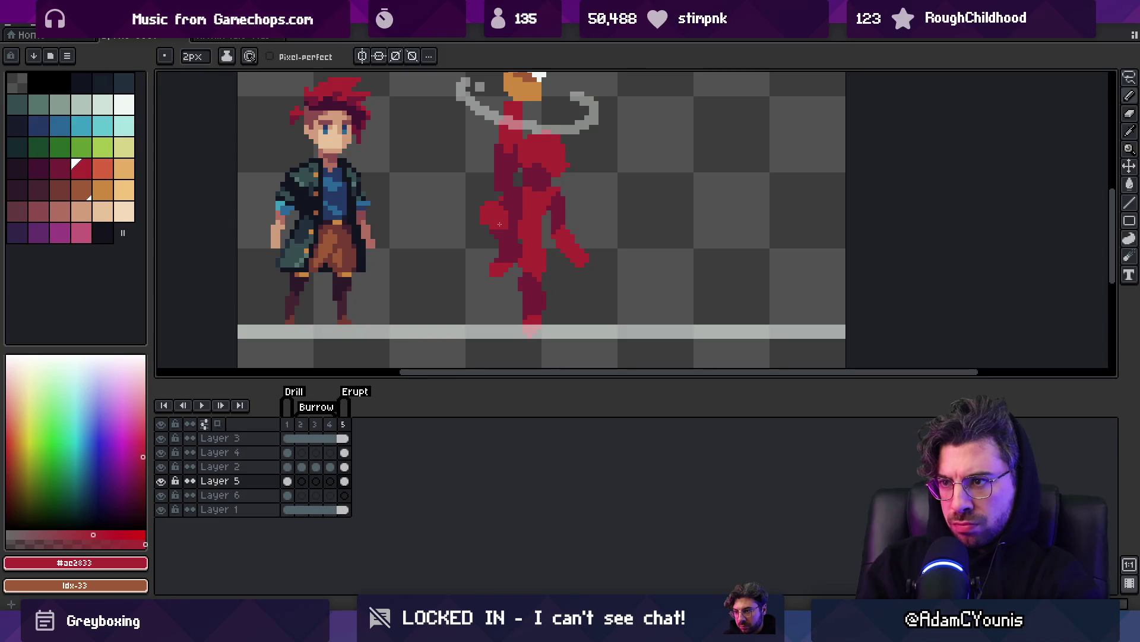
key(b)
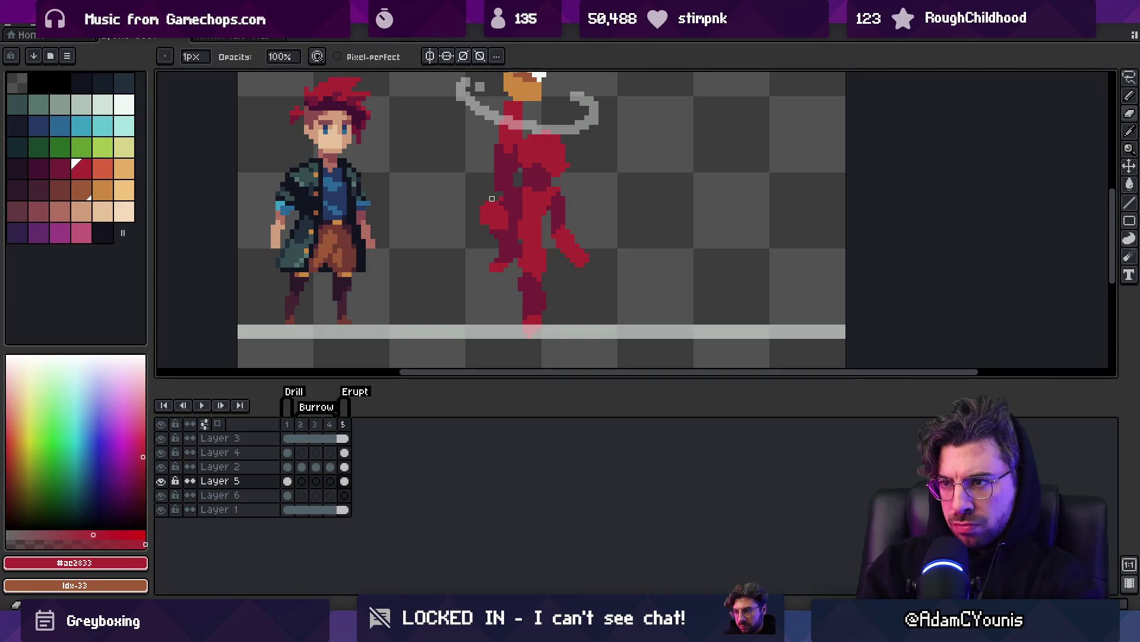
drag(482, 219, 497, 243)
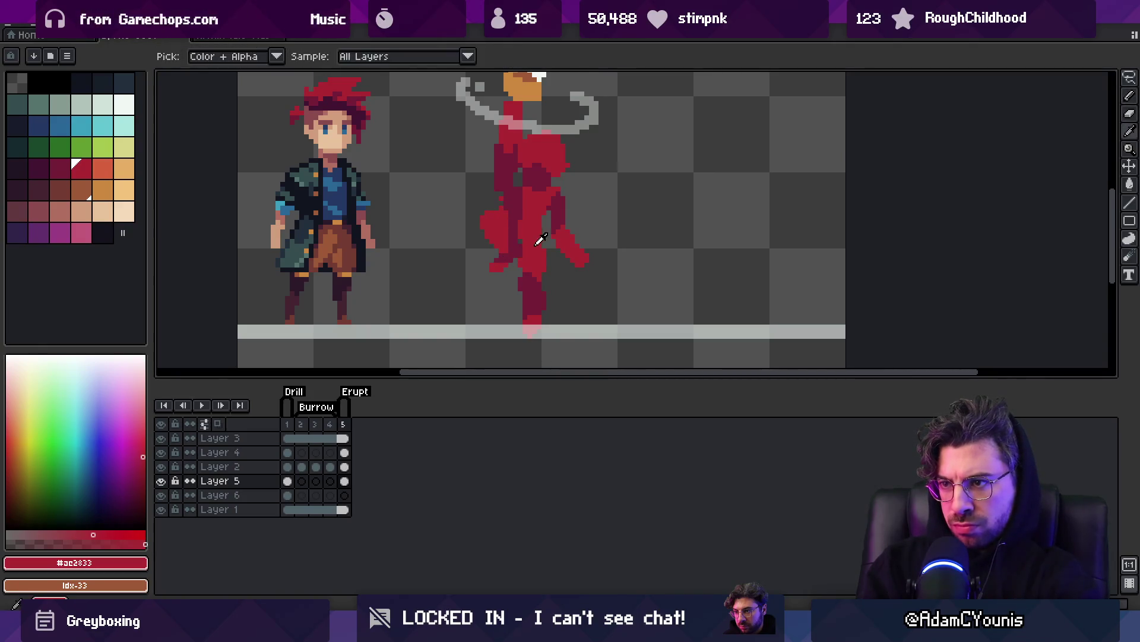
key(z)
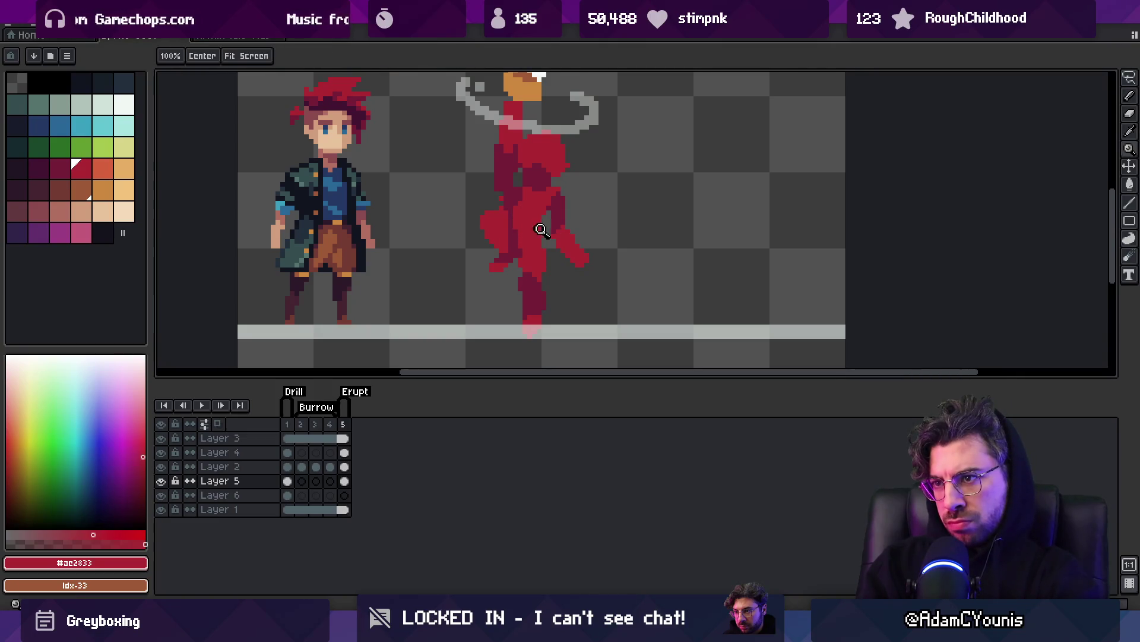
scroll(523, 223, down, 4)
Erase stray pixels on the left arm and shade its edge with dark red #741c37.
click(534, 231)
click(535, 231)
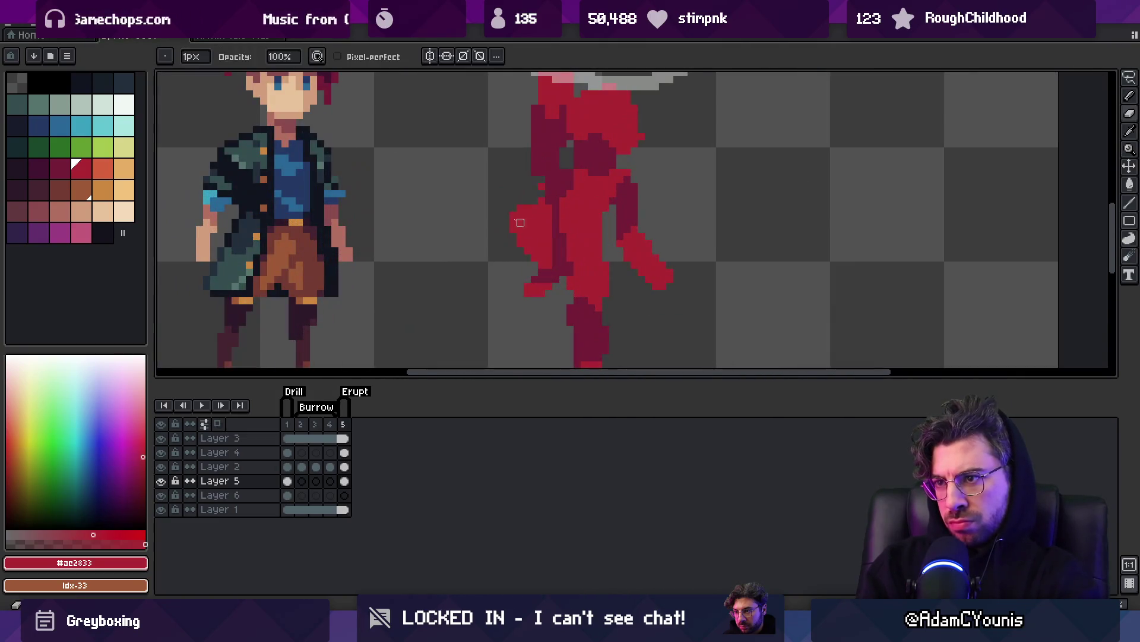
mouse_move(527, 222)
mouse_down()
mouse_move(537, 242)
mouse_move(520, 300)
mouse_up()
key(e)
key(i)
click(564, 263)
drag(571, 221, 570, 254)
key(b)
drag(542, 169, 542, 189)
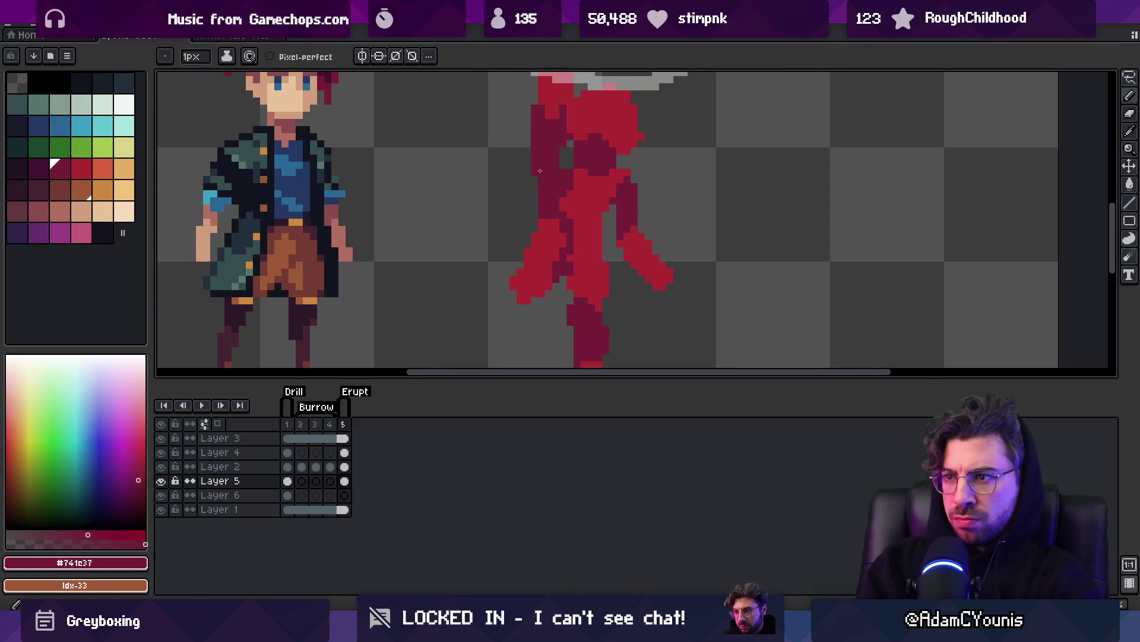
click(536, 178)
Trim the arm's lower-left edge and shade the lower arm in dark red.
key(e)
click(508, 284)
mouse_move(520, 287)
mouse_down()
mouse_move(522, 255)
mouse_move(535, 287)
mouse_move(554, 294)
mouse_up()
alt+click(535, 287)
key(b)
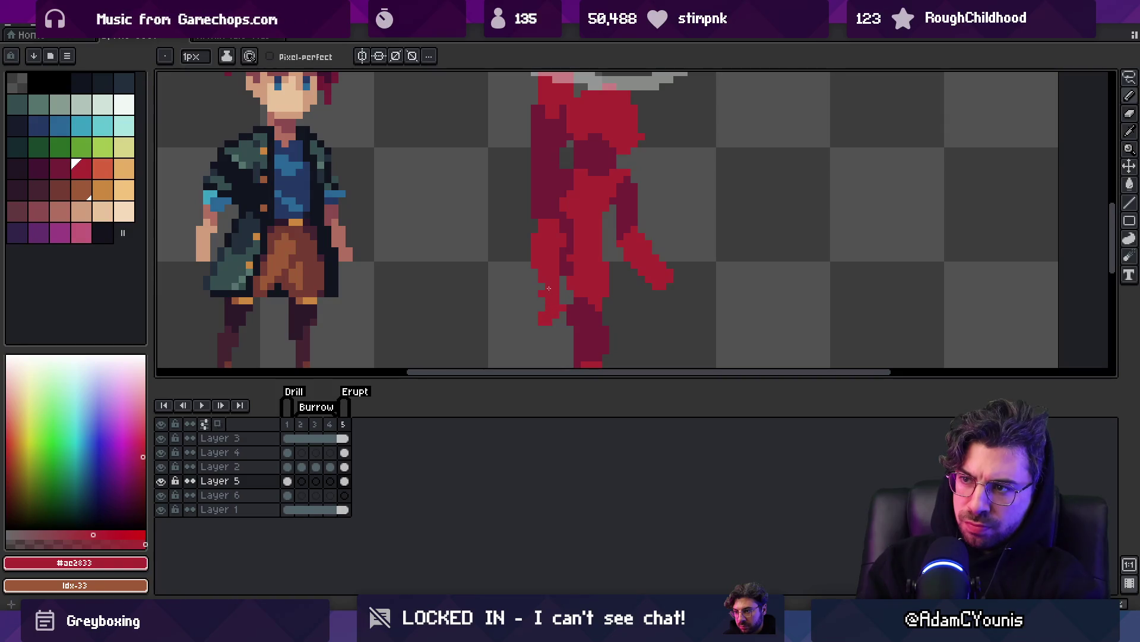
key(e)
key(b)
alt+click(565, 262)
drag(565, 284, 569, 295)
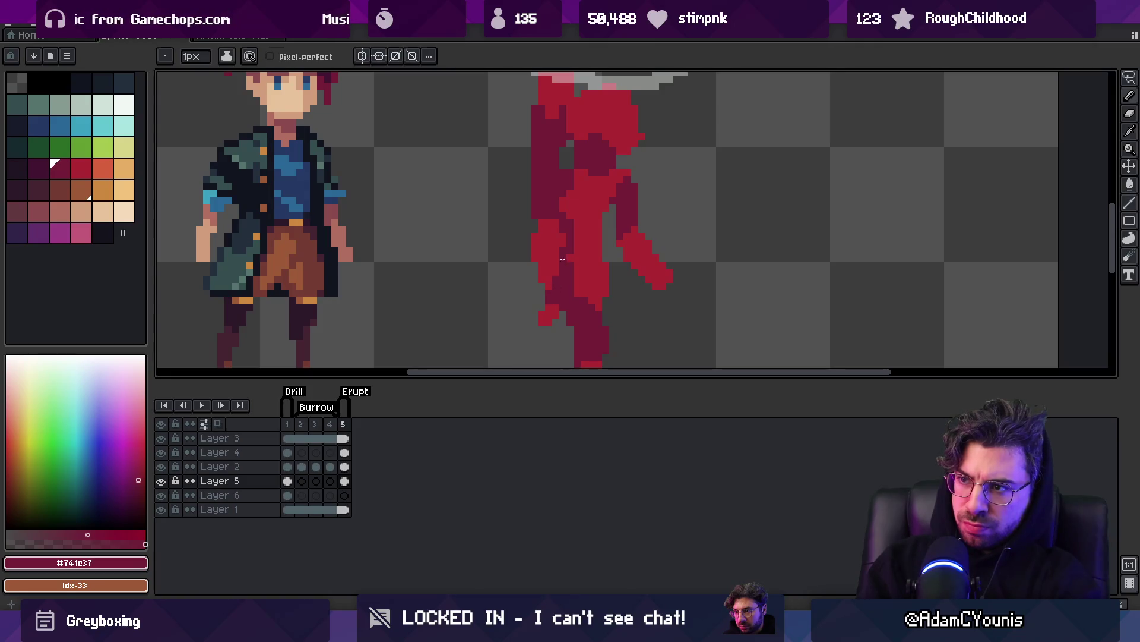
Add bright red #ac2833 pixels along the arm's edge, undoing one shading stroke.
alt+click(554, 279)
click(531, 239)
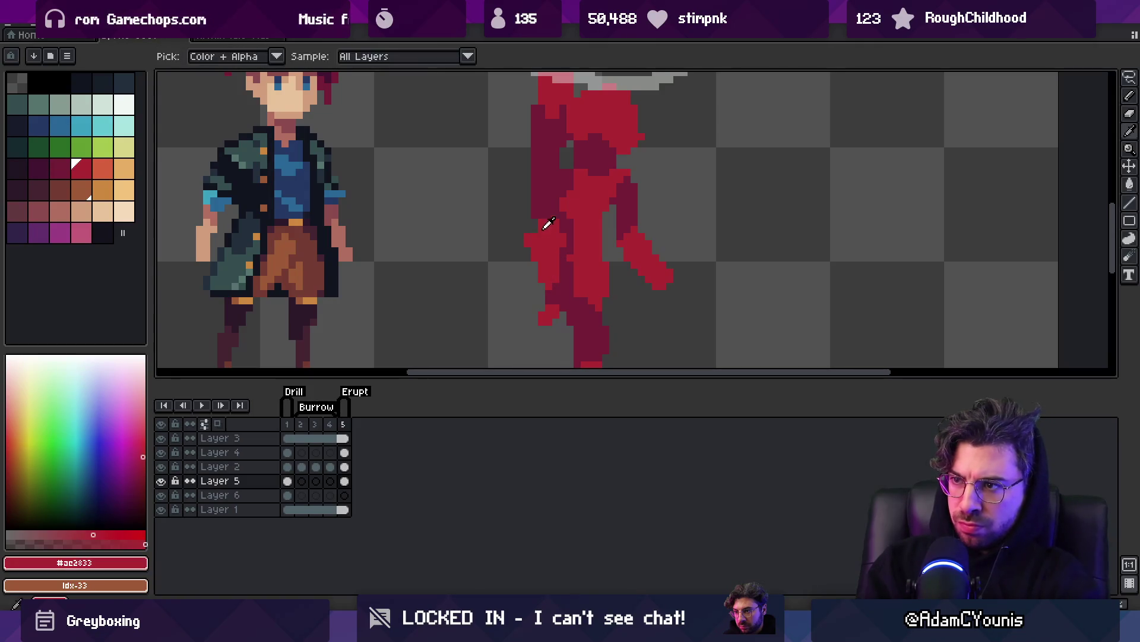
alt+click(559, 238)
drag(559, 223, 567, 247)
key(ctrl+z)
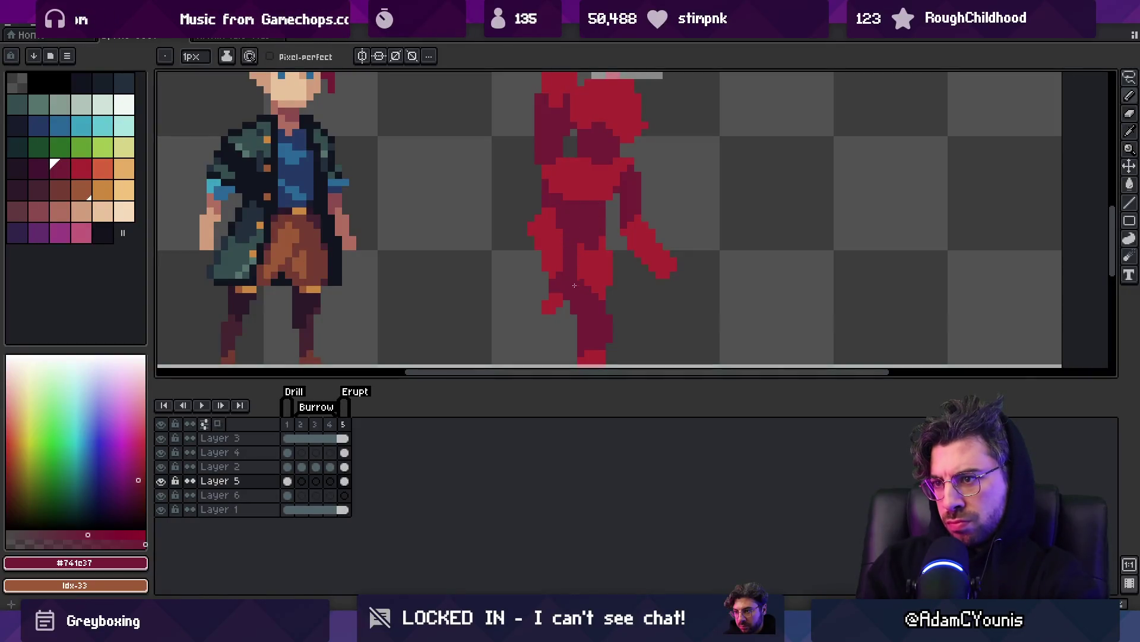
key(alt)
key(alt)
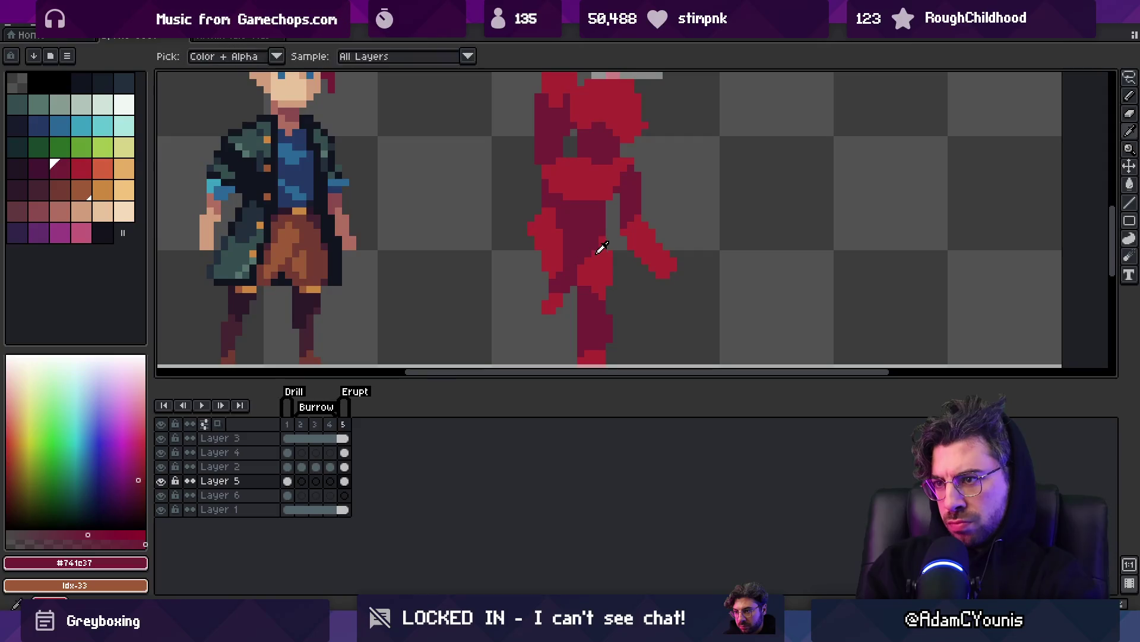
click(602, 247)
click(603, 235)
key(z)
right_click(621, 235)
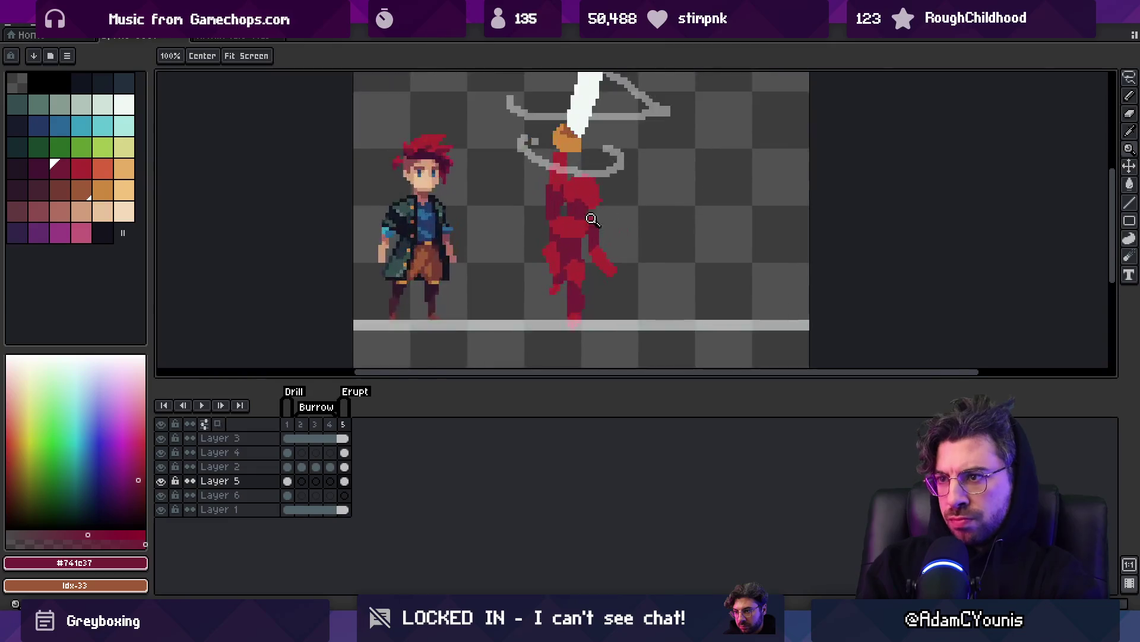
Move the arm and leg down and one pixel right, then darken the leg.
click(599, 218)
key(z)
right_click(644, 222)
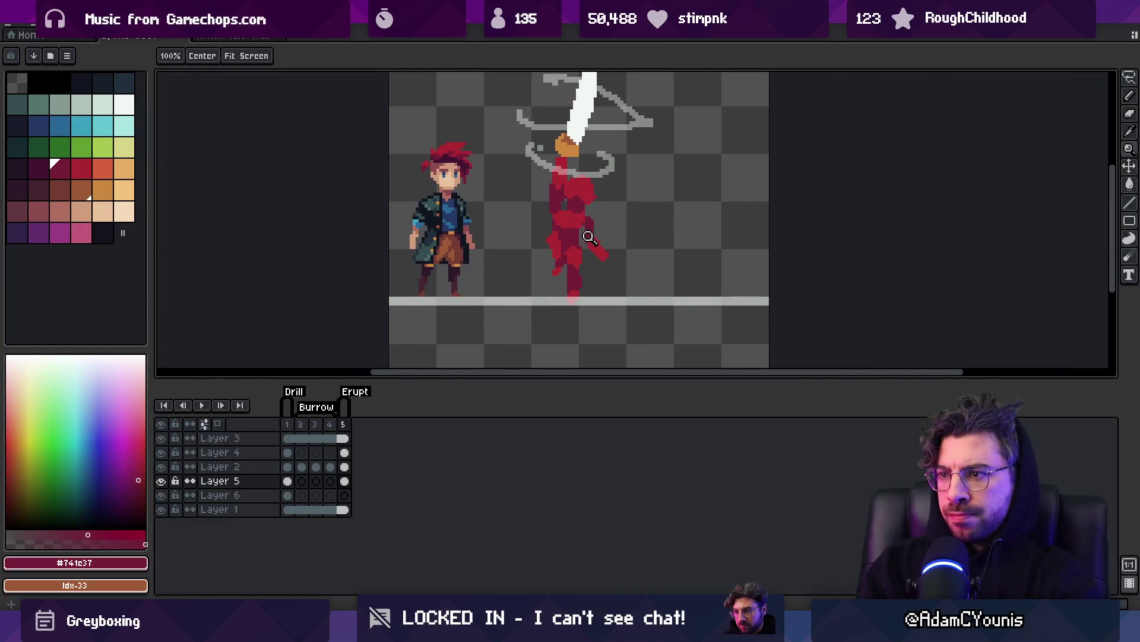
click(563, 242)
click(571, 235)
key(m)
mouse_move(550, 229)
mouse_down()
mouse_move(564, 297)
mouse_move(542, 298)
mouse_move(564, 319)
mouse_move(556, 316)
mouse_up()
key(Right)
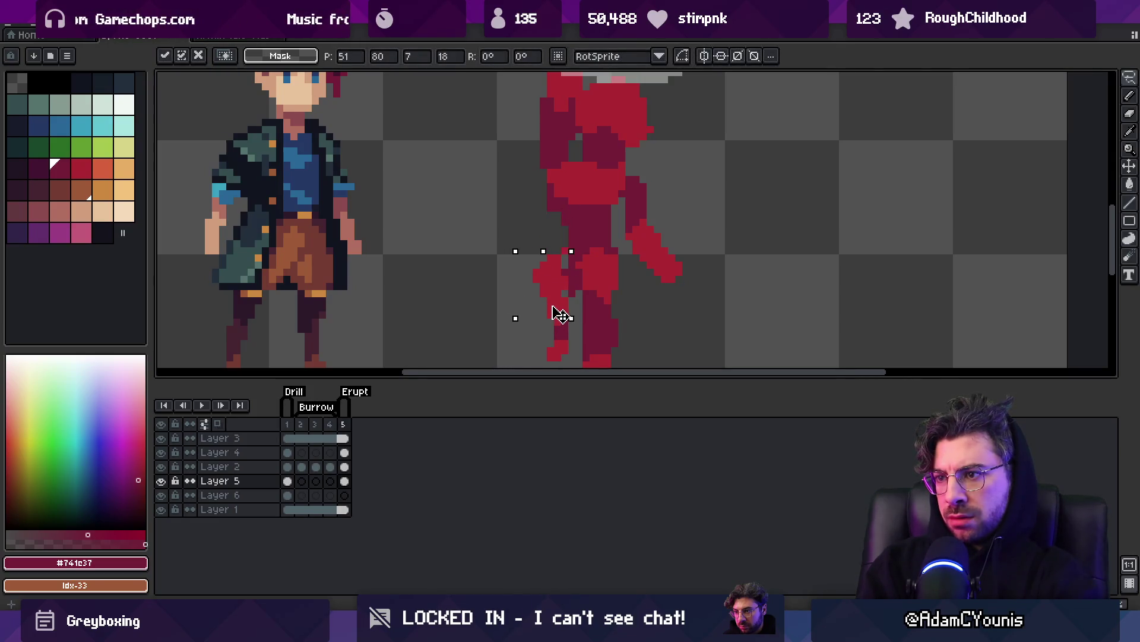
key(Return)
key(b)
drag(549, 230, 557, 216)
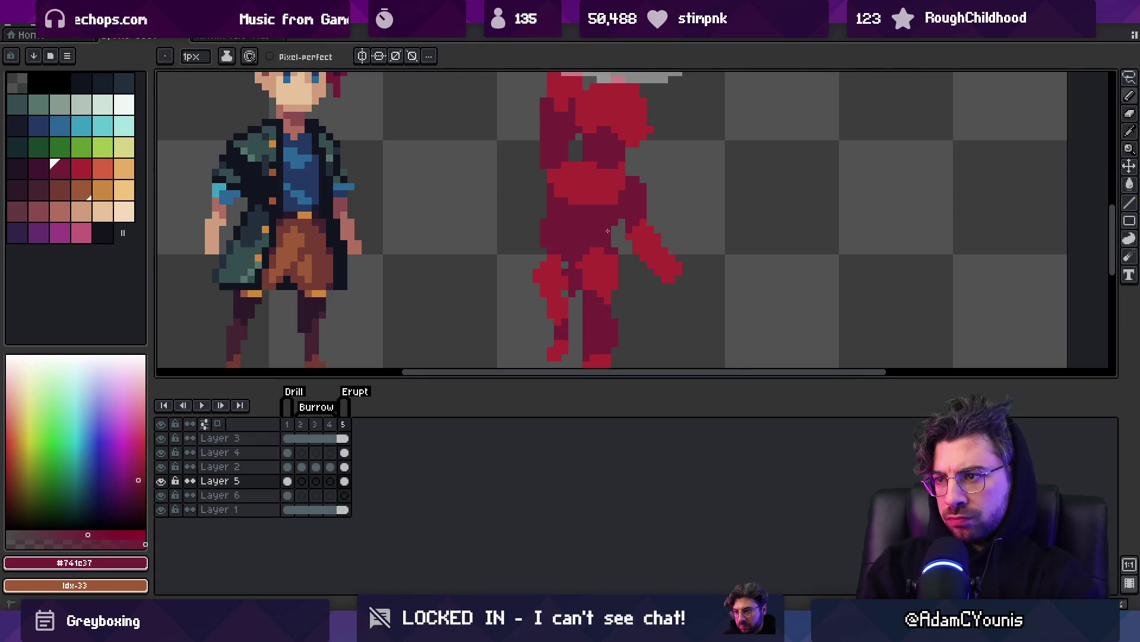
Erase stray red pixels from the right side of the figure's torso.
scroll(605, 227, down, 5)
scroll(631, 237, up, 4)
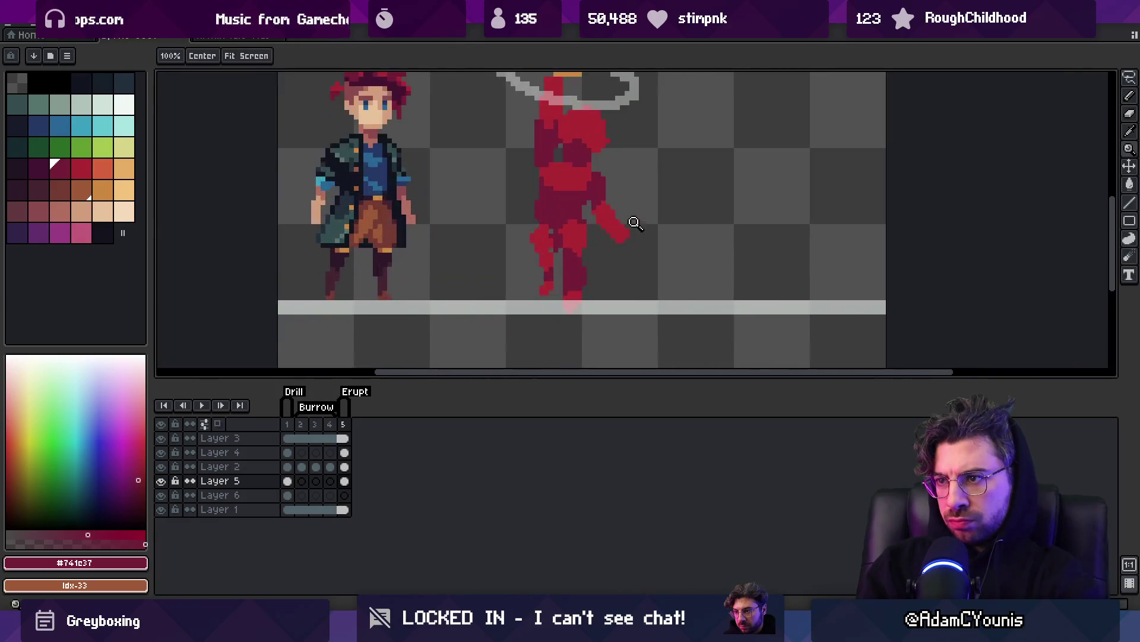
key(e)
key(b)
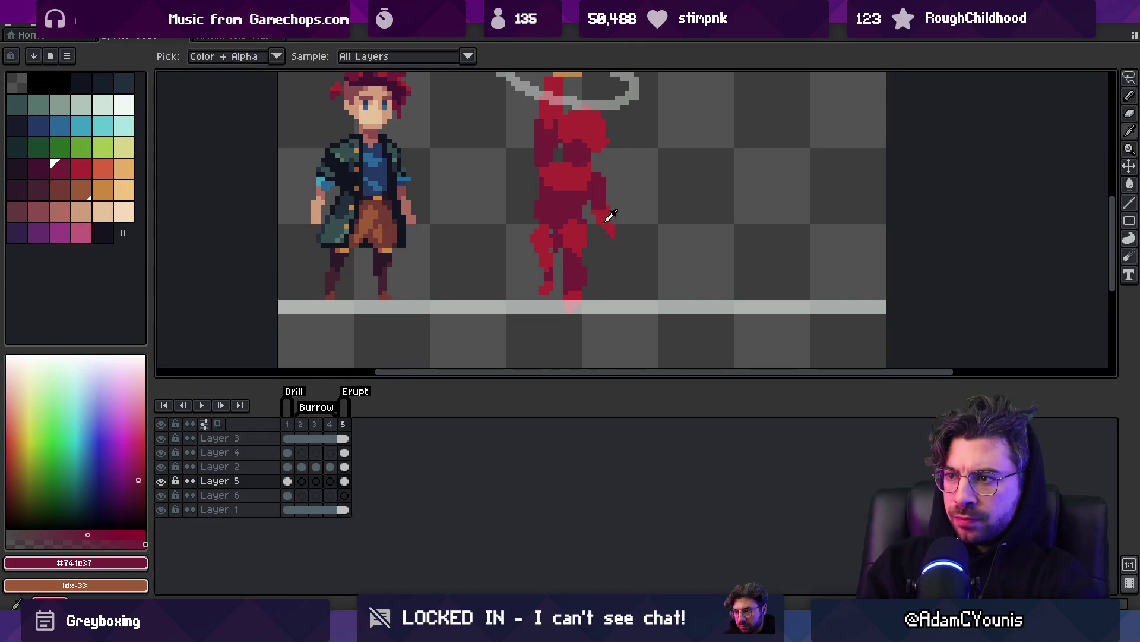
alt+click(602, 233)
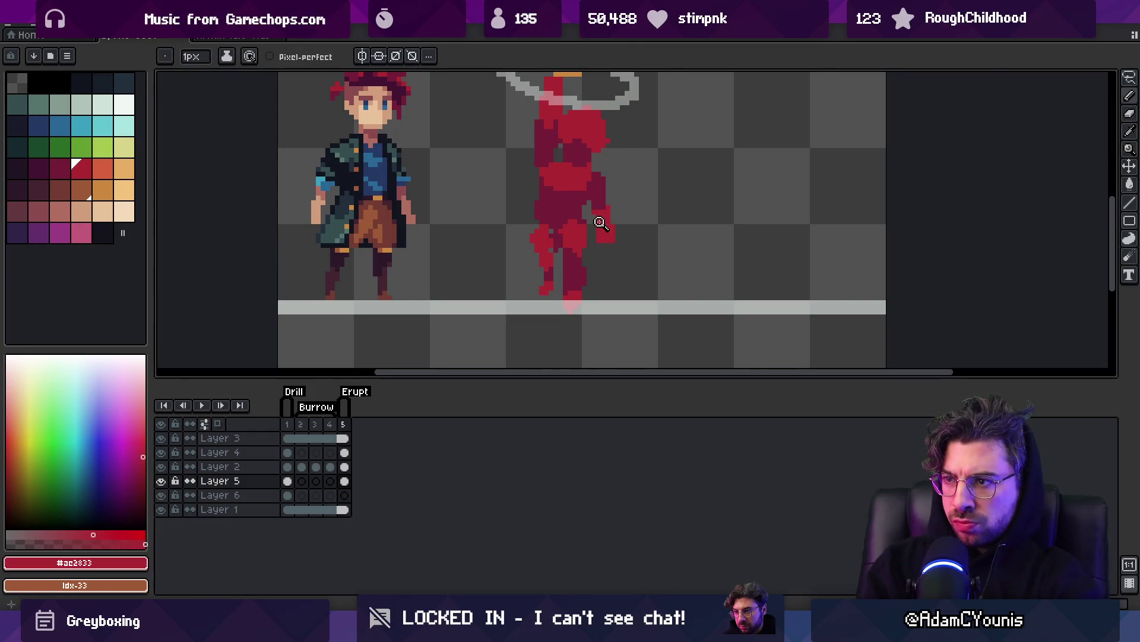
key(z)
scroll(601, 221, down, 2)
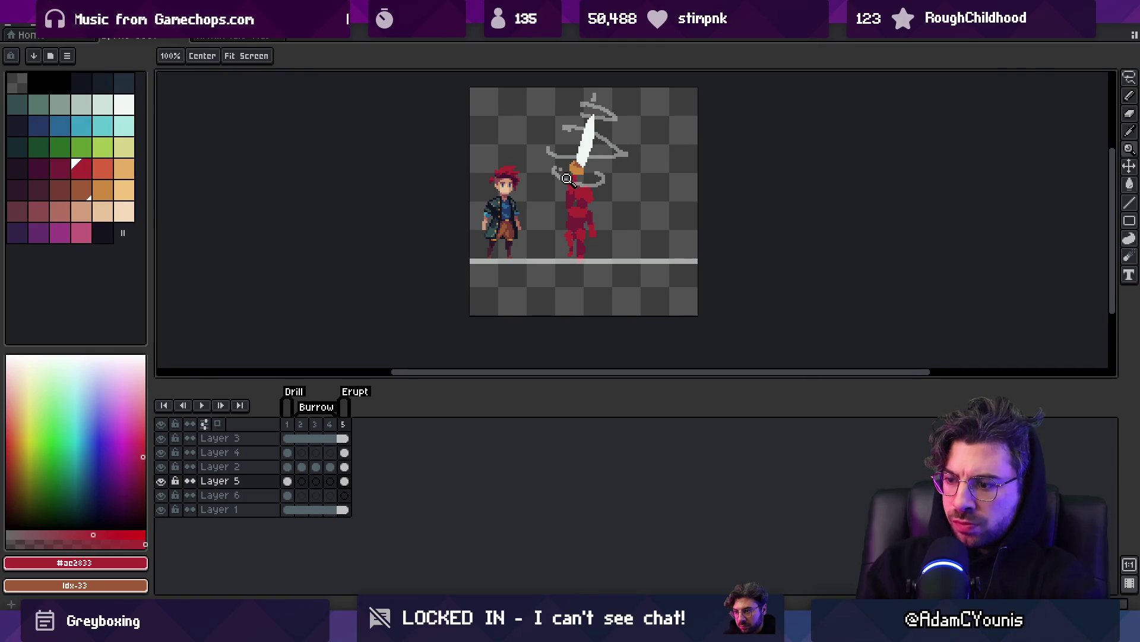
click(588, 184)
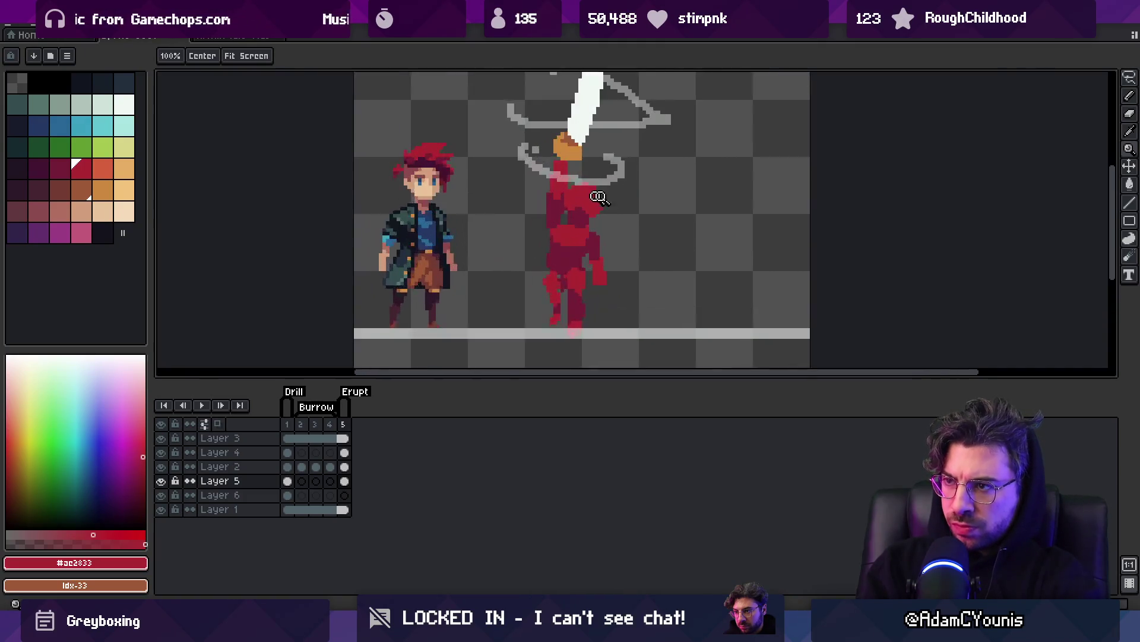
click(591, 190)
key(b)
key(e)
mouse_move(558, 207)
mouse_down()
mouse_move(542, 191)
mouse_move(571, 224)
mouse_move(537, 161)
mouse_up()
Fill the torso gap with a 4px red brush, then shade the lower body in 2px dark red.
key(b)
key(plus)
key(plus)
key(plus)
mouse_move(510, 247)
mouse_down()
mouse_move(528, 232)
mouse_move(545, 266)
mouse_move(555, 243)
mouse_up()
alt+click(509, 212)
key(minus)
key(minus)
mouse_move(517, 291)
mouse_down()
mouse_move(564, 273)
mouse_move(555, 287)
mouse_up()
click(569, 293)
alt+click(545, 251)
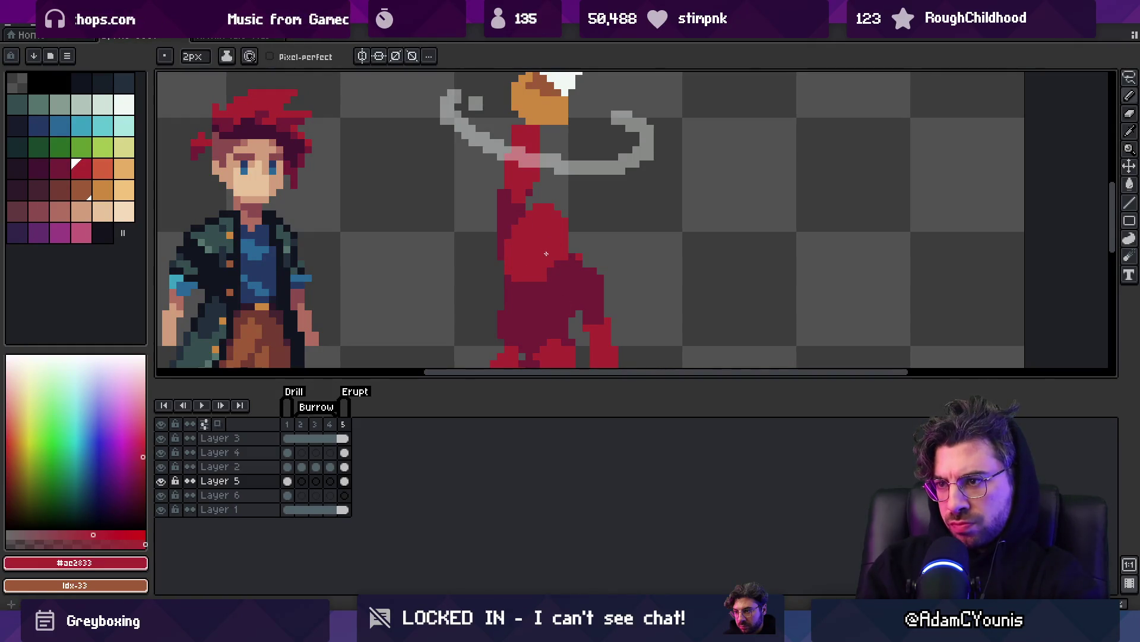
key(z)
scroll(552, 273, down, 5)
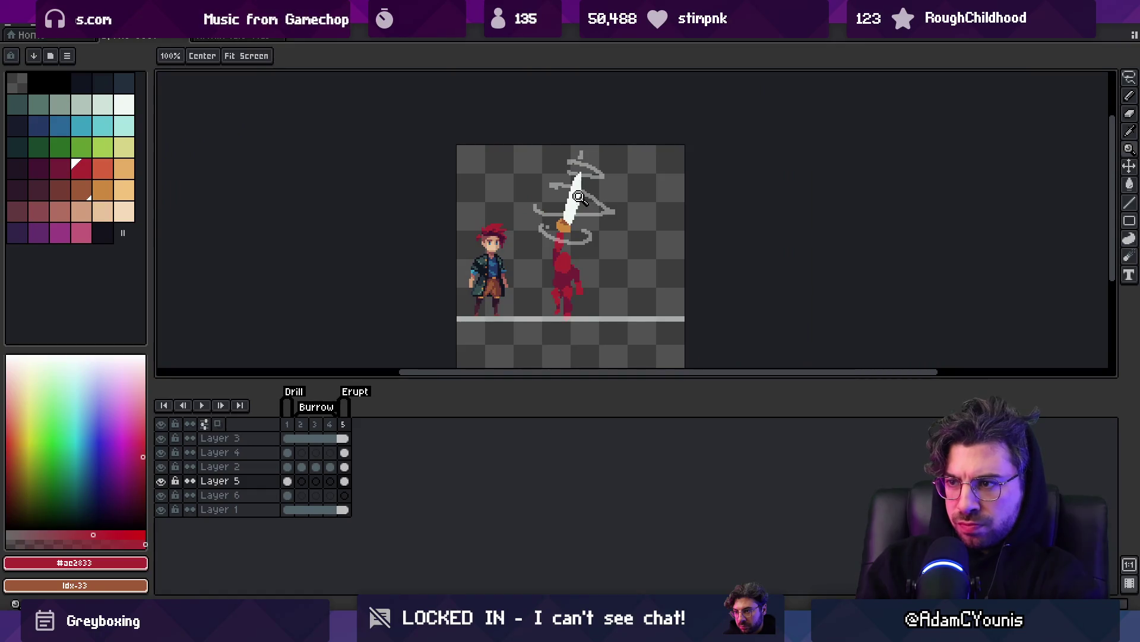
scroll(572, 279, up, 1)
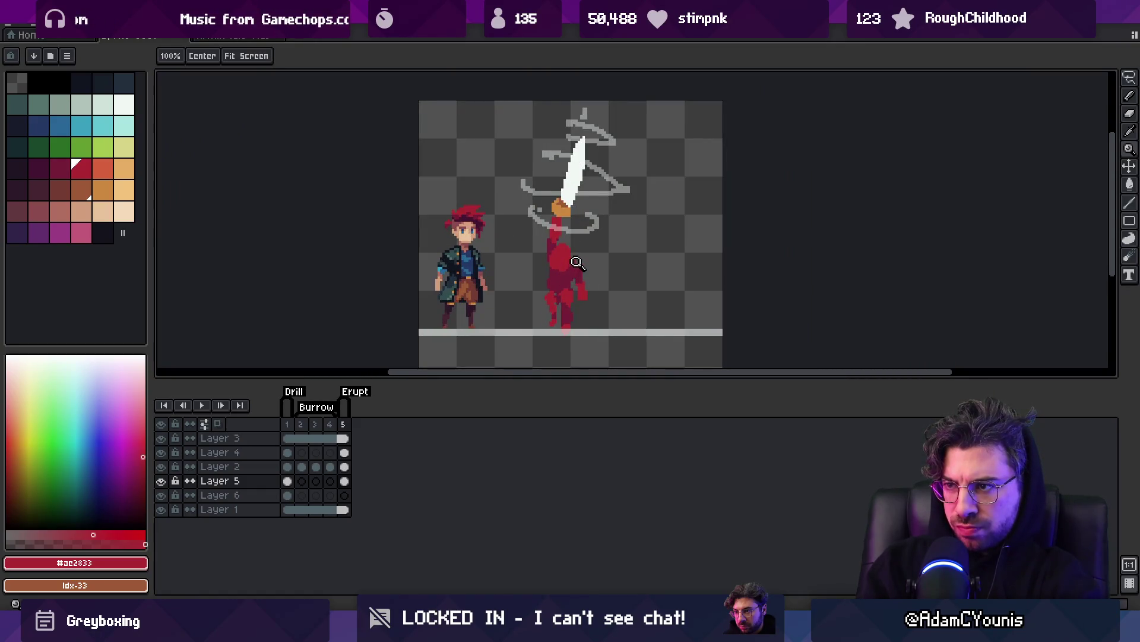
scroll(576, 262, up, 1)
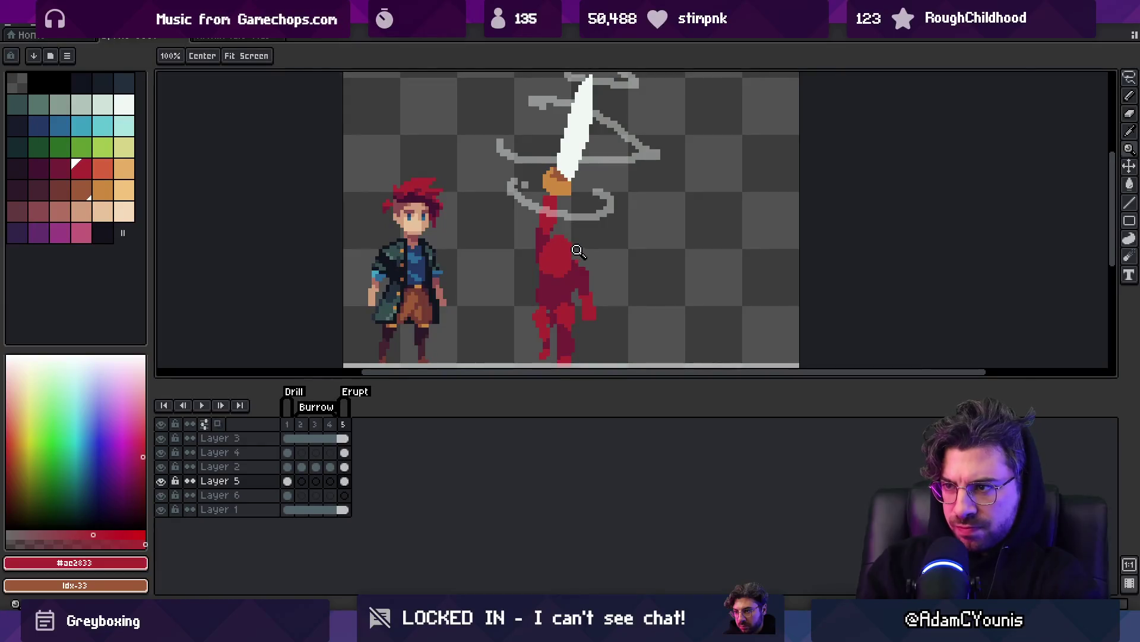
alt+click(572, 273)
key(b)
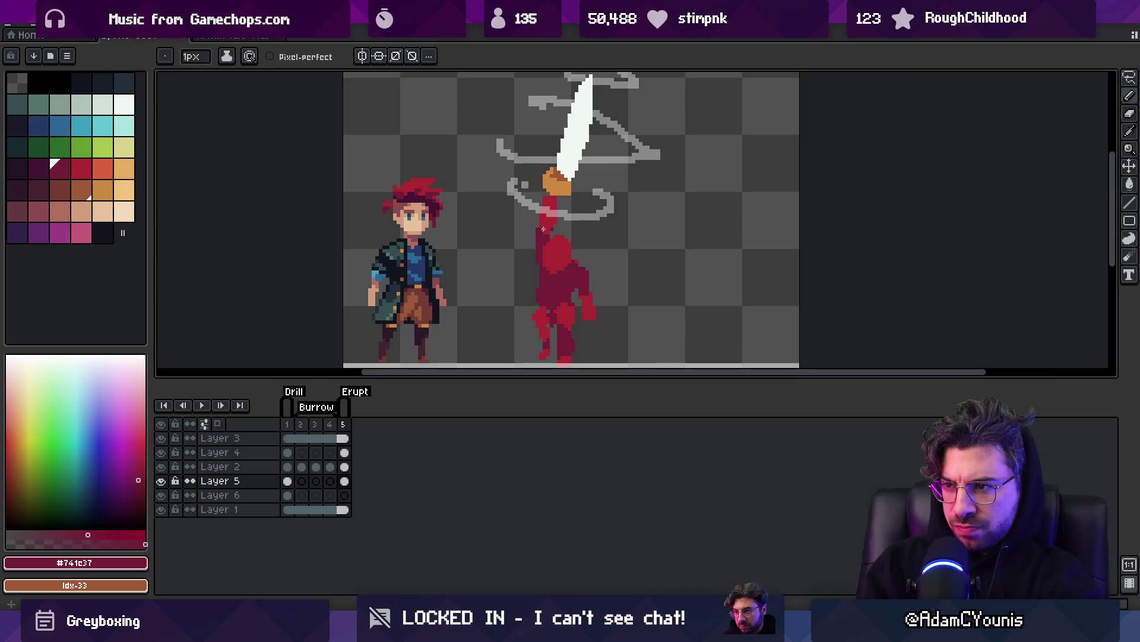
Redraw the red figure's lower leg bent upward in bright red and shade its foot dark red.
alt+click(542, 349)
mouse_move(541, 350)
mouse_down()
mouse_move(556, 249)
mouse_move(552, 265)
mouse_move(573, 274)
mouse_move(575, 245)
mouse_up()
key(e)
key(b)
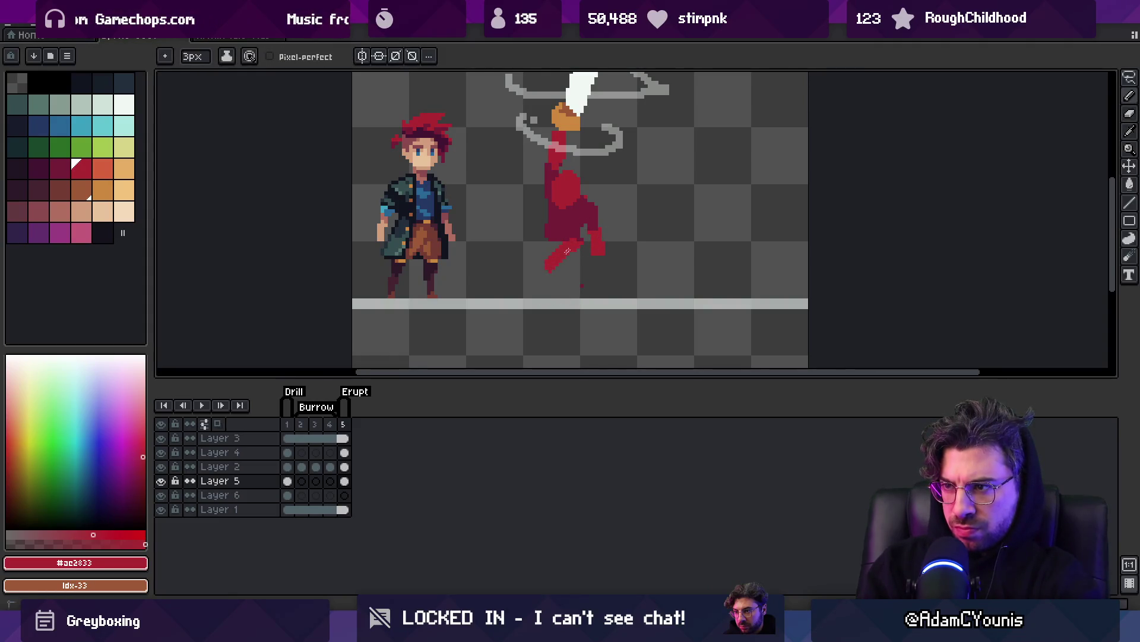
drag(552, 241, 574, 253)
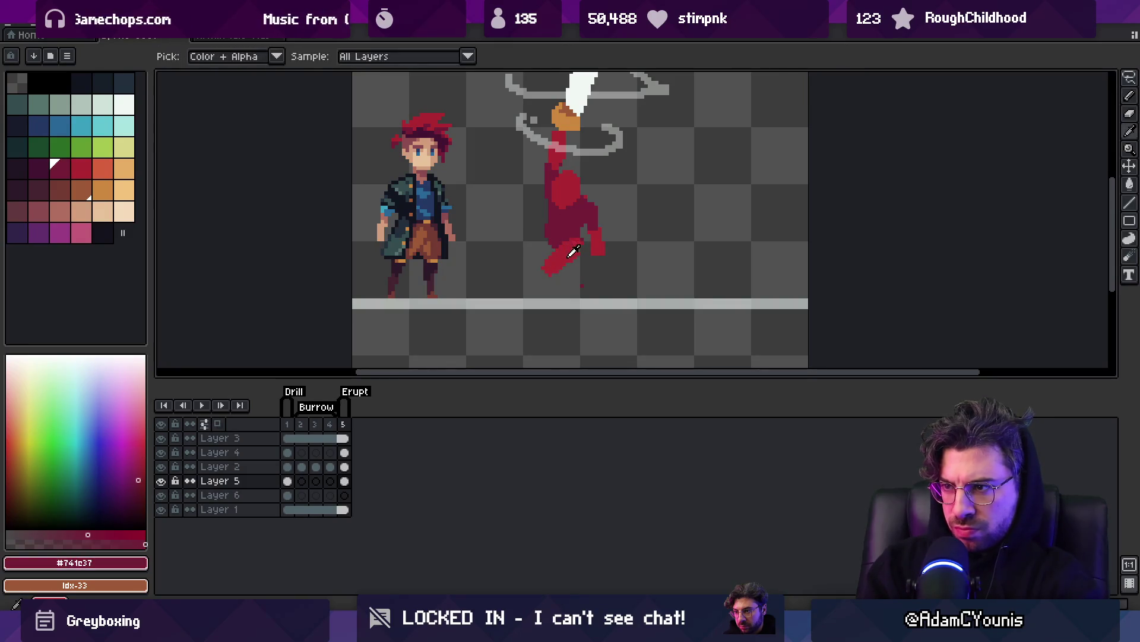
key(bracketleft)
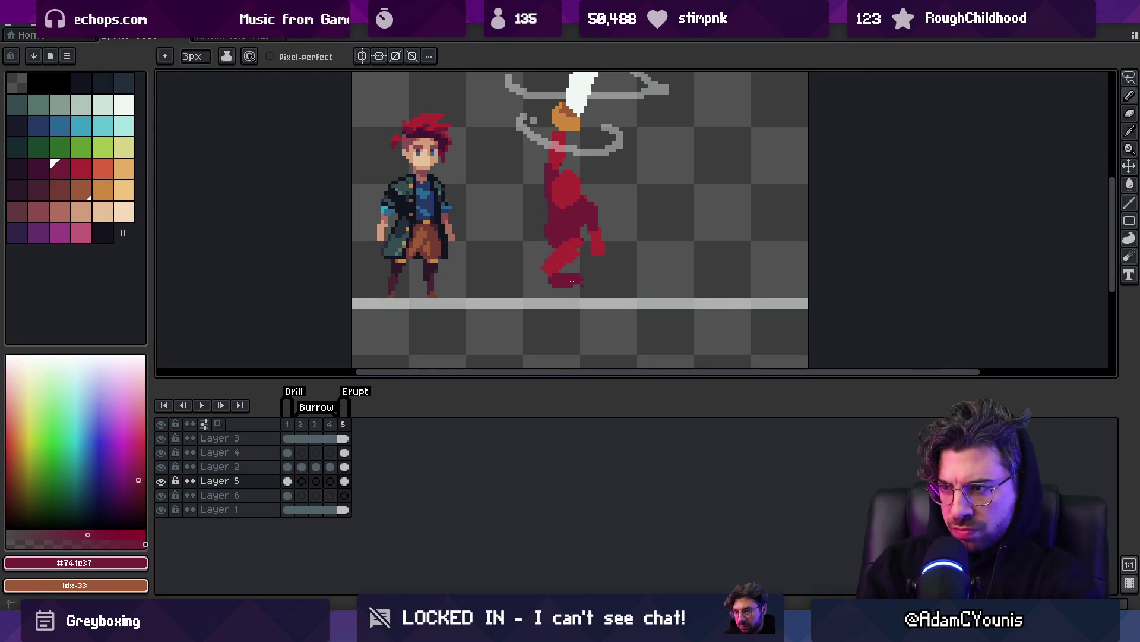
key(bracketright)
key(bracketleft)
click(550, 291)
drag(556, 292, 567, 288)
key(bracketright)
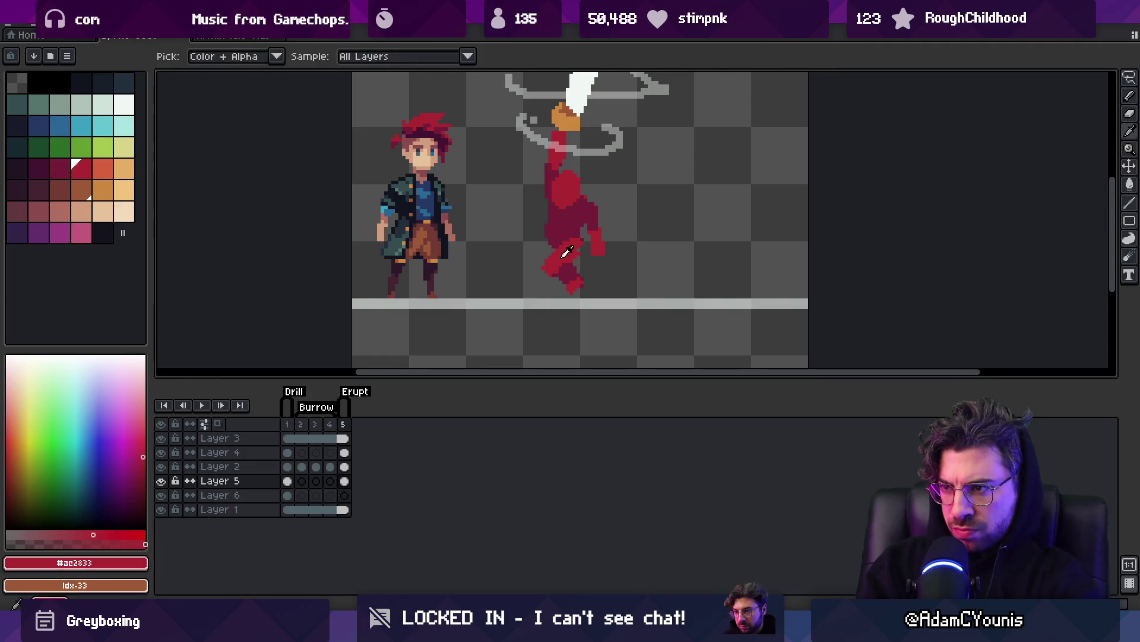
key(e)
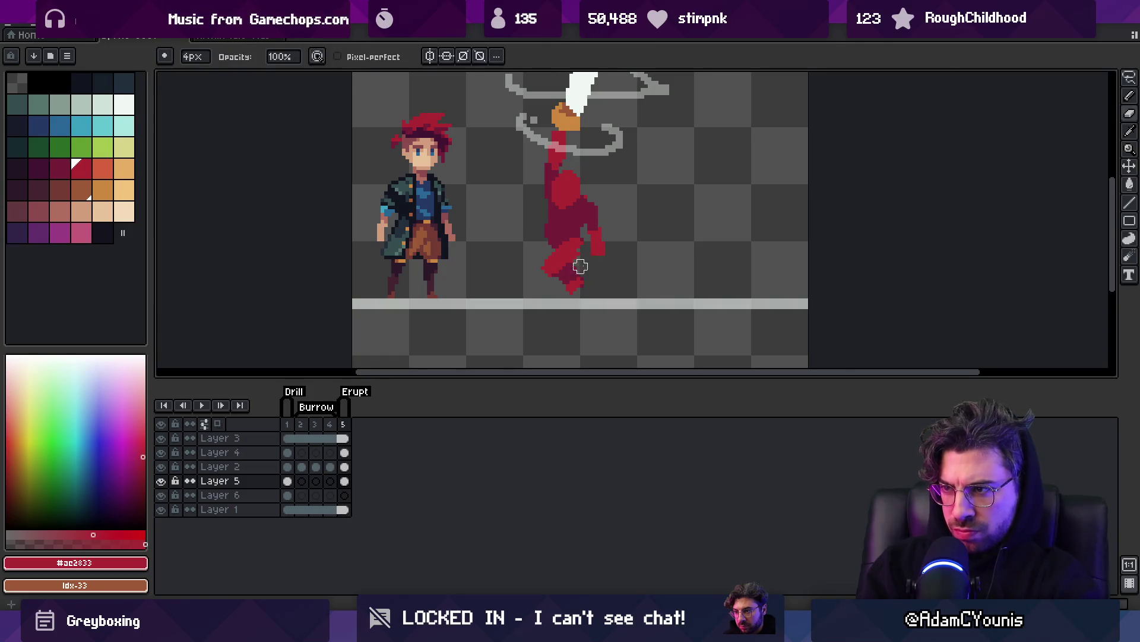
Undo several leg edits, erase stray edge pixels, and retouch the leg in dark crimson and red.
scroll(535, 256, up, 4)
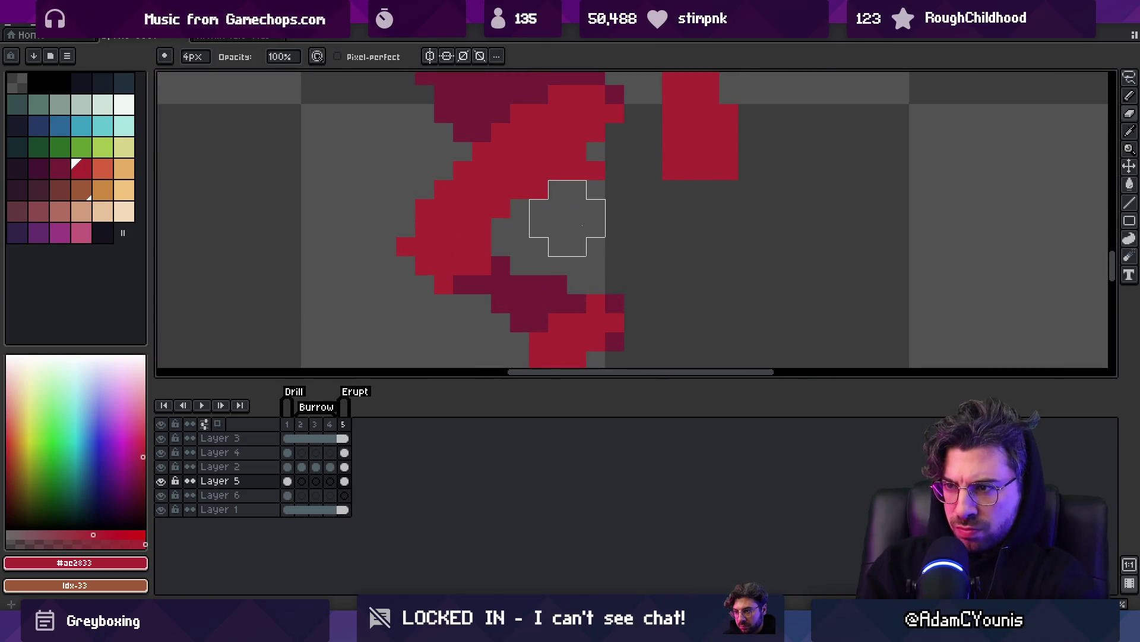
scroll(613, 219, up, 1)
scroll(620, 225, down, 3)
scroll(565, 107, up, 3)
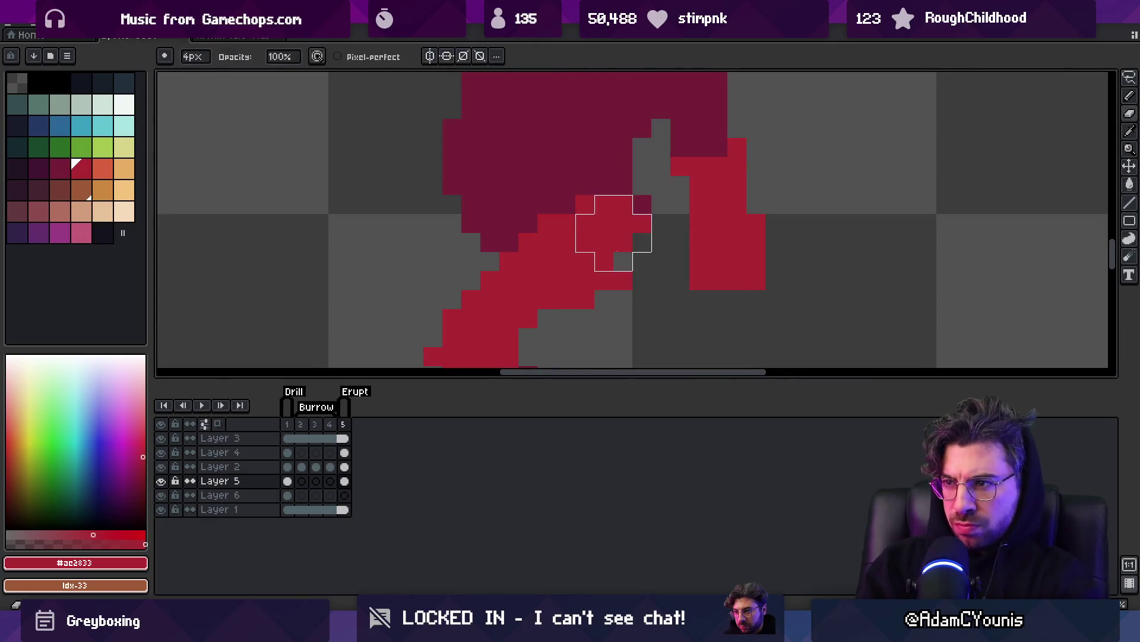
key(ctrl+z)
key(ctrl+z)
key(ctrl+z)
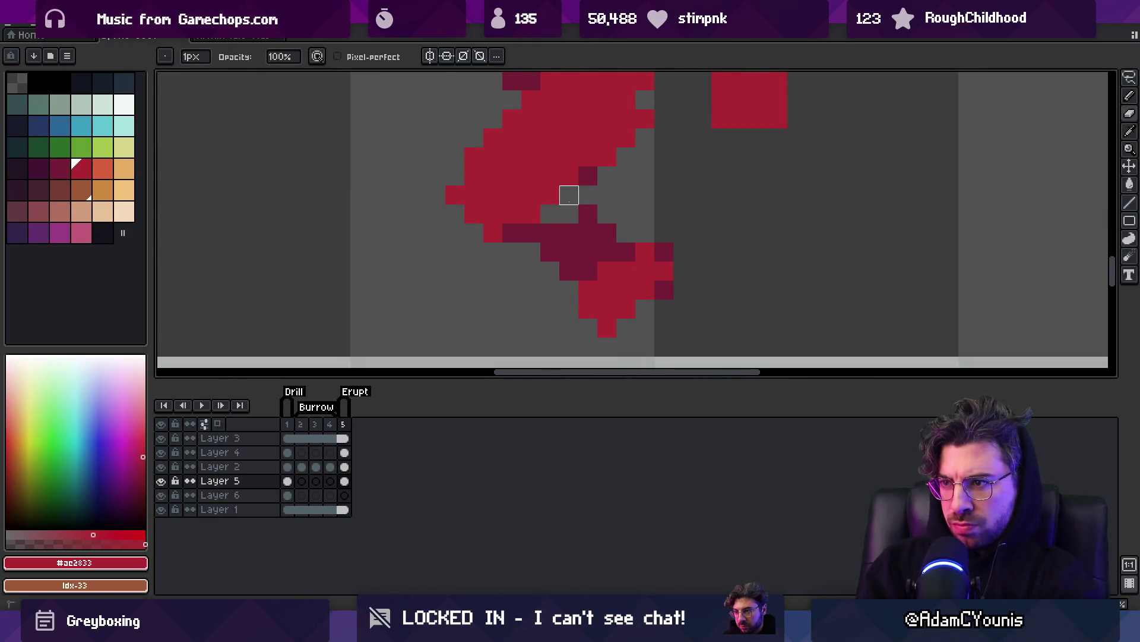
key(ctrl+z)
key(ctrl+z)
alt+click(604, 247)
key(ctrl+z)
key(ctrl+z)
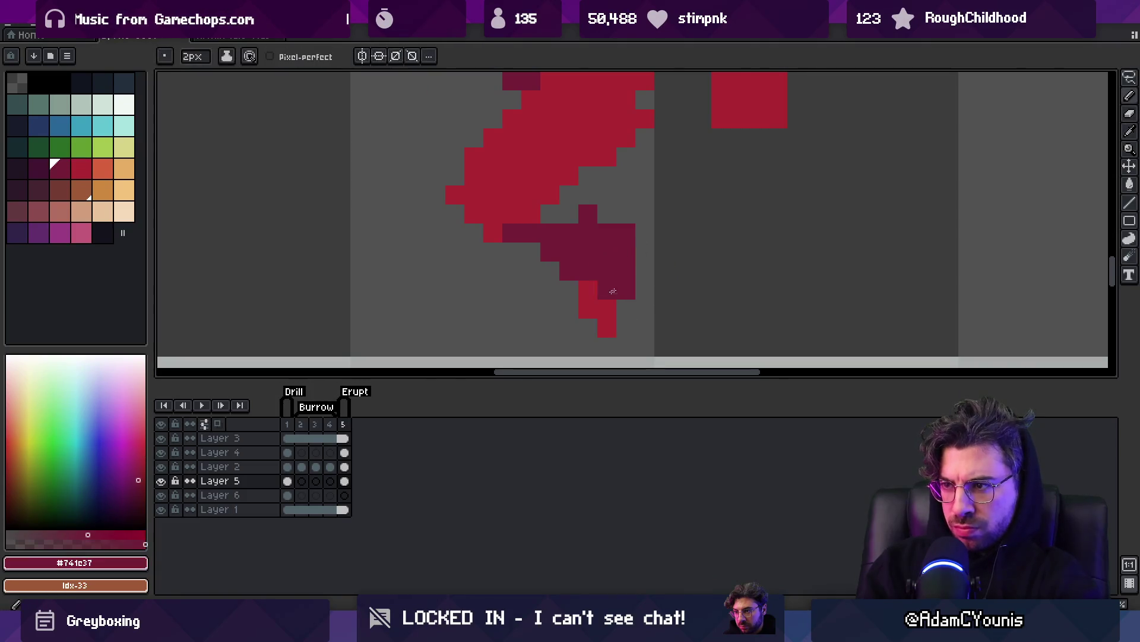
key(ctrl+z)
key(ctrl+z)
key(ctrl+z)
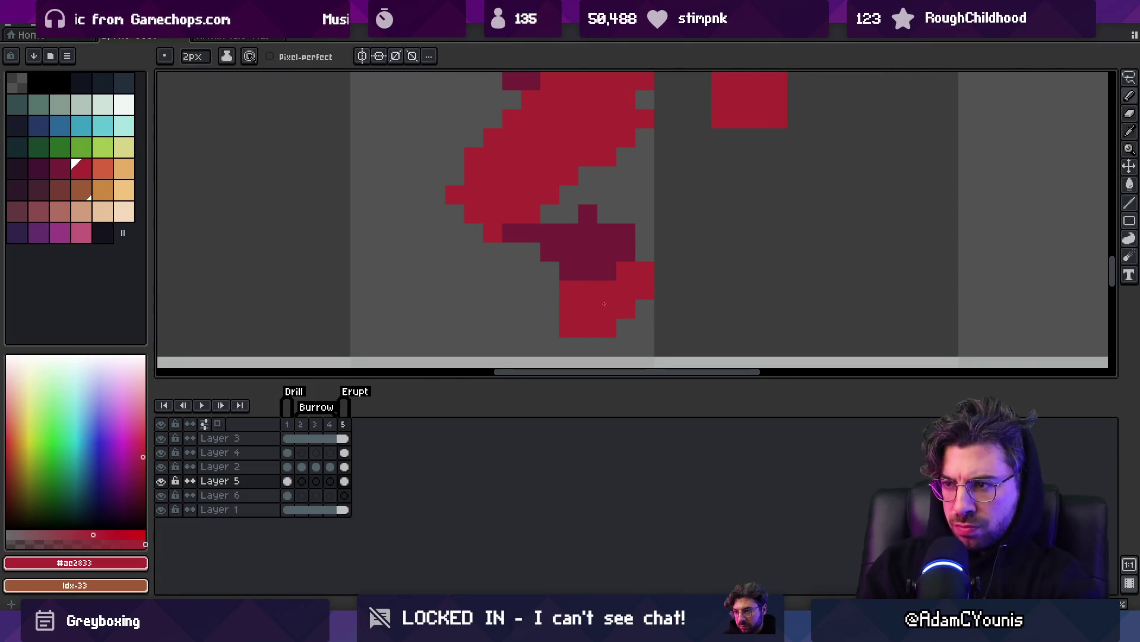
right_click(567, 301)
right_click(644, 287)
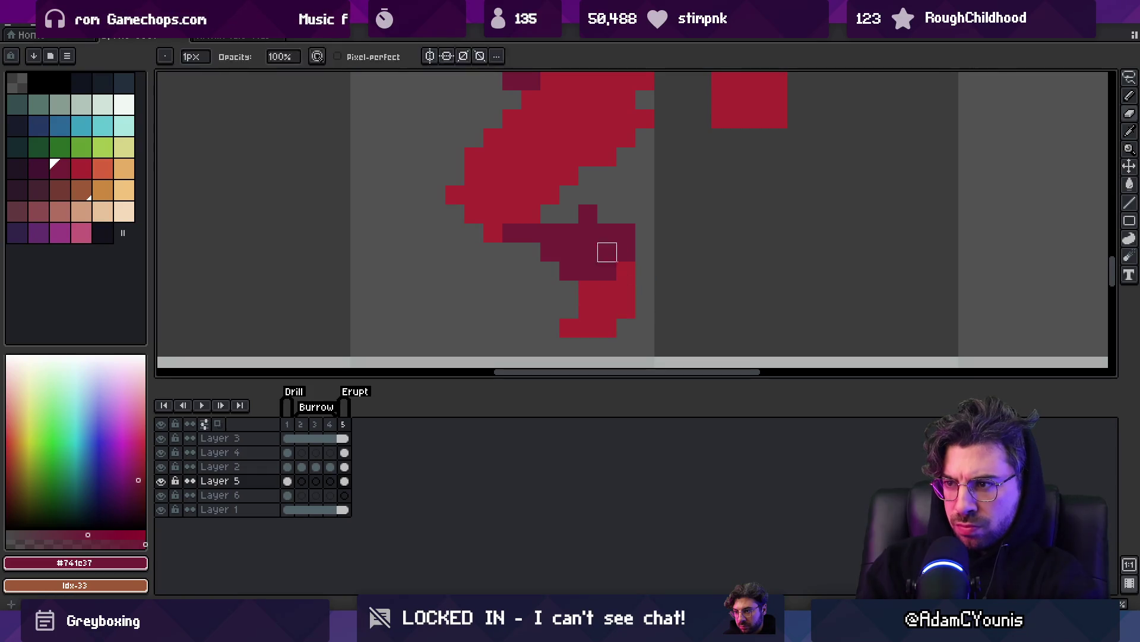
drag(554, 244, 570, 224)
alt+click(534, 176)
click(520, 223)
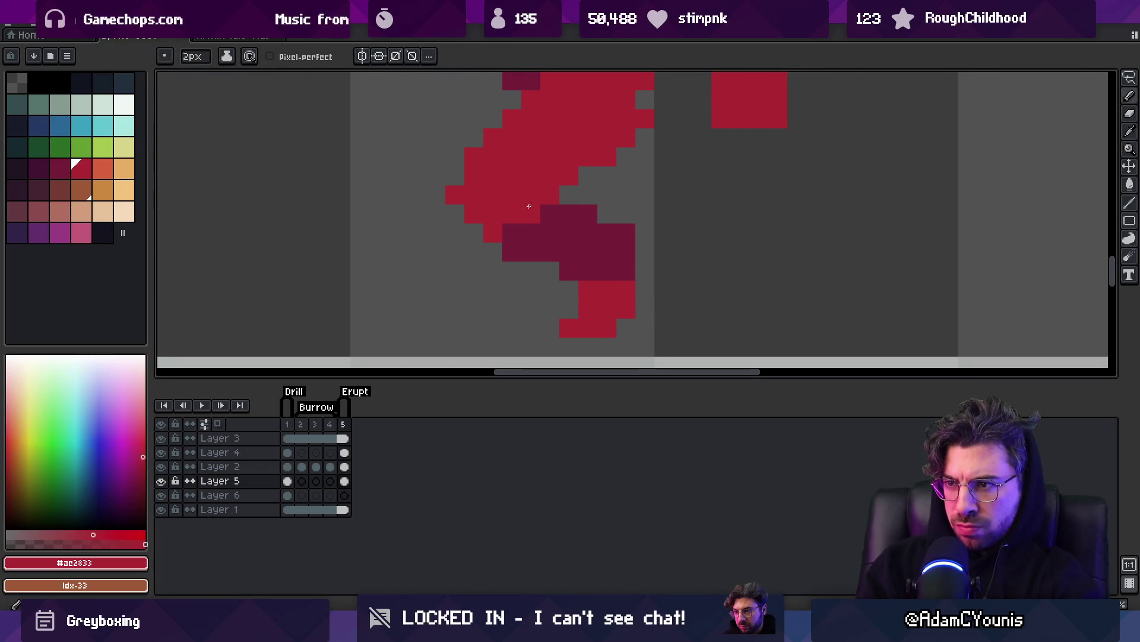
Sample dark crimson #741c37 and pencil a vertical shading stroke down the head's left side.
key(z)
scroll(521, 223, down, 4)
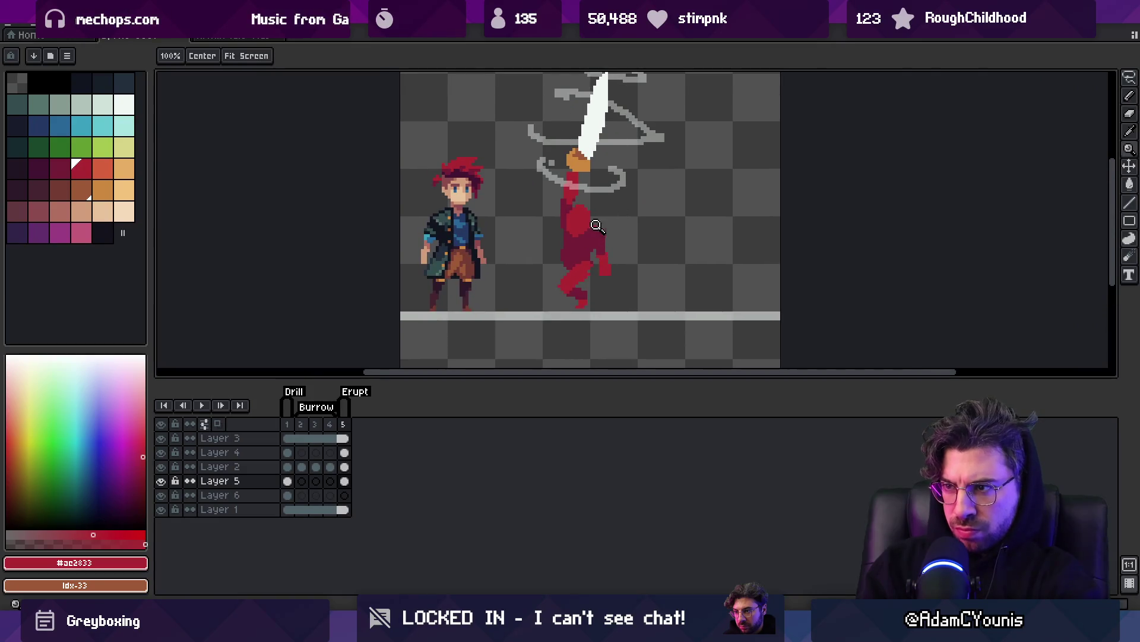
scroll(601, 226, up, 4)
key(b)
alt+click(590, 237)
scroll(590, 237, up, 1)
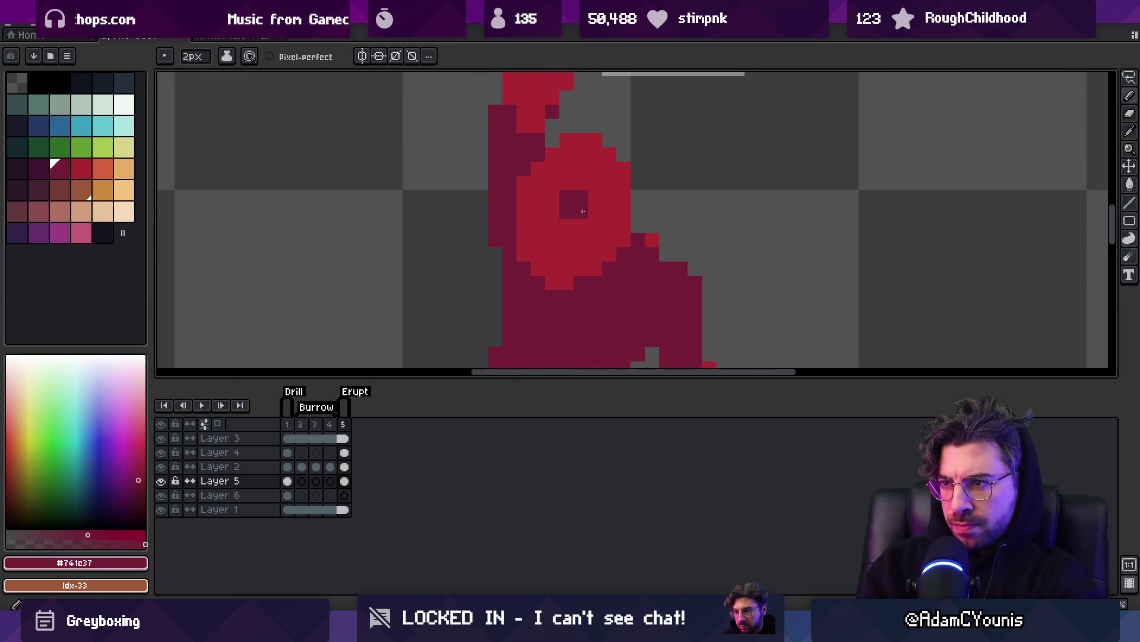
mouse_move(585, 161)
mouse_down()
mouse_move(563, 156)
mouse_move(552, 255)
mouse_move(536, 246)
mouse_move(583, 250)
mouse_up()
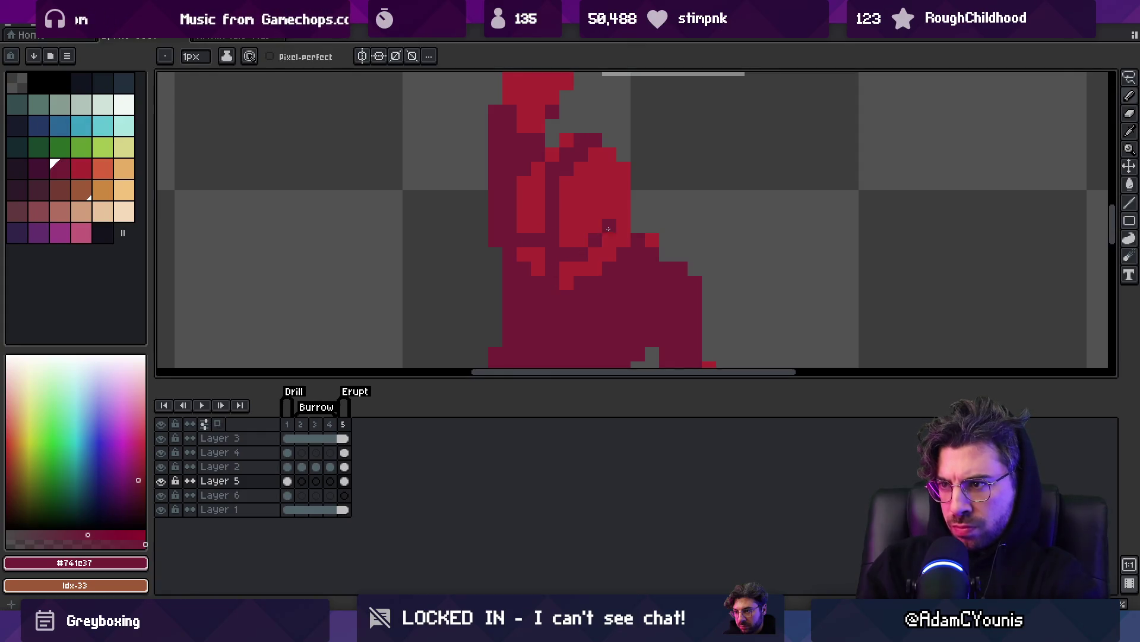
key(z)
scroll(623, 219, down, 4)
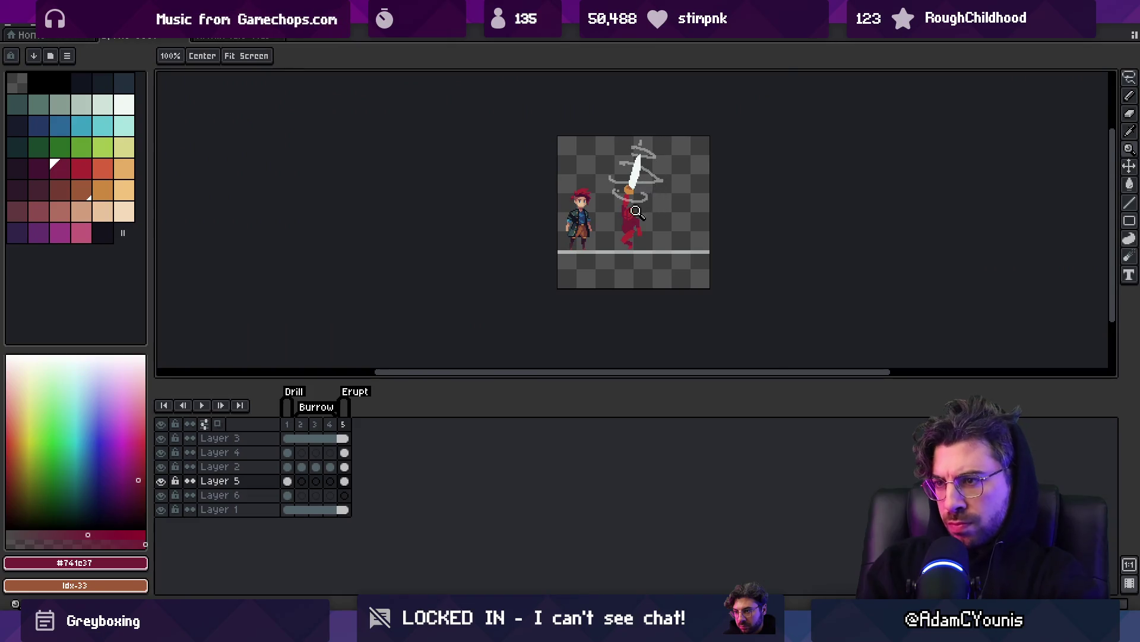
scroll(640, 210, up, 2)
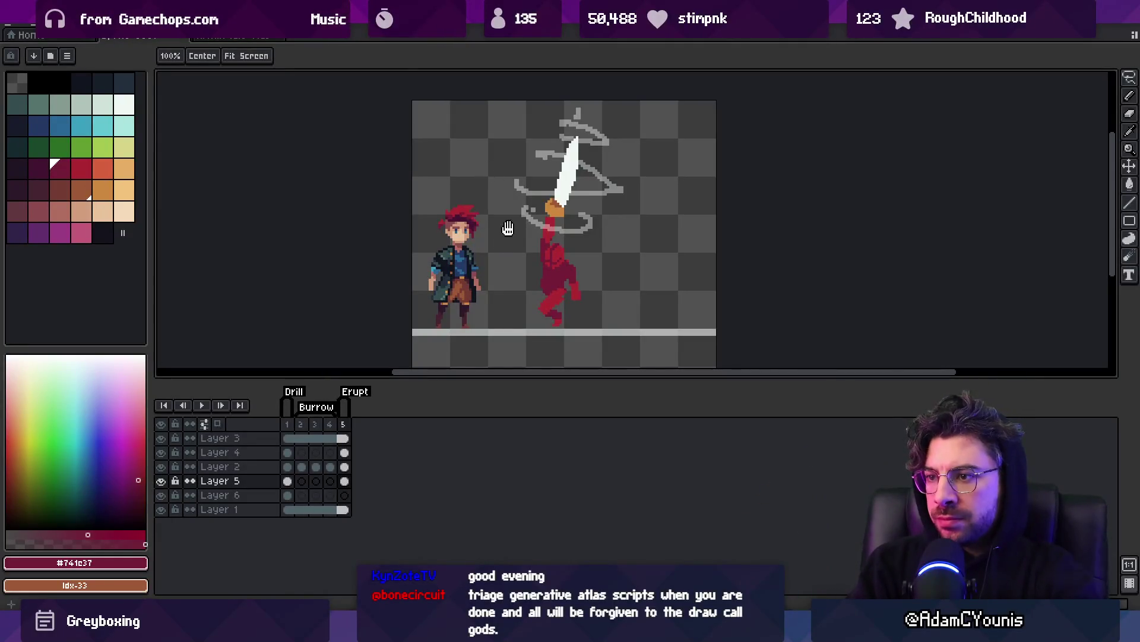
Nudge the red figure slightly right with the Move tool and shift its body right, beginning a -16.5° tilt.
click(536, 226)
key(v)
drag(540, 244, 532, 237)
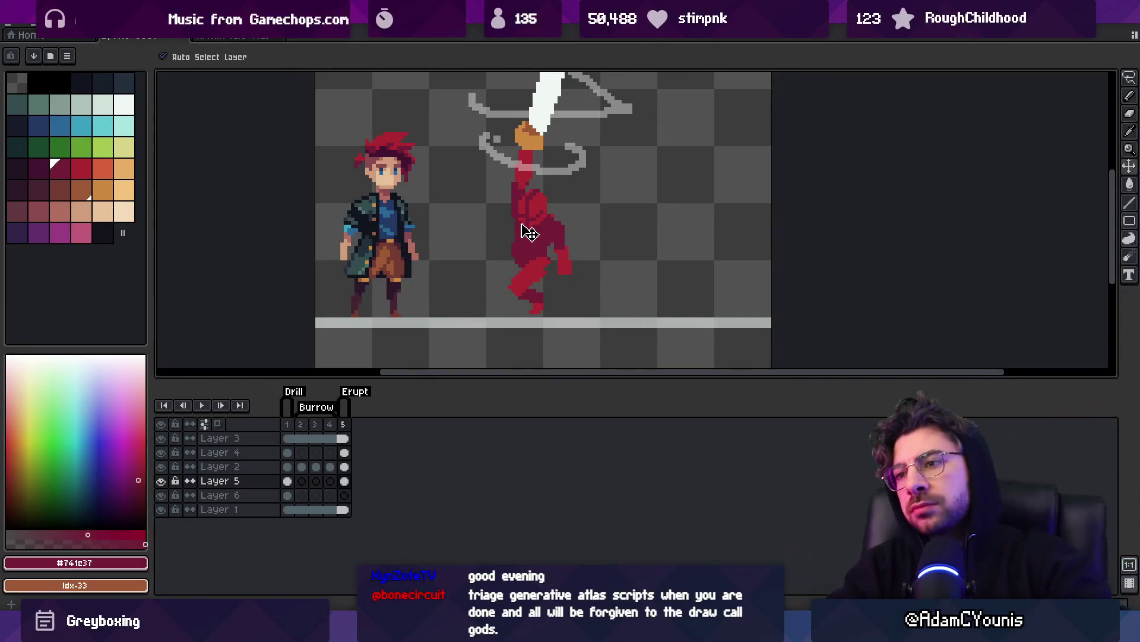
mouse_move(484, 184)
mouse_down()
mouse_move(456, 247)
mouse_move(482, 188)
mouse_move(449, 245)
mouse_move(448, 204)
mouse_up()
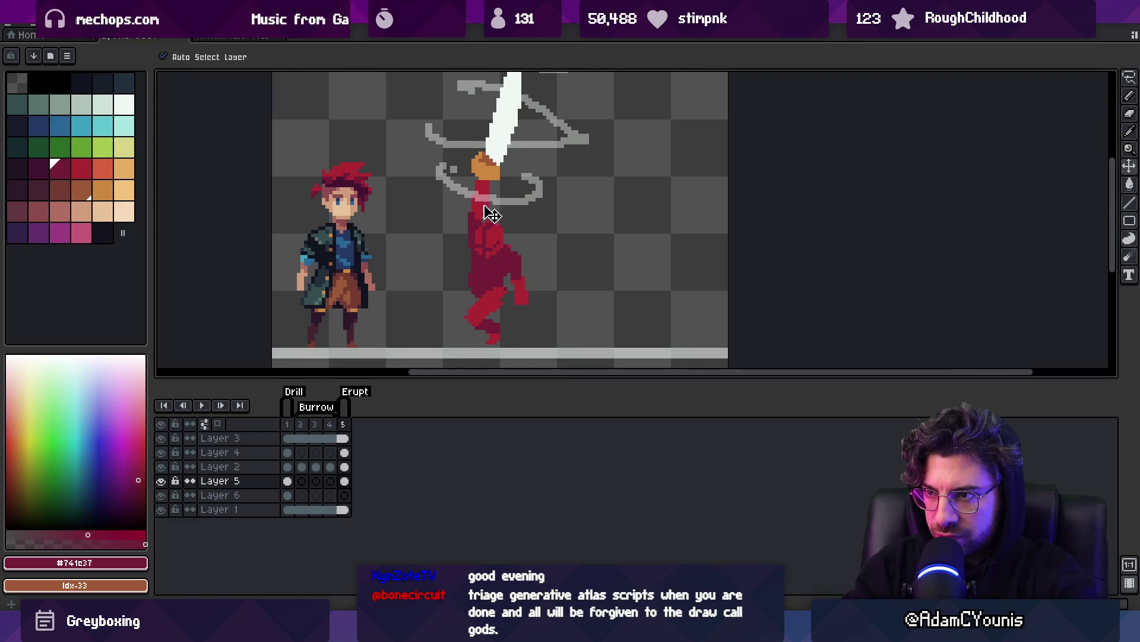
mouse_move(489, 237)
mouse_down()
mouse_move(523, 232)
mouse_move(540, 245)
mouse_move(517, 254)
mouse_move(516, 273)
mouse_up()
key(Return)
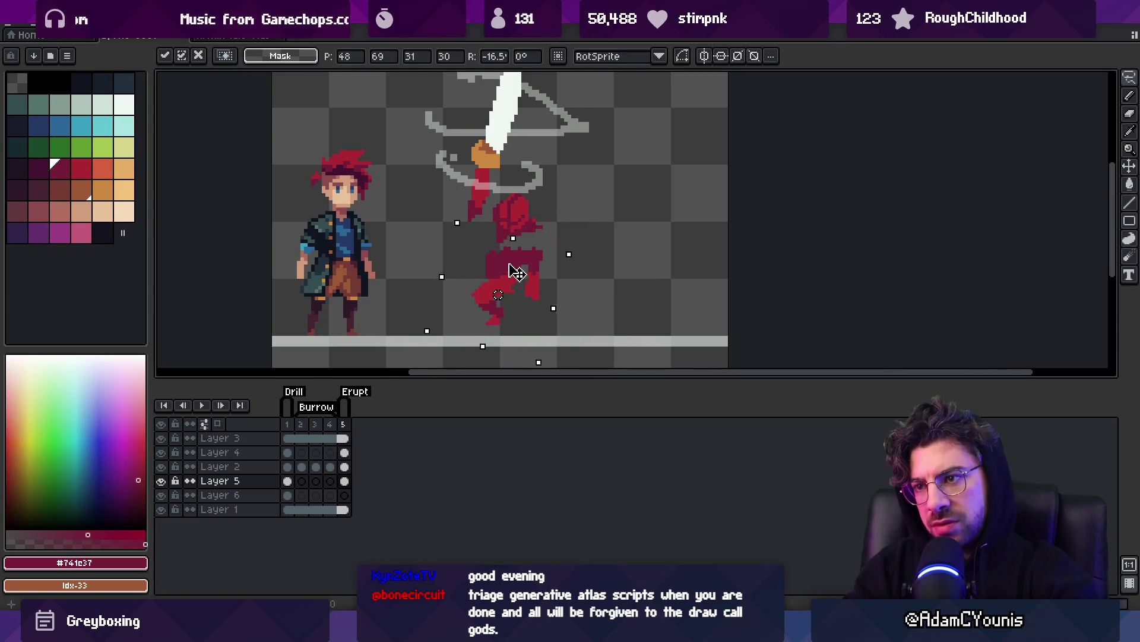
Commit the body transform, sample #ac2833, and lasso and rotate the torso.
key(Return)
key(b)
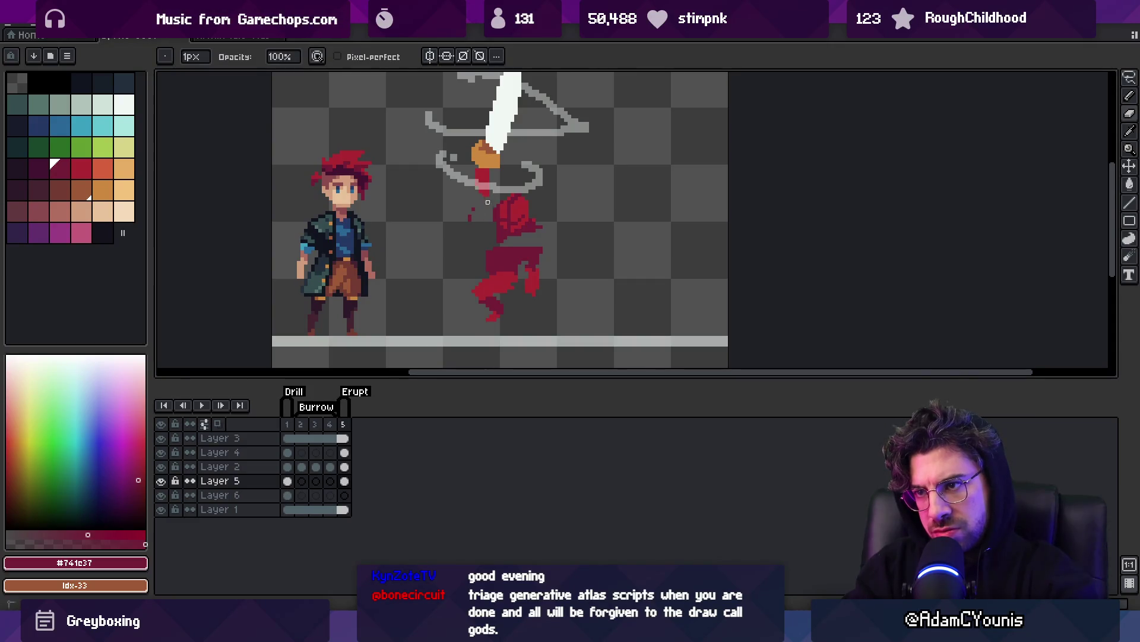
alt+click(478, 179)
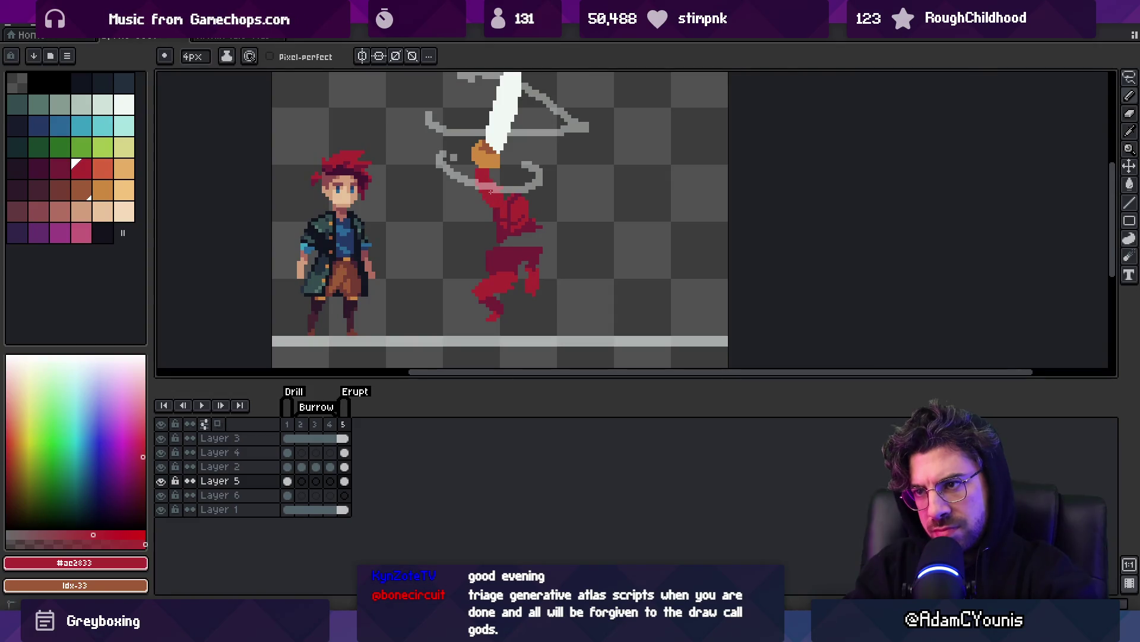
key(q)
scroll(509, 180, up, 3)
drag(523, 143, 535, 247)
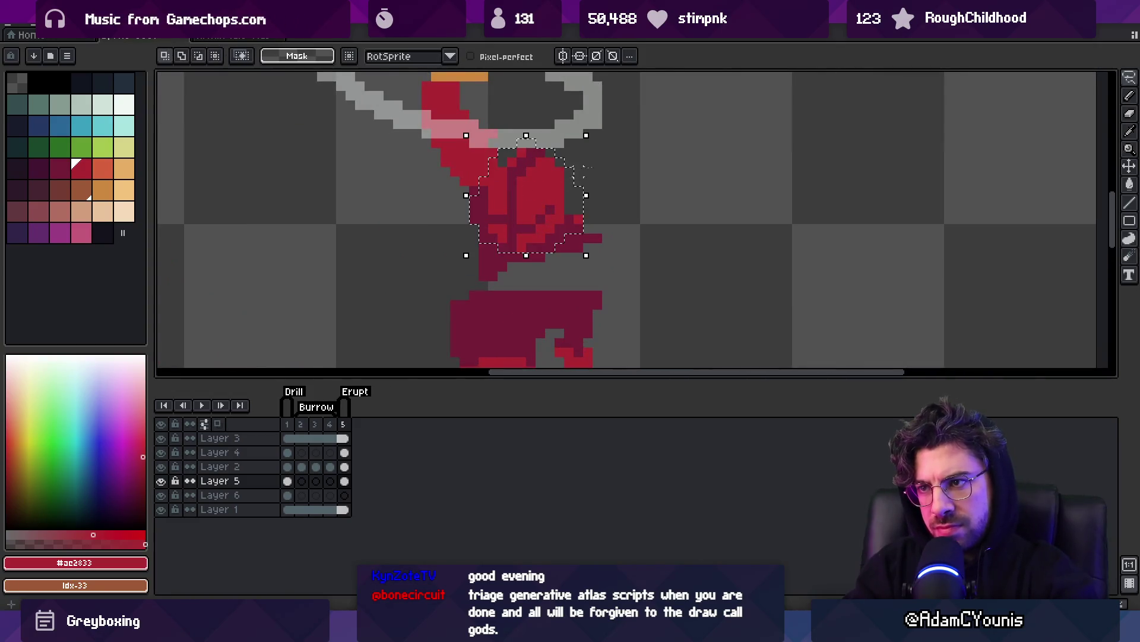
drag(588, 131, 637, 110)
key(Return)
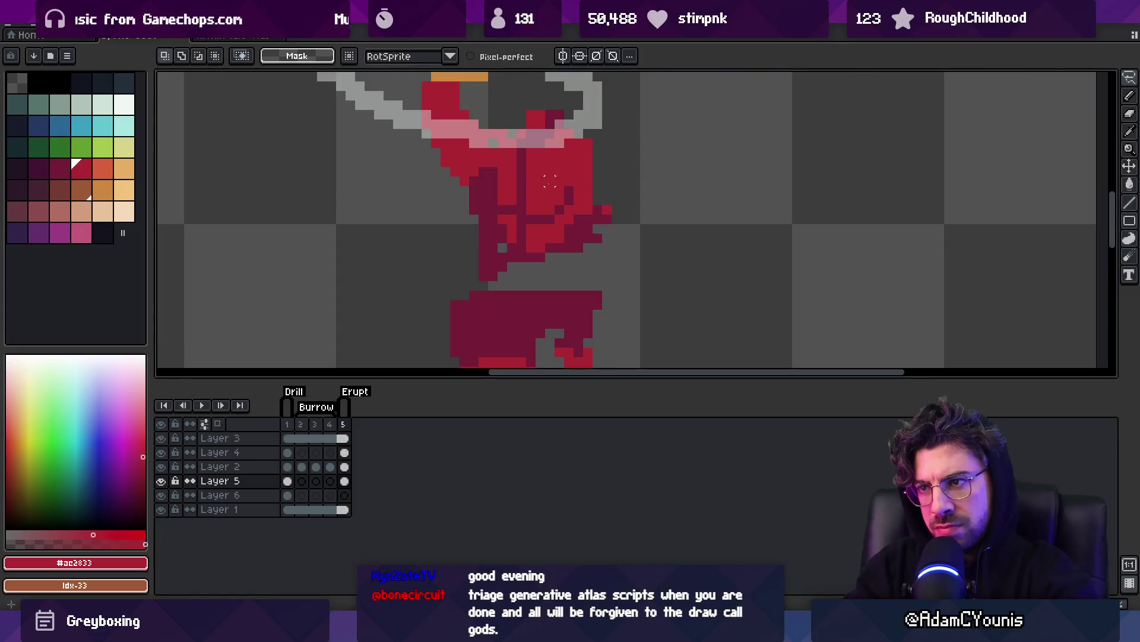
Fill in two stray torso pixels with the lighter red.
key(b)
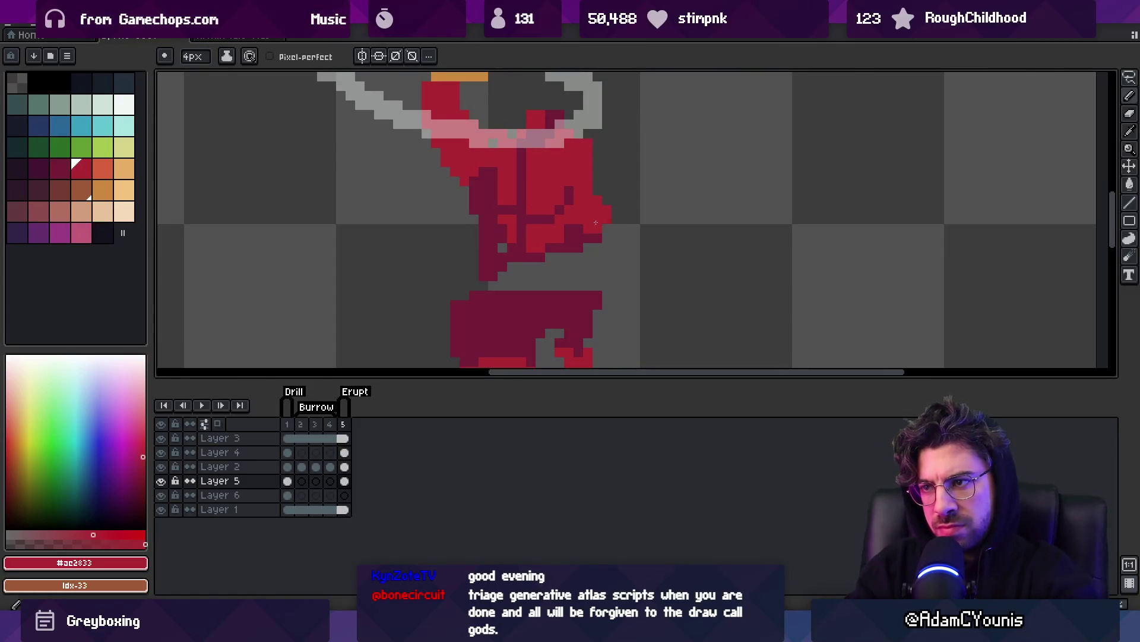
key(alt)
key(alt)
click(503, 238)
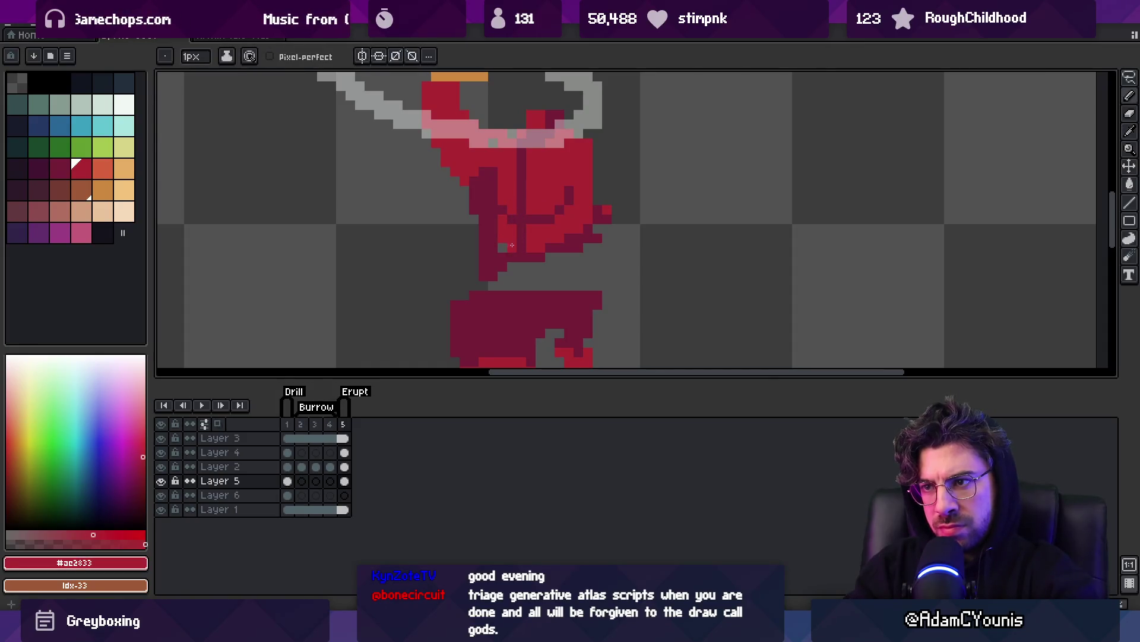
click(515, 247)
key(z)
scroll(570, 232, down, 3)
scroll(580, 194, up, 3)
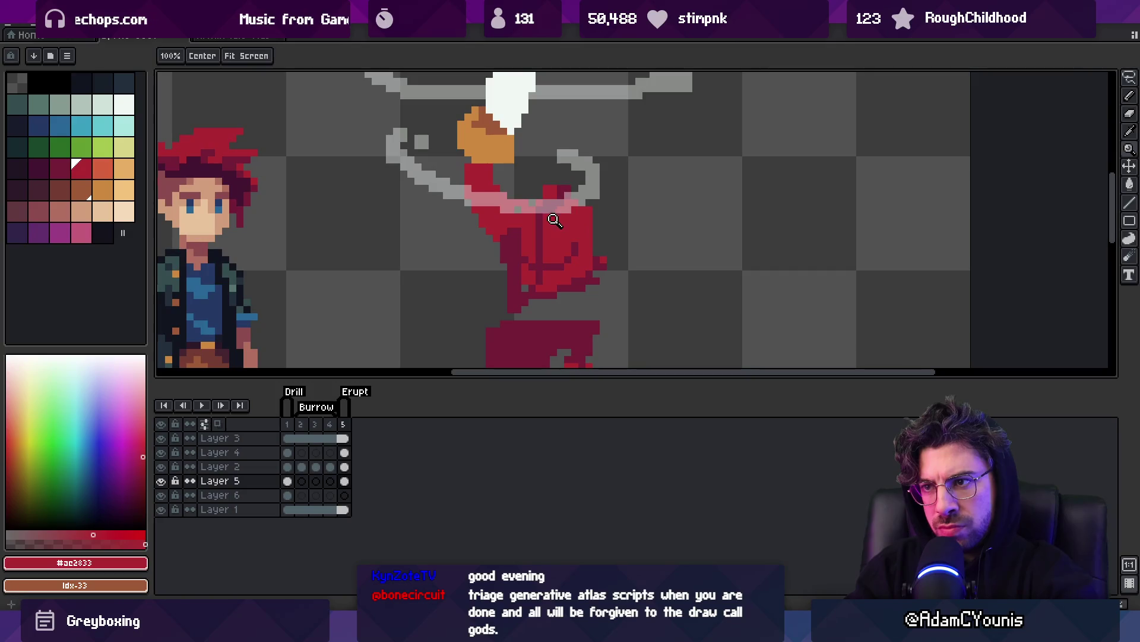
Redraw the torso by alternately pencilling and erasing in #ac2833 and #741c37.
key(b)
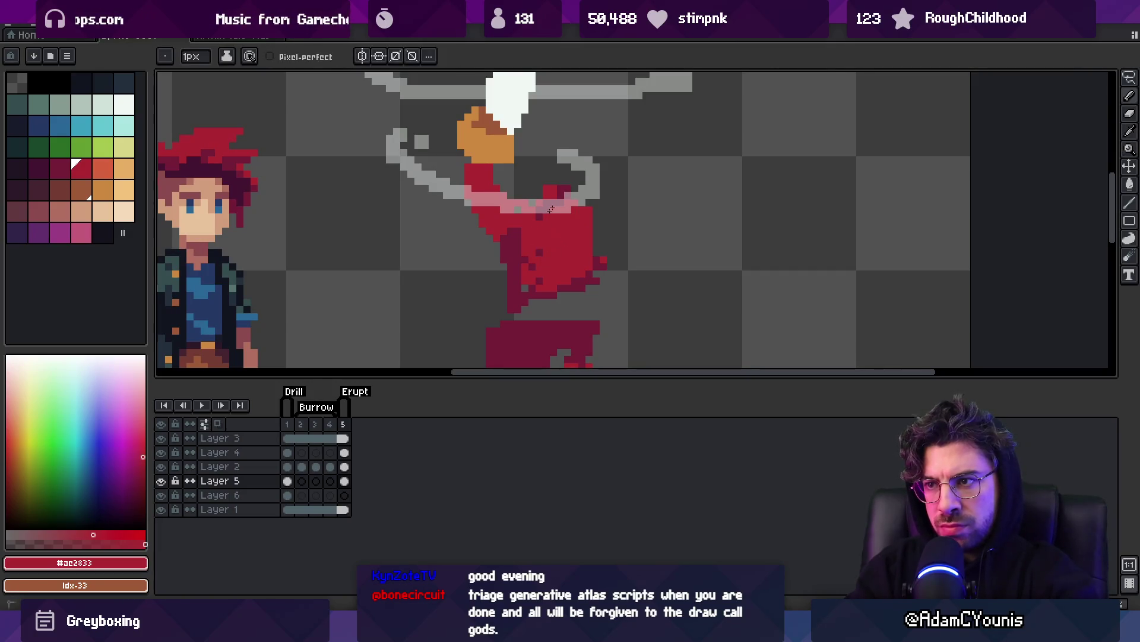
key(e)
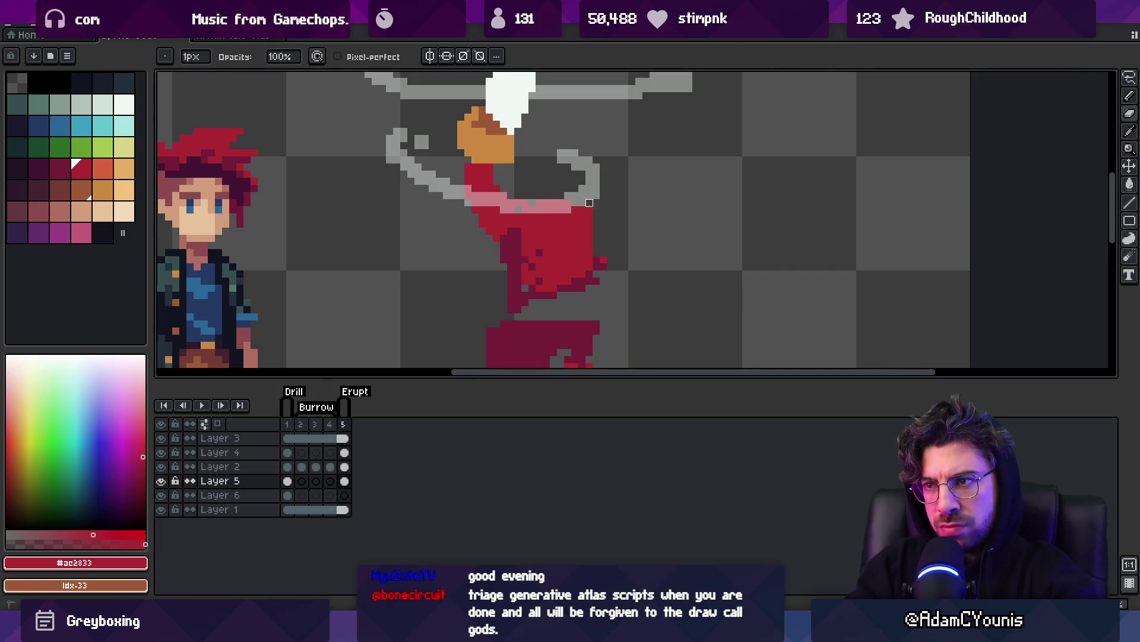
key(b)
key([)
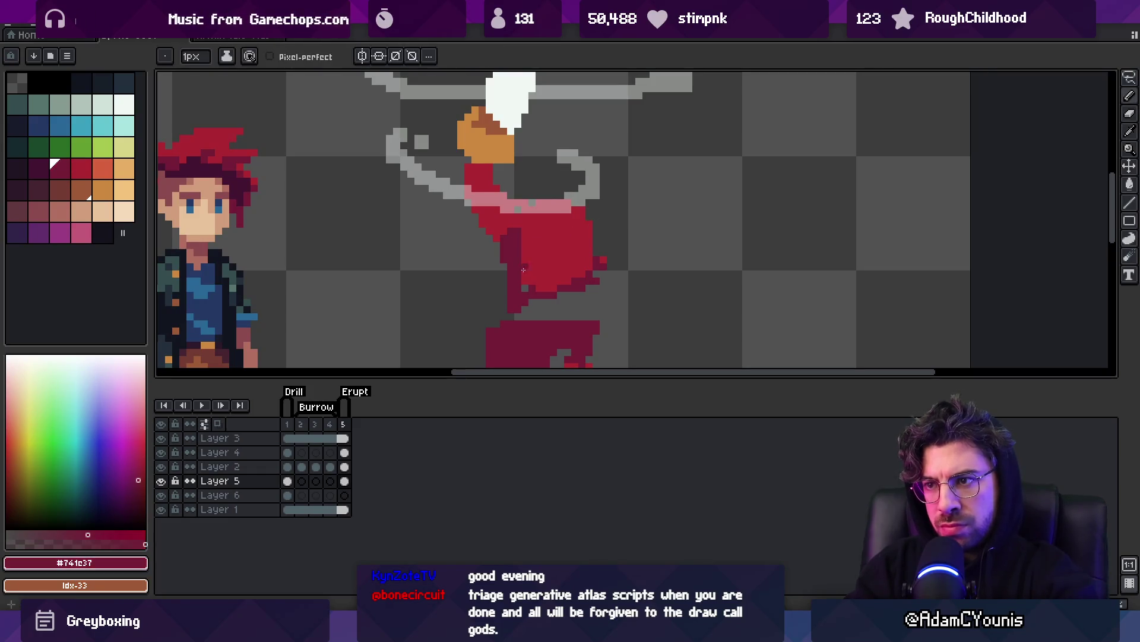
scroll(520, 284, down, 3)
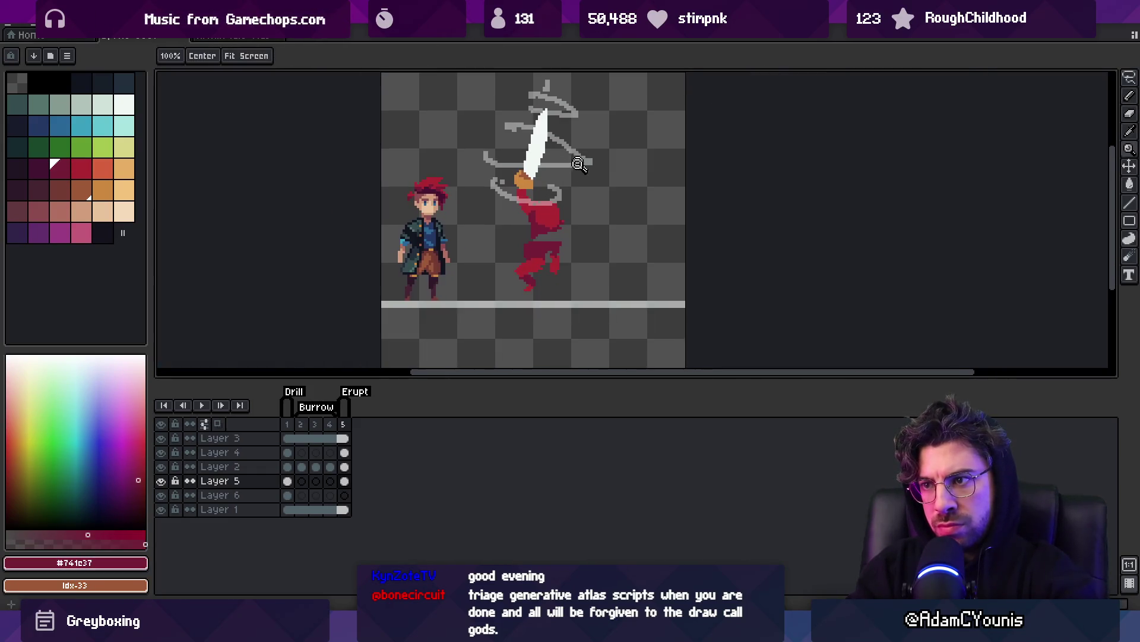
scroll(536, 232, up, 1)
key(e)
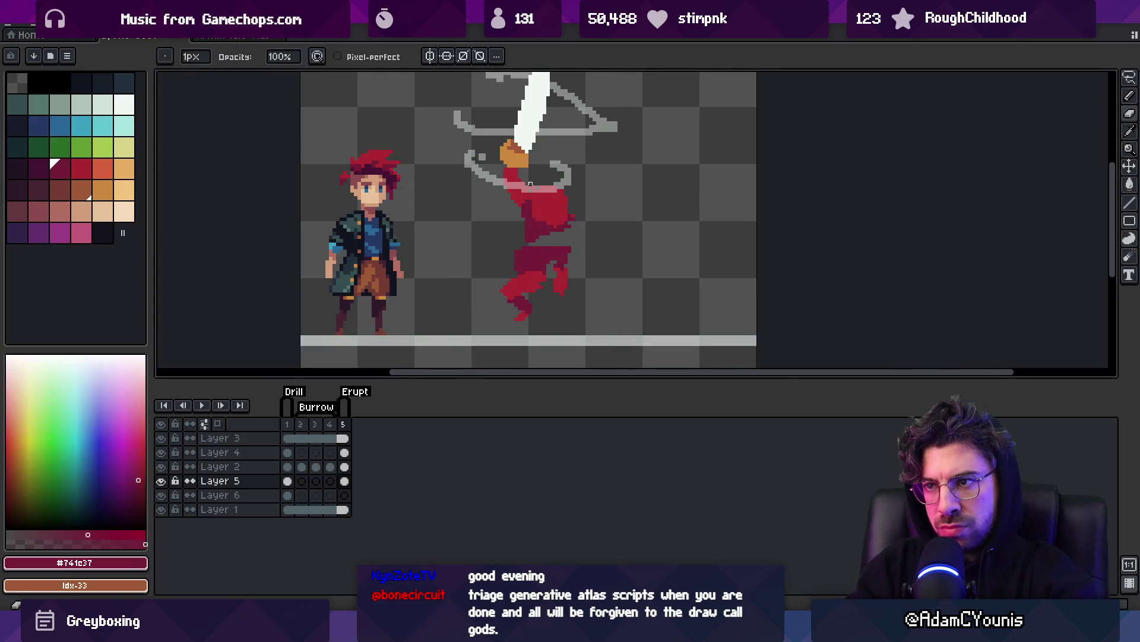
key(b)
key(bracketright)
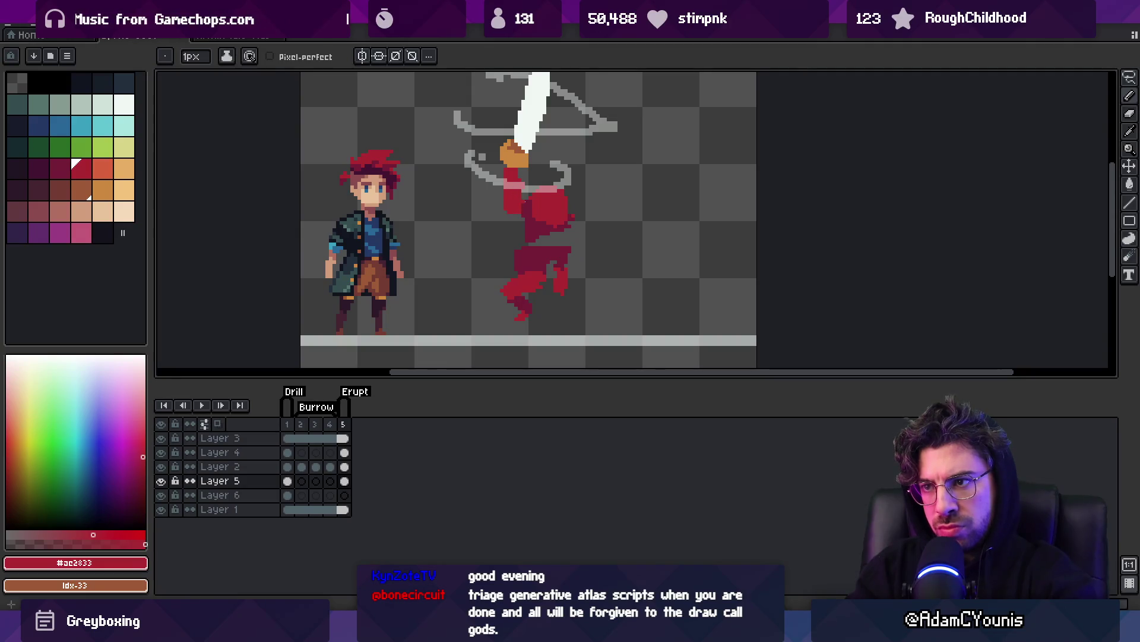
key(e)
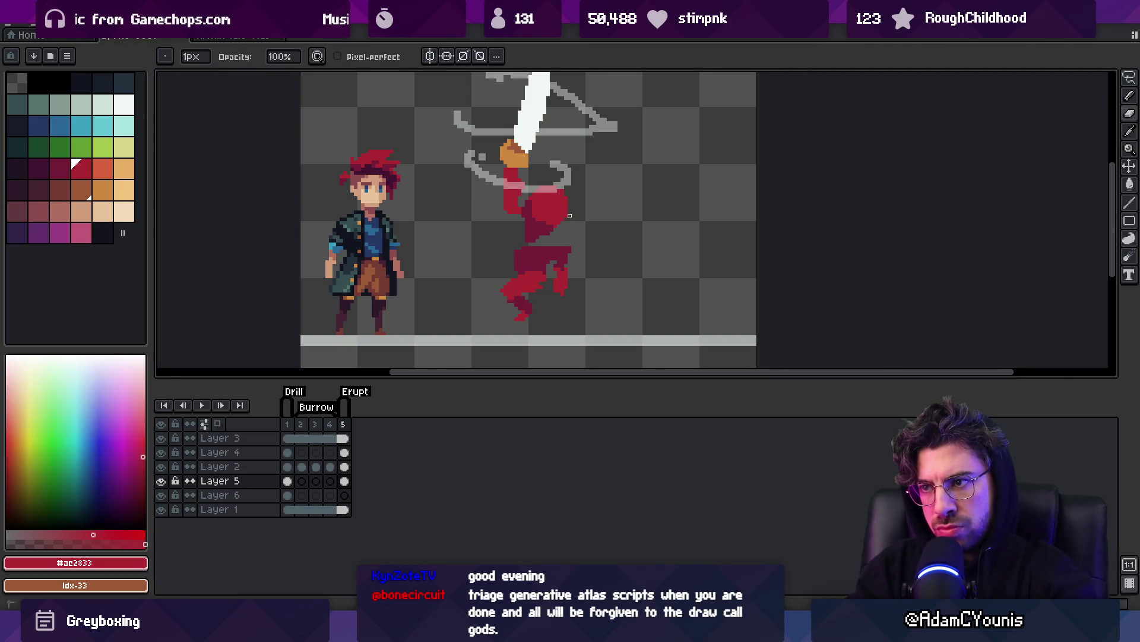
key(b)
key(e)
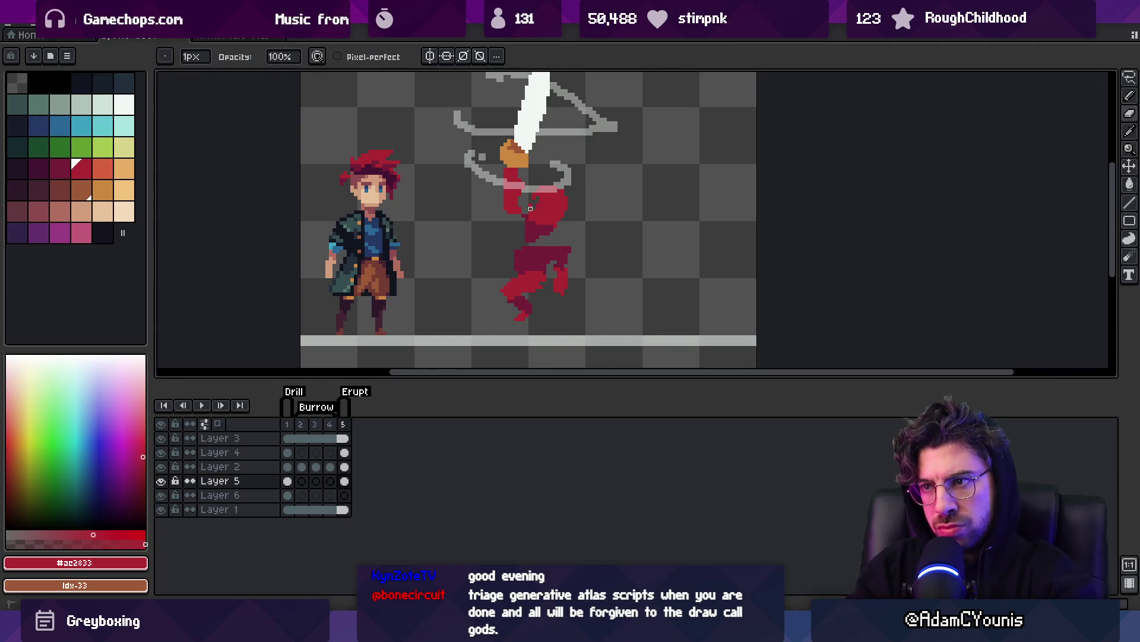
alt+click(556, 231)
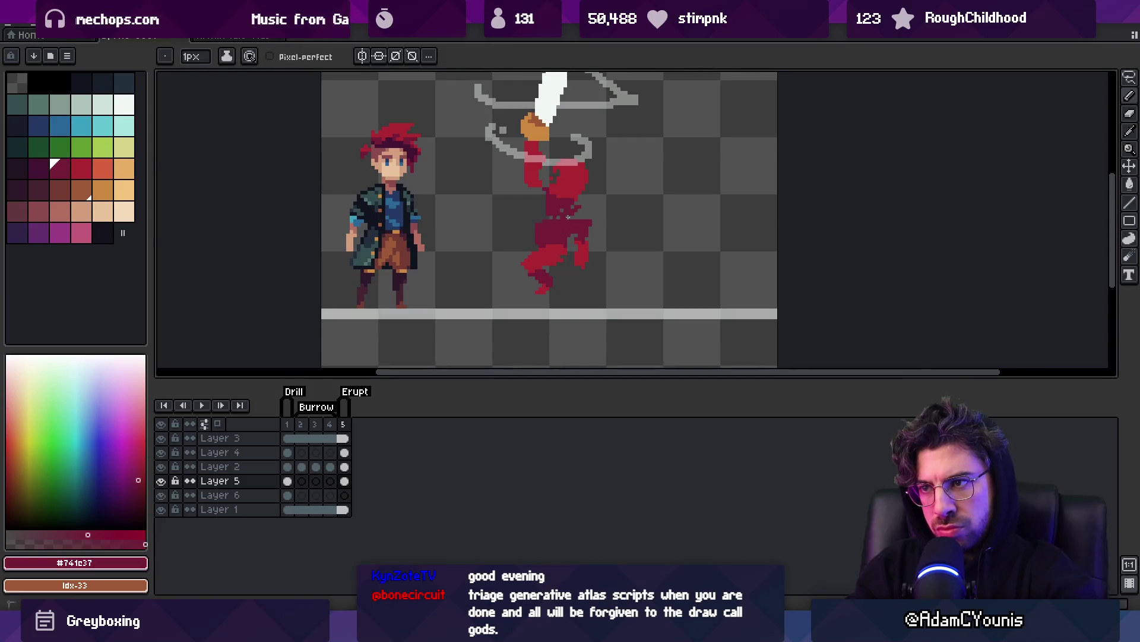
Erase the red figure's lower legs and try a lighter red stroke beneath, then undo it.
key(e)
mouse_move(522, 237)
mouse_down()
mouse_move(540, 214)
mouse_move(545, 257)
mouse_move(532, 290)
mouse_up()
drag(565, 254, 555, 224)
key(b)
alt+click(568, 190)
drag(538, 262, 556, 253)
key(ctrl+z)
Paint a dark crimson 5px tail down-left below the torso, undo it, and search for Chrome.
alt+click(563, 215)
mouse_move(563, 214)
mouse_down()
mouse_move(511, 252)
mouse_move(549, 233)
mouse_up()
scroll(559, 267, down, 3)
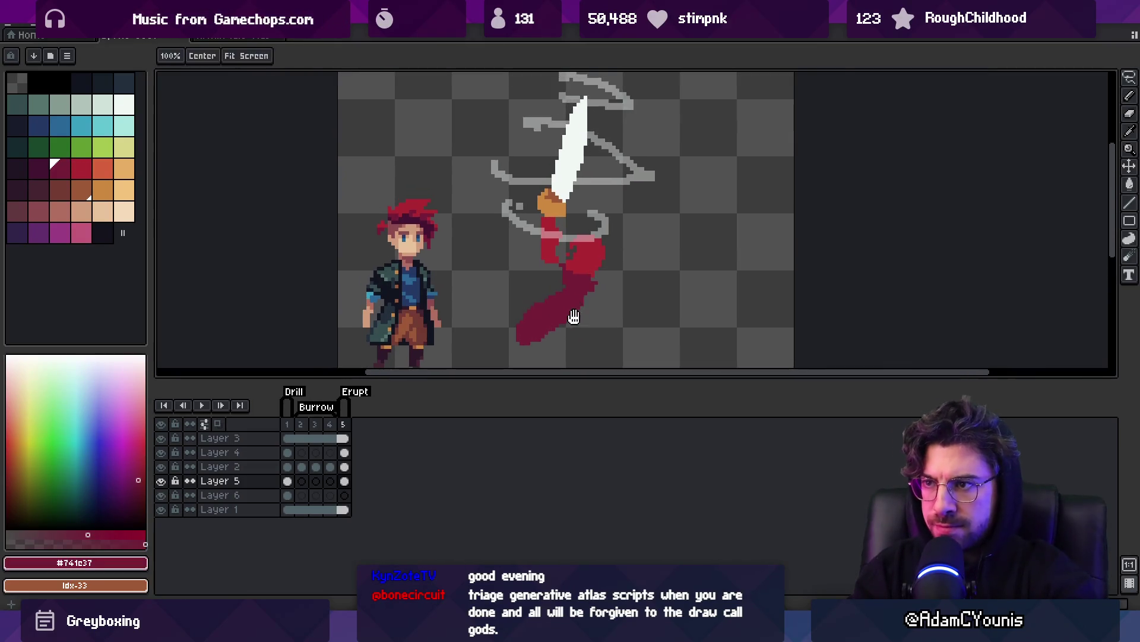
key(v)
key(ctrl+z)
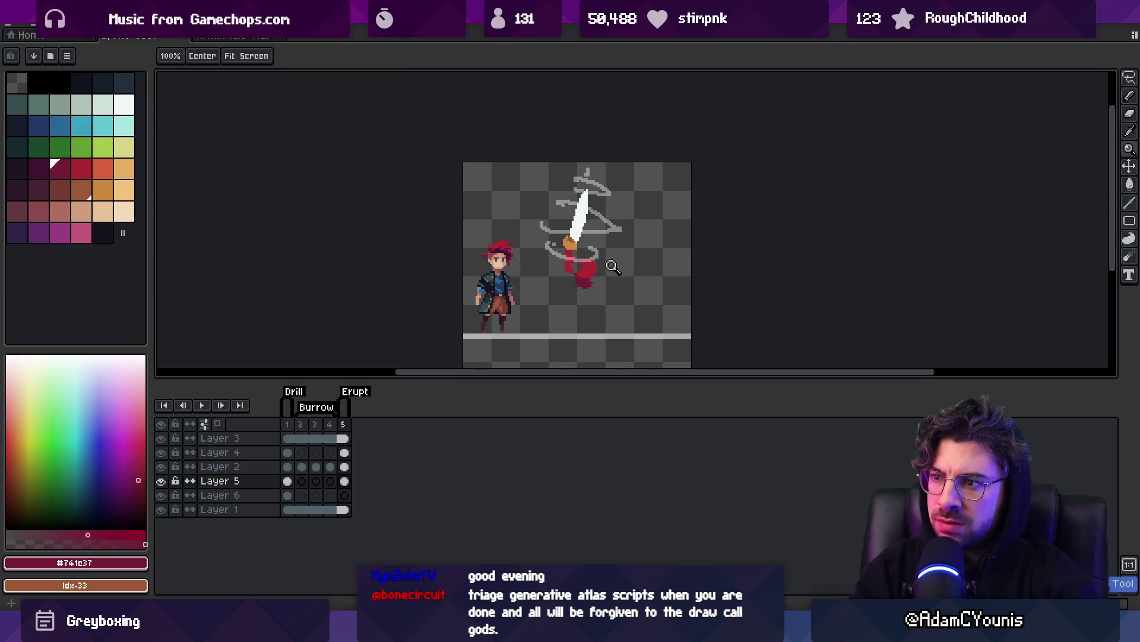
key(b)
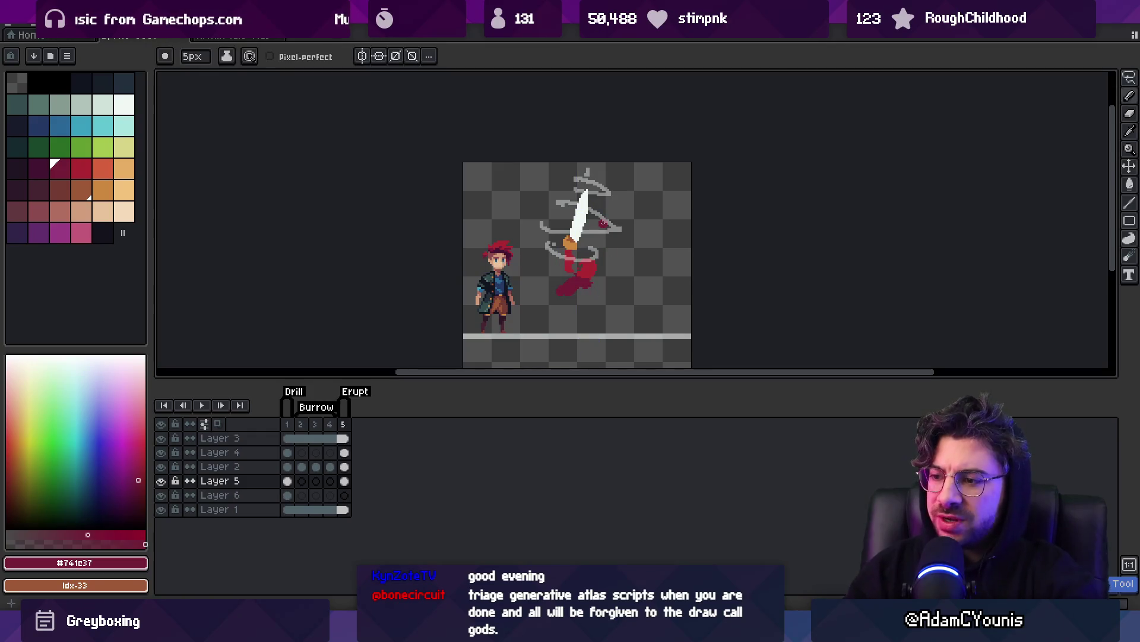
key(super)
text(chrom)
key(Escape)
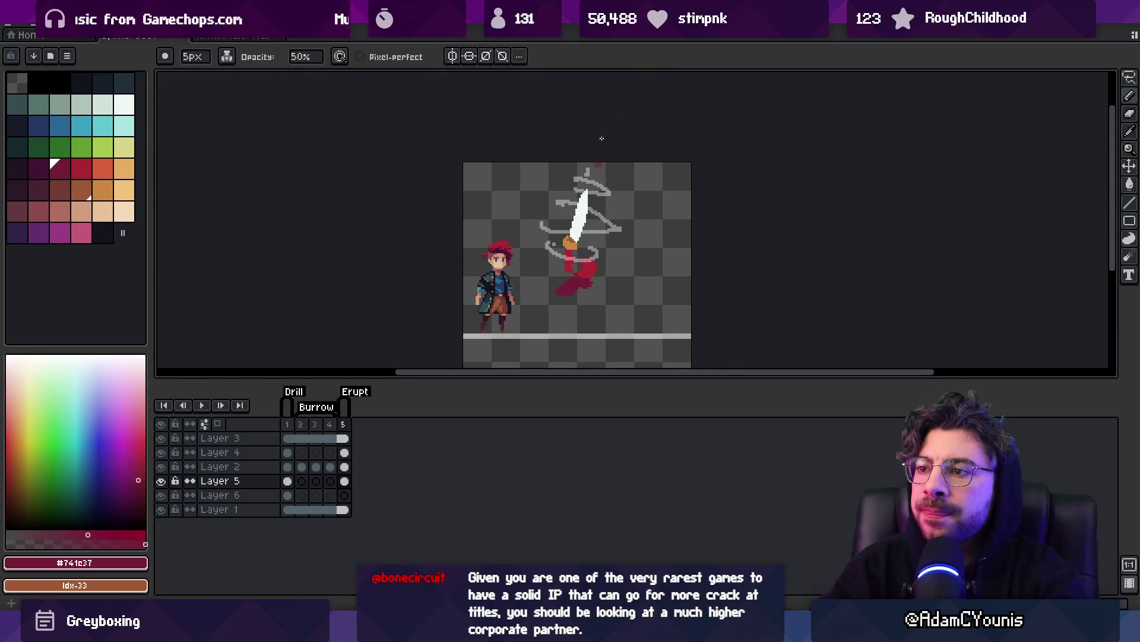
Zoom in and sample the torso red and the darker crimson from the figure.
key(z)
scroll(589, 264, up, 2)
key(b)
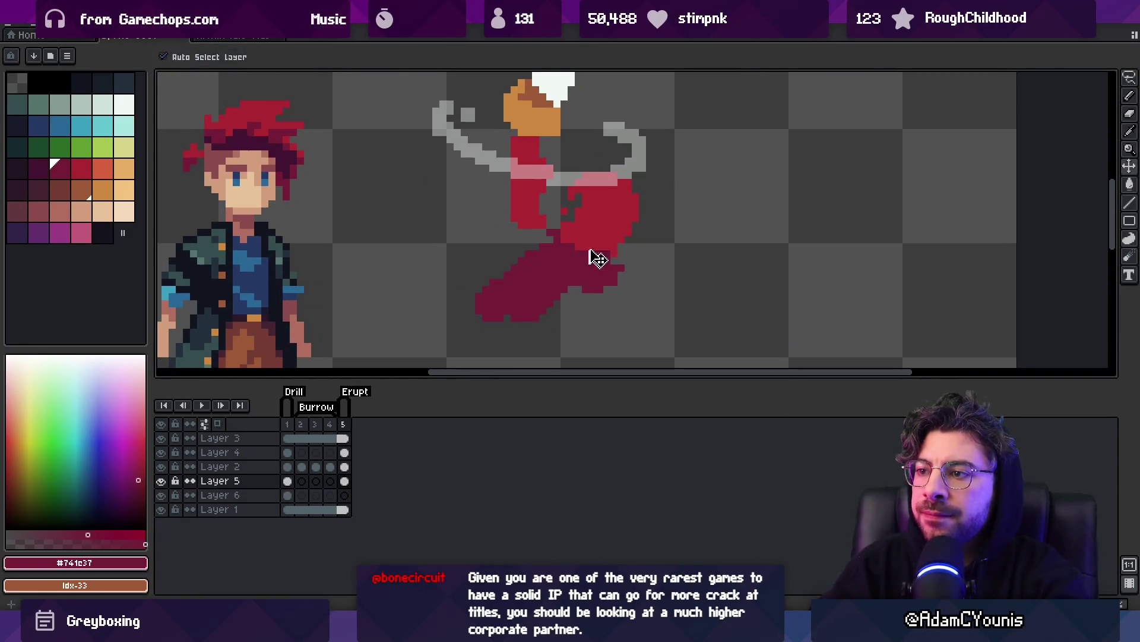
alt+click(600, 214)
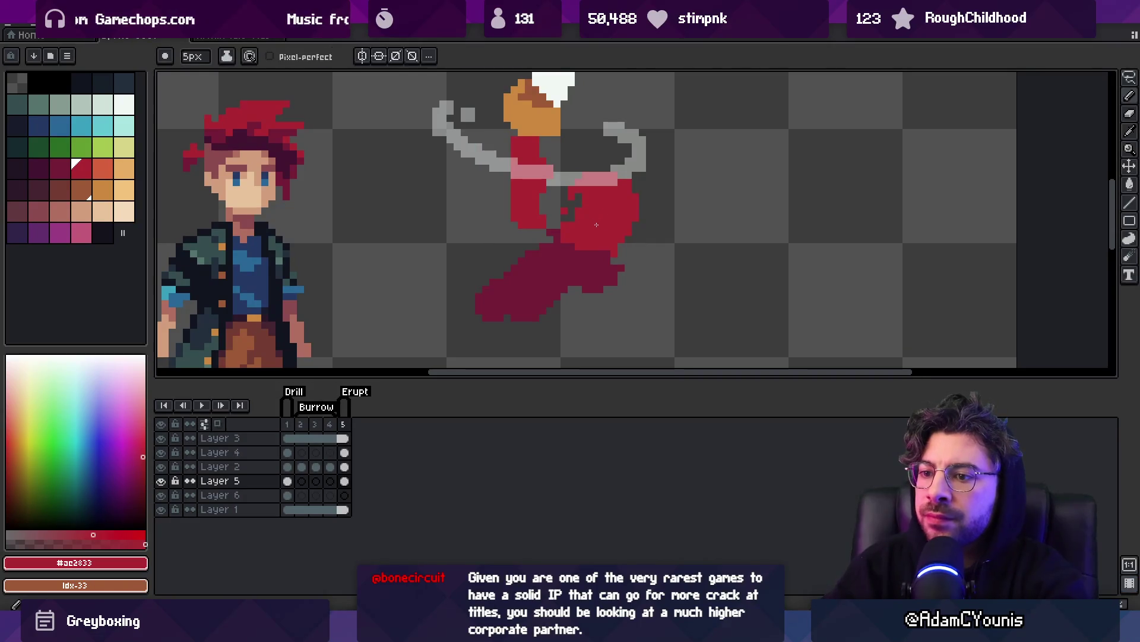
key(z)
scroll(594, 214, down, 3)
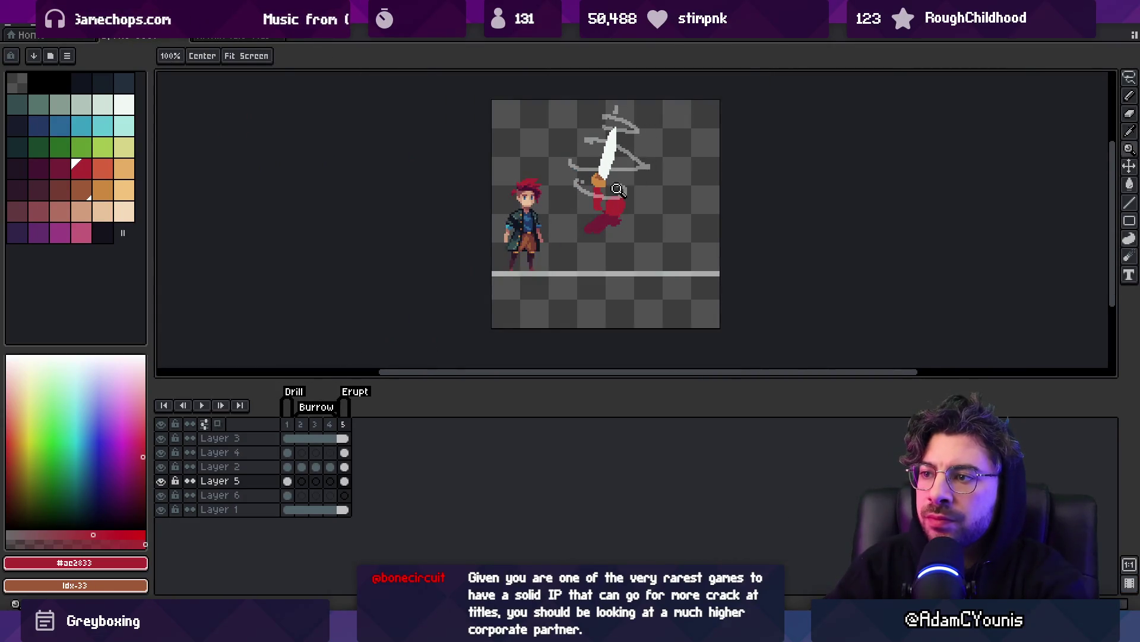
scroll(618, 190, up, 1)
scroll(607, 207, up, 1)
key(b)
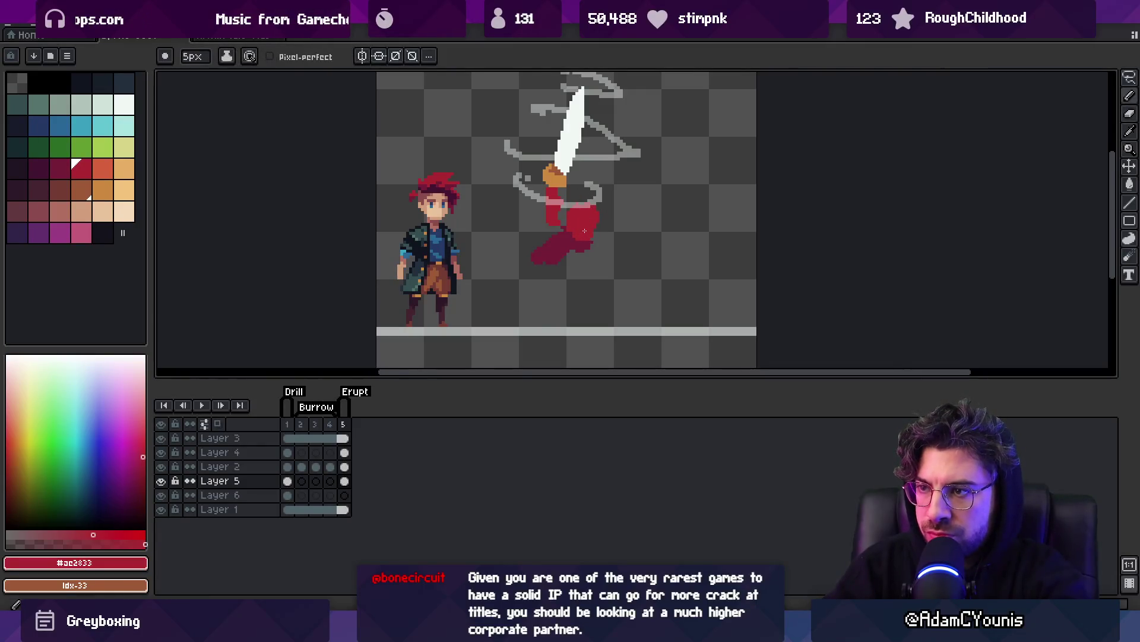
alt+click(586, 221)
key(z)
scroll(571, 223, down, 1)
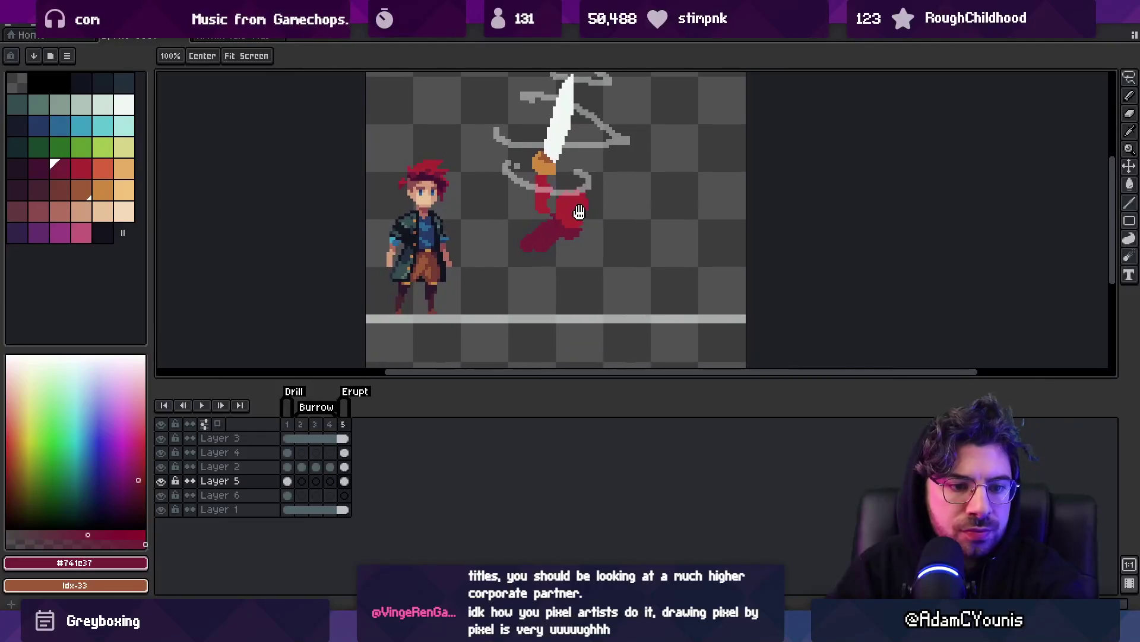
scroll(555, 227, up, 1)
scroll(555, 226, up, 1)
Lasso the lower red arm piece, then pencil and erase bright red pixels to rejoin it.
key(q)
mouse_move(549, 213)
mouse_down()
mouse_move(505, 306)
mouse_move(541, 236)
mouse_move(565, 268)
mouse_move(528, 249)
mouse_move(538, 235)
mouse_up()
key(o)
click(523, 223)
key(p)
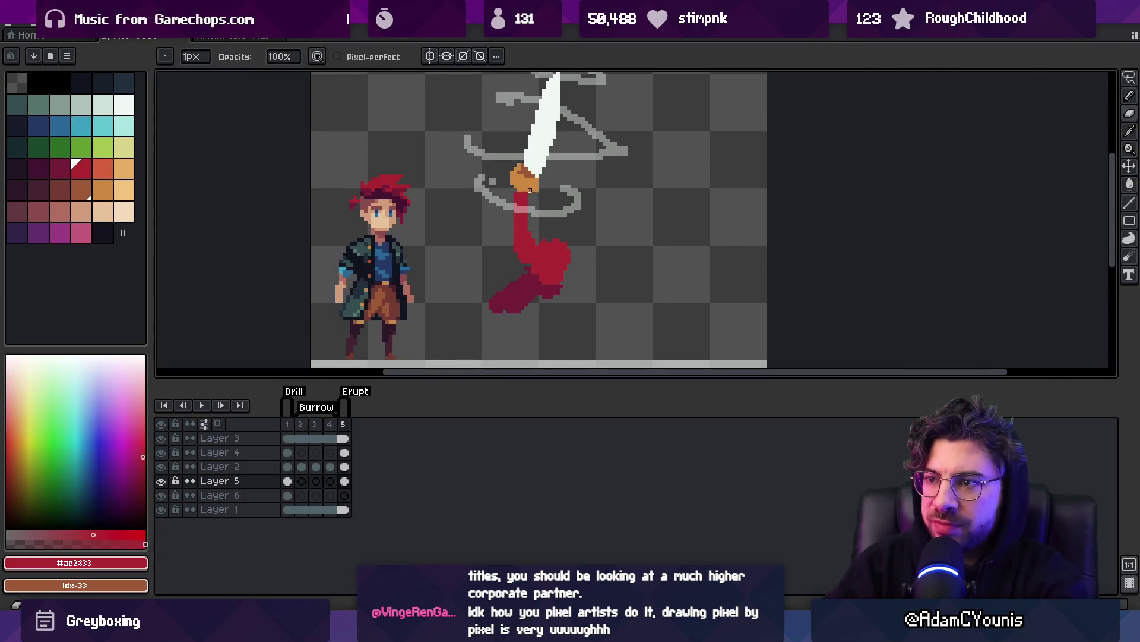
key(e)
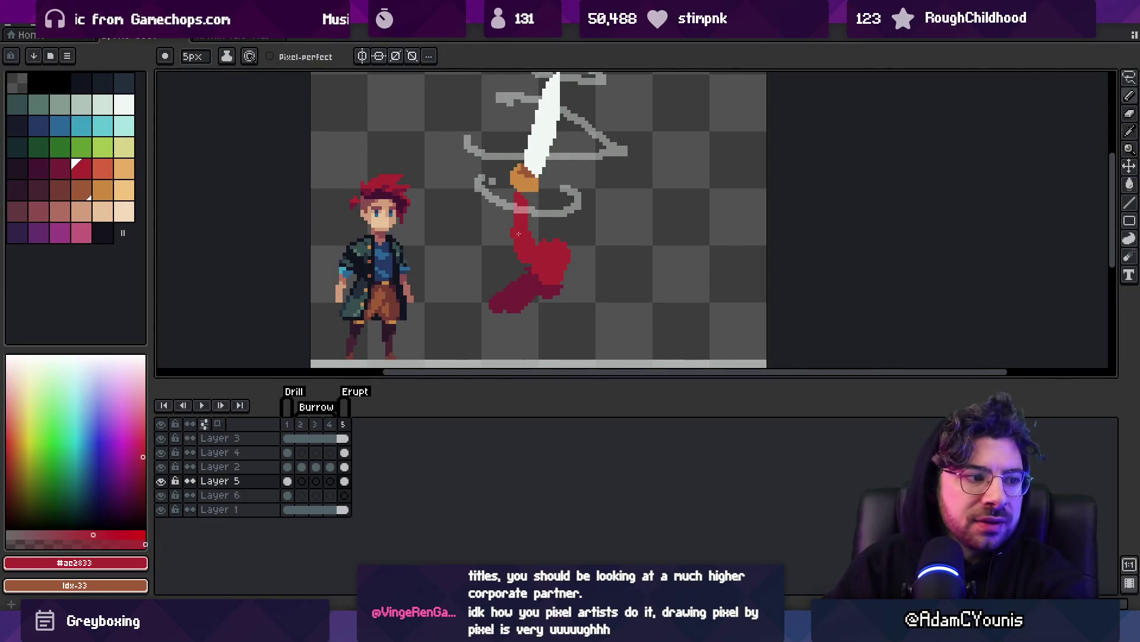
key(p)
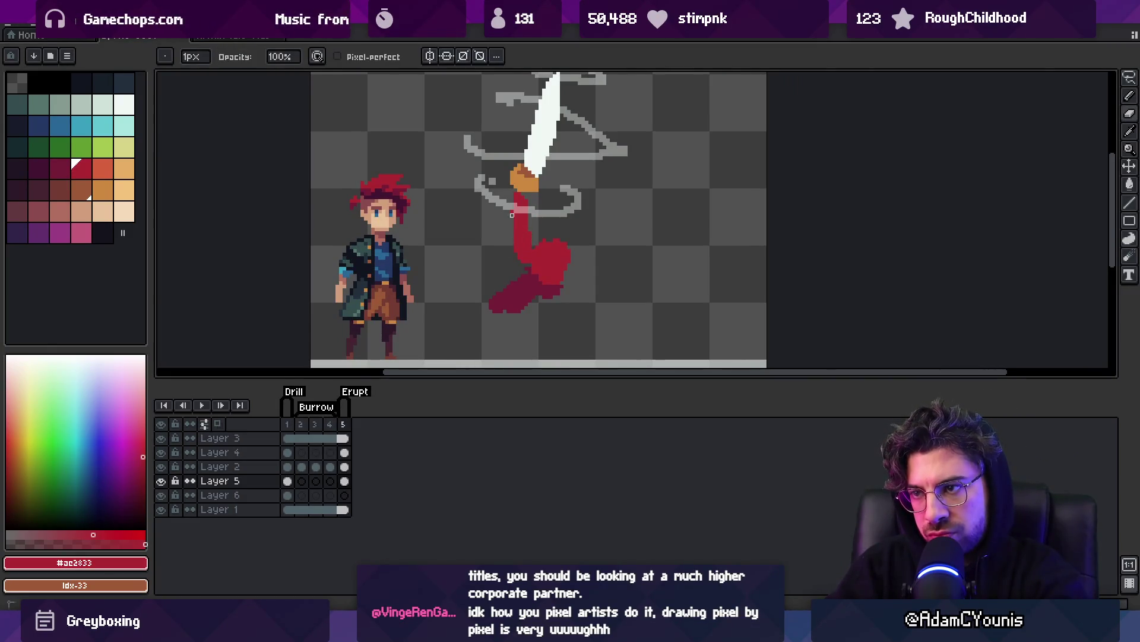
key(z)
scroll(557, 161, down, 2)
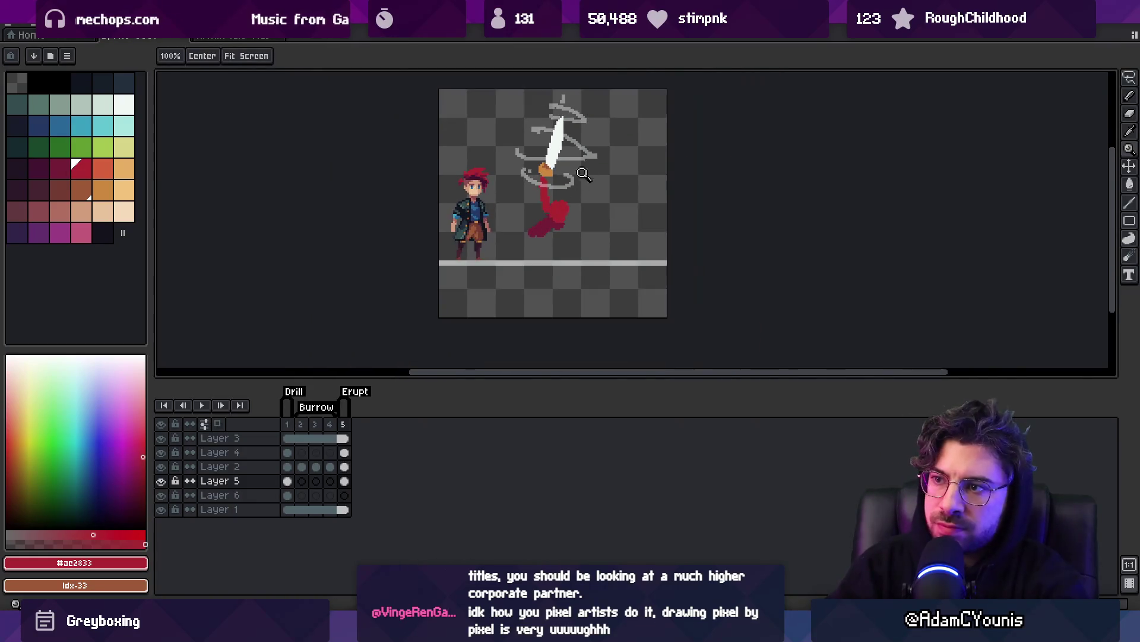
scroll(557, 161, up, 1)
scroll(556, 161, up, 1)
ctrl+click(539, 219)
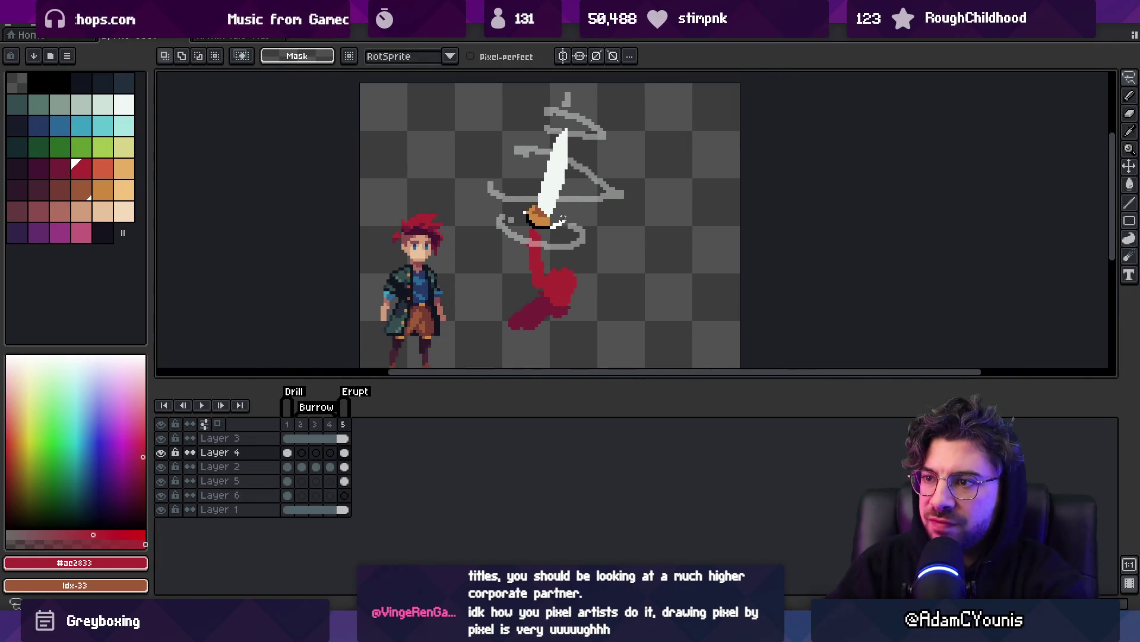
Rotate the white blade on Layer 2 about 11° to vertical and nudge the red arm right.
key(ctrl+t)
drag(594, 112, 606, 114)
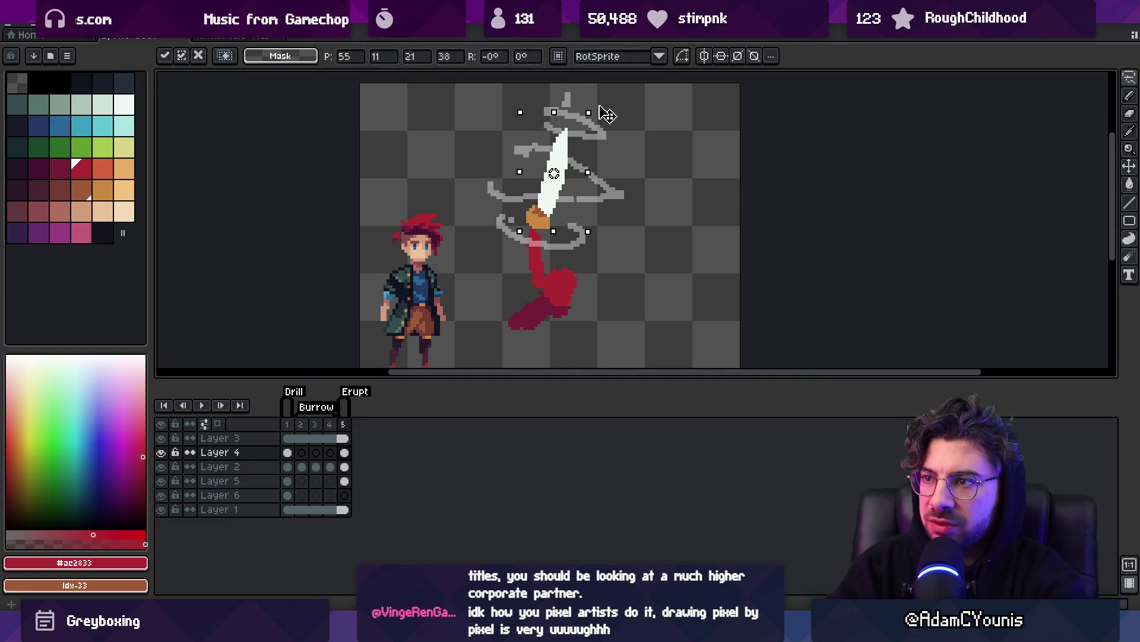
key(Return)
key(Down)
key(m)
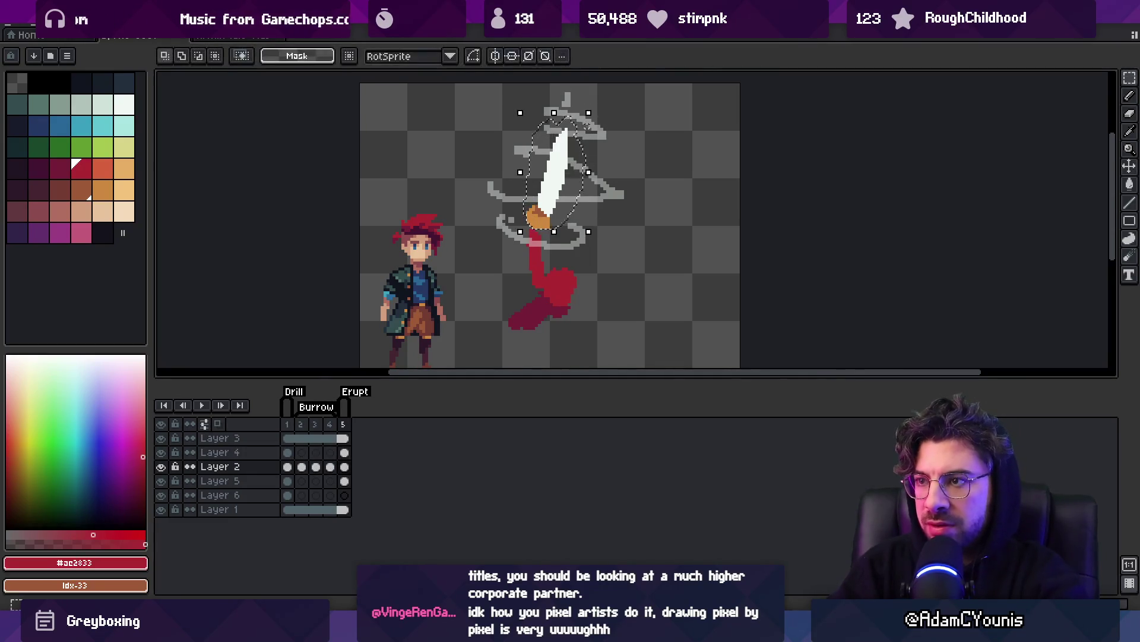
mouse_move(597, 107)
mouse_down()
mouse_move(548, 209)
mouse_move(567, 195)
mouse_up()
scroll(548, 209, down, 1)
key(Return)
key(v)
drag(541, 234, 557, 234)
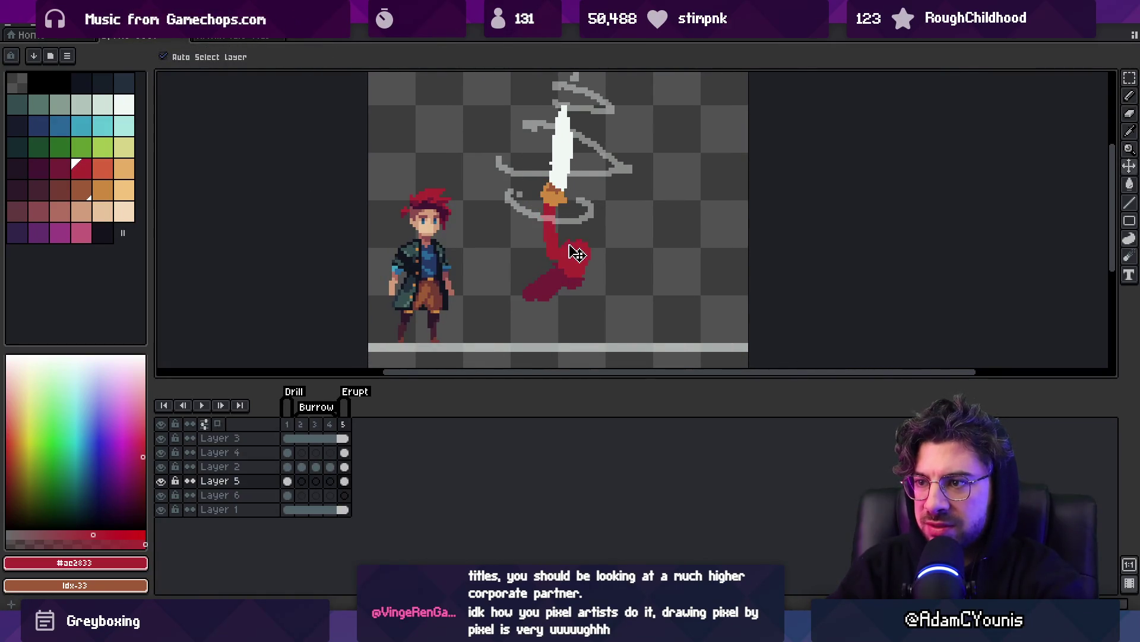
Paint bright red #ac2833 body up under the hilt, alternating with dark red #741c37.
key(b)
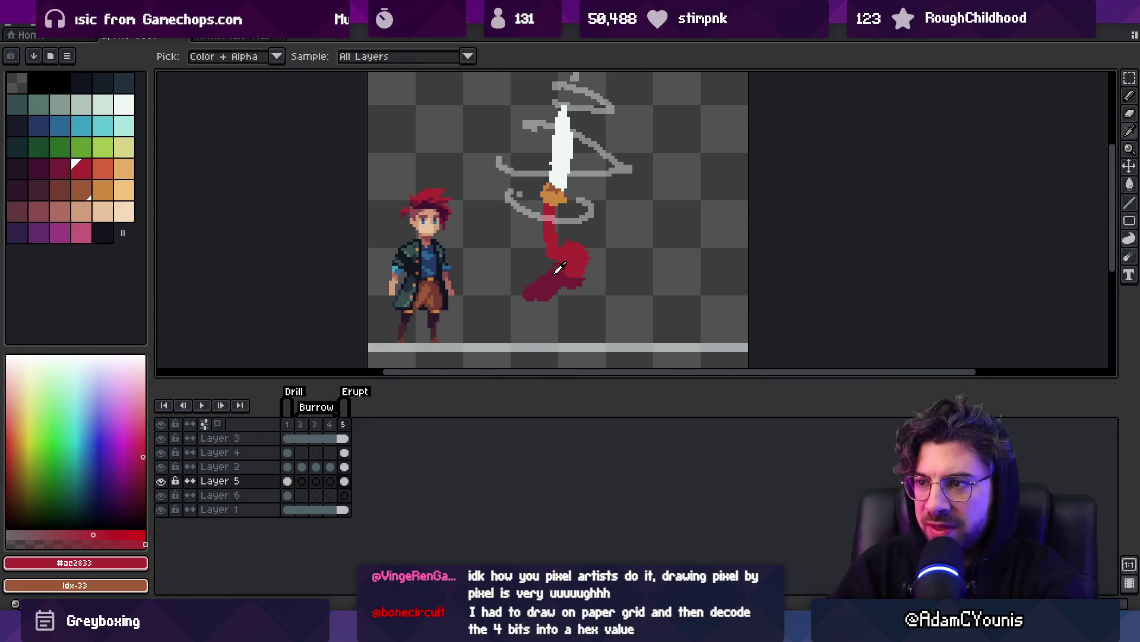
alt+click(560, 277)
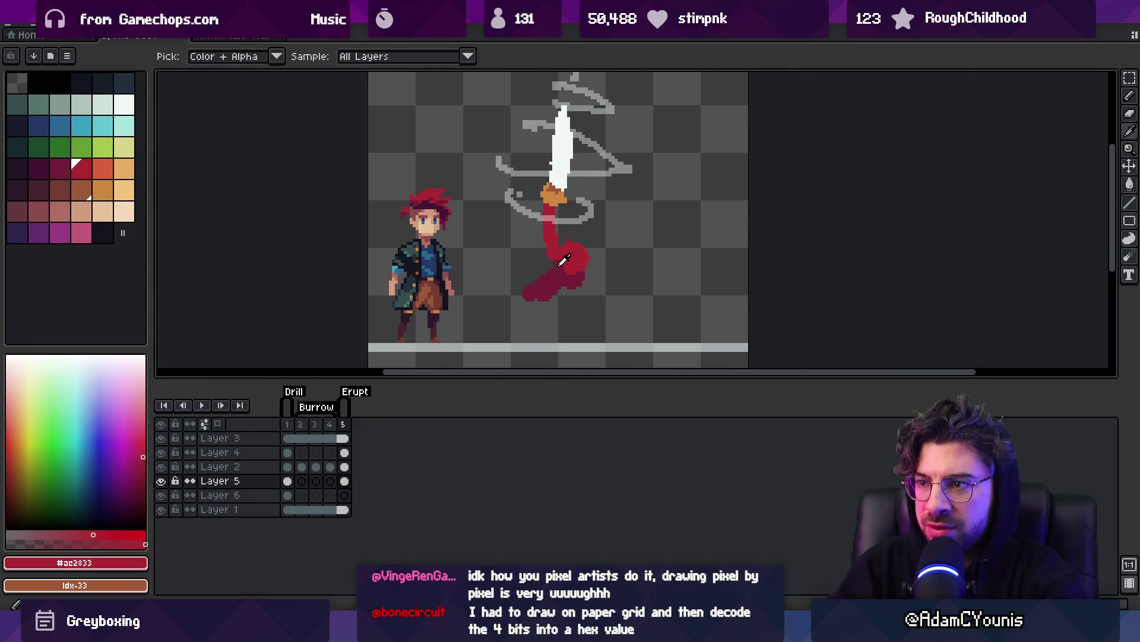
key(b)
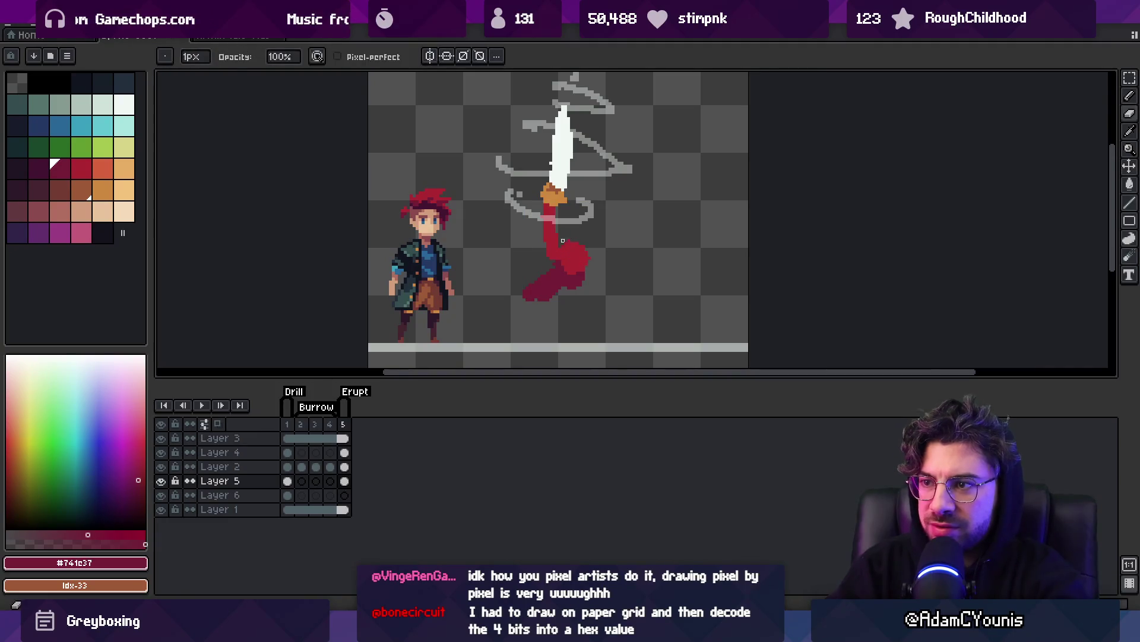
alt+click(563, 263)
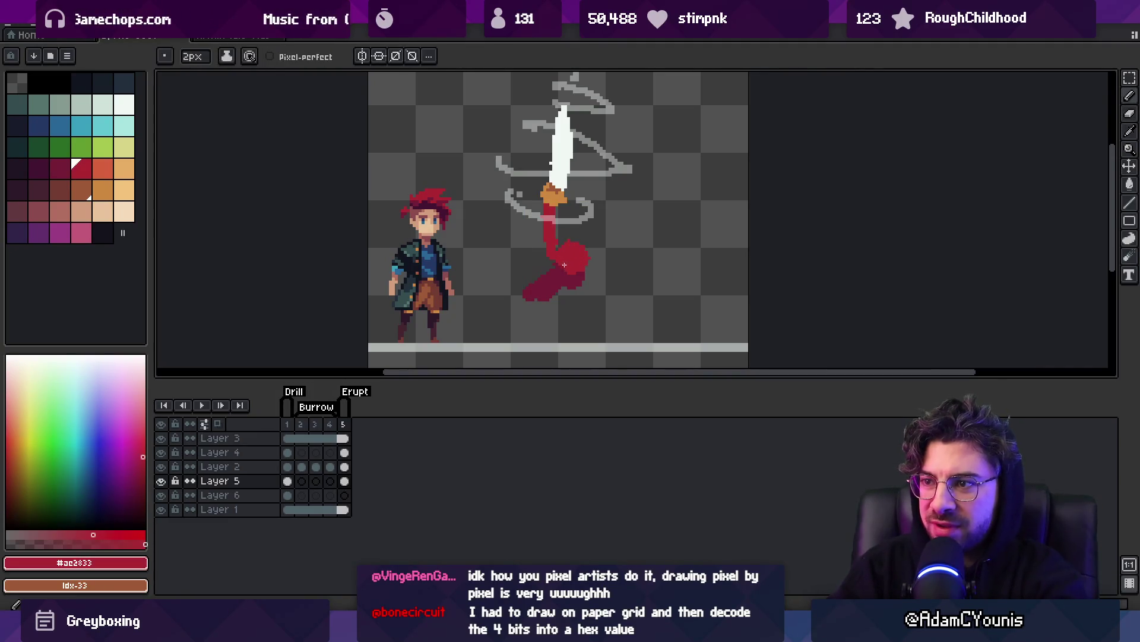
drag(582, 259, 581, 241)
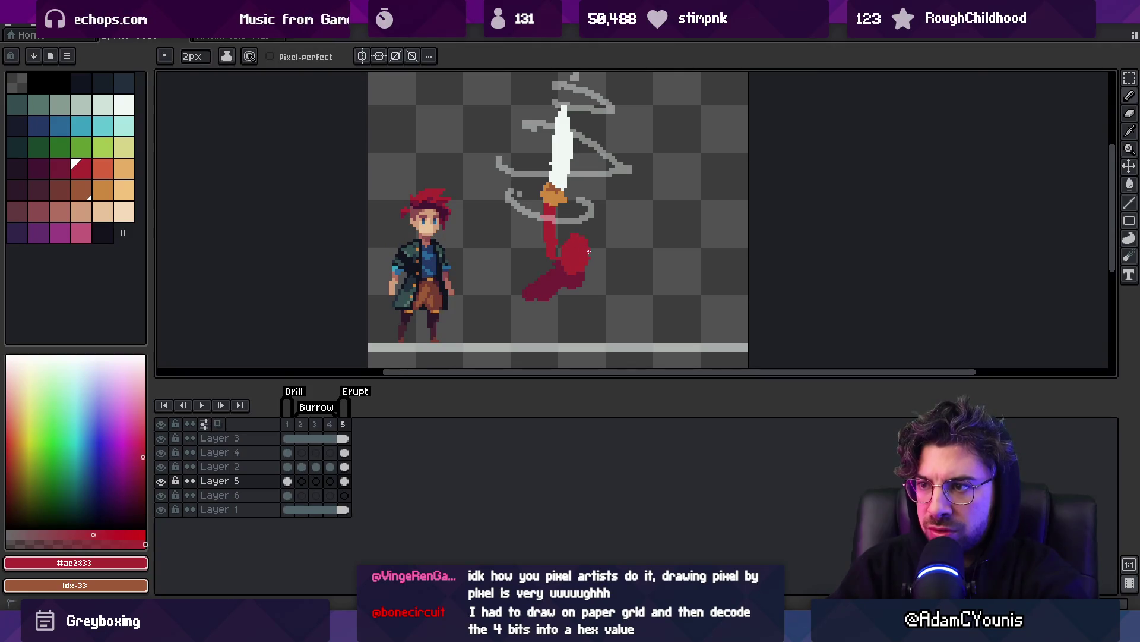
alt+click(564, 274)
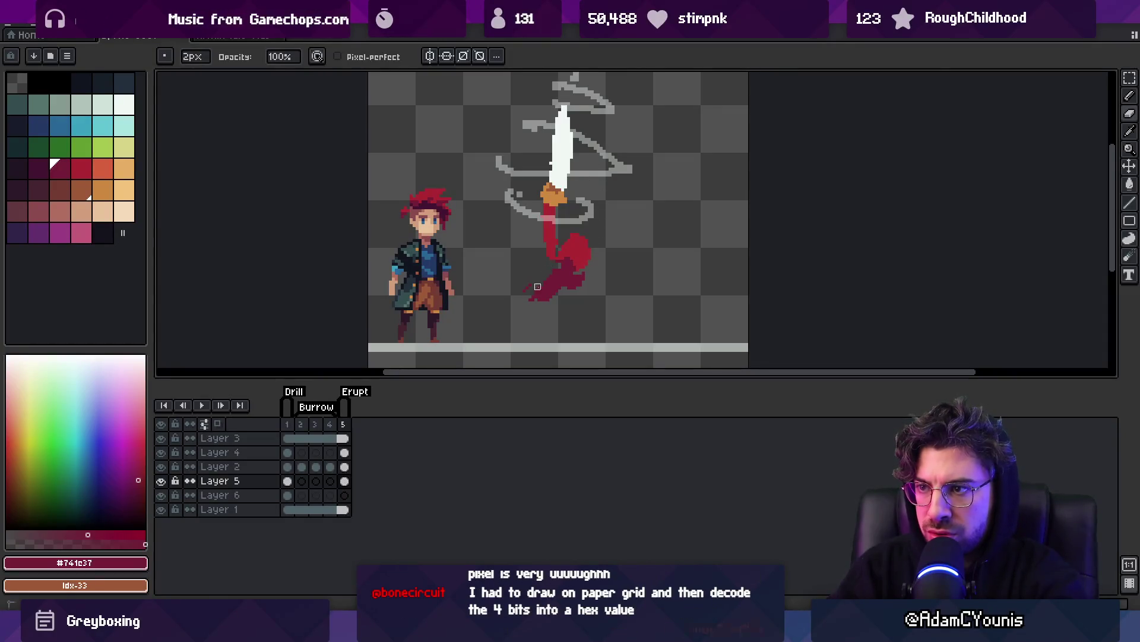
alt+click(569, 257)
alt+click(554, 252)
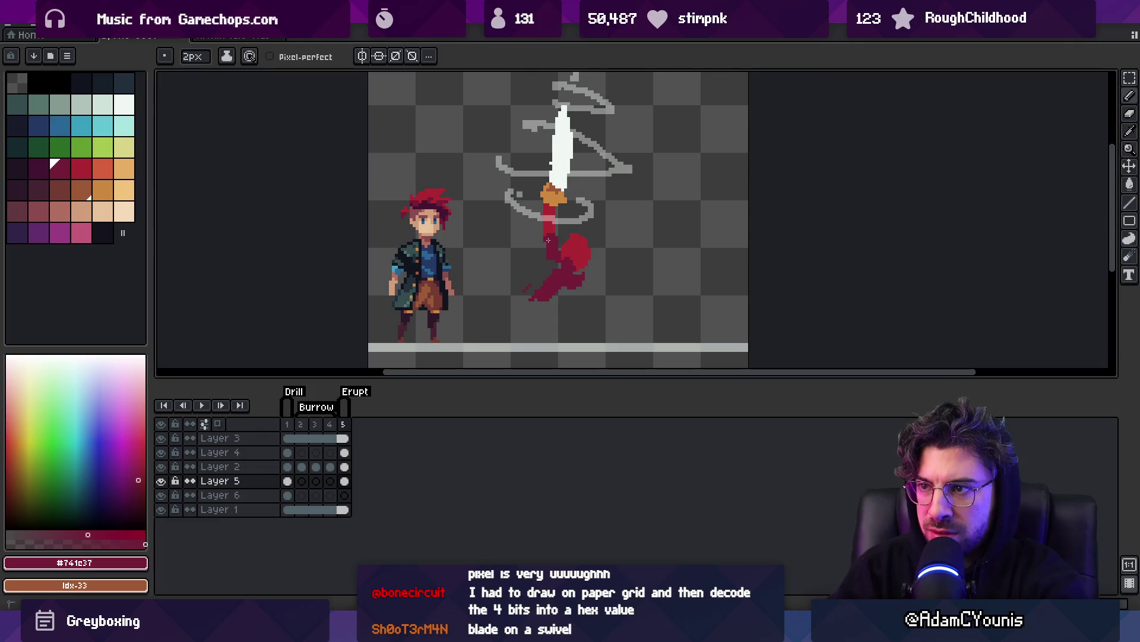
Shrink the brush to 1px and touch up the red body with pencil and eraser.
scroll(563, 219, up, 2)
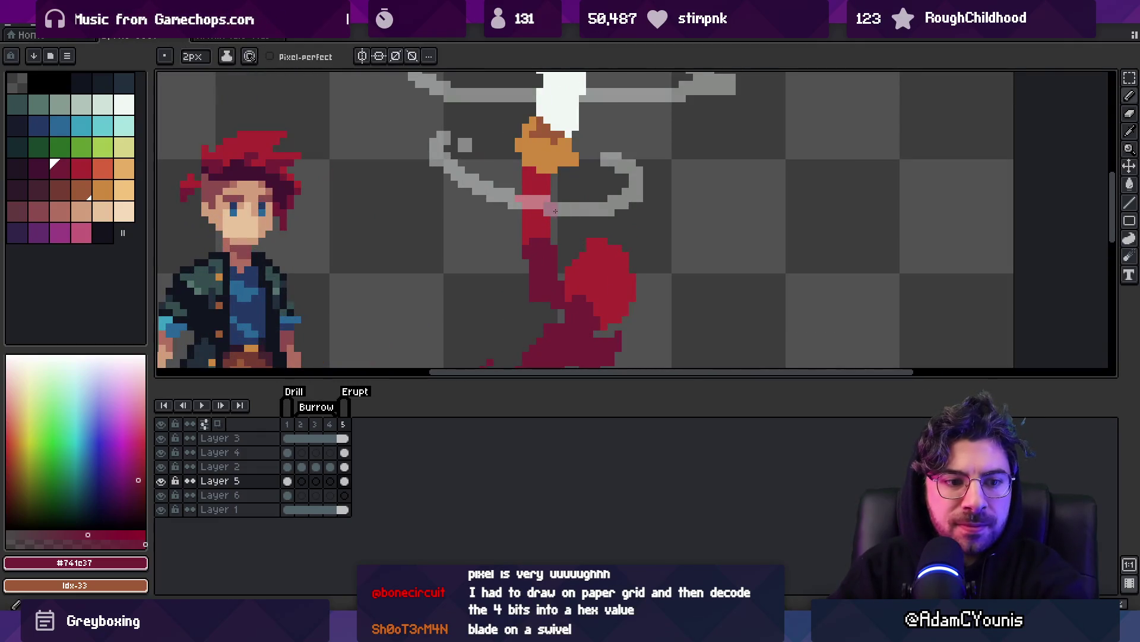
key(minus)
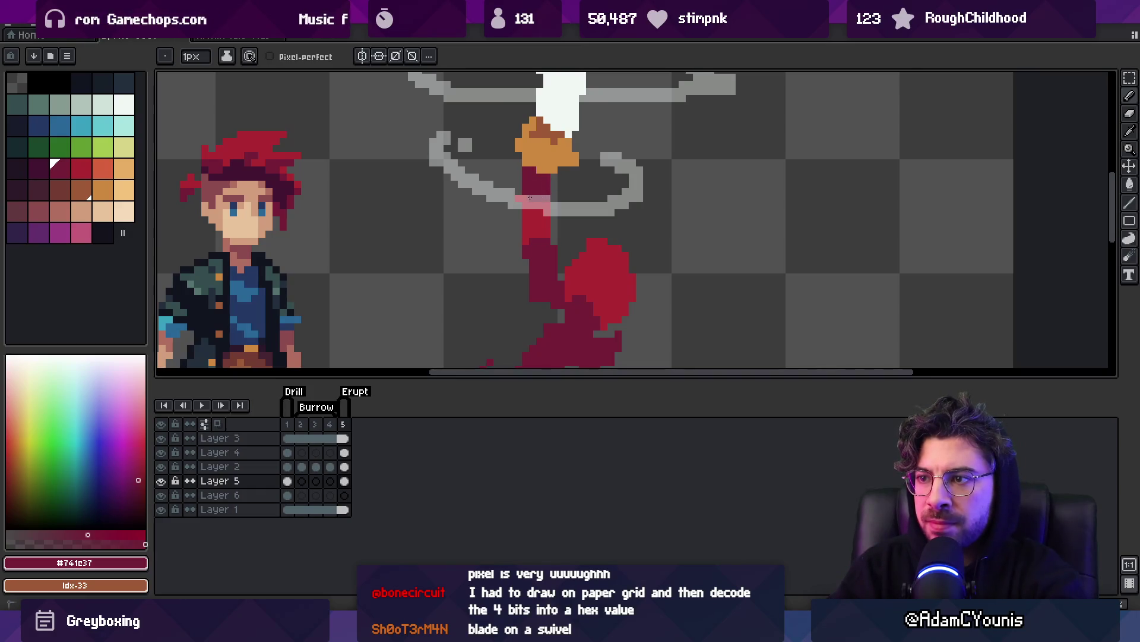
key(e)
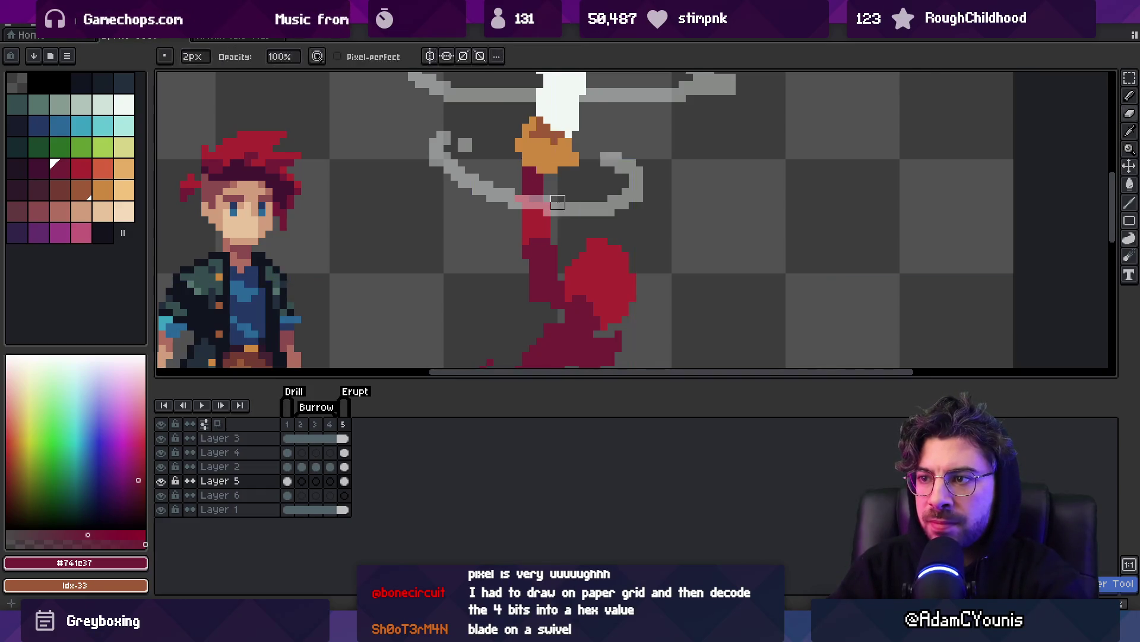
key(z)
scroll(595, 189, down, 5)
scroll(595, 189, up, 2)
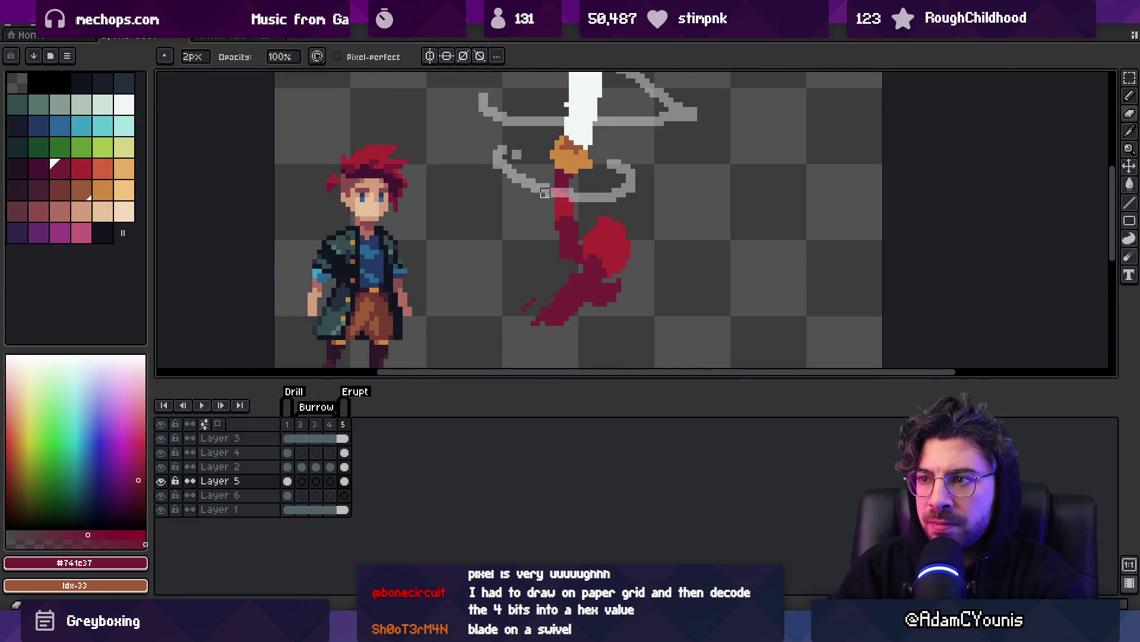
scroll(570, 220, up, 1)
key(i)
key(b)
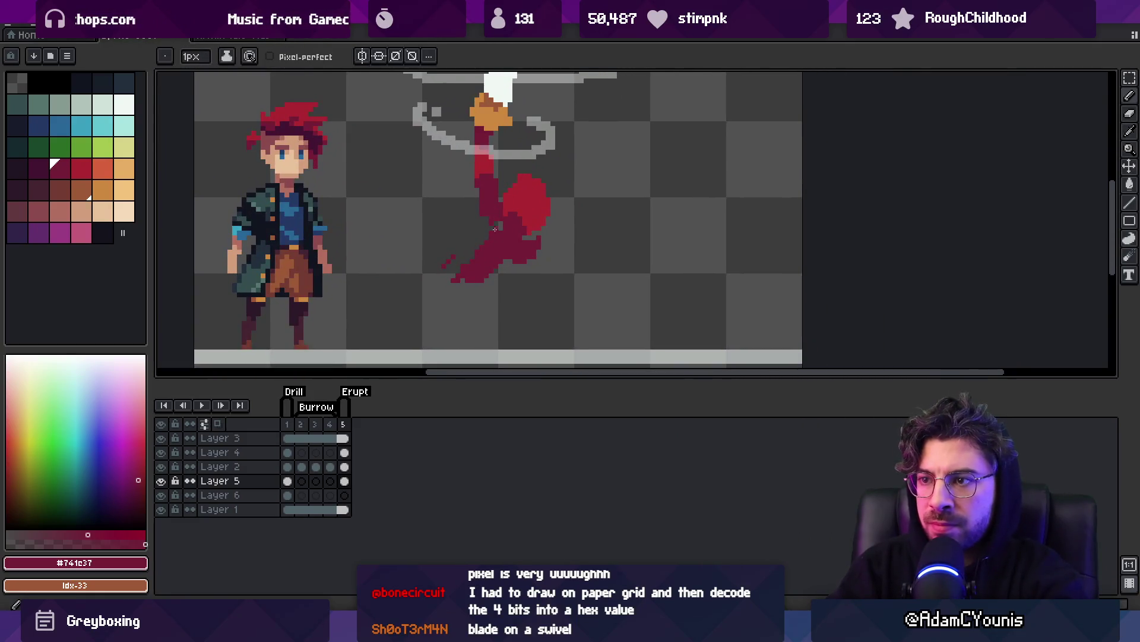
key(e)
key(b)
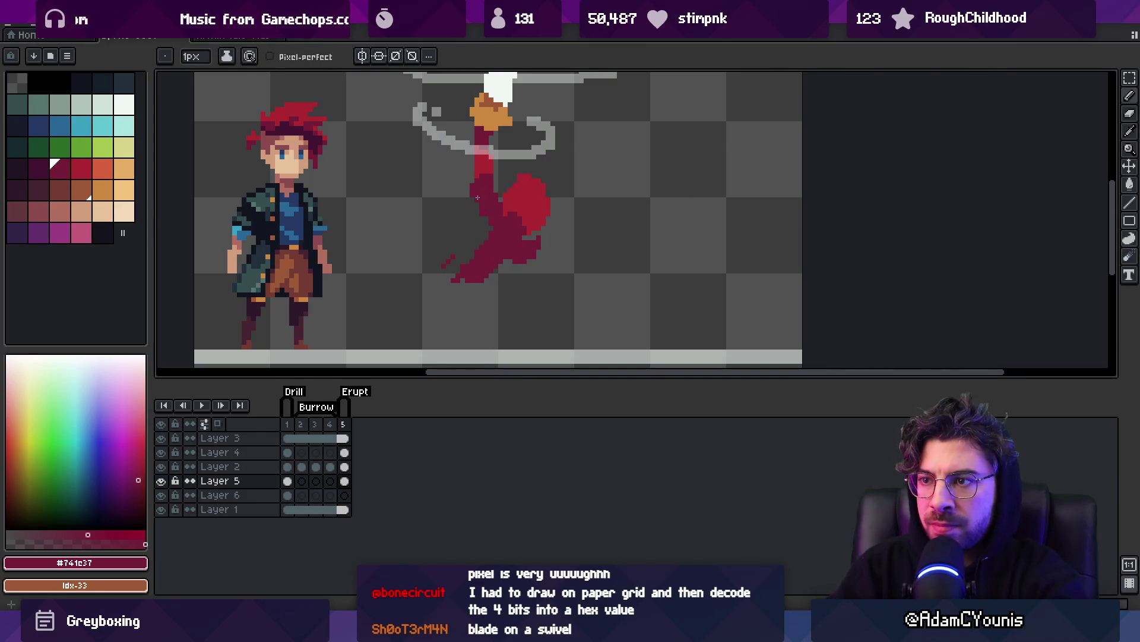
Zoom in on the figure and extend the dark red body down toward the ground.
scroll(496, 224, down, 1)
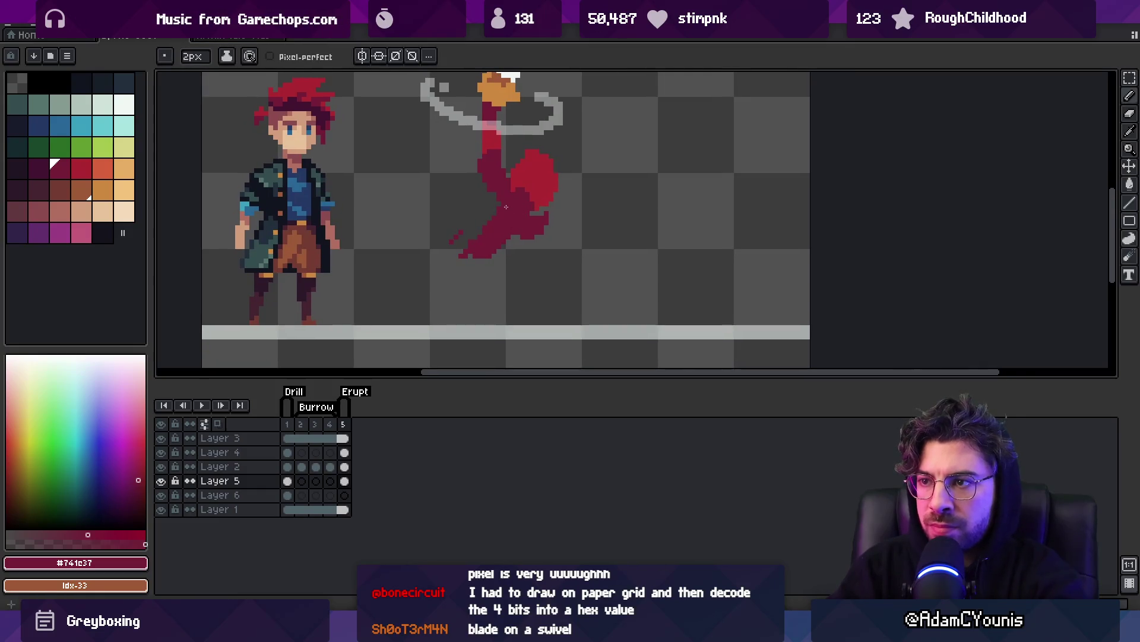
key(z)
scroll(502, 237, down, 2)
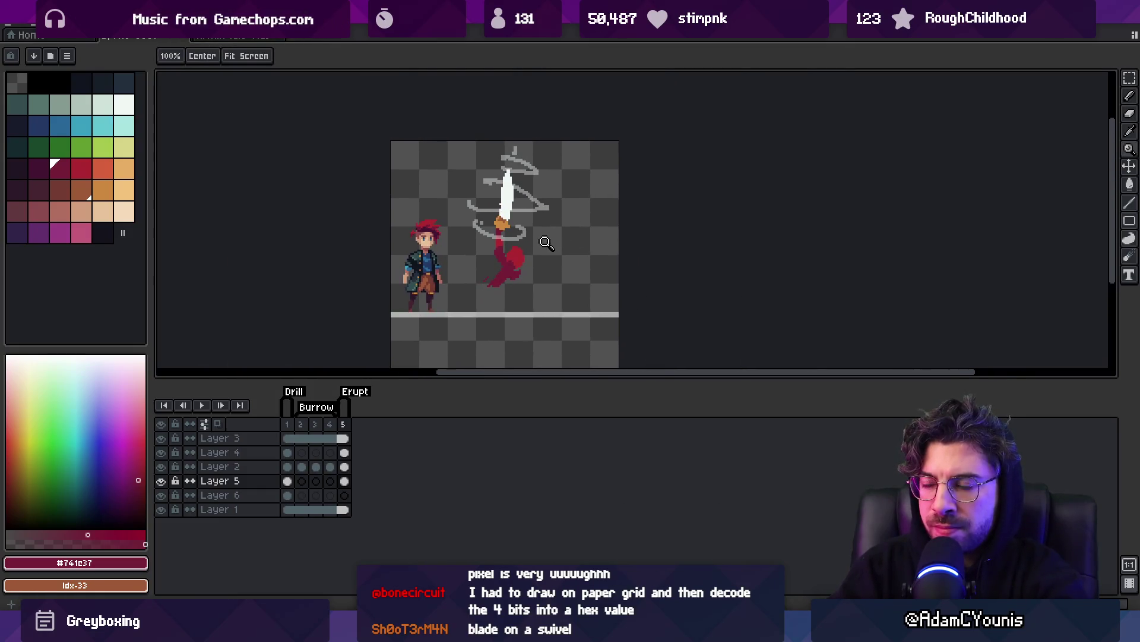
click(501, 274)
key(e)
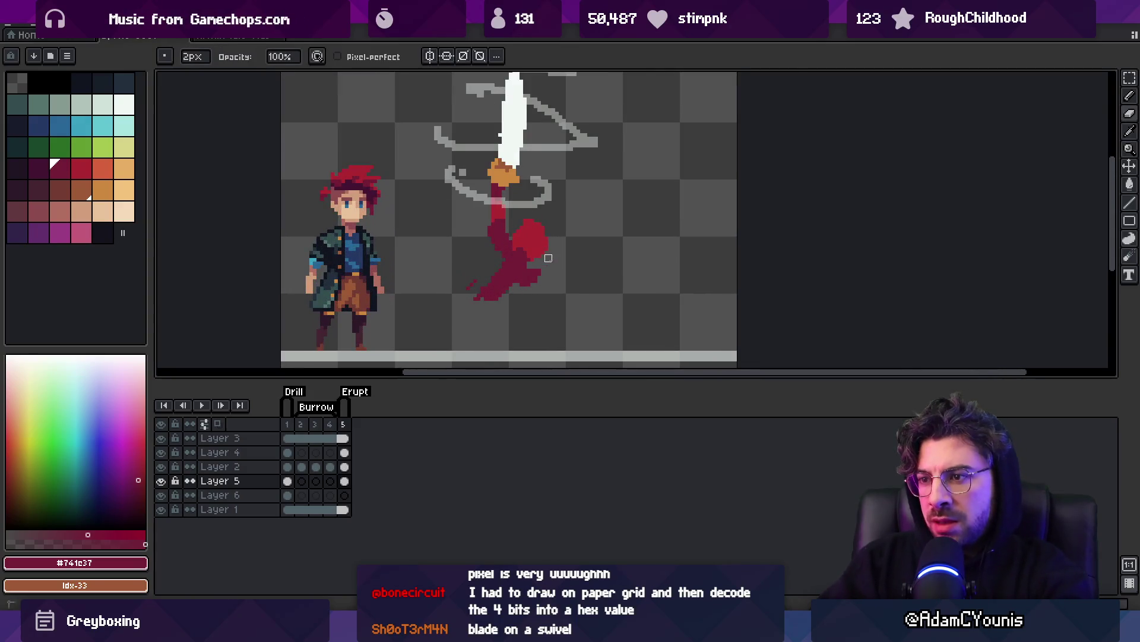
key(b)
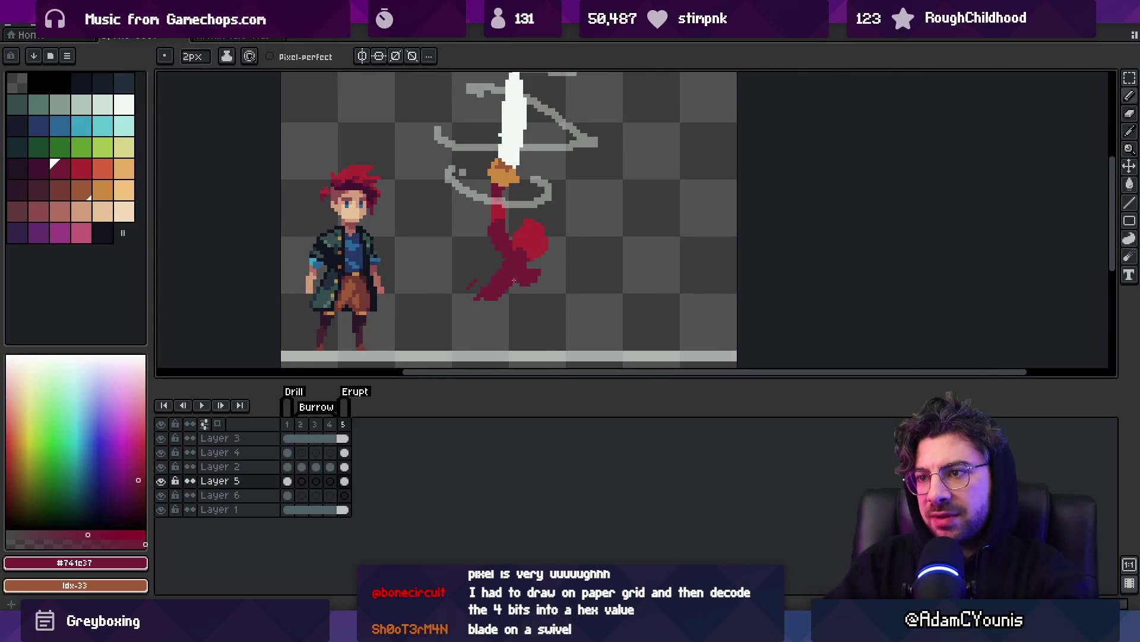
mouse_move(525, 279)
mouse_down()
mouse_move(494, 308)
mouse_move(455, 311)
mouse_move(494, 328)
mouse_move(512, 313)
mouse_move(526, 333)
mouse_up()
Erase the body's lower-left tip and paint a bright red limb extending down and right.
key(e)
mouse_move(455, 312)
mouse_down()
mouse_move(445, 311)
mouse_move(466, 315)
mouse_move(473, 293)
mouse_move(469, 305)
mouse_up()
key(b)
alt+click(540, 250)
drag(540, 250, 562, 304)
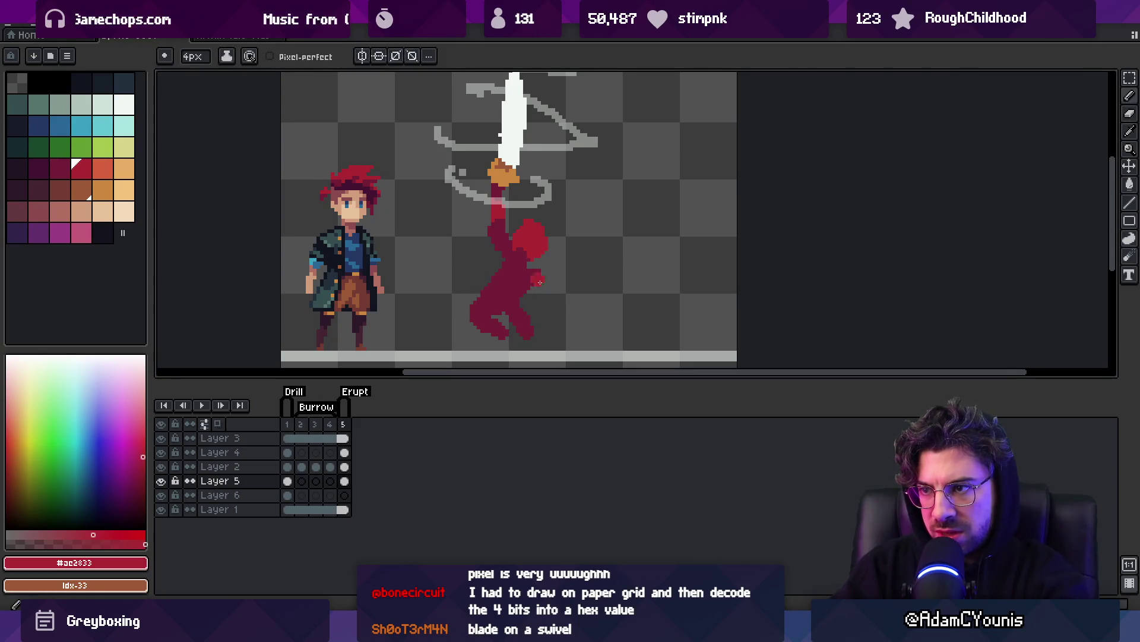
key(z)
right_click(582, 270)
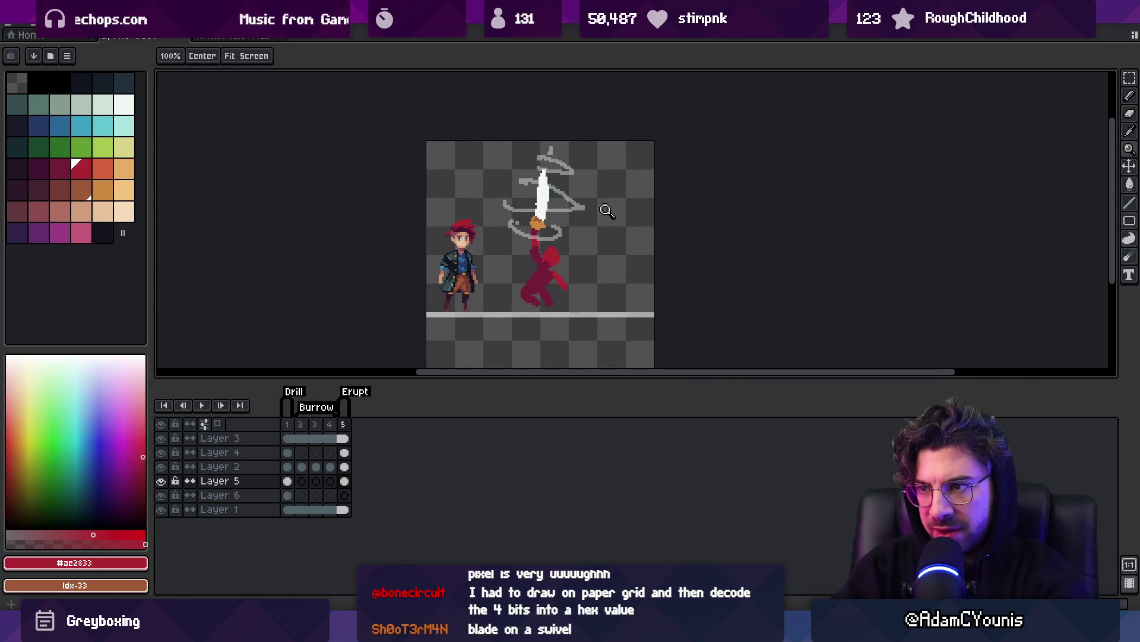
click(558, 247)
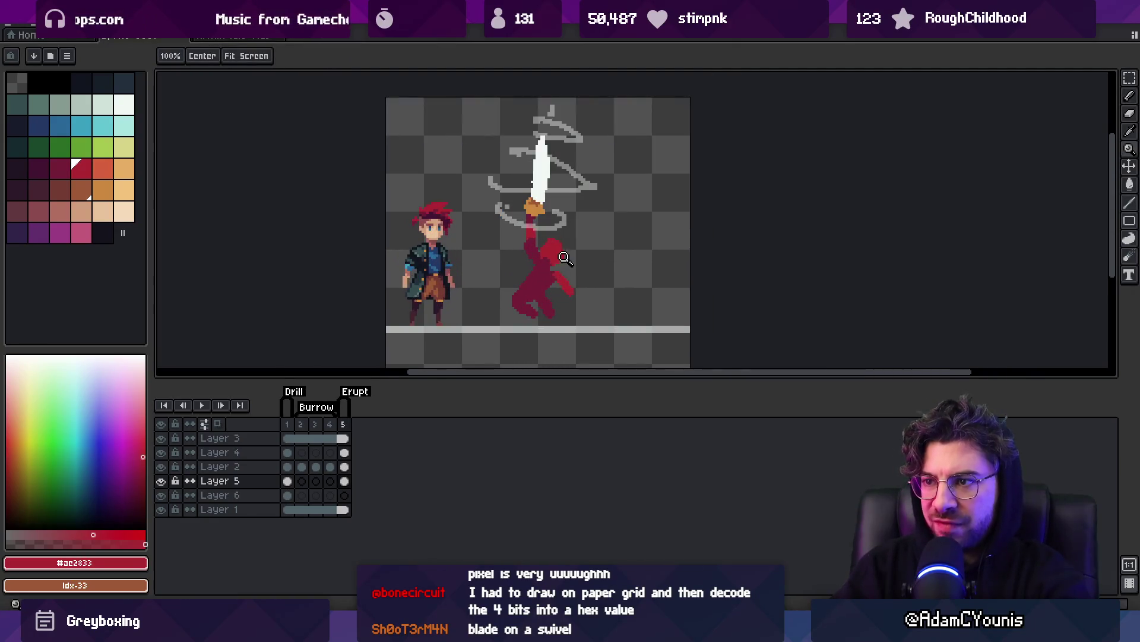
click(574, 262)
key(b)
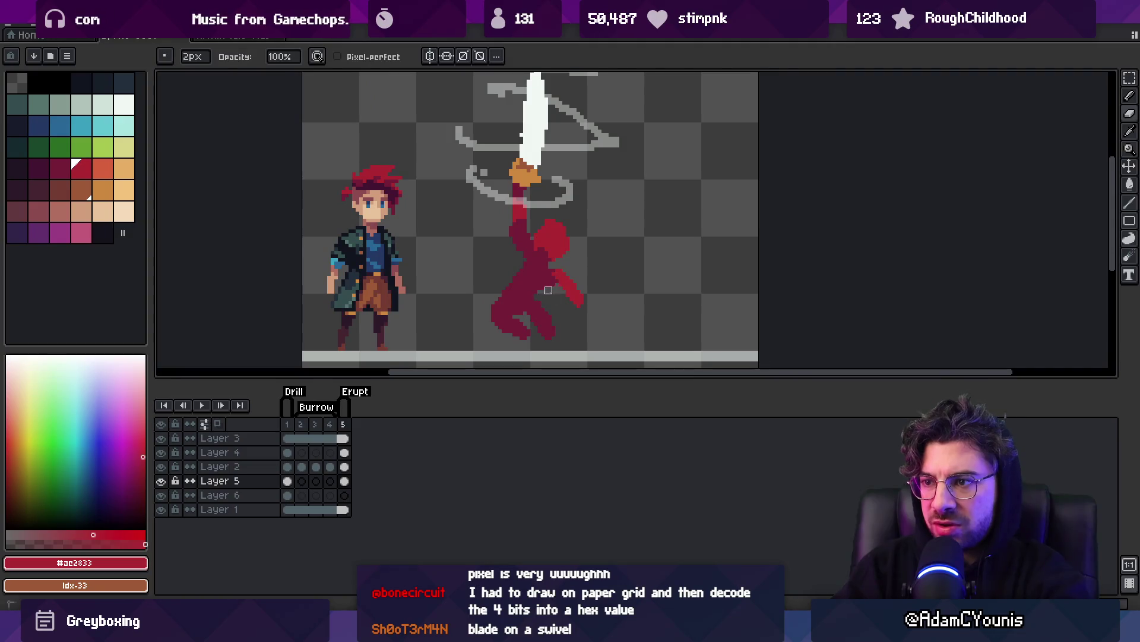
Add lighter red at the foot, trim nearby pixels, and fill the gap between legs with dark red.
alt+click(531, 271)
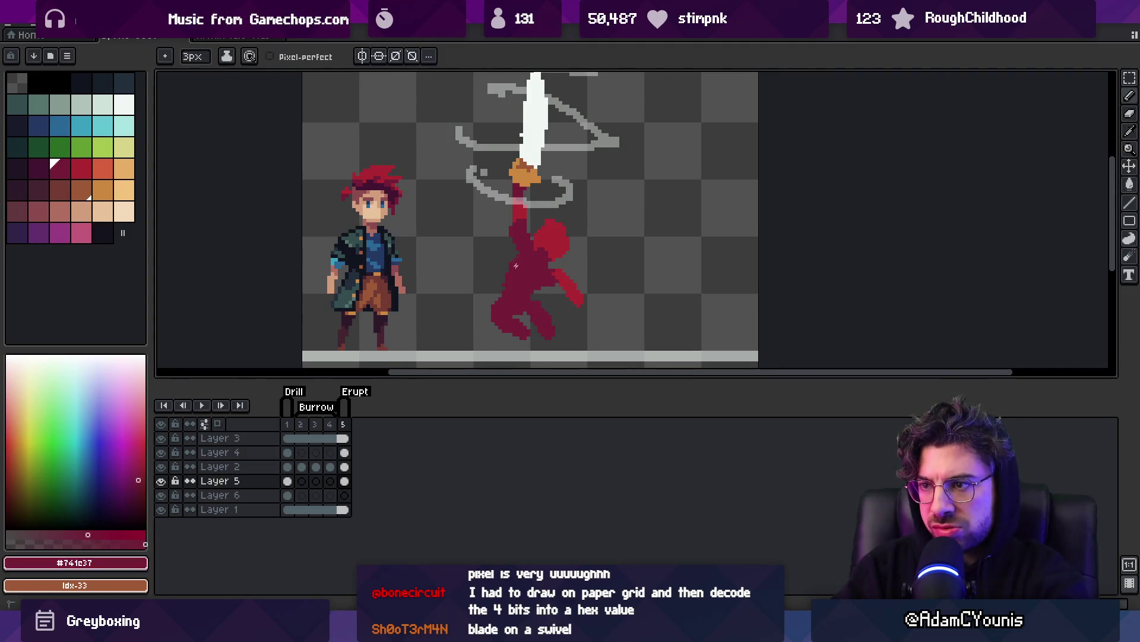
key(b)
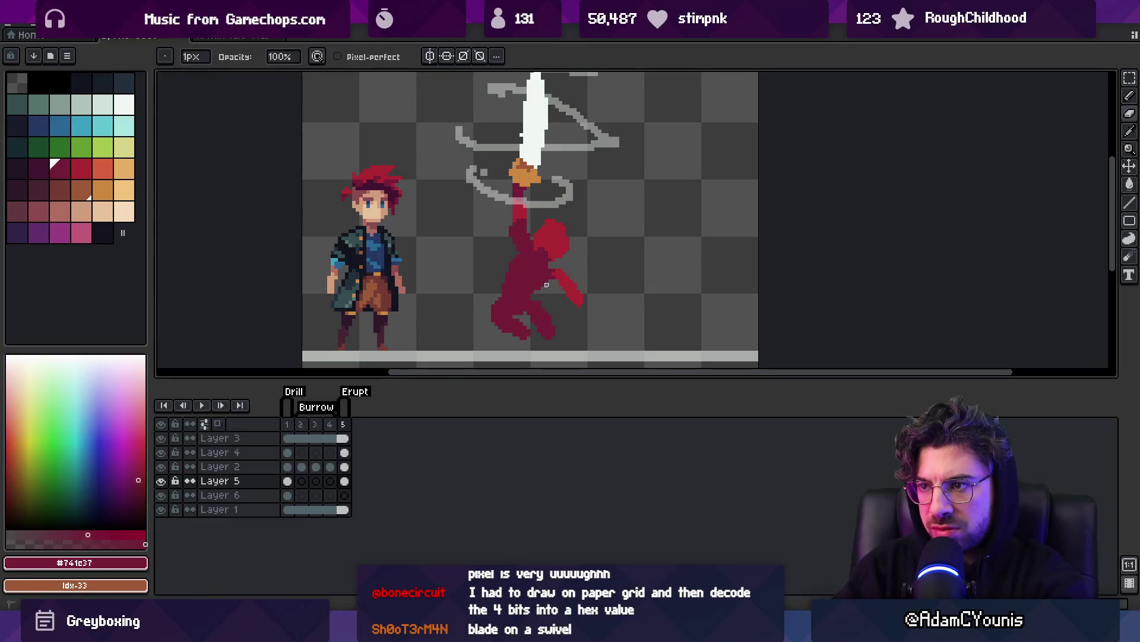
key(b)
key(b)
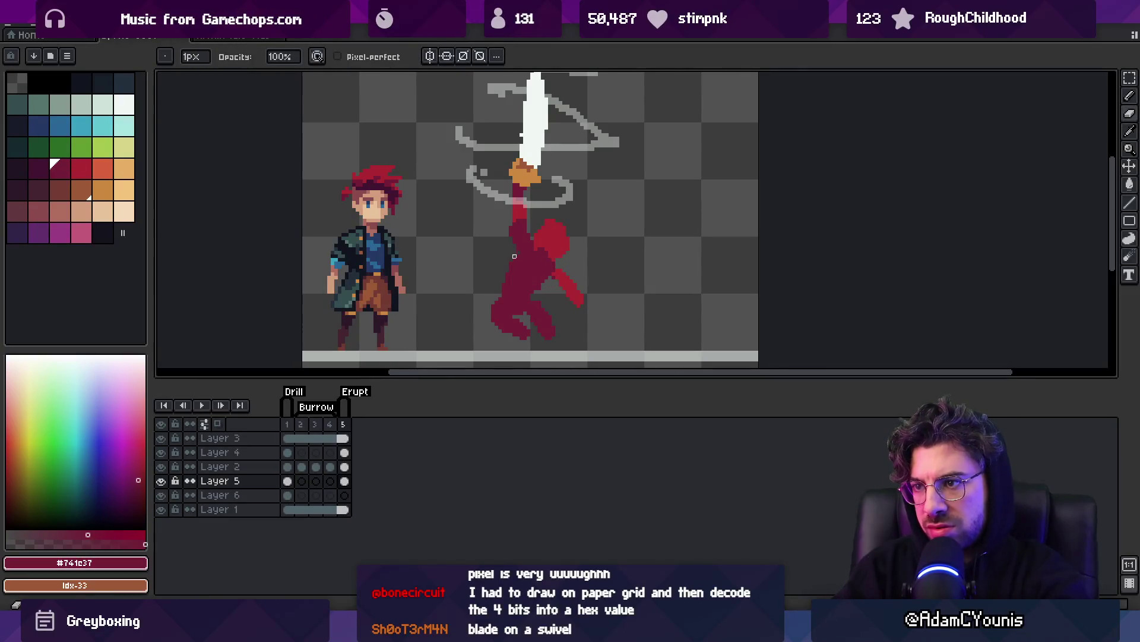
alt+click(579, 265)
mouse_move(506, 288)
mouse_down()
mouse_move(524, 285)
mouse_move(512, 290)
mouse_up()
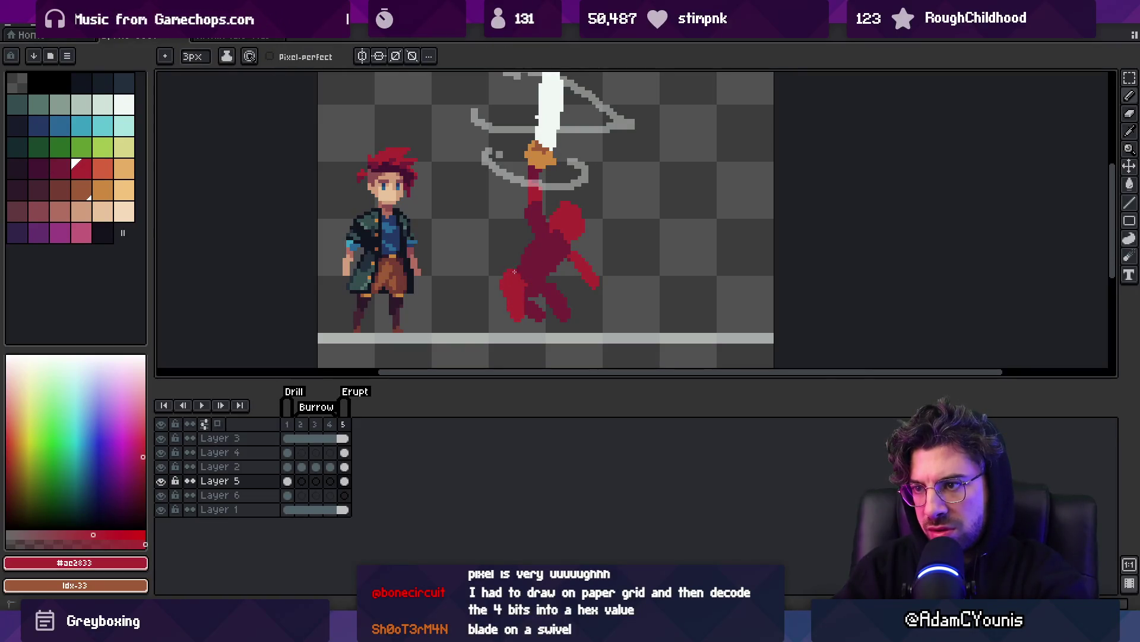
alt+click(531, 277)
key(e)
drag(538, 318, 526, 299)
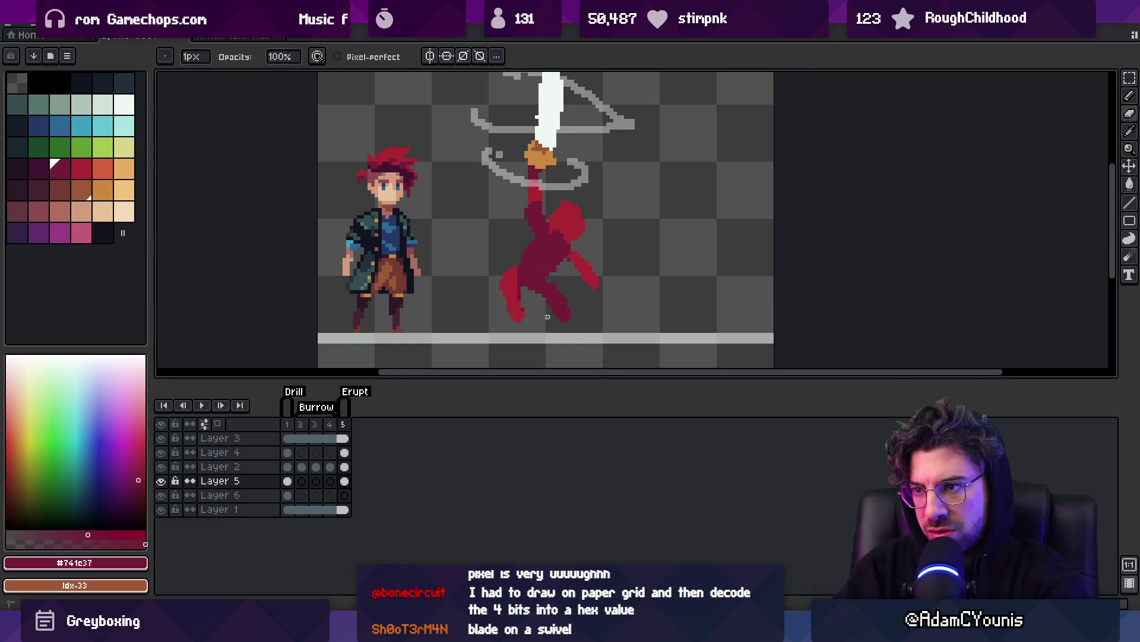
key(b)
drag(547, 292, 548, 333)
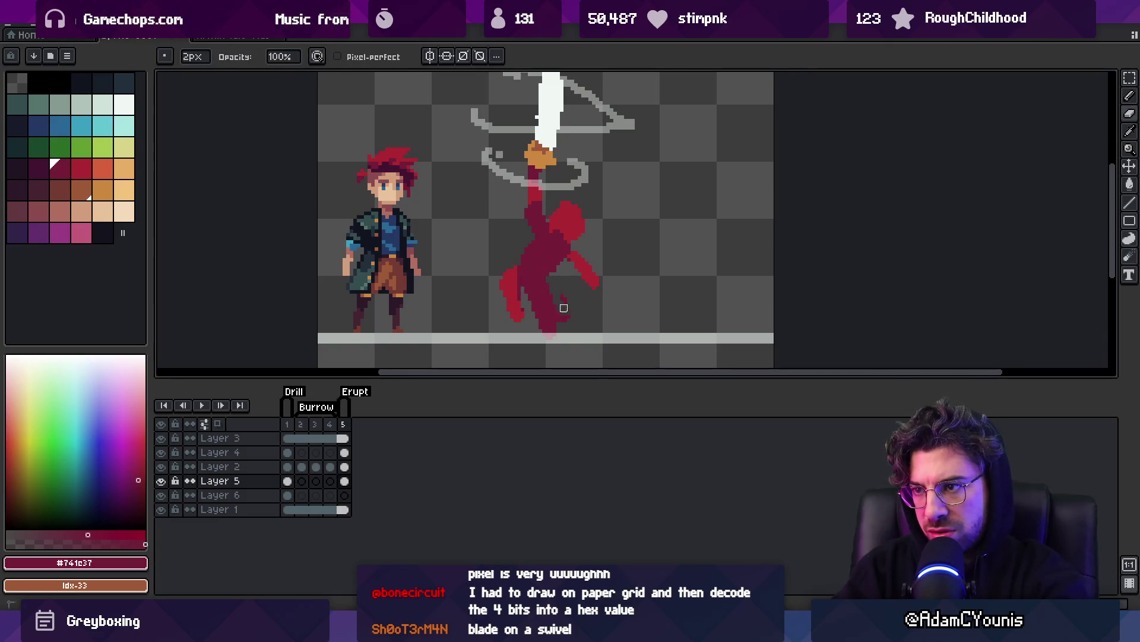
Add dark red #741c37 pixels along the left leg.
key(b)
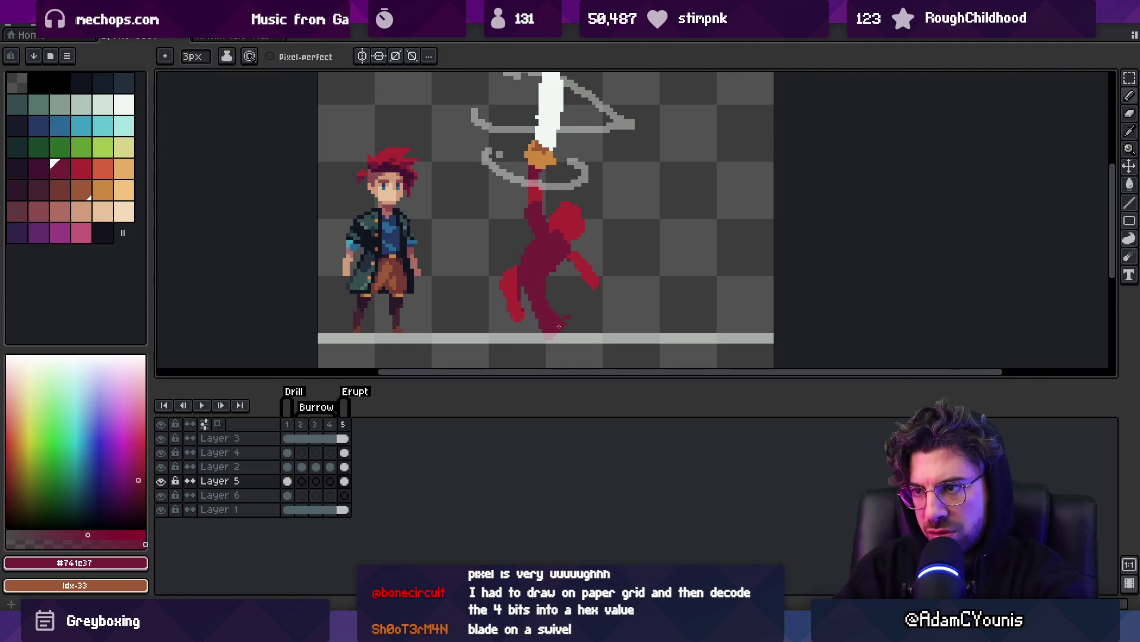
key(e)
key(b)
drag(517, 320, 511, 302)
alt+click(513, 273)
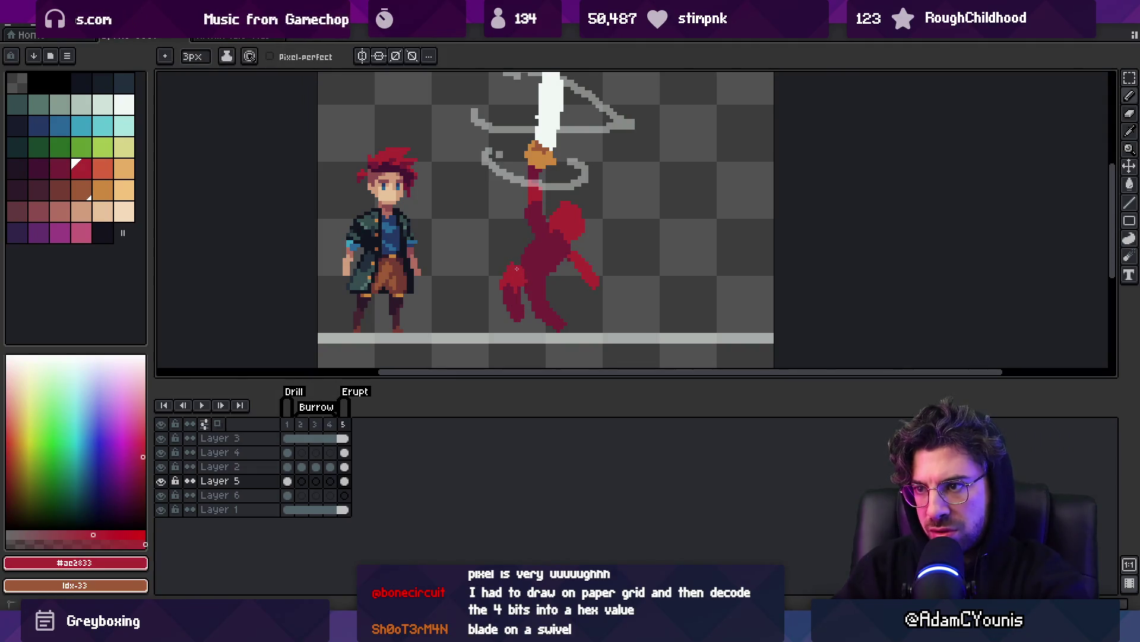
alt+click(513, 291)
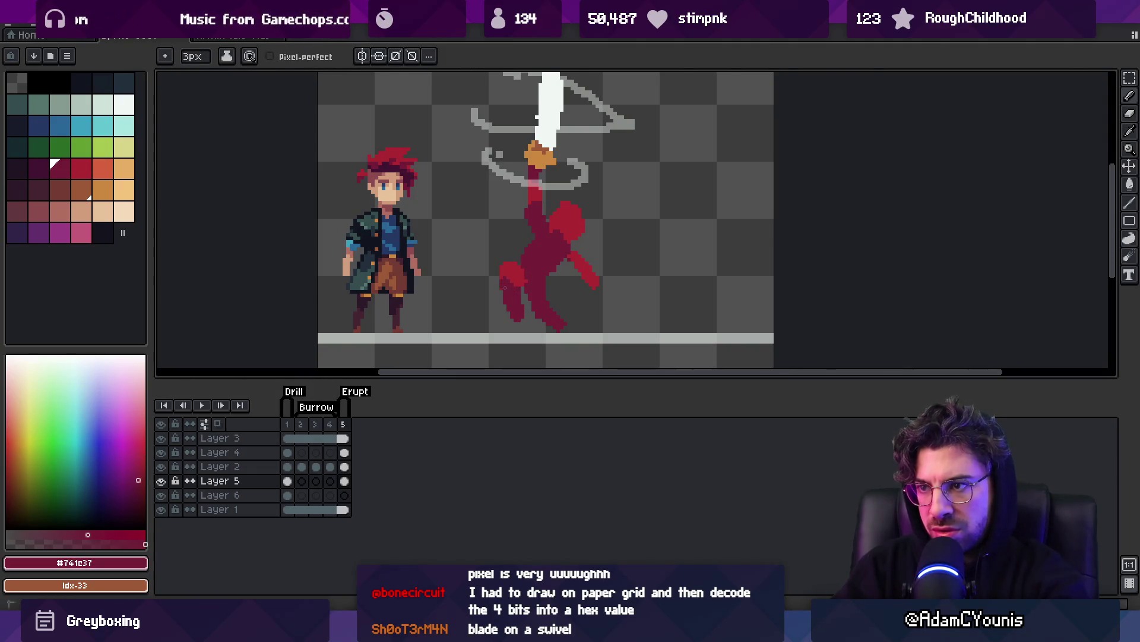
alt+click(539, 284)
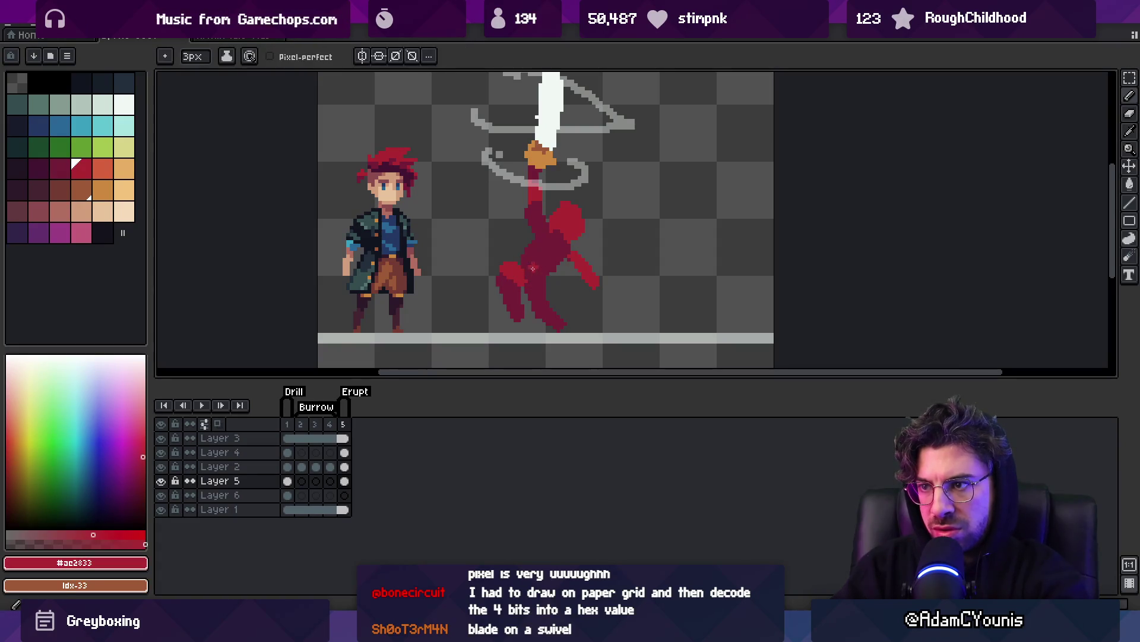
alt+click(519, 283)
Highlight the left leg with bright red #ac2833, leaving dark crimson along its edges.
alt+click(501, 269)
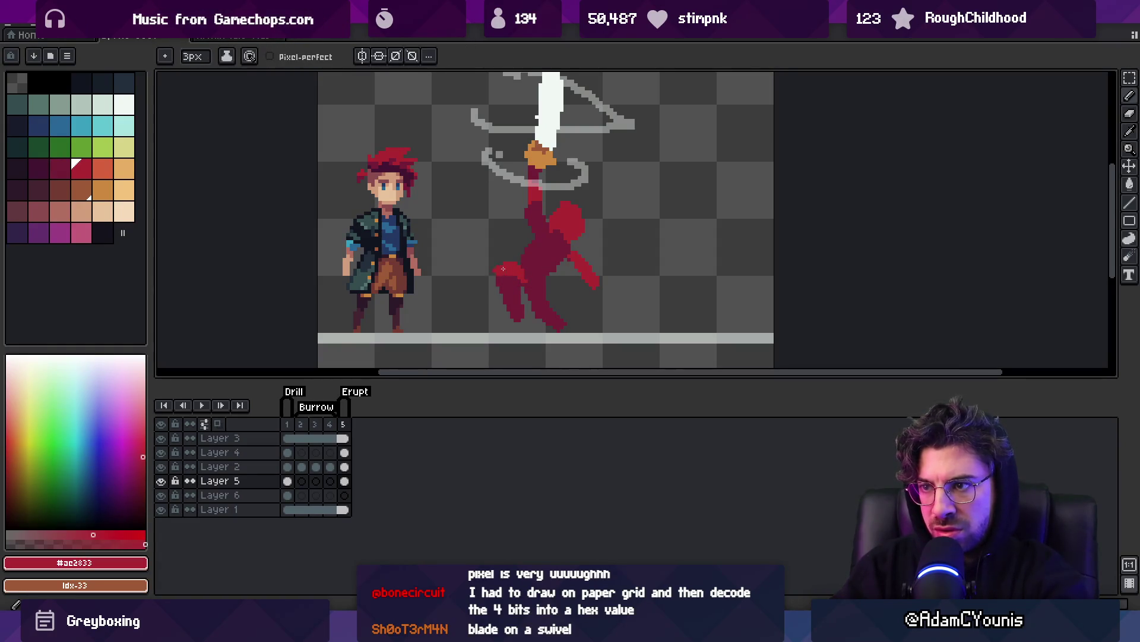
key(e)
key(b)
alt+click(527, 272)
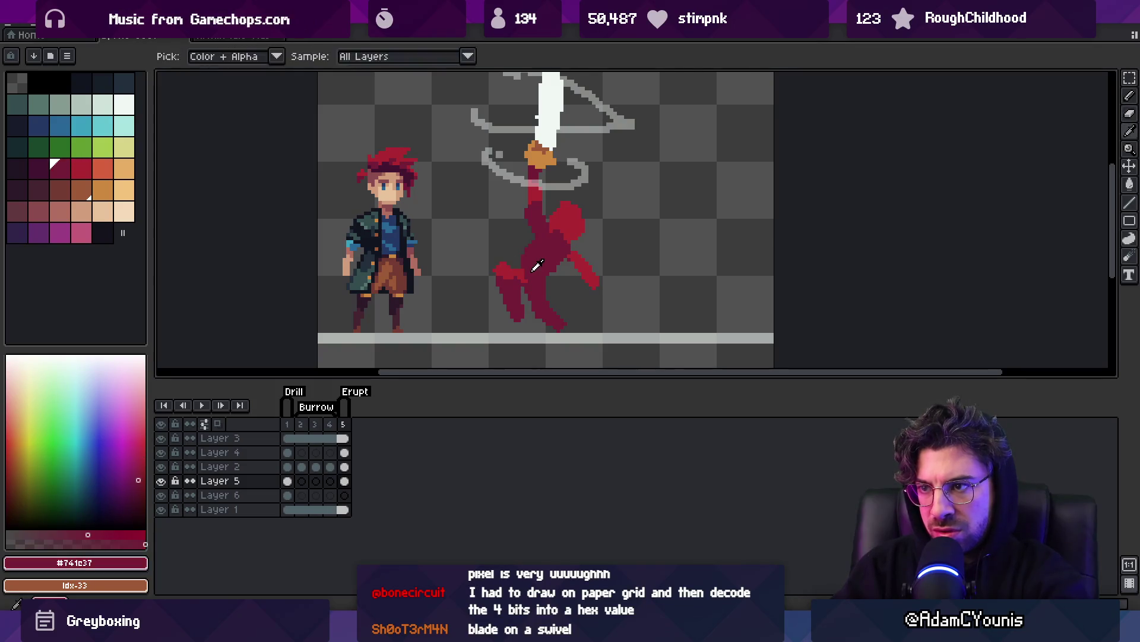
alt+click(536, 259)
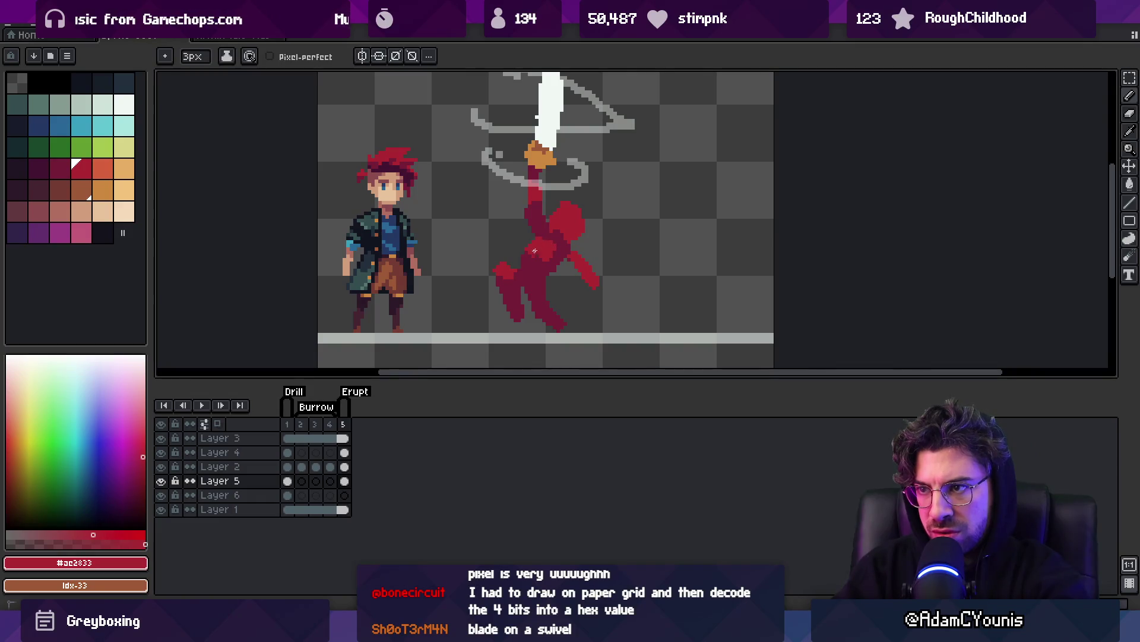
alt+click(552, 255)
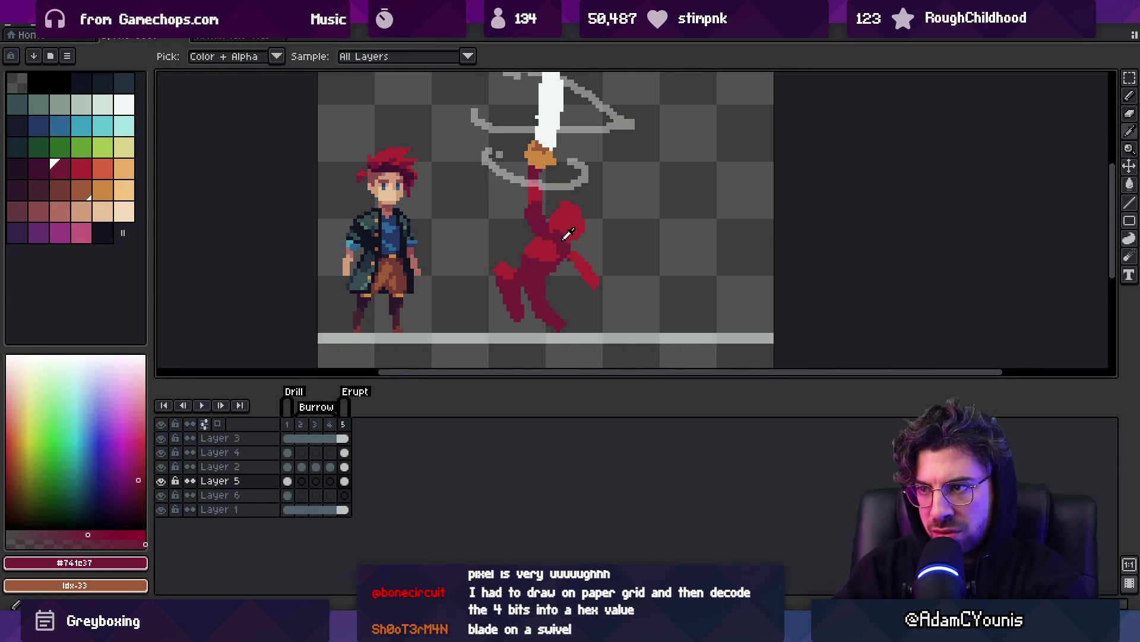
key(z)
scroll(577, 240, down, 5)
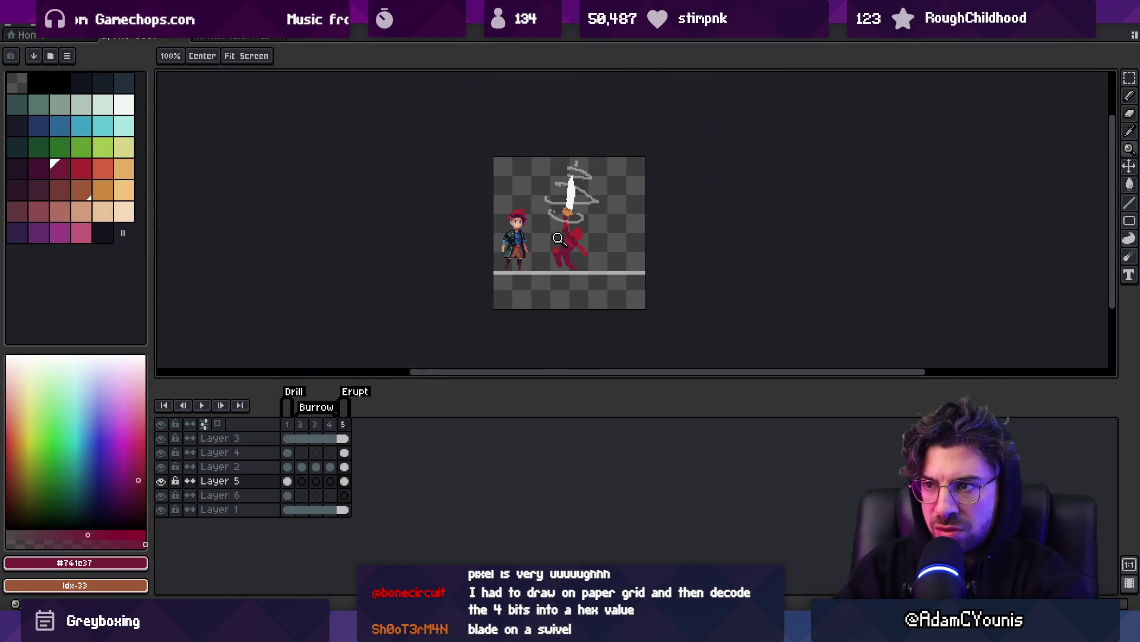
Erase stray pixels around the red figure's legs using the bright and dark reds.
scroll(542, 248, up, 6)
alt+click(548, 245)
key(b)
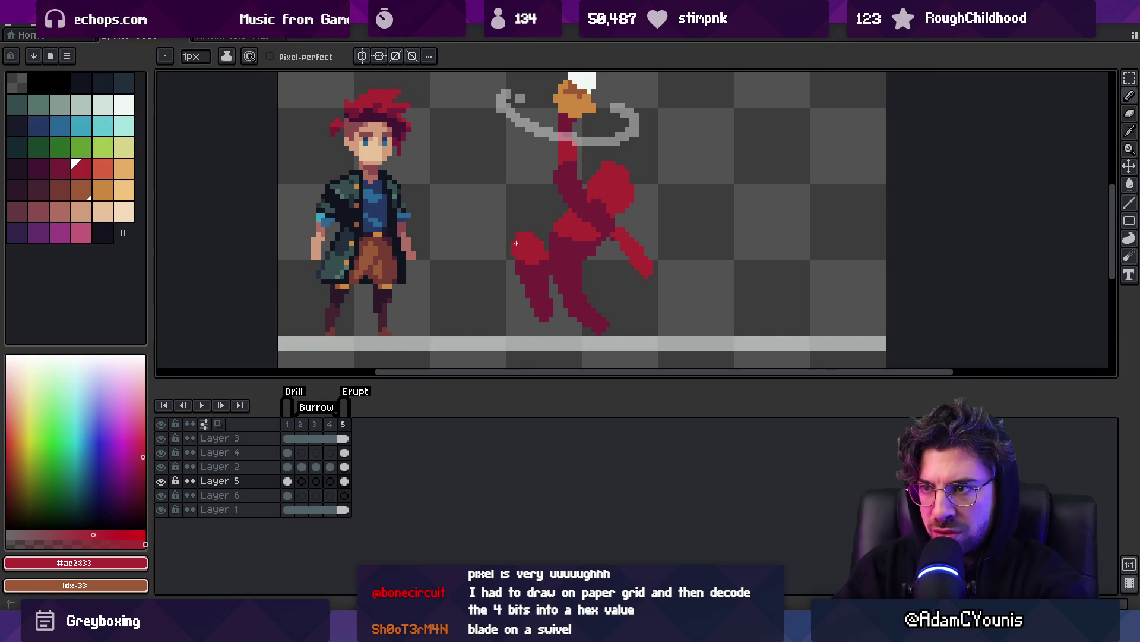
alt+click(530, 270)
key(e)
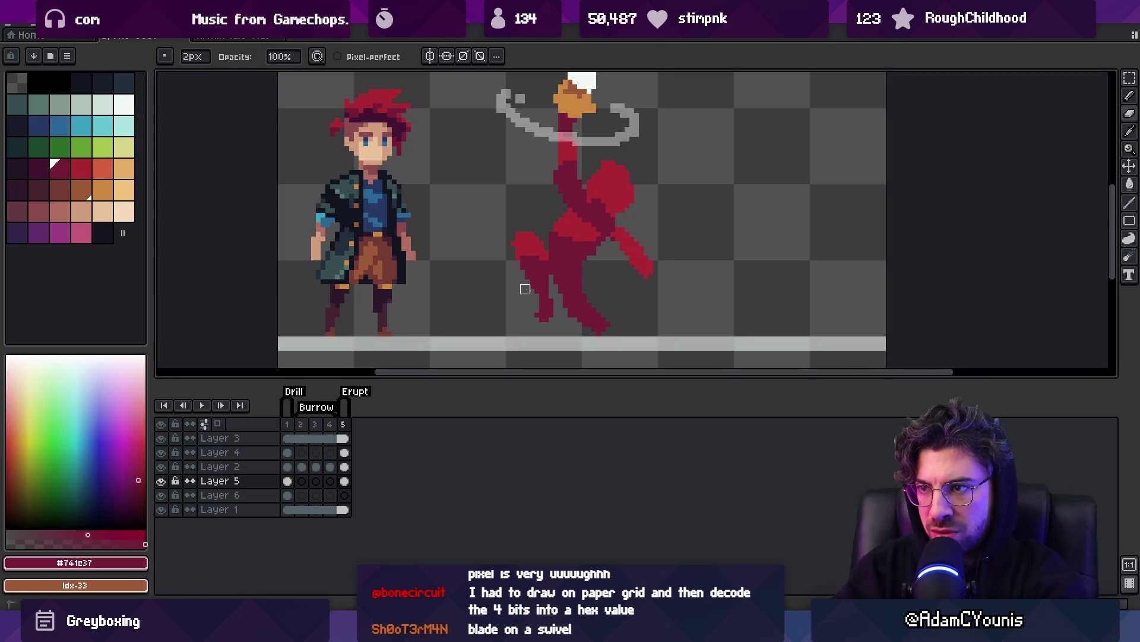
key(z)
scroll(590, 250, down, 2)
scroll(588, 252, up, 2)
Marquee-select the left foot, shift it down past the floor line, and erase its tip.
key(m)
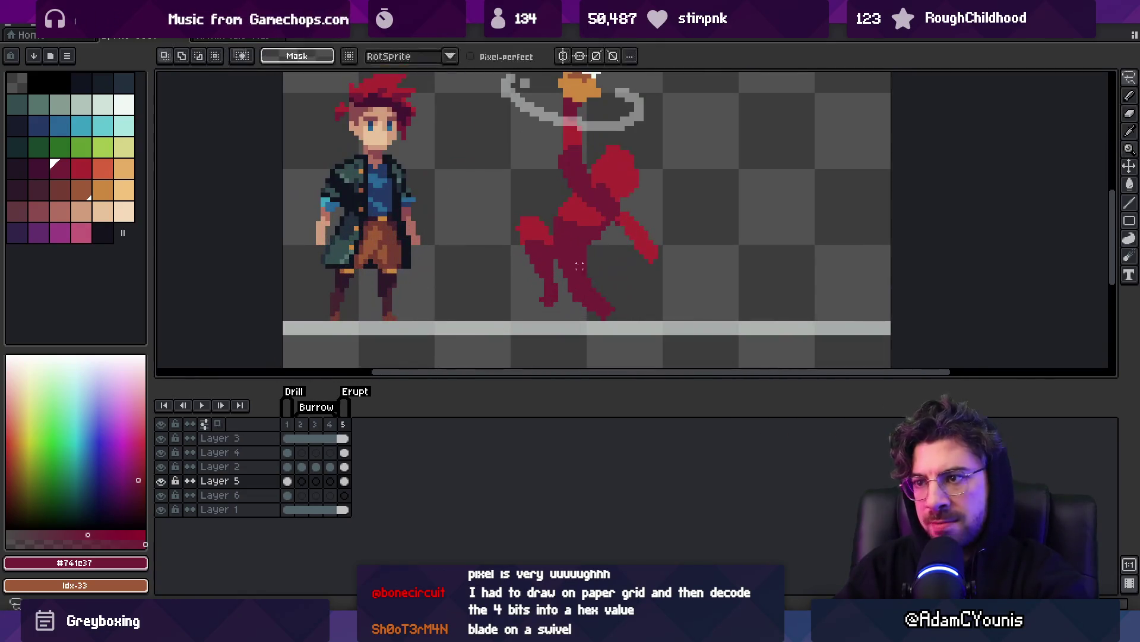
mouse_move(522, 286)
mouse_down()
mouse_move(539, 300)
mouse_move(608, 311)
mouse_up()
key(e)
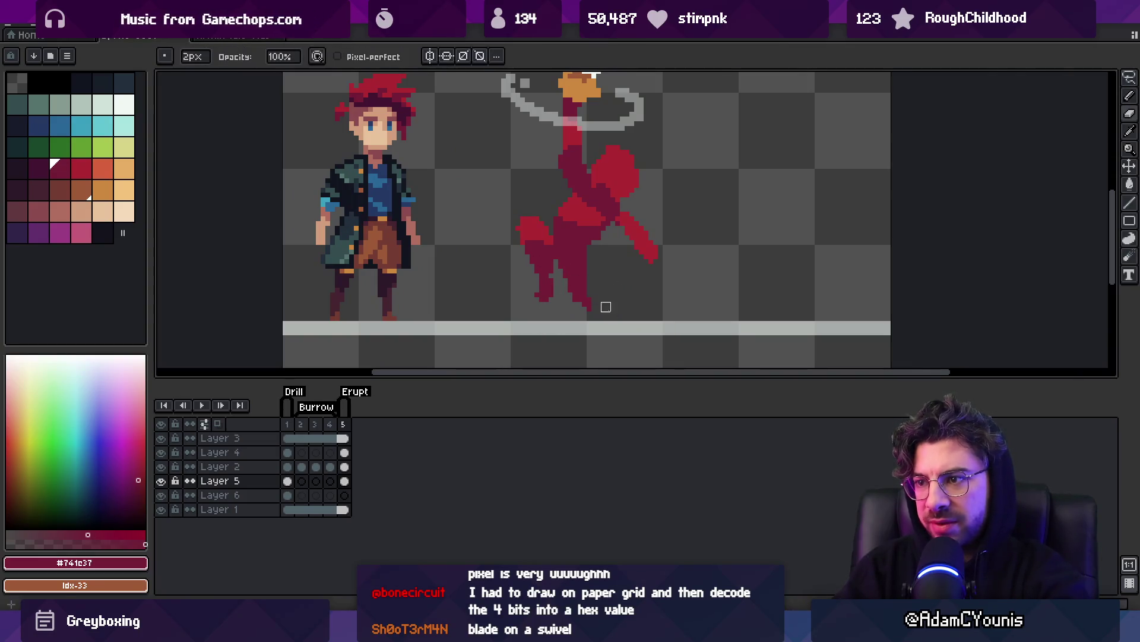
key(b)
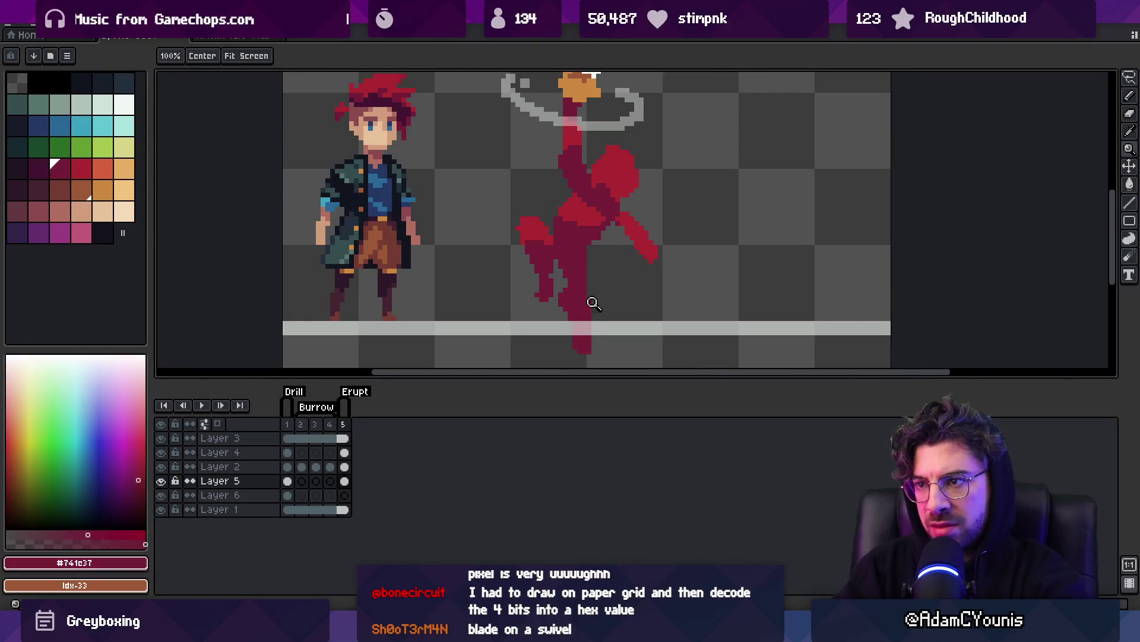
scroll(594, 315, down, 3)
scroll(584, 294, up, 2)
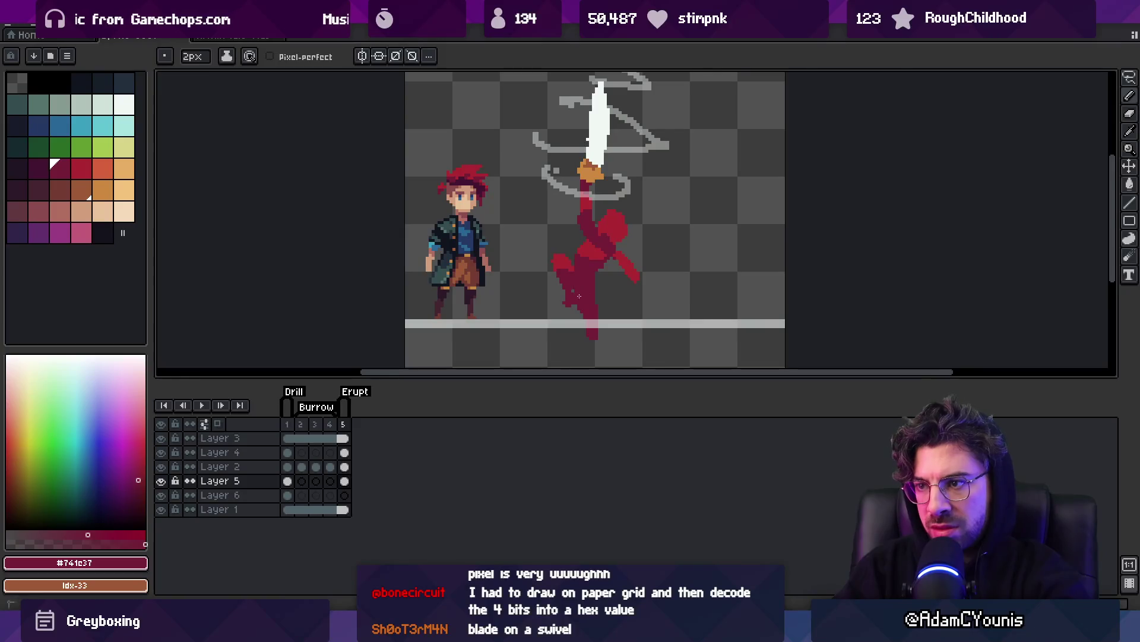
key(z)
scroll(578, 294, down, 2)
scroll(598, 200, up, 4)
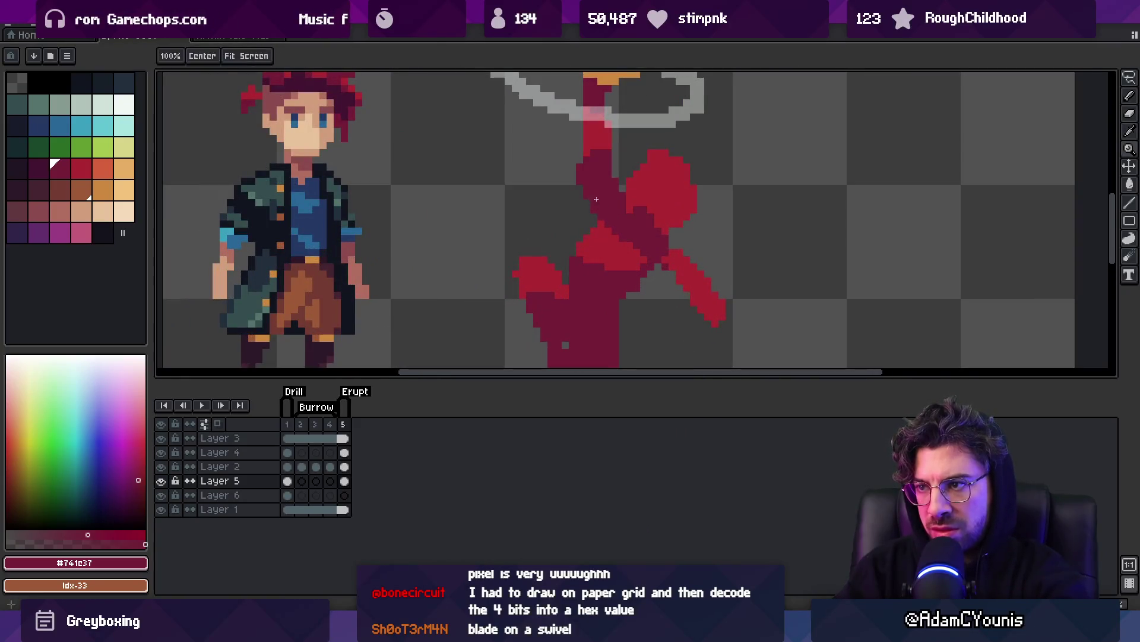
Paint bright red pixels onto the red figure's torso.
key(b)
alt+click(600, 233)
drag(594, 217, 612, 225)
alt+click(586, 256)
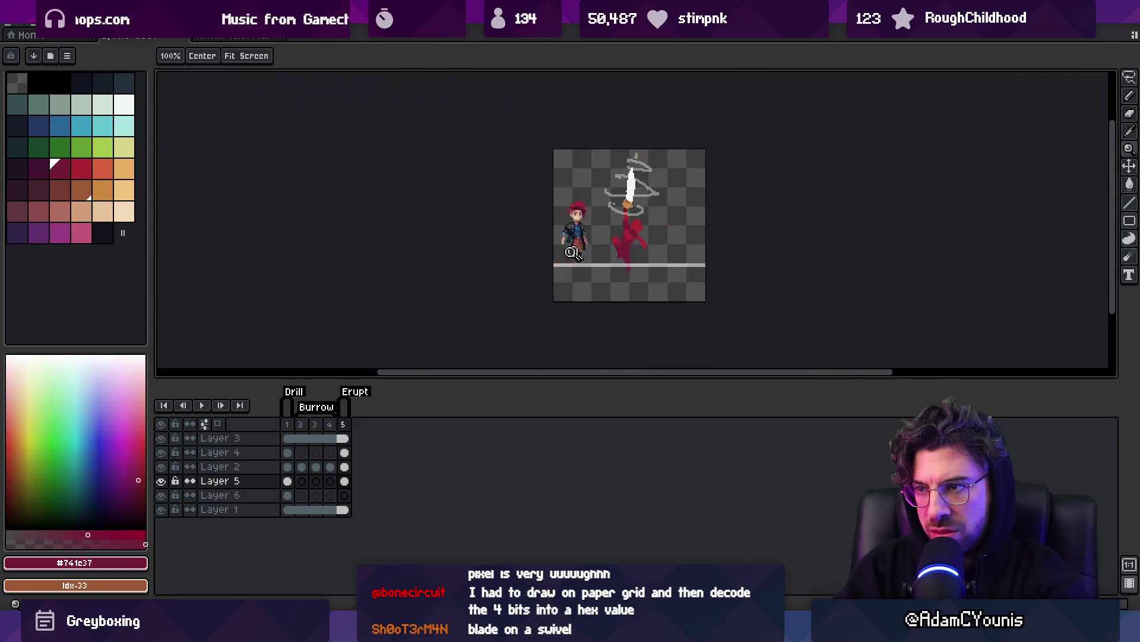
key(z)
scroll(649, 223, down, 5)
scroll(649, 223, up, 5)
Add dark maroon pixels at the arm joint and a bright red stroke below it.
alt+click(629, 232)
key(b)
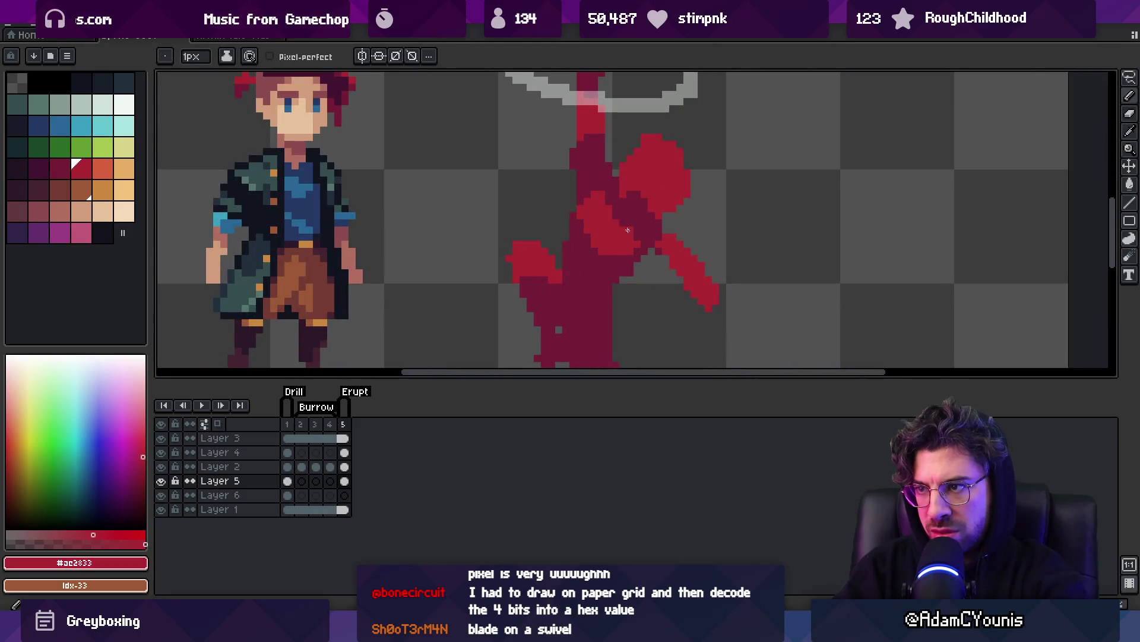
alt+click(628, 256)
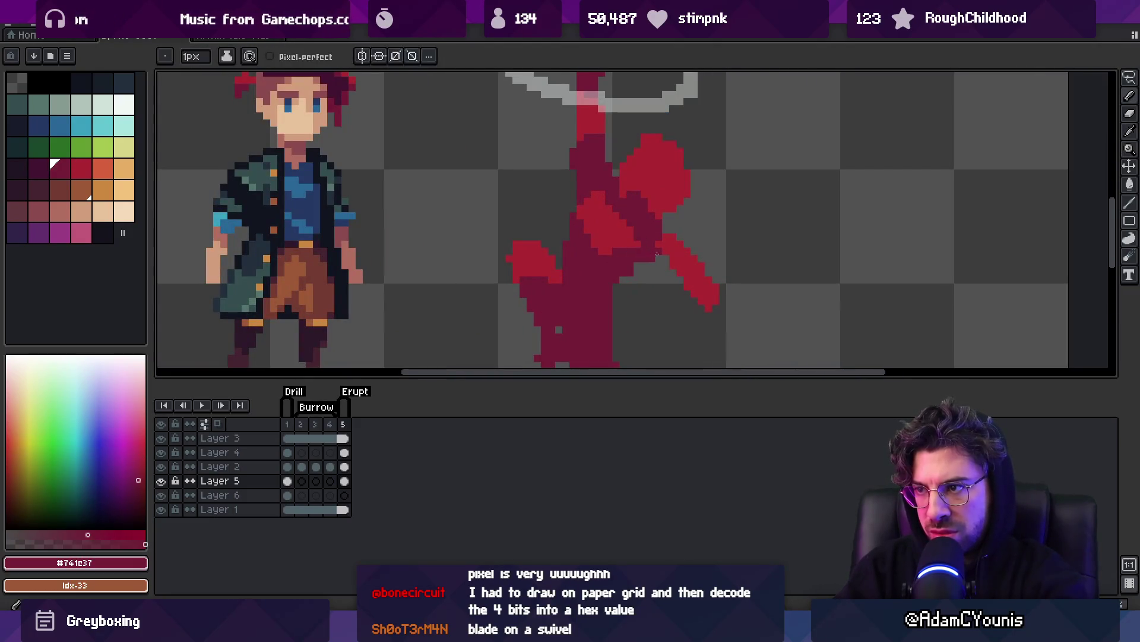
drag(653, 253, 668, 267)
alt+click(683, 267)
mouse_move(687, 313)
mouse_down()
mouse_move(693, 242)
mouse_move(692, 270)
mouse_move(640, 300)
mouse_up()
key(e)
key(b)
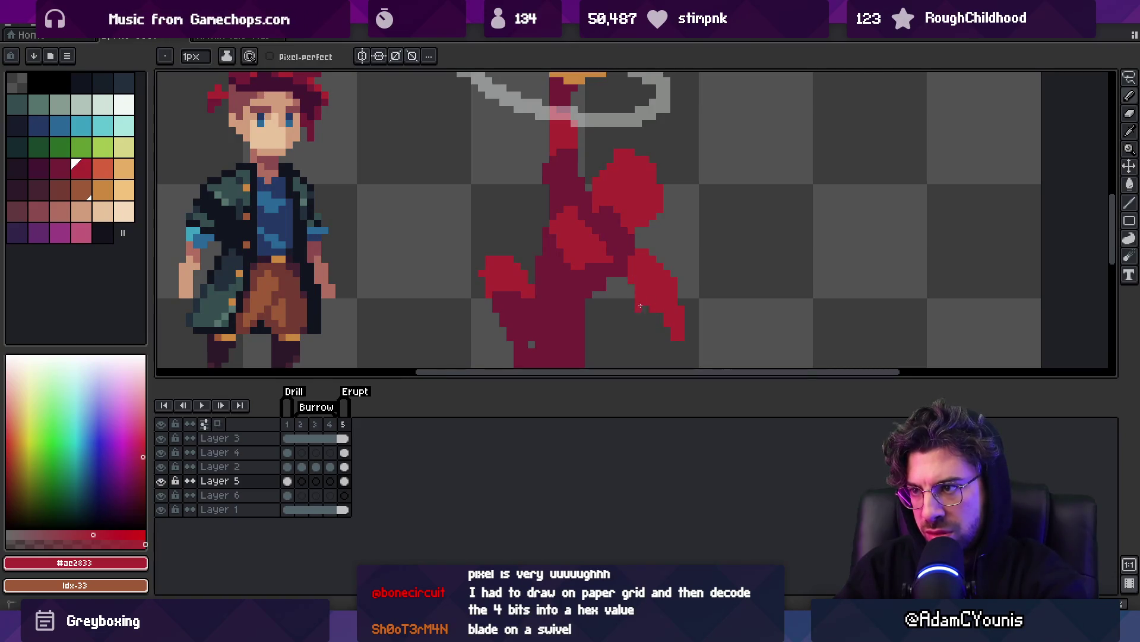
alt+click(611, 273)
alt+click(650, 257)
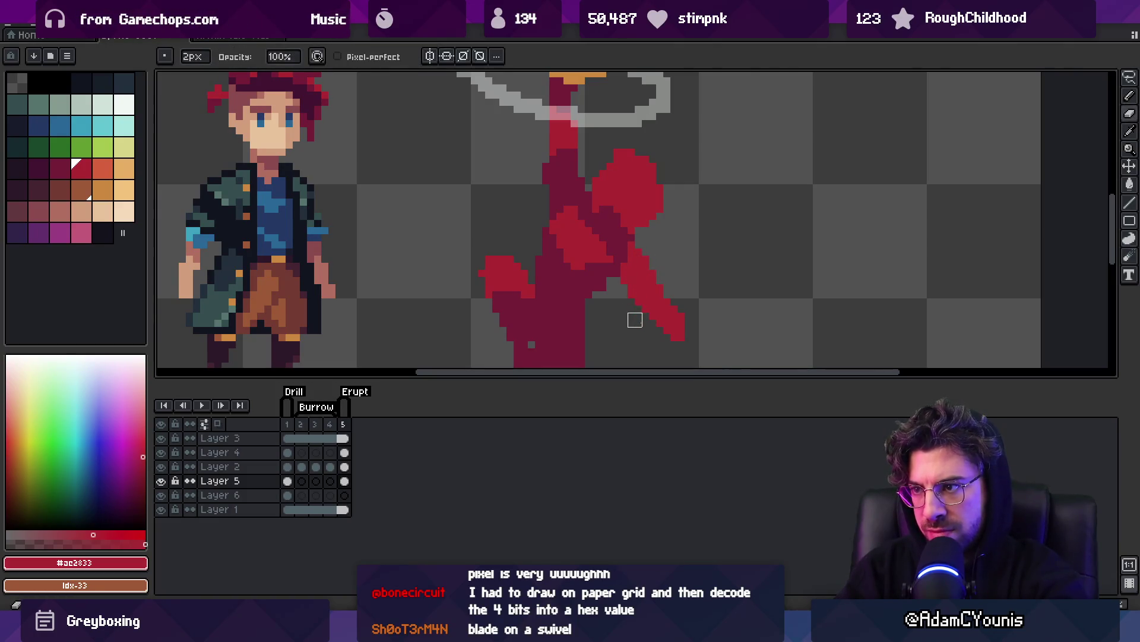
Try a bright red diagonal line along the arm, then undo it.
key(z)
scroll(633, 311, down, 5)
scroll(606, 242, up, 3)
scroll(620, 257, up, 3)
alt+click(600, 270)
alt+click(591, 214)
alt+click(603, 262)
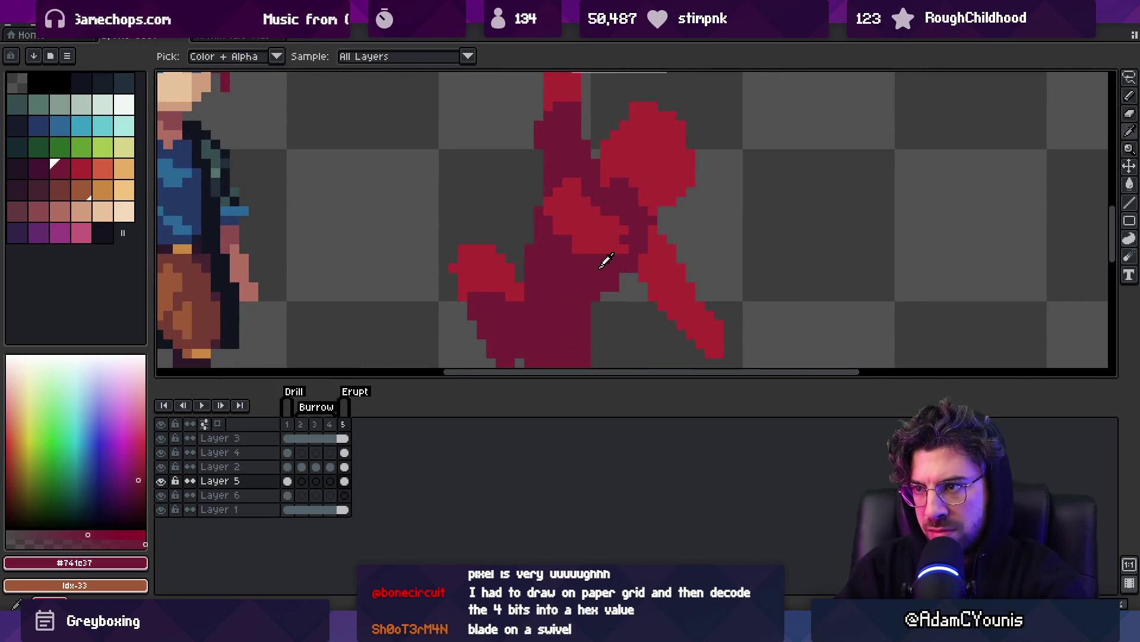
alt+click(612, 250)
drag(533, 275, 529, 175)
drag(529, 178, 599, 219)
key(ctrl+z)
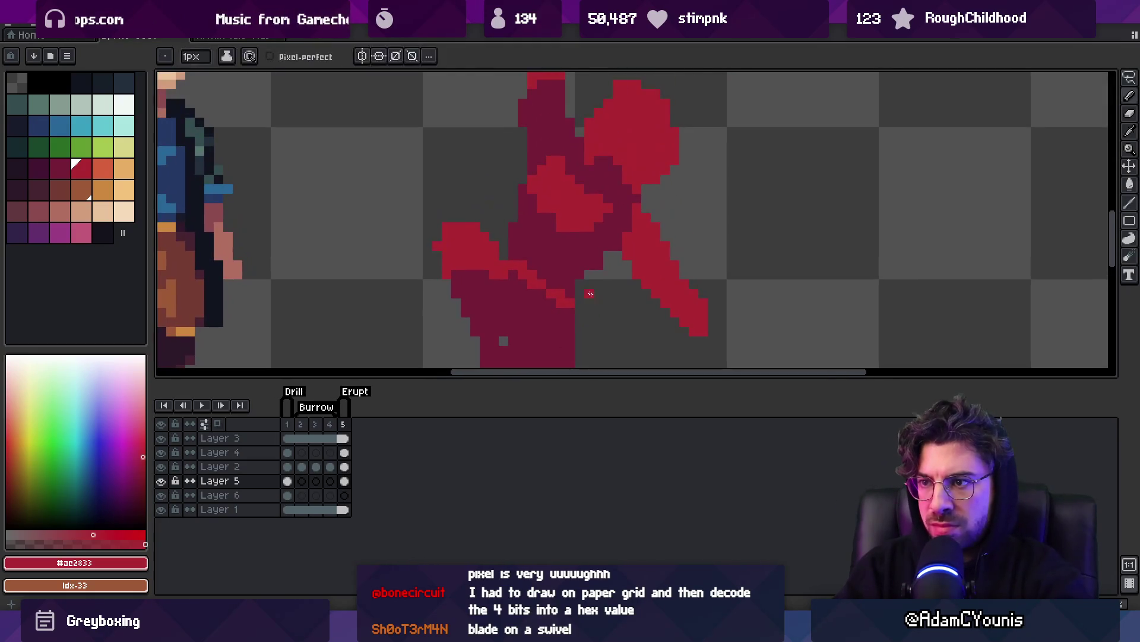
Shade the red figure and its leg with dark maroon using a large brush.
click(36, 166)
key(b)
mouse_move(458, 109)
mouse_down()
mouse_move(537, 200)
mouse_move(484, 157)
mouse_move(565, 238)
mouse_move(515, 221)
mouse_up()
scroll(535, 314, down, 2)
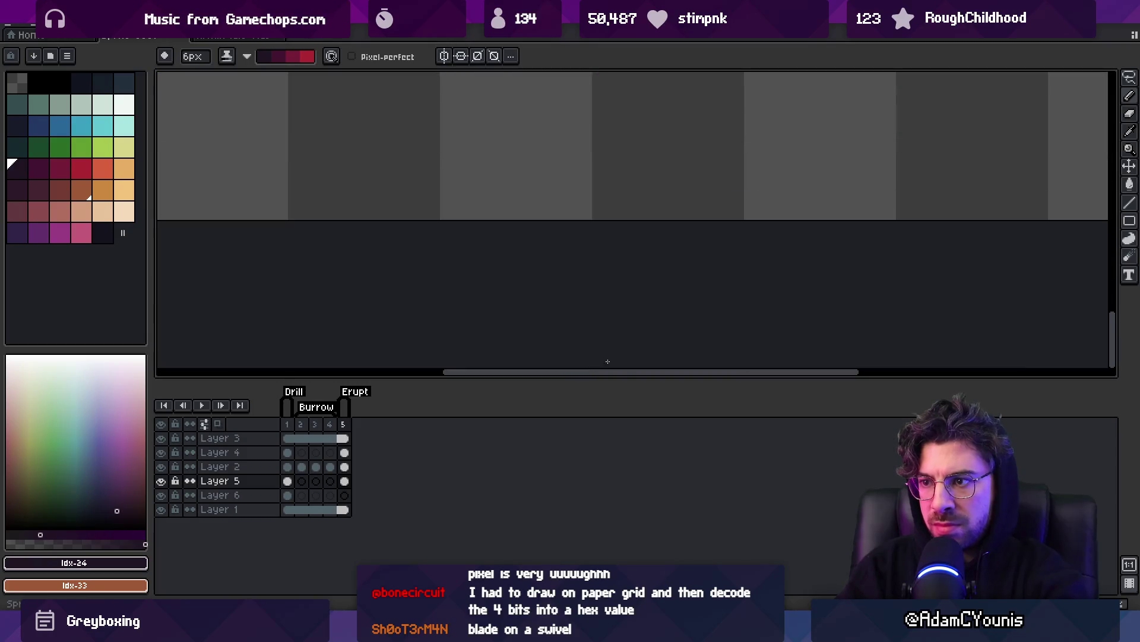
key(x)
click(490, 192)
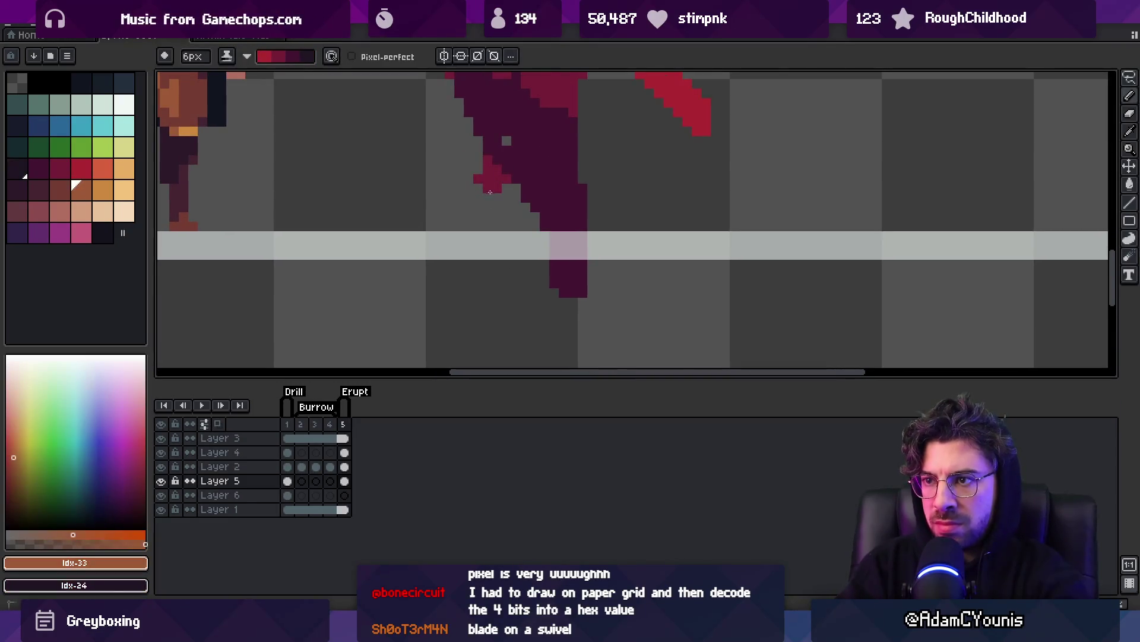
key(x)
click(543, 198)
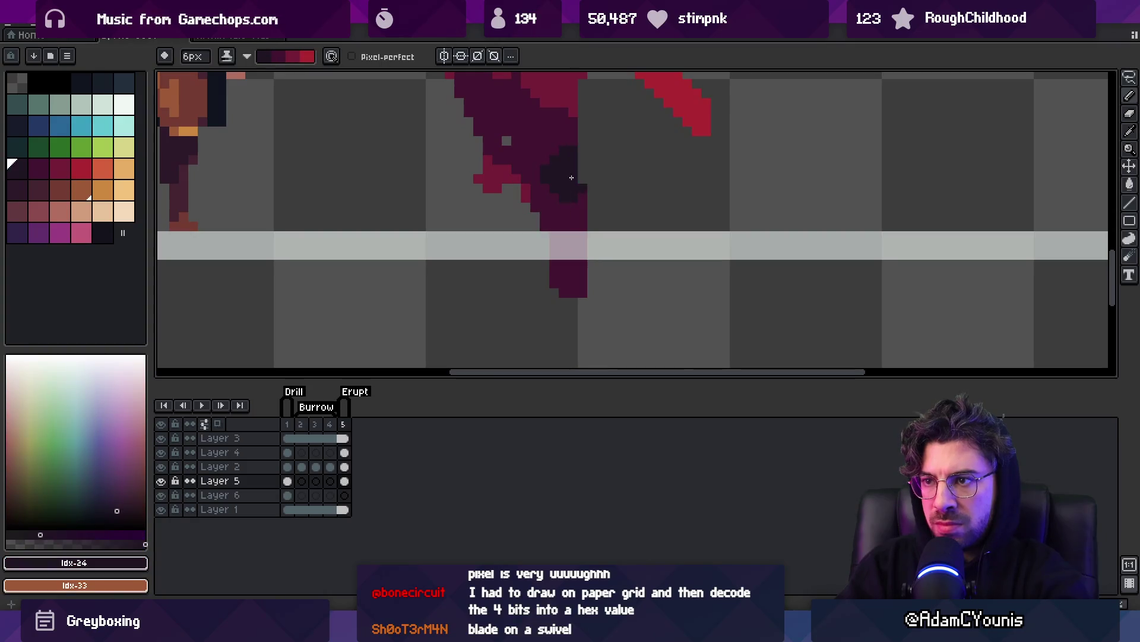
alt+click(535, 177)
Repaint the leg below the floor band in dark red with a 1px brush.
key(minus)
key(minus)
key(minus)
alt+click(493, 176)
mouse_move(564, 261)
mouse_down()
mouse_move(553, 275)
mouse_move(578, 276)
mouse_up()
key(plus)
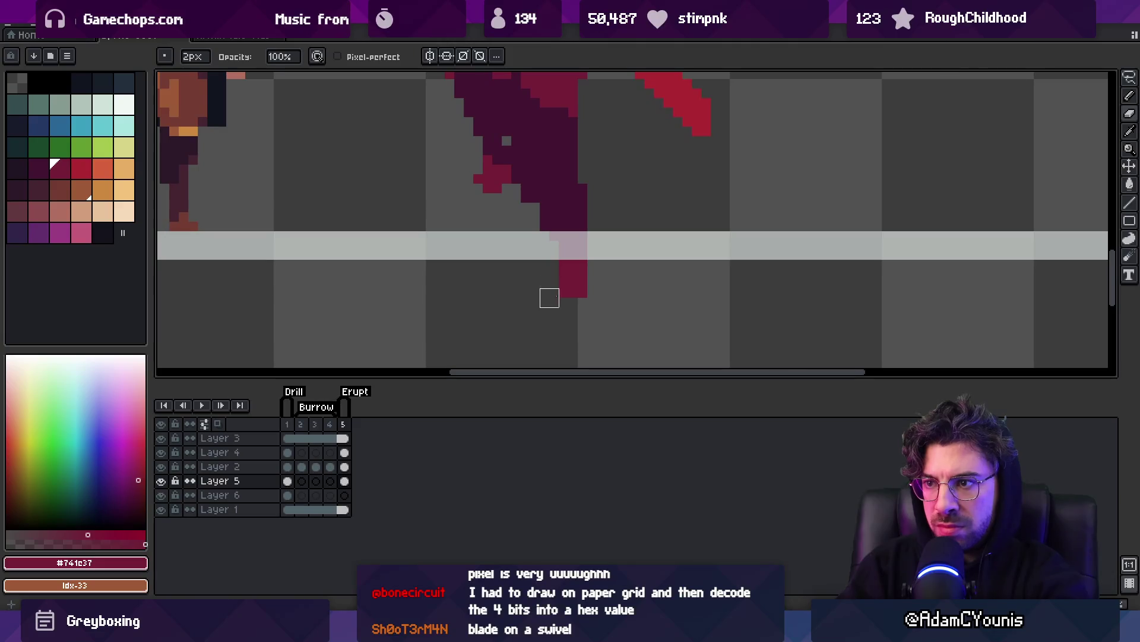
Repaint stray dark pixels on the figure's hip with the darkest maroon.
key(z)
scroll(581, 283, down, 5)
scroll(573, 272, up, 5)
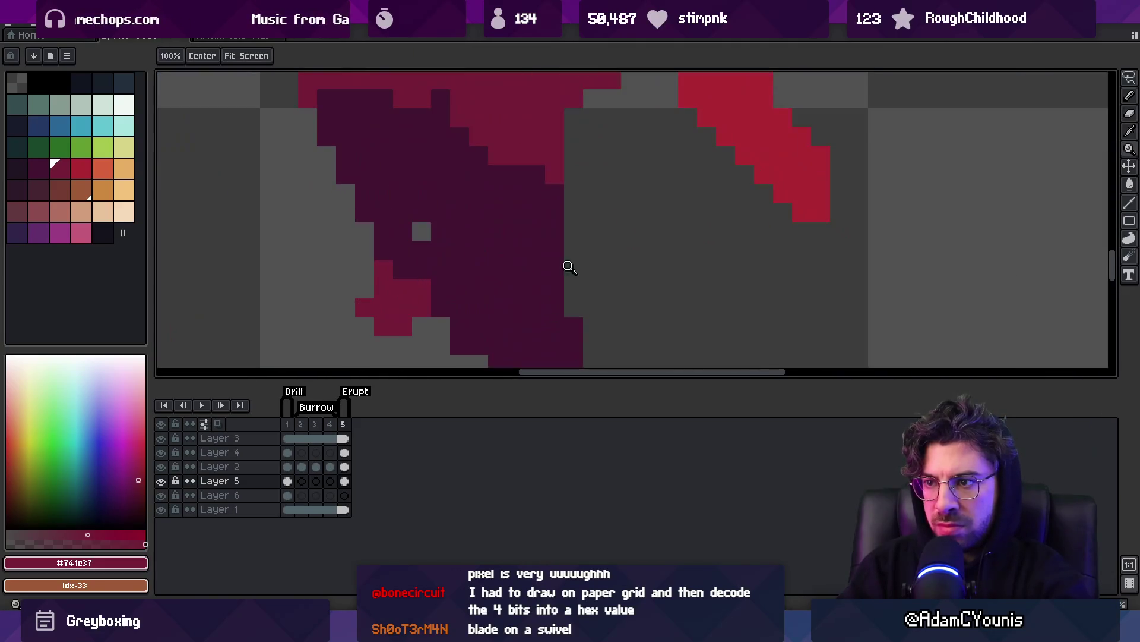
scroll(448, 223, down, 3)
scroll(520, 191, up, 3)
alt+click(447, 217)
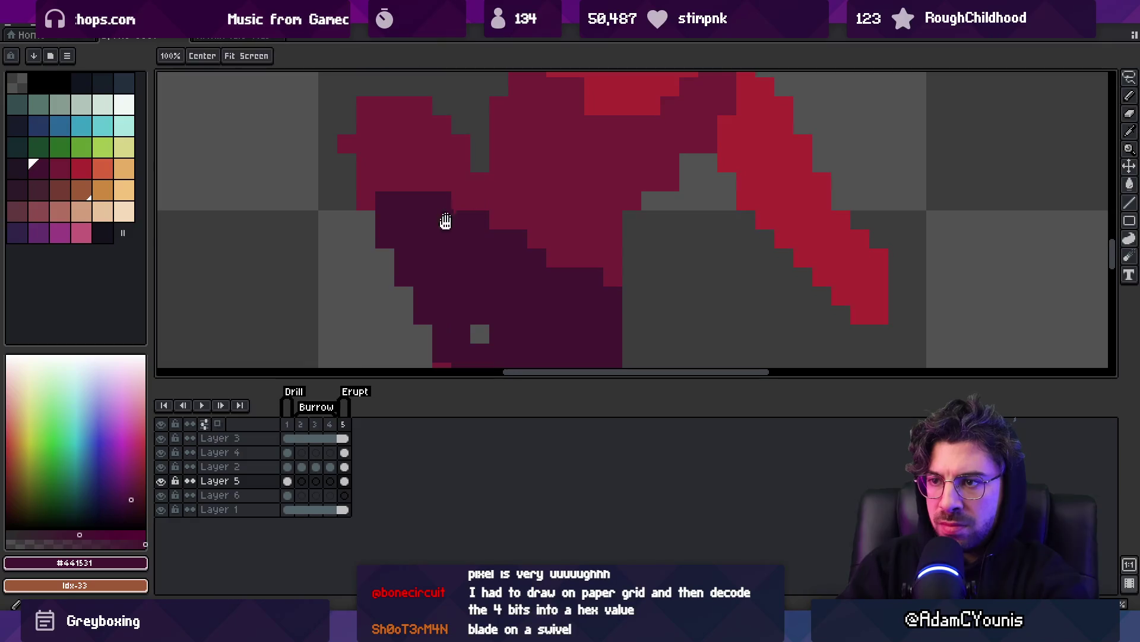
drag(447, 217, 525, 209)
key(b)
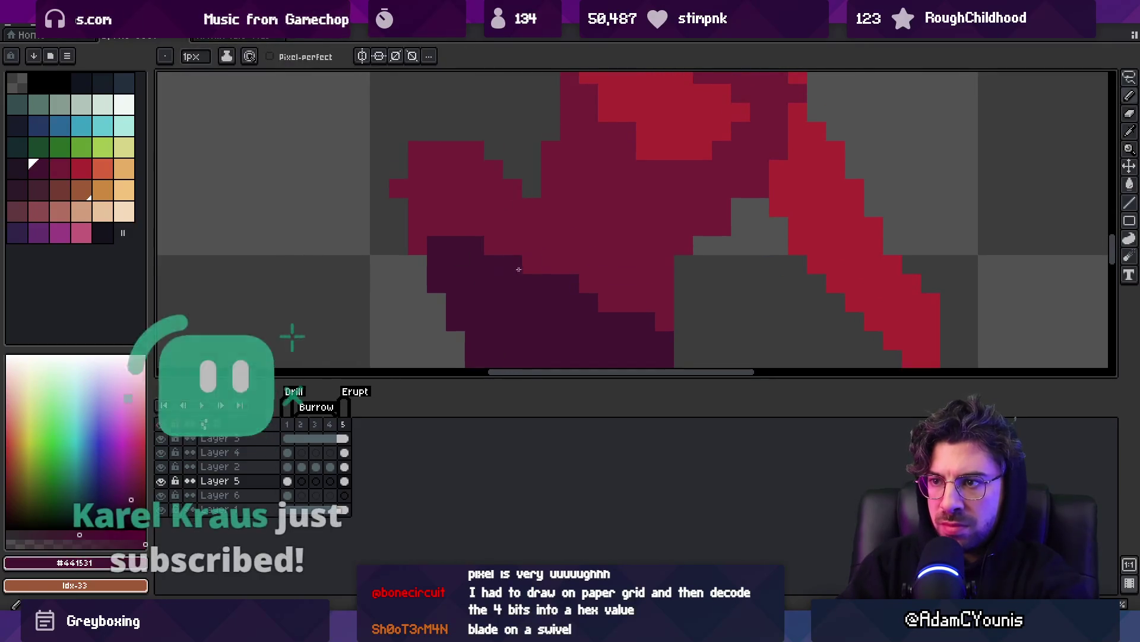
drag(438, 242, 522, 272)
Paint #741c37 mid maroon over the dark outline pixels across the lower torso.
key(z)
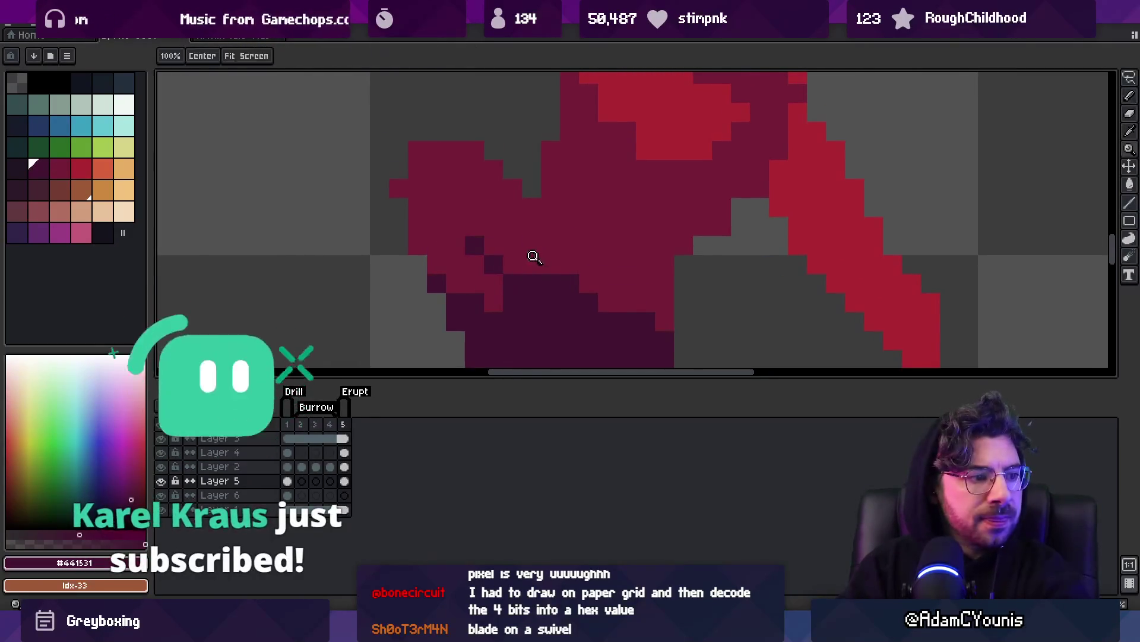
scroll(529, 256, down, 2)
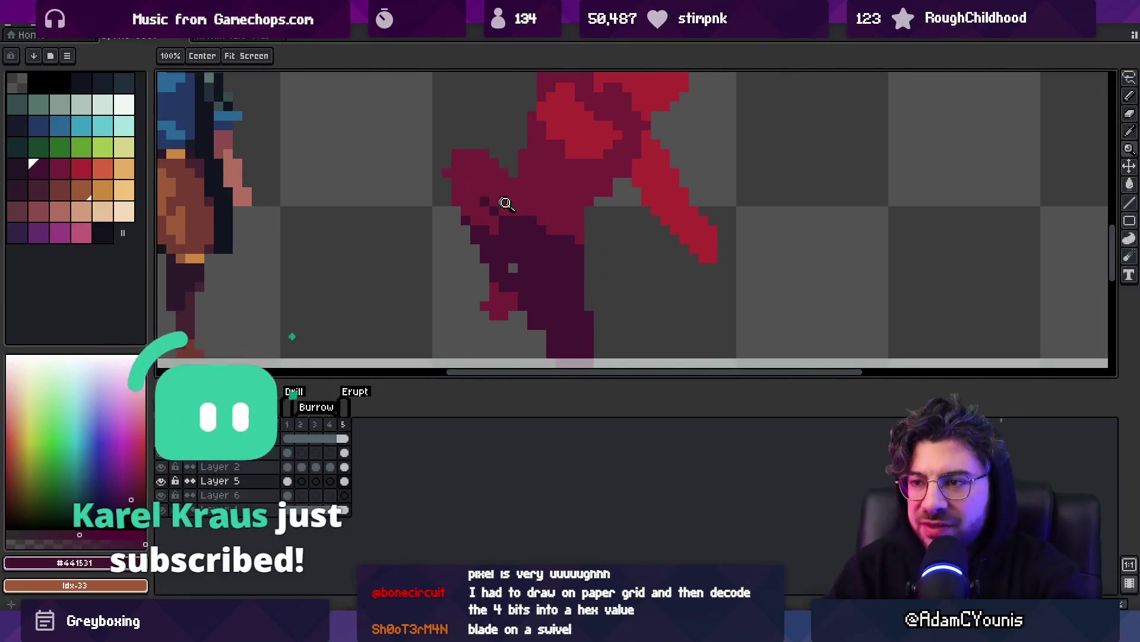
scroll(503, 203, up, 1)
key(b)
alt+click(479, 212)
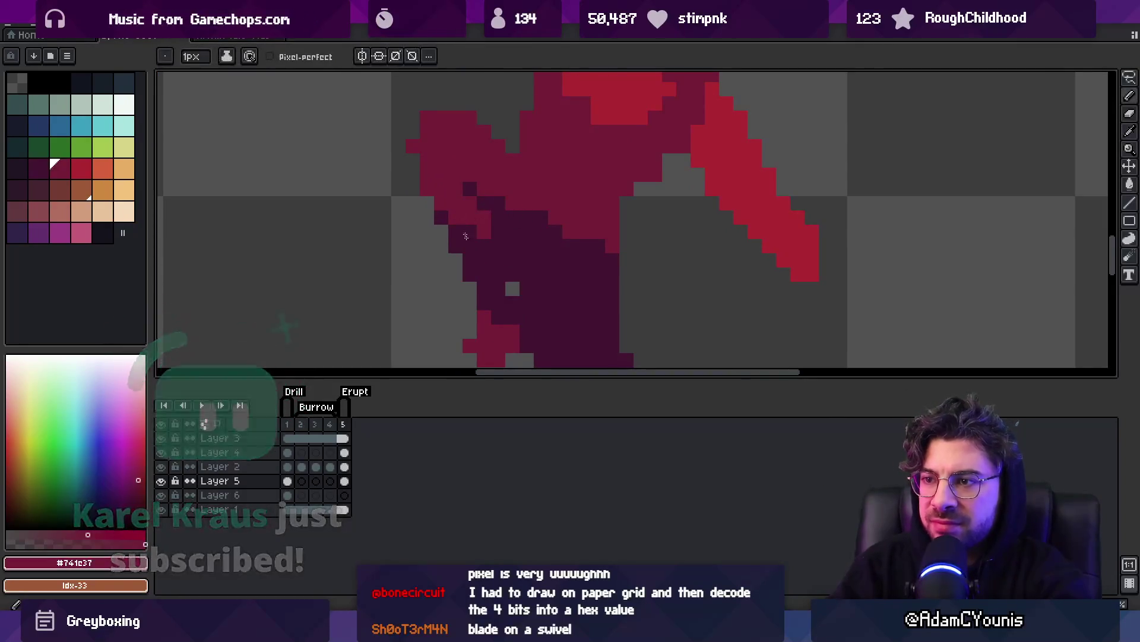
click(442, 217)
drag(457, 246, 499, 260)
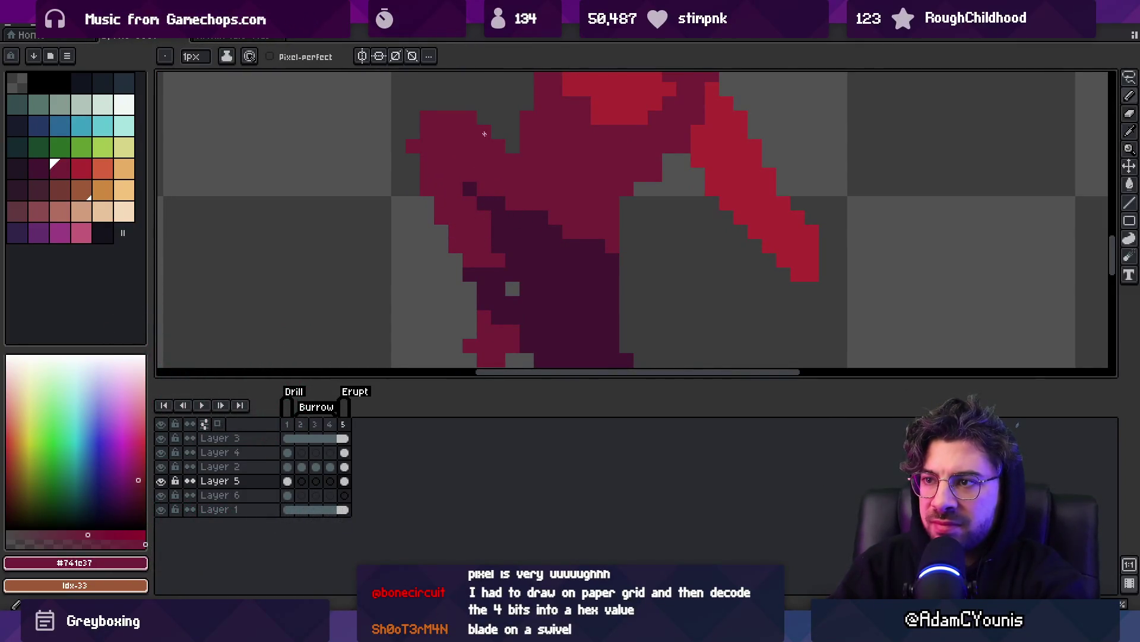
Draw a #441531 diagonal shading line across the figure's waist and tidy its ends.
alt+click(522, 237)
mouse_move(522, 156)
mouse_down()
mouse_move(615, 221)
mouse_move(601, 242)
mouse_up()
alt+click(580, 158)
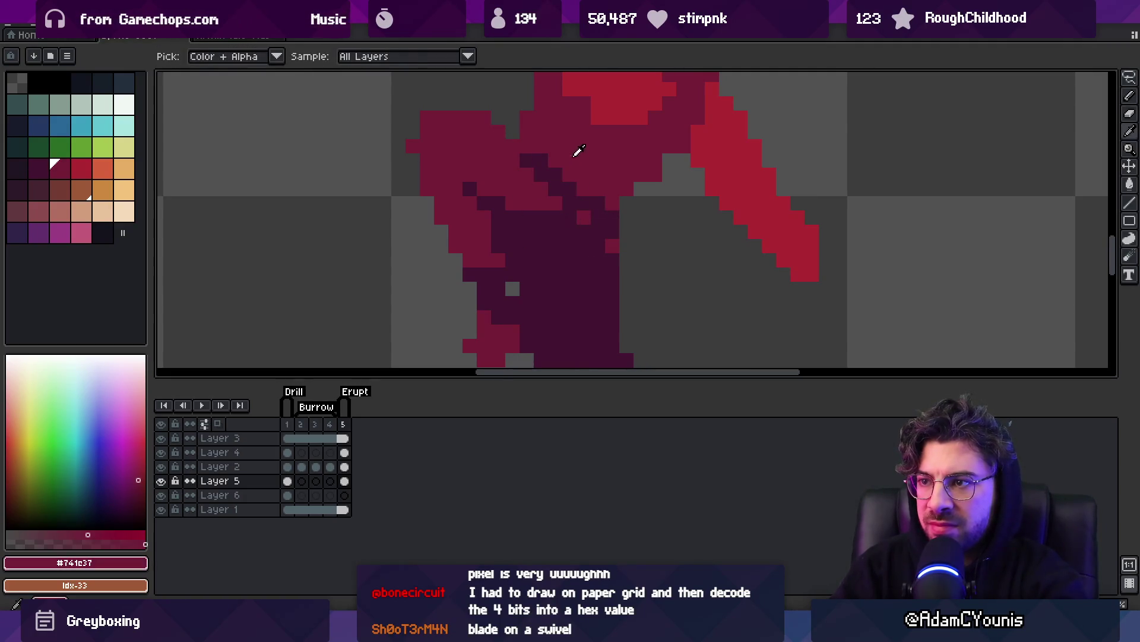
drag(537, 160, 592, 199)
alt+click(585, 224)
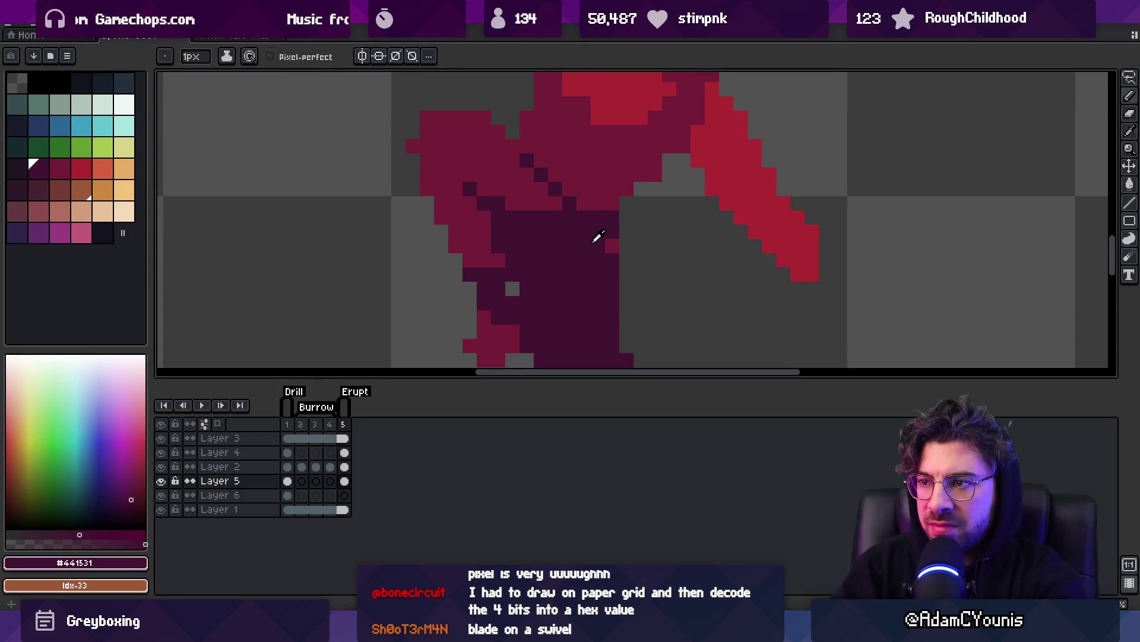
key(z)
scroll(606, 235, down, 10)
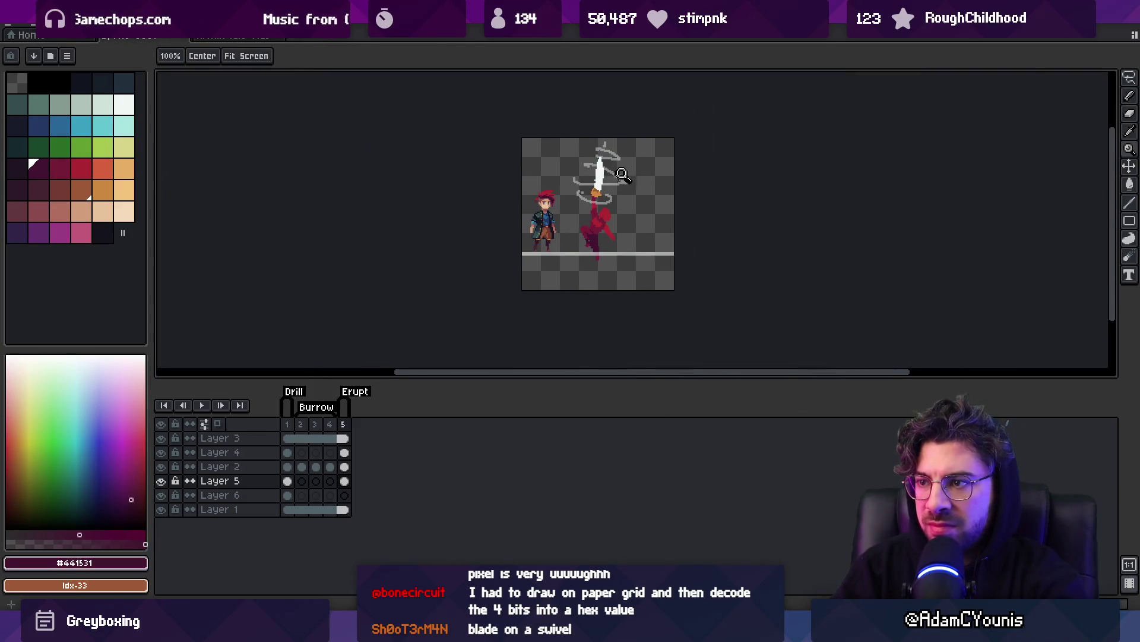
scroll(595, 243, up, 5)
key(b)
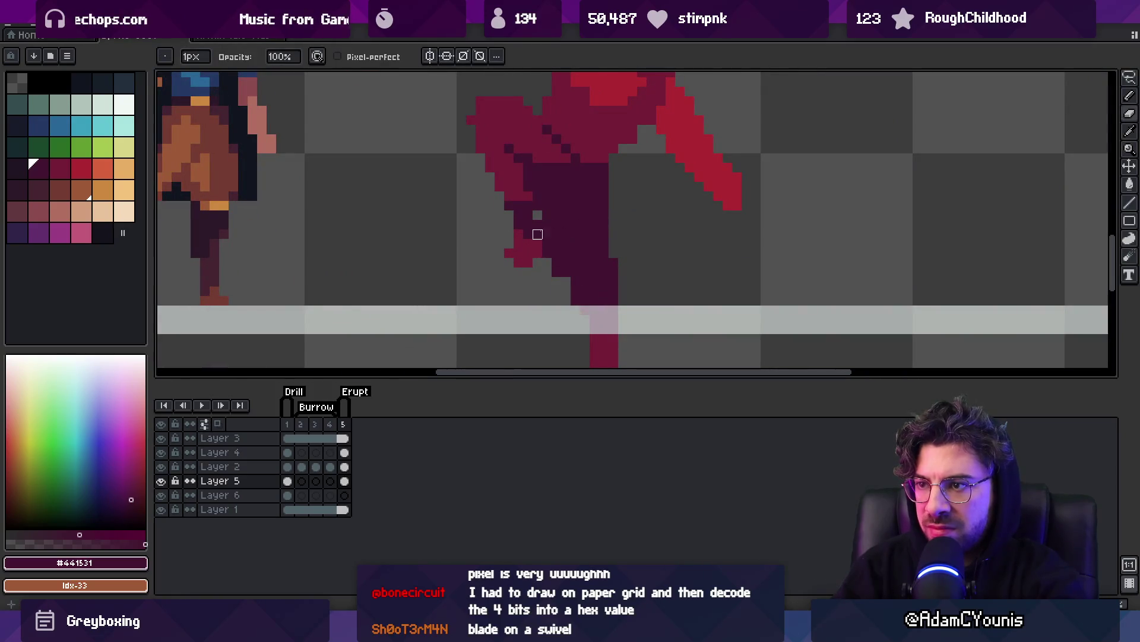
alt+click(527, 249)
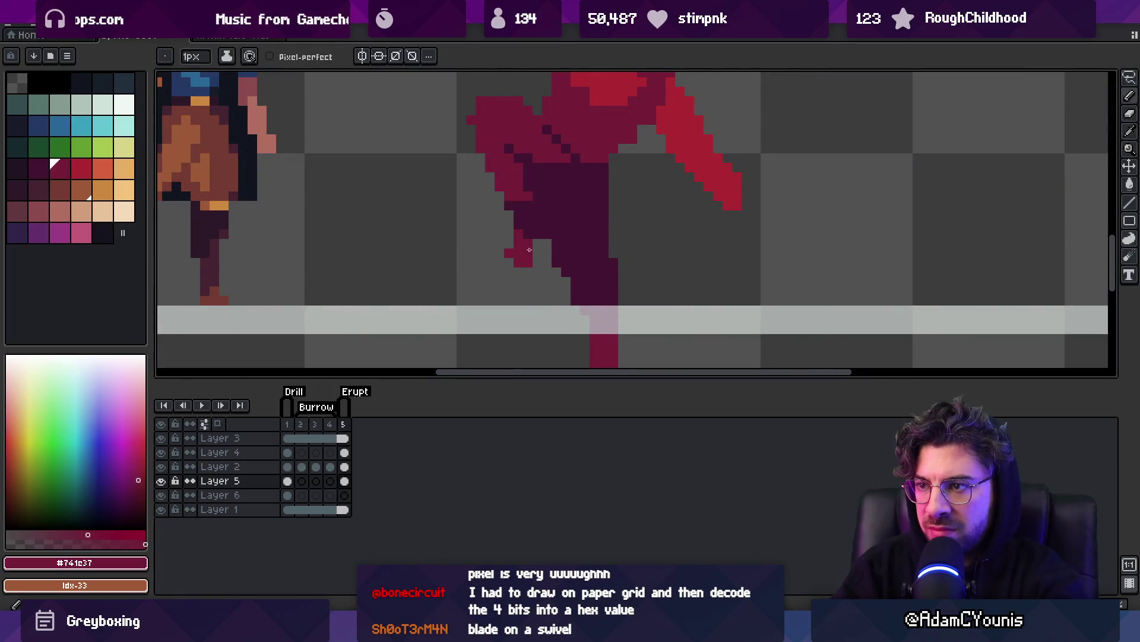
key(z)
scroll(524, 220, down, 5)
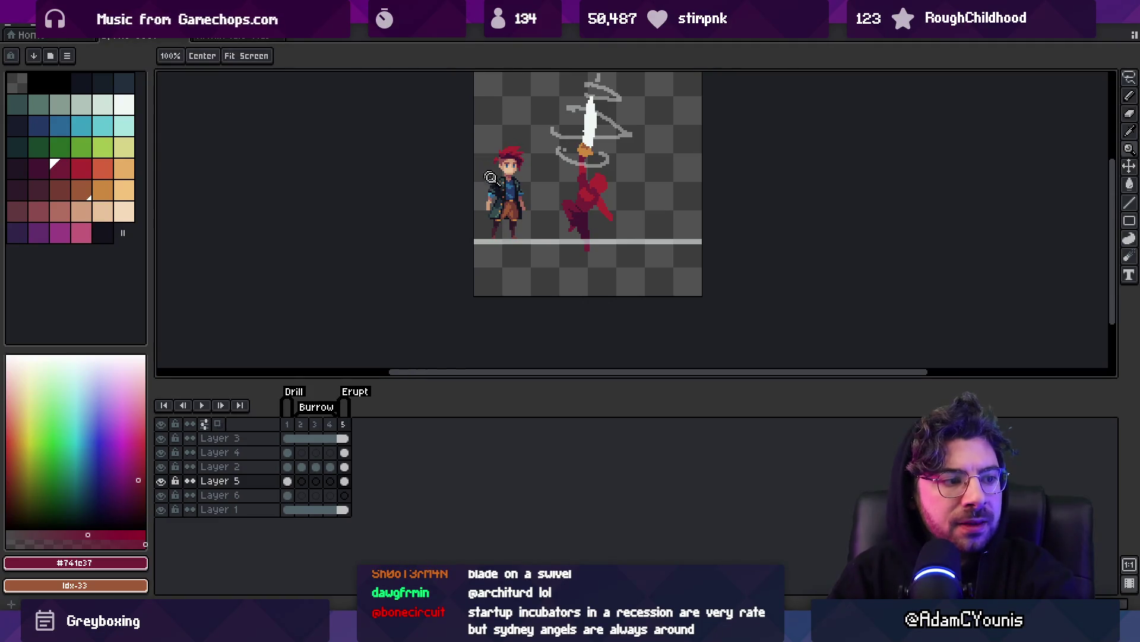
Eyedrop the bright red and darker red from the figure's raised arm.
scroll(541, 209, up, 4)
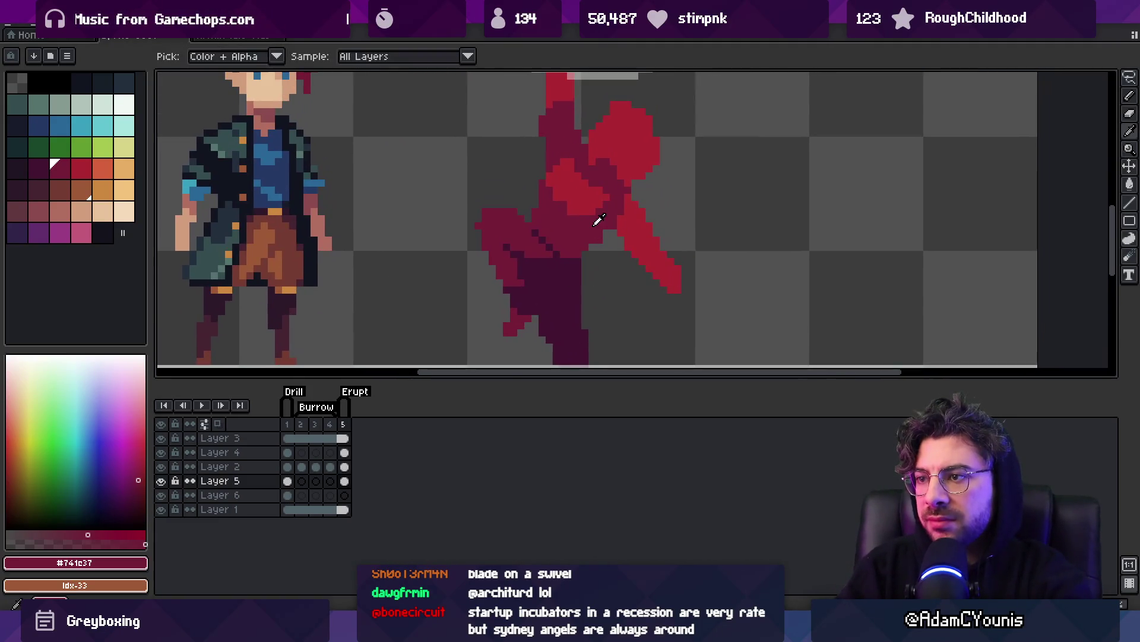
key(b)
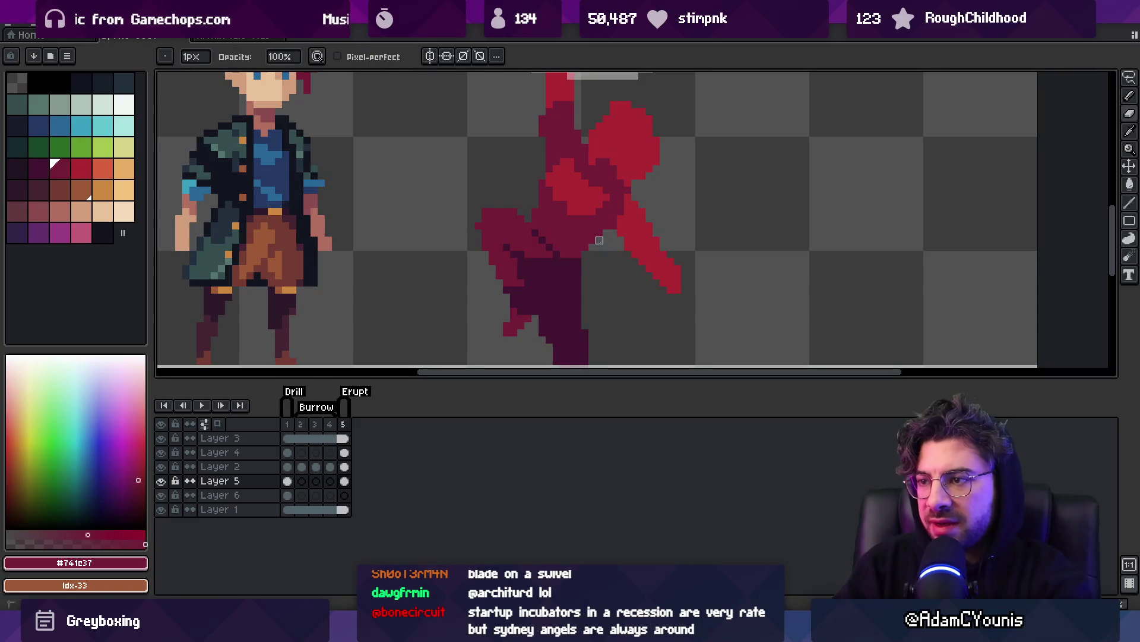
key(e)
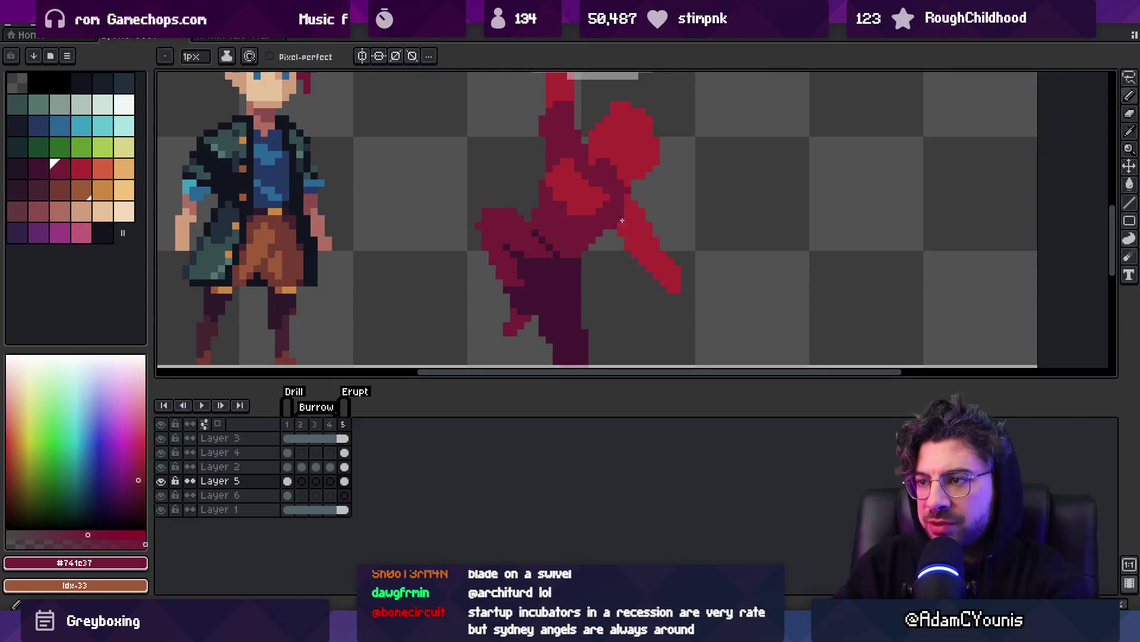
alt+click(640, 221)
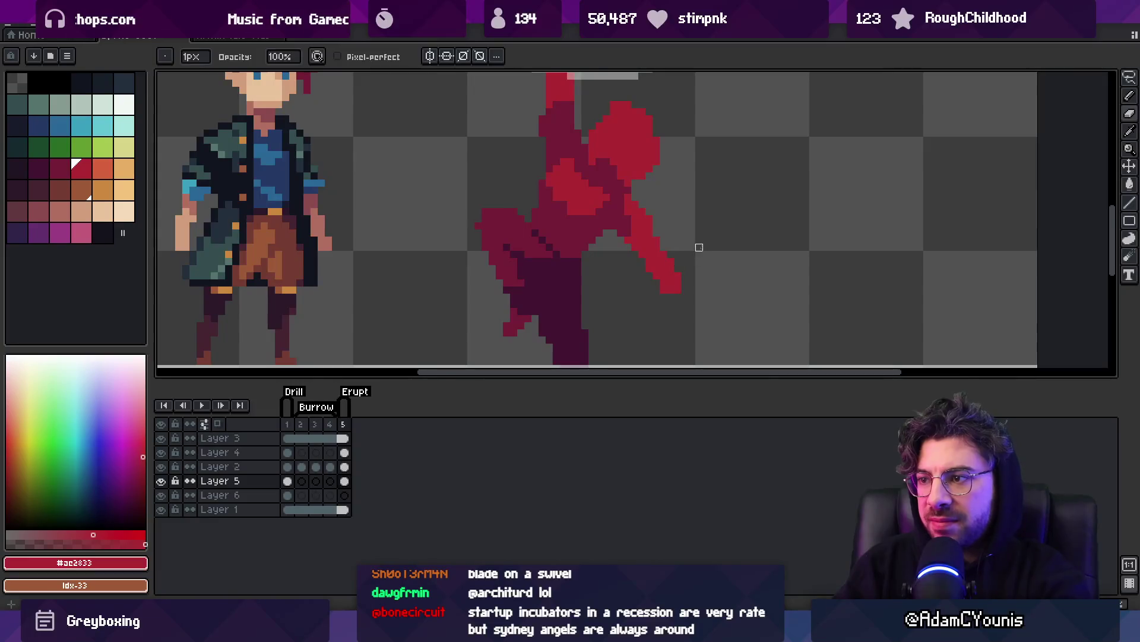
scroll(699, 247, down, 2)
scroll(709, 231, up, 4)
alt+click(654, 244)
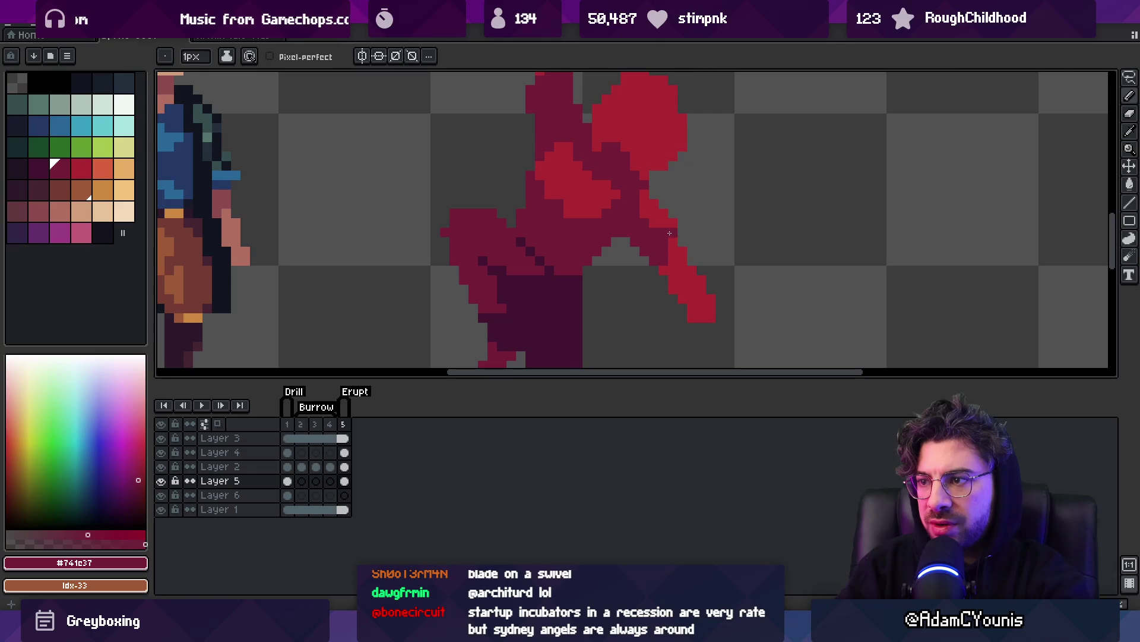
scroll(661, 220, down, 5)
key(z)
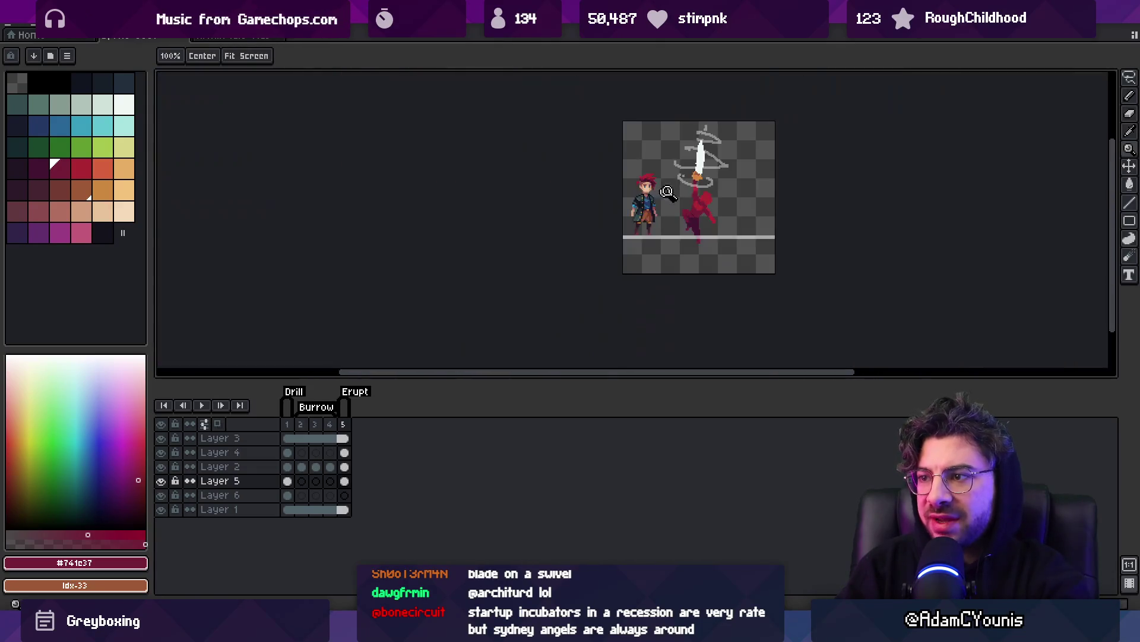
scroll(728, 198, up, 4)
Re-sample #ac2833 from the arm and frame the raised arm for editing.
key(b)
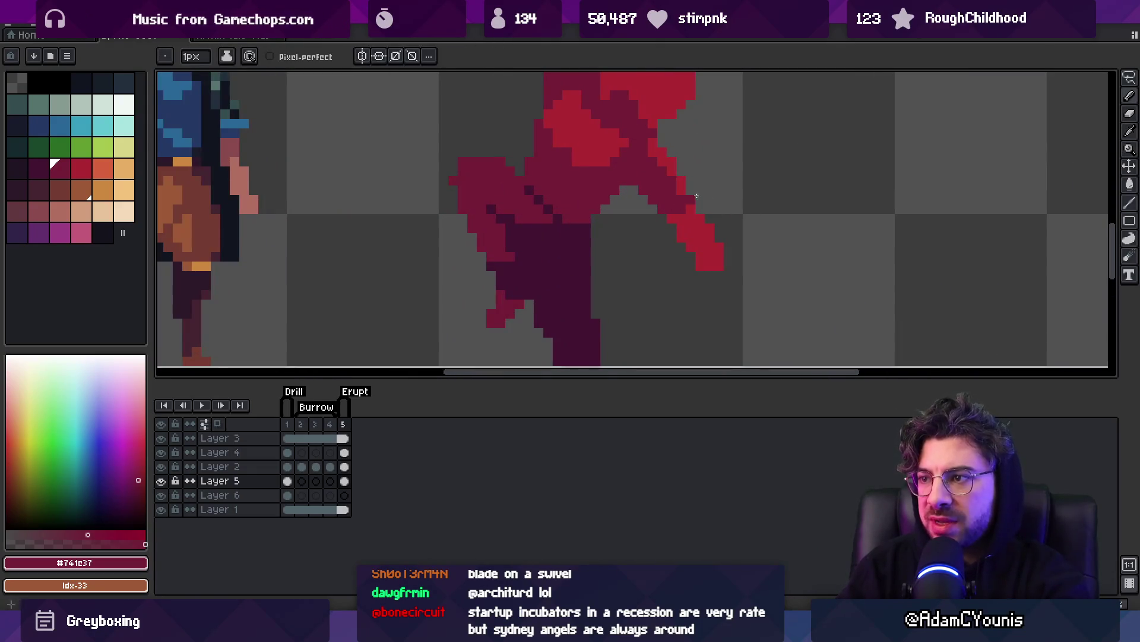
scroll(695, 196, down, 5)
key(z)
scroll(686, 235, up, 4)
alt+click(678, 240)
key(b)
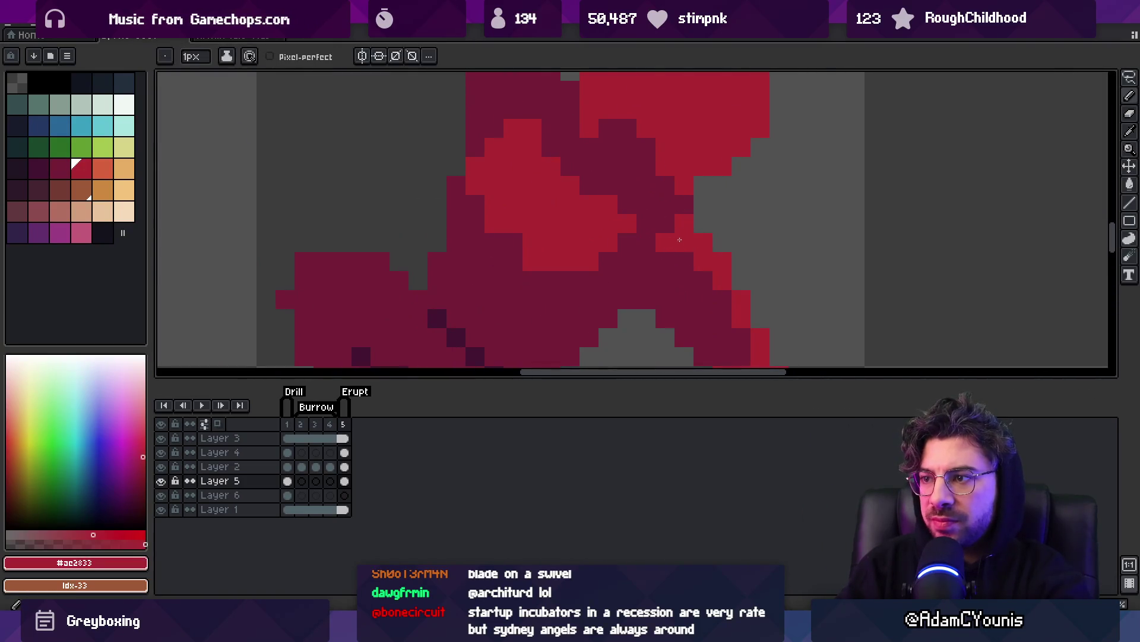
key(z)
scroll(717, 246, down, 5)
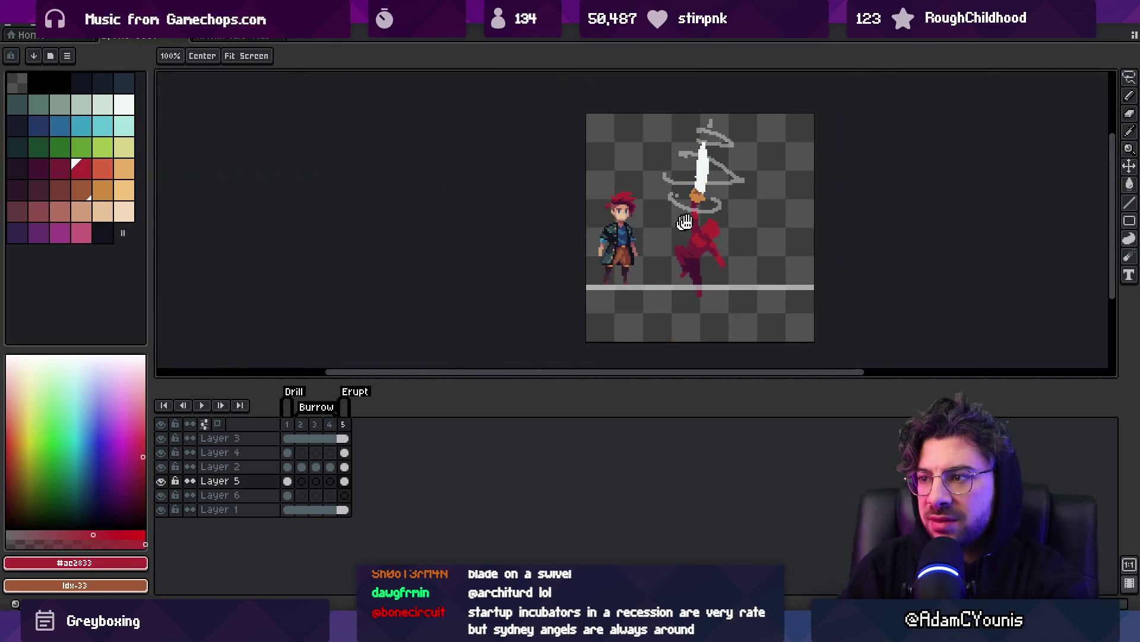
scroll(703, 243, up, 4)
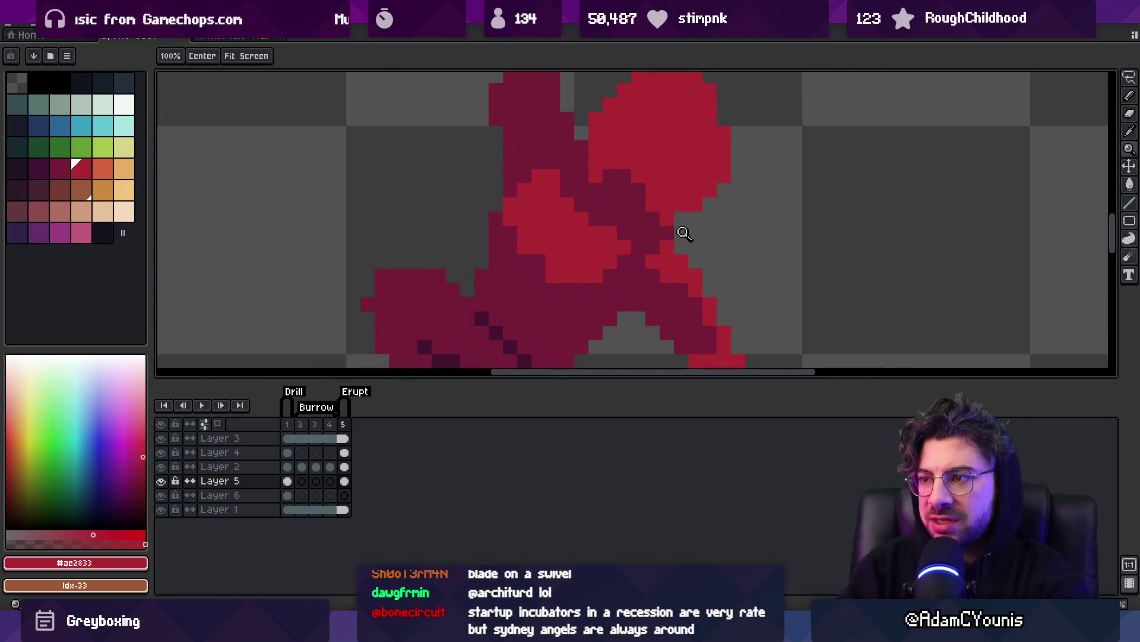
key(b)
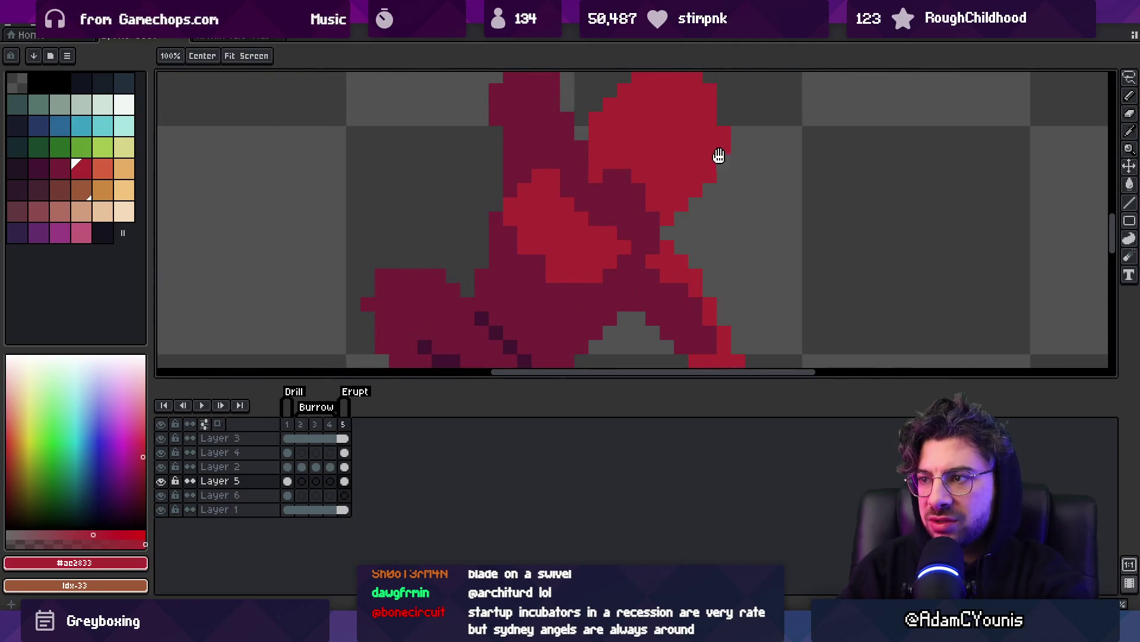
drag(720, 155, 698, 214)
scroll(650, 149, down, 5)
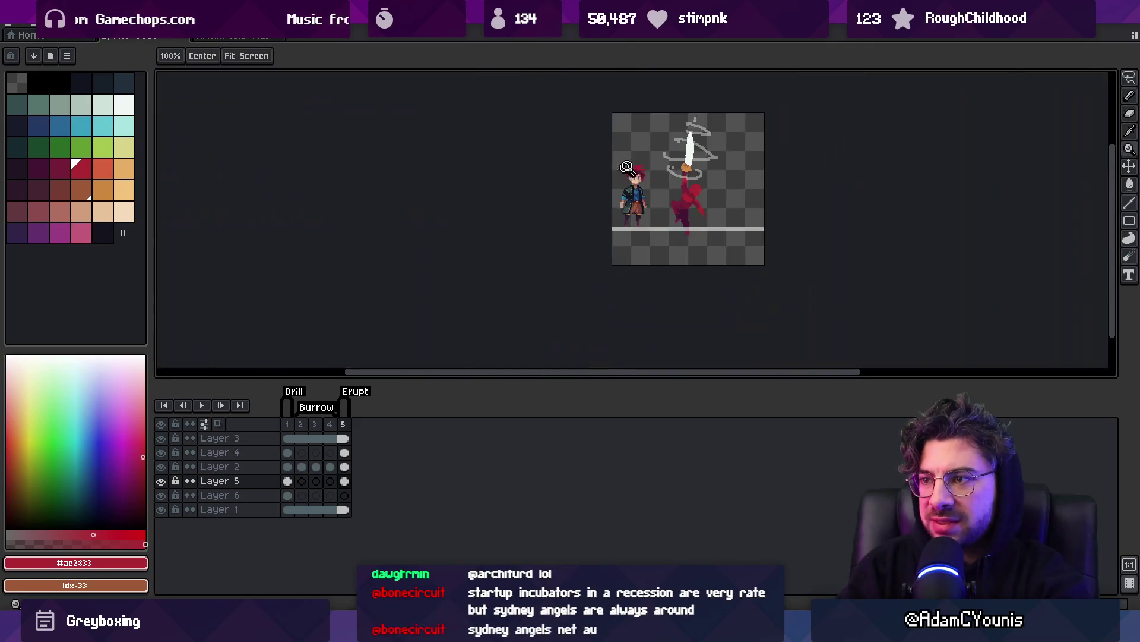
scroll(736, 191, up, 5)
Paint the grey pixel beside the head #ac2833, then re-pick the #741c37 maroon.
key(alt)
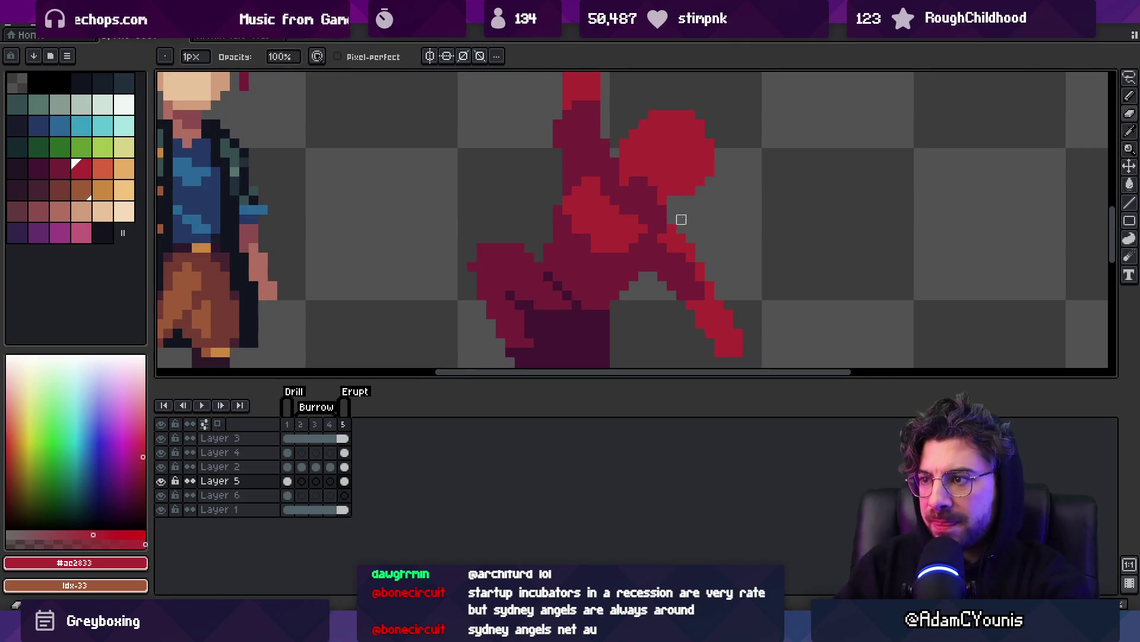
key(z)
scroll(692, 196, down, 1)
scroll(689, 194, up, 3)
key(b)
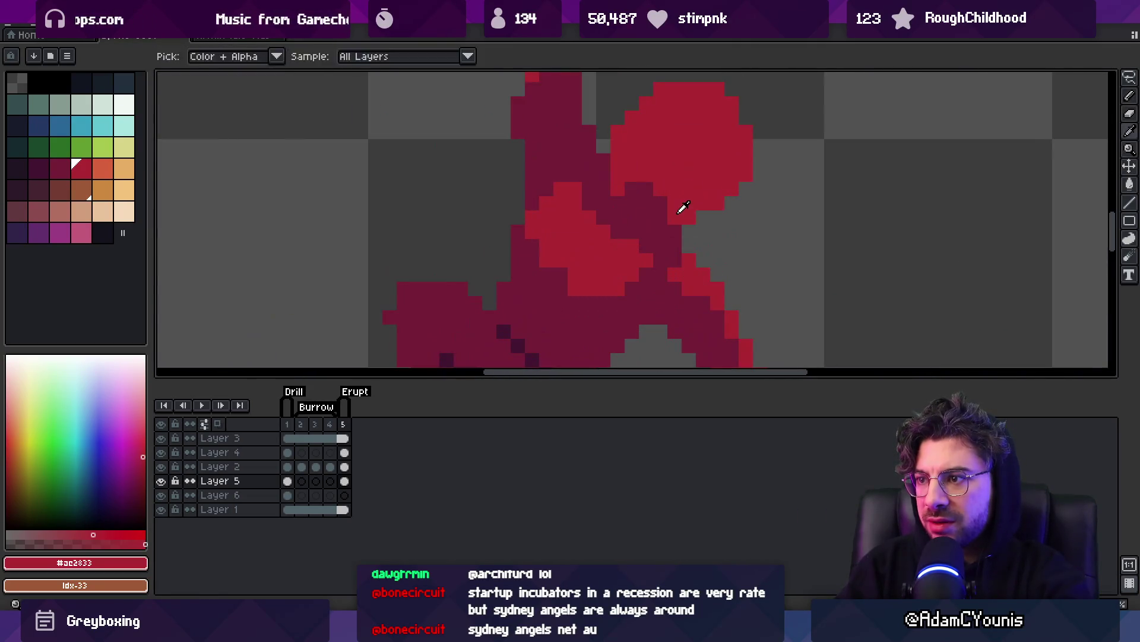
key(z)
scroll(683, 188, down, 2)
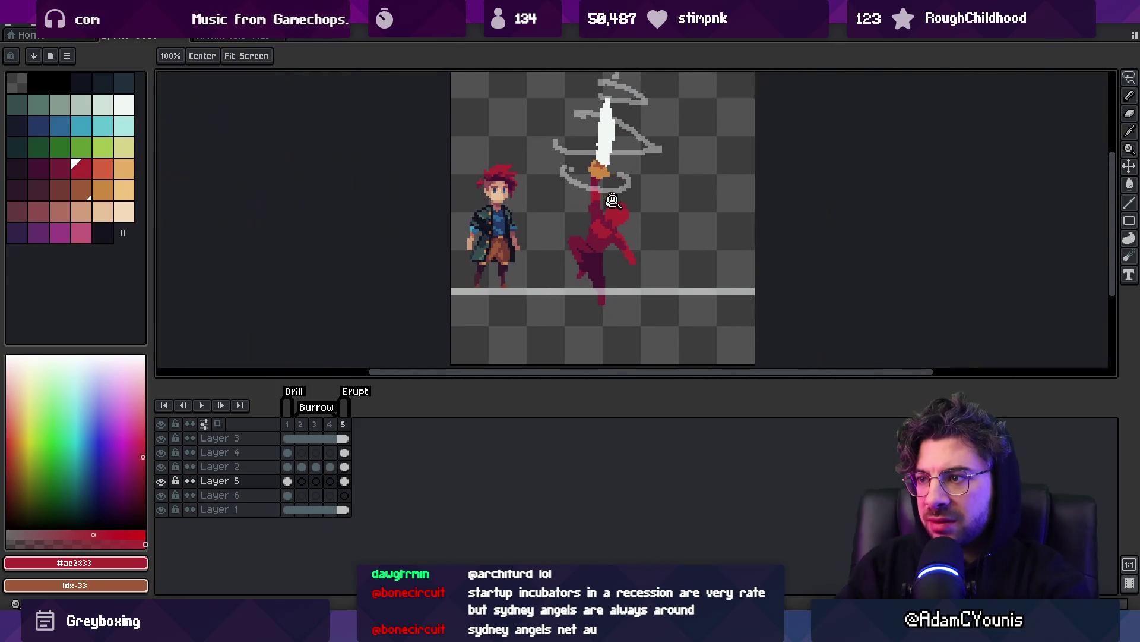
scroll(613, 235, up, 2)
key(alt)
alt+click(610, 238)
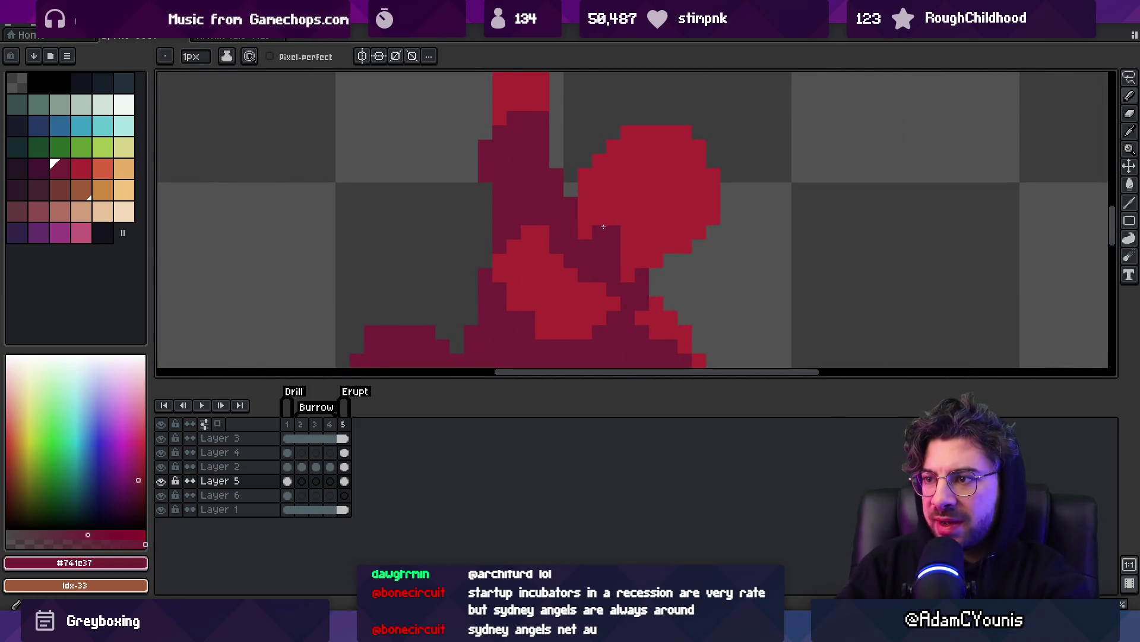
alt+click(582, 217)
click(572, 190)
alt+click(594, 232)
key(z)
scroll(653, 196, down, 2)
scroll(688, 211, up, 1)
Zoom in on the red figure's torso where the arm meets the body.
key(m)
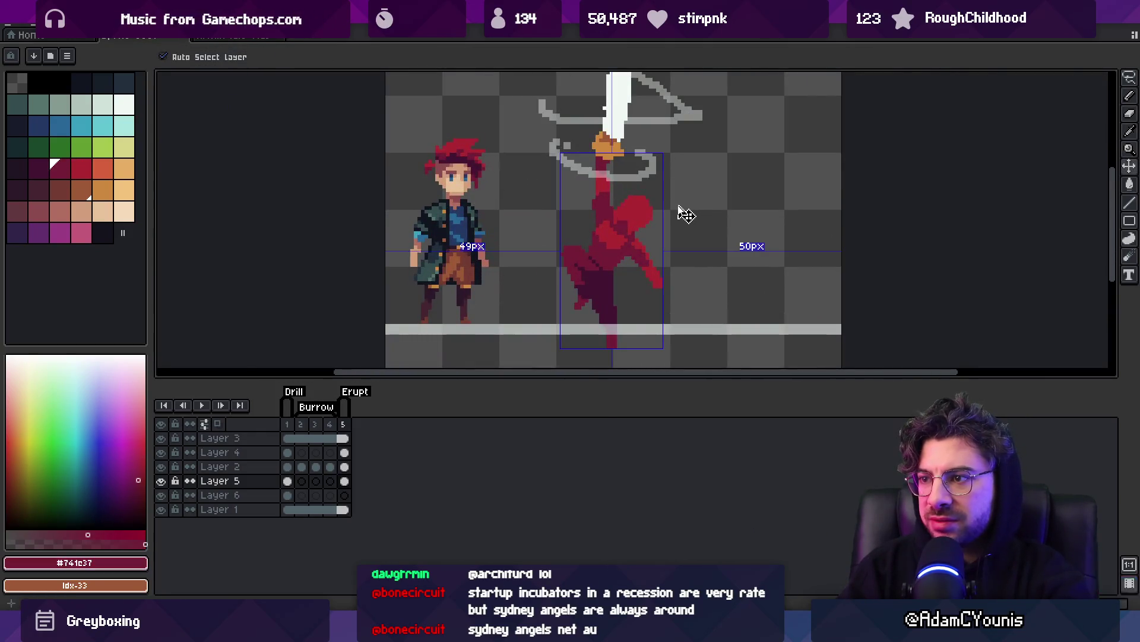
scroll(631, 230, up, 3)
key(b)
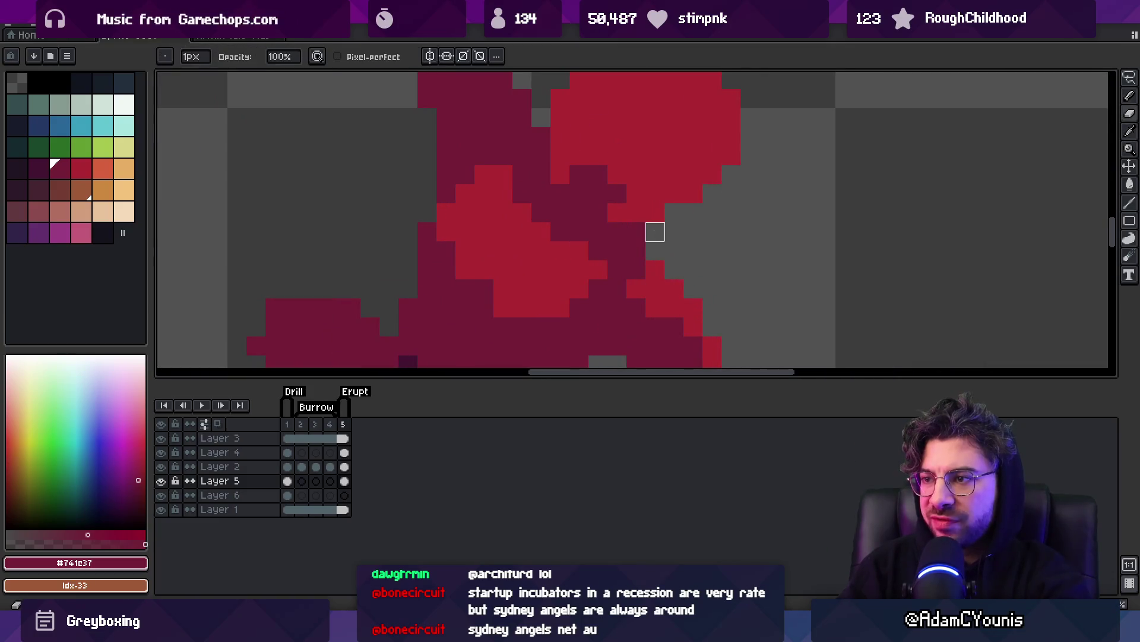
scroll(639, 231, down, 2)
scroll(666, 232, up, 1)
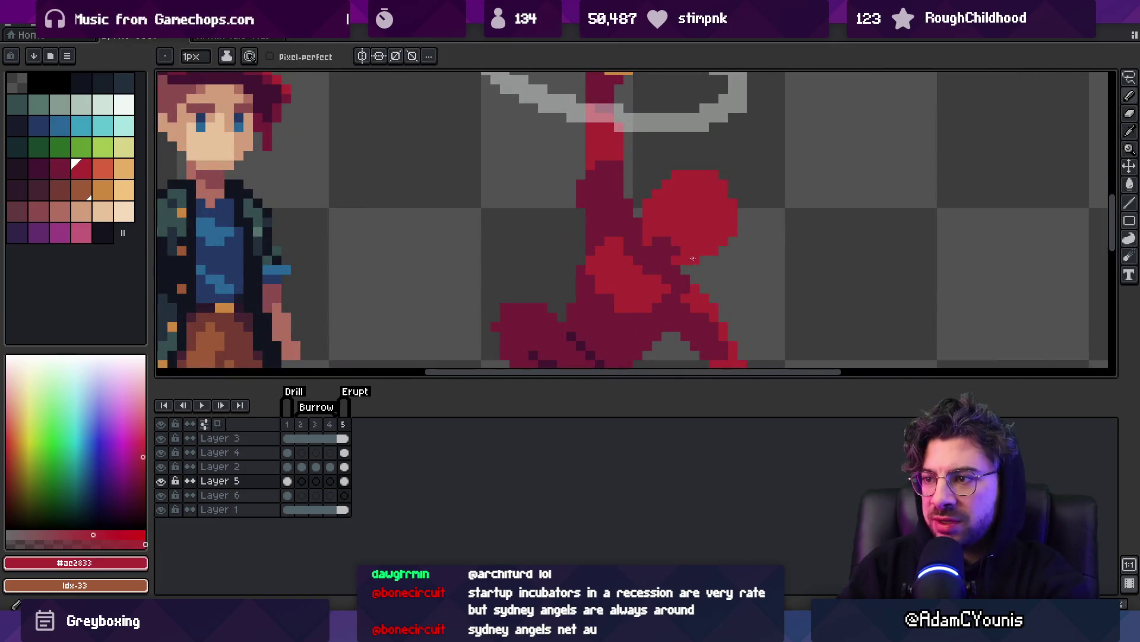
key(z)
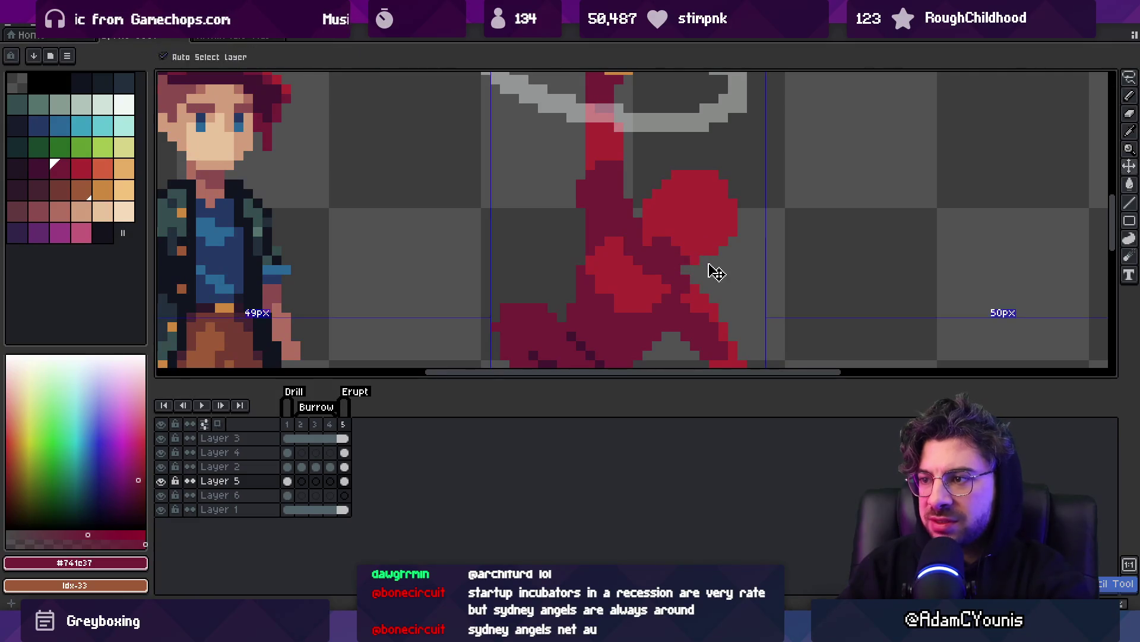
scroll(713, 262, down, 2)
scroll(739, 248, up, 4)
key(b)
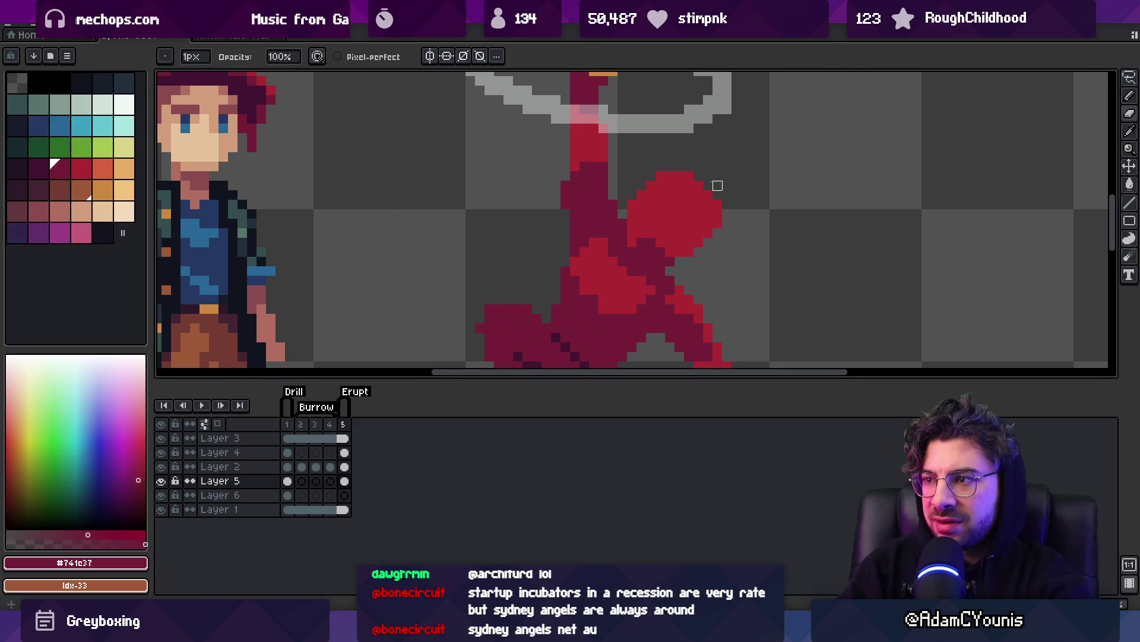
Sample the figure's light red and dark red from the canvas with the Eyedropper.
alt+click(650, 192)
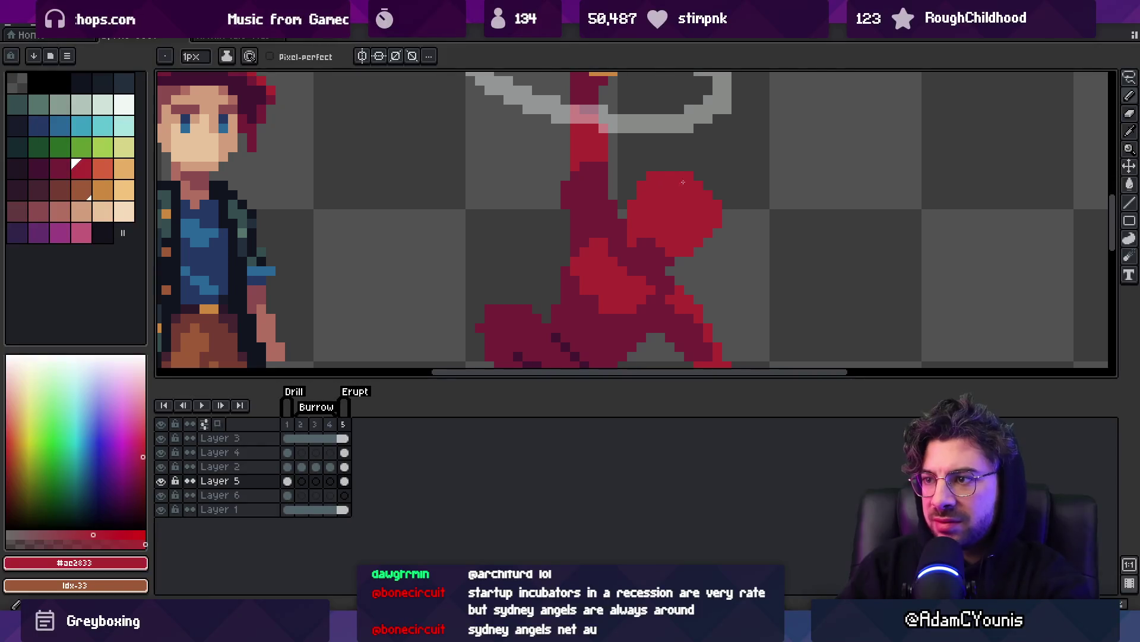
scroll(679, 181, down, 3)
scroll(736, 194, up, 3)
key(alt)
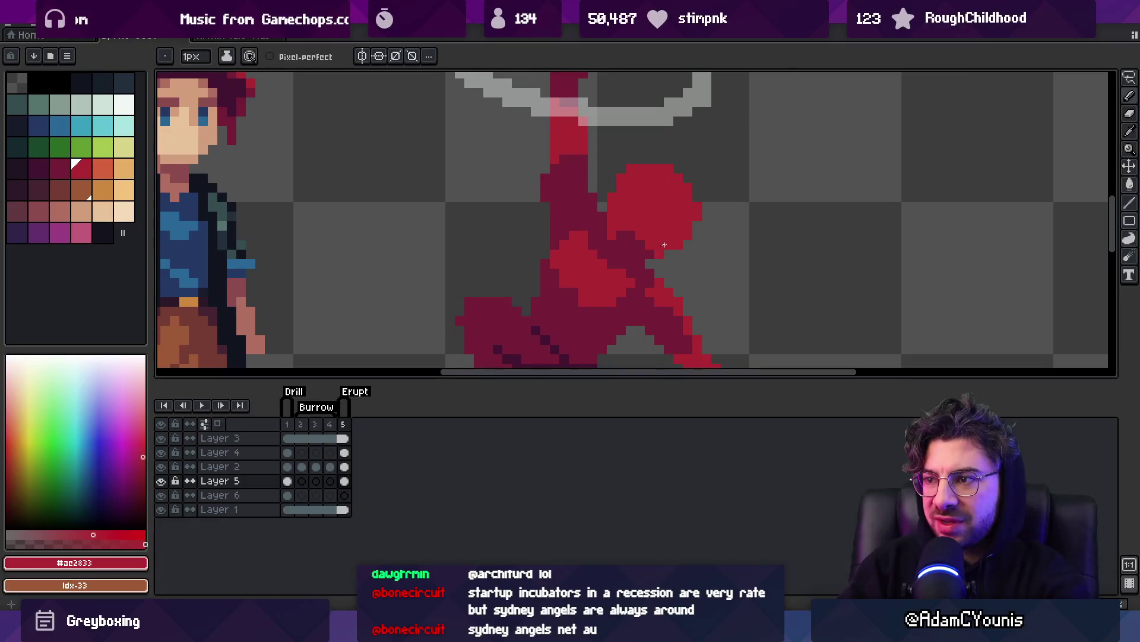
alt+click(631, 238)
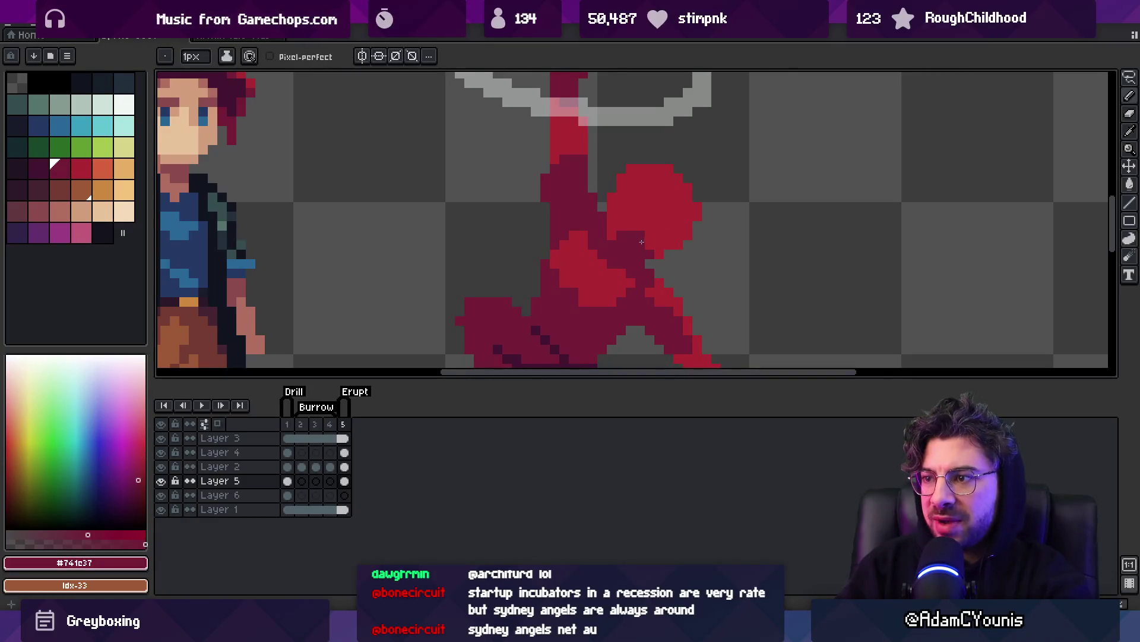
alt+click(659, 245)
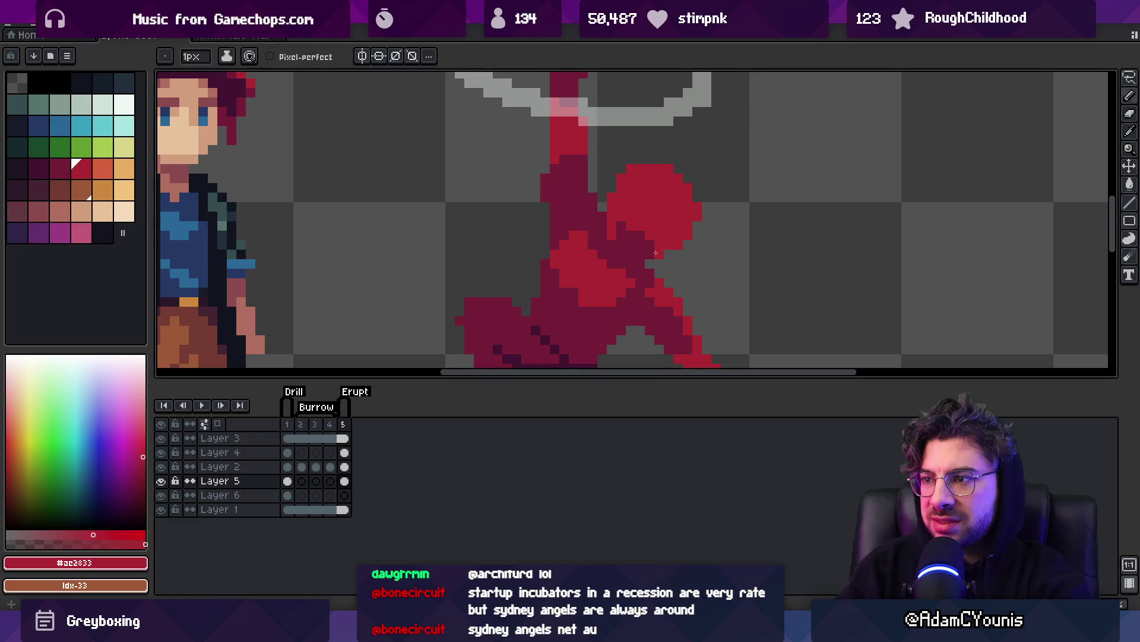
key(z)
scroll(685, 234, down, 3)
scroll(698, 238, up, 1)
scroll(697, 238, up, 4)
key(b)
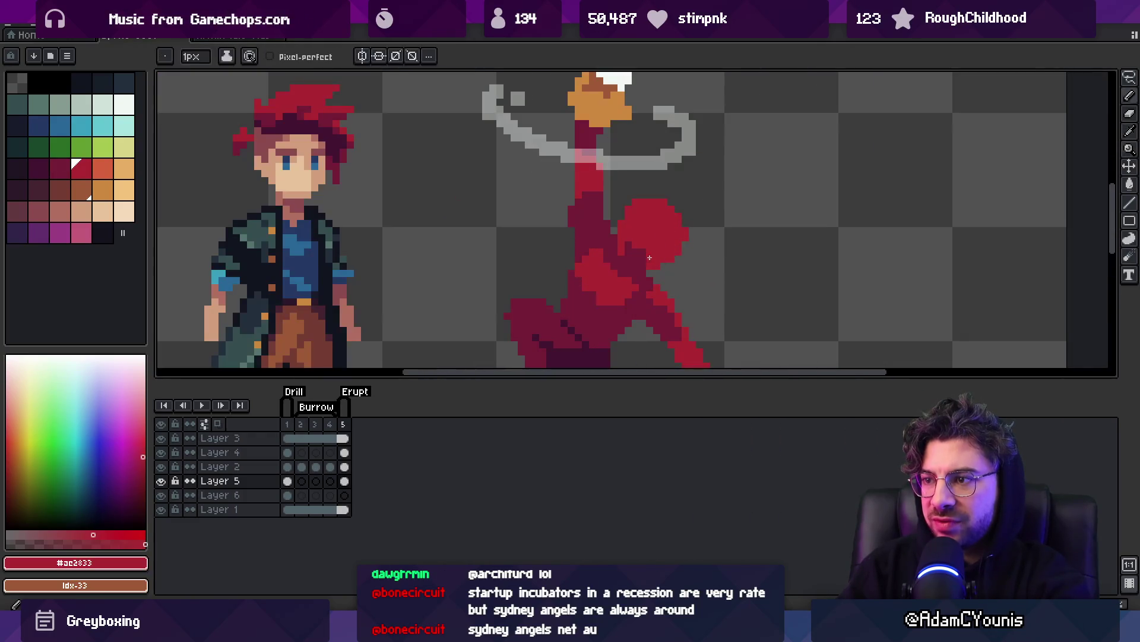
alt+click(626, 254)
Repaint the light-red torso pixels in dark red #741c37.
key(z)
scroll(692, 206, down, 4)
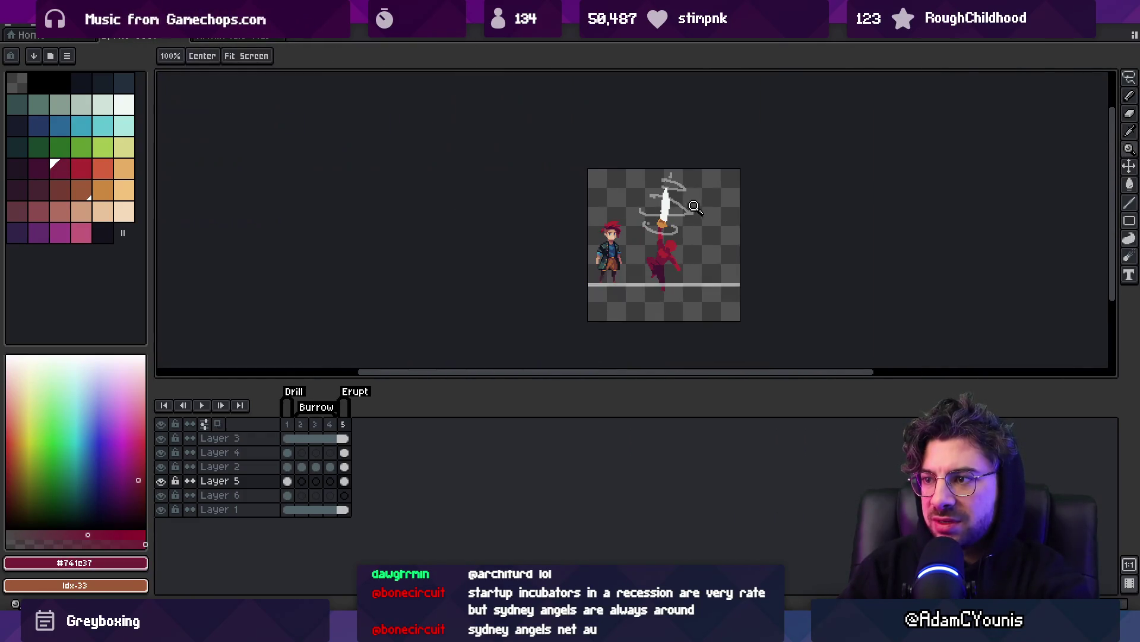
scroll(694, 239, up, 5)
alt+click(659, 237)
key(b)
alt+click(631, 195)
click(642, 297)
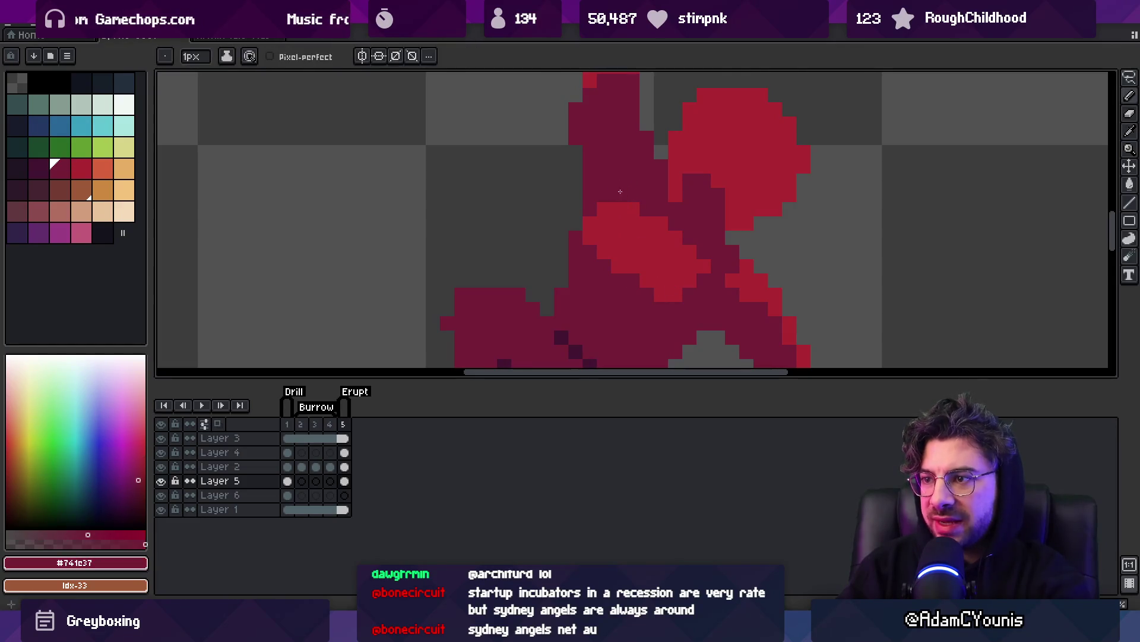
scroll(633, 197, down, 5)
scroll(633, 198, up, 5)
Add two #ac2833 highlight pixels on the upper body.
alt+click(642, 230)
drag(656, 173, 657, 182)
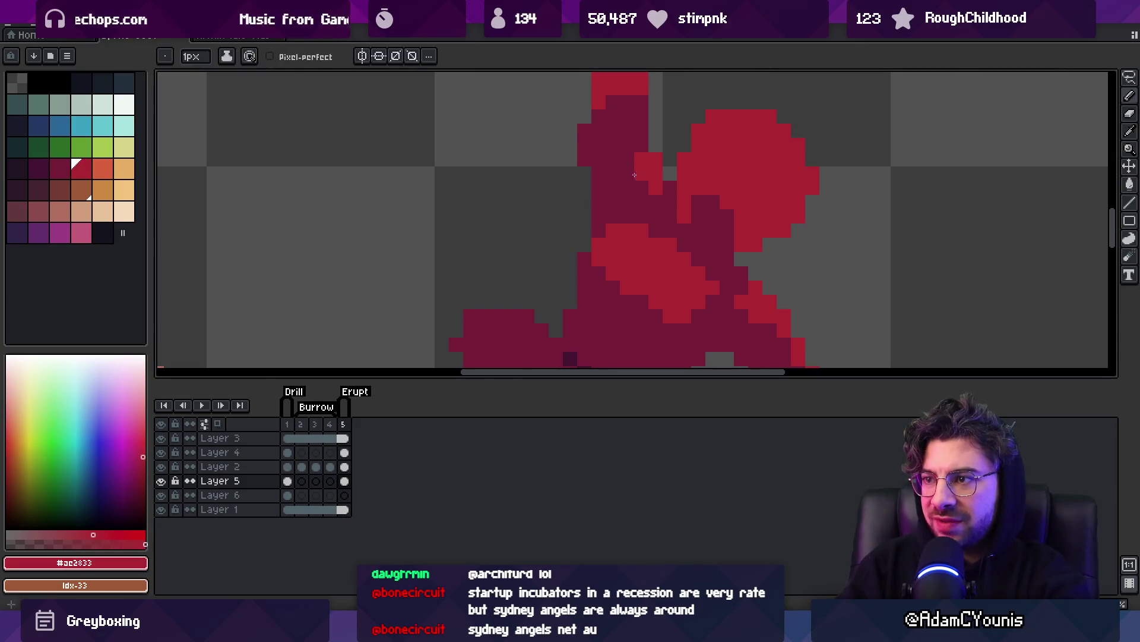
scroll(634, 175, down, 5)
scroll(636, 208, up, 4)
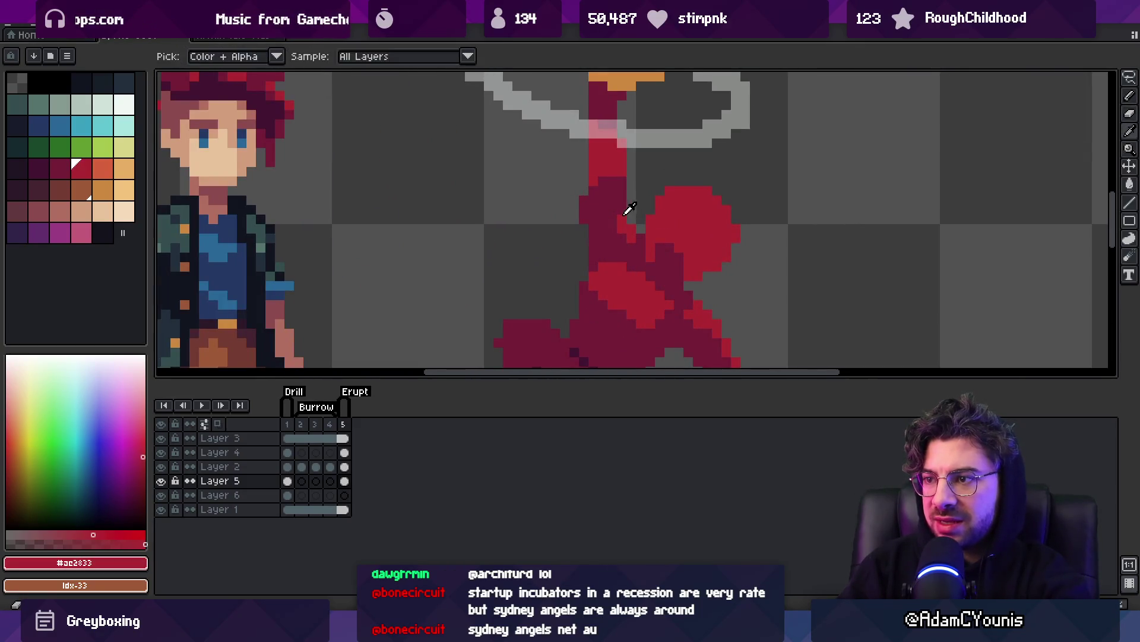
Fill a patch of the red body with dark red using the Paint Bucket.
key(z)
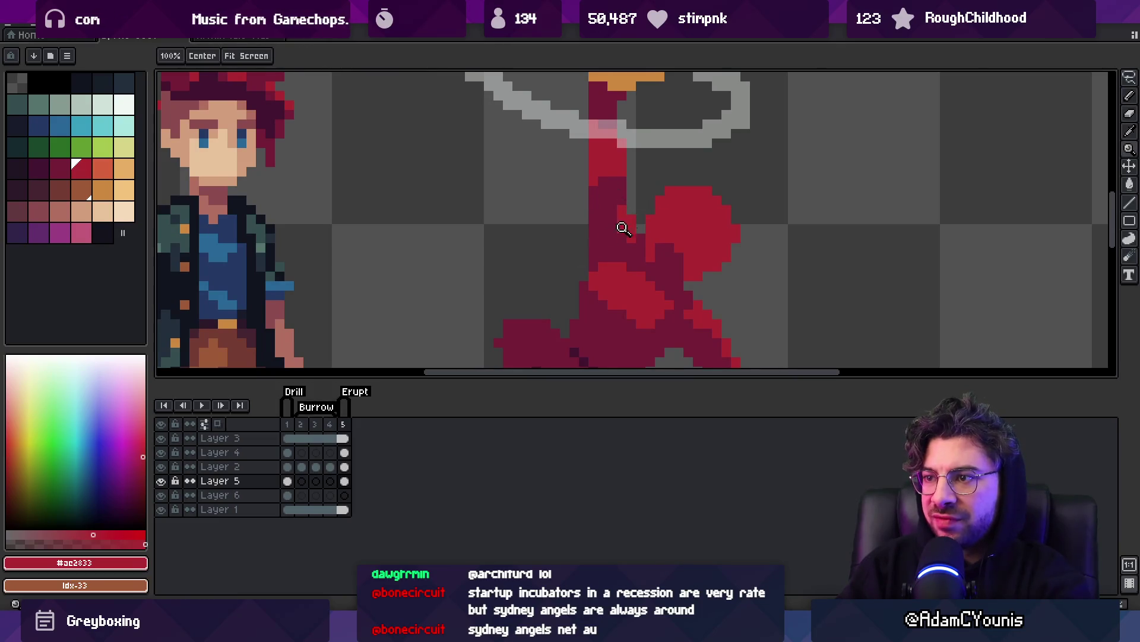
scroll(669, 161, down, 5)
scroll(672, 172, up, 5)
key(g)
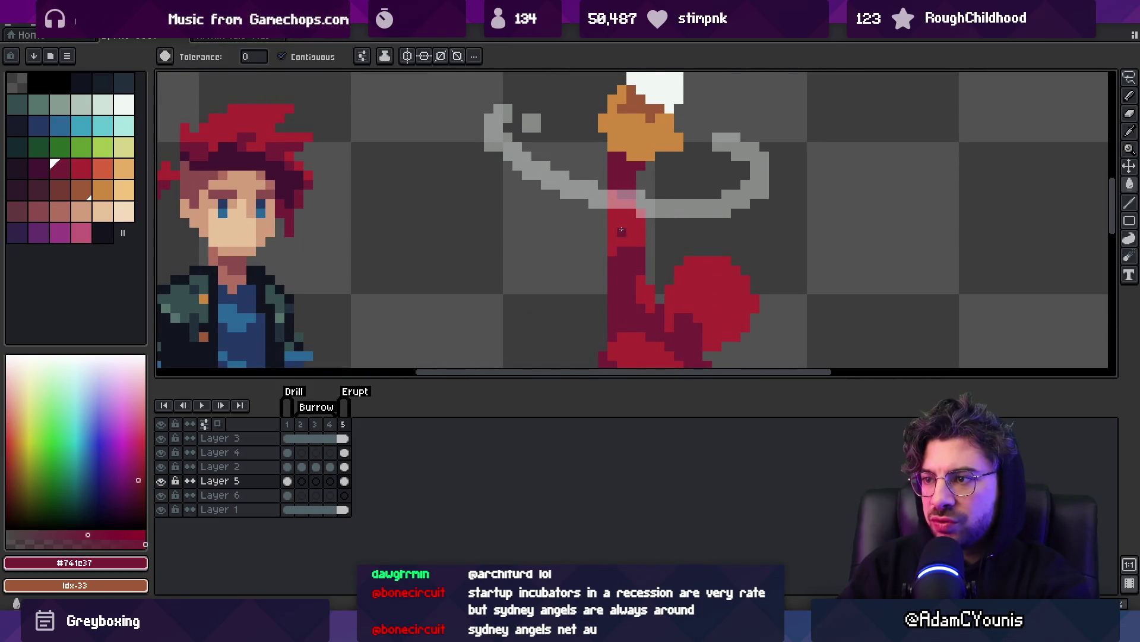
click(626, 231)
Sample the figure's reds and pan the view down to the lower body.
key(b)
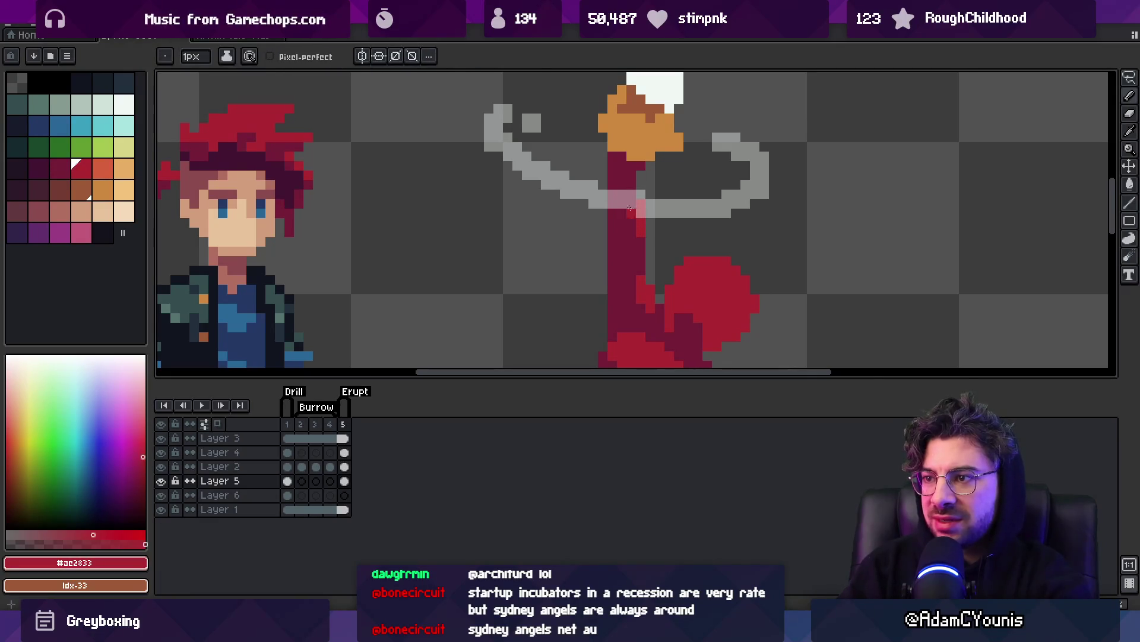
alt+click(618, 250)
alt+click(616, 217)
scroll(648, 223, down, 5)
scroll(638, 271, up, 8)
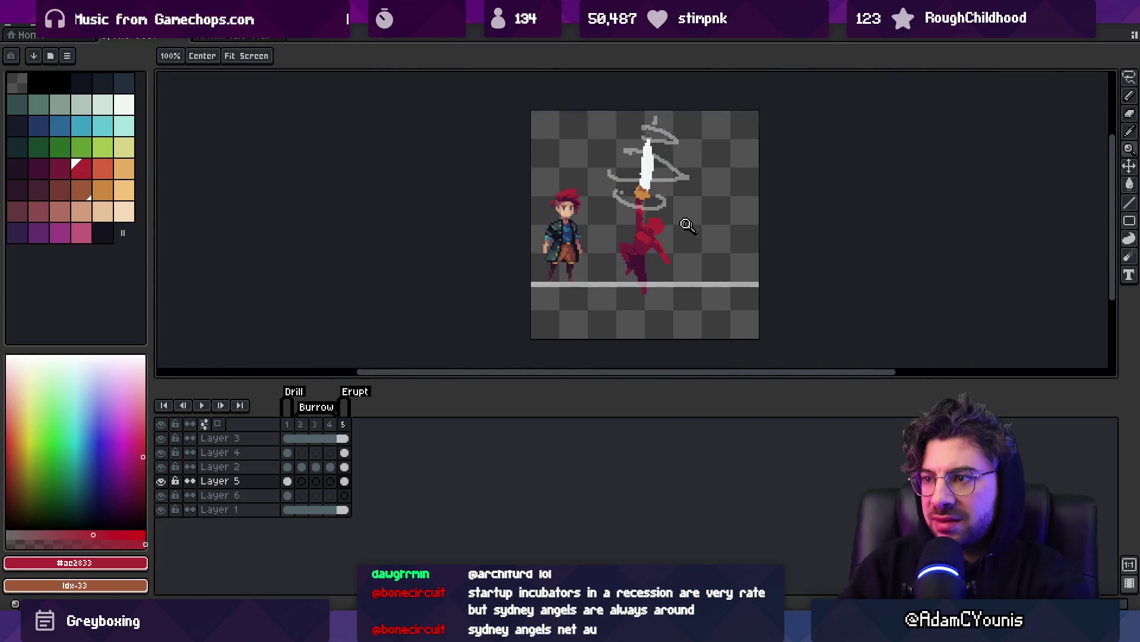
key(e)
key(z)
scroll(661, 247, down, 5)
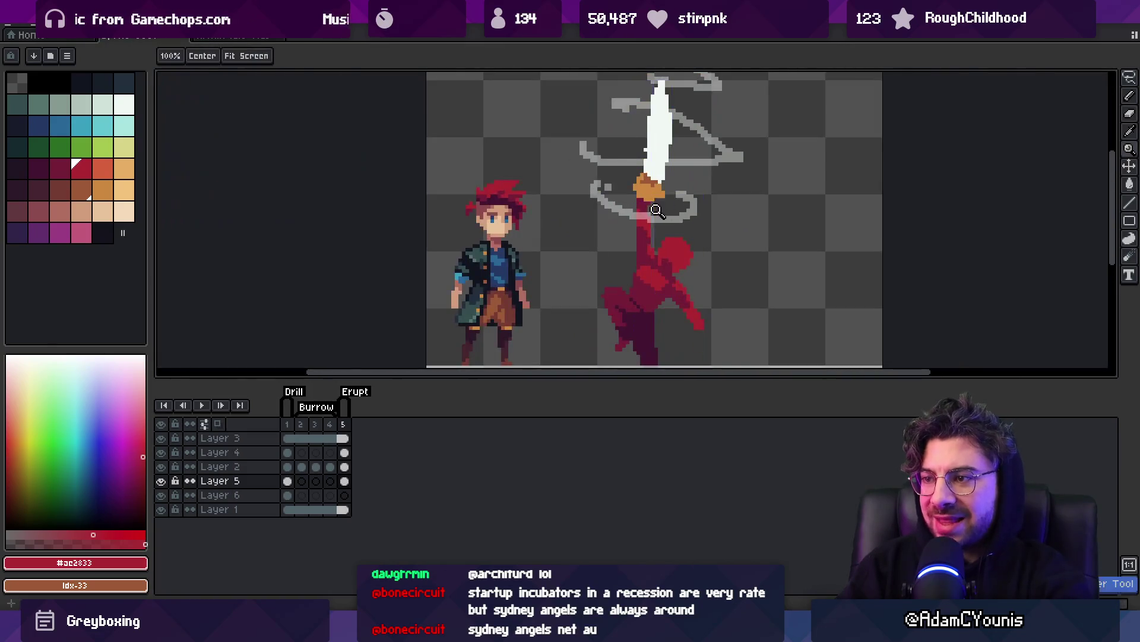
scroll(657, 261, up, 5)
drag(657, 229, 640, 194)
key(b)
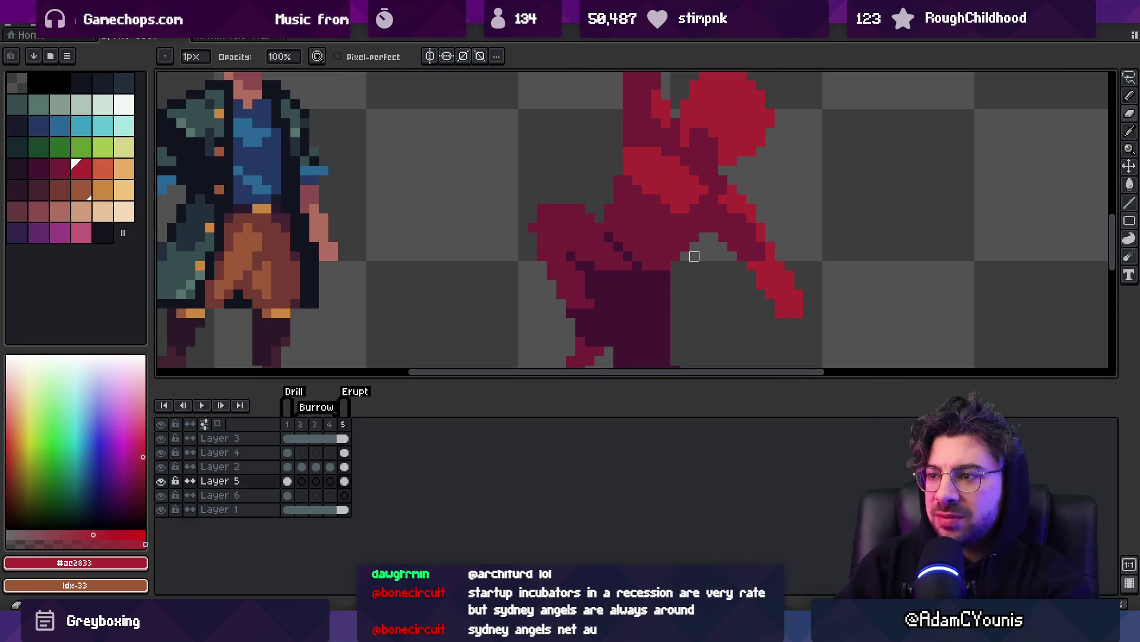
alt+click(695, 234)
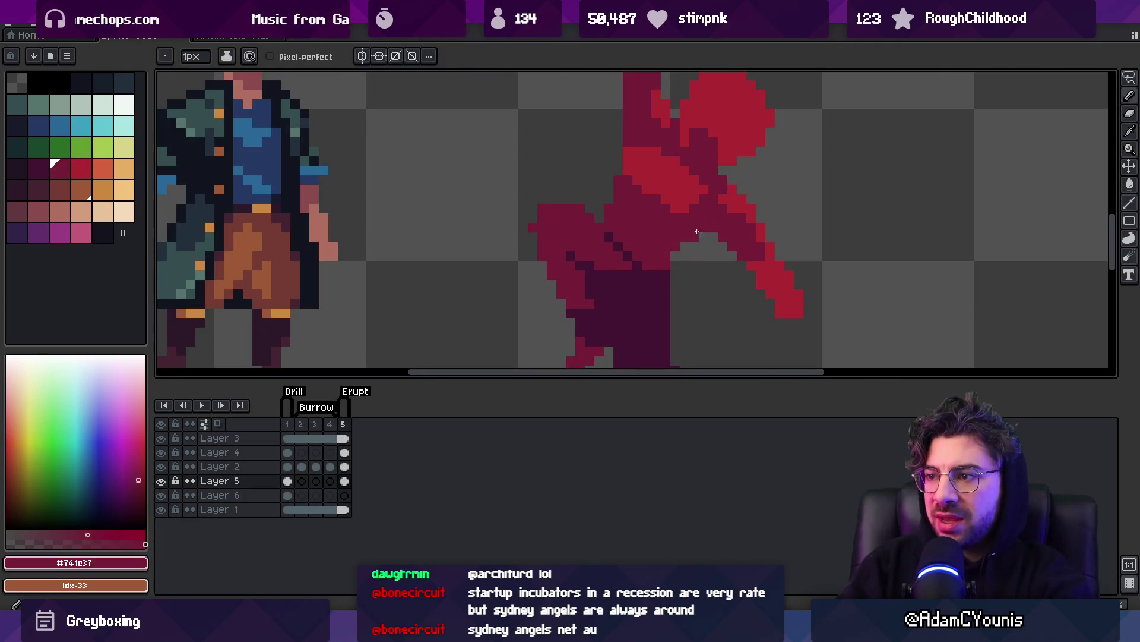
Lasso-select the red arm and sample its lighter red.
mouse_move(738, 233)
mouse_down()
mouse_move(723, 236)
mouse_move(776, 357)
mouse_move(772, 208)
mouse_up()
key(q)
key(z)
scroll(723, 244, down, 4)
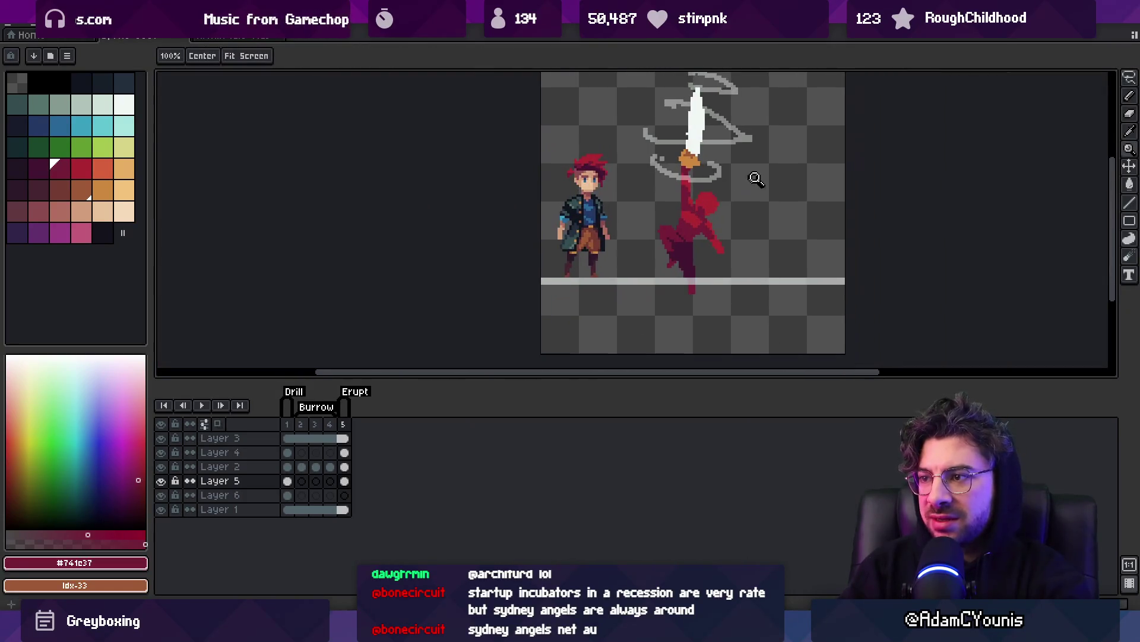
scroll(720, 238, up, 4)
key(b)
alt+click(706, 248)
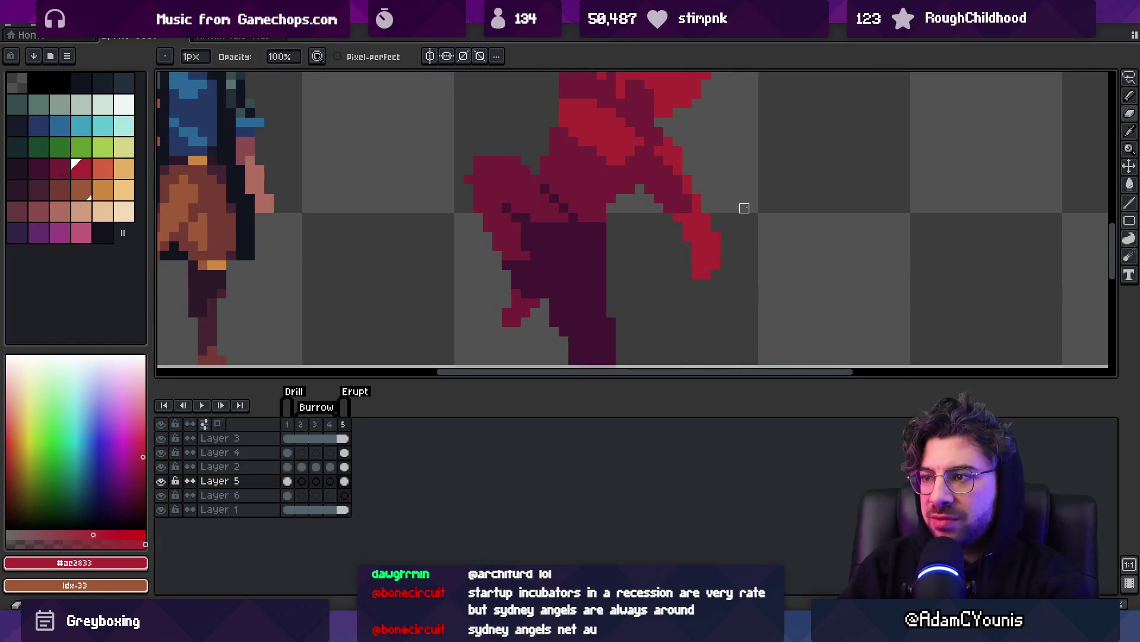
Zoom out to view both sprites and check the figure's shading.
key(m)
scroll(736, 202, down, 4)
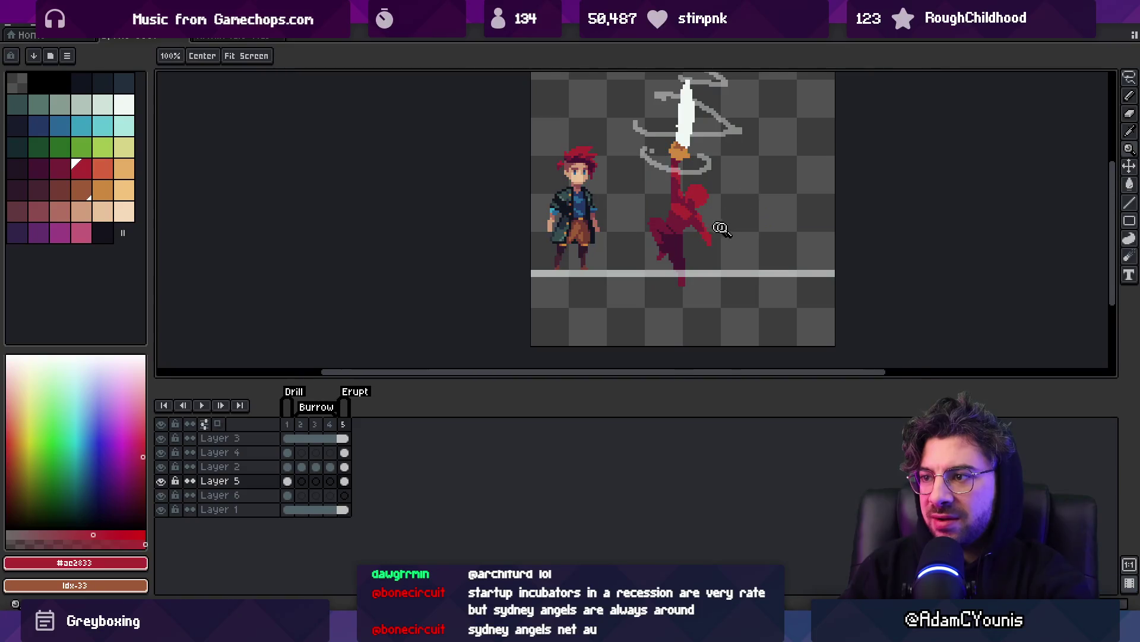
scroll(722, 240, up, 4)
key(i)
key(z)
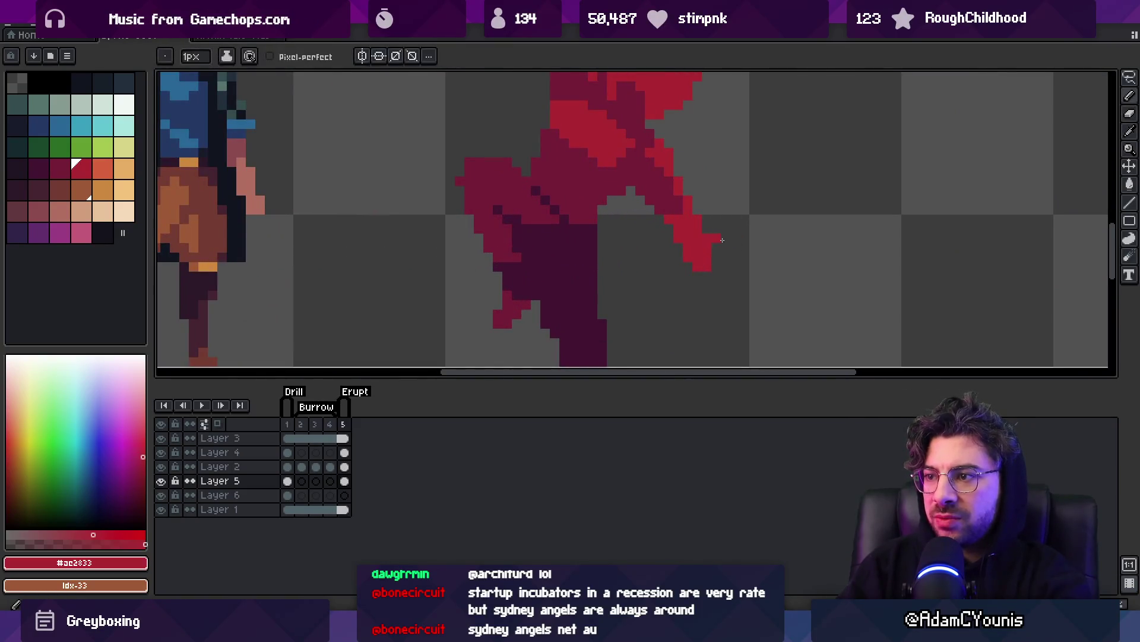
scroll(738, 198, down, 4)
scroll(760, 232, up, 5)
key(b)
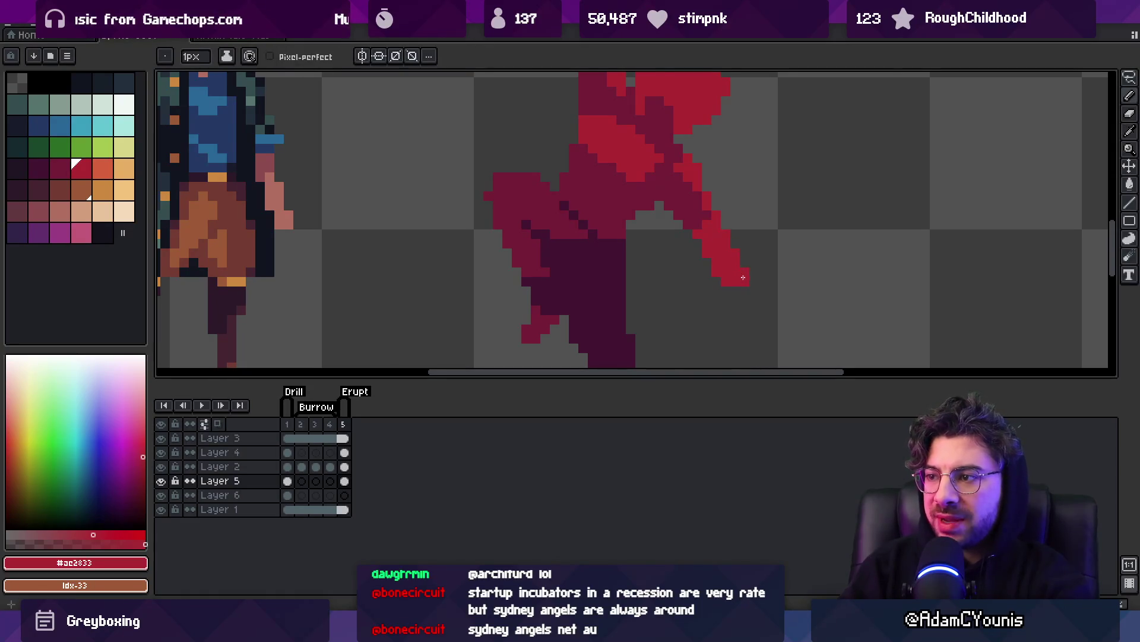
key(z)
scroll(742, 279, down, 6)
scroll(750, 262, up, 1)
scroll(741, 257, up, 1)
scroll(726, 255, up, 4)
scroll(751, 219, down, 5)
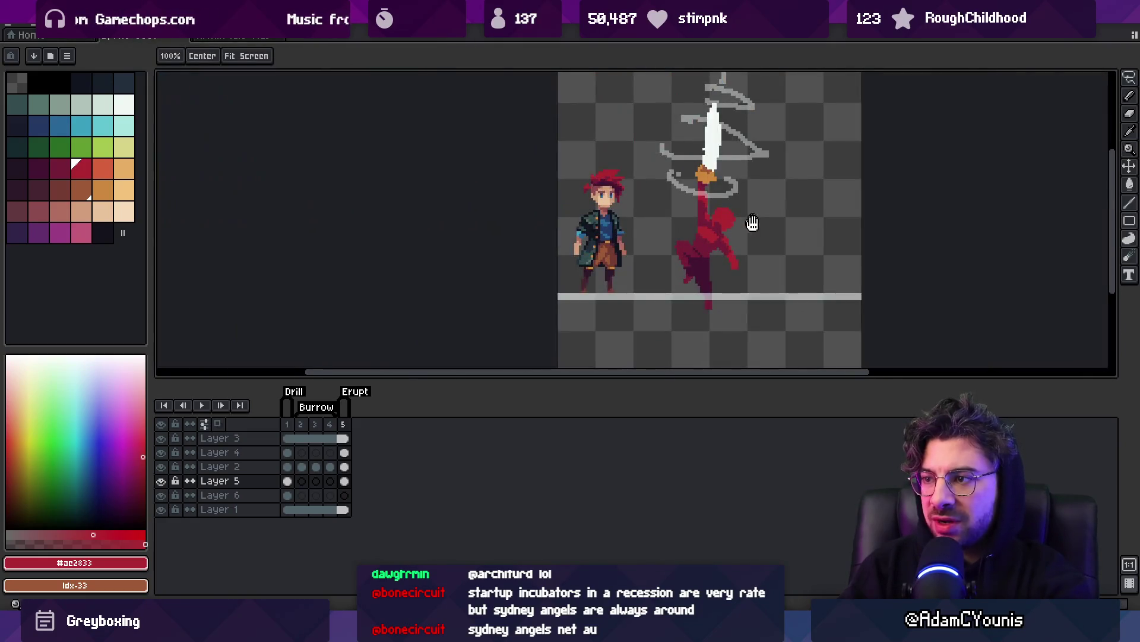
scroll(751, 220, up, 3)
key(b)
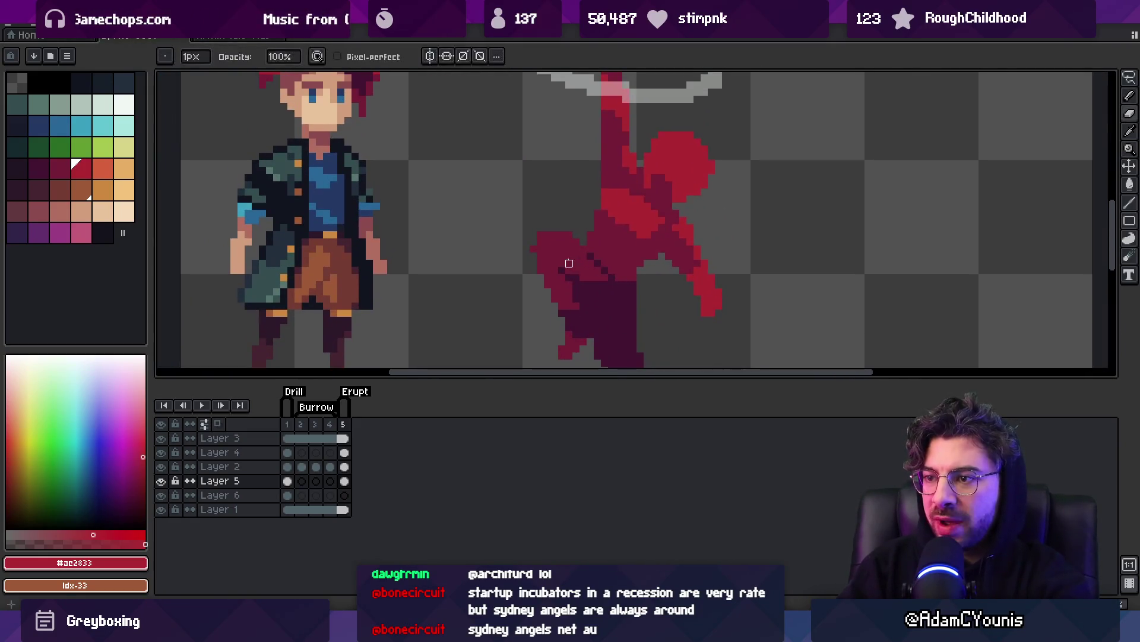
Undo the stray dark-red pixel on the arm and reselect dark red #741c37.
alt+click(533, 242)
key(ctrl+z)
scroll(613, 272, down, 2)
alt+click(626, 246)
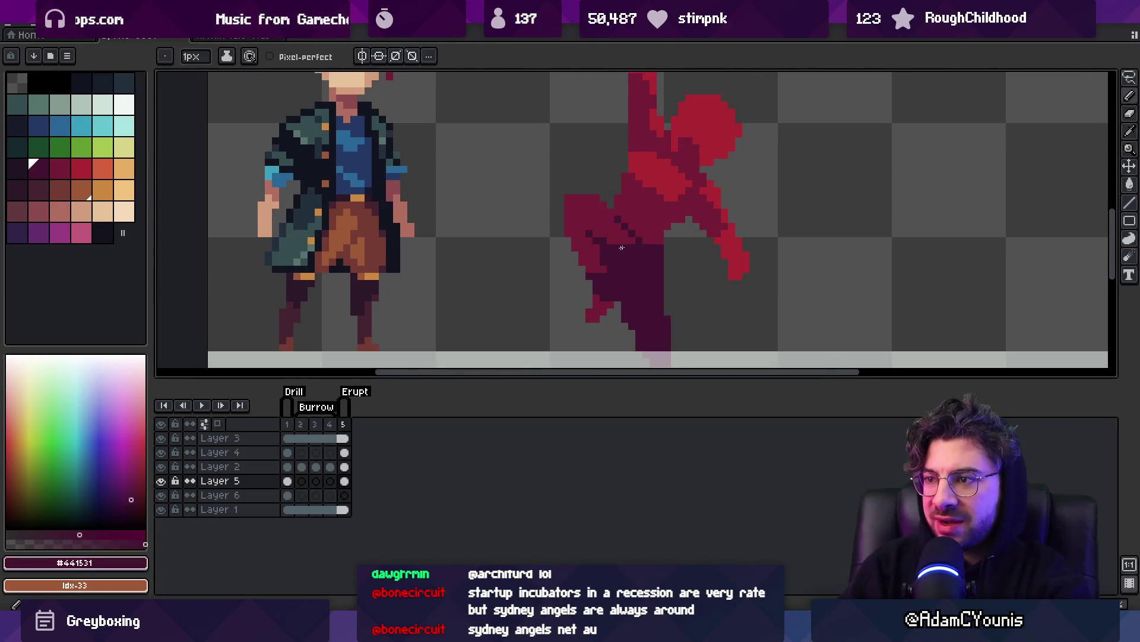
key(z)
scroll(677, 271, down, 3)
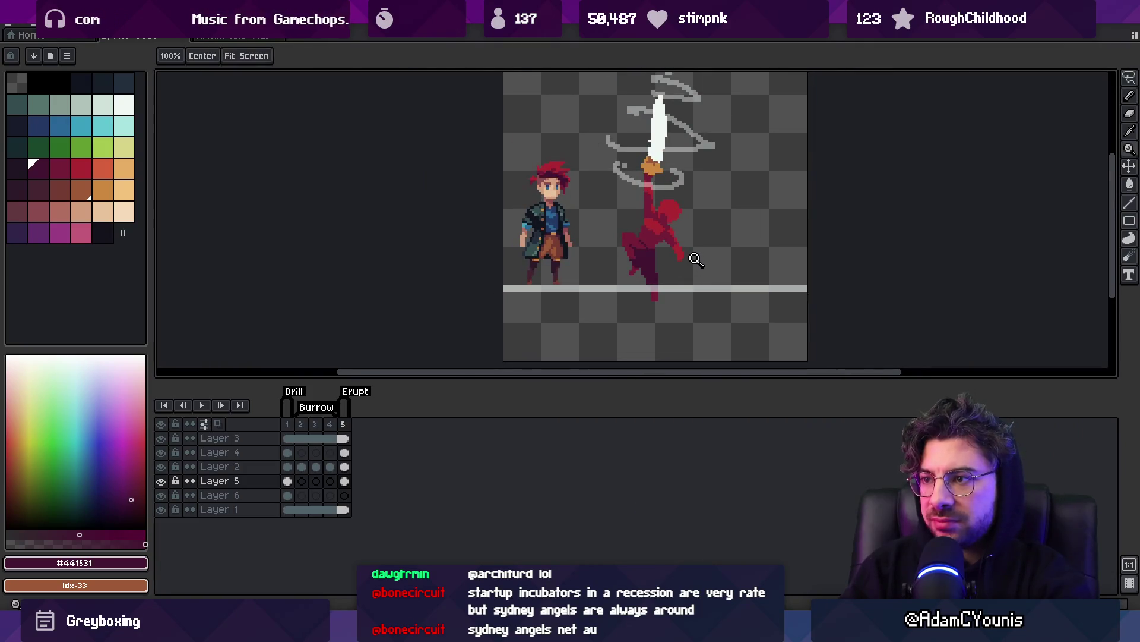
scroll(683, 245, up, 4)
key(b)
alt+click(645, 213)
Paint a dark-red strip on the red figure and lighten pixels on its dark leg.
drag(696, 238, 699, 244)
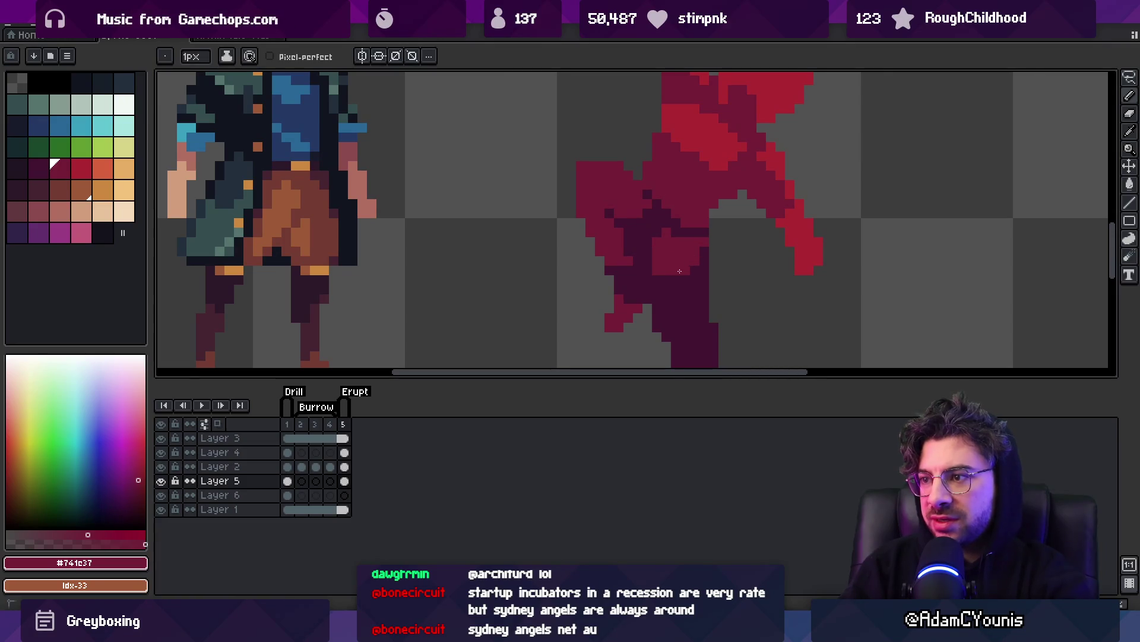
scroll(702, 265, down, 3)
scroll(695, 273, up, 3)
click(663, 288)
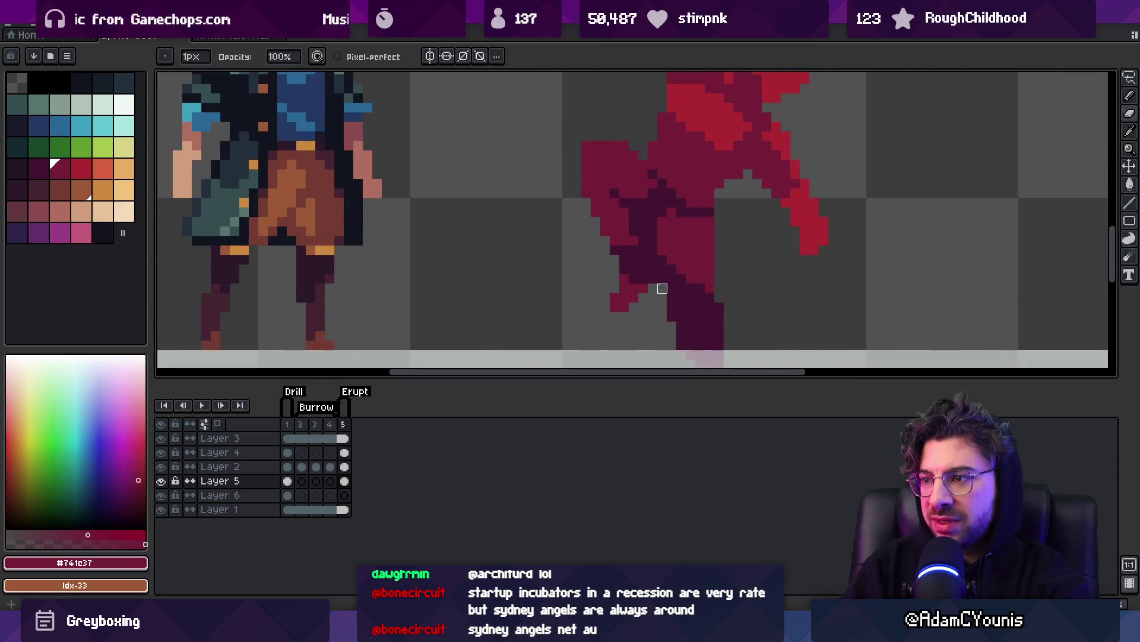
alt+click(666, 279)
key(z)
scroll(656, 266, down, 3)
scroll(723, 262, up, 3)
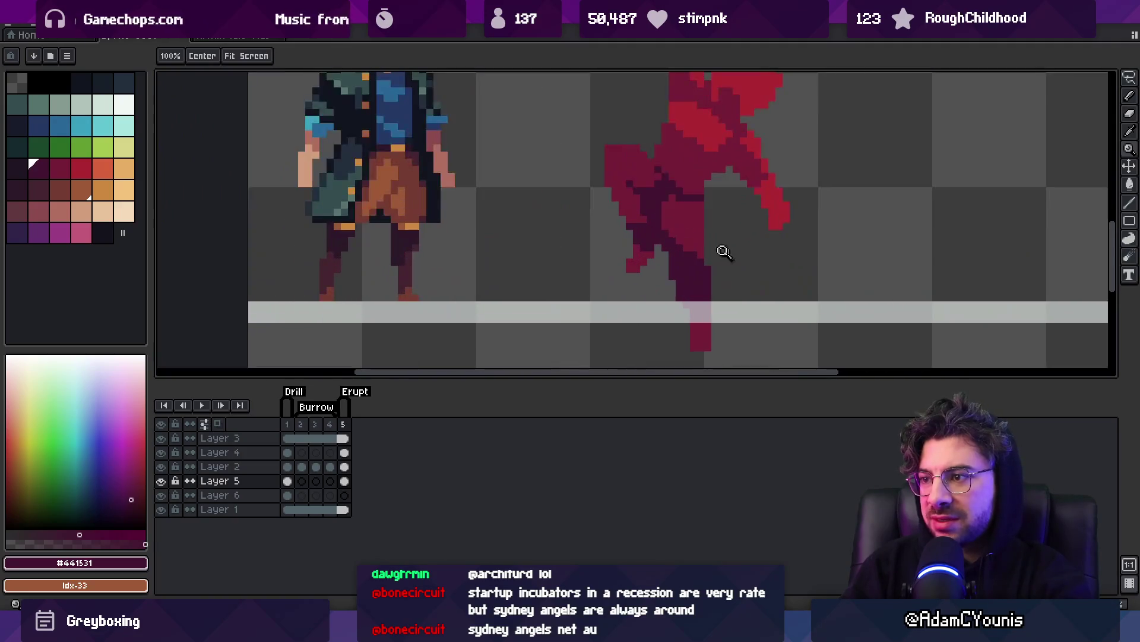
Repaint the dark hip pixels in brighter red and add dark shadow pixels down the figure.
key(b)
alt+click(706, 271)
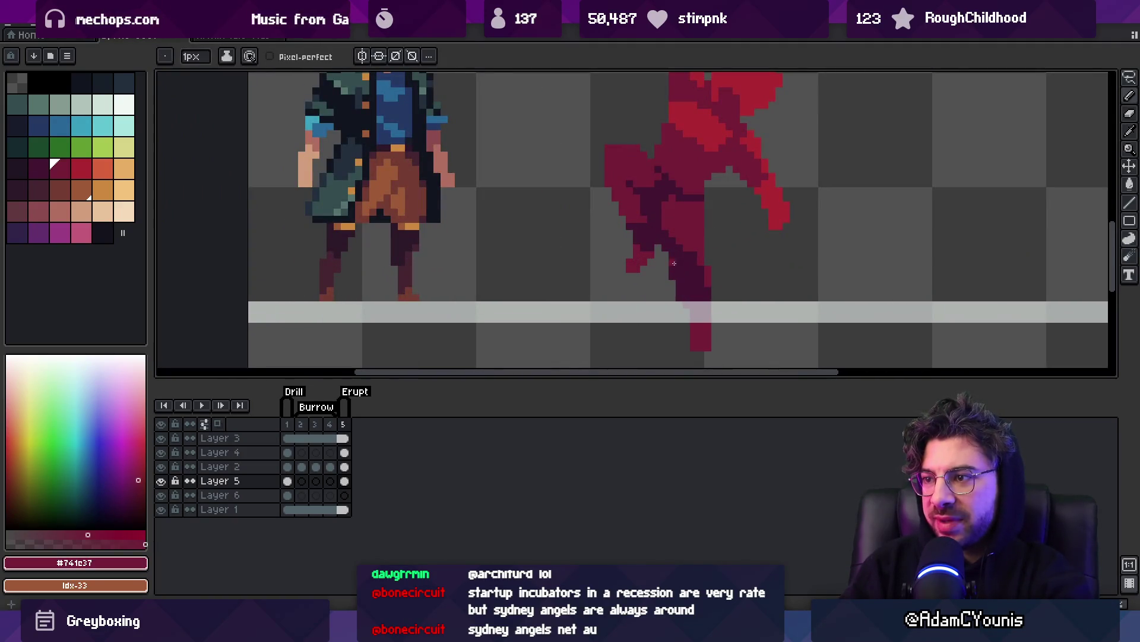
key(z)
scroll(652, 244, down, 3)
click(728, 240)
key(b)
drag(683, 190, 667, 189)
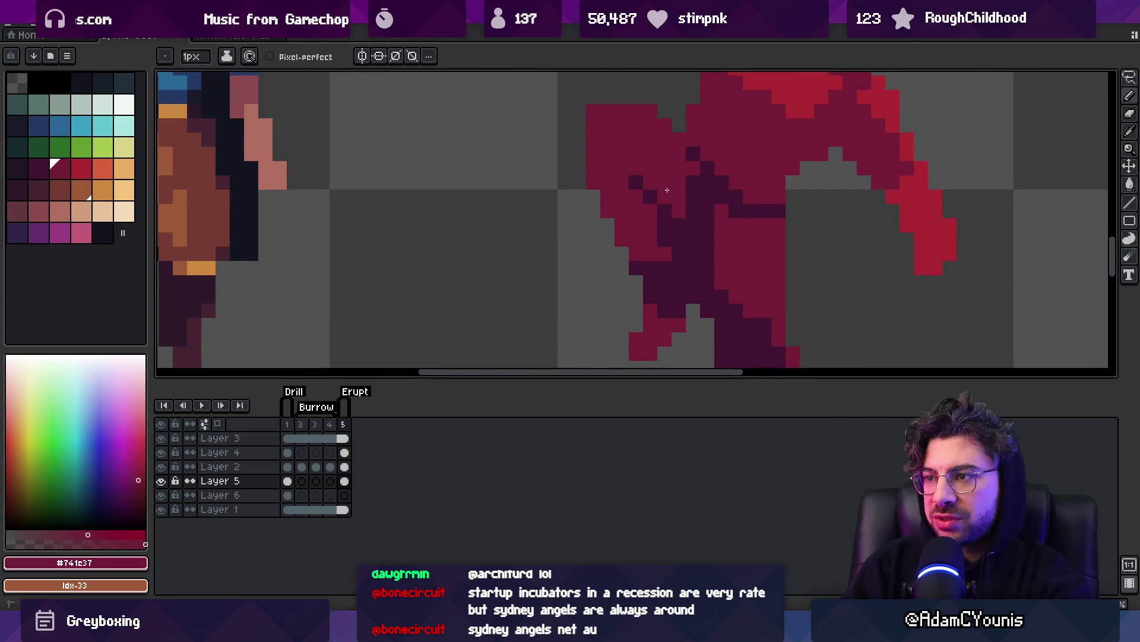
scroll(705, 180, up, 2)
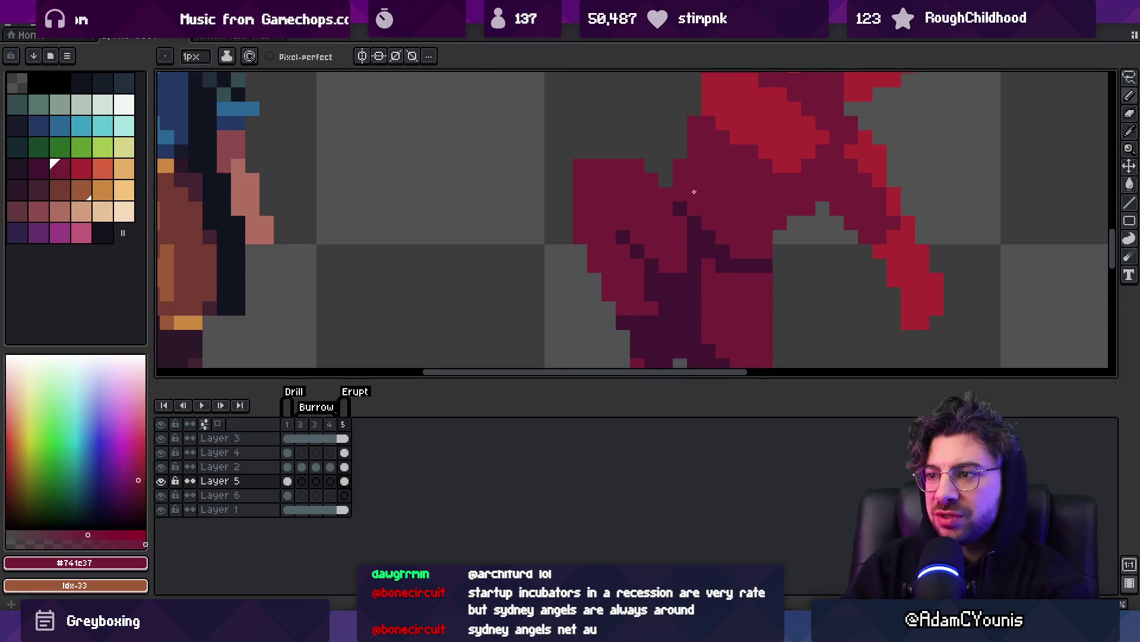
alt+click(683, 221)
mouse_move(684, 220)
mouse_down()
mouse_move(693, 194)
mouse_move(692, 250)
mouse_move(707, 273)
mouse_up()
Paint a strip of dark shadow red #441531 across the figure's hip.
alt+click(692, 194)
key(z)
scroll(750, 179, down, 3)
scroll(738, 224, up, 5)
key(b)
key(z)
scroll(725, 250, down, 4)
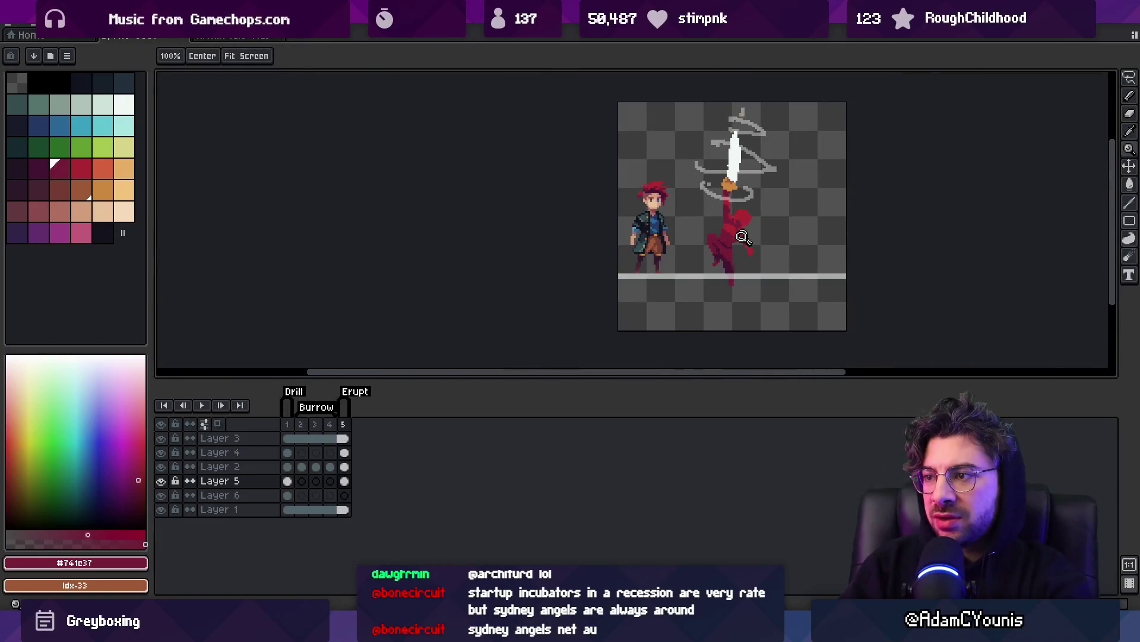
scroll(755, 243, up, 4)
key(v)
key(o)
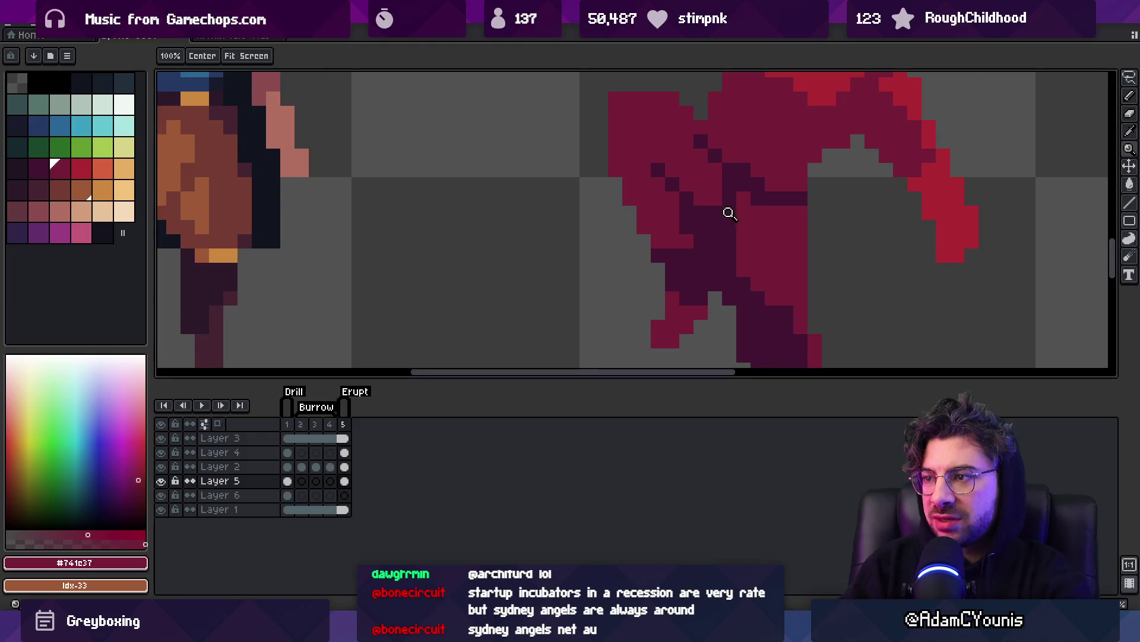
click(736, 205)
key(b)
drag(692, 198, 721, 188)
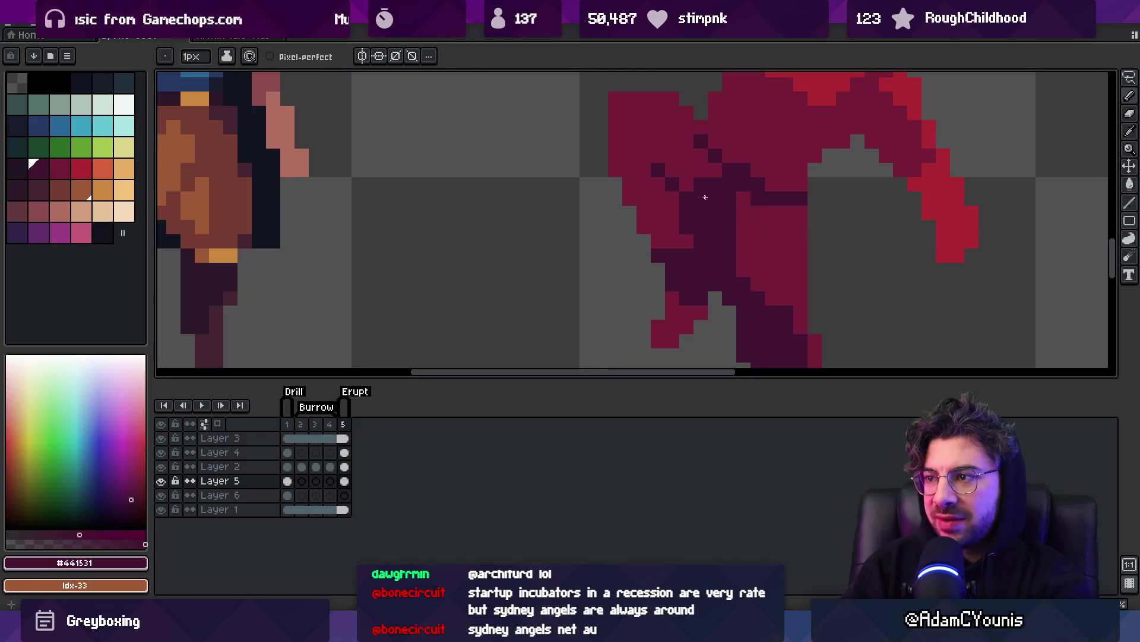
Sample the brighter red #741c37 from the figure and zoom in close on both figures.
scroll(713, 220, down, 2)
key(o)
click(736, 210)
key(z)
scroll(677, 220, down, 3)
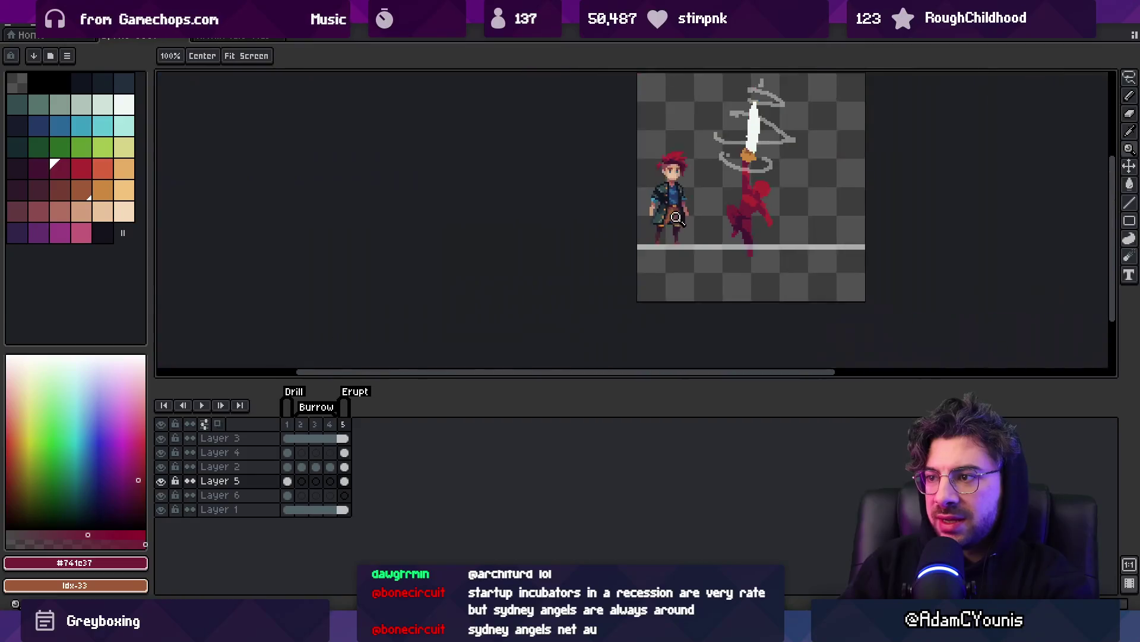
scroll(676, 220, up, 4)
key(o)
click(711, 255)
key(b)
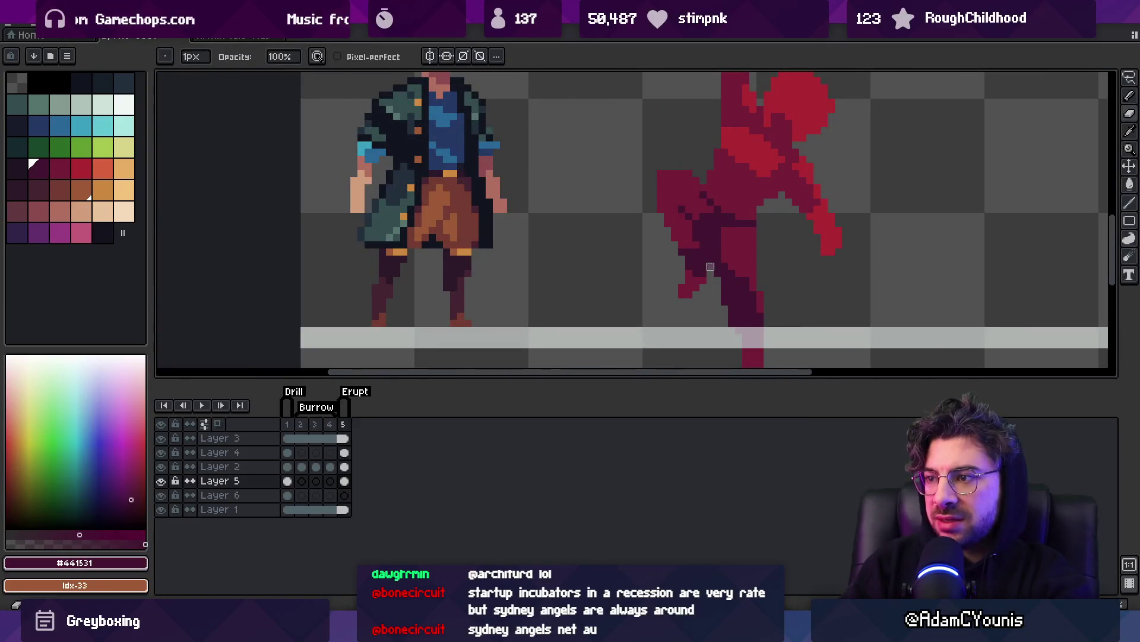
key(o)
scroll(752, 226, down, 3)
scroll(751, 231, up, 4)
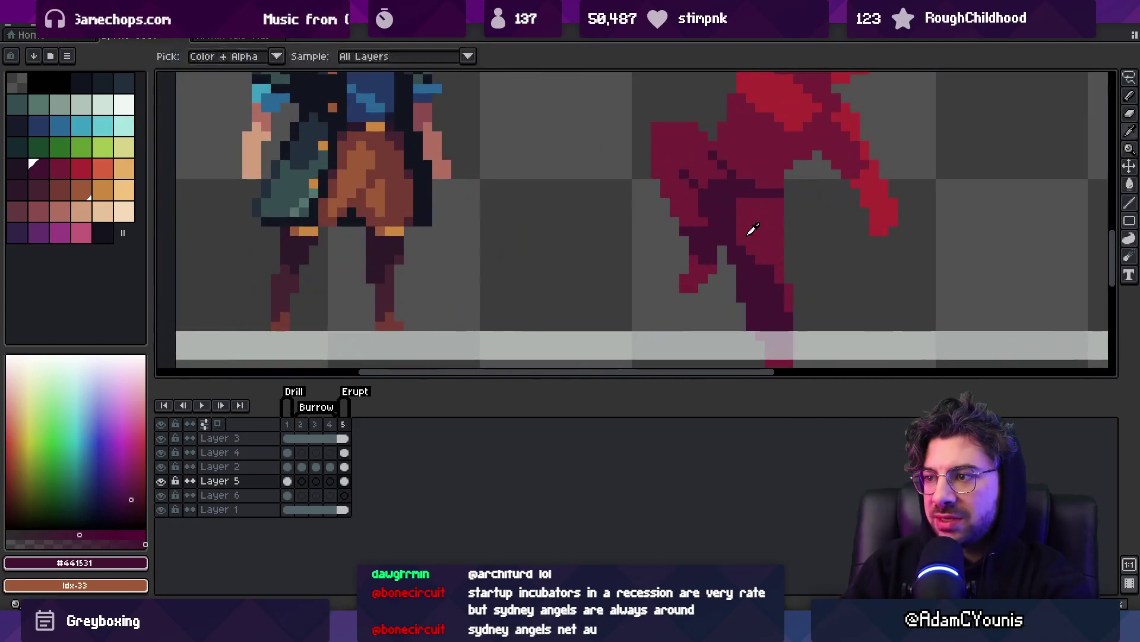
click(729, 249)
Repaint pixels along the figure's leg and hip and add four single shading pixels.
key(o)
click(746, 255)
click(754, 232)
key(b)
key(o)
scroll(774, 247, down, 3)
scroll(783, 238, up, 4)
key(b)
drag(752, 244, 778, 204)
alt+click(802, 205)
click(809, 219)
alt+click(790, 238)
click(794, 202)
Resample the brighter red #741c37 and review the finished lower-body shading at different zooms.
key(o)
key(z)
scroll(771, 222, down, 3)
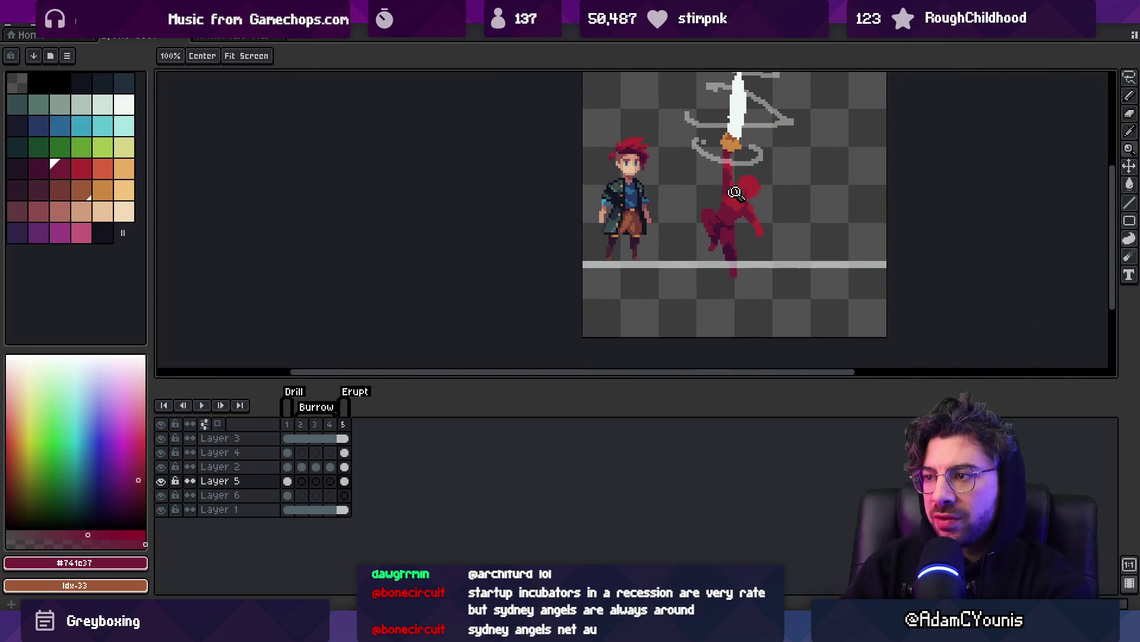
scroll(717, 241, up, 4)
key(o)
click(730, 217)
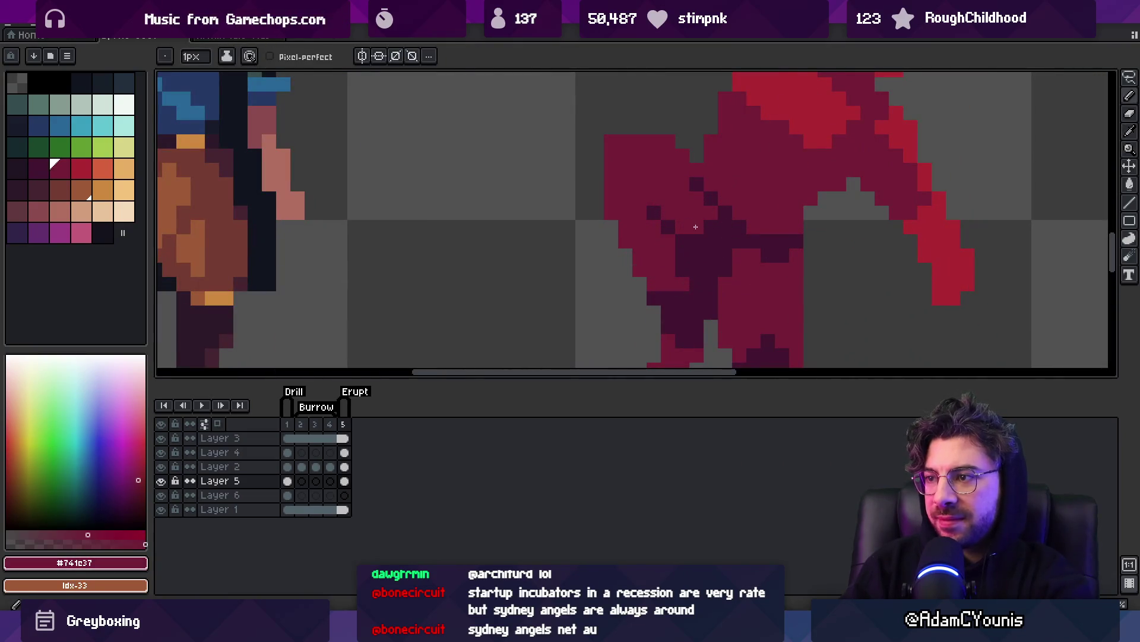
key(z)
scroll(699, 204, down, 2)
scroll(698, 203, up, 2)
key(b)
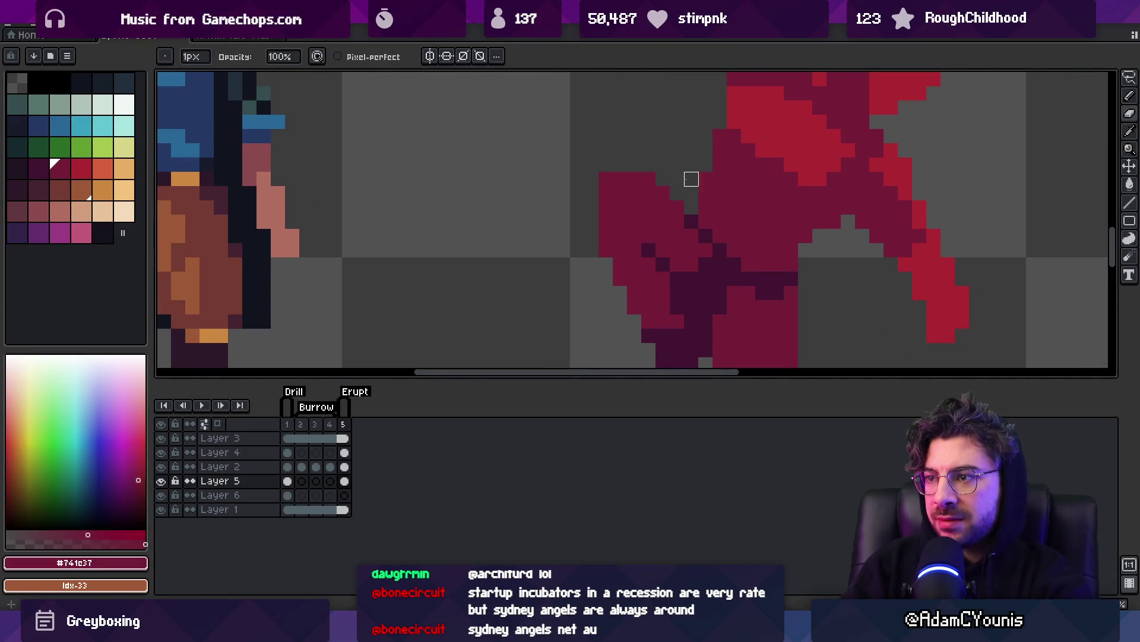
key(z)
scroll(720, 180, down, 4)
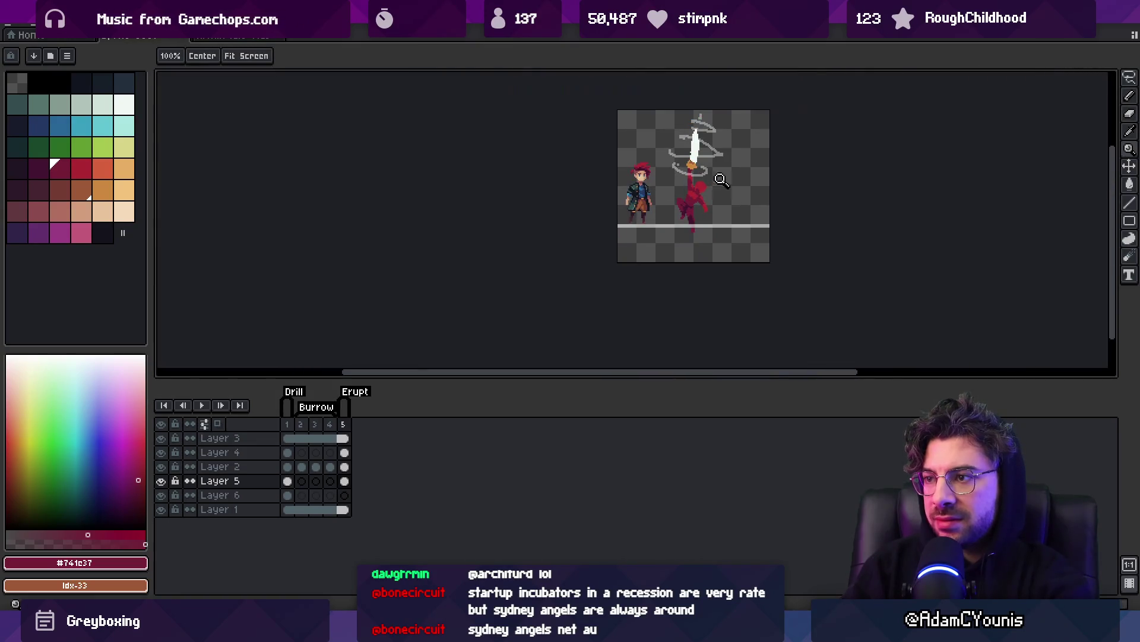
scroll(721, 180, up, 4)
Lasso the back of the figure's leg, fill it with the darker palette red, and deselect.
key(i)
key(b)
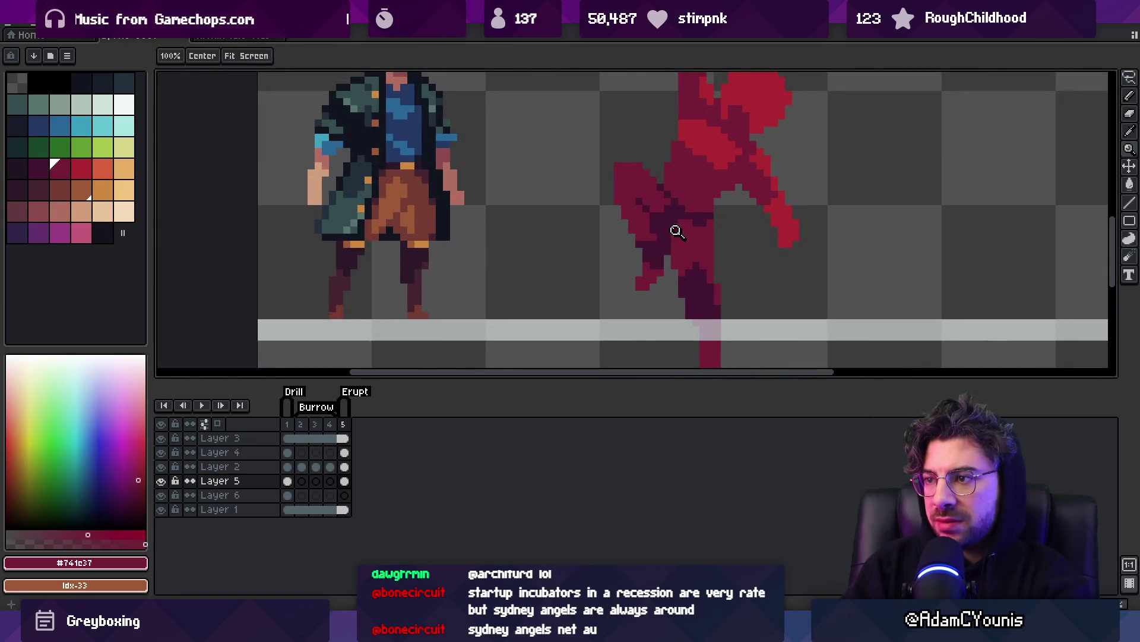
key(q)
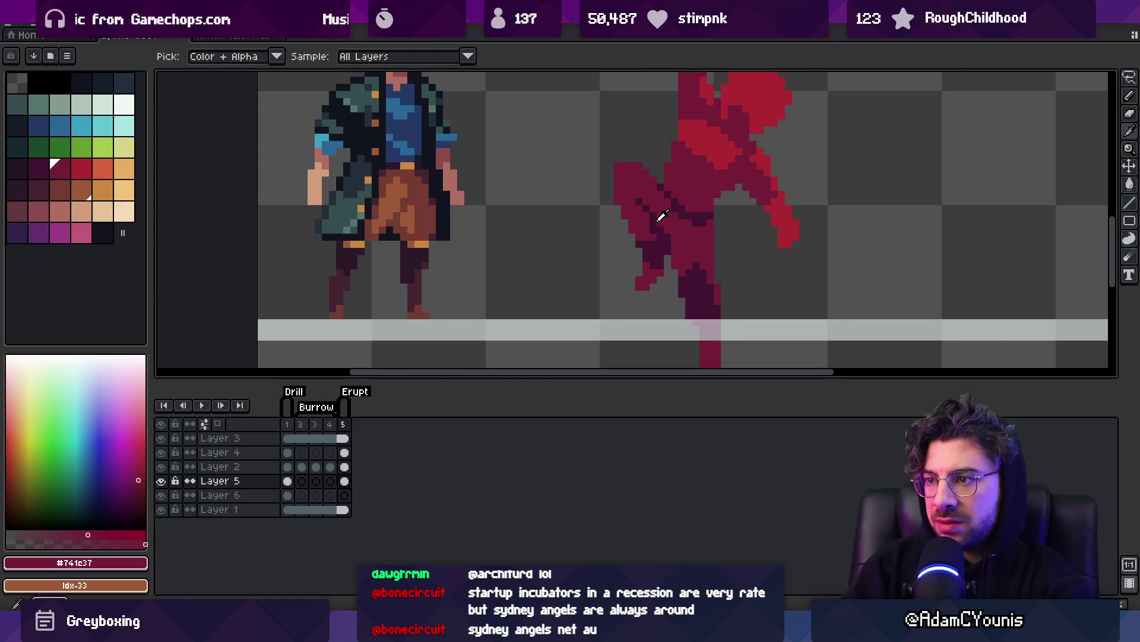
key([)
mouse_move(654, 253)
mouse_down()
mouse_move(636, 257)
mouse_move(647, 290)
mouse_up()
key(f)
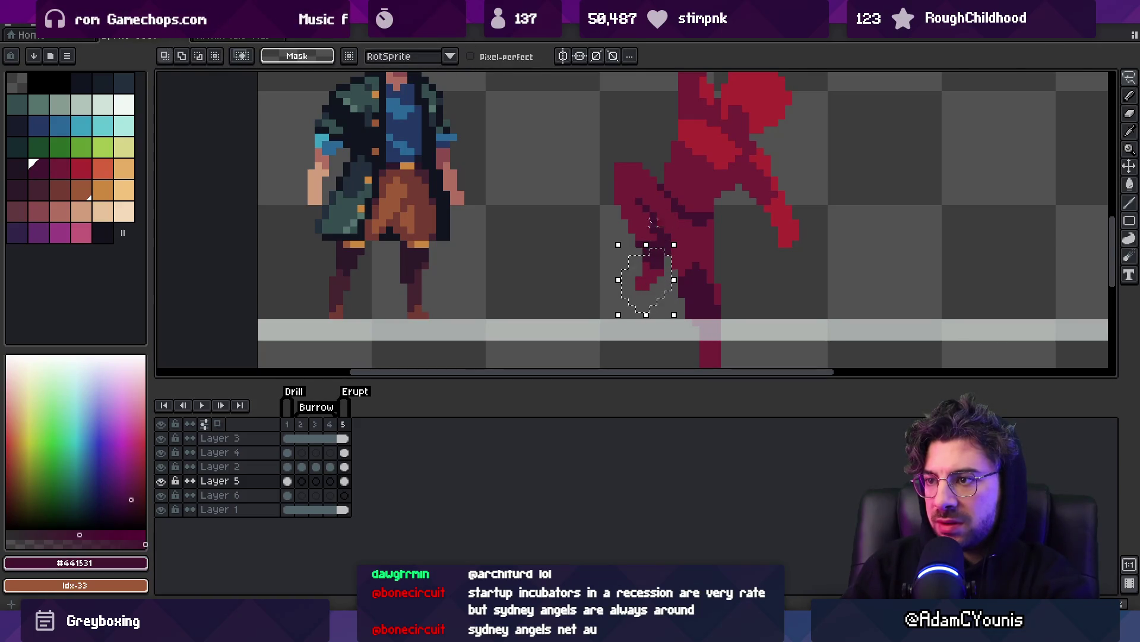
key(ctrl+d)
key(b)
key(])
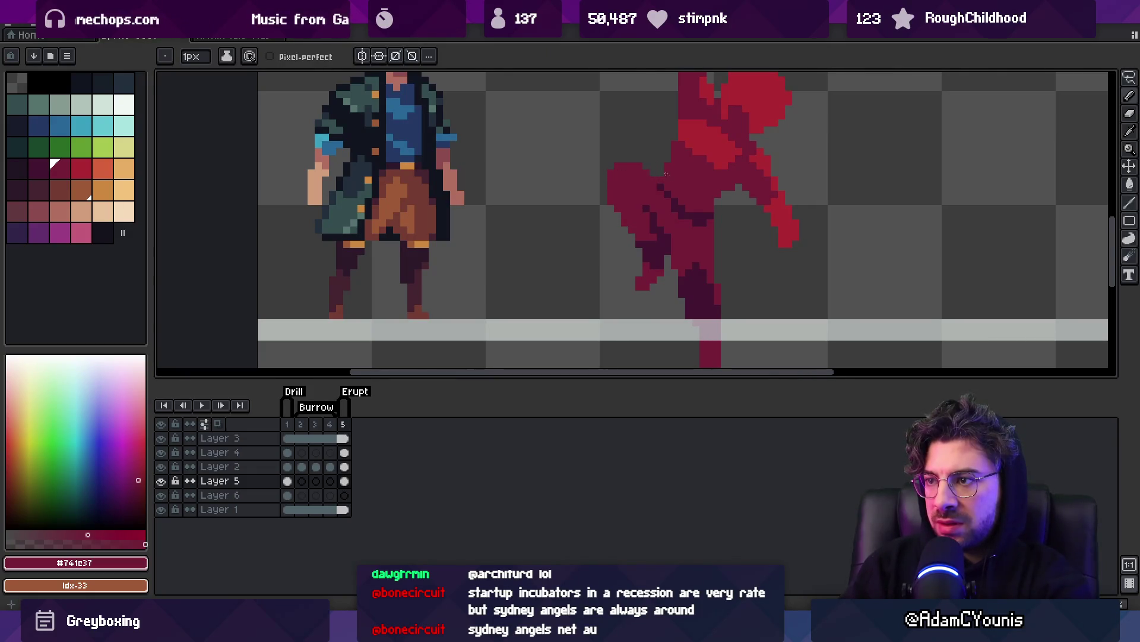
Zoom back out to view the whole sprite with the filled leg patch.
scroll(669, 175, up, 3)
key(z)
scroll(708, 191, down, 5)
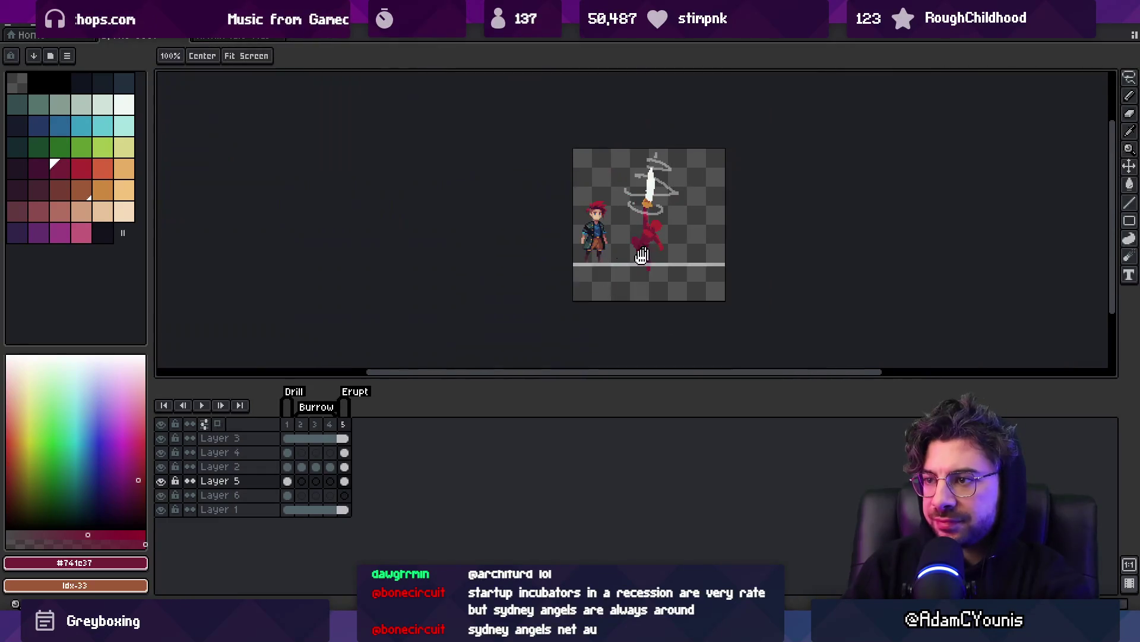
scroll(653, 252, up, 2)
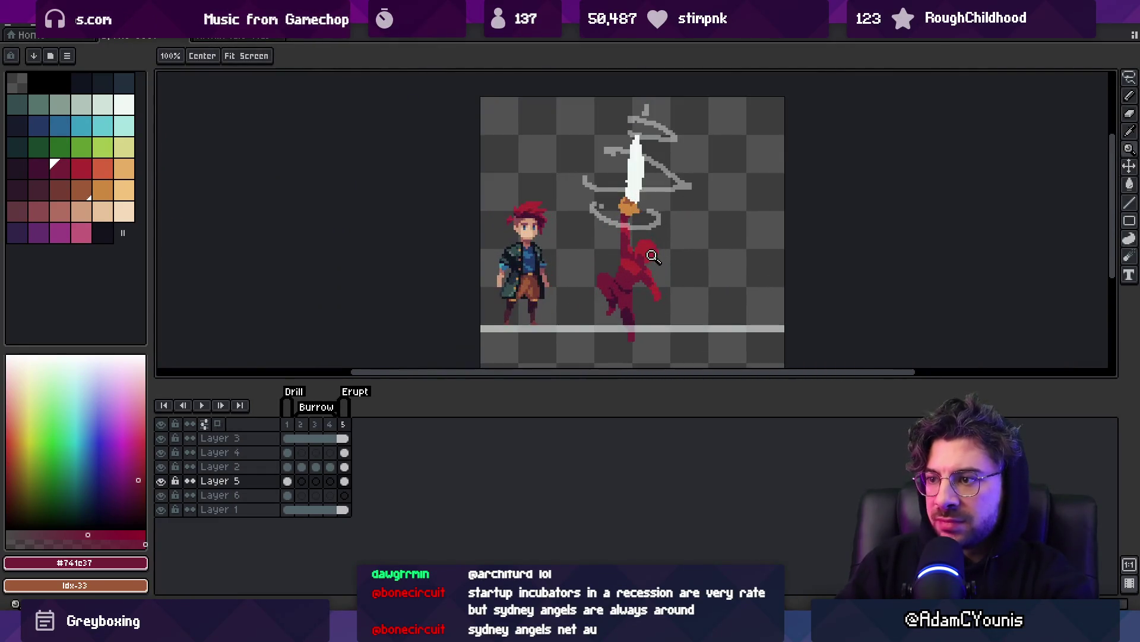
key(v)
drag(330, 424, 278, 415)
In frame 5, lasso the red figure, stretch it down-right, shift it up-left, and commit.
click(343, 424)
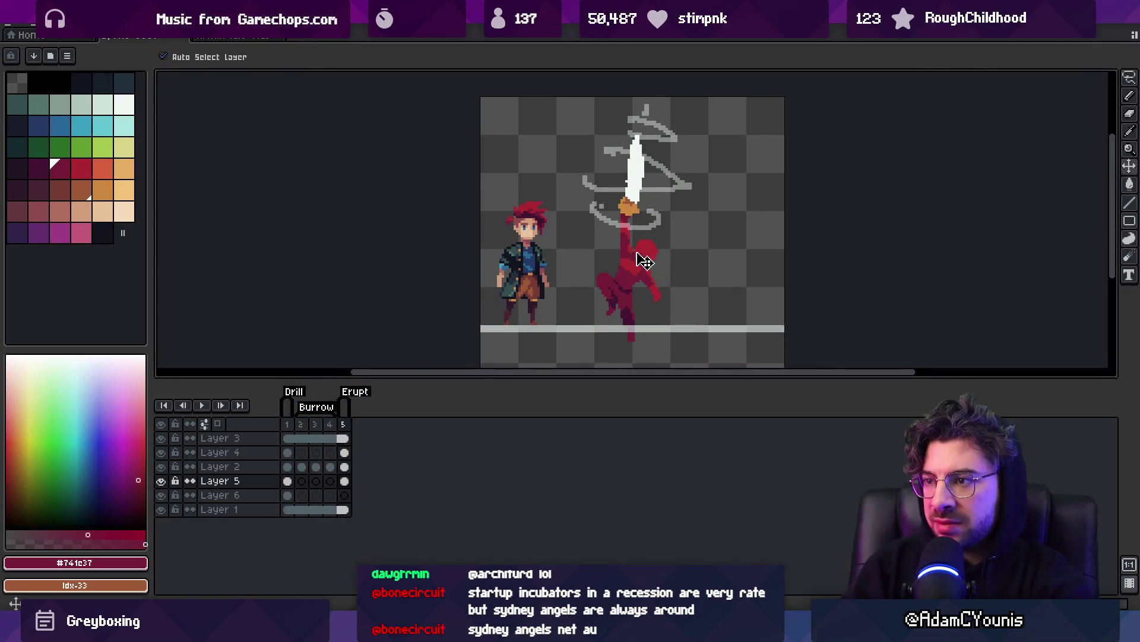
key(q)
drag(638, 227, 646, 344)
drag(659, 238, 661, 237)
mouse_move(692, 345)
mouse_down()
mouse_move(719, 372)
mouse_move(710, 360)
mouse_up()
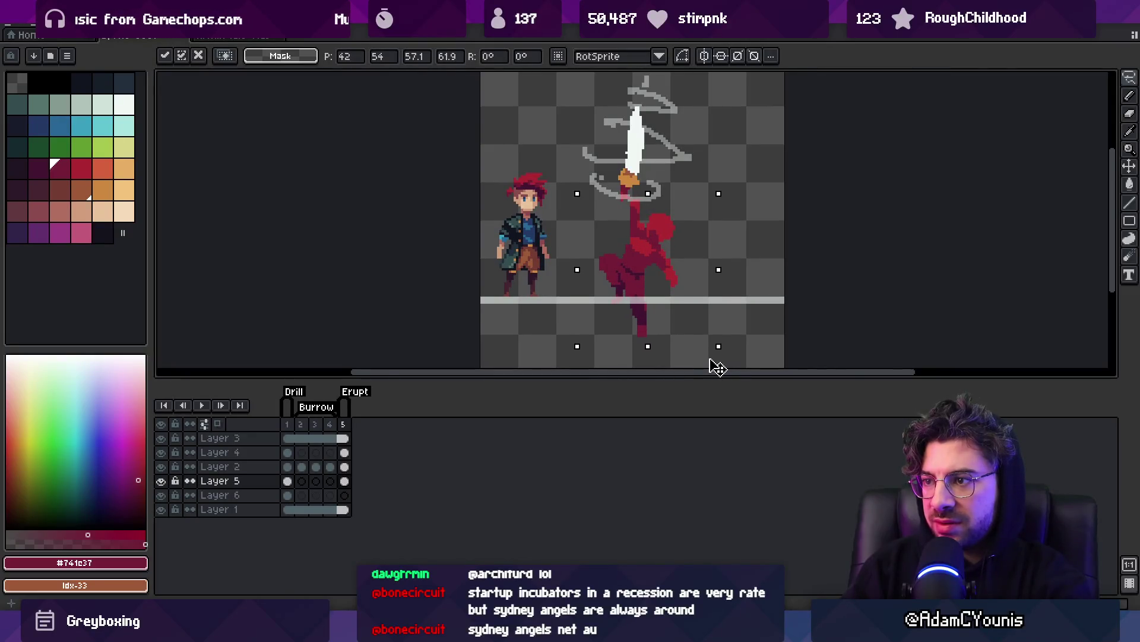
mouse_move(648, 274)
mouse_down()
mouse_move(576, 237)
mouse_move(542, 242)
mouse_move(633, 256)
mouse_up()
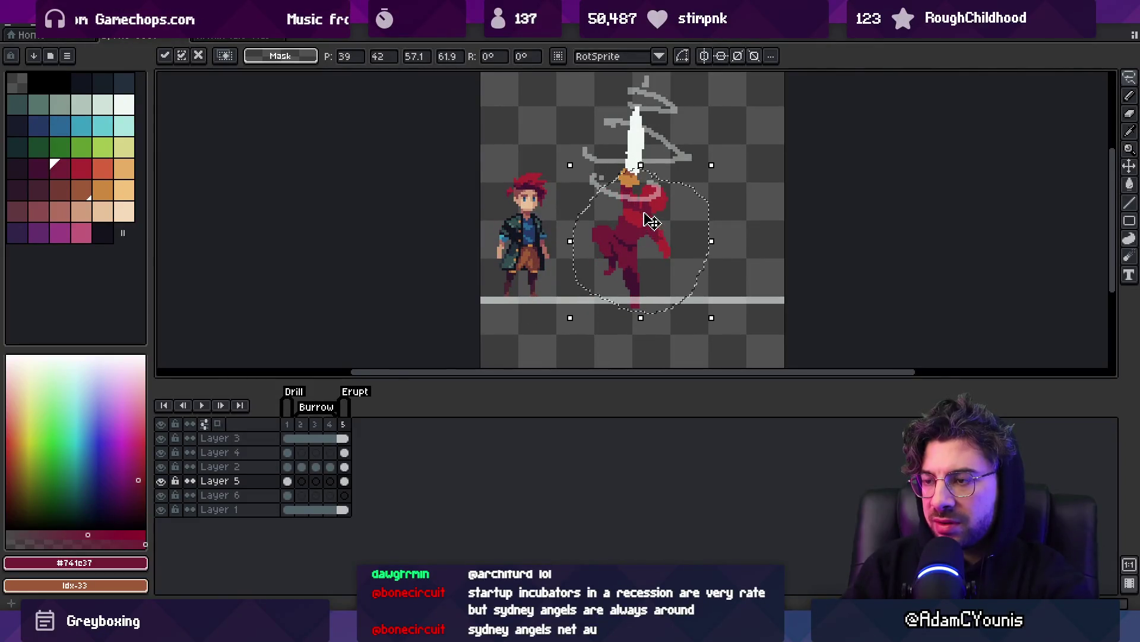
key(Return)
Move the red figure down beneath the blade and enlarge it to about 56.6×61.4.
scroll(644, 214, up, 2)
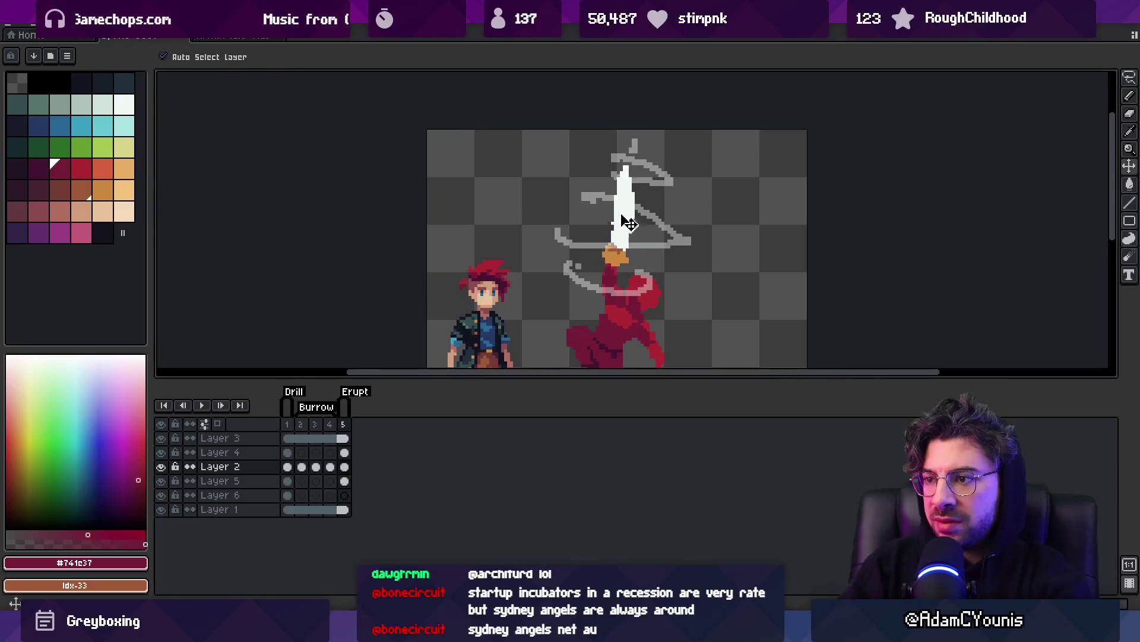
click(641, 205)
scroll(650, 211, down, 2)
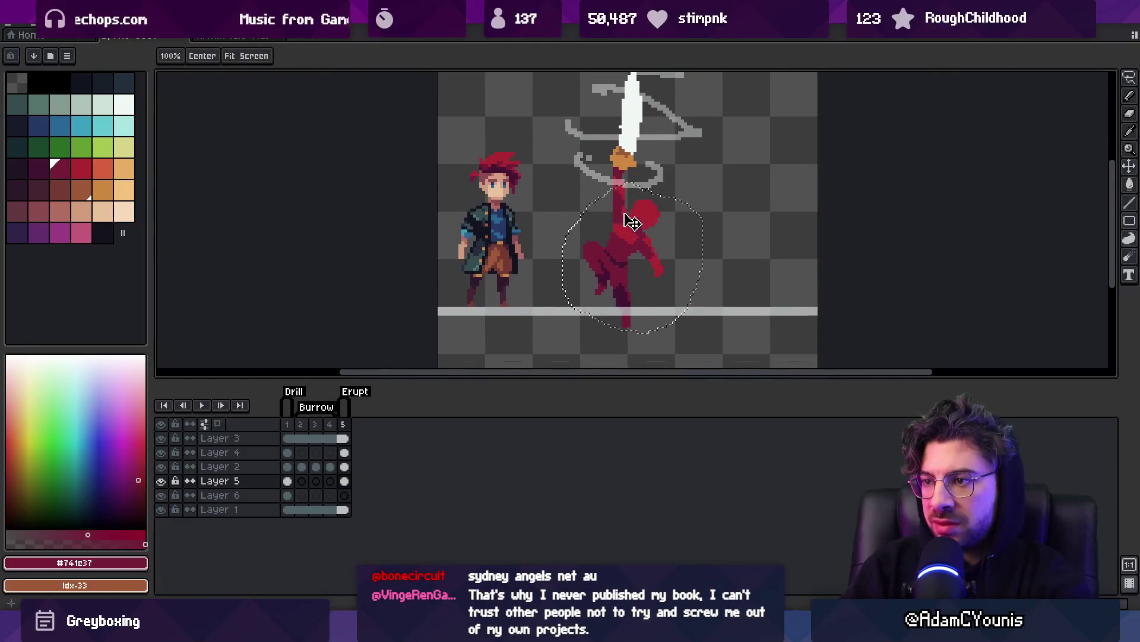
click(662, 220)
drag(636, 224, 648, 261)
key(m)
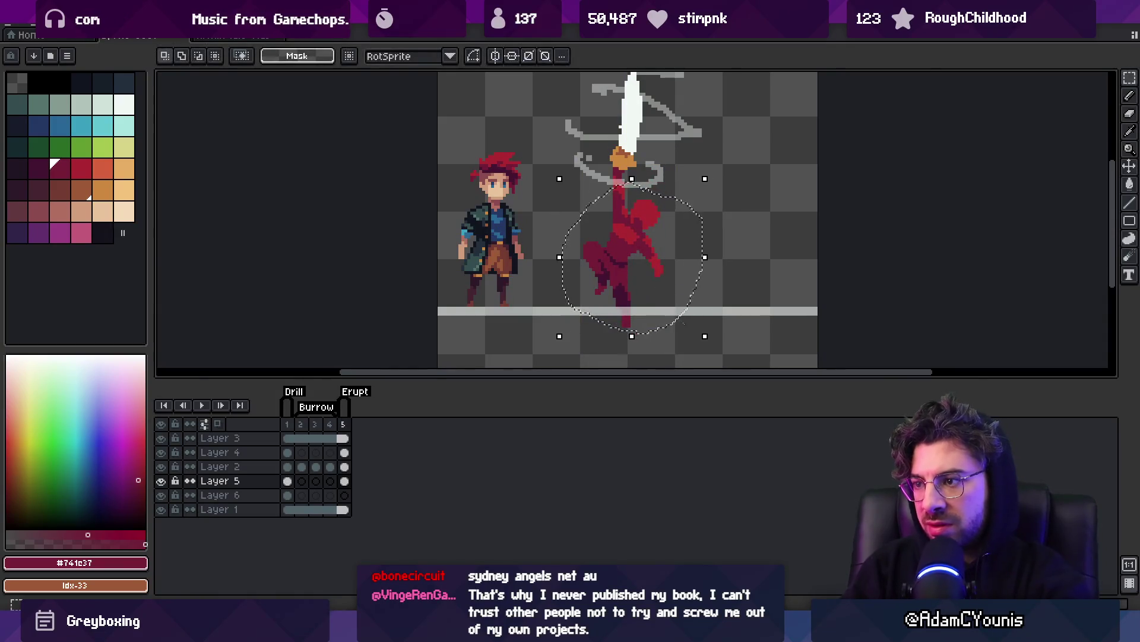
drag(705, 337, 739, 371)
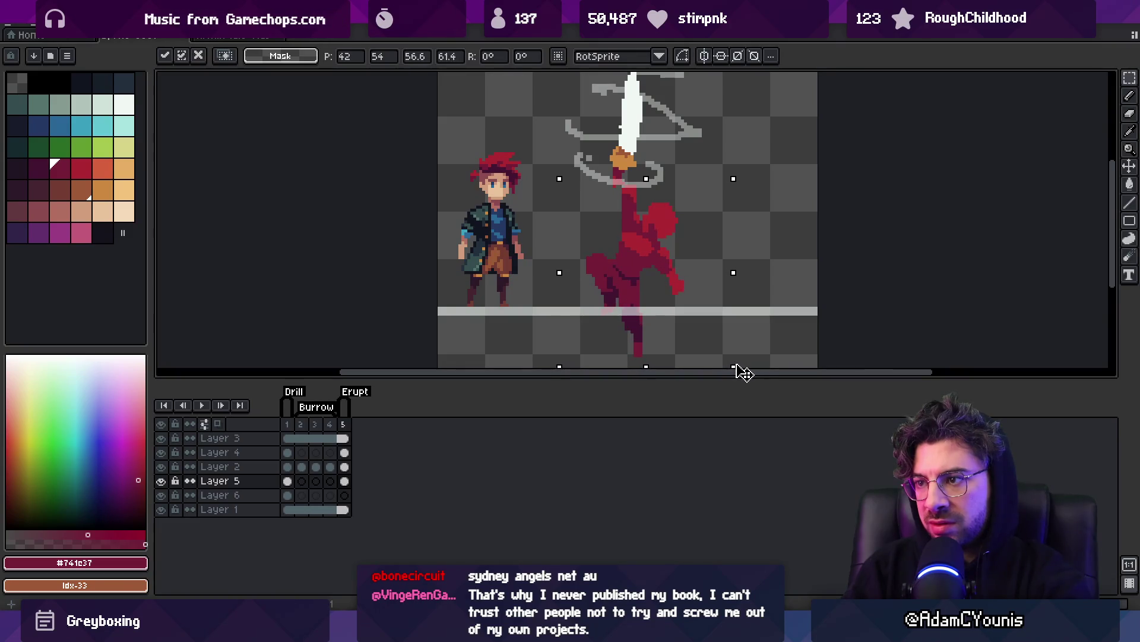
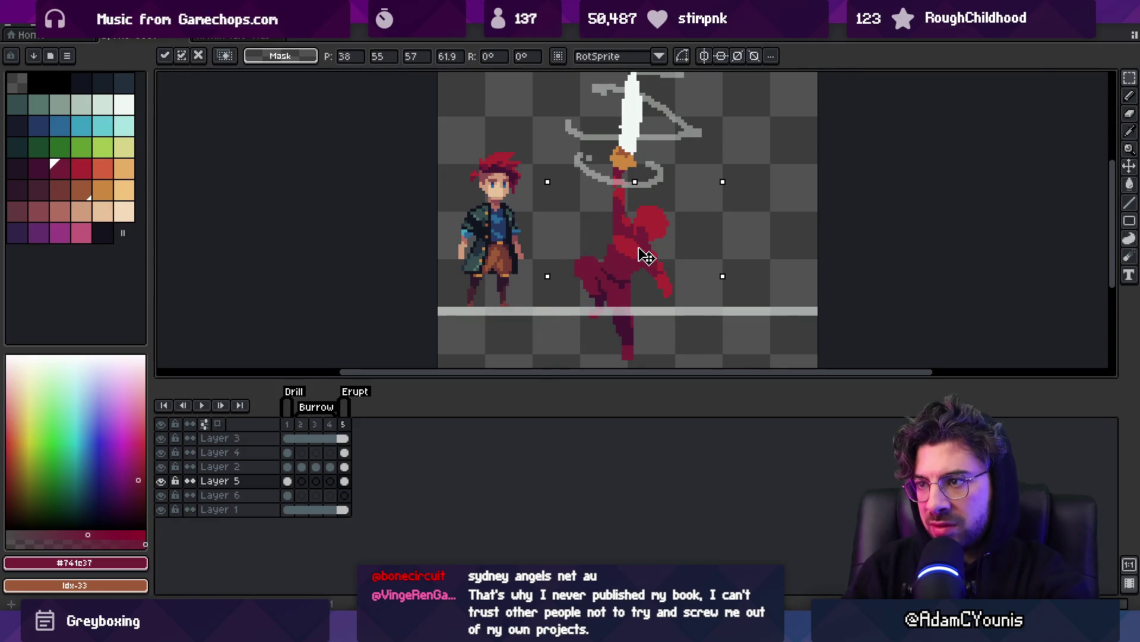
Try an elliptical selection around the red figure and a nudge, then cancel and deselect.
key(Return)
key(z)
scroll(653, 257, down, 2)
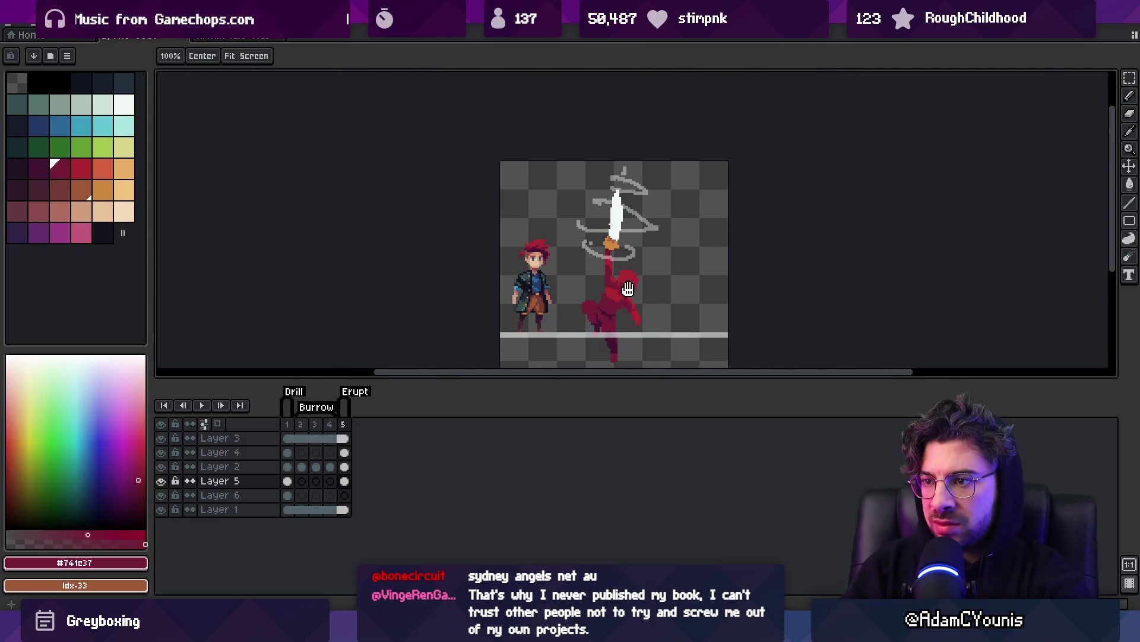
key(e)
scroll(628, 288, up, 1)
mouse_move(565, 184)
mouse_down()
mouse_move(647, 255)
mouse_move(662, 300)
mouse_move(693, 324)
mouse_up()
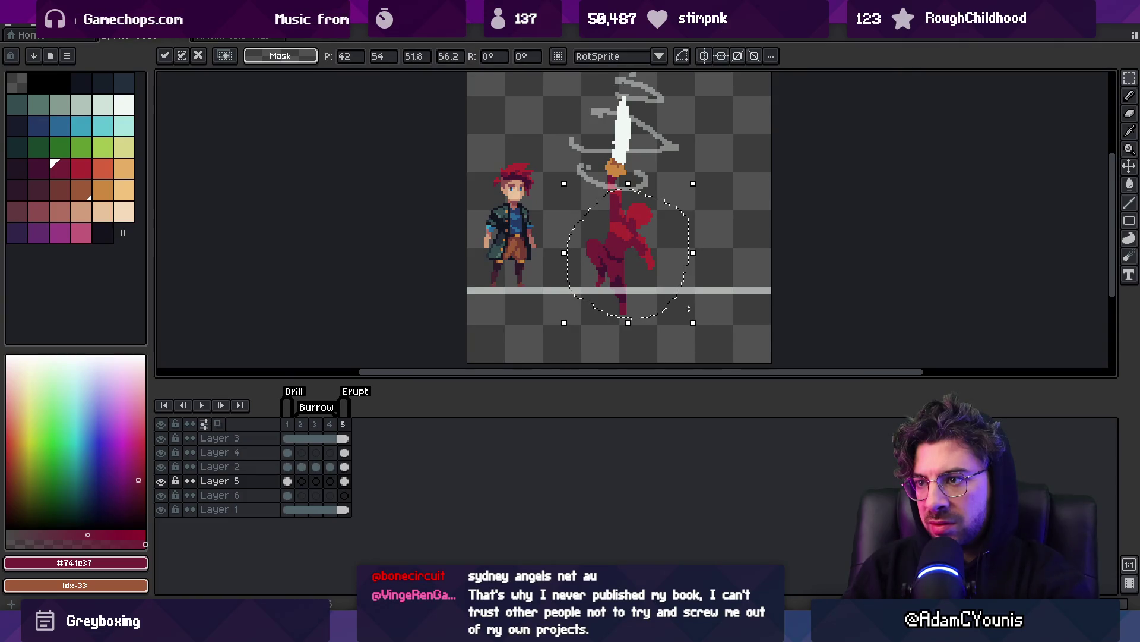
drag(657, 261, 641, 241)
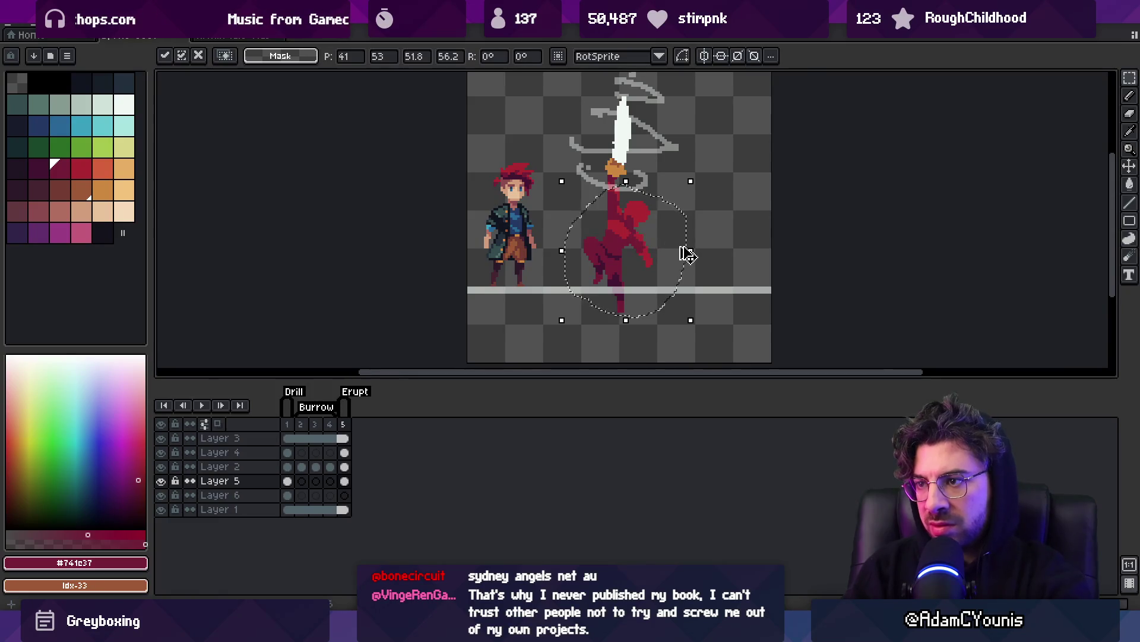
key(Escape)
key(ctrl+d)
Lasso the red figure and move it a few pixels up and left, committing the move.
key(q)
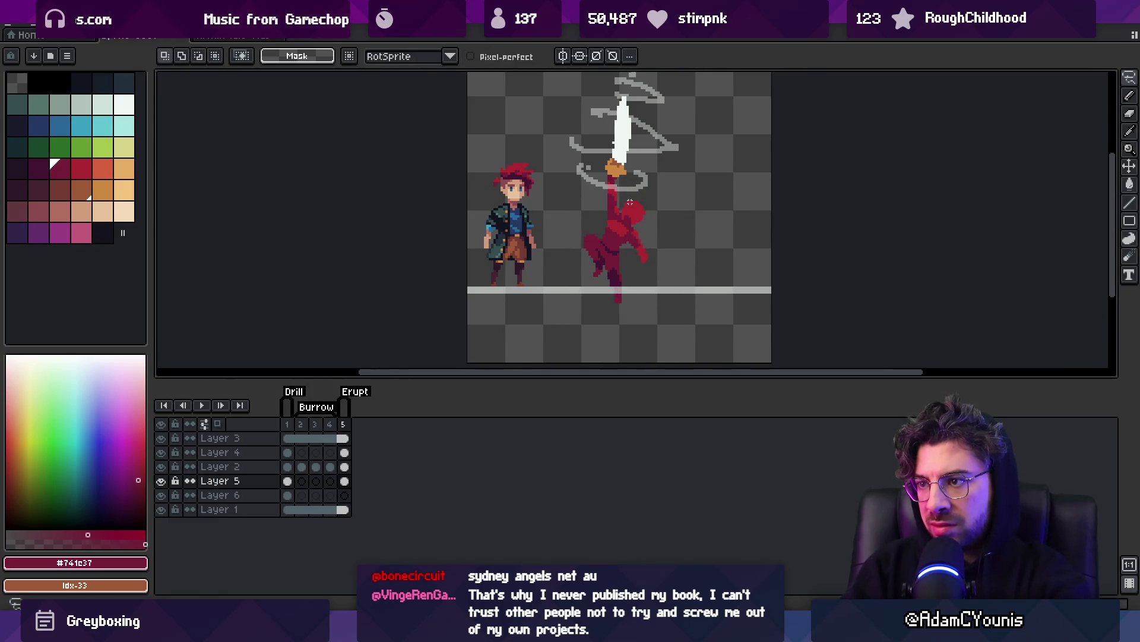
drag(599, 319, 624, 328)
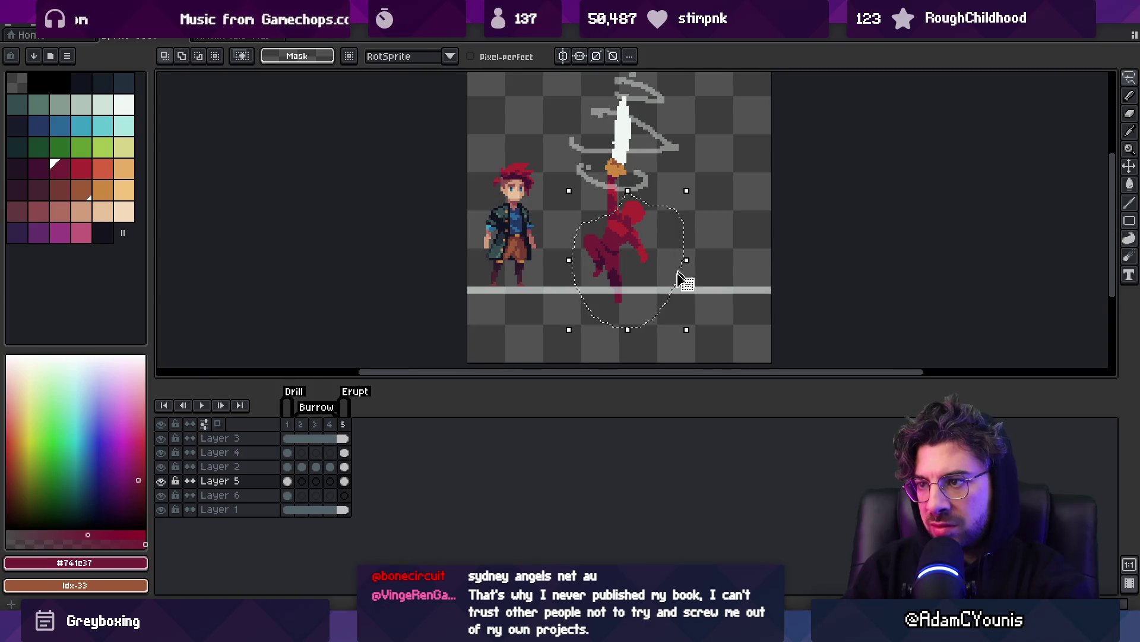
drag(694, 339, 701, 346)
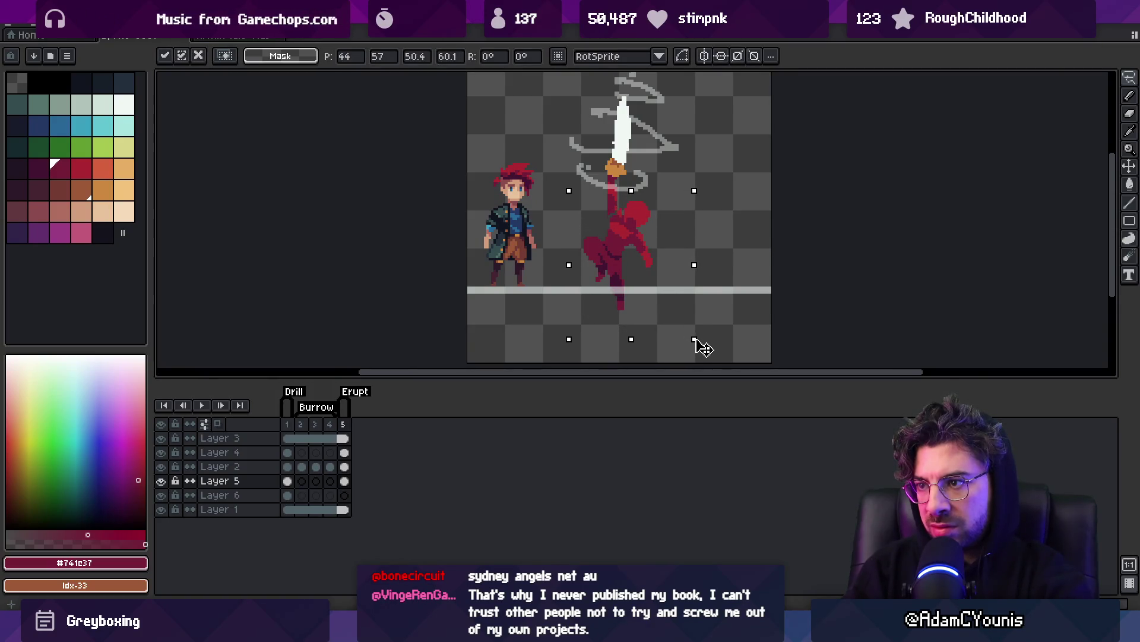
drag(631, 256, 628, 246)
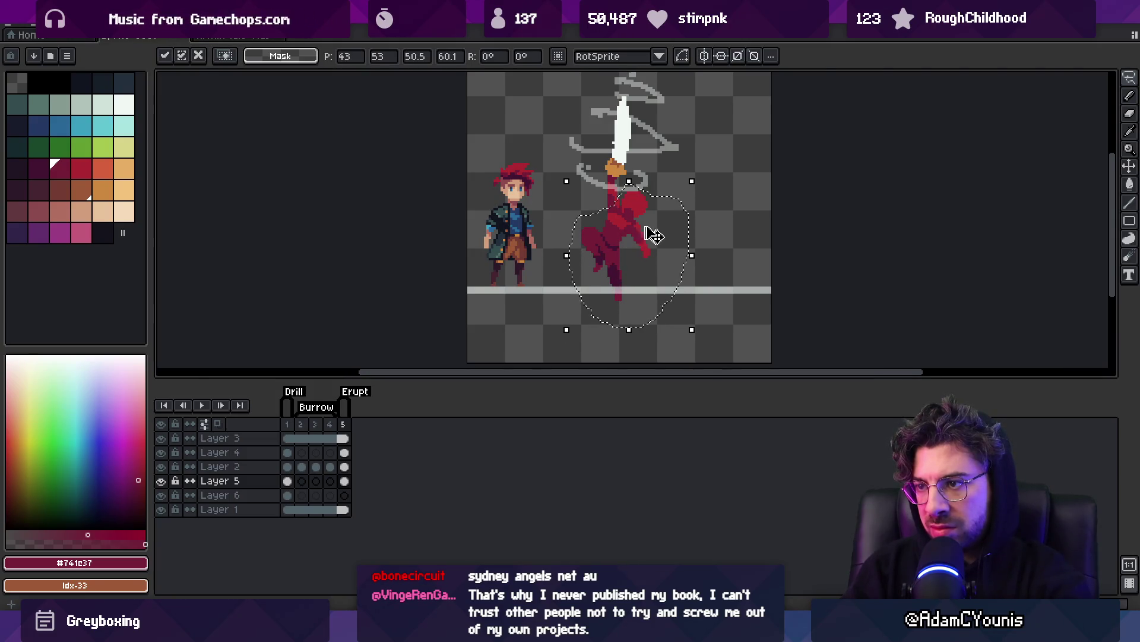
key(Return)
scroll(657, 216, up, 2)
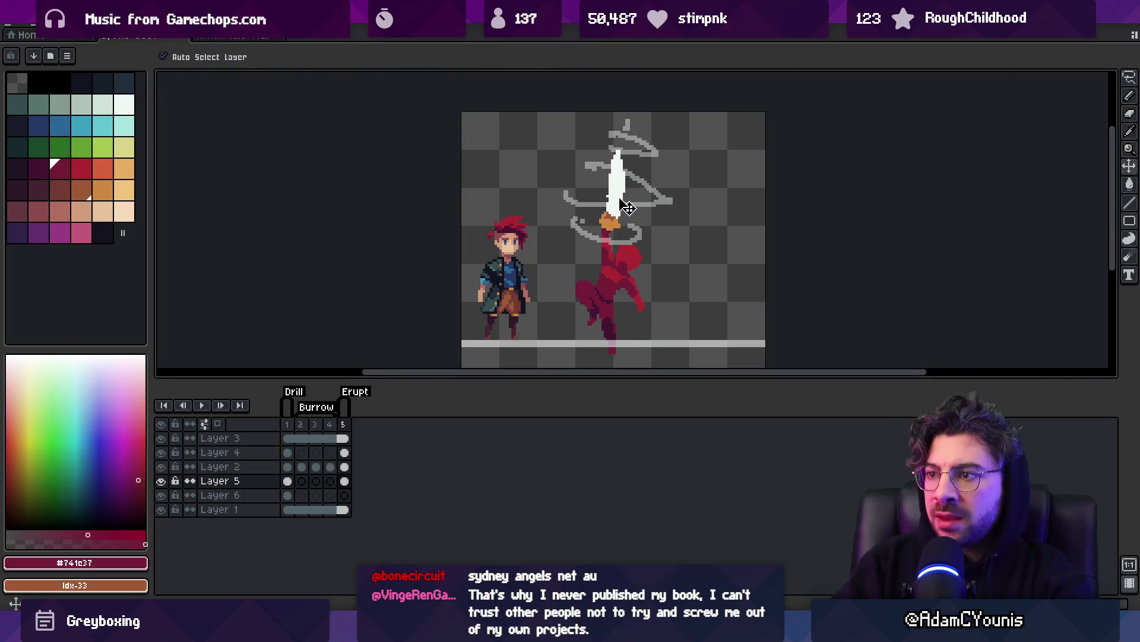
Rotate the white sword on Layer 2 about 8° and shift it slightly left.
ctrl+click(621, 193)
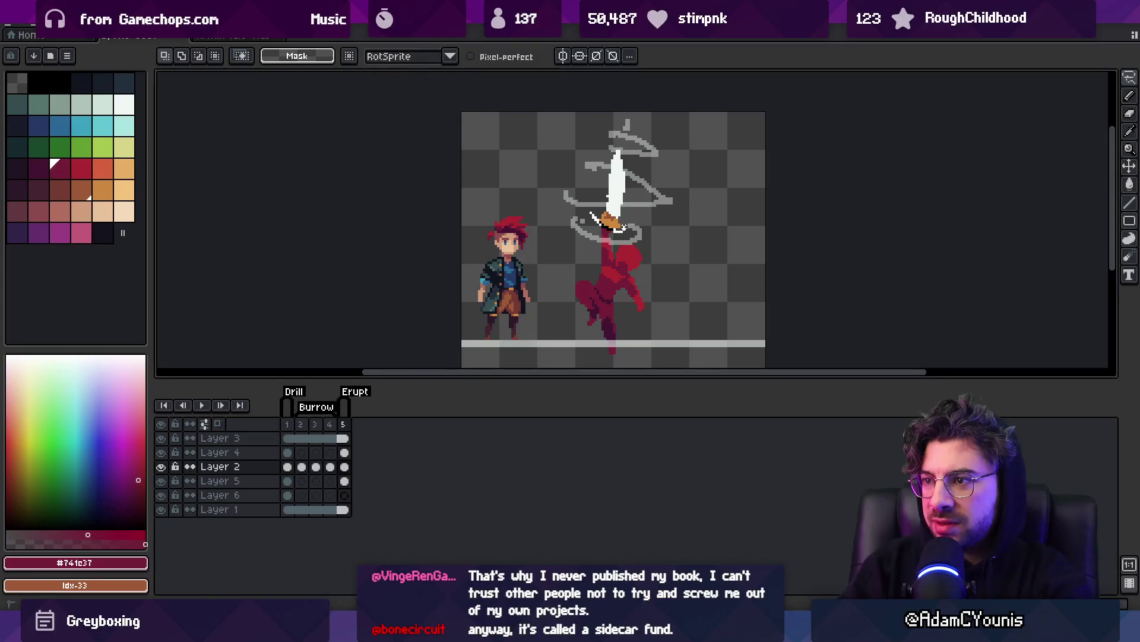
click(622, 125)
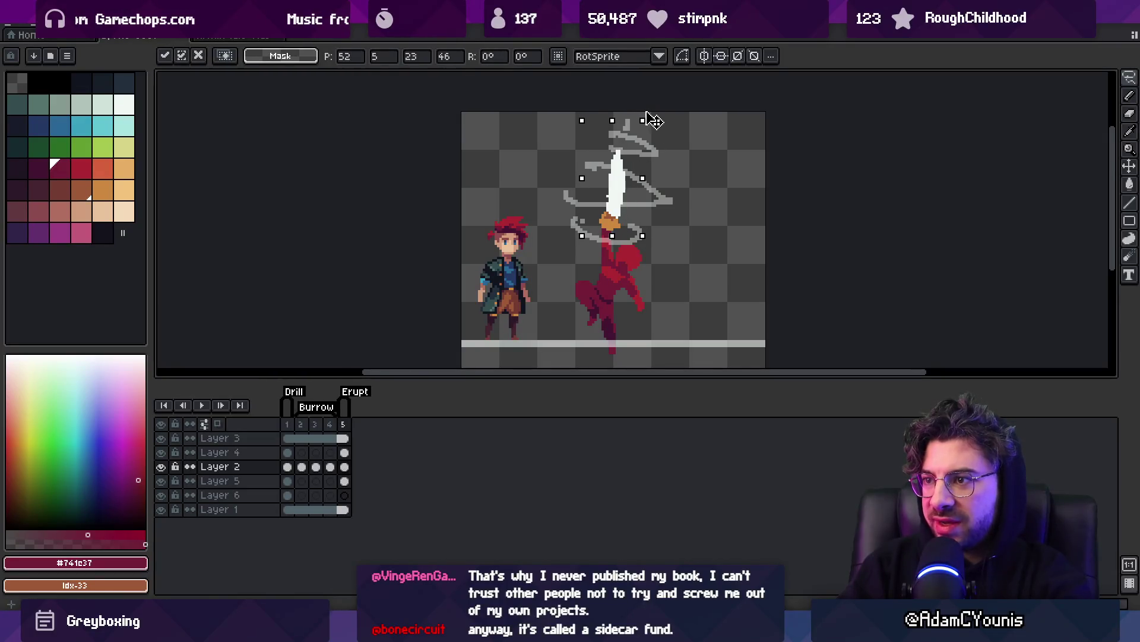
drag(651, 115, 641, 112)
drag(624, 202, 614, 200)
key(b)
scroll(606, 178, up, 2)
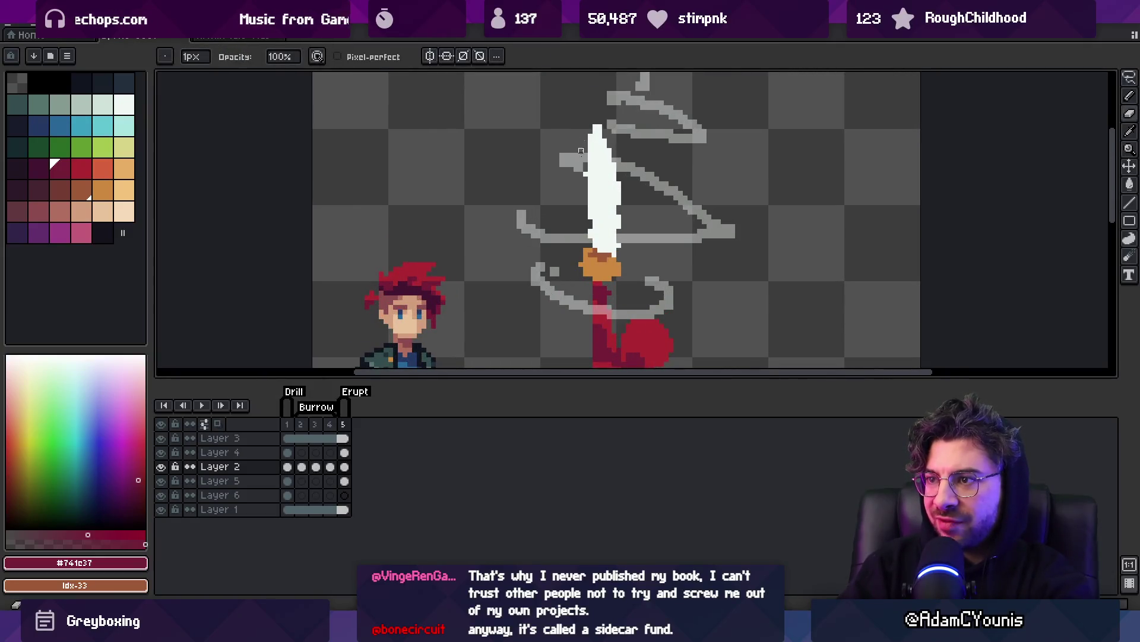
Sample the blade's white and touch up the sword's pixels with the pencil.
alt+click(600, 130)
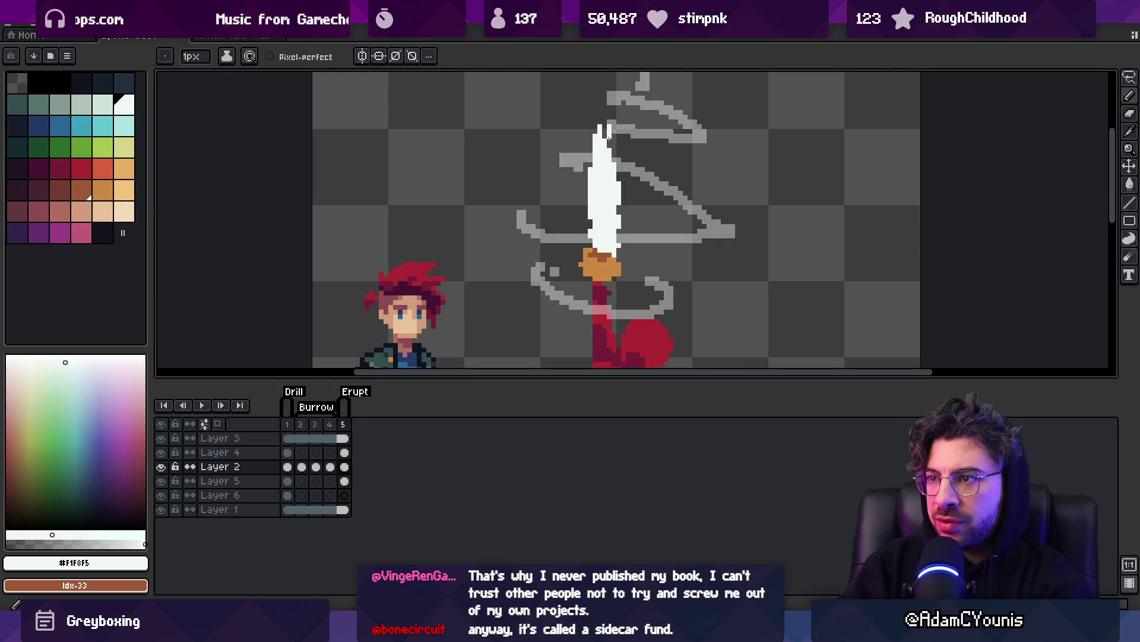
key(e)
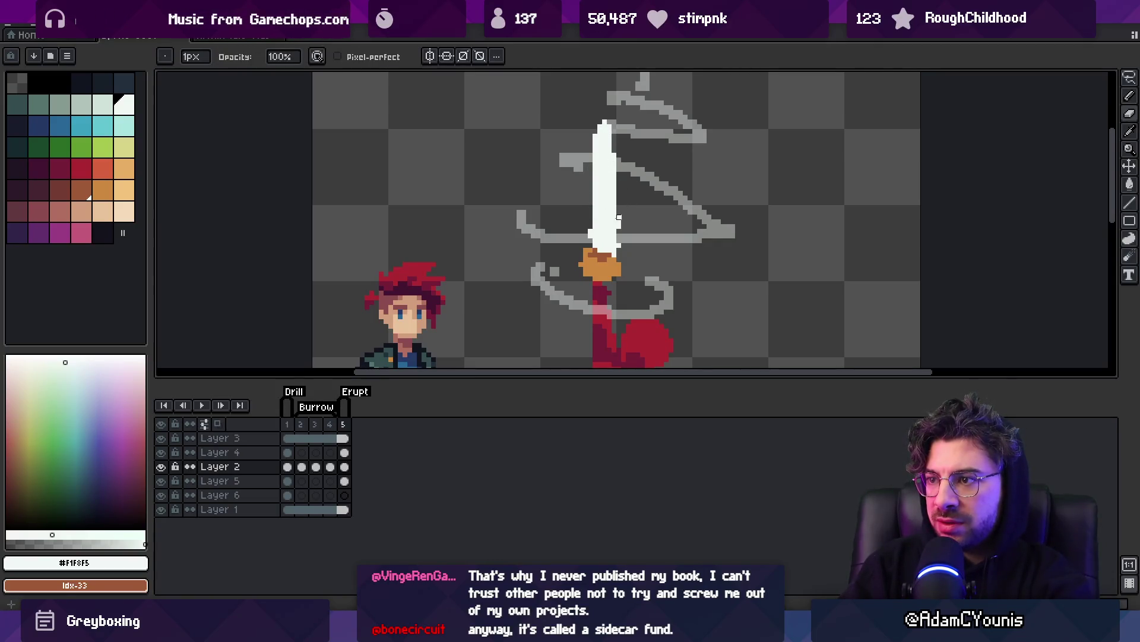
key(b)
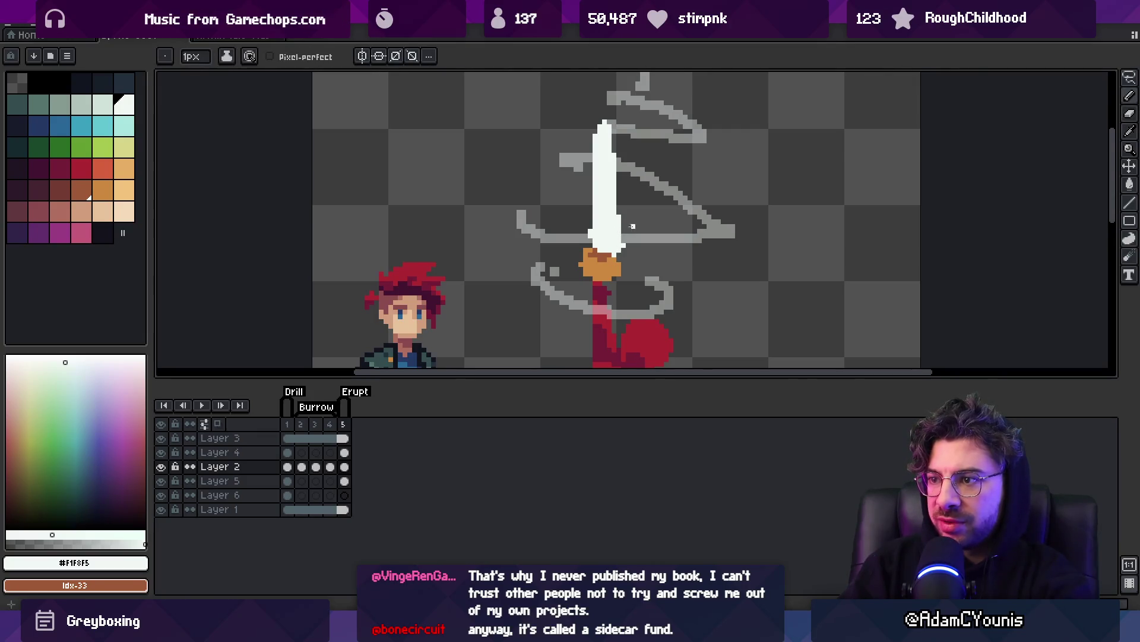
Move the grey swirl sketch on Layer 4 up and to the left.
key(v)
scroll(631, 196, down, 5)
scroll(629, 166, up, 3)
click(631, 163)
drag(620, 134, 593, 130)
Erase the lower part of the grey swirl around the figure.
key(b)
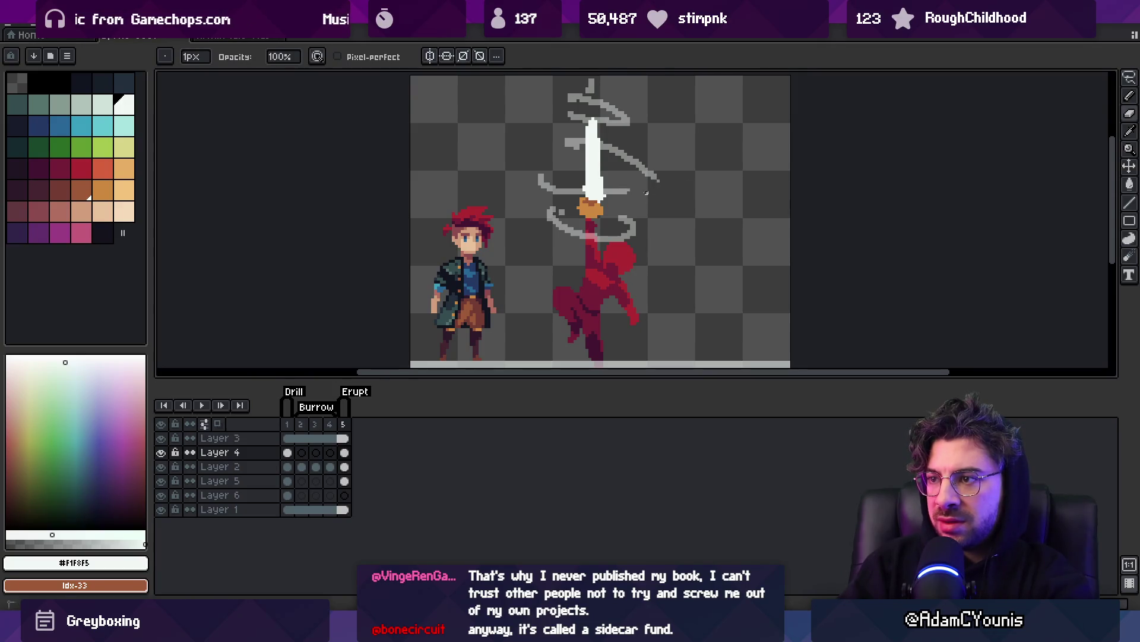
click(126, 105)
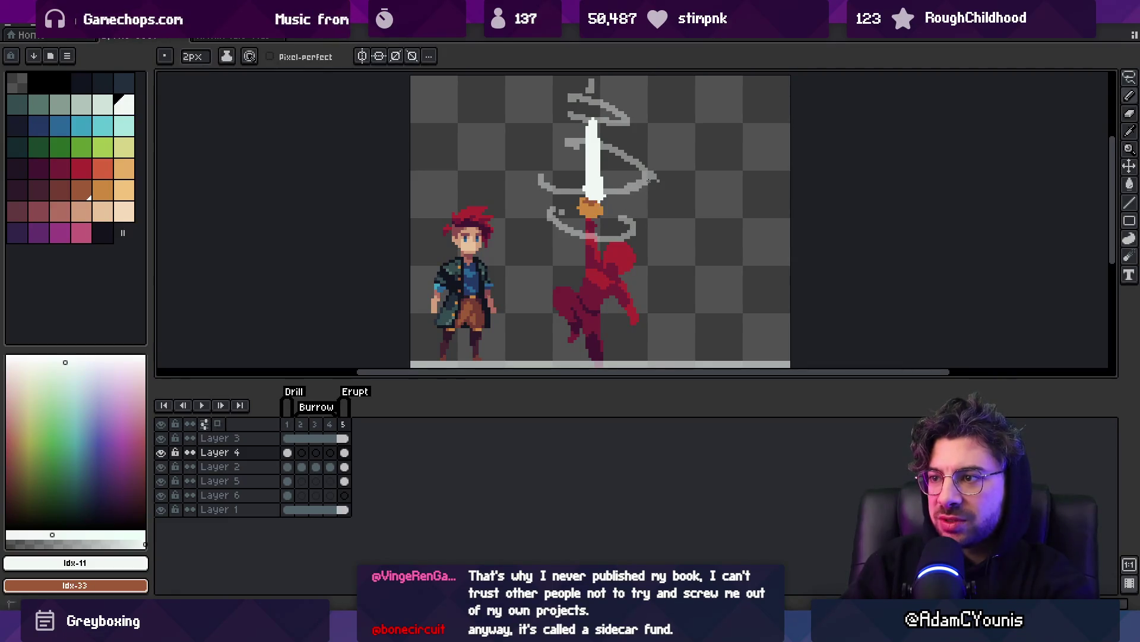
key(b)
key(z)
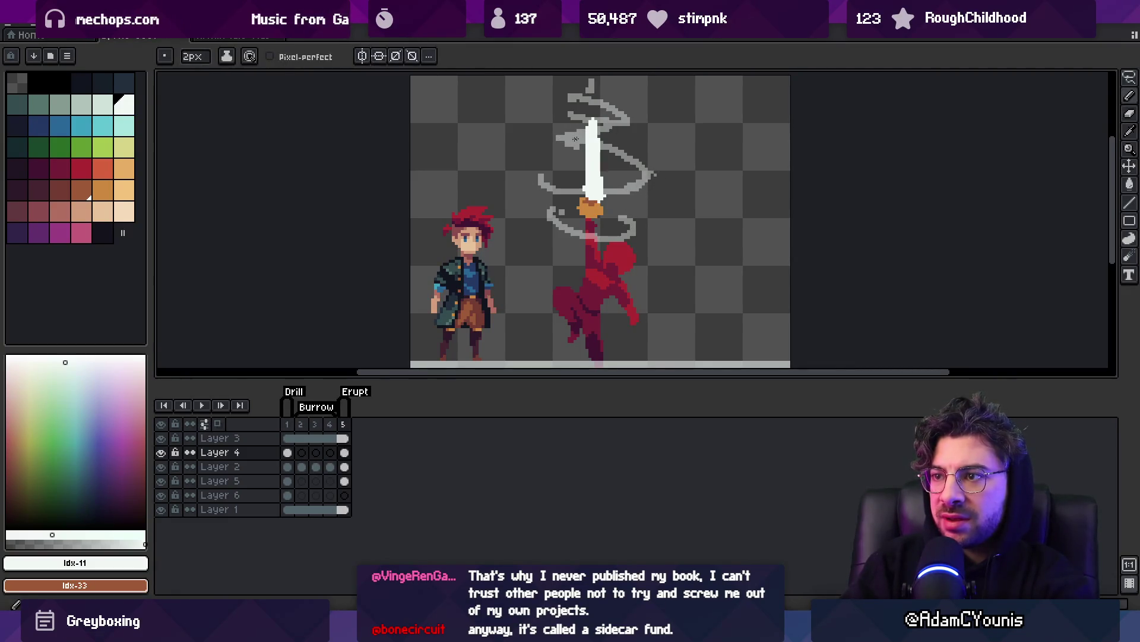
scroll(594, 155, down, 7)
scroll(612, 177, up, 6)
key(e)
mouse_move(568, 187)
mouse_down()
mouse_move(557, 206)
mouse_move(528, 196)
mouse_up()
Draw short grey speed streaks beside the red figure.
key(b)
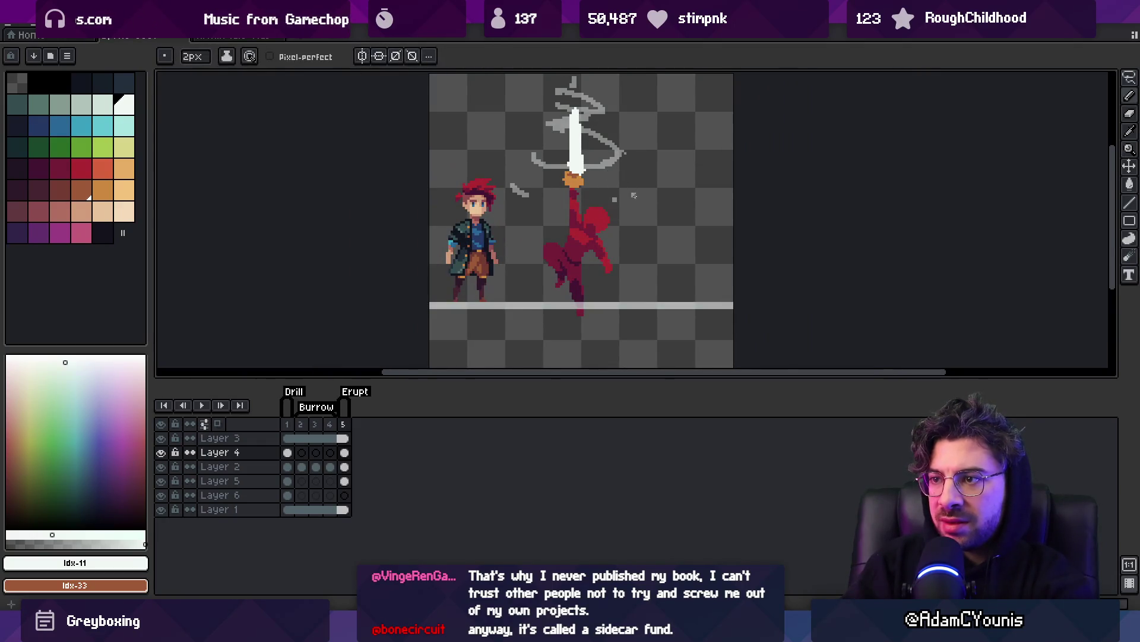
drag(635, 195, 612, 224)
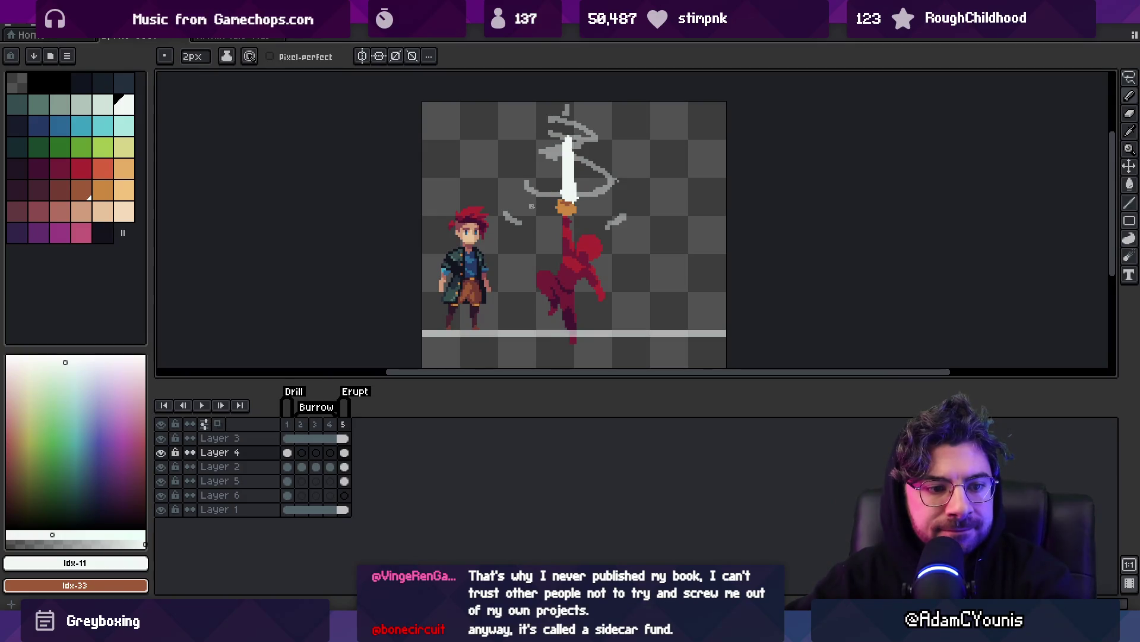
key(v)
click(475, 267)
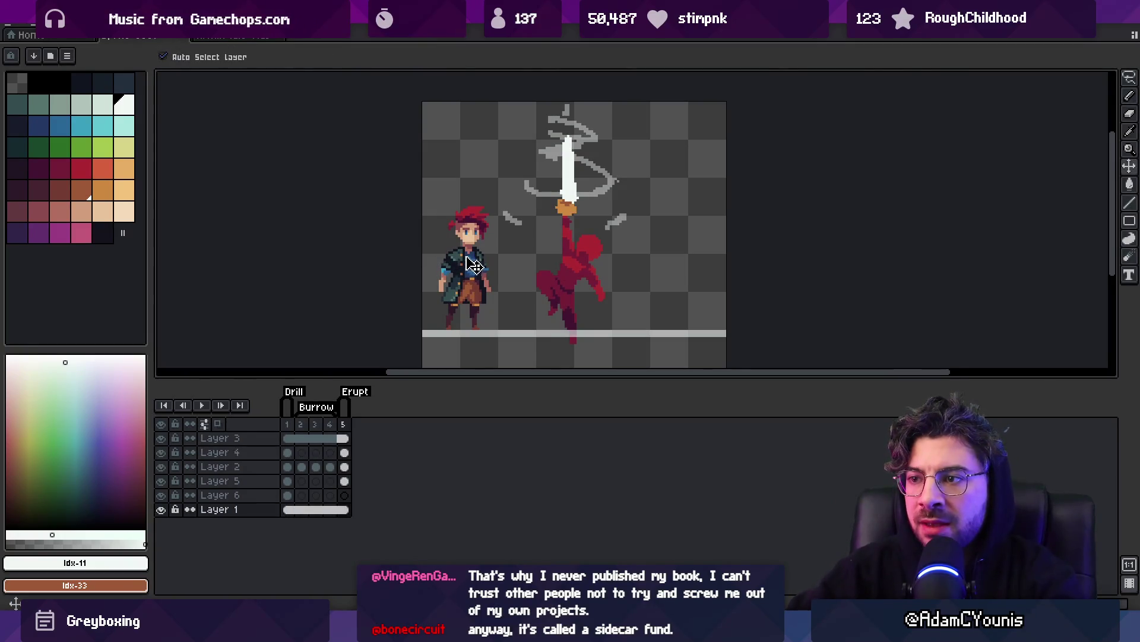
Sample the figure's dark and mid reds with a 1px pencil and recolour body pixels.
scroll(637, 279, up, 2)
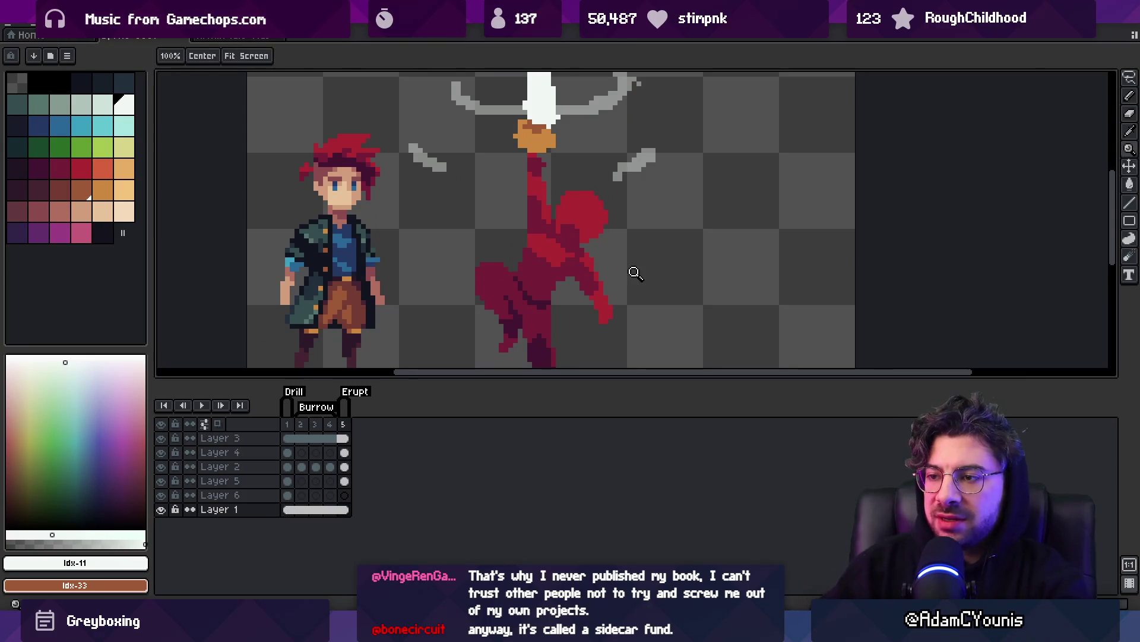
scroll(634, 272, up, 3)
key(b)
alt+click(610, 206)
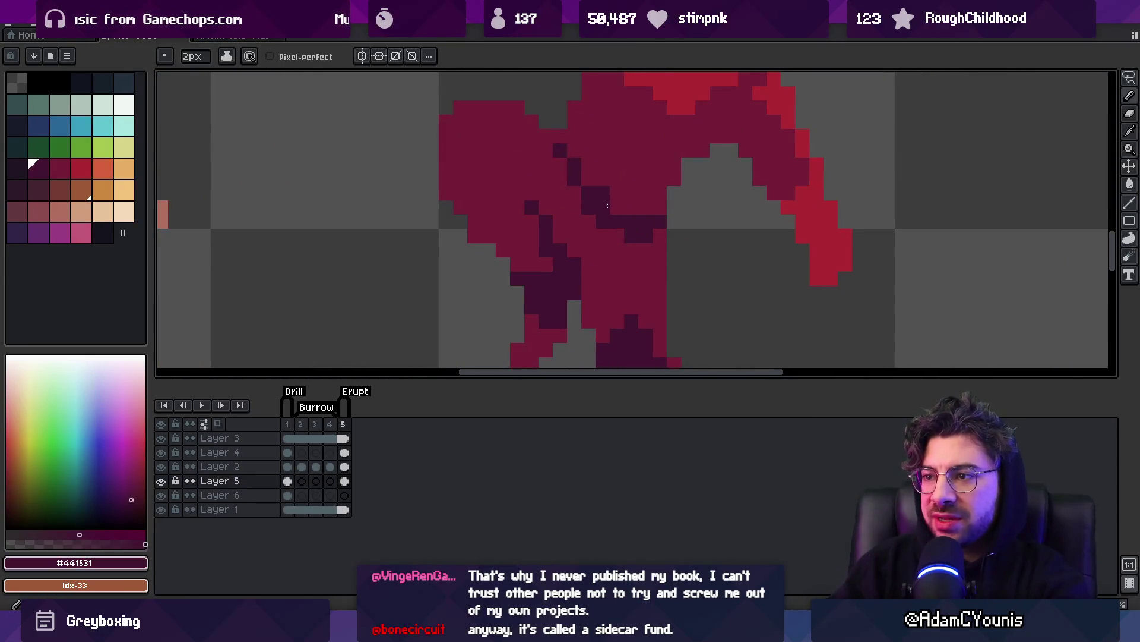
key(minus)
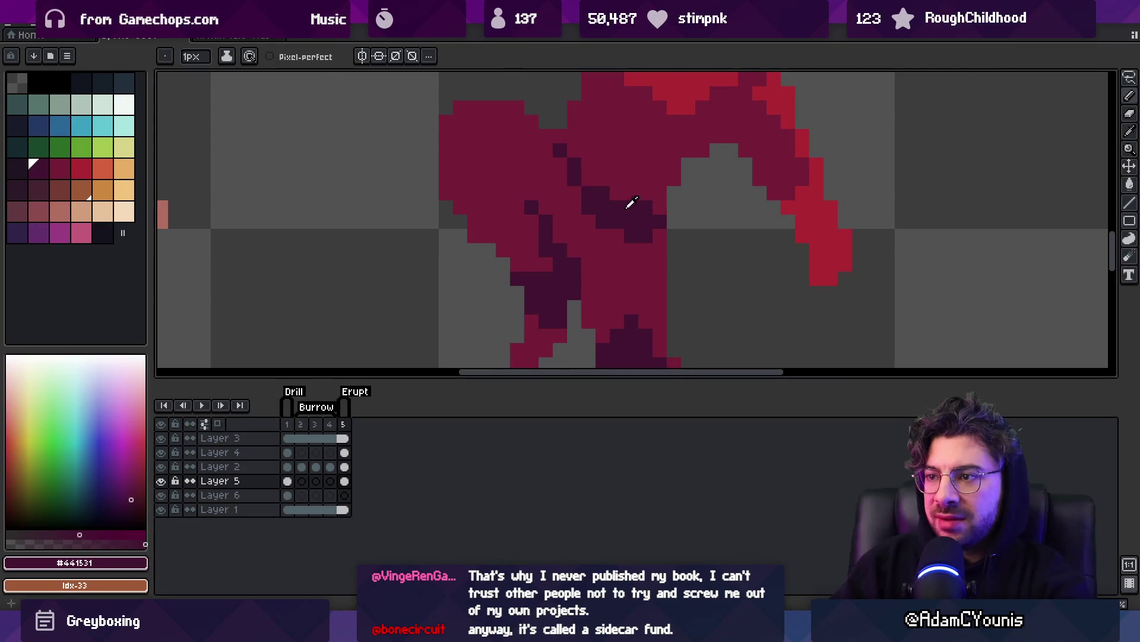
alt+click(623, 205)
key(z)
scroll(649, 224, down, 3)
scroll(661, 214, up, 3)
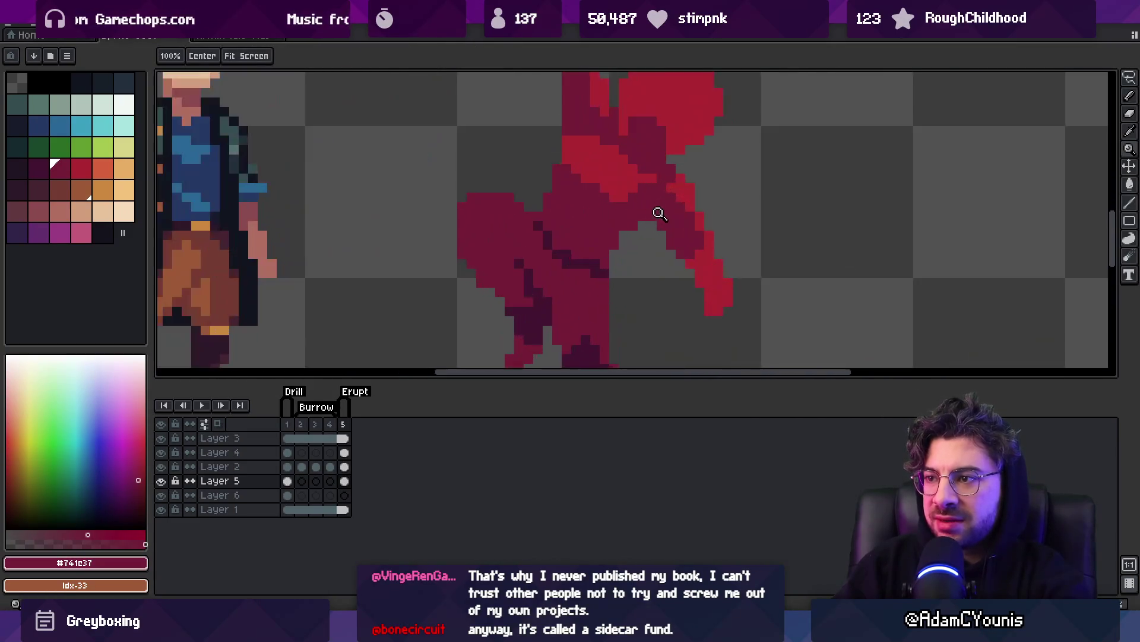
key(b)
drag(632, 208, 634, 223)
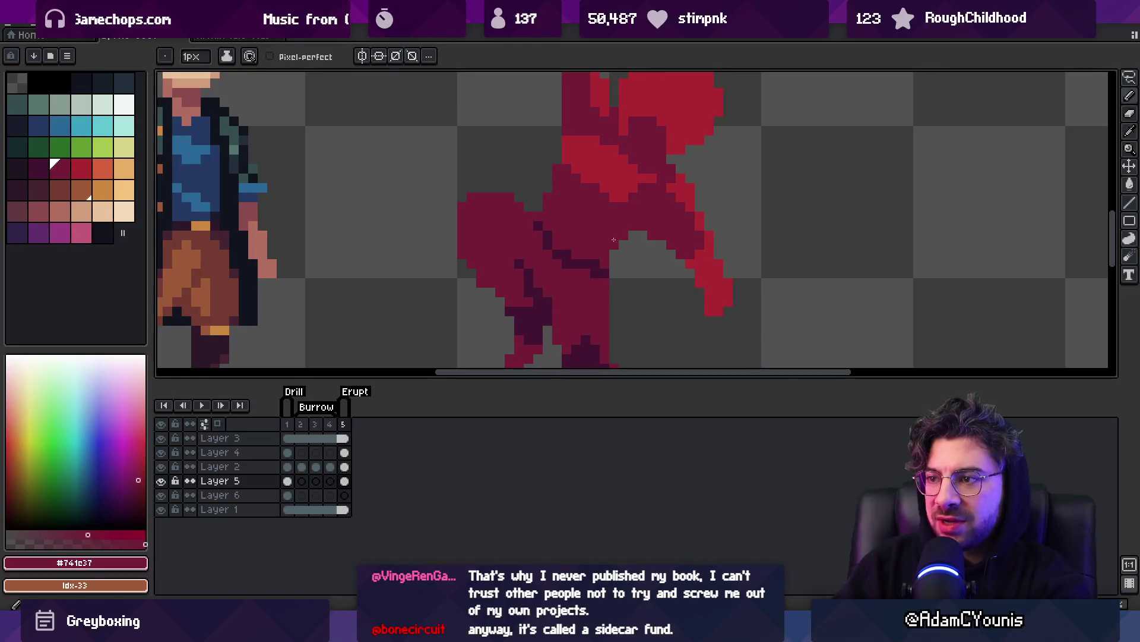
key(z)
scroll(622, 166, down, 3)
click(654, 168)
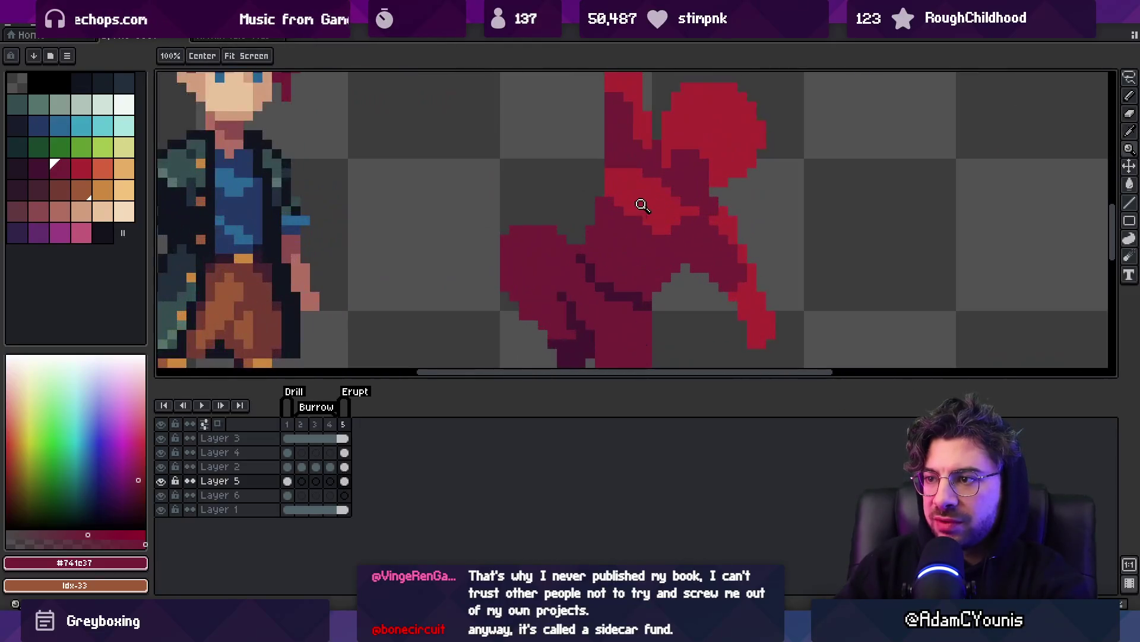
key(b)
Add bright red highlights on the chest and darken pixels along the body.
key(z)
scroll(624, 172, down, 3)
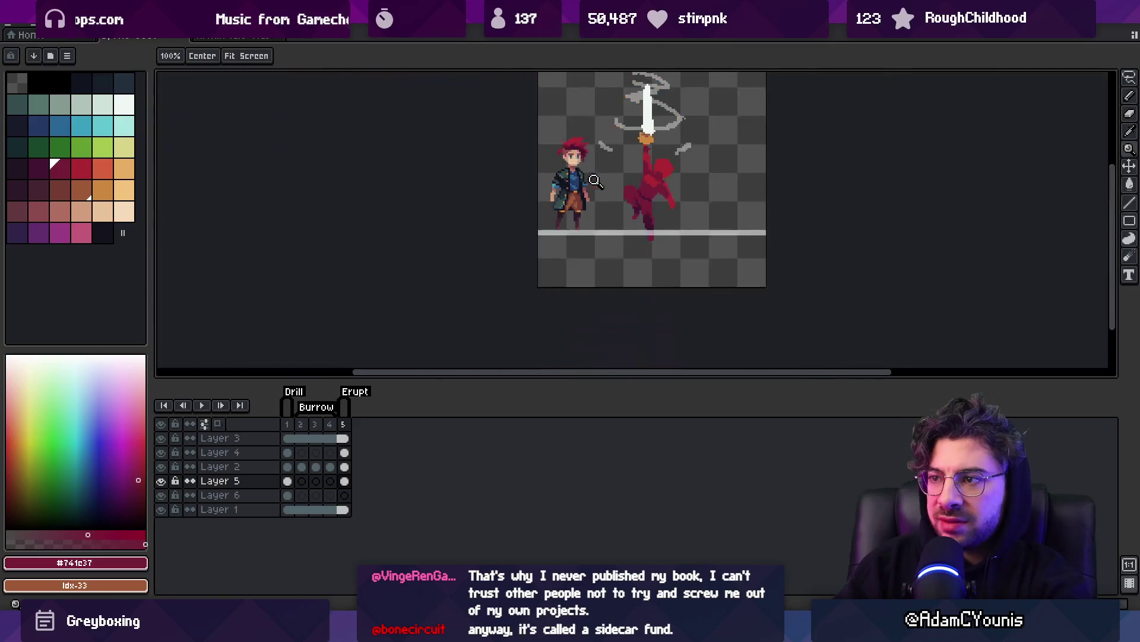
scroll(660, 190, up, 3)
key(o)
click(622, 236)
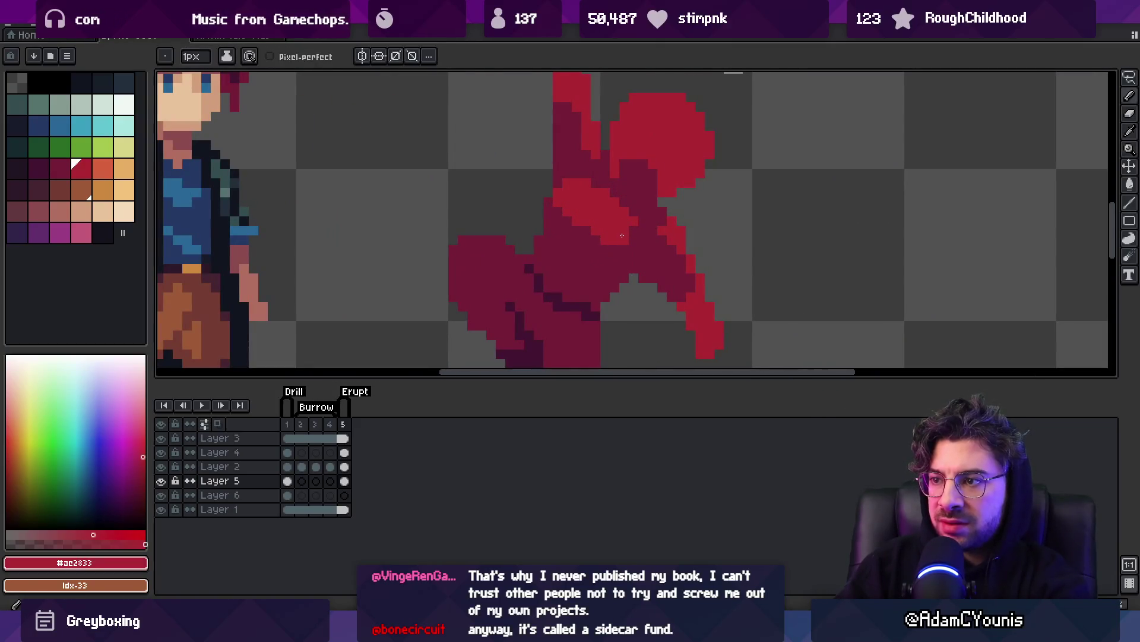
alt+click(624, 197)
alt+click(608, 222)
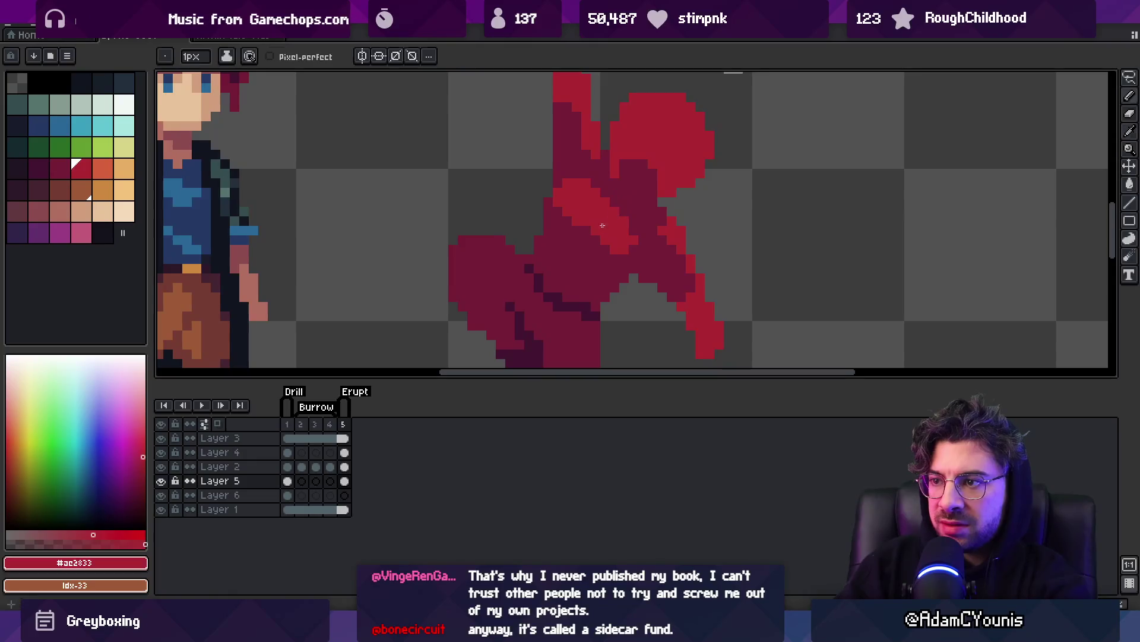
drag(572, 249, 569, 219)
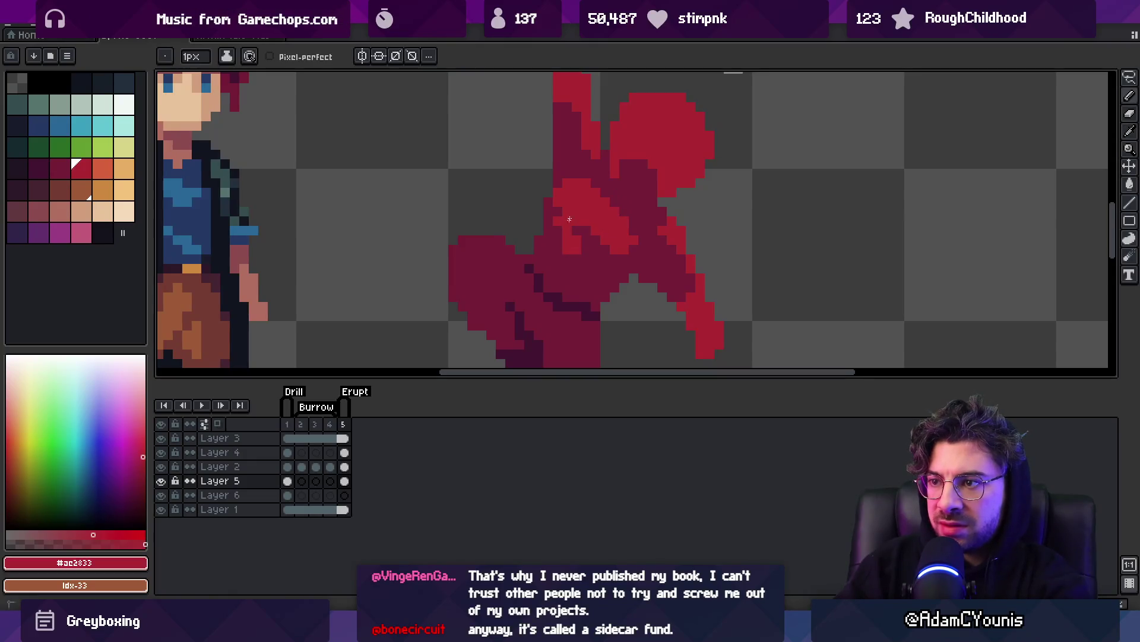
alt+click(591, 265)
scroll(553, 232, down, 4)
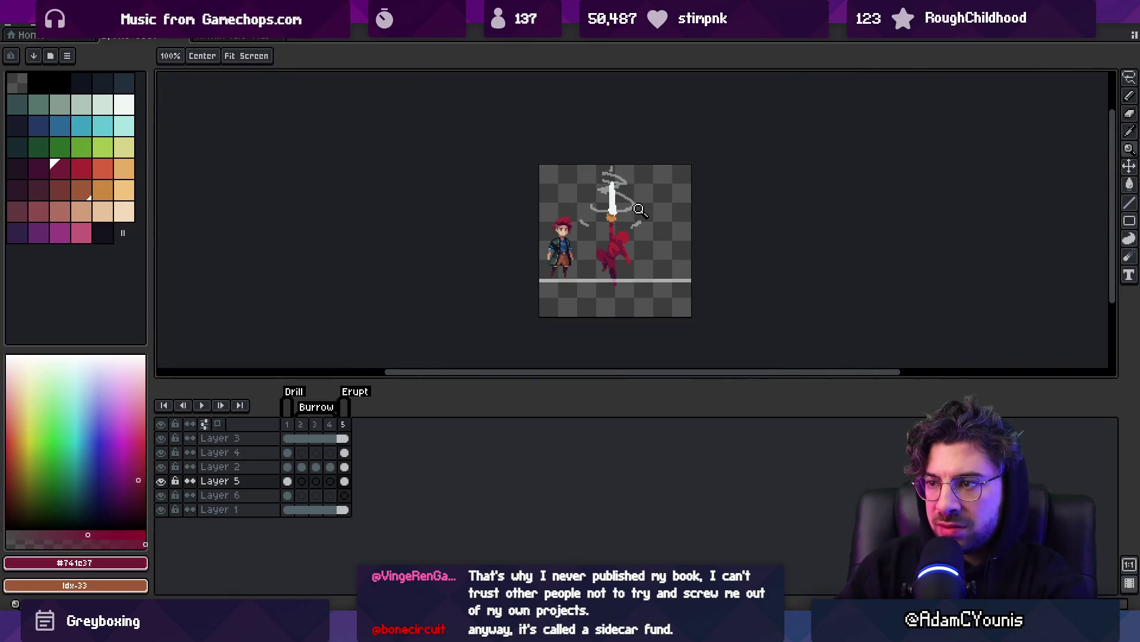
key(ctrl)
scroll(630, 273, up, 3)
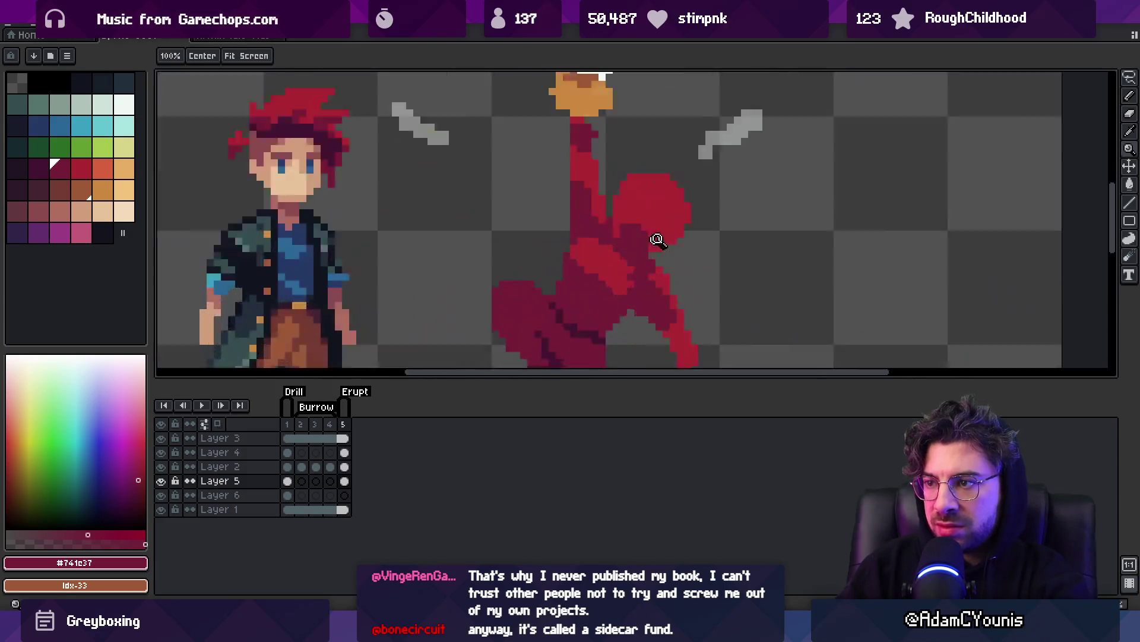
click(564, 251)
click(574, 279)
drag(613, 271, 615, 265)
Select the tip of the red arm and adjust it, then drop the selection.
key(z)
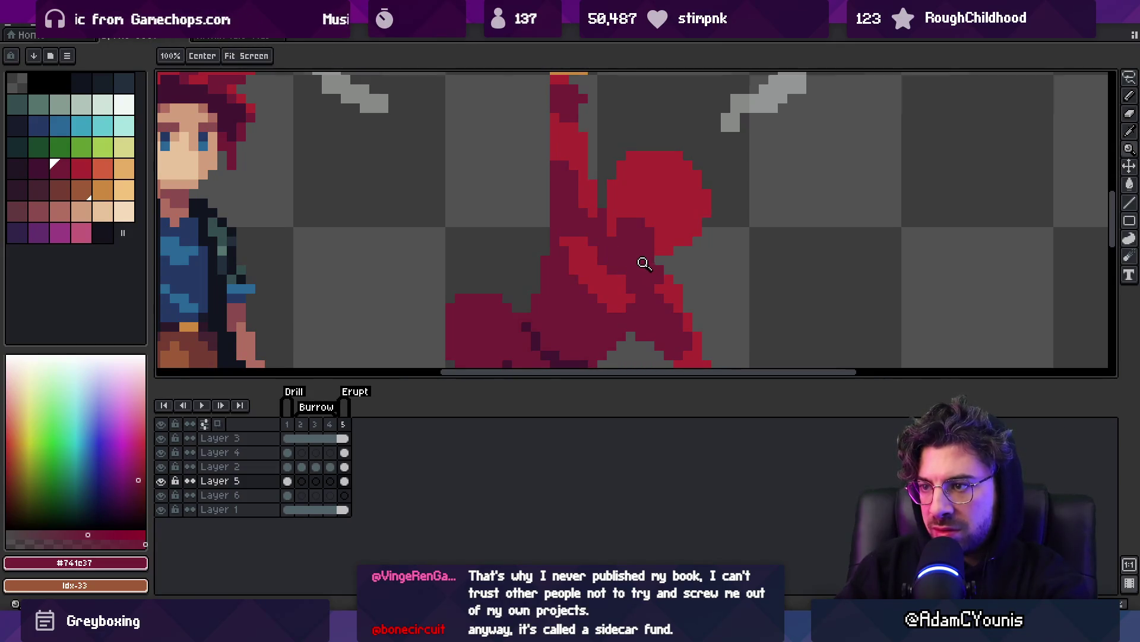
scroll(646, 260, down, 6)
scroll(652, 261, up, 5)
key(b)
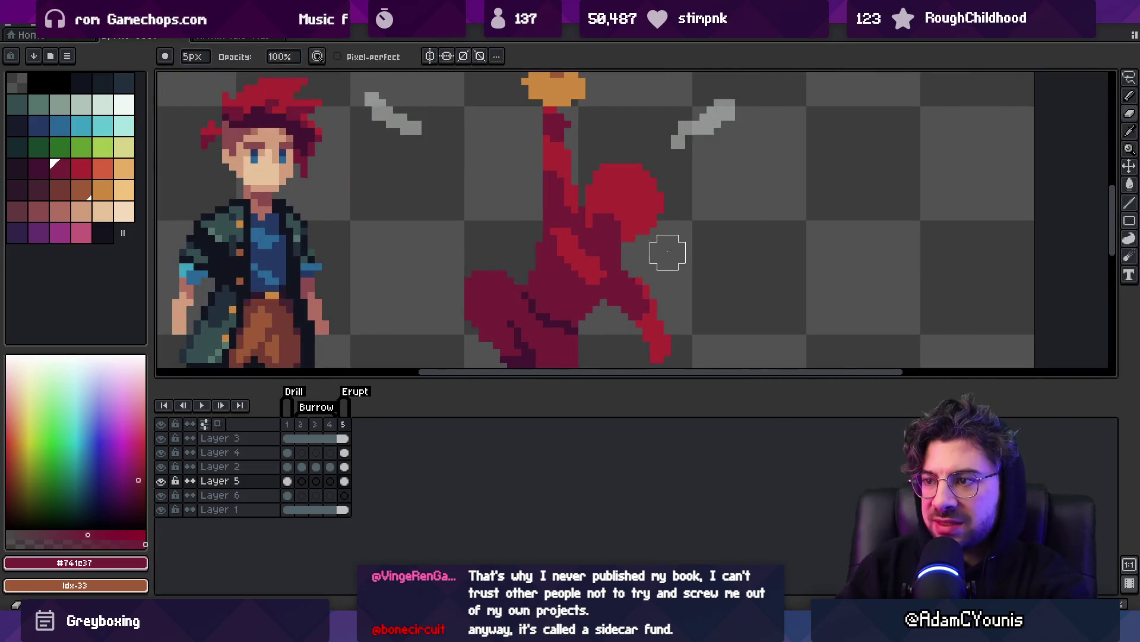
key(e)
key(b)
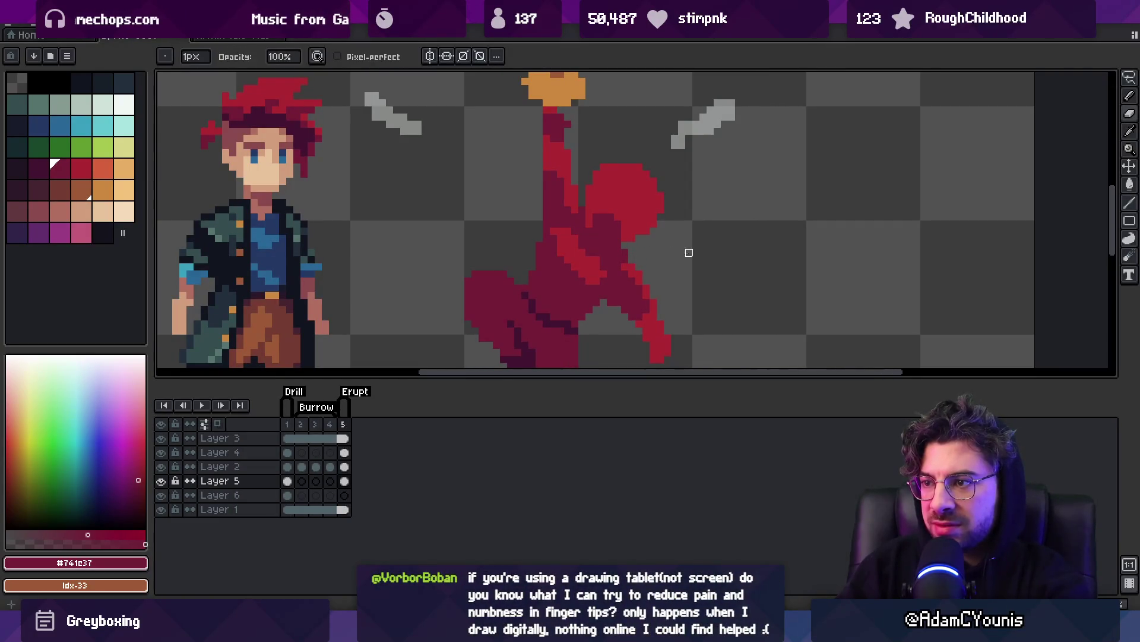
key(m)
scroll(682, 252, down, 3)
scroll(707, 269, up, 3)
mouse_move(658, 226)
mouse_down()
mouse_move(689, 312)
mouse_move(704, 231)
mouse_up()
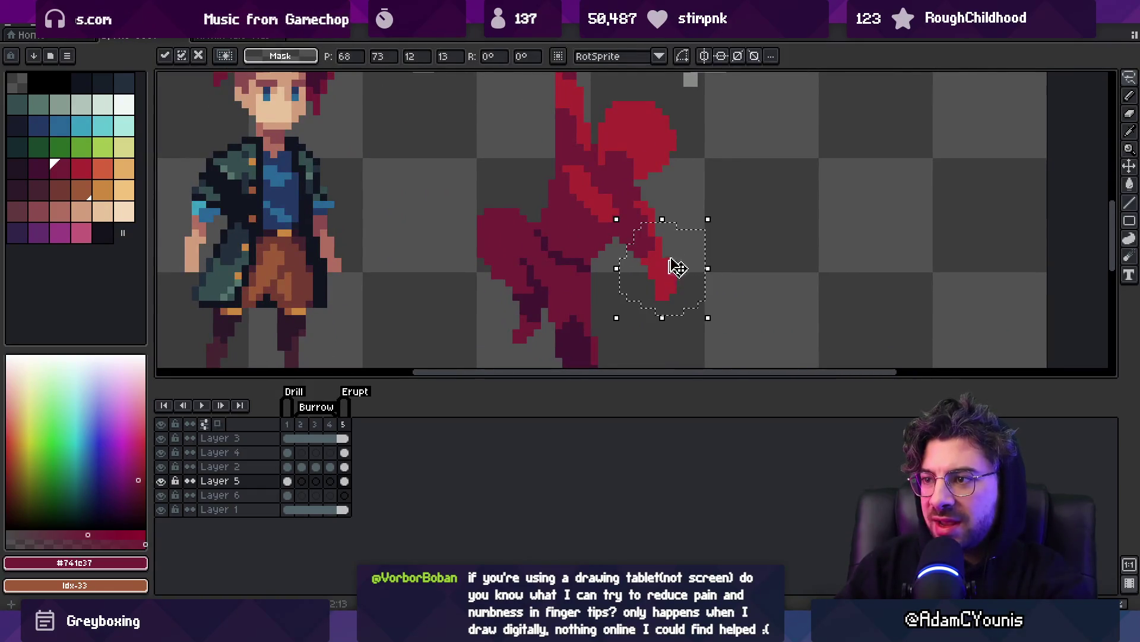
key(Return)
Reshade the arm by alternating #ac2833 and #741c37 sampled from the figure.
key(z)
scroll(707, 211, down, 4)
scroll(706, 217, up, 4)
key(b)
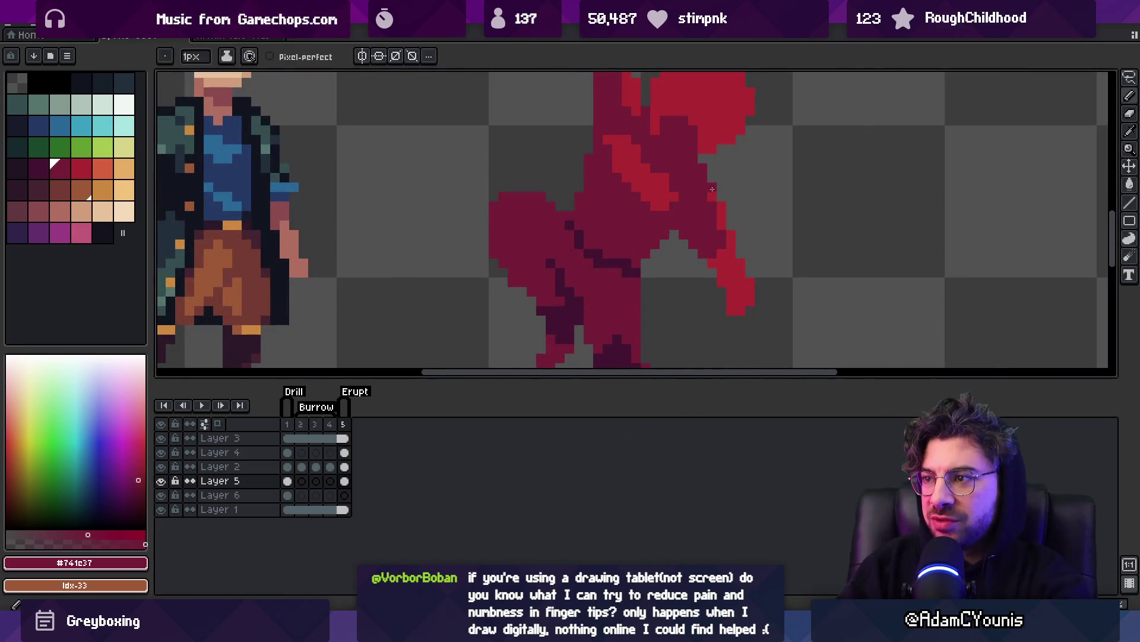
key(0)
key(alt)
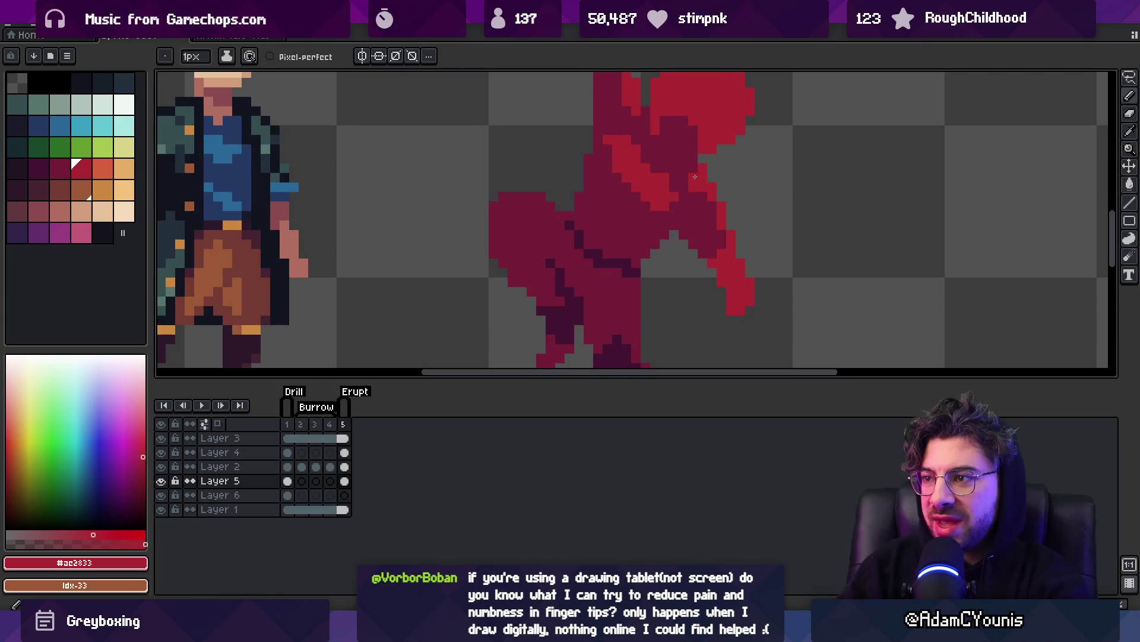
alt+click(692, 201)
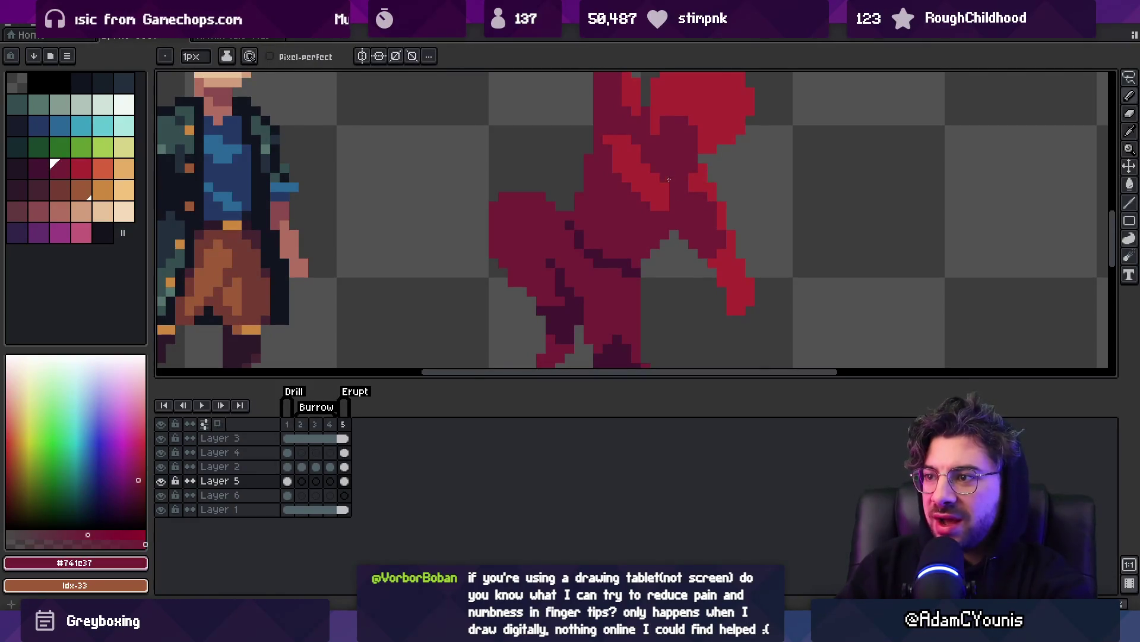
key(alt)
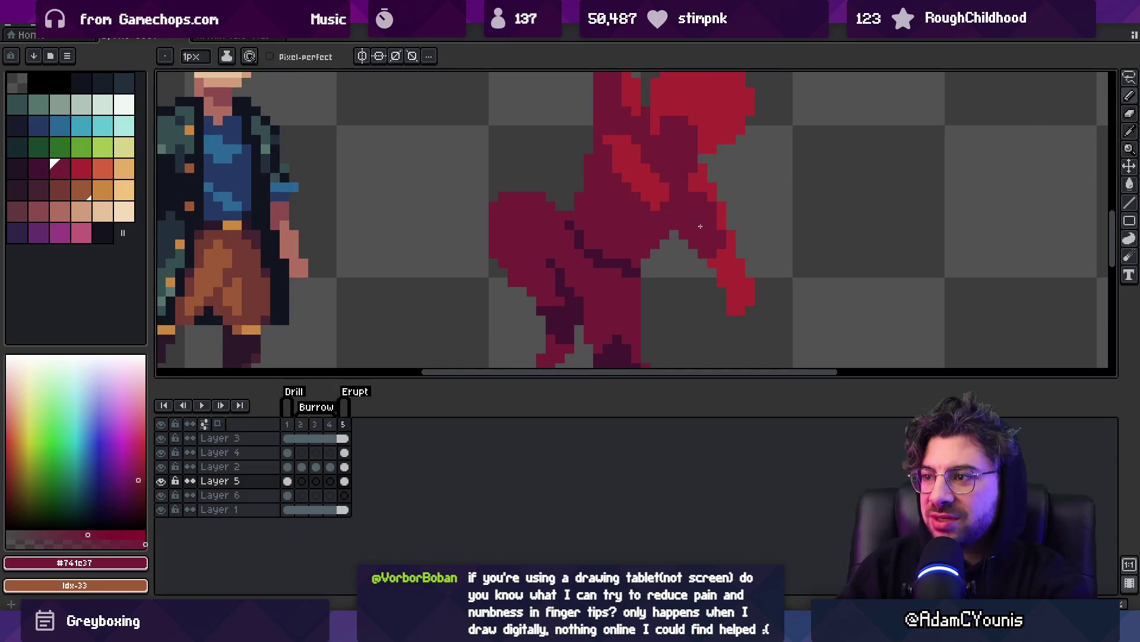
scroll(701, 225, down, 4)
scroll(718, 196, up, 6)
alt+click(702, 234)
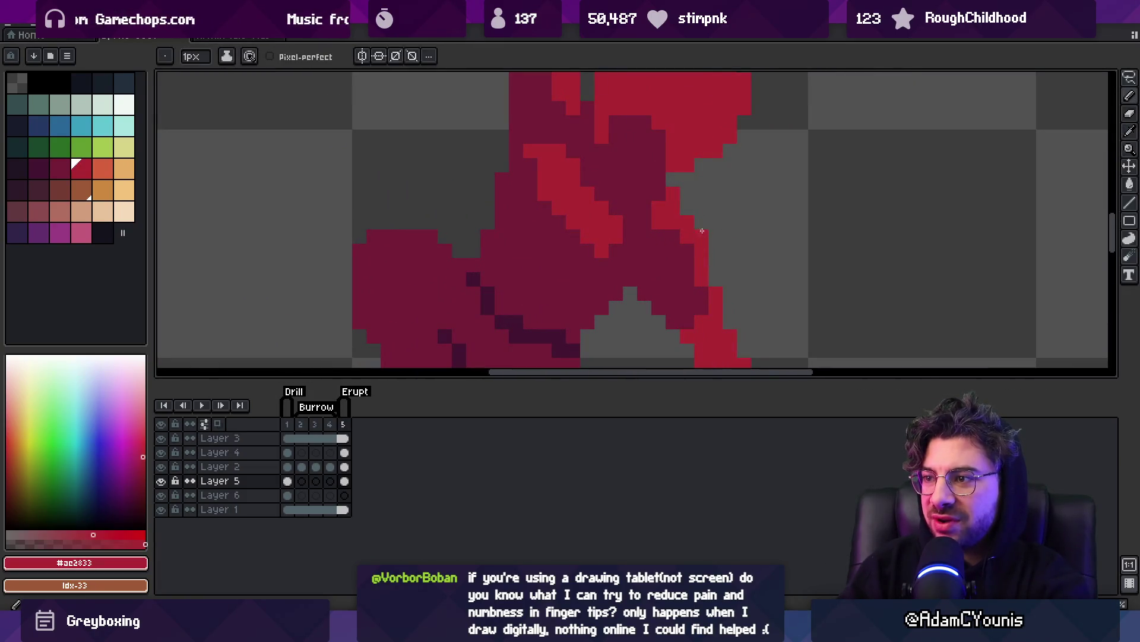
scroll(684, 223, down, 6)
scroll(718, 216, up, 4)
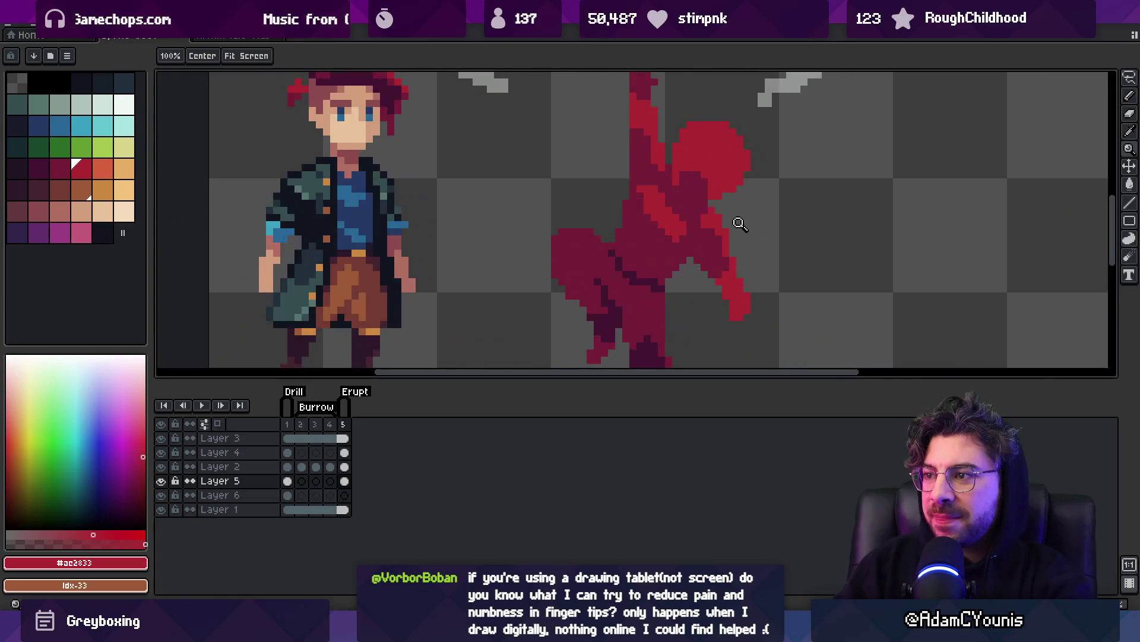
scroll(720, 187, down, 3)
scroll(785, 190, up, 4)
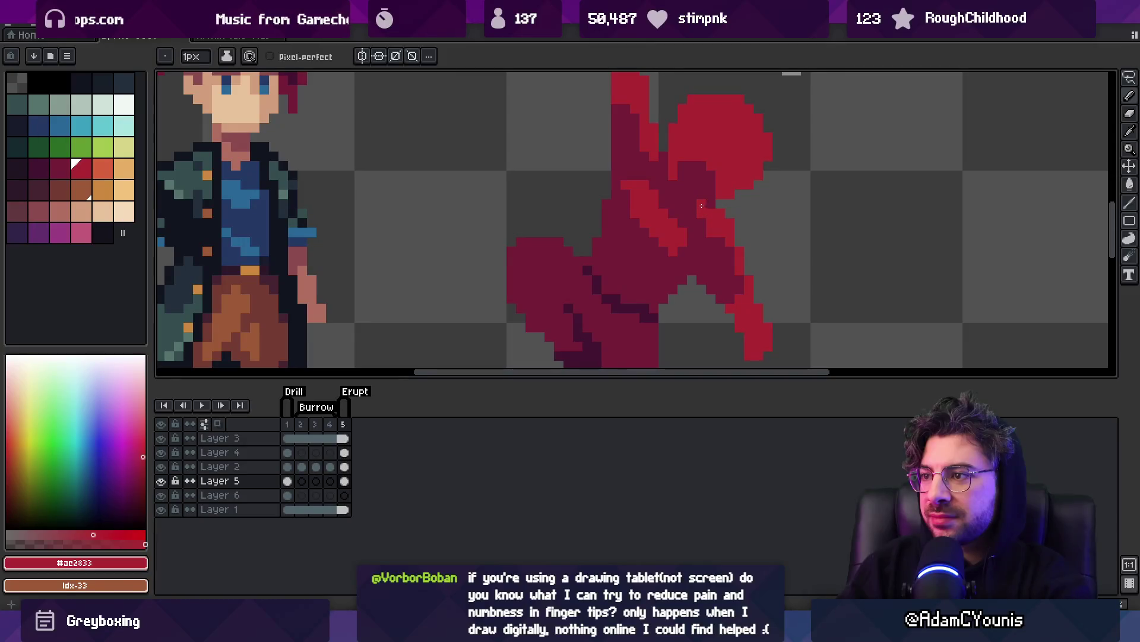
Continue repainting the figure's arm pixels in #741c37 and #ac2833.
alt+click(701, 215)
scroll(701, 215, down, 5)
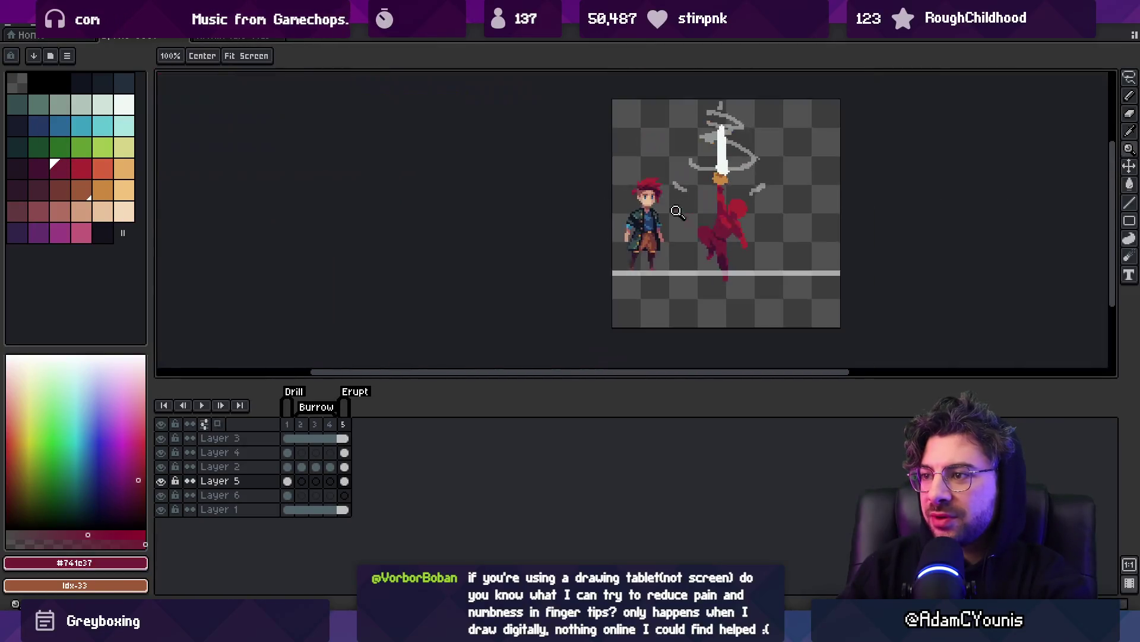
scroll(775, 196, up, 4)
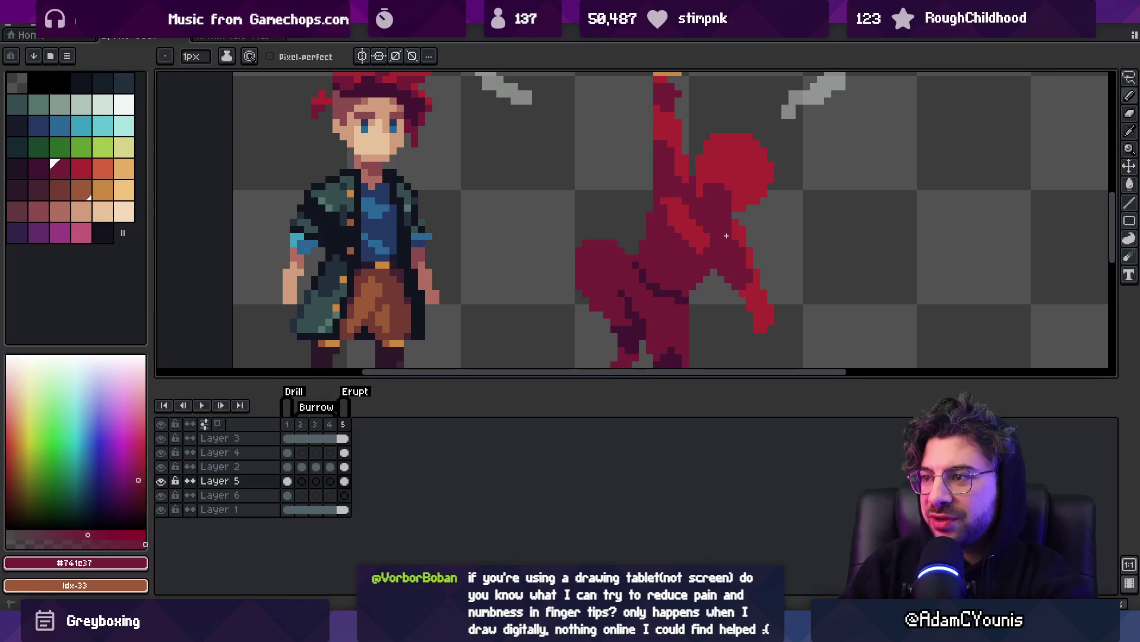
scroll(776, 216, down, 4)
key(v)
scroll(772, 207, up, 4)
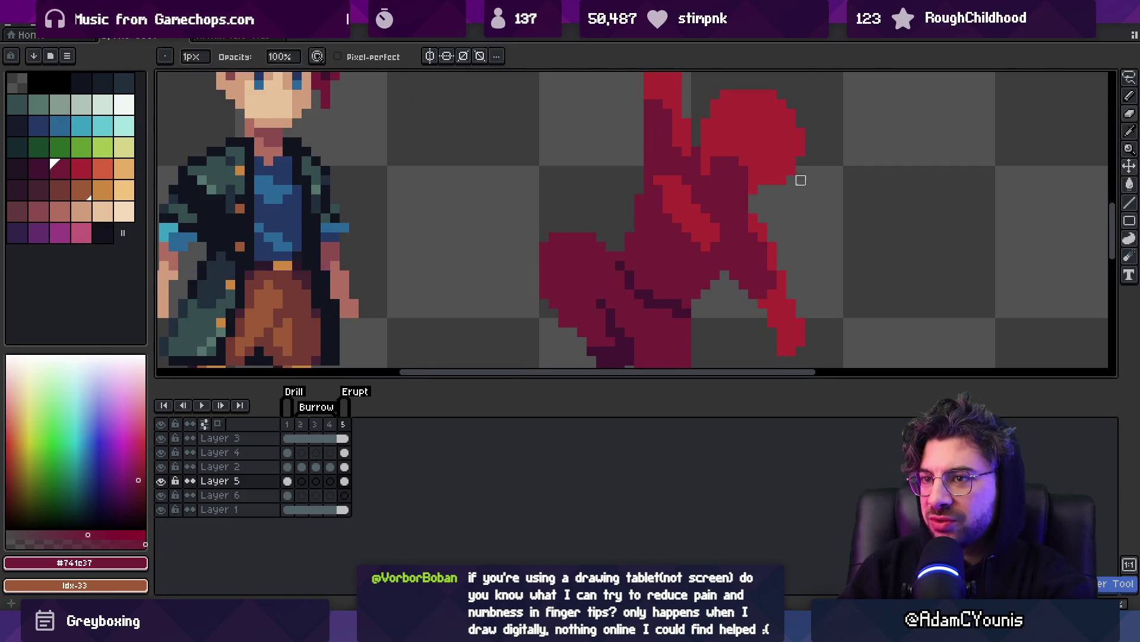
scroll(782, 238, down, 4)
scroll(776, 225, up, 4)
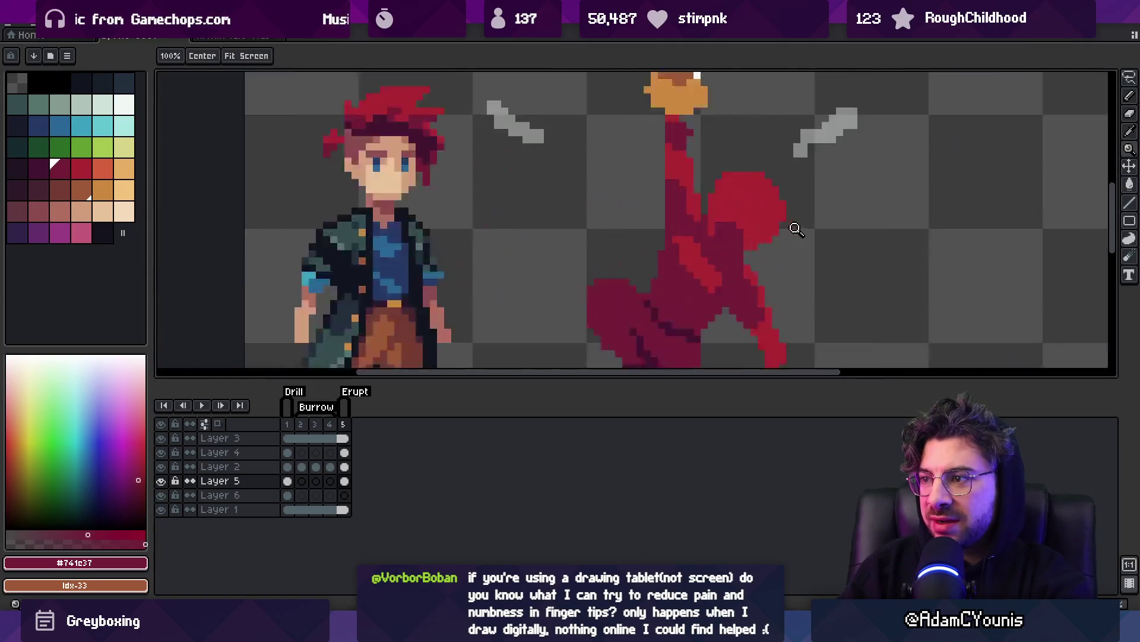
alt+click(762, 246)
scroll(747, 238, down, 4)
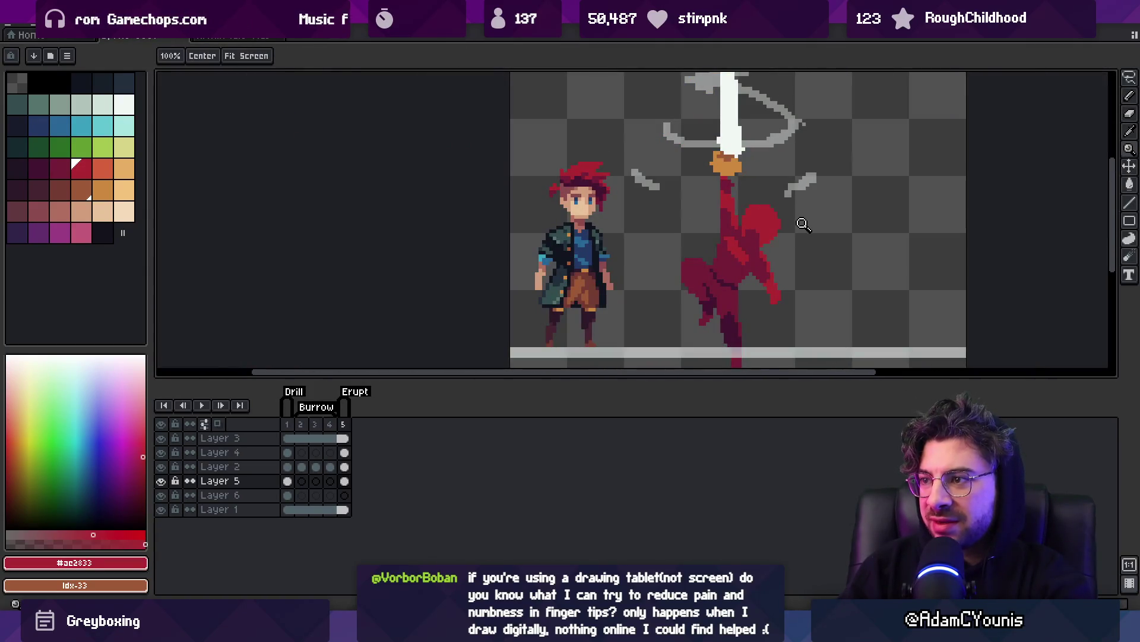
scroll(796, 233, up, 3)
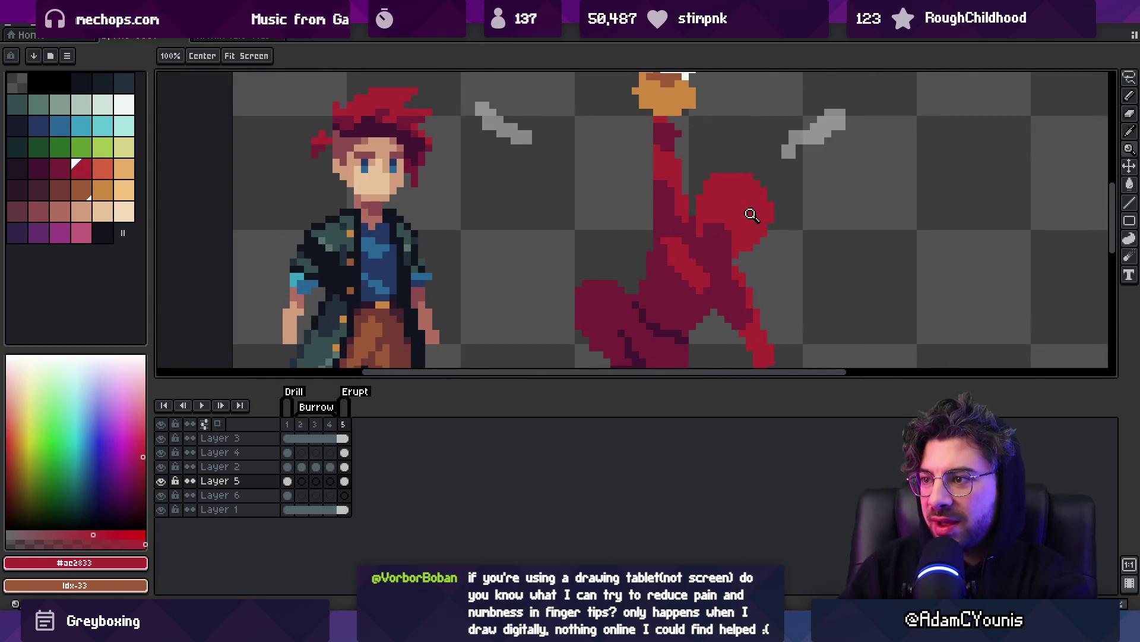
scroll(714, 186, down, 3)
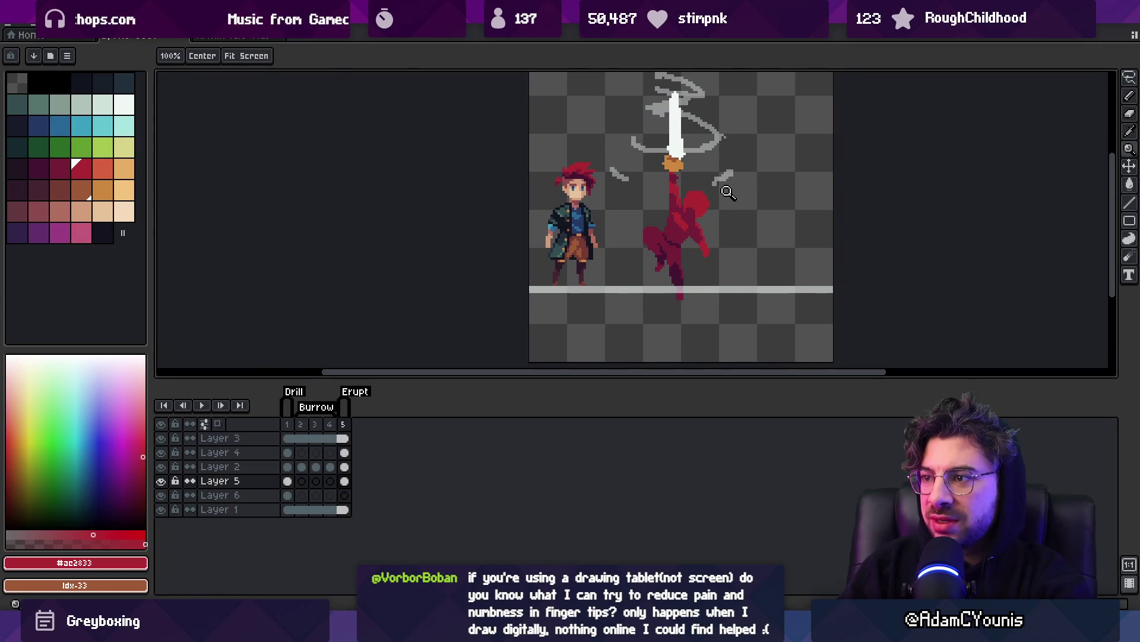
scroll(678, 243, up, 2)
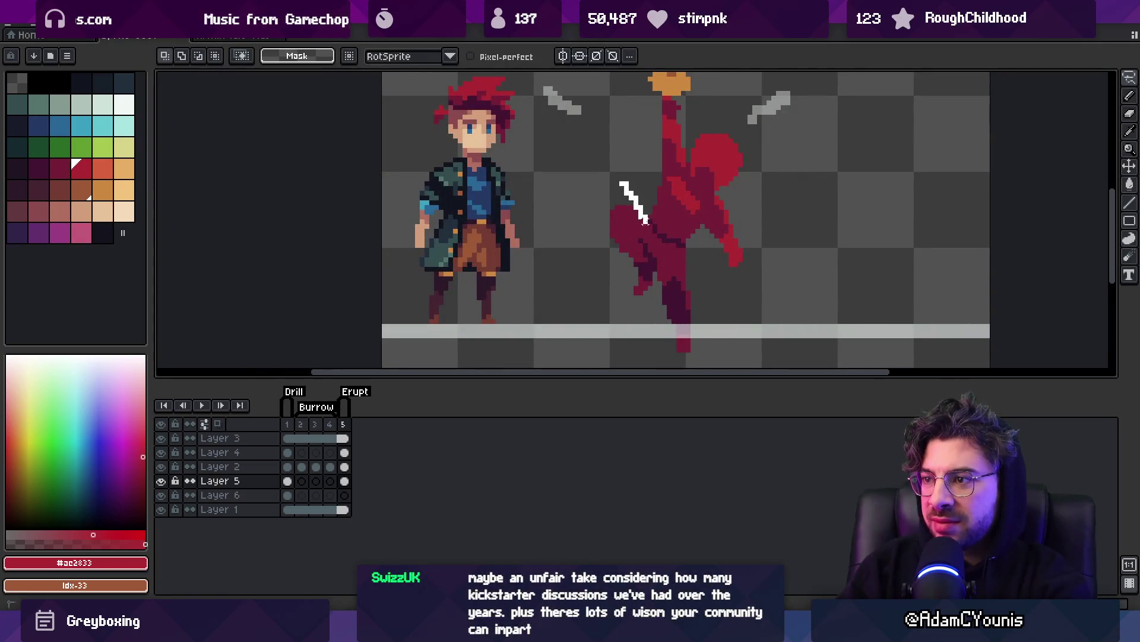
Move the cut-out leg piece into place and sample #441531 and #741c37.
drag(579, 246, 652, 252)
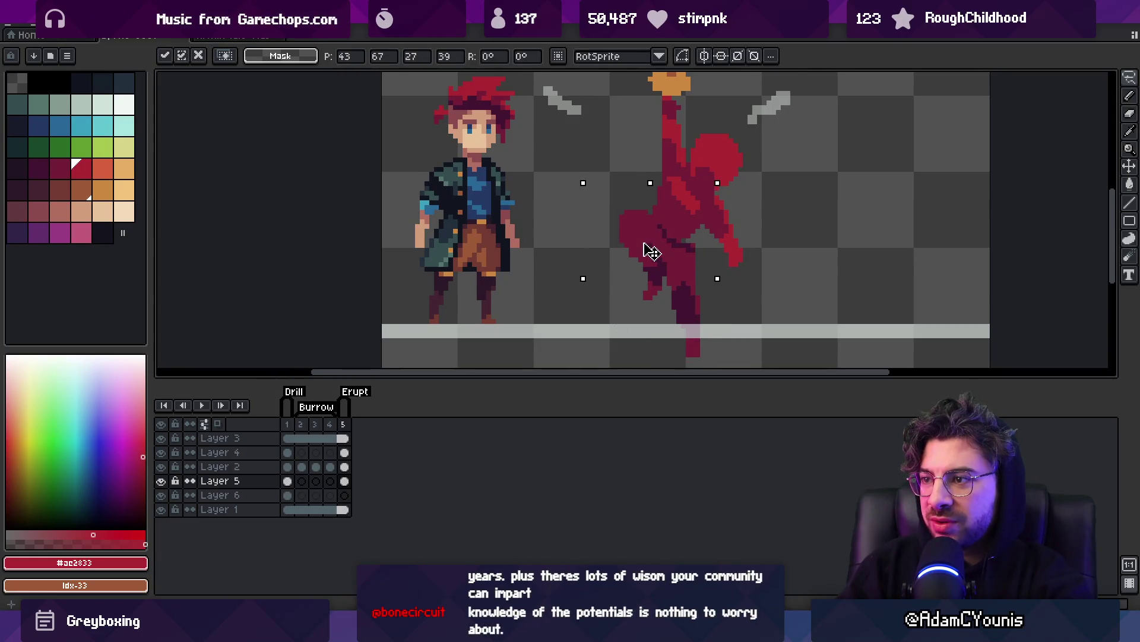
key(b)
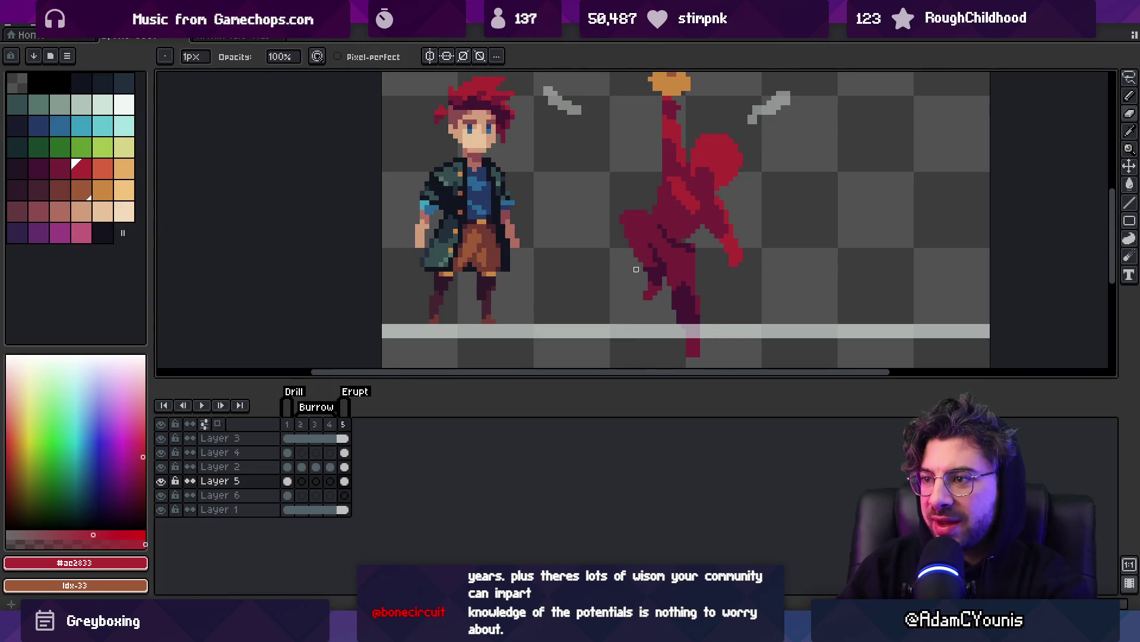
scroll(636, 269, up, 2)
alt+click(632, 241)
alt+click(657, 234)
alt+click(649, 257)
Shift the foot pixels and place dark #441531 pixels near the foot.
key(m)
mouse_move(629, 318)
mouse_down()
mouse_move(654, 263)
mouse_move(636, 306)
mouse_move(667, 287)
mouse_up()
key(b)
alt+click(664, 252)
click(654, 253)
Select and adjust the small area beside the foot, then sample mid red #741c37.
key(m)
drag(689, 245, 607, 319)
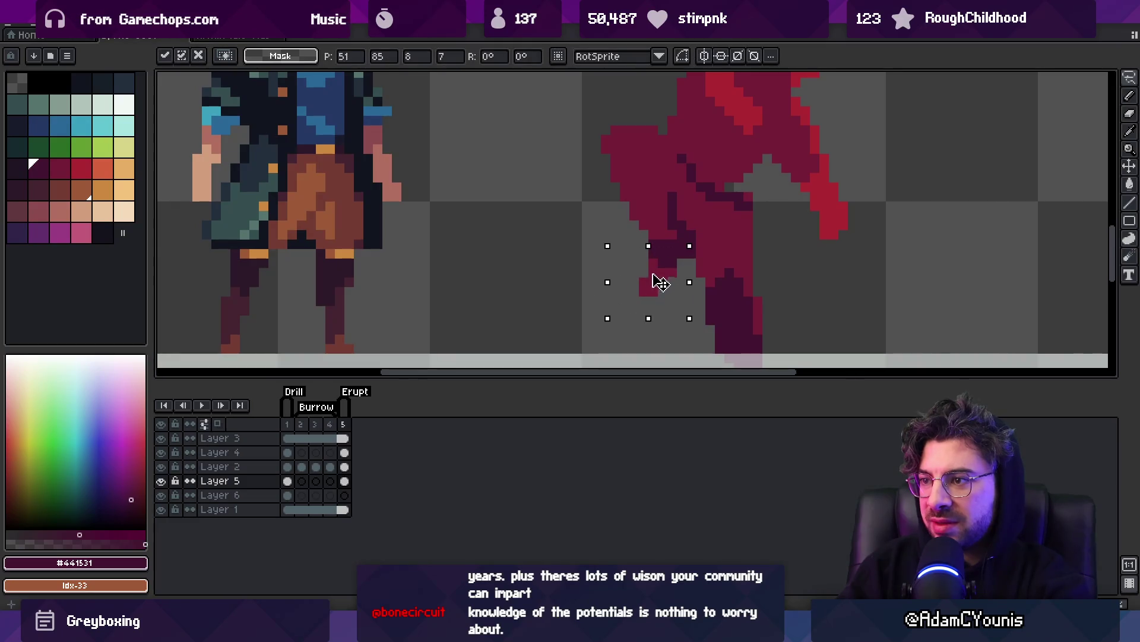
key(b)
scroll(679, 234, down, 3)
scroll(677, 235, up, 3)
alt+click(682, 228)
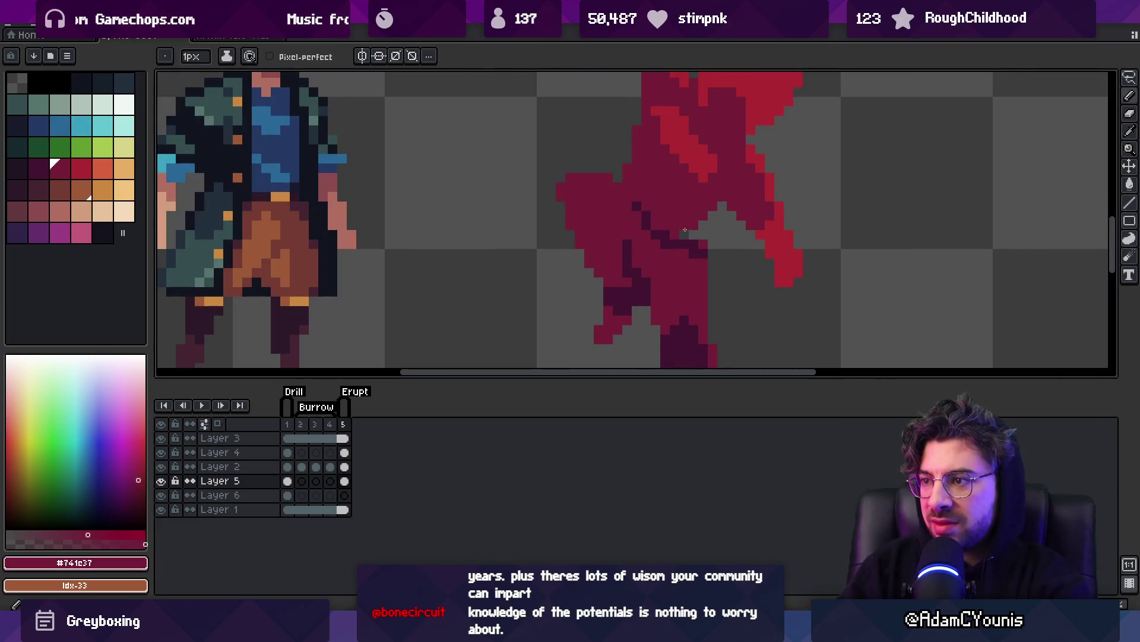
scroll(700, 220, down, 3)
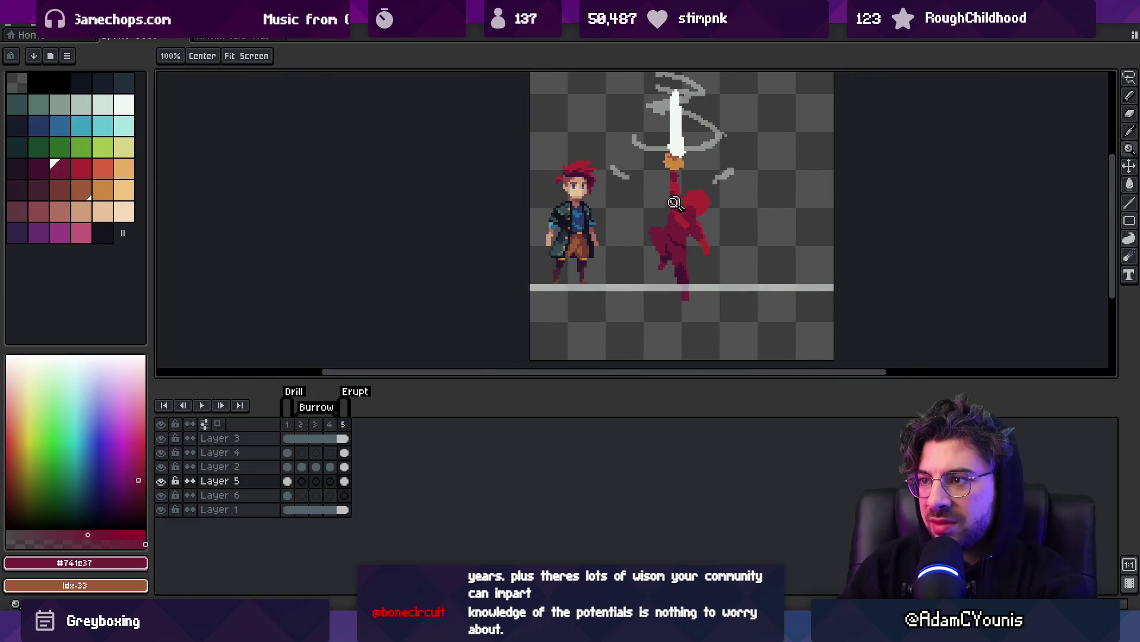
scroll(662, 245, up, 2)
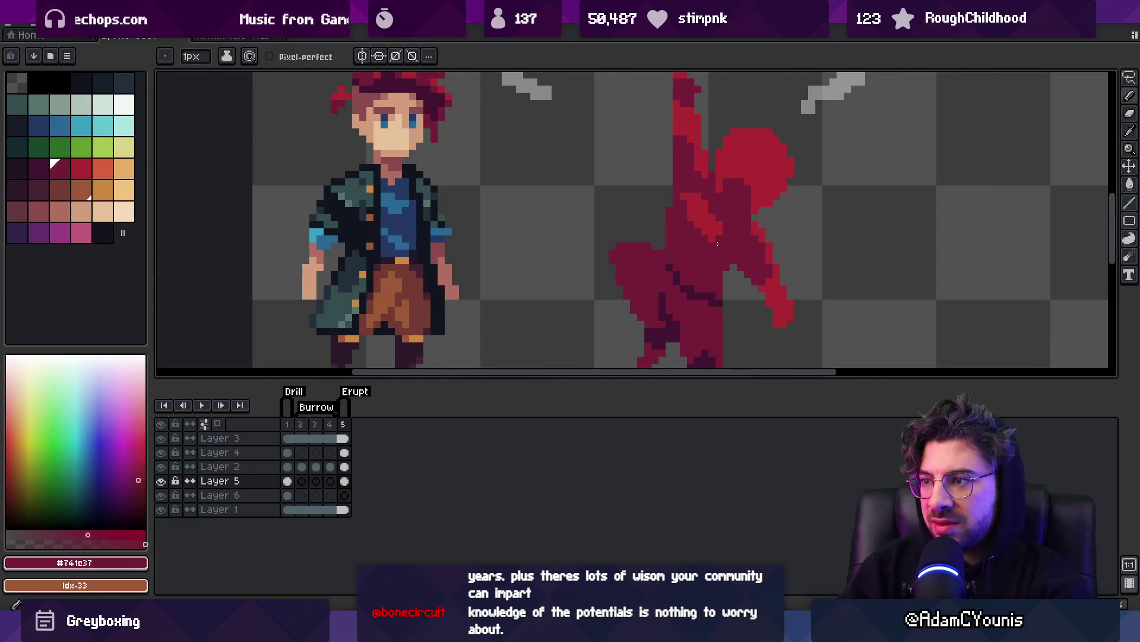
alt+click(682, 206)
scroll(690, 206, down, 3)
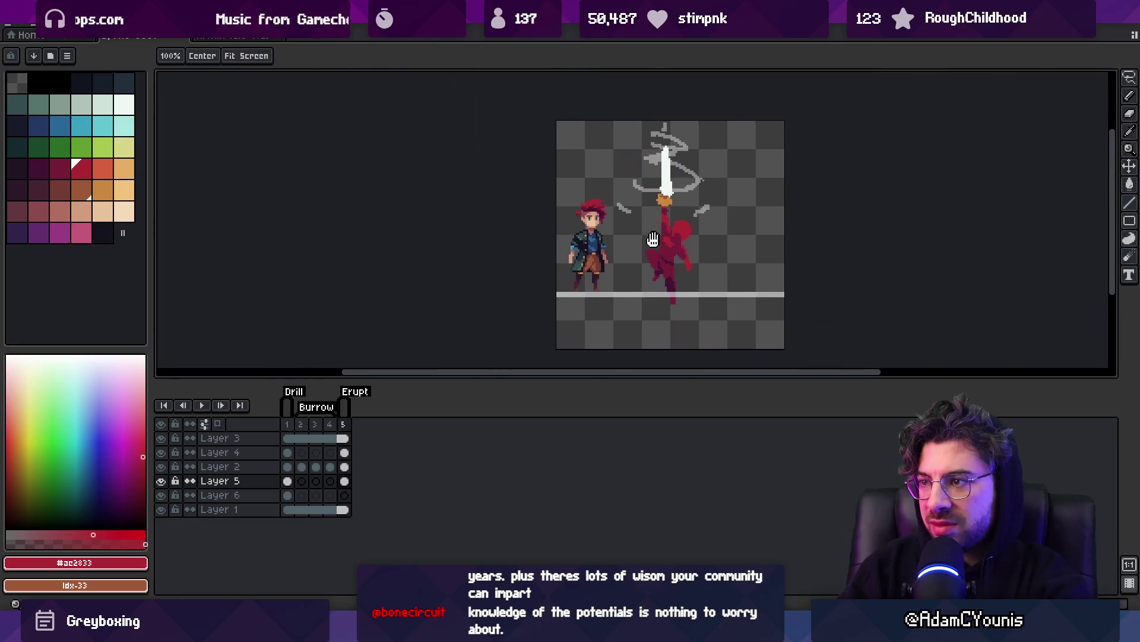
scroll(693, 234, up, 2)
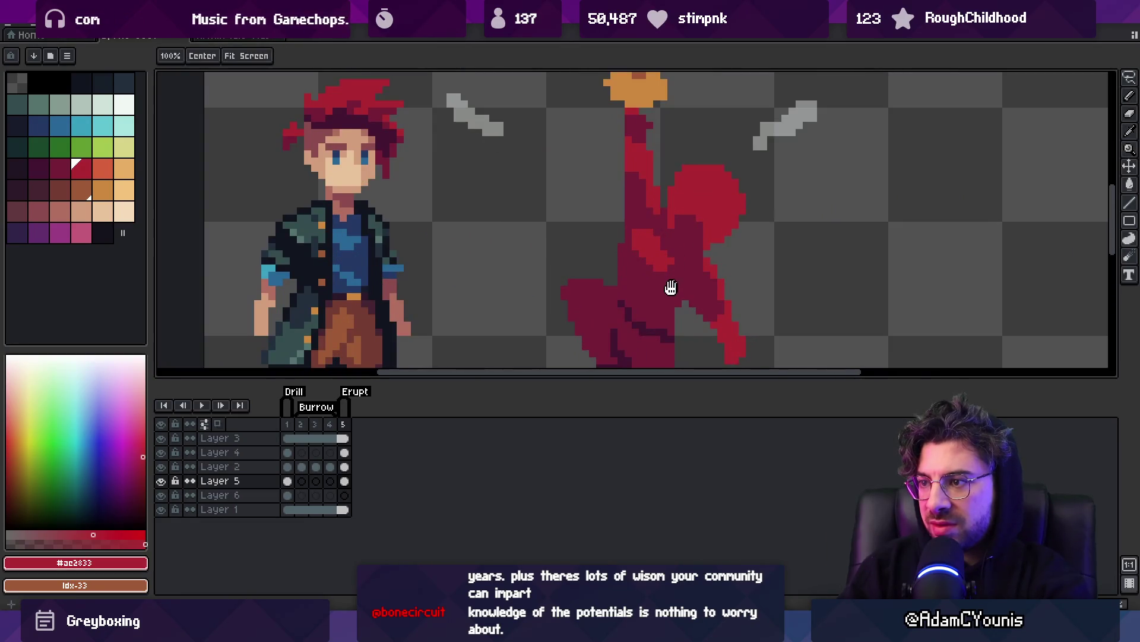
scroll(669, 285, down, 1)
scroll(677, 276, up, 1)
alt+click(682, 267)
alt+click(678, 232)
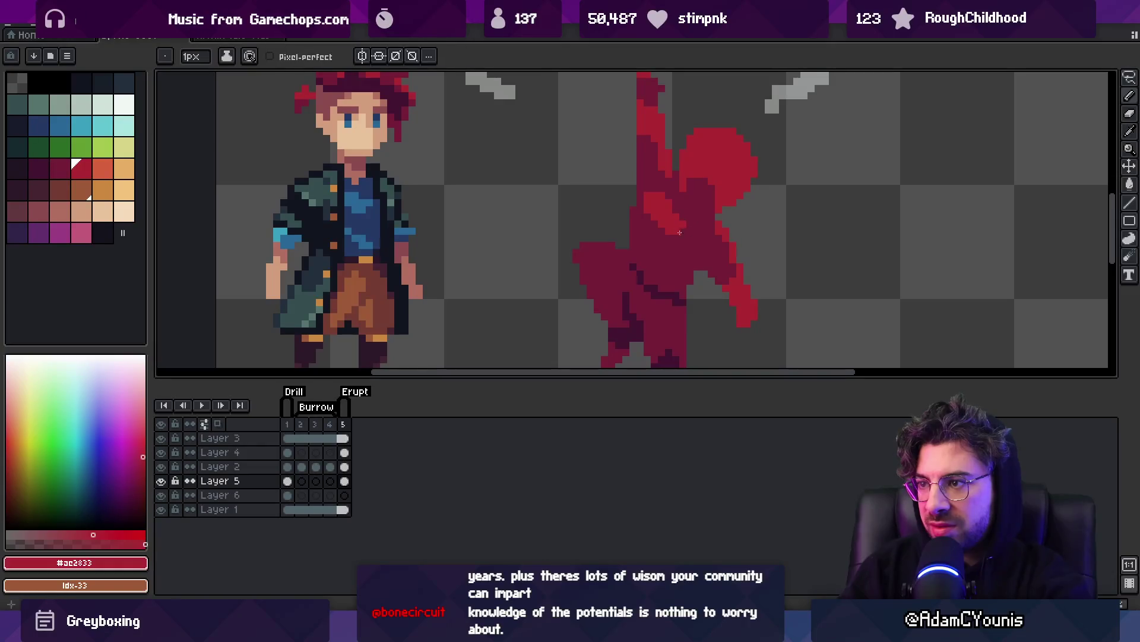
alt+click(648, 188)
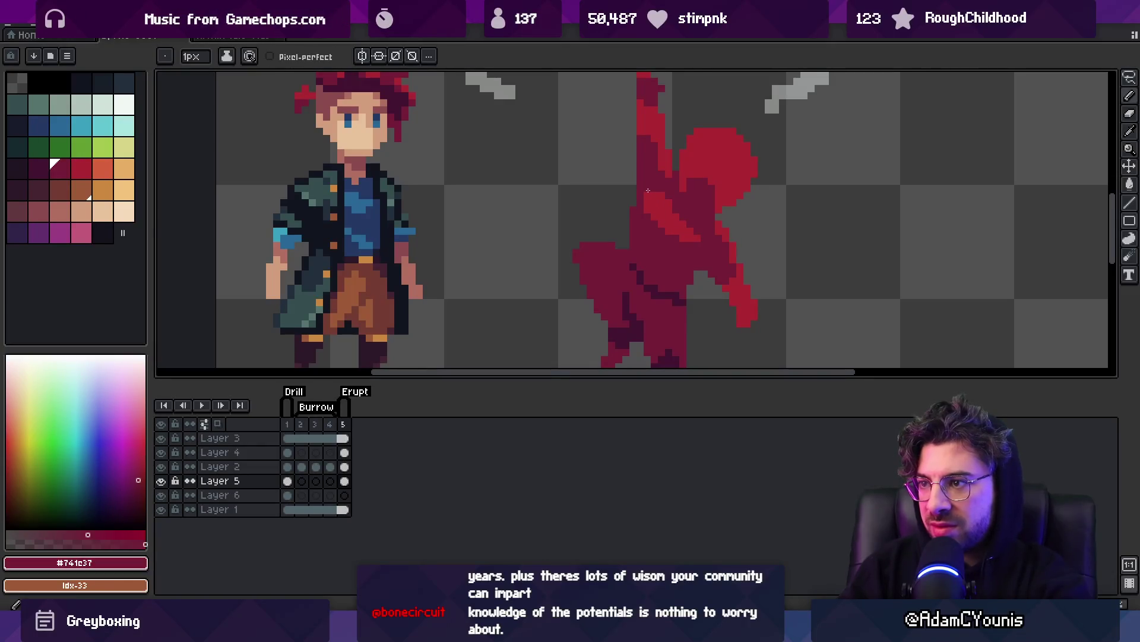
key(z)
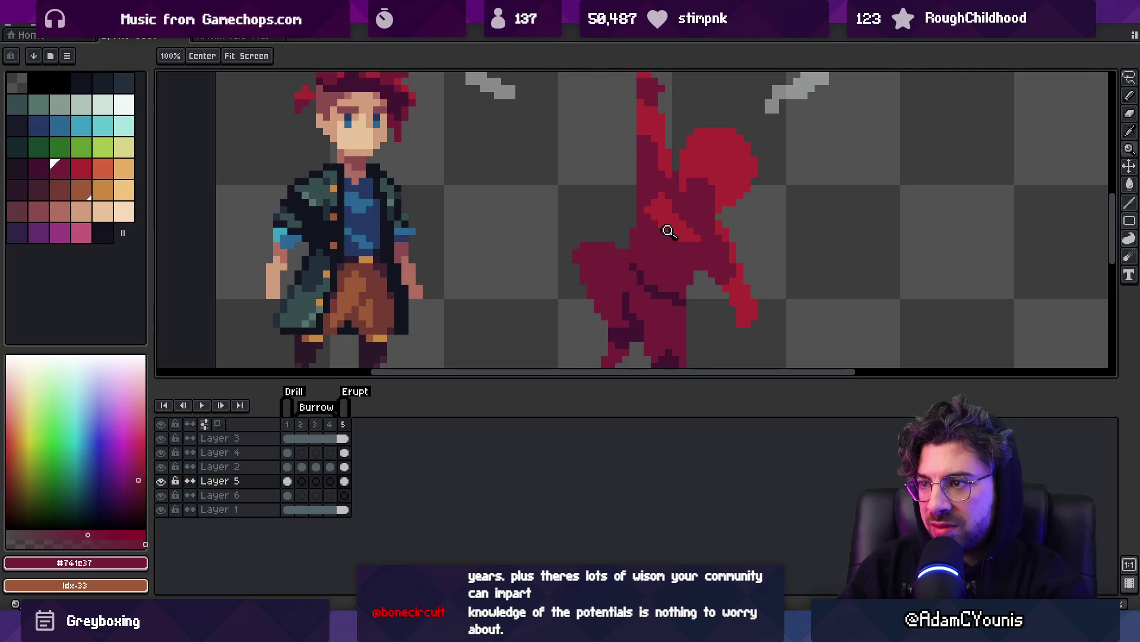
scroll(673, 188, down, 4)
scroll(712, 184, up, 4)
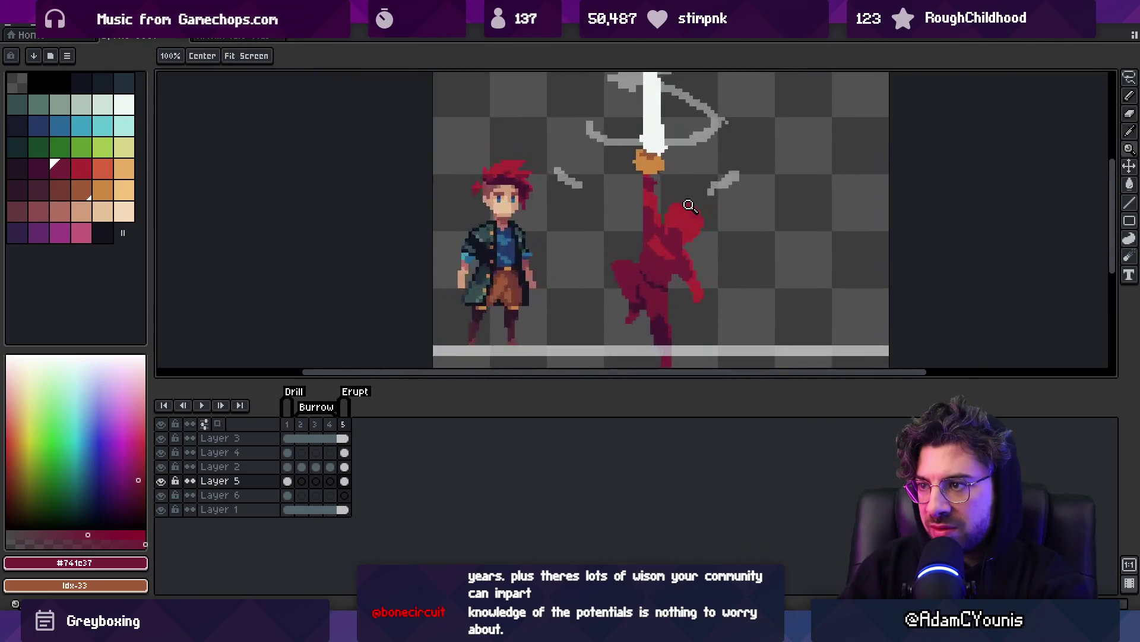
key(p)
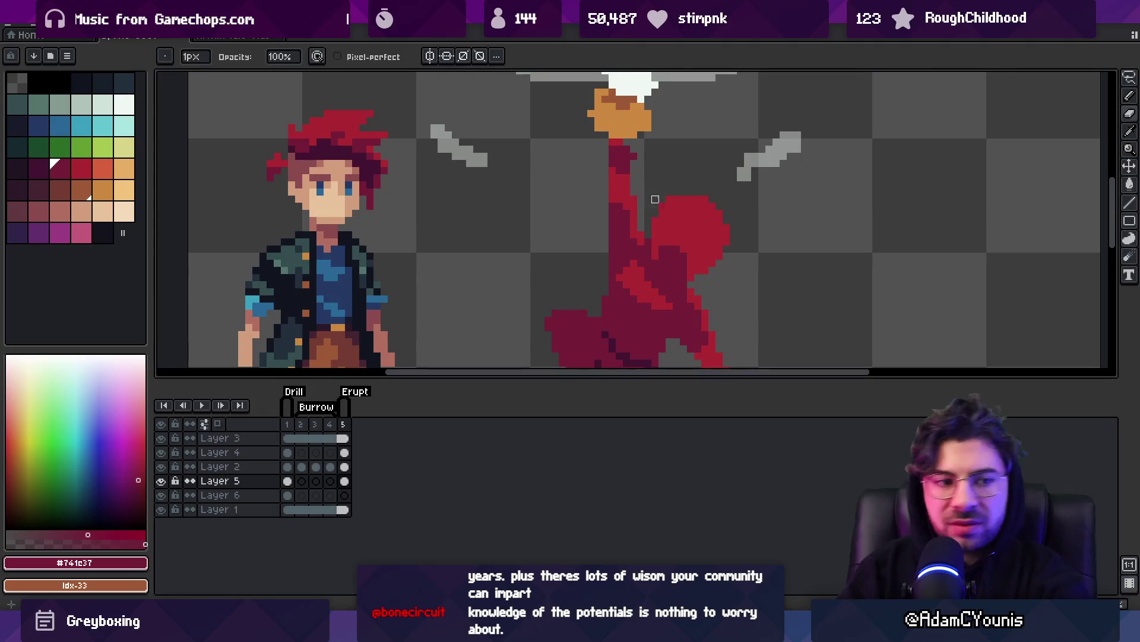
drag(656, 199, 636, 237)
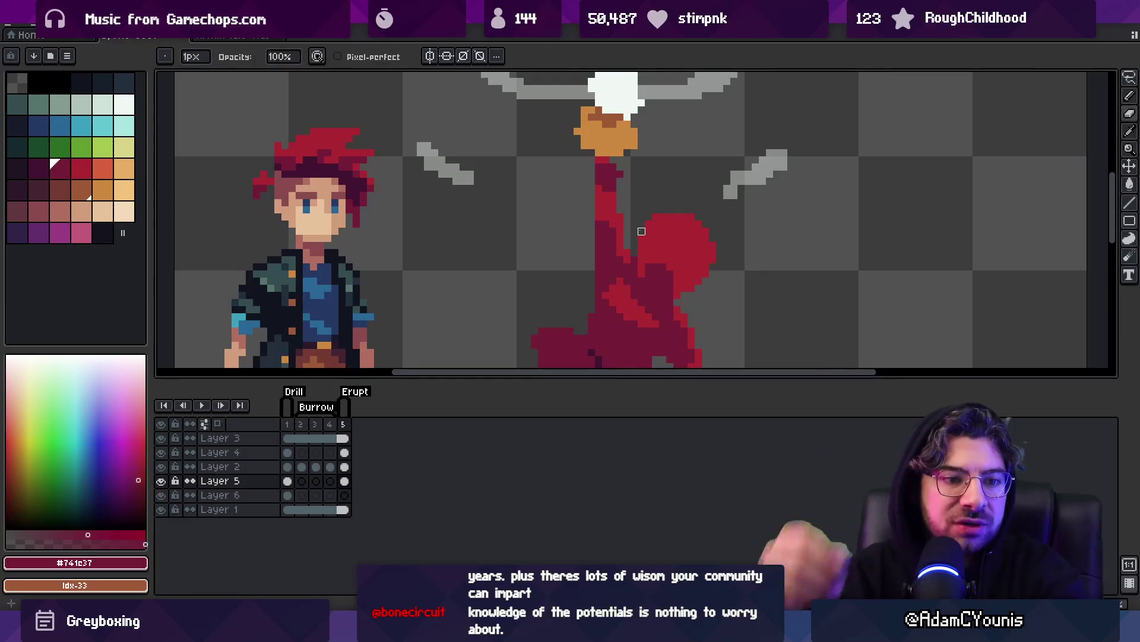
key(z)
scroll(545, 98, down, 2)
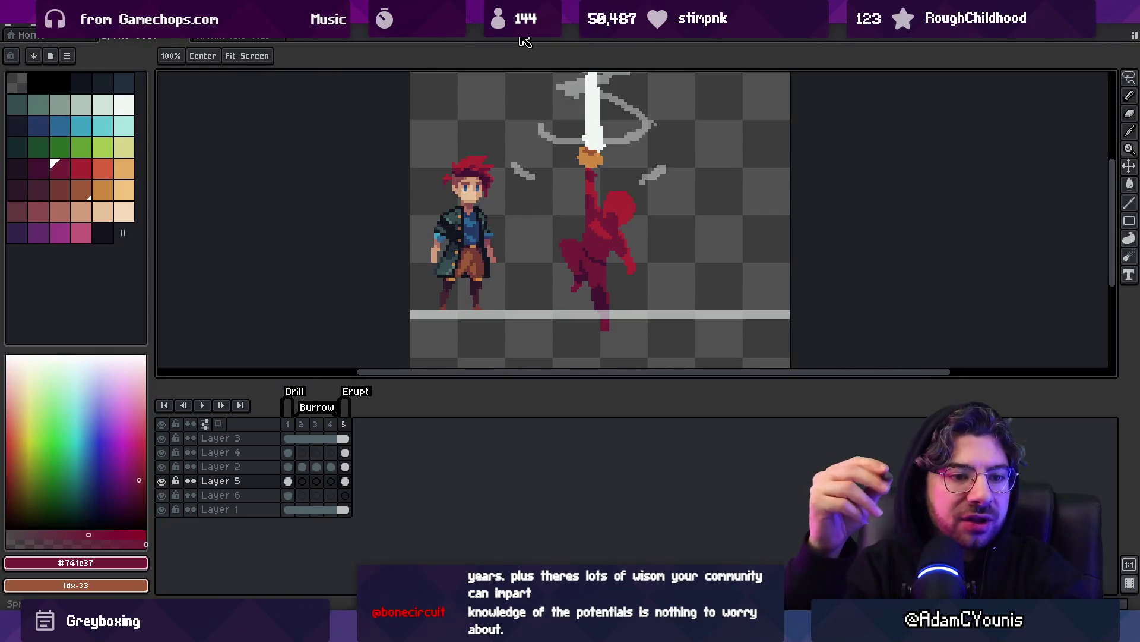
Switch from the Aseprite sprite to Sketchable and draw a test zigzag stroke.
mouse_move(558, 218)
mouse_down()
mouse_move(505, 238)
mouse_move(486, 178)
mouse_up()
key(alt+Tab)
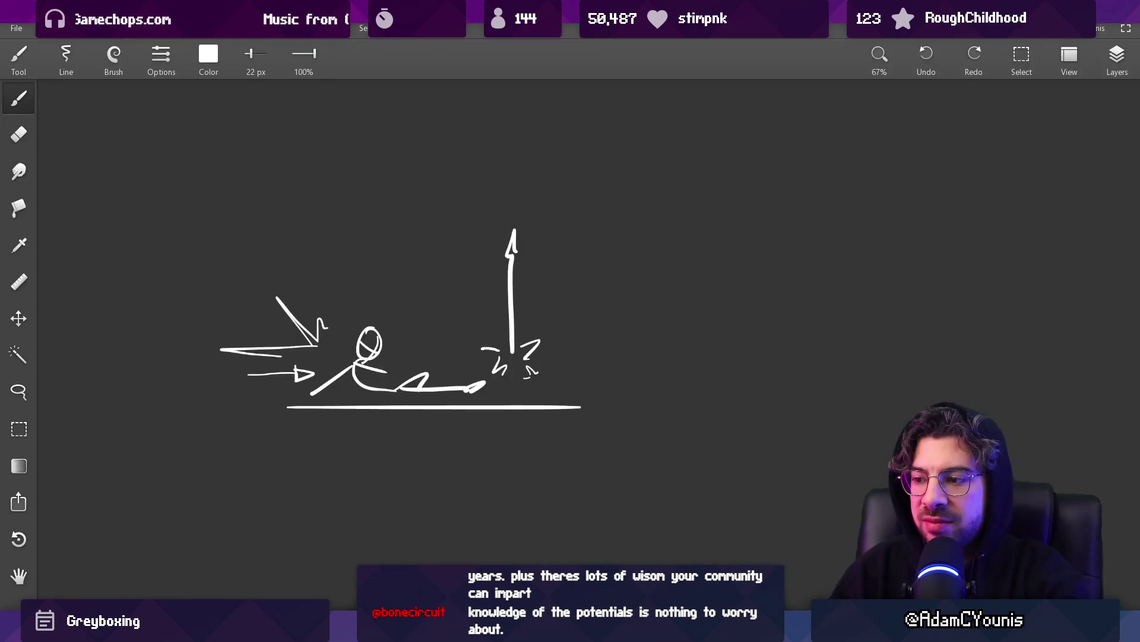
mouse_move(664, 265)
mouse_down()
mouse_move(756, 264)
mouse_move(797, 331)
mouse_up()
scroll(797, 331, up, 2)
mouse_move(471, 248)
mouse_down()
mouse_move(555, 276)
mouse_move(551, 291)
mouse_up()
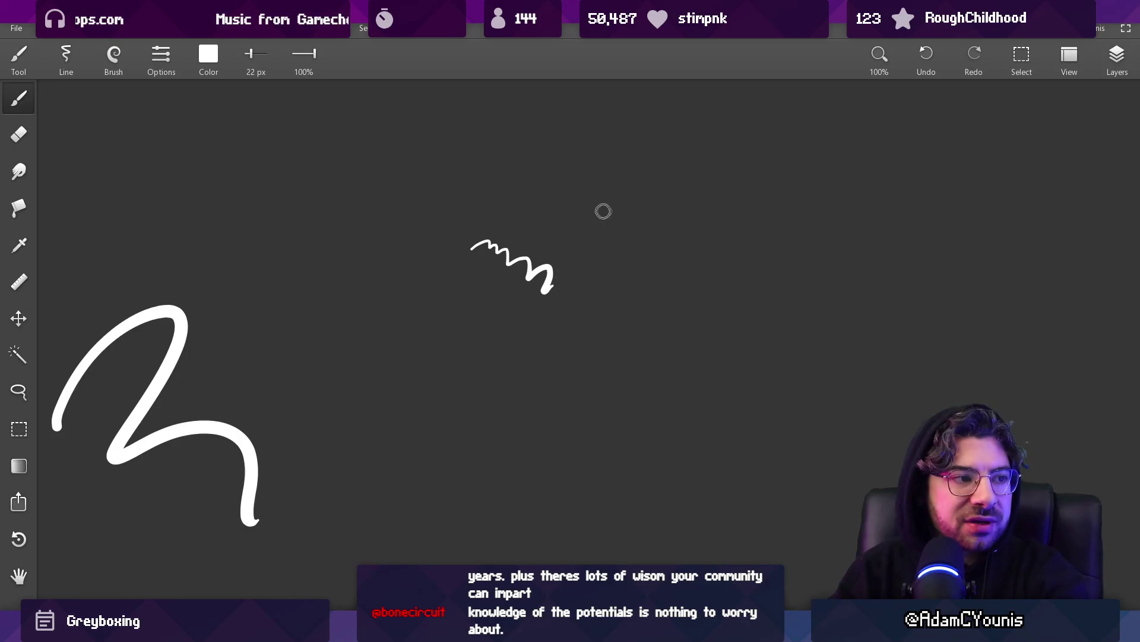
key(ctrl+z)
Change the brush type to Flat brush, then to Round brush.
click(163, 55)
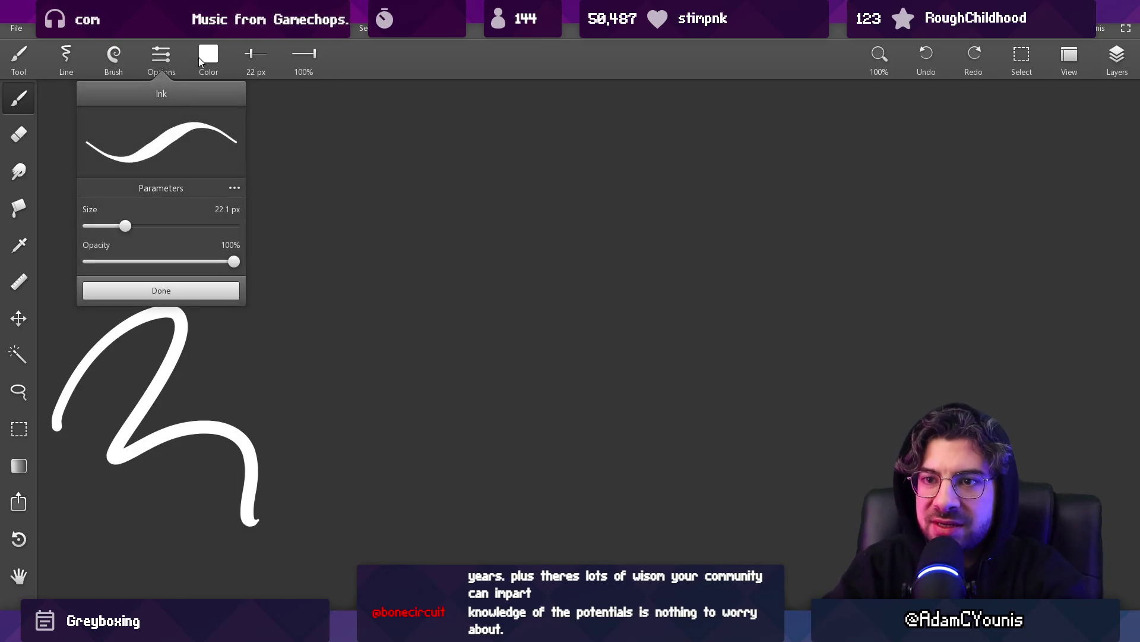
click(116, 65)
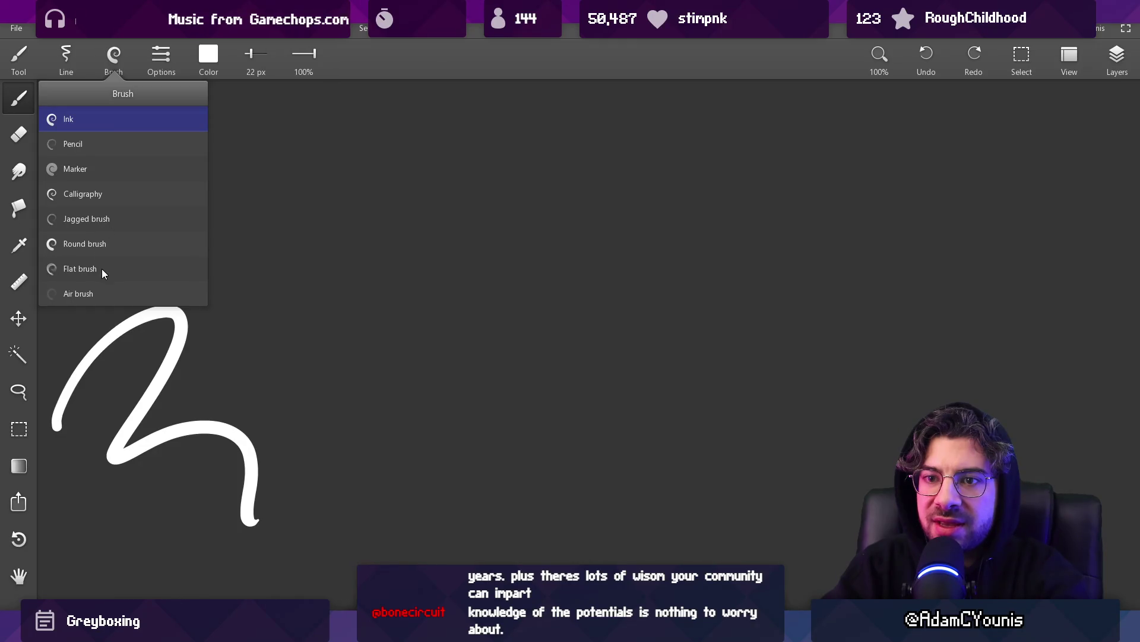
click(102, 268)
click(122, 74)
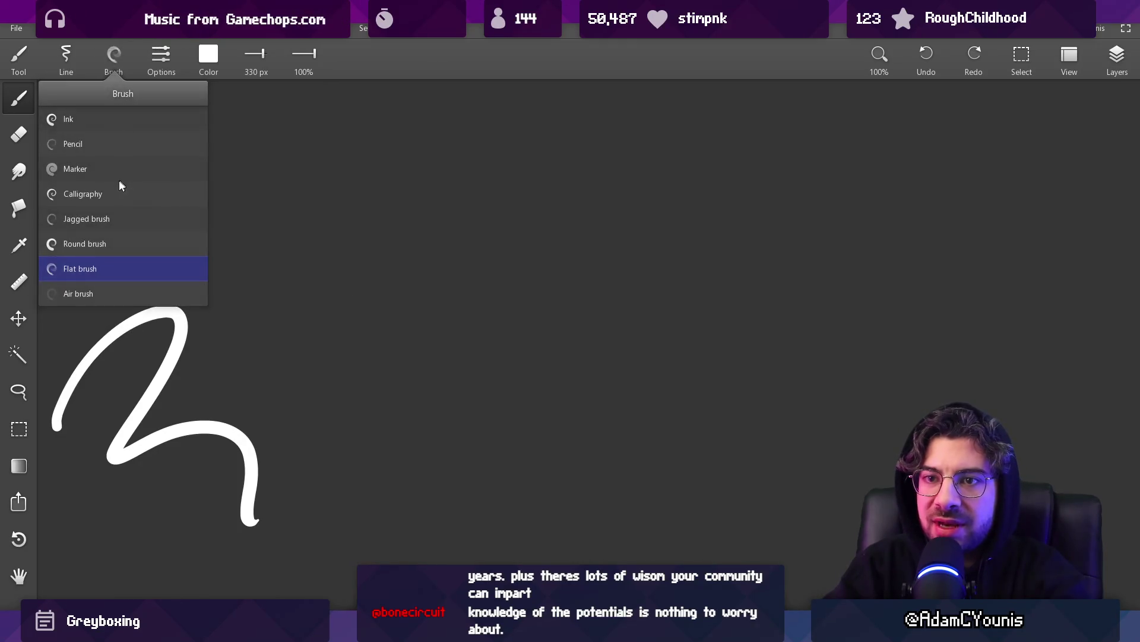
click(115, 247)
Paint a large round white blob, then thick vertical test strokes with a smaller brush.
mouse_move(475, 312)
mouse_down()
mouse_move(567, 304)
mouse_move(601, 393)
mouse_up()
key(bracketleft)
key(bracketleft)
key(bracketleft)
mouse_move(709, 277)
mouse_down()
mouse_move(702, 333)
mouse_move(719, 371)
mouse_up()
drag(764, 261, 750, 380)
drag(795, 273, 775, 357)
drag(830, 249, 803, 344)
drag(873, 250, 843, 344)
Add a faint grey zigzag and more vertical strokes, then undo the latest test strokes.
mouse_move(891, 214)
mouse_down()
mouse_move(918, 208)
mouse_move(992, 292)
mouse_up()
mouse_move(946, 356)
mouse_down()
mouse_move(957, 334)
mouse_move(919, 398)
mouse_move(924, 344)
mouse_move(925, 356)
mouse_up()
mouse_move(877, 278)
mouse_down()
mouse_move(847, 435)
mouse_move(864, 448)
mouse_up()
drag(940, 292, 909, 440)
mouse_move(1004, 285)
mouse_down()
mouse_move(991, 341)
mouse_move(1011, 334)
mouse_up()
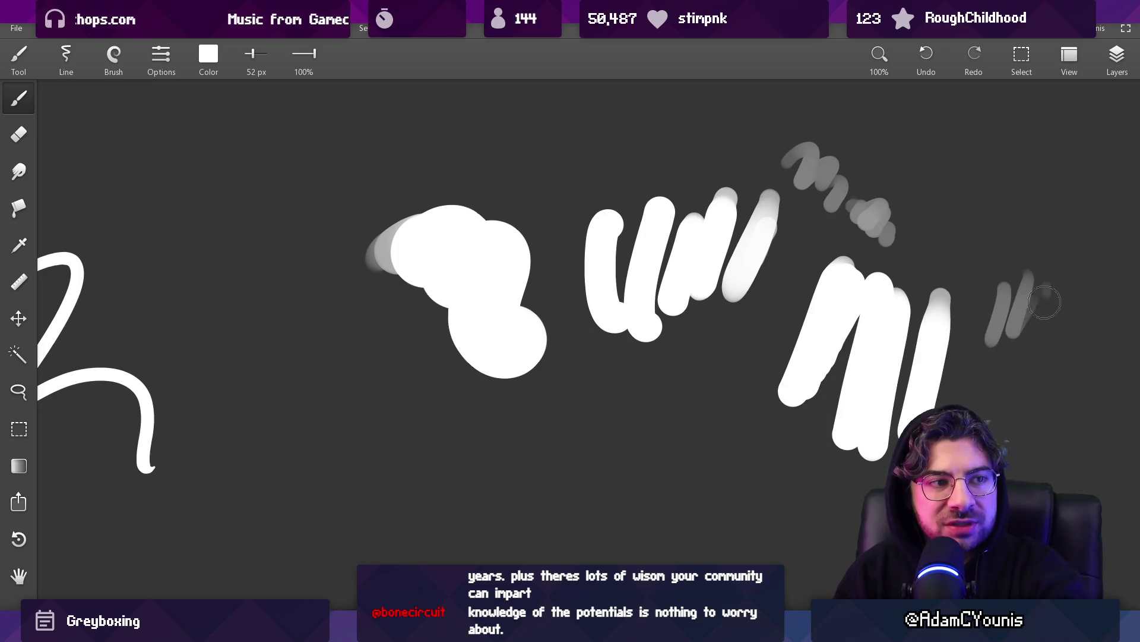
key(ctrl+z)
key(ctrl+z)
key(ctrl+z)
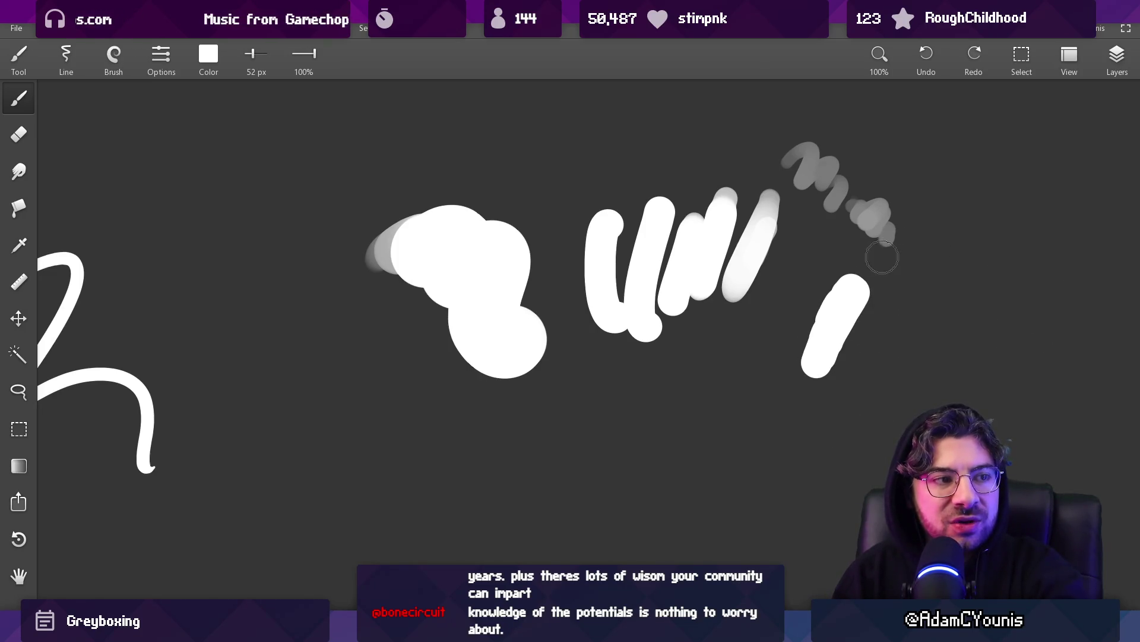
key(ctrl+z)
key(ctrl+z)
key(ctrl+z)
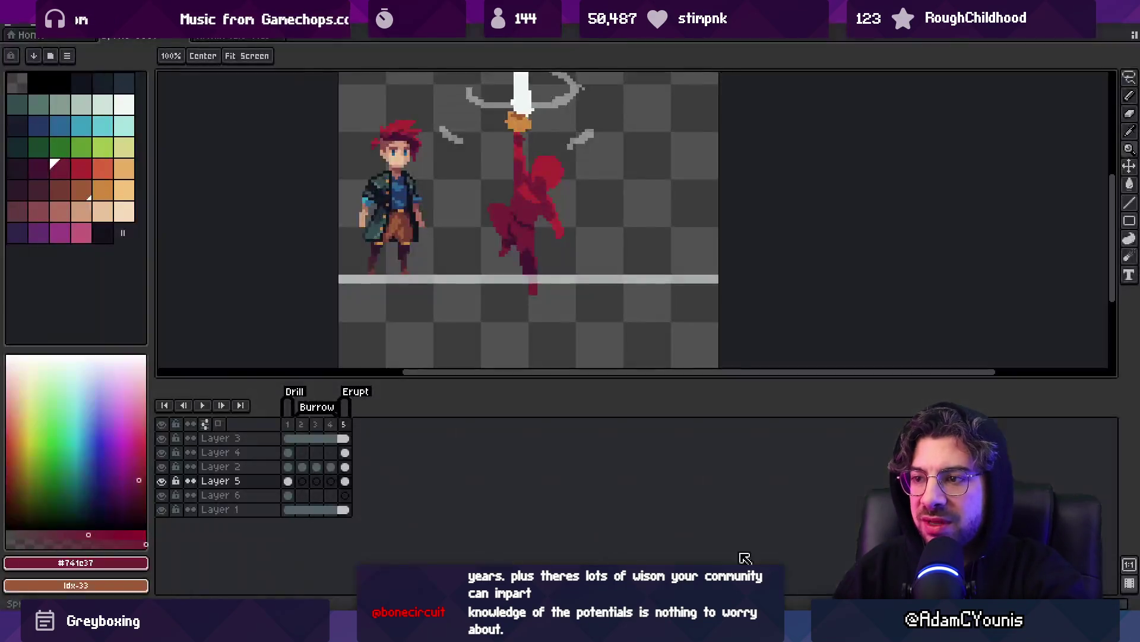
Eyedrop the brighter red, scribble a red curve beside the drill frame, and undo it.
scroll(585, 258, up, 1)
alt+click(509, 186)
drag(594, 236, 625, 245)
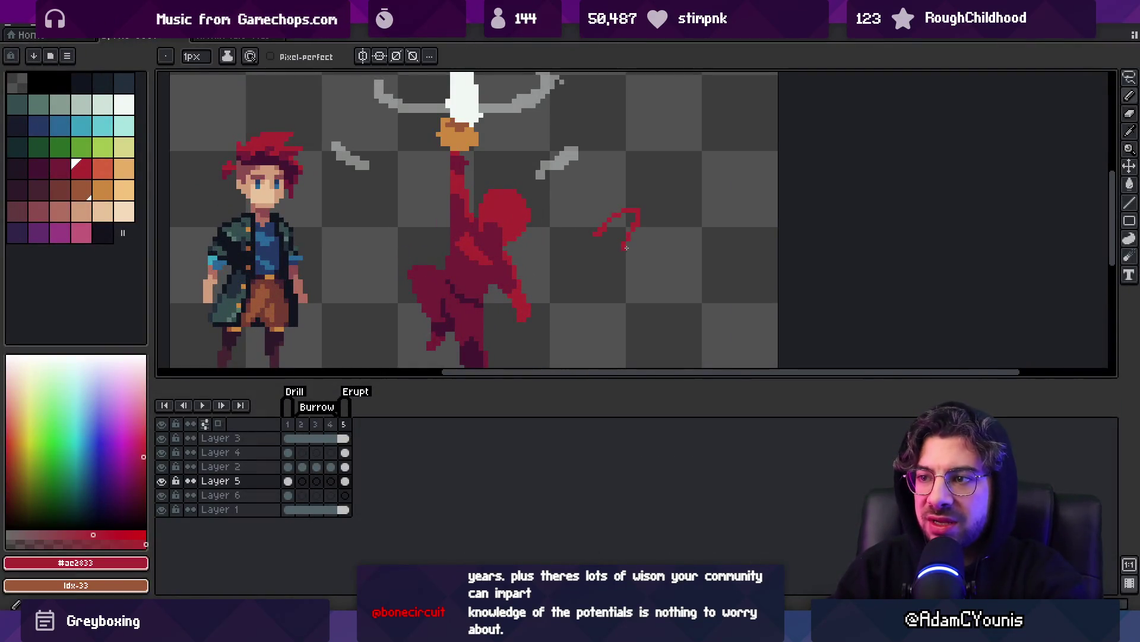
key(ctrl+z)
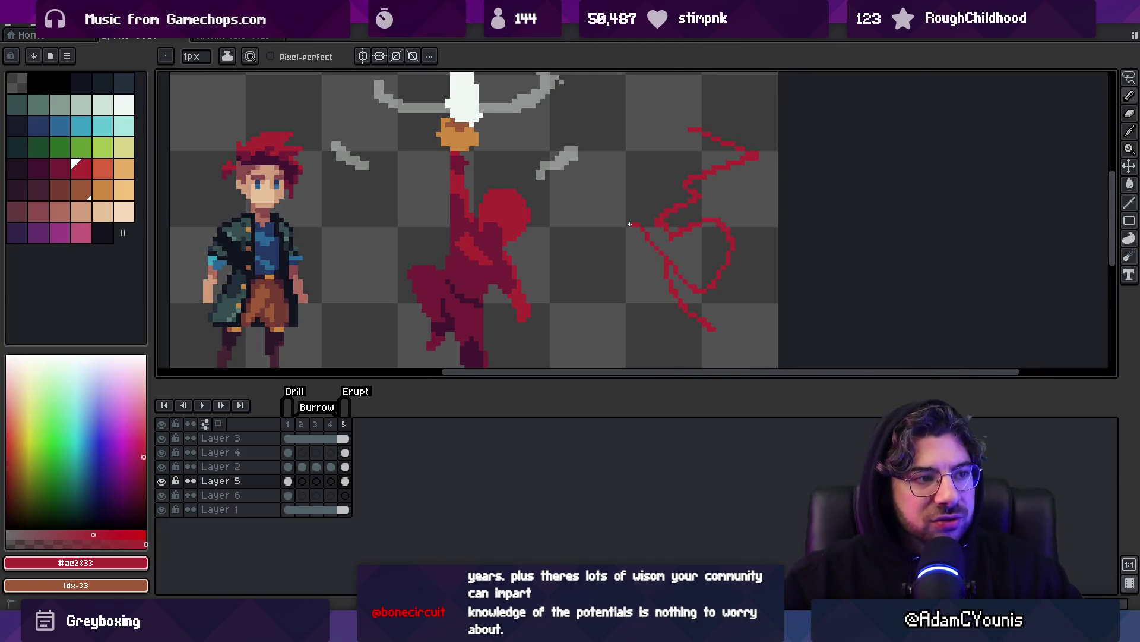
key(v)
key(ctrl+z)
key(ctrl+z)
key(b)
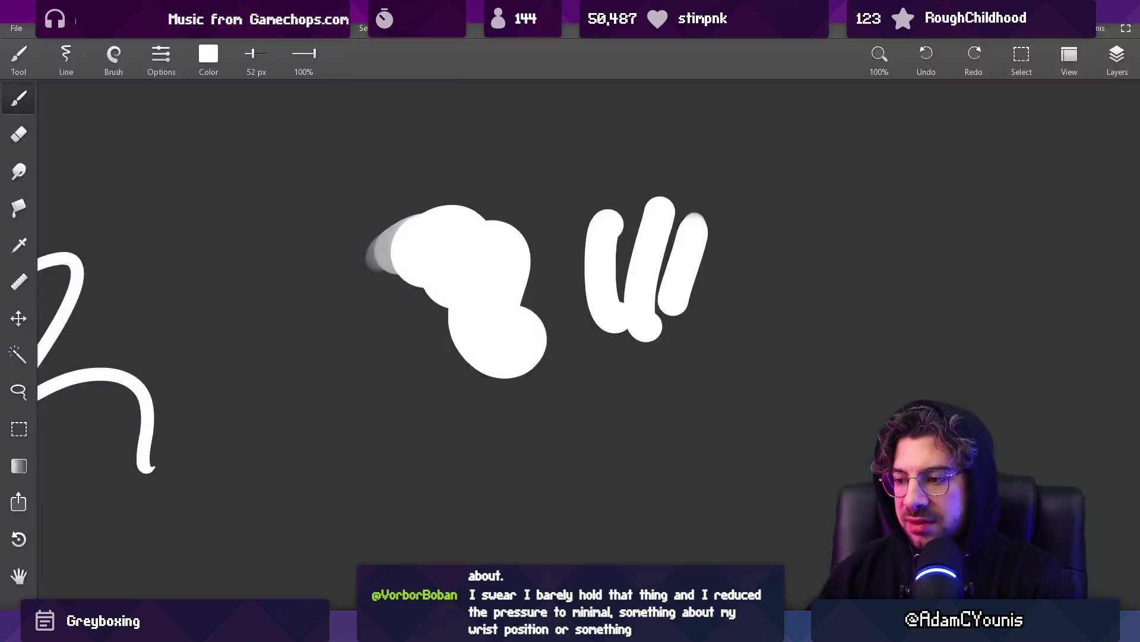
Shrink the brush, choose Ink from the Brush list, and draw the figure's arched head outline.
mouse_move(641, 400)
mouse_down()
mouse_move(544, 173)
mouse_move(618, 135)
mouse_up()
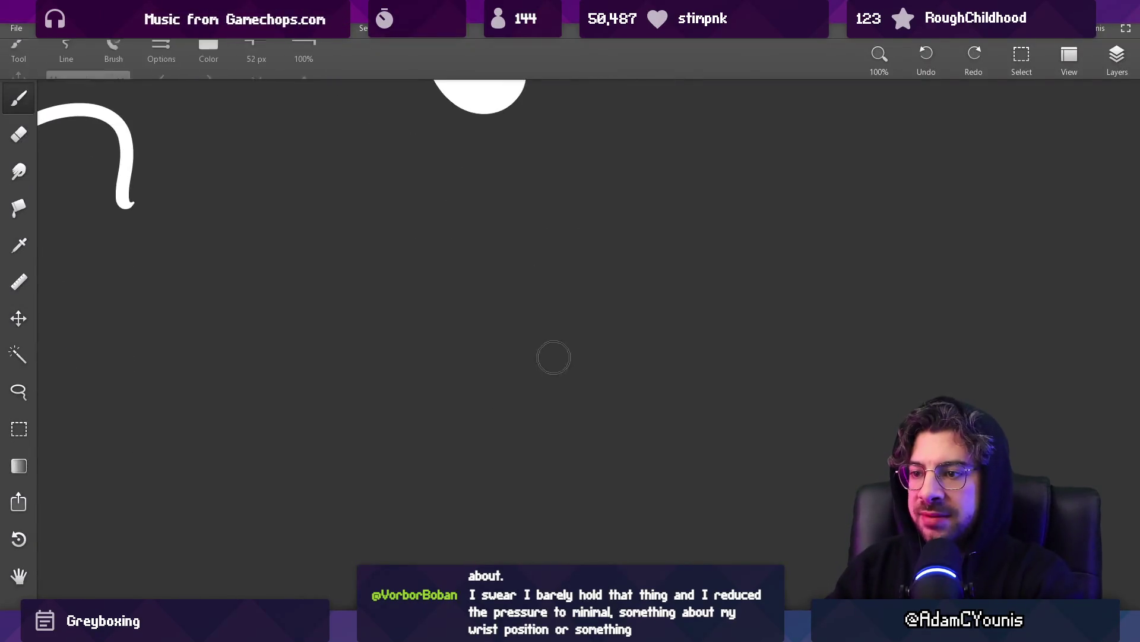
key([)
key([)
key([)
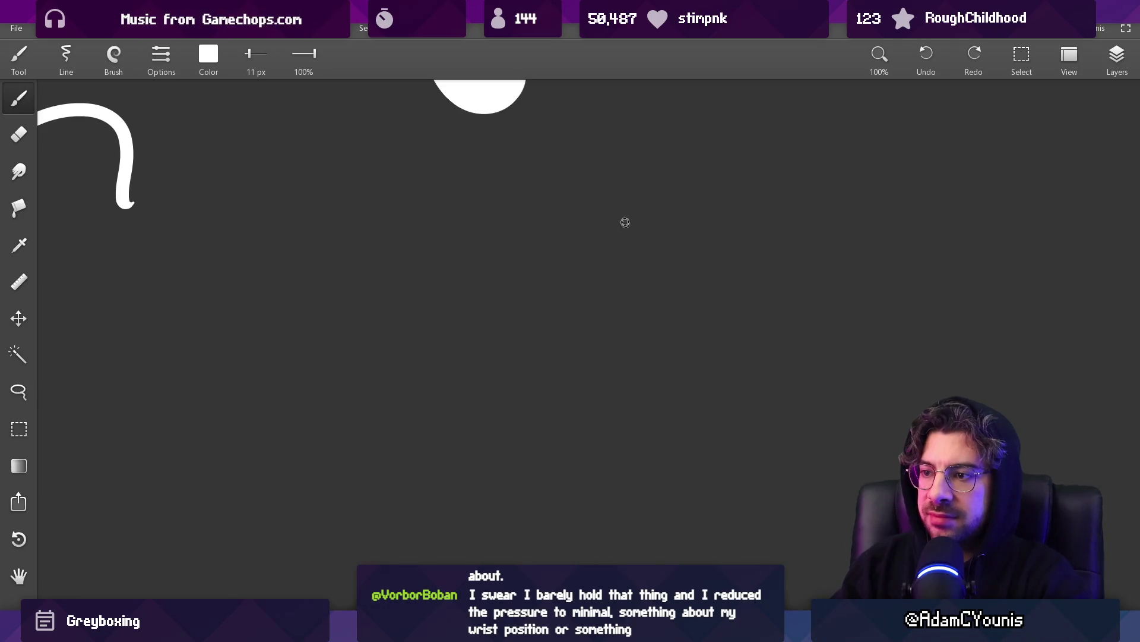
click(116, 56)
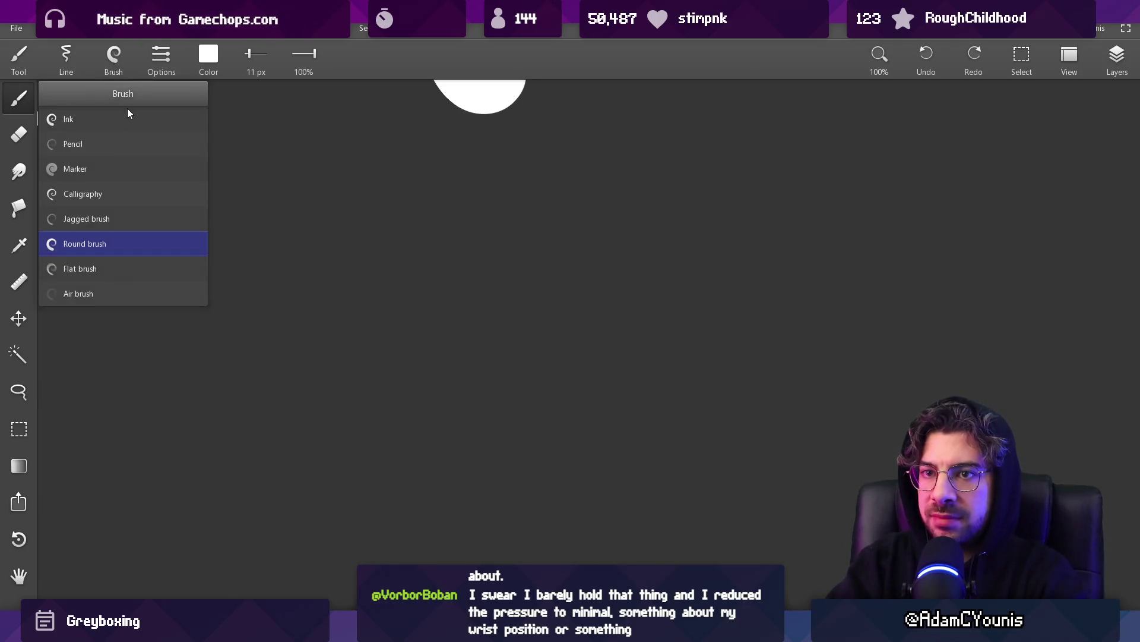
mouse_move(553, 407)
mouse_down()
mouse_move(682, 283)
mouse_move(756, 361)
mouse_up()
mouse_move(611, 229)
mouse_down()
mouse_move(810, 298)
mouse_move(843, 347)
mouse_up()
drag(757, 357, 768, 284)
drag(757, 283, 796, 305)
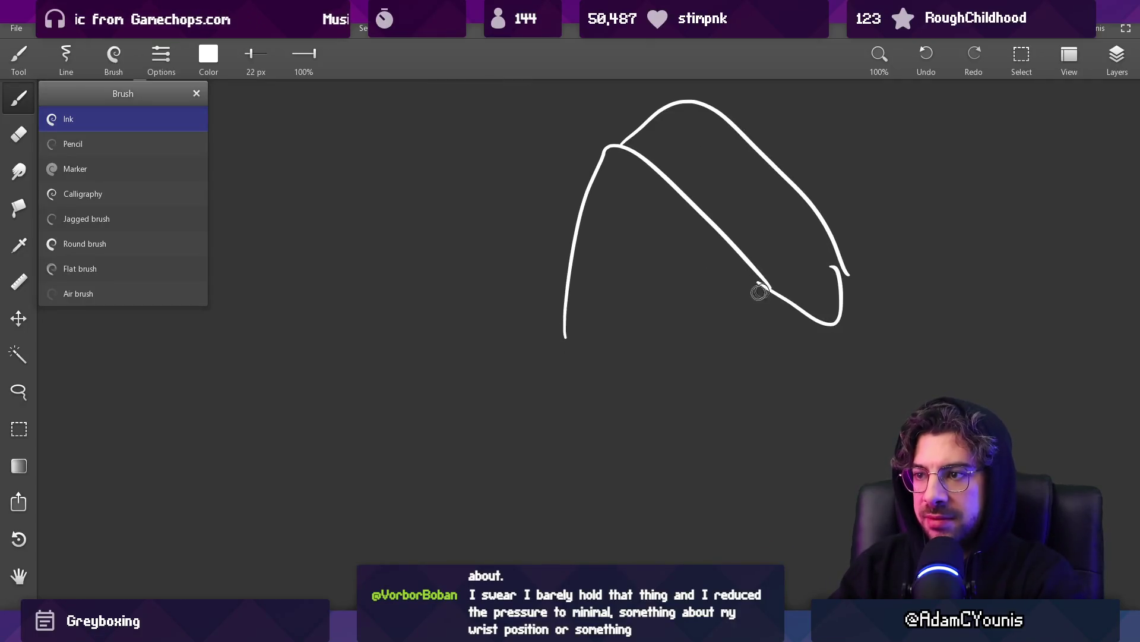
Draw the wedge-shaped arm, the long curved back, and two long diagonal lines below the figure.
click(340, 194)
scroll(546, 234, down, 5)
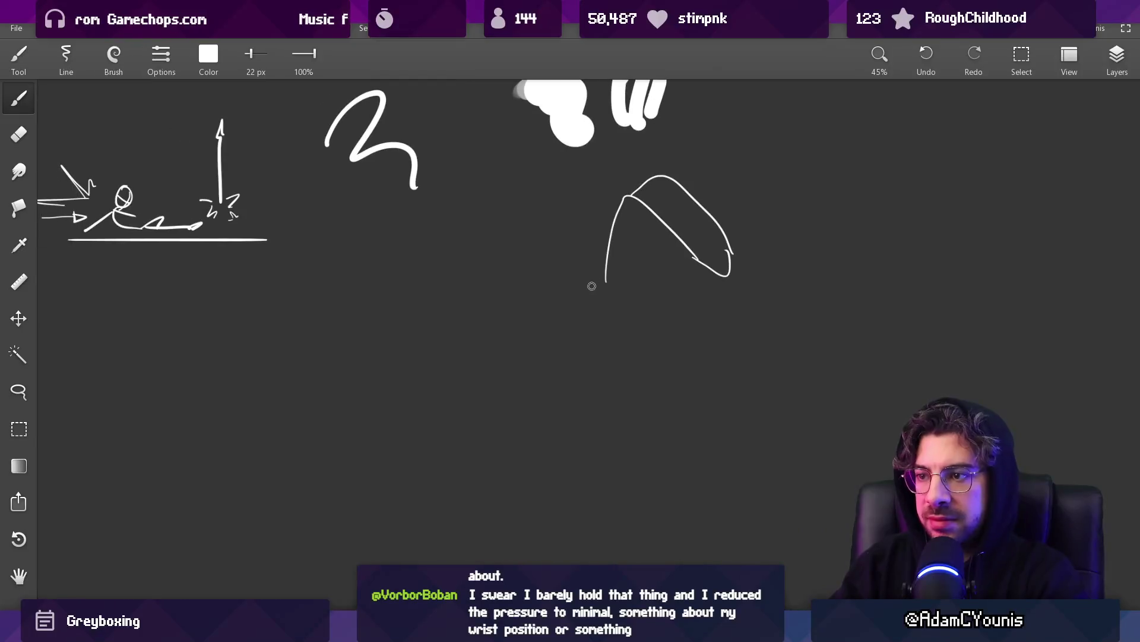
mouse_move(540, 306)
mouse_down()
mouse_move(607, 300)
mouse_move(527, 325)
mouse_up()
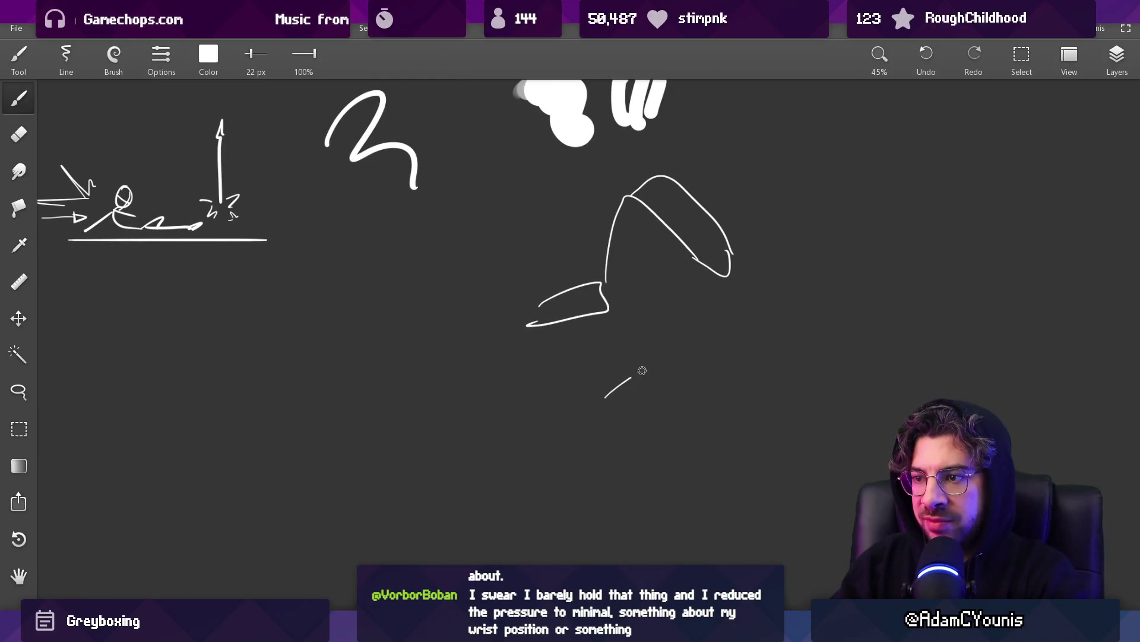
drag(702, 319, 695, 355)
drag(732, 257, 708, 398)
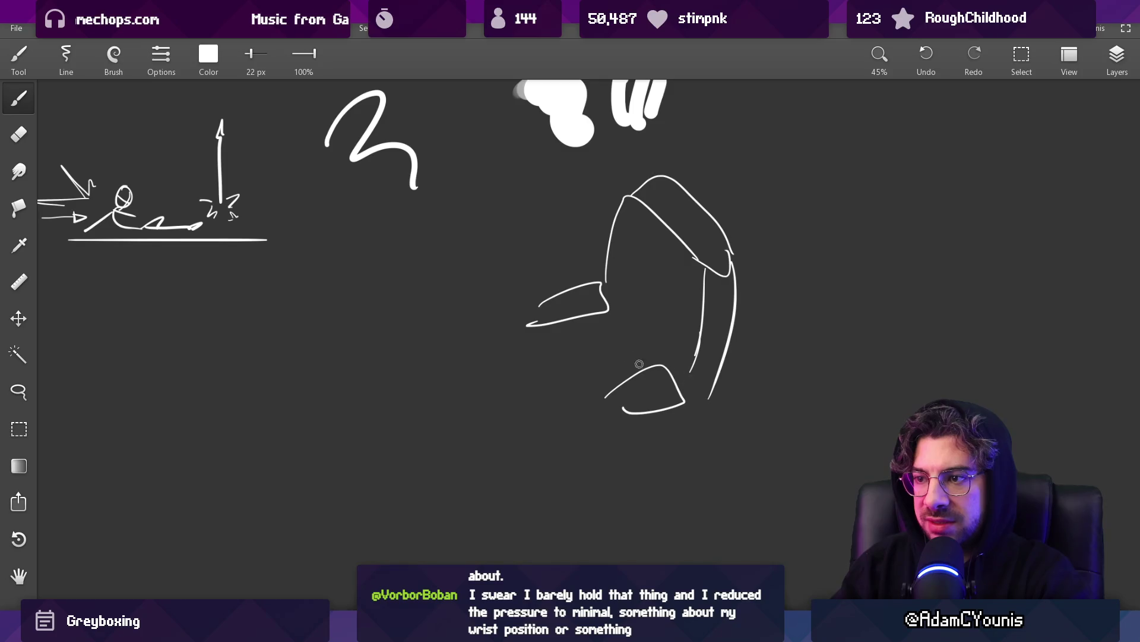
scroll(619, 271, up, 2)
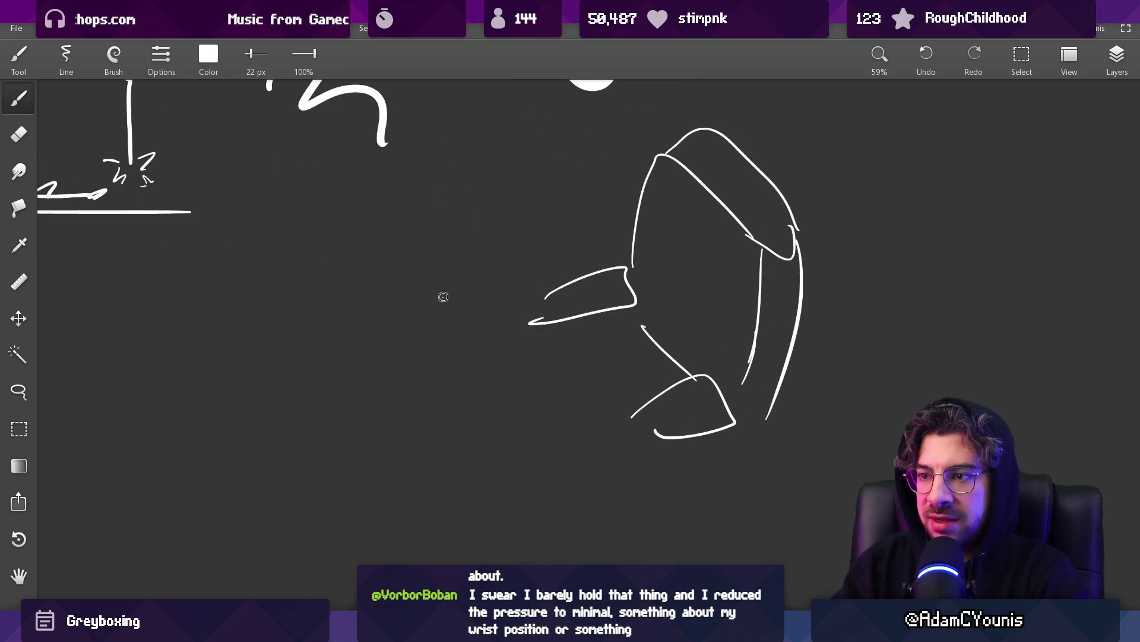
drag(442, 296, 622, 506)
drag(309, 455, 393, 566)
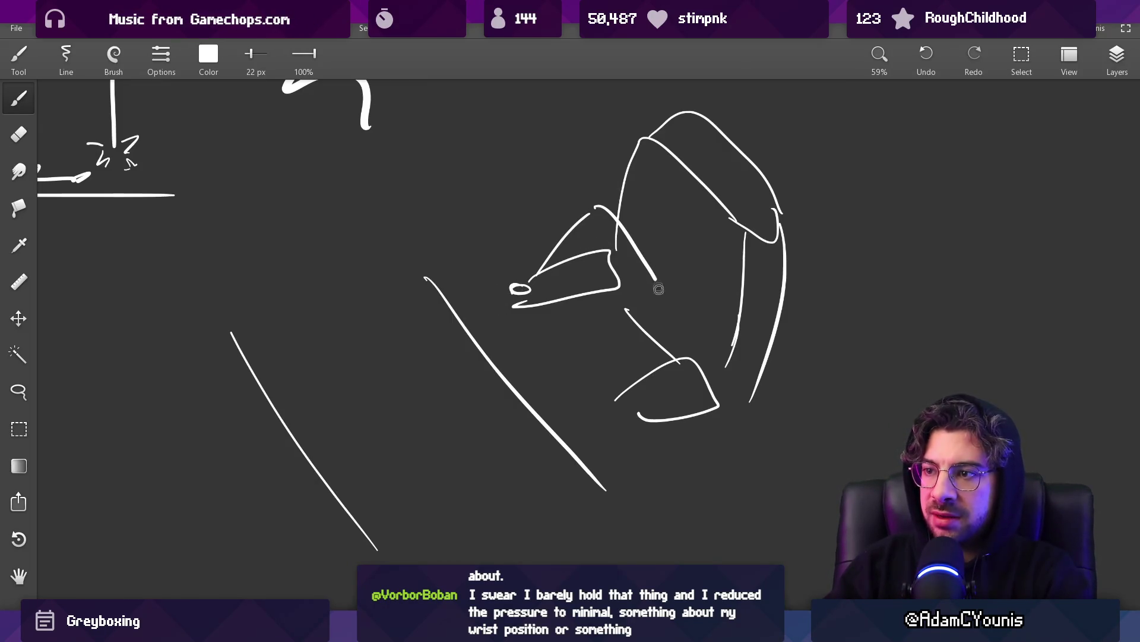
Add a head loop and dash, undo the last one, and extend the ear stroke upward.
drag(613, 148, 619, 178)
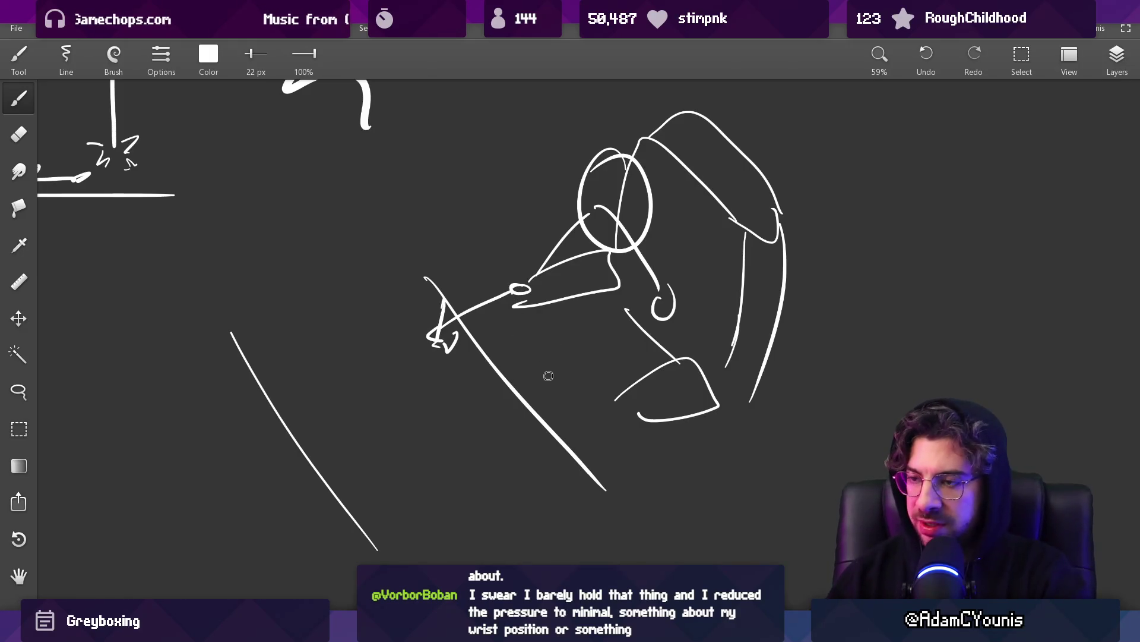
drag(565, 363, 570, 362)
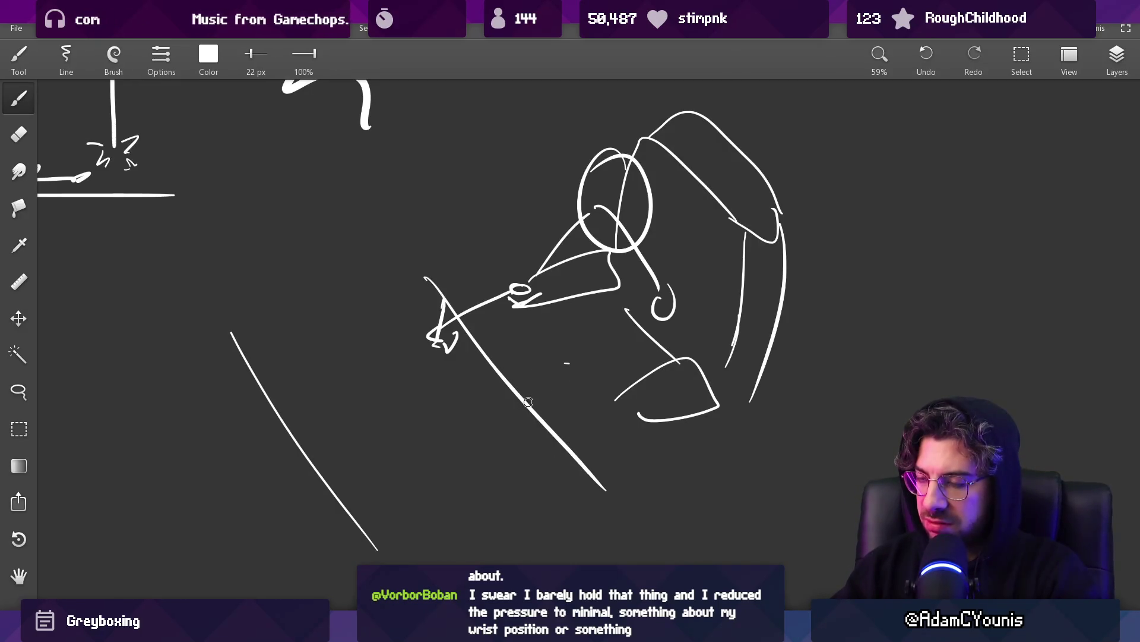
drag(502, 333, 457, 298)
key(ctrl+z)
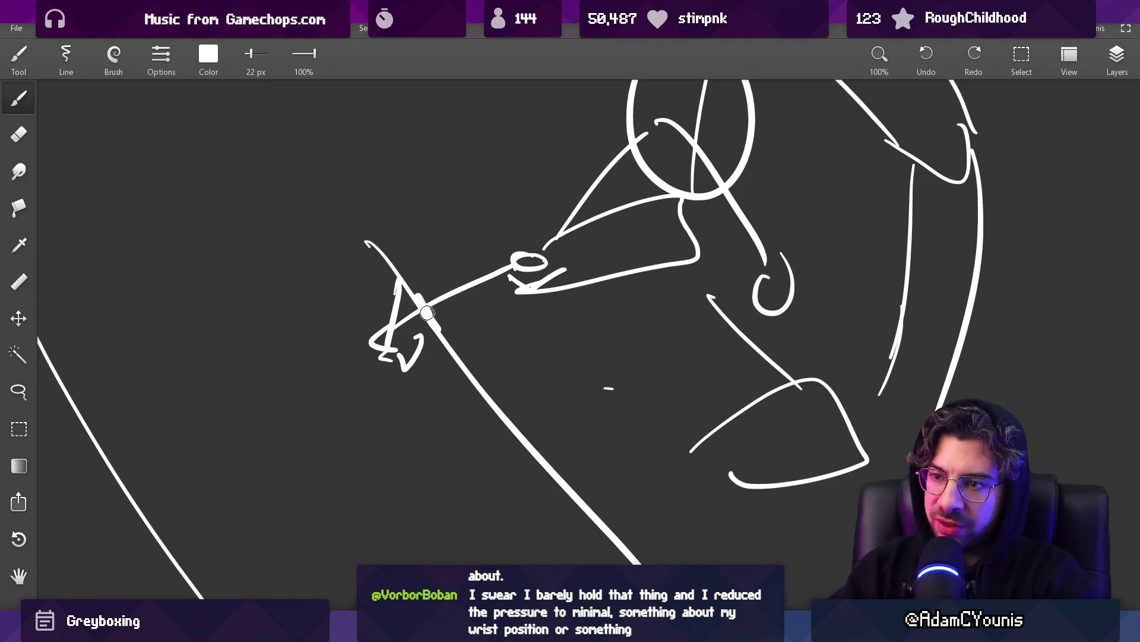
drag(504, 280, 445, 364)
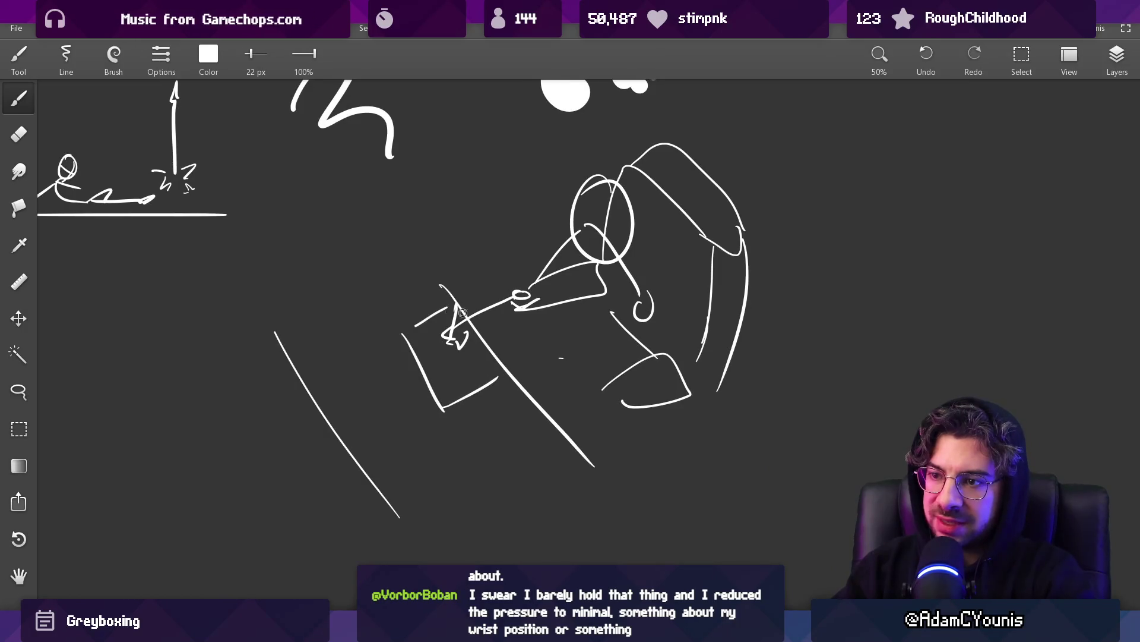
scroll(457, 313, down, 2)
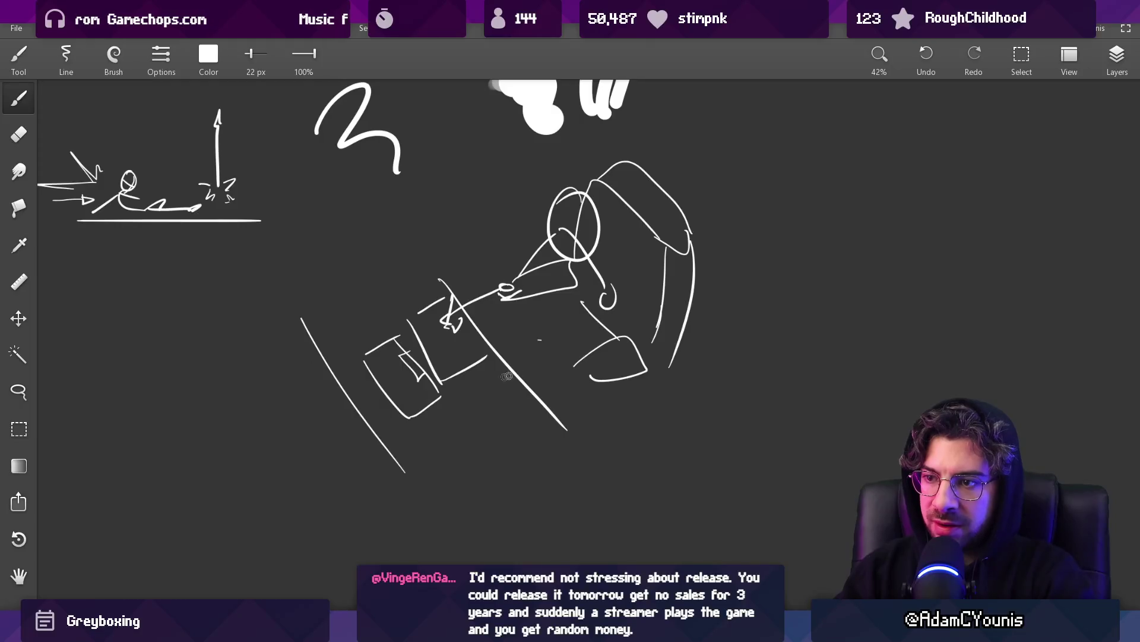
drag(608, 297, 617, 278)
scroll(592, 292, up, 2)
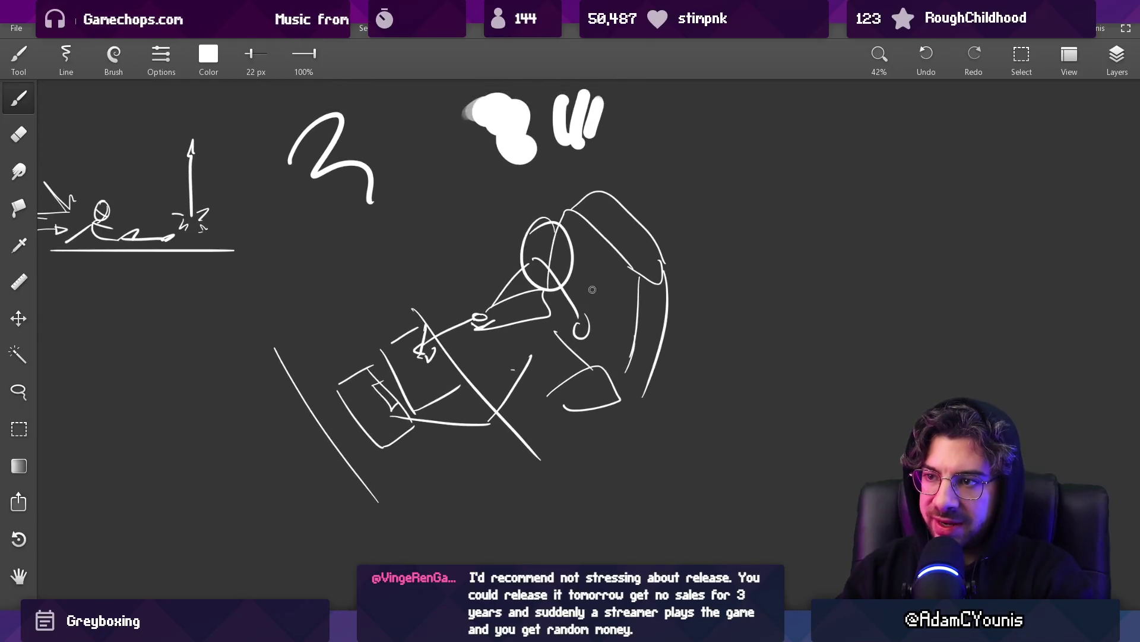
Lasso the seated figure and move it up and to the left.
key(l)
drag(467, 268, 476, 343)
mouse_move(547, 368)
mouse_down()
mouse_move(739, 272)
mouse_move(577, 190)
mouse_move(526, 213)
mouse_up()
mouse_move(597, 251)
mouse_down()
mouse_move(557, 264)
mouse_move(569, 252)
mouse_move(569, 263)
mouse_up()
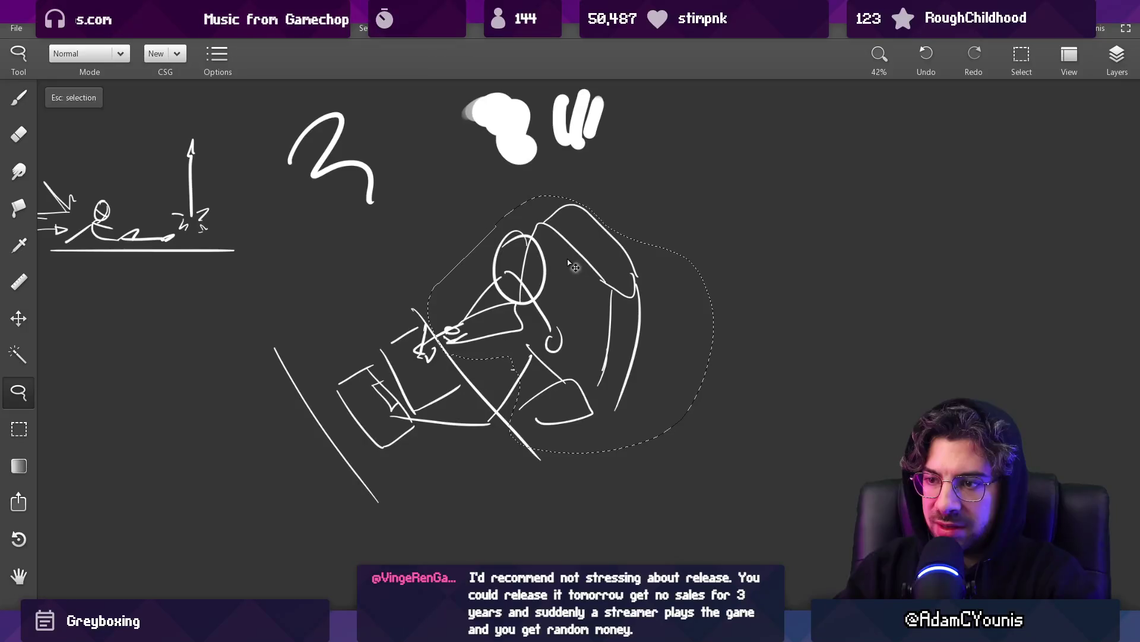
Lasso the head and torso and rotate them about 21° clockwise with free transform.
key(Escape)
key(e)
key(bracketright)
key(bracketright)
key(bracketright)
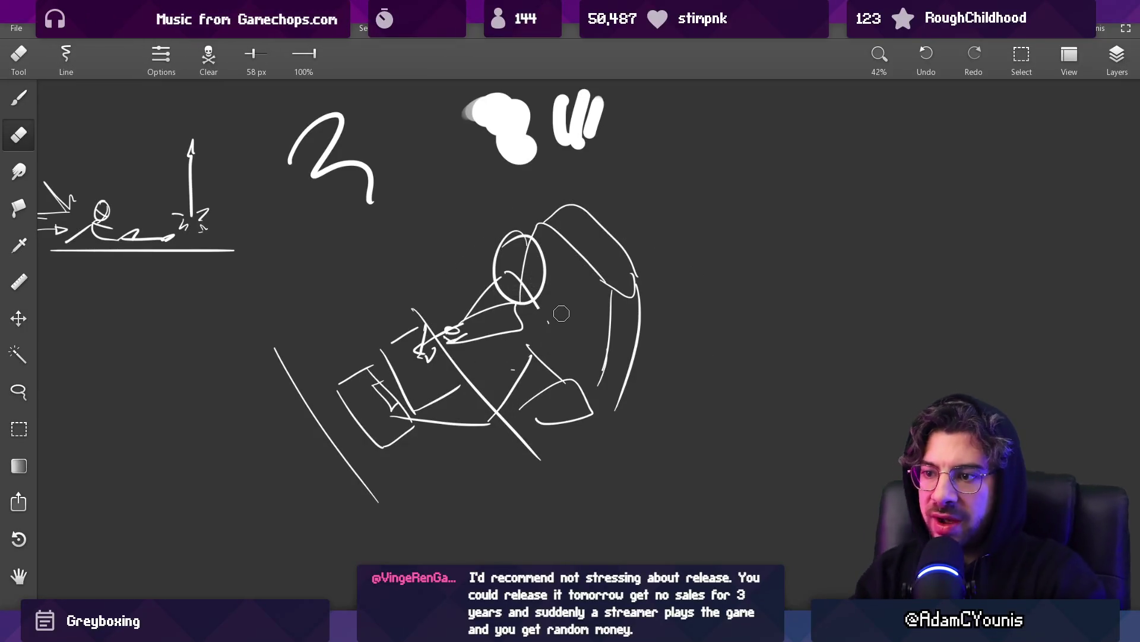
key(l)
mouse_move(447, 323)
mouse_down()
mouse_move(552, 345)
mouse_move(677, 255)
mouse_move(529, 179)
mouse_up()
drag(463, 317, 491, 304)
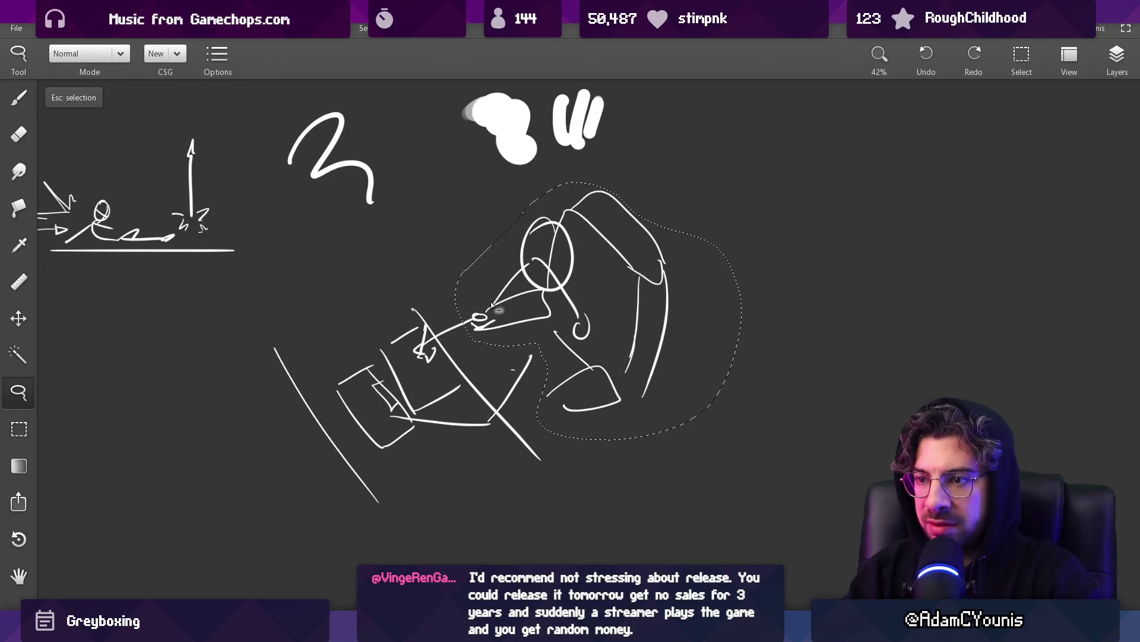
key(ctrl+t)
mouse_move(758, 454)
mouse_down()
mouse_move(731, 473)
mouse_move(690, 476)
mouse_up()
mouse_move(601, 321)
mouse_down()
mouse_move(596, 359)
mouse_move(571, 362)
mouse_move(576, 343)
mouse_up()
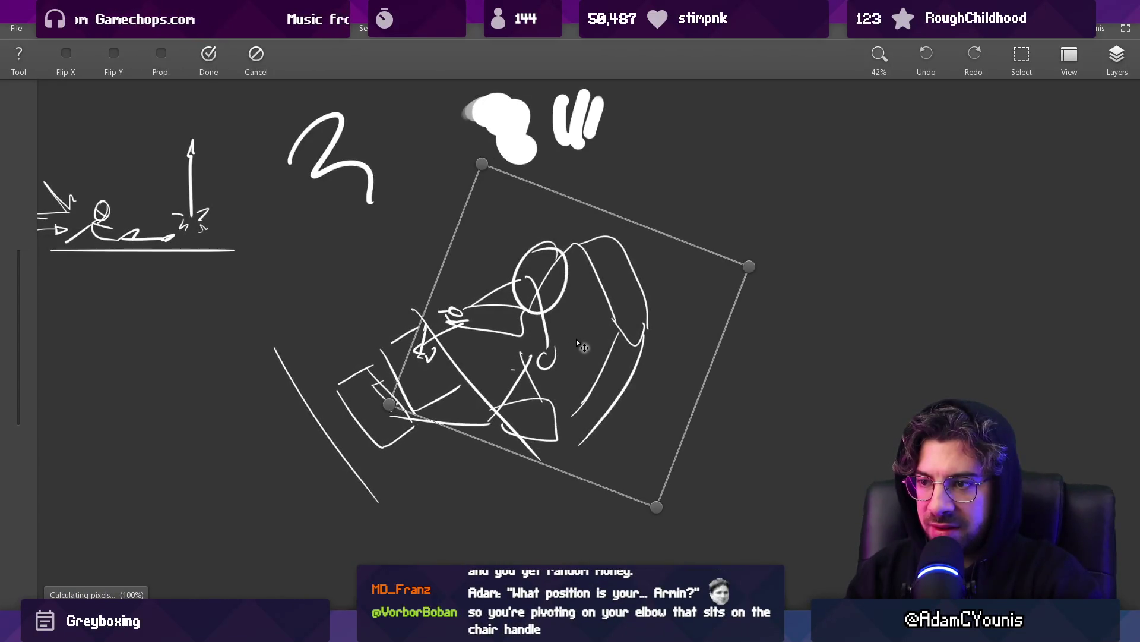
key(Return)
Erase the stray strokes near the hand with the eraser.
key(e)
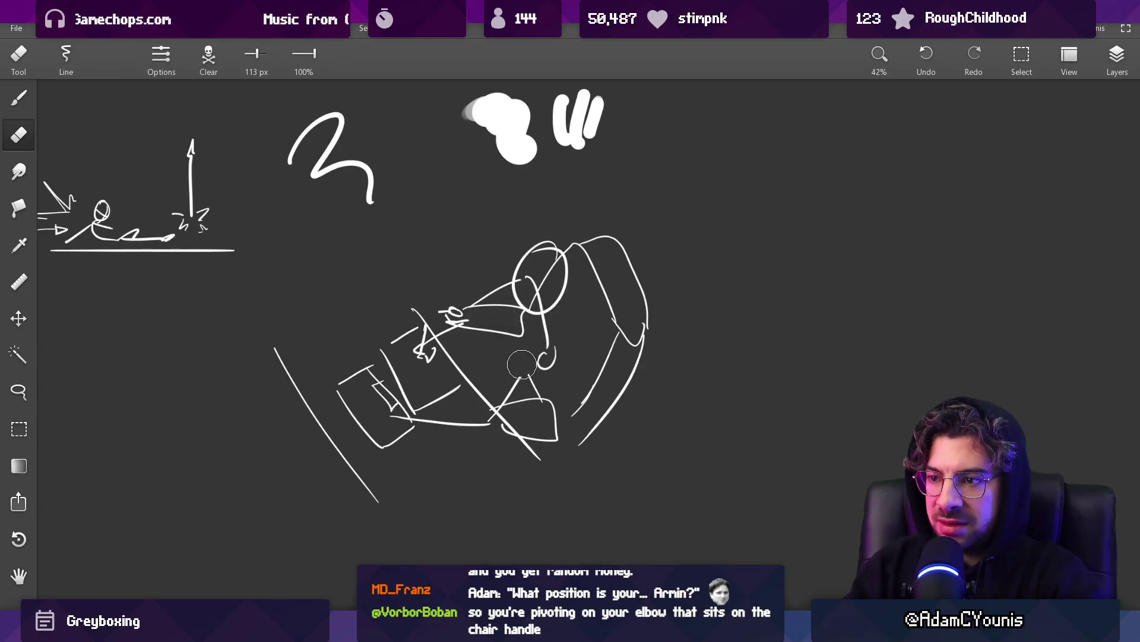
key(b)
key(e)
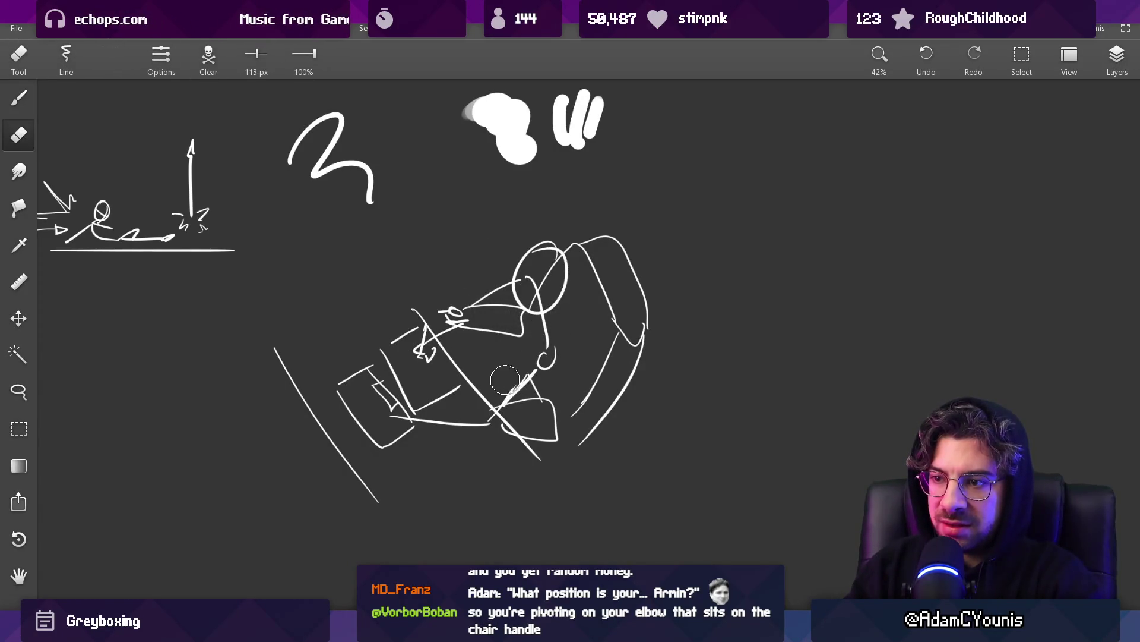
mouse_move(462, 325)
mouse_down()
mouse_move(453, 308)
mouse_move(451, 326)
mouse_move(503, 286)
mouse_up()
key(b)
key(e)
key(b)
key(e)
key(b)
scroll(520, 355, down, 1)
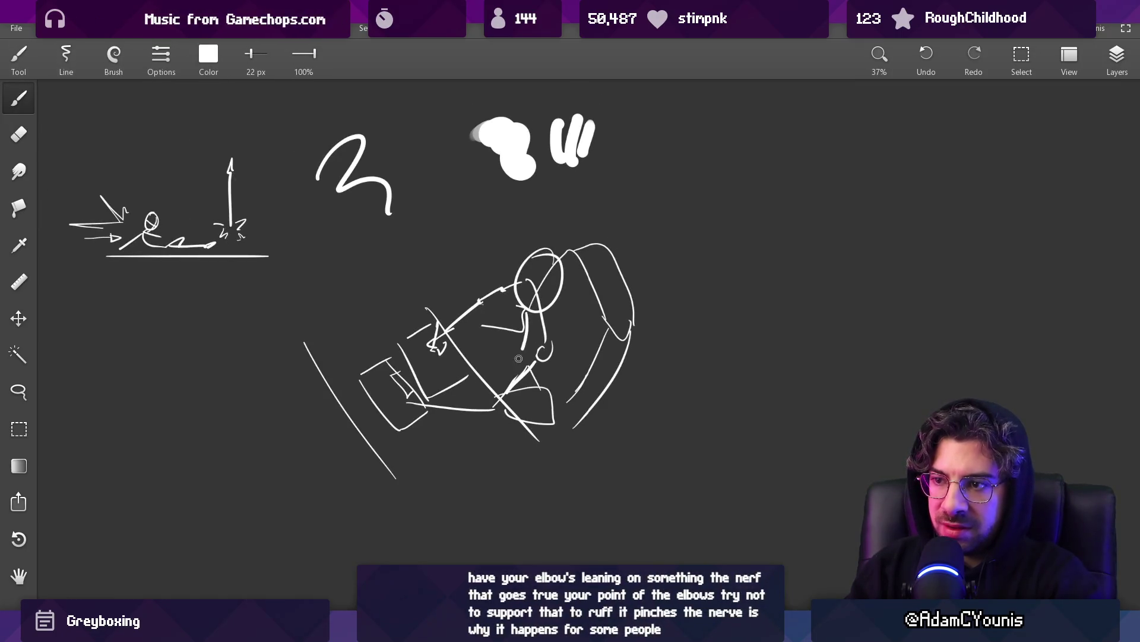
Zoom in and erase most of the old long arm stroke.
scroll(436, 283, up, 1)
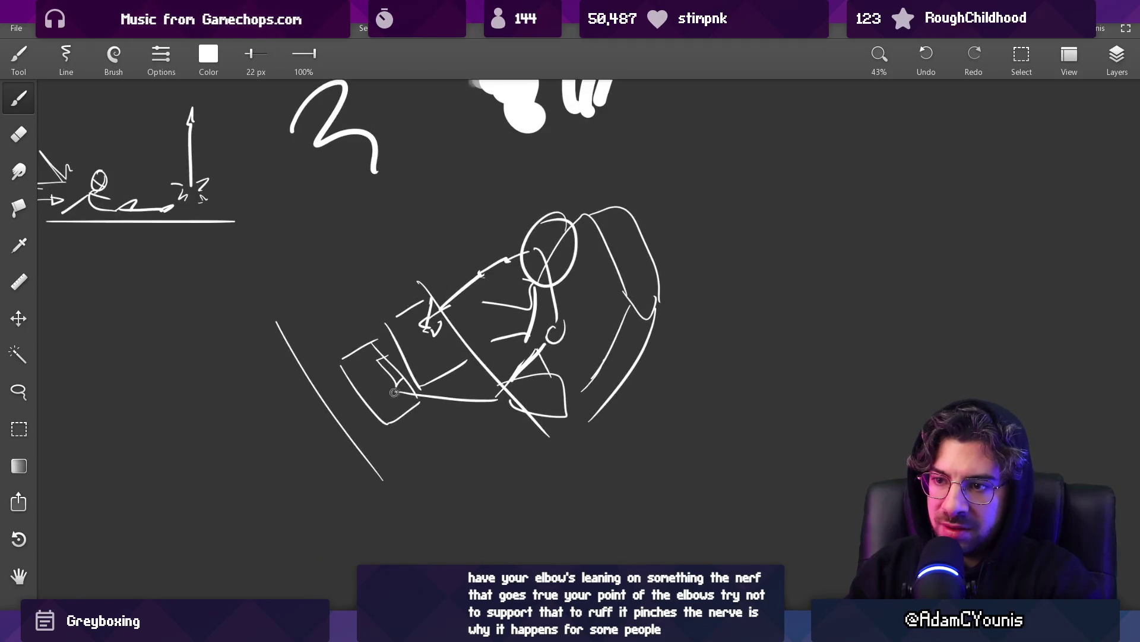
scroll(496, 343, down, 2)
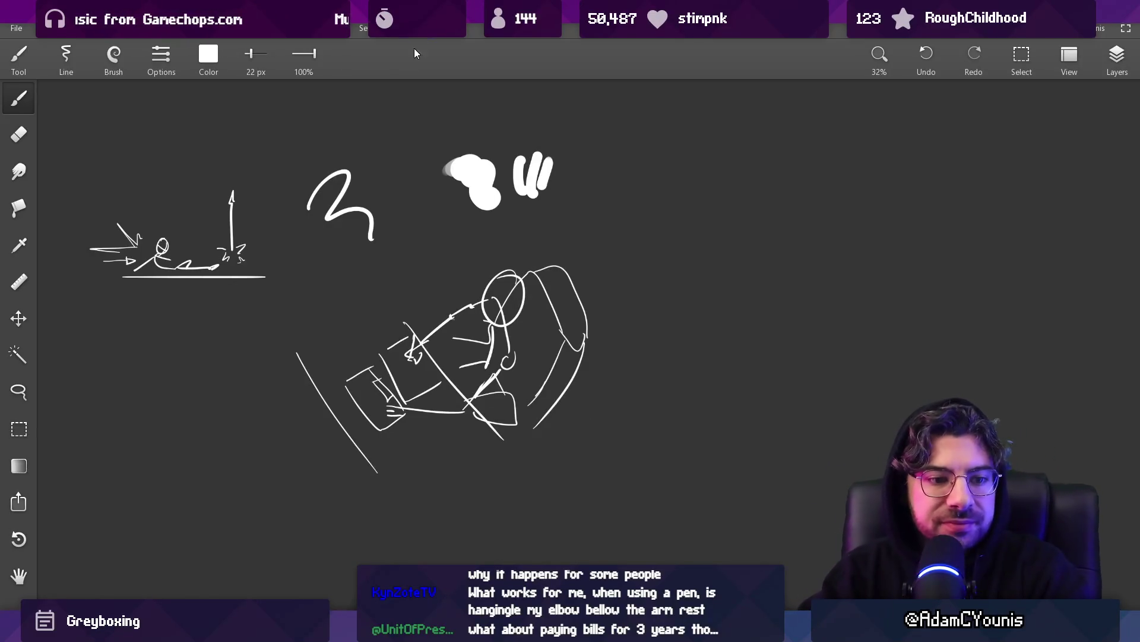
scroll(433, 249, up, 5)
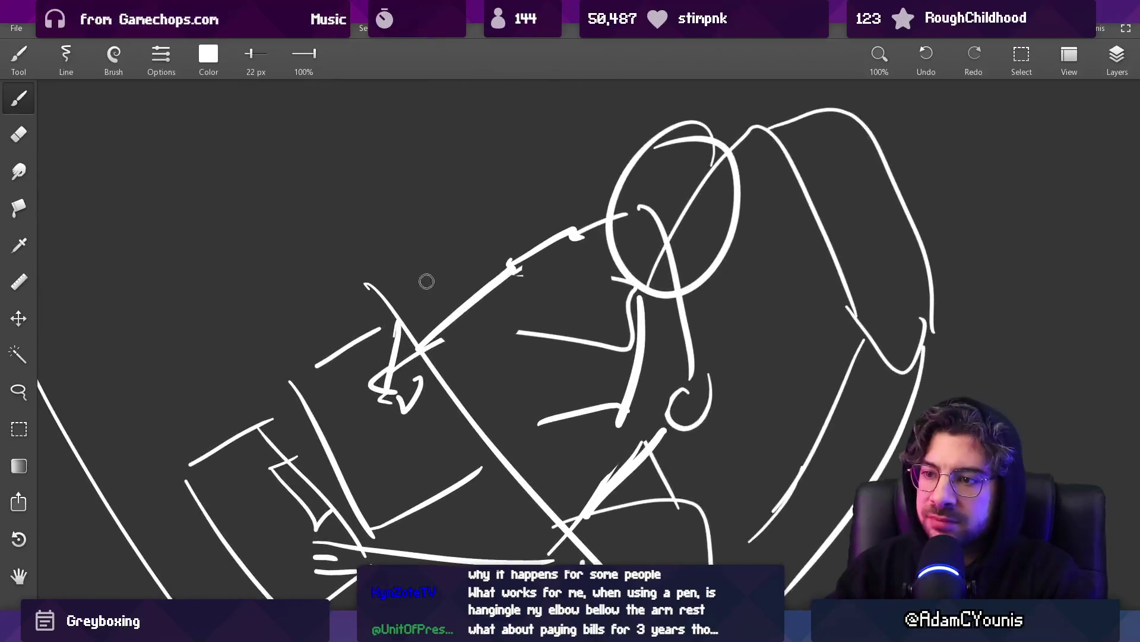
key(e)
mouse_move(476, 300)
mouse_down()
mouse_move(509, 257)
mouse_move(529, 258)
mouse_move(453, 321)
mouse_move(493, 314)
mouse_move(451, 332)
mouse_up()
key(b)
key(e)
key(b)
Draw the arm and pen as one long stroke, add a thin line, and restore the box stroke.
drag(383, 372, 583, 241)
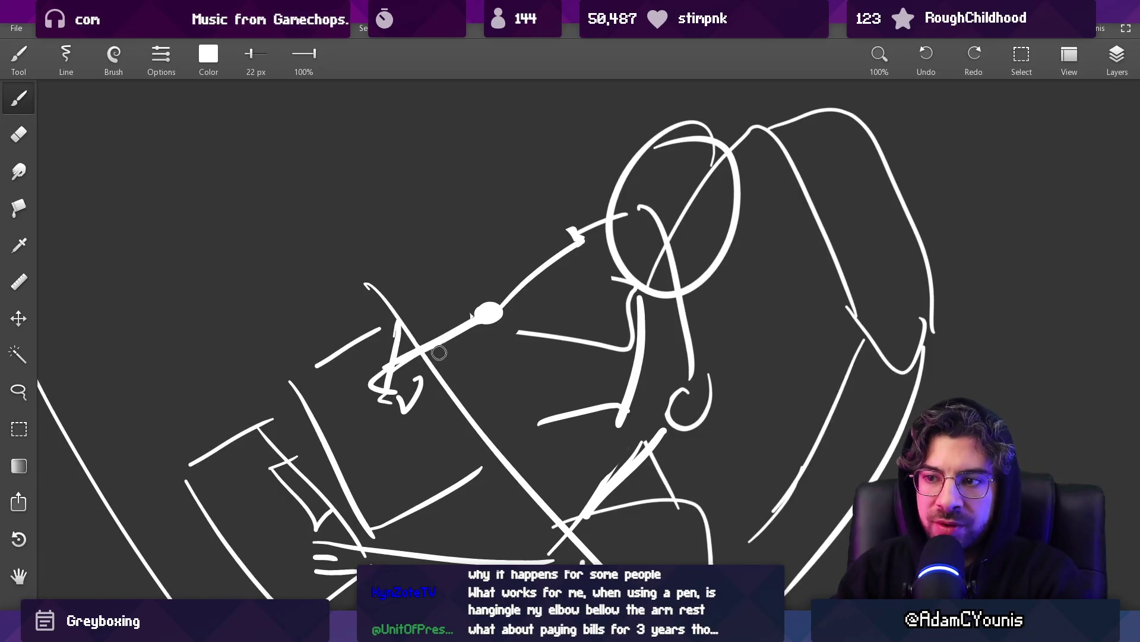
drag(419, 364, 475, 330)
scroll(489, 259, down, 2)
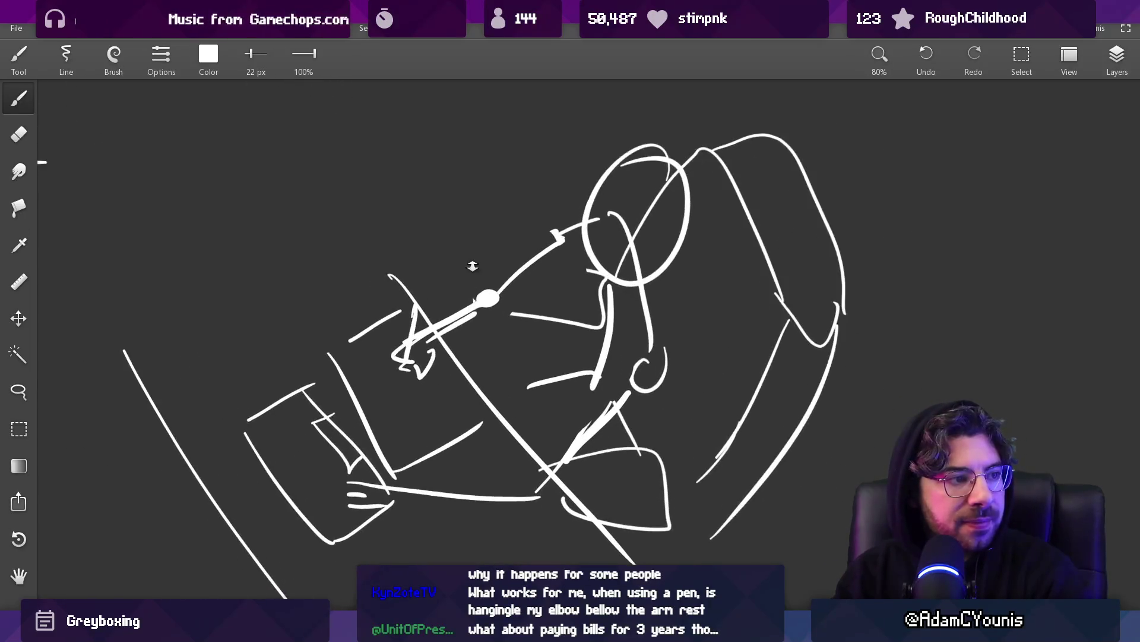
scroll(516, 274, down, 3)
key(ctrl+y)
scroll(538, 180, up, 2)
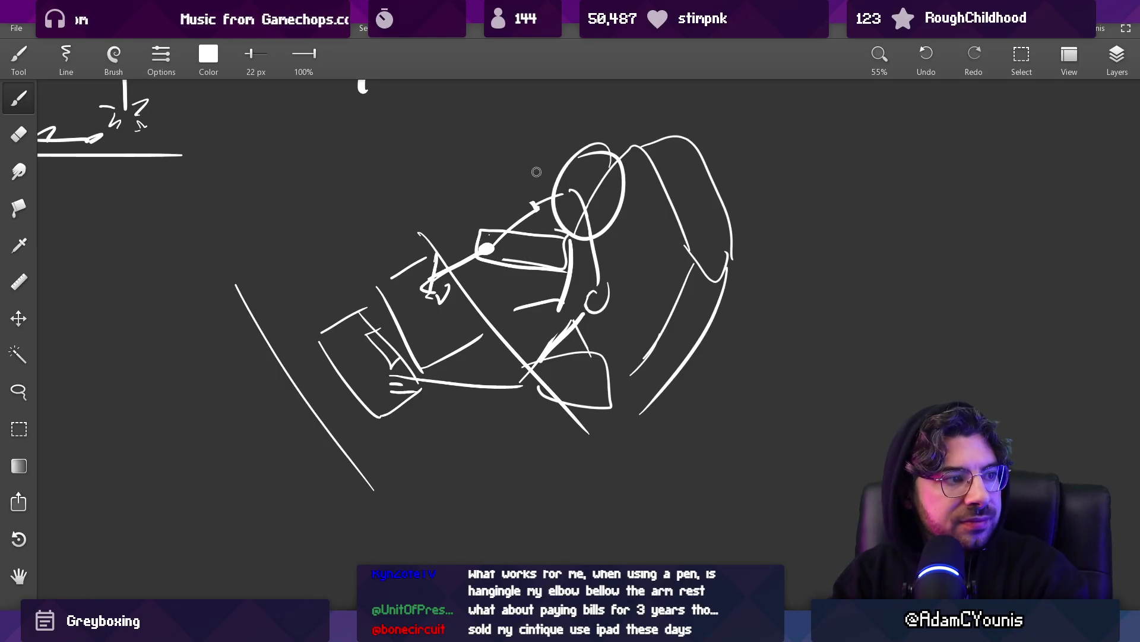
Draw a tall monitor box beside the figure and a desk box below it.
scroll(487, 169, up, 4)
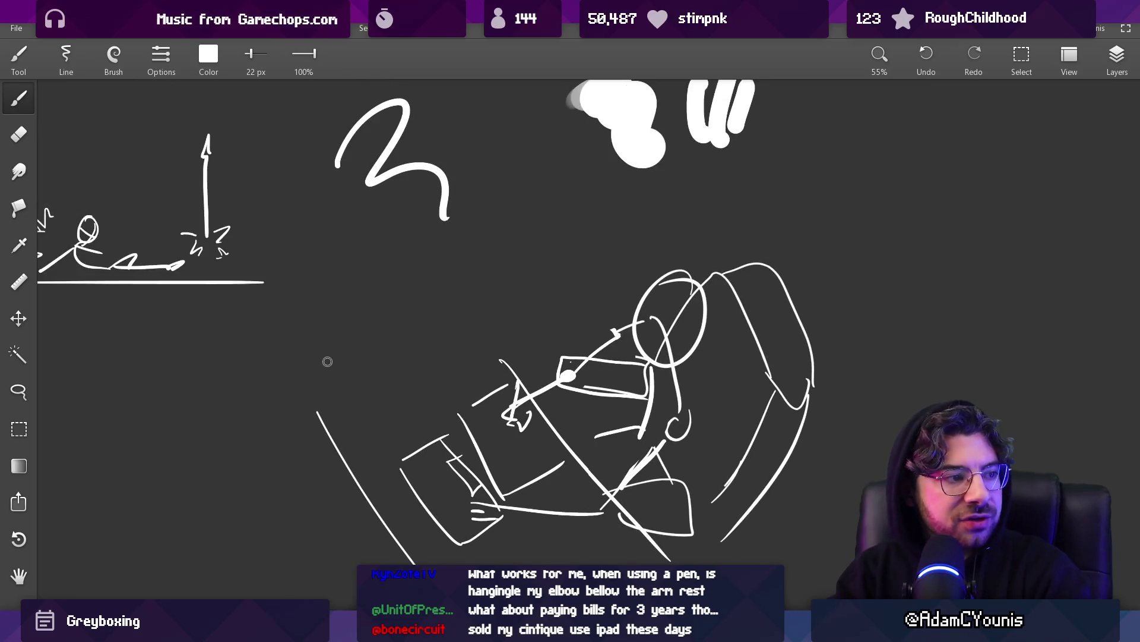
drag(329, 236, 315, 369)
drag(380, 303, 380, 380)
drag(336, 240, 383, 303)
drag(318, 368, 368, 374)
scroll(390, 340, down, 5)
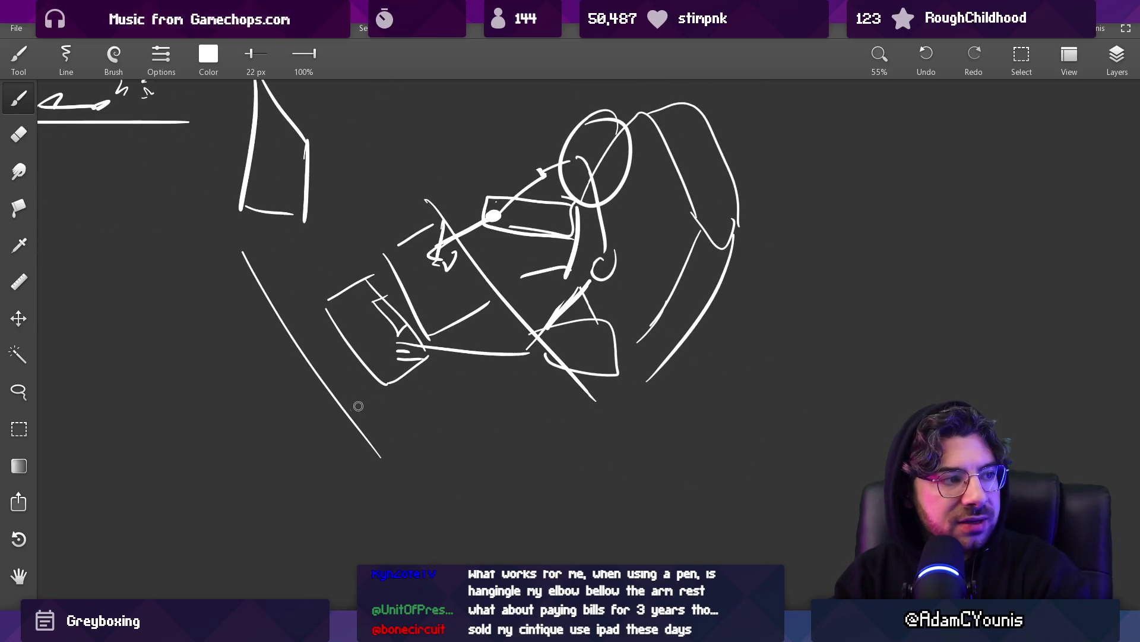
mouse_move(298, 401)
mouse_down()
mouse_move(390, 389)
mouse_move(506, 501)
mouse_move(430, 543)
mouse_move(485, 492)
mouse_up()
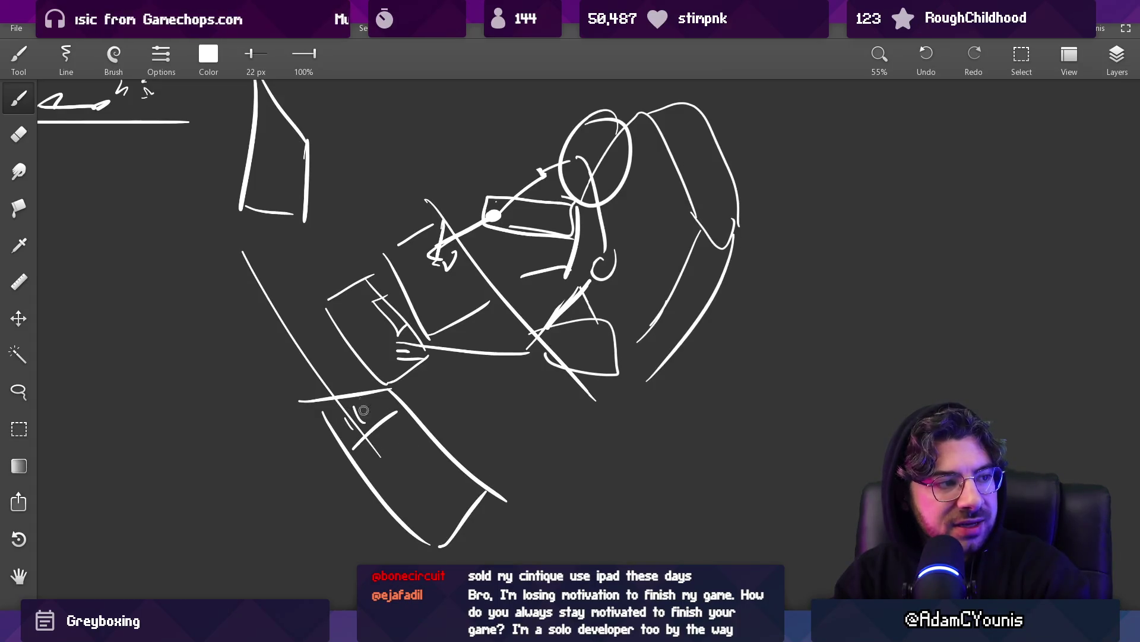
Erase the box's bottom stroke, extend its side edges downward, and add a long horizontal line.
drag(406, 289, 418, 376)
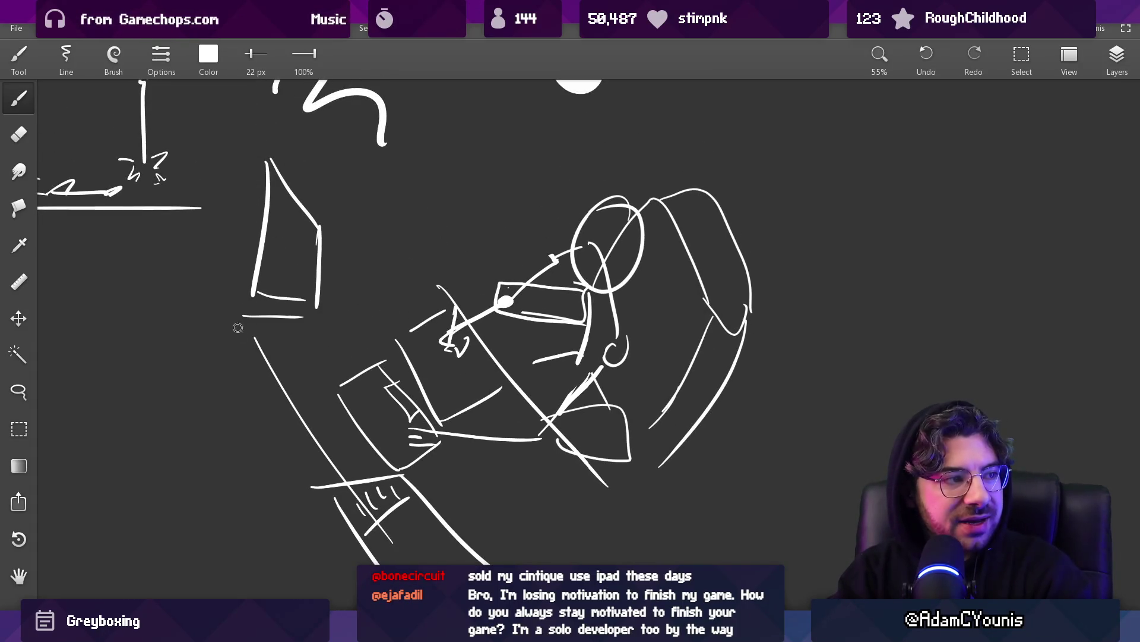
key(e)
drag(257, 294, 306, 300)
key(b)
drag(318, 261, 326, 344)
drag(257, 284, 257, 390)
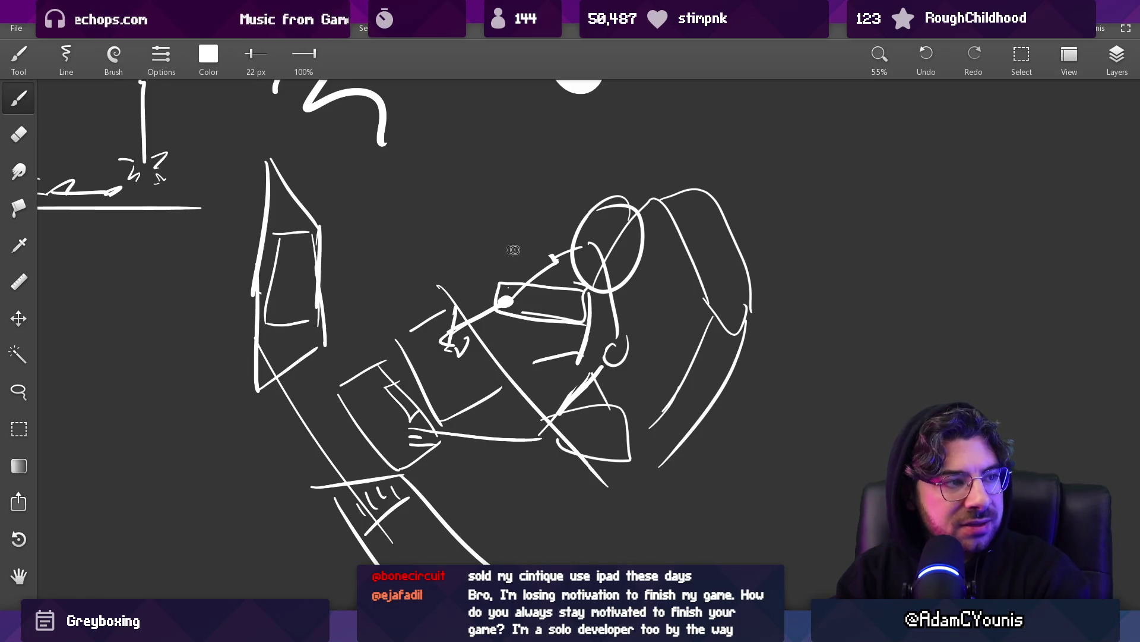
drag(572, 245, 310, 241)
Erase the tall box's inner rectangle, then return to the Aseprite sprite window.
drag(498, 271, 448, 281)
scroll(448, 280, down, 3)
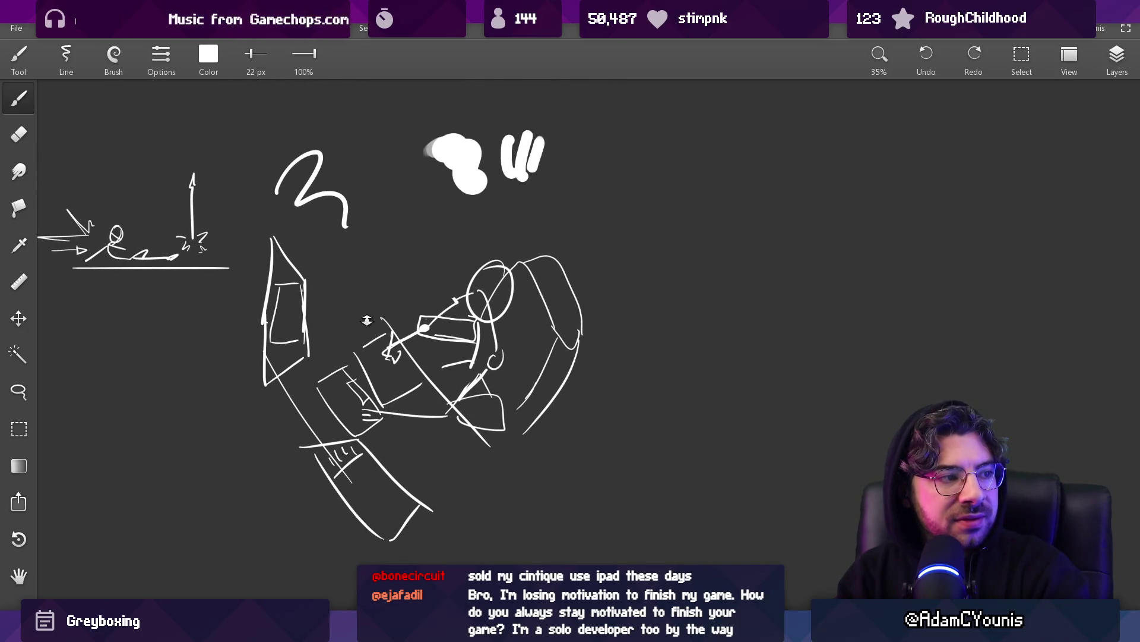
scroll(369, 324, up, 2)
key(e)
drag(234, 284, 250, 350)
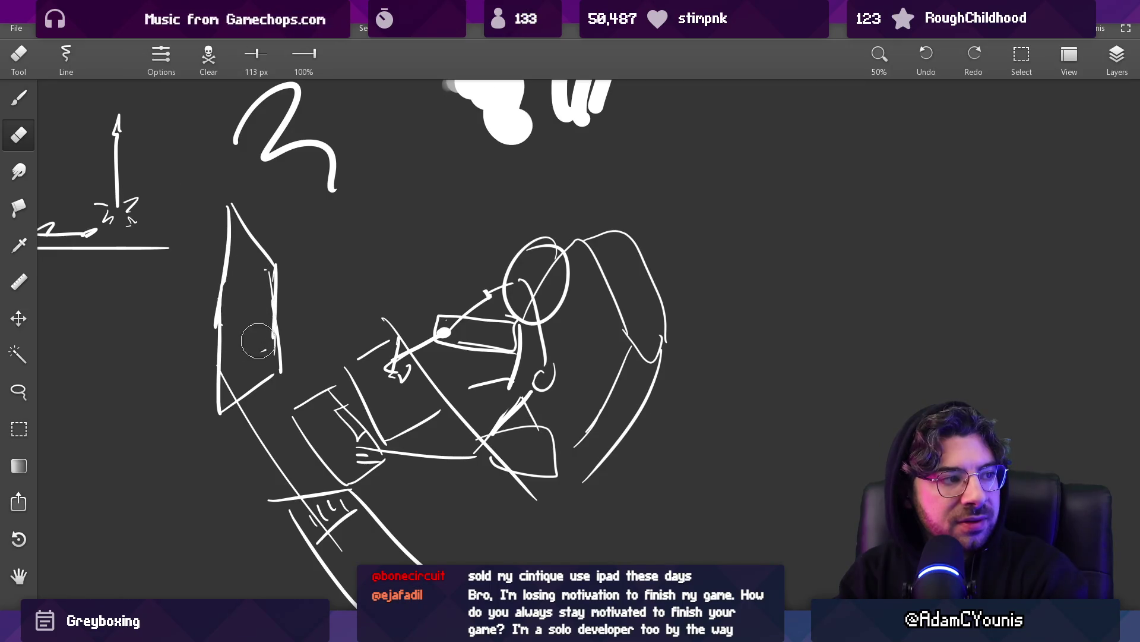
key(b)
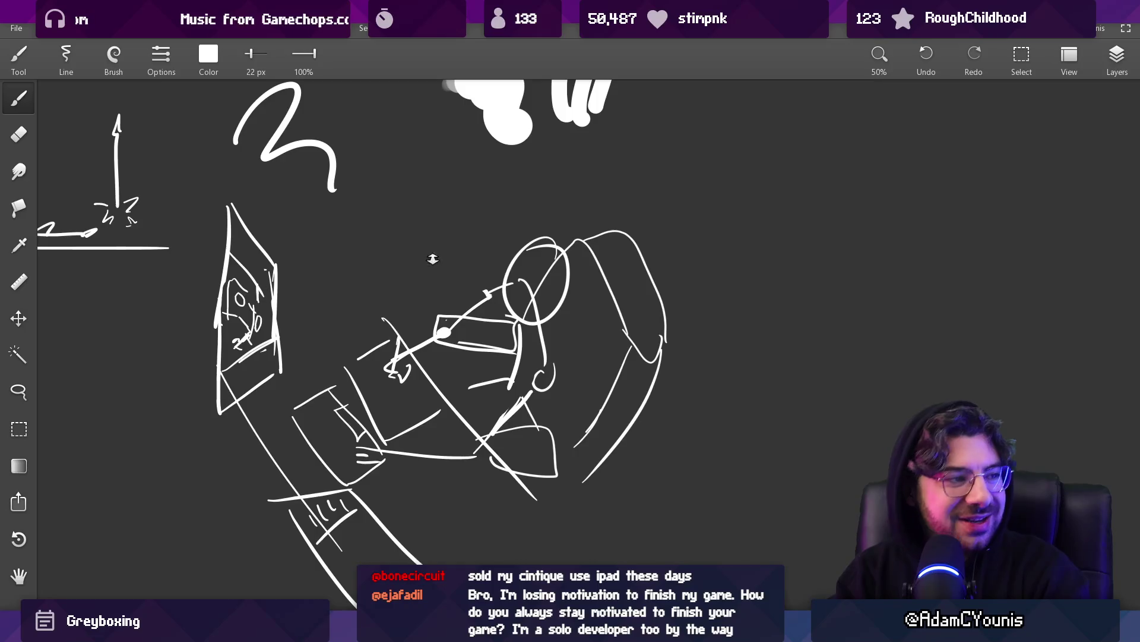
scroll(422, 258, down, 2)
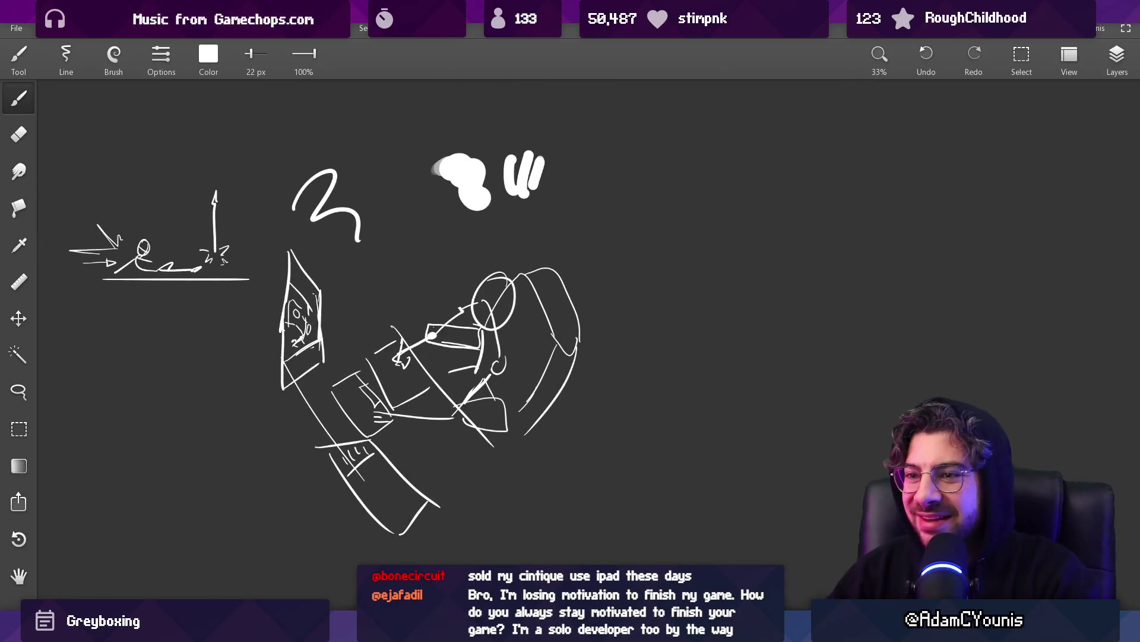
mouse_move(753, 631)
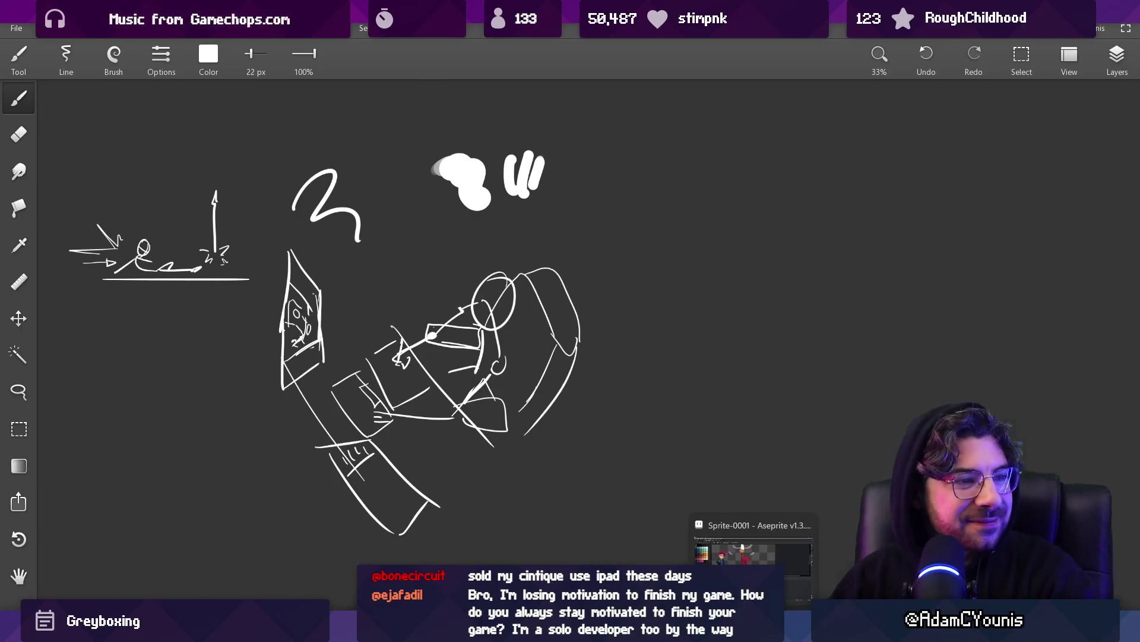
click(725, 542)
Hide Layer 3's floor line and Layer 1's standing character, then play frames 1–5.
key(z)
scroll(555, 250, down, 3)
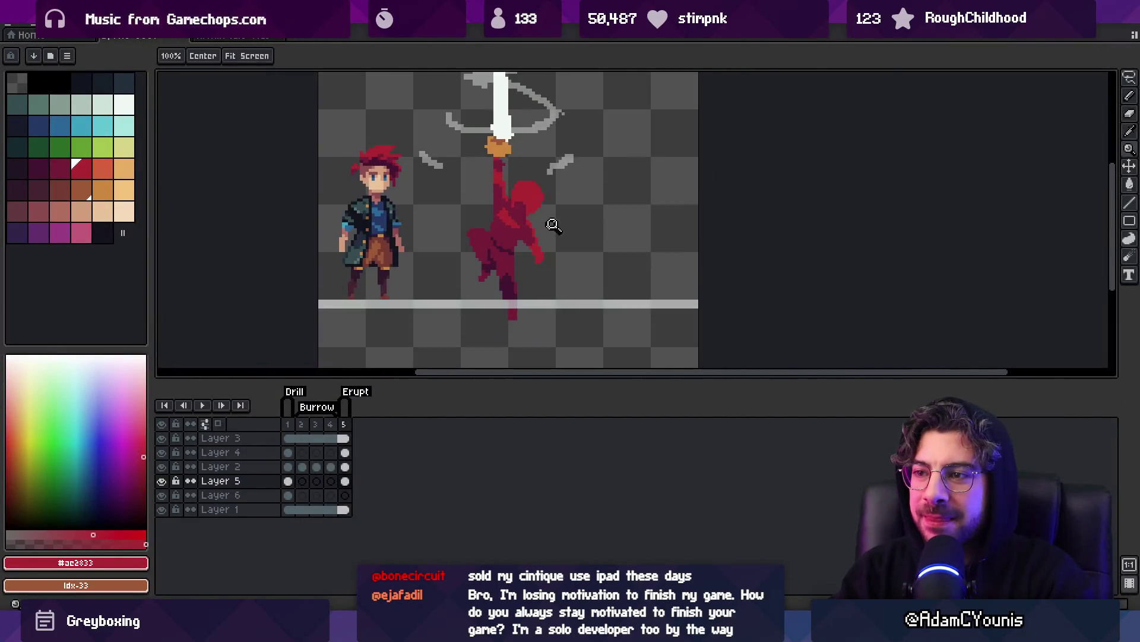
key(v)
click(471, 333)
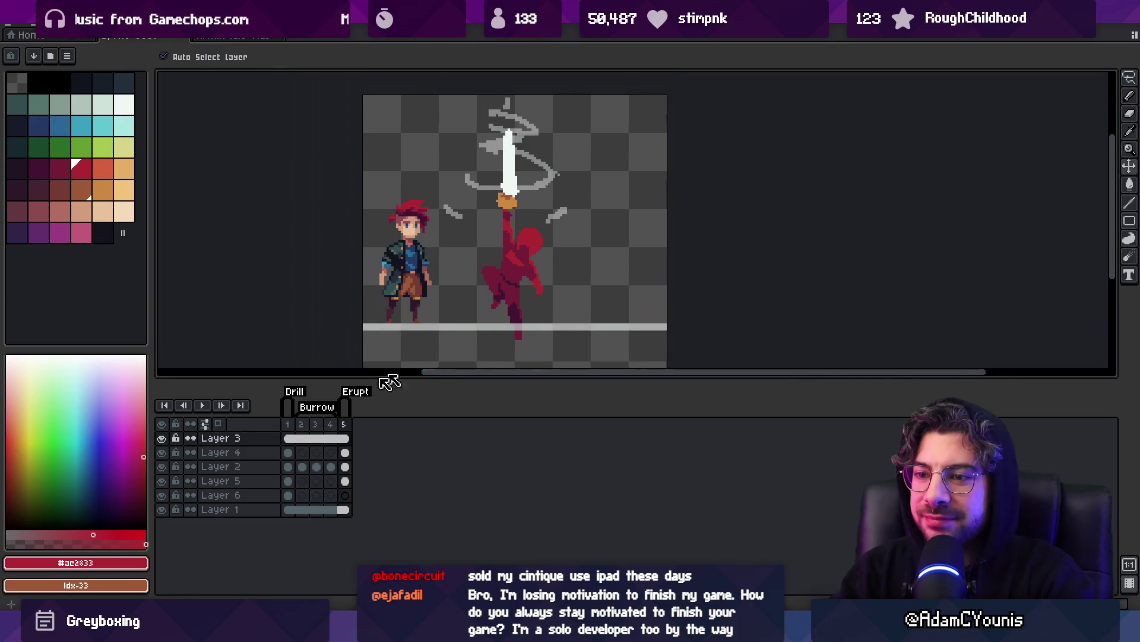
click(161, 438)
click(162, 510)
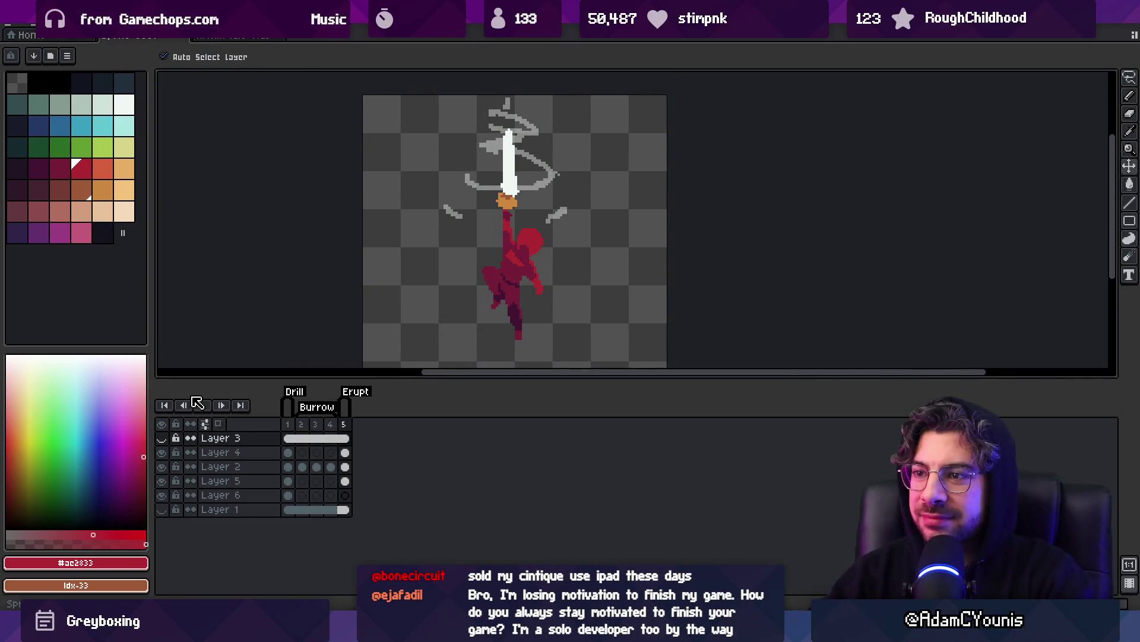
scroll(501, 206, down, 1)
drag(288, 438, 344, 430)
key(Return)
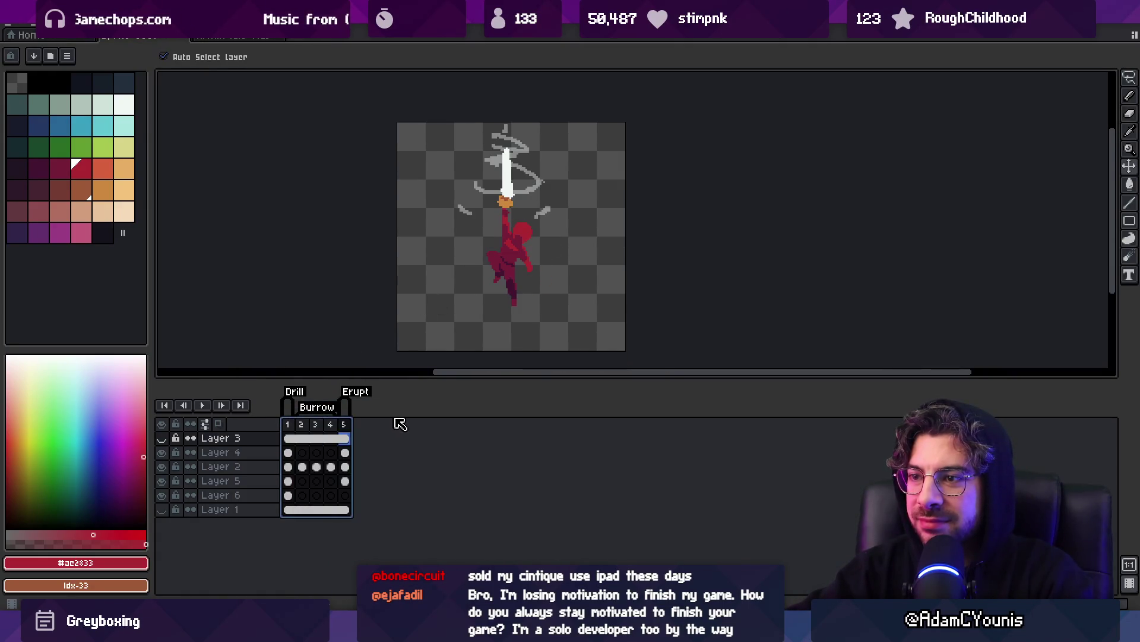
Save the sprite as Drill in a new Drill folder under Character > Armin > Abilities.
key(ctrl+s)
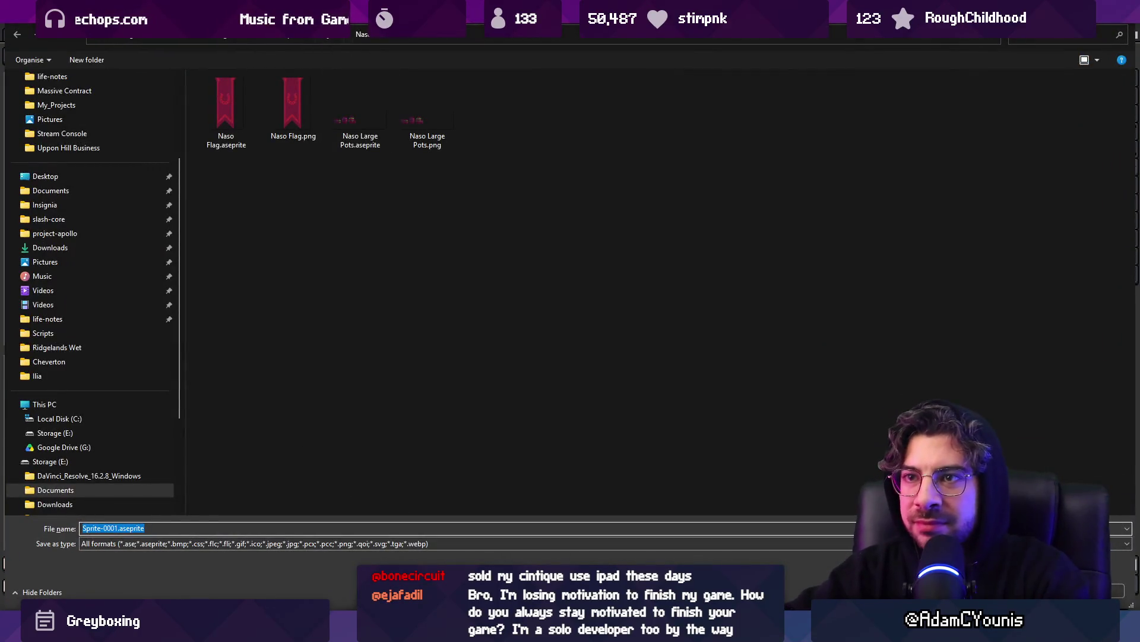
click(286, 40)
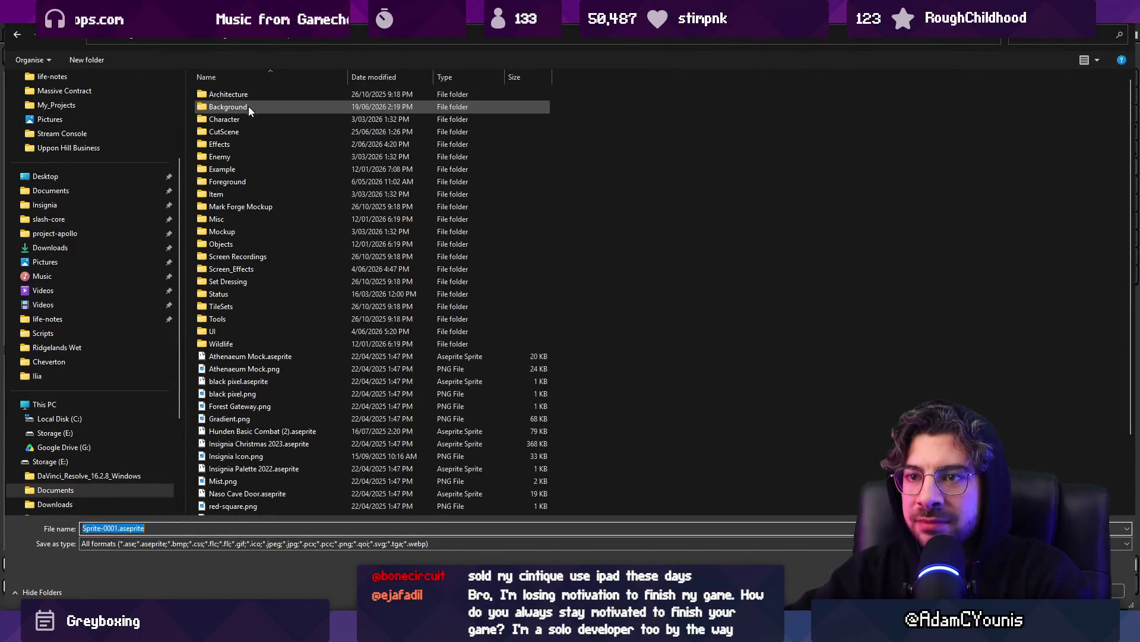
double_click(236, 121)
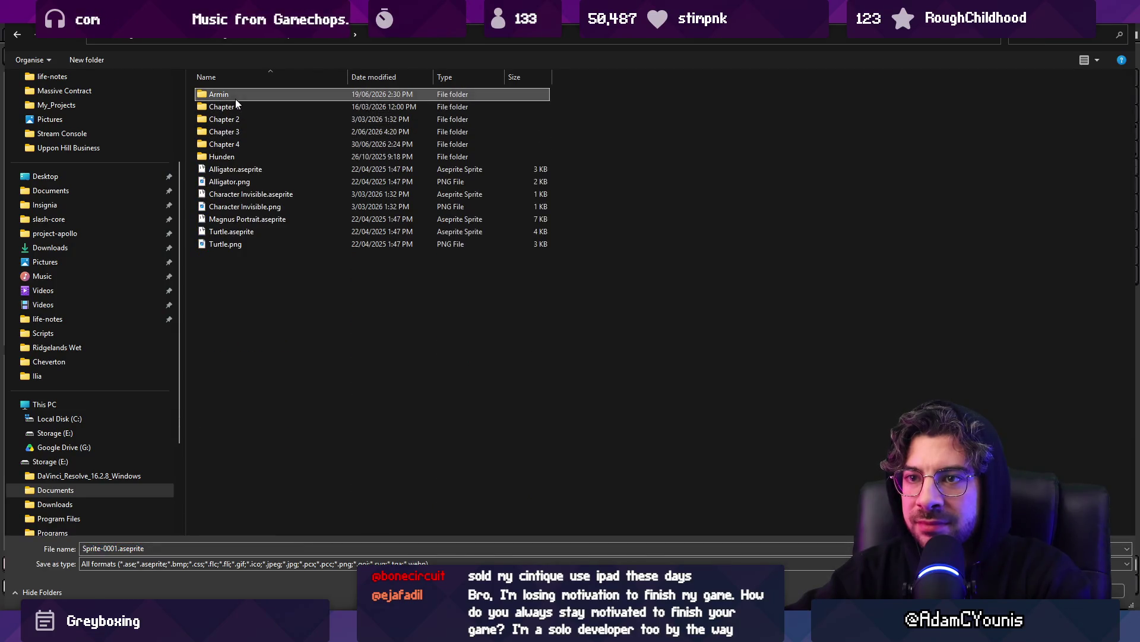
double_click(235, 98)
double_click(247, 96)
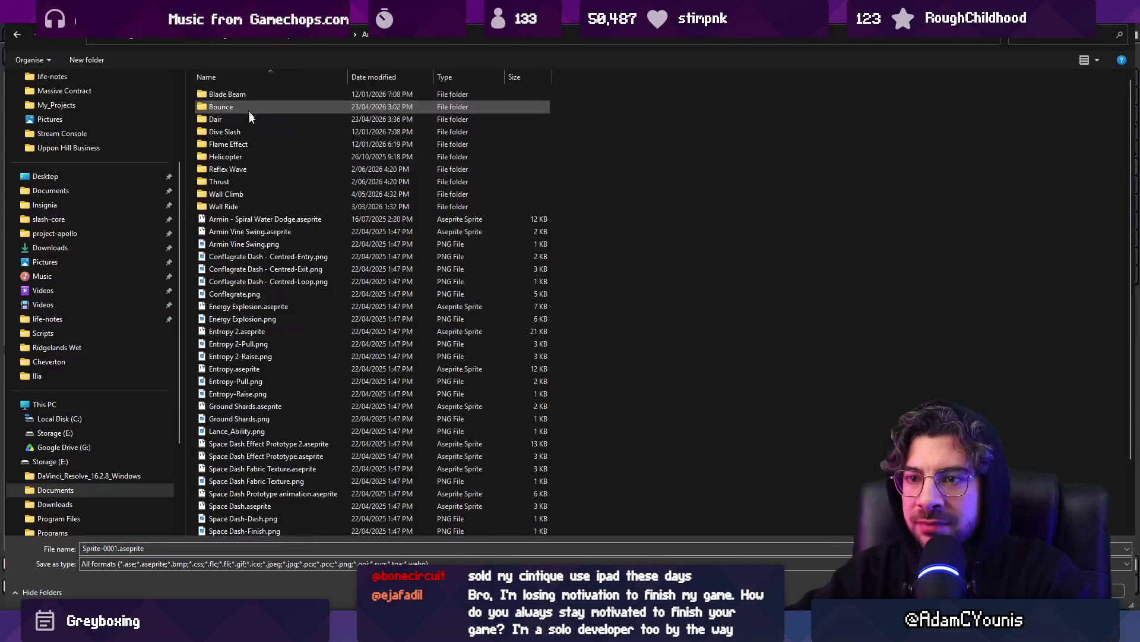
right_click(726, 319)
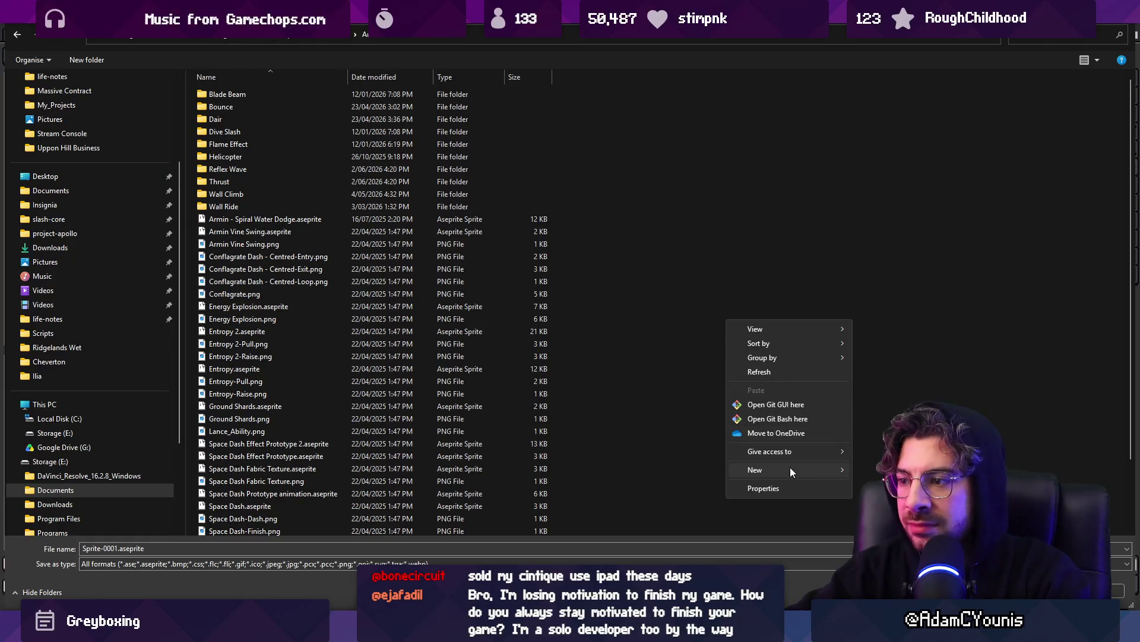
mouse_move(790, 467)
click(870, 250)
text(D)
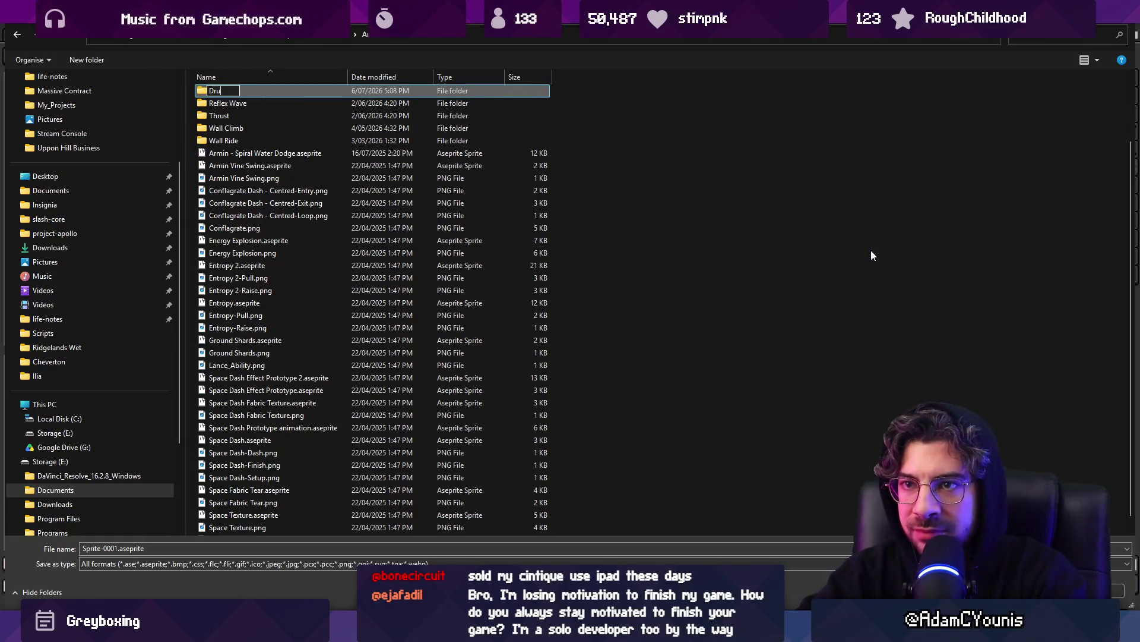
text(ril)
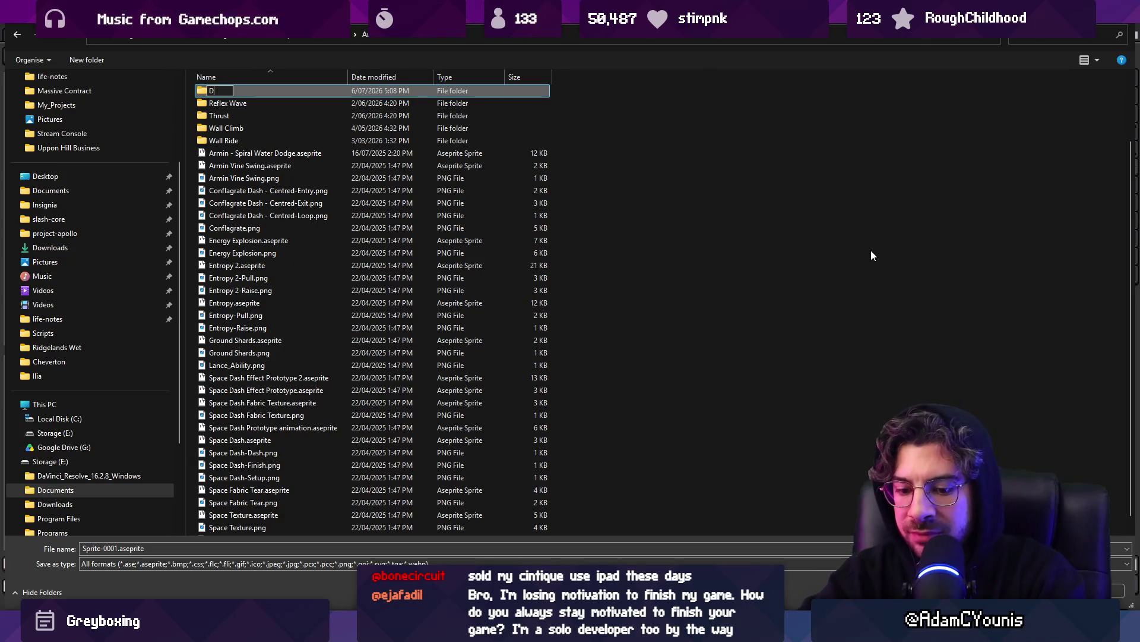
key(Return)
key(Return)
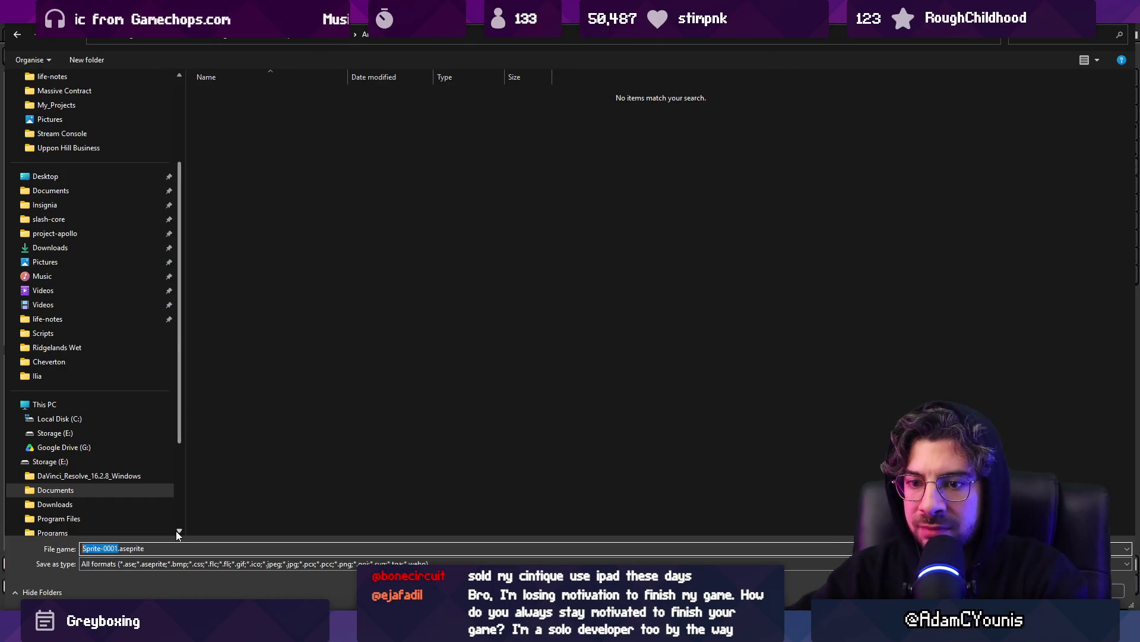
text(ADrill)
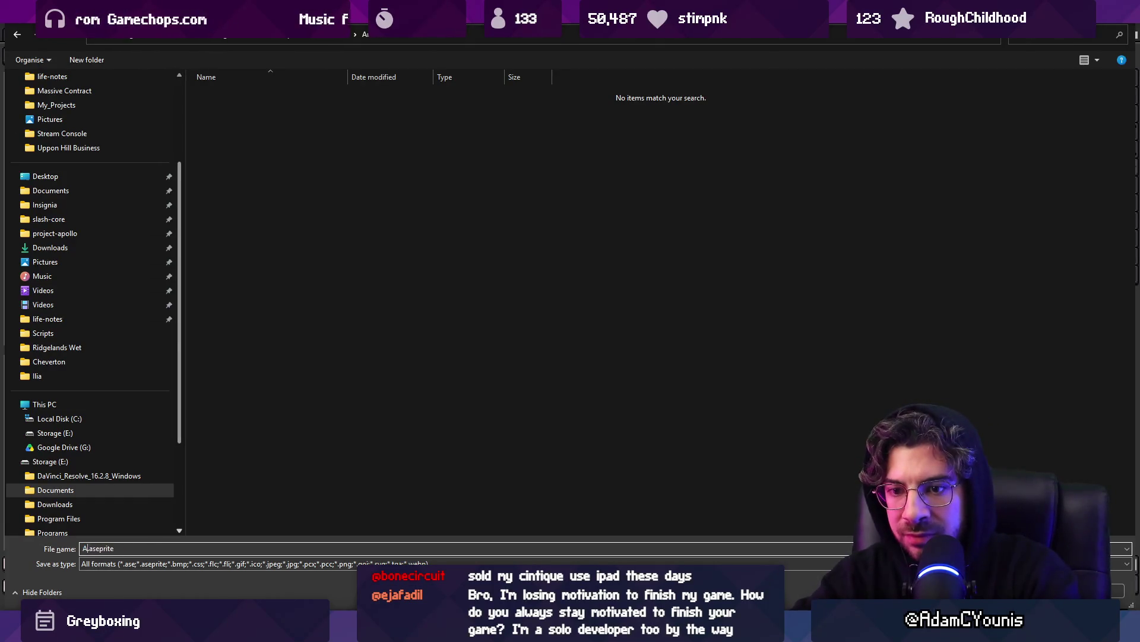
text(Drill)
key(Return)
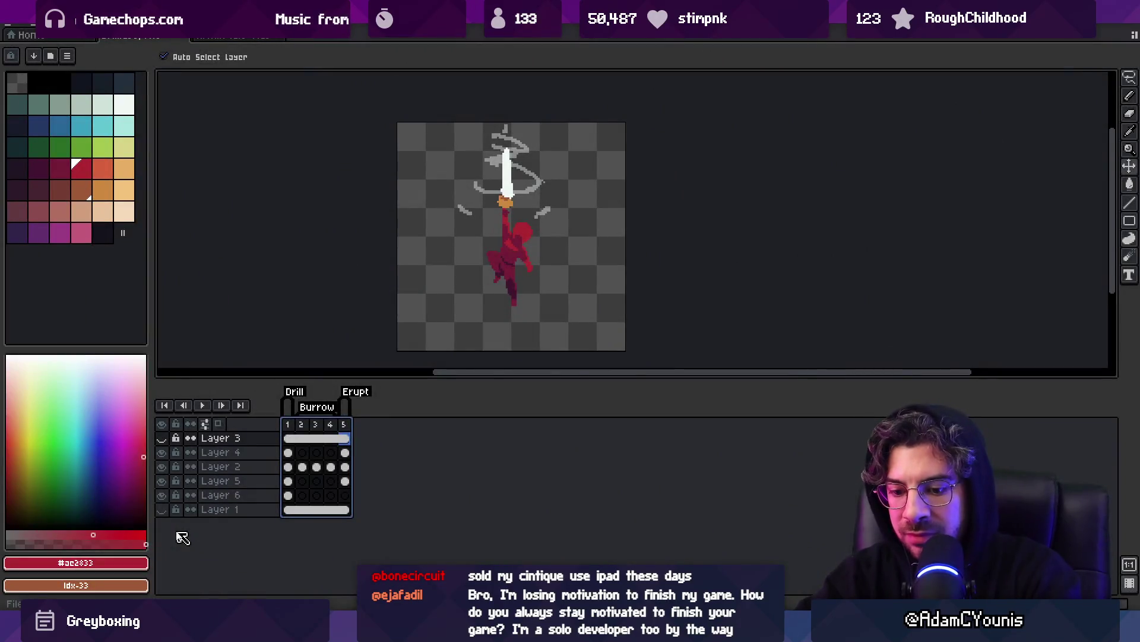
Select only frame 5 and flip it horizontally with Edit > Flip Horizontal.
mouse_move(386, 630)
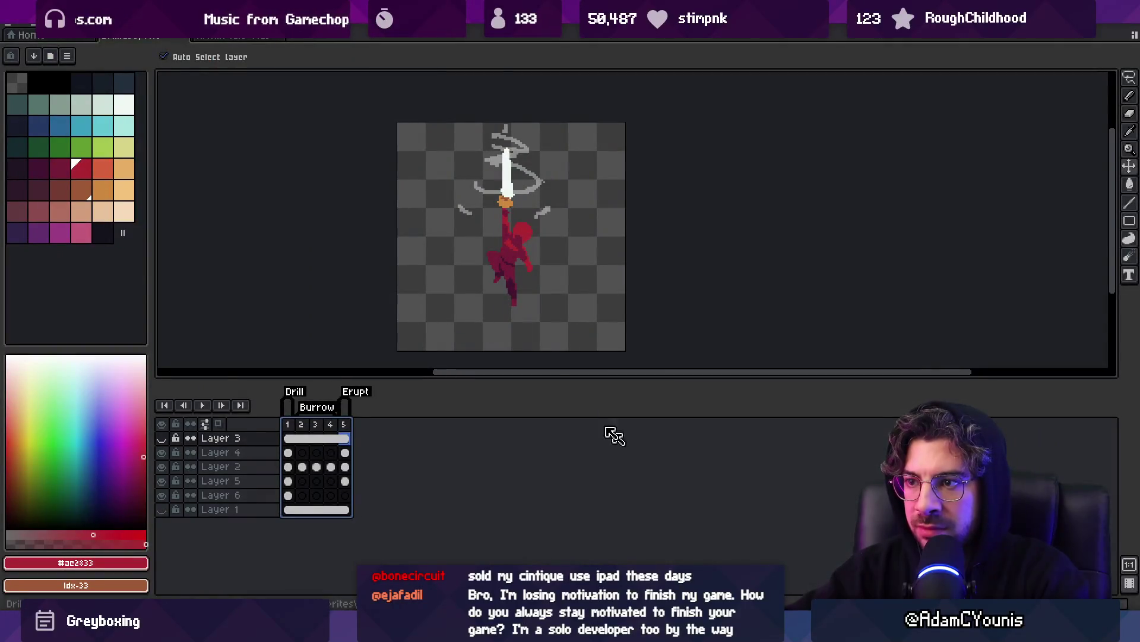
click(287, 424)
click(343, 438)
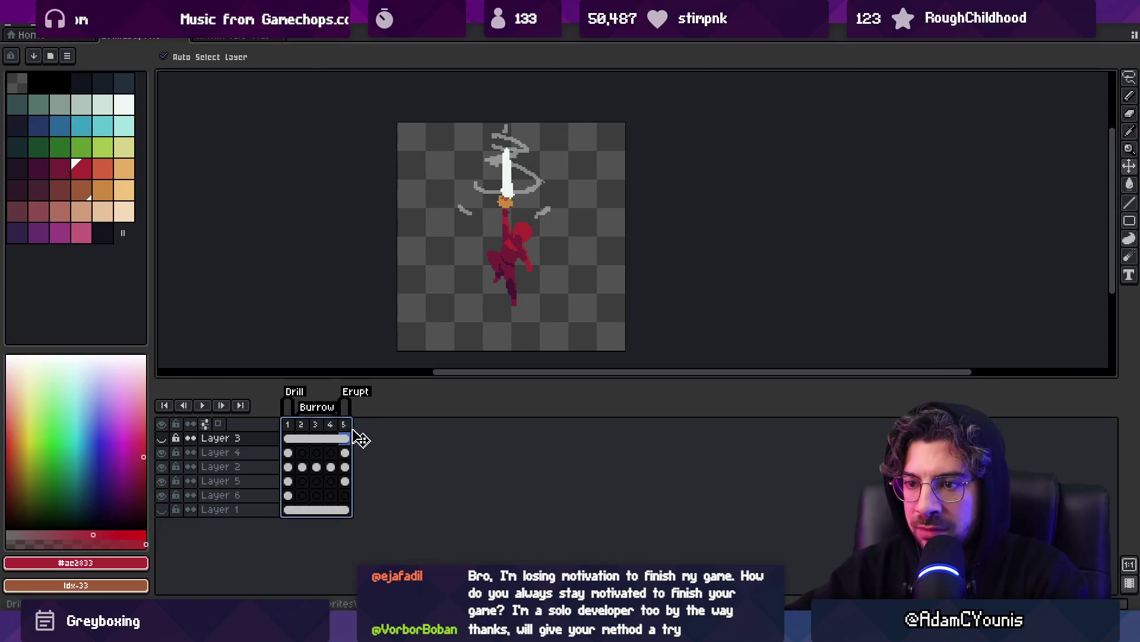
click(344, 438)
click(36, 24)
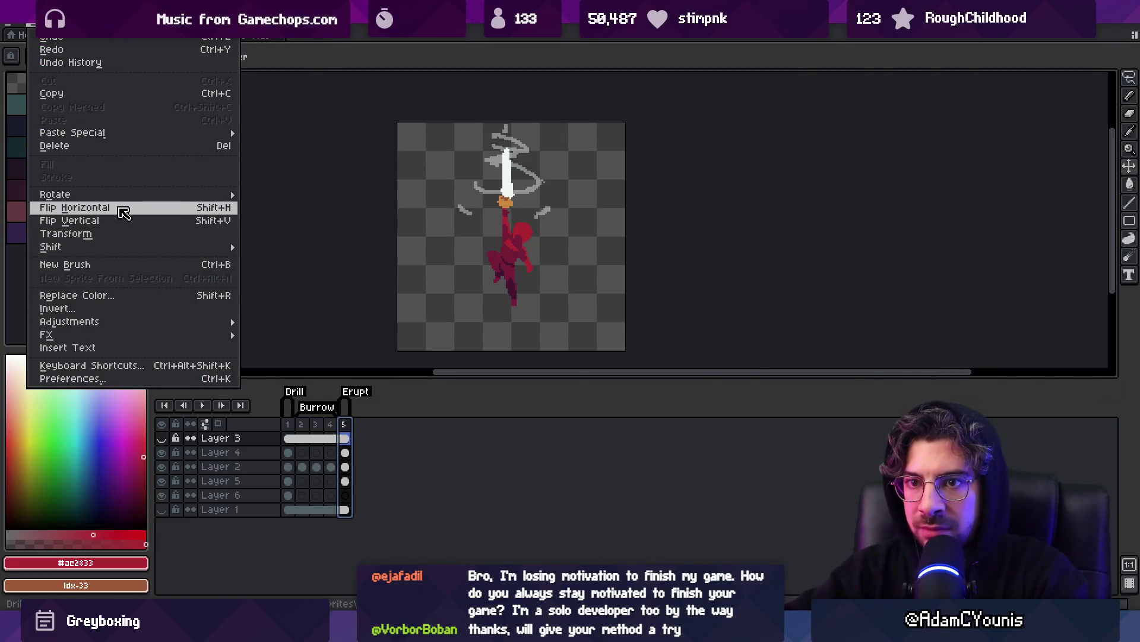
click(300, 237)
Move the character's head on Layer 5 right and slightly up against the raised arm.
key(z)
drag(481, 234, 521, 242)
key(m)
mouse_move(468, 212)
mouse_down()
mouse_move(481, 213)
mouse_move(505, 266)
mouse_move(505, 202)
mouse_up()
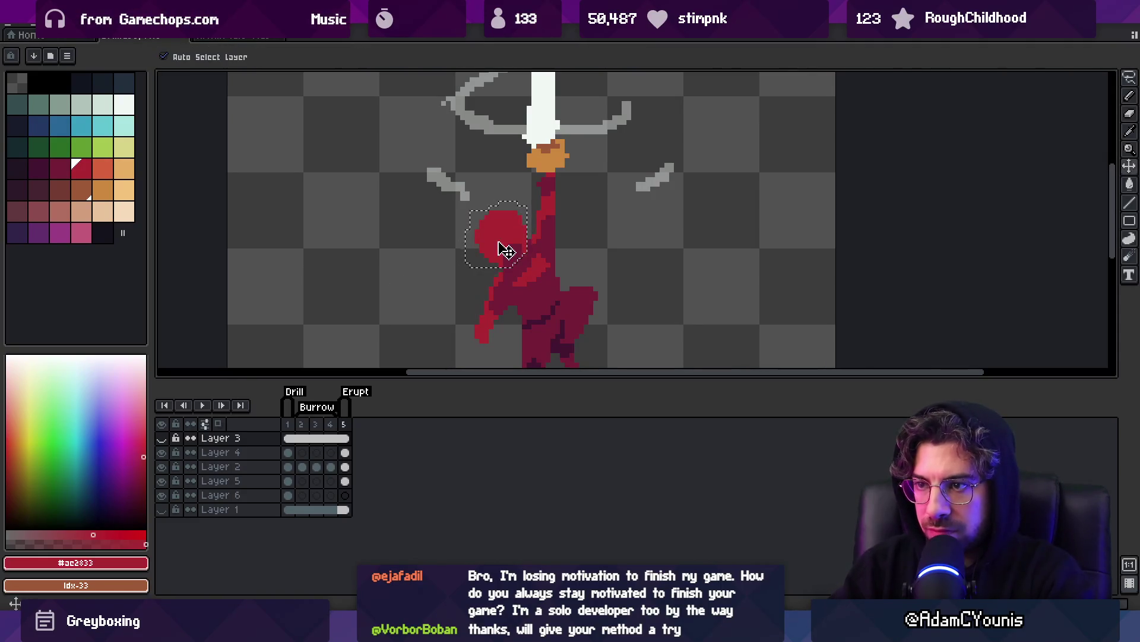
ctrl+click(505, 253)
mouse_move(483, 246)
mouse_down()
mouse_move(512, 246)
mouse_move(504, 239)
mouse_up()
key(Return)
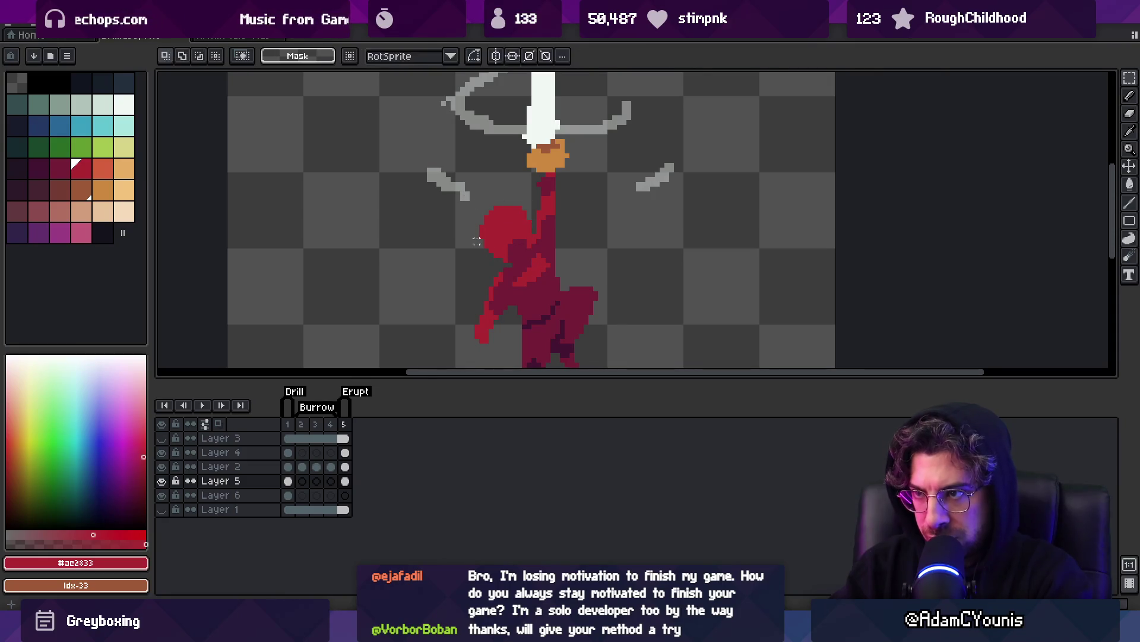
Zoom in and out repeatedly to inspect the Erupt frame's colours.
key(e)
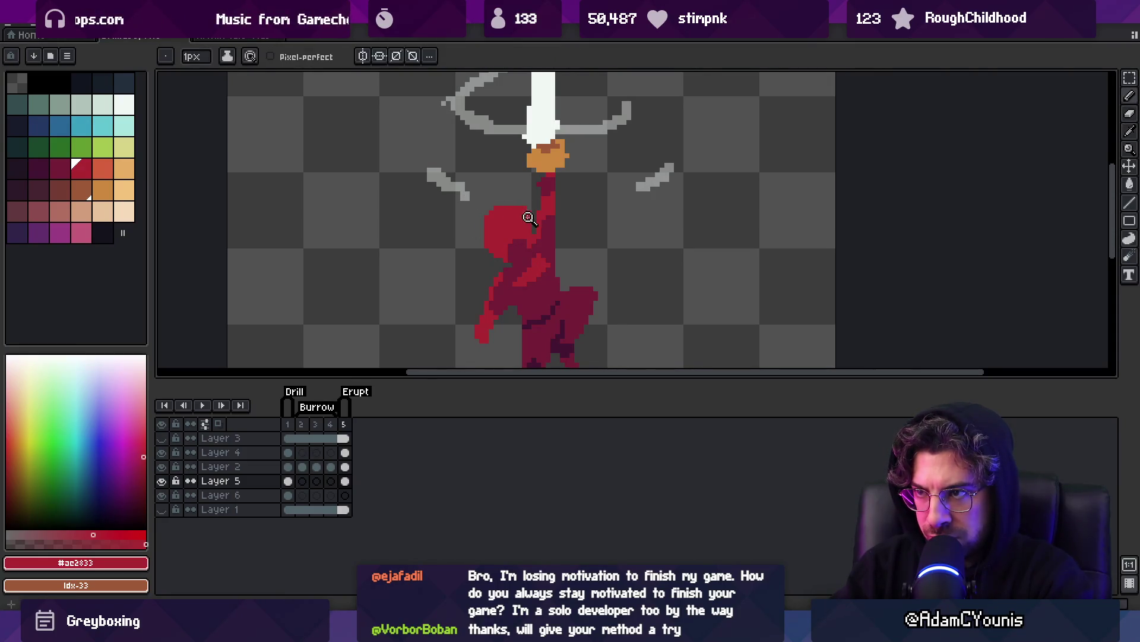
scroll(527, 218, down, 3)
scroll(522, 223, up, 4)
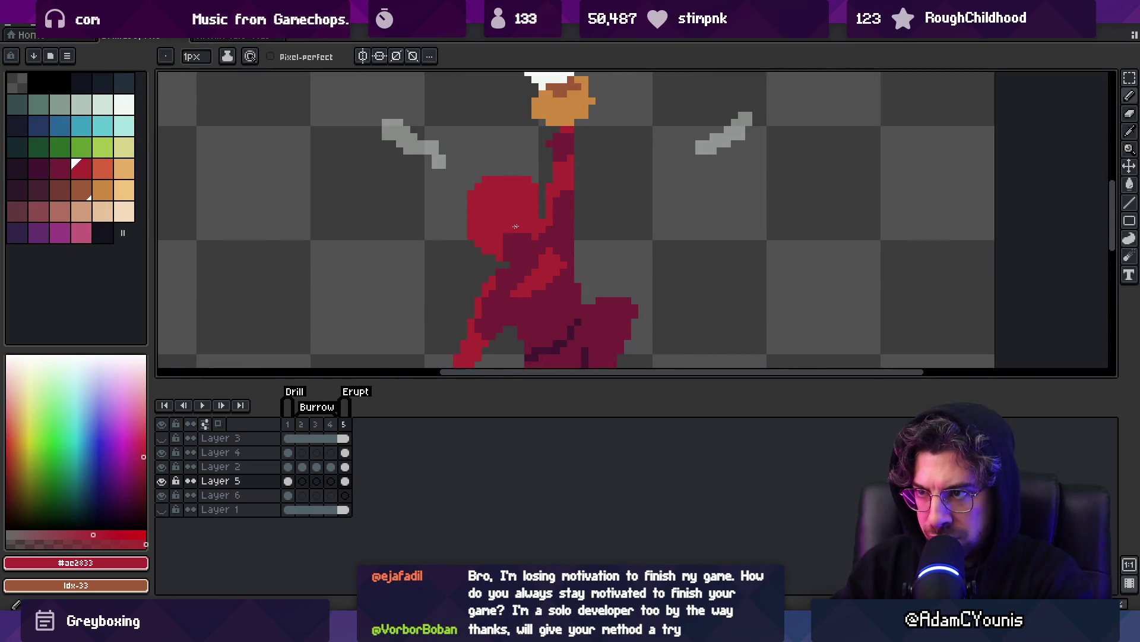
key(b)
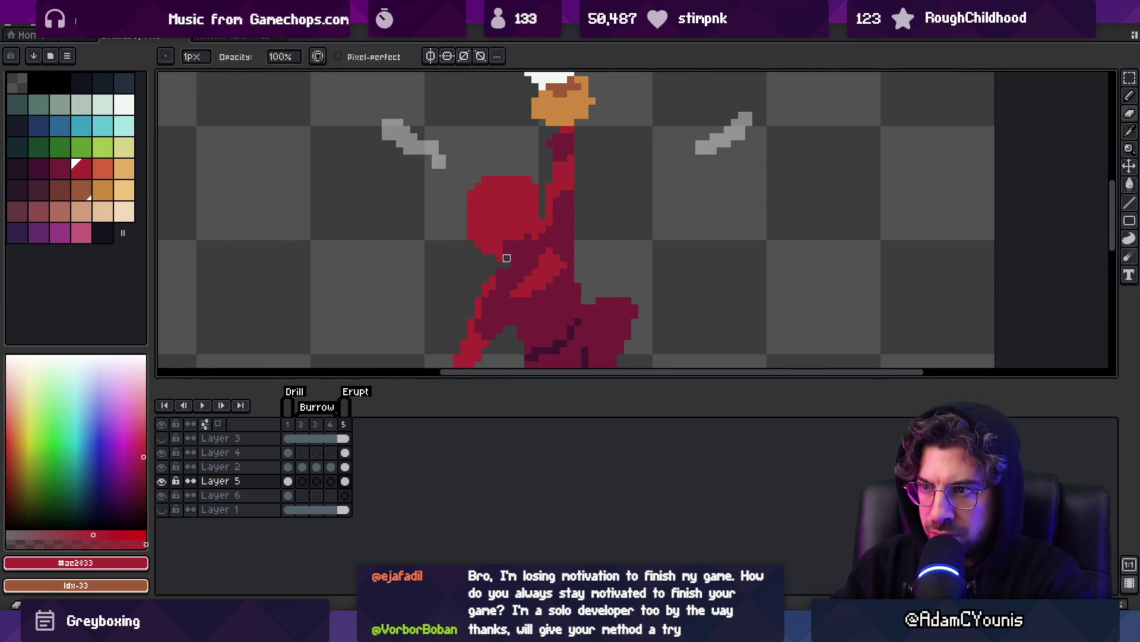
key(z)
scroll(479, 296, down, 3)
scroll(511, 262, up, 2)
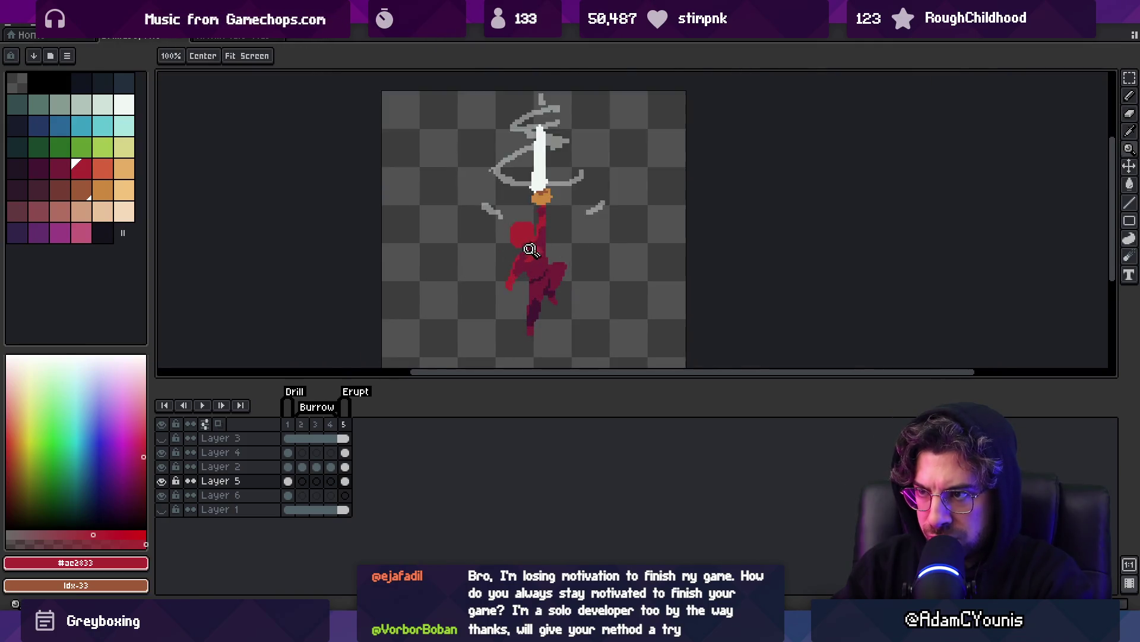
key(b)
key(z)
scroll(527, 249, down, 2)
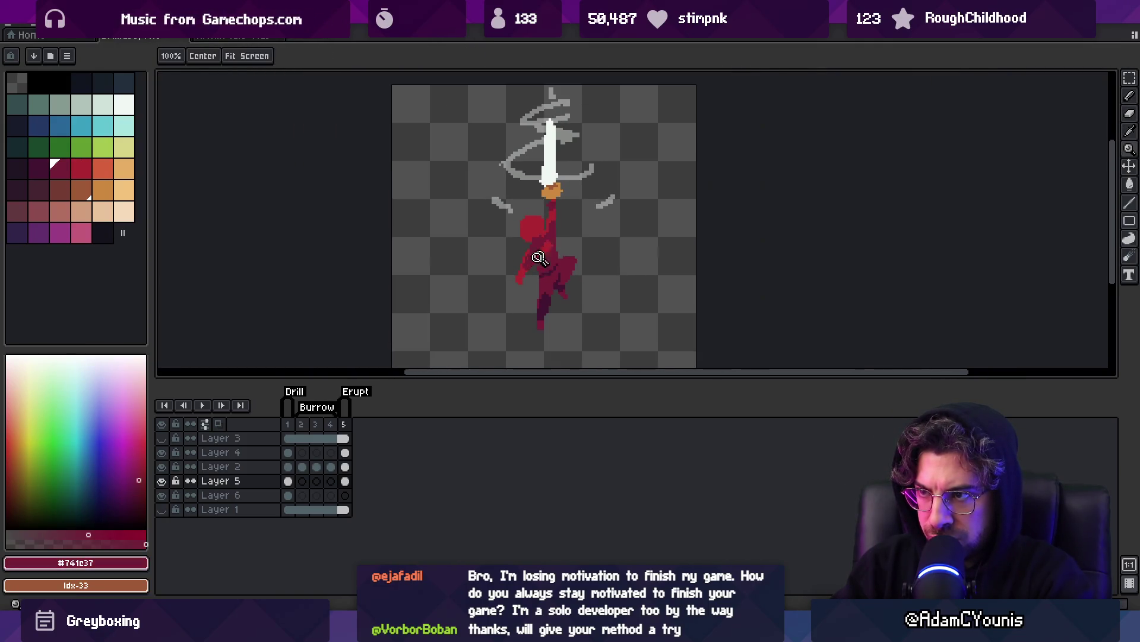
scroll(547, 249, up, 3)
key(b)
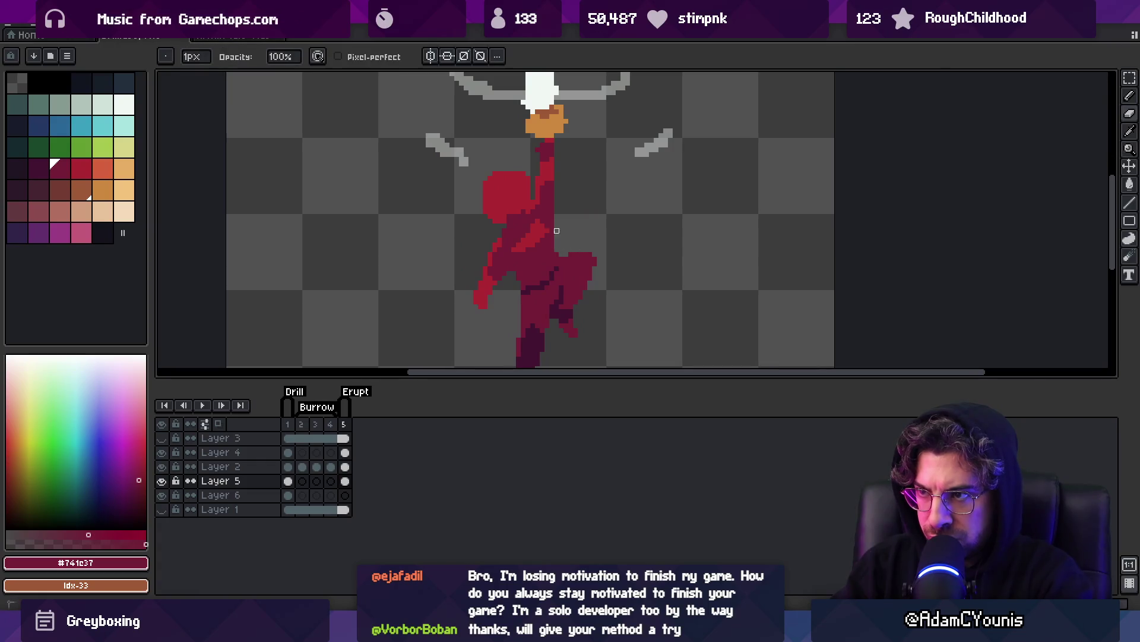
key(z)
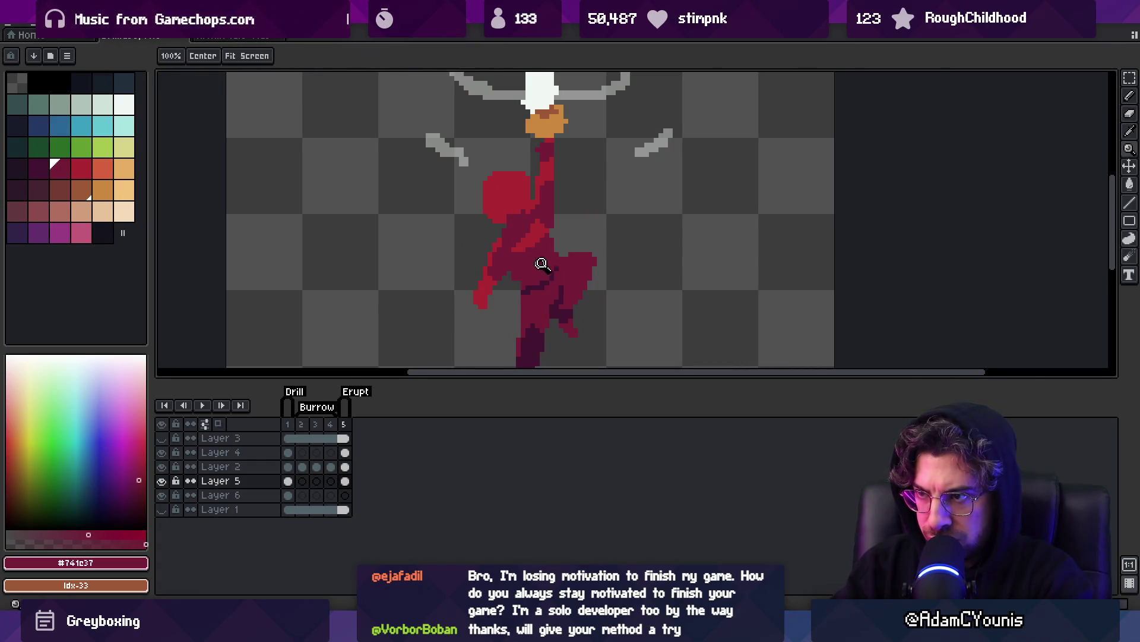
scroll(538, 263, down, 1)
scroll(571, 196, up, 3)
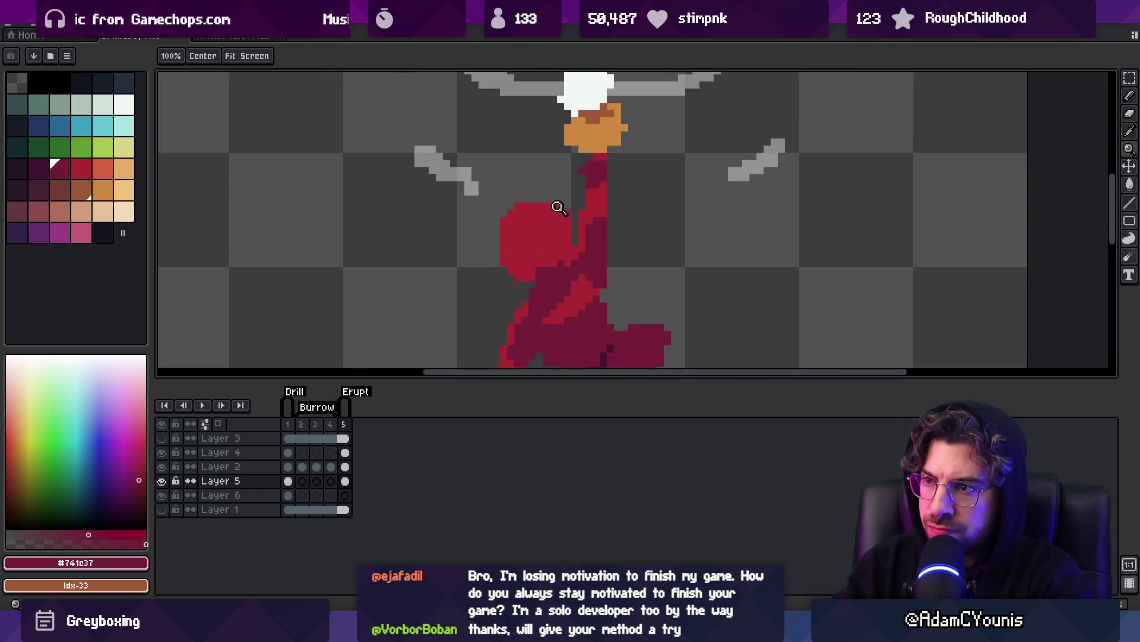
key(b)
Eyedrop the darker red #741c37 and brighter red #ac2833 from the body and head.
click(552, 254)
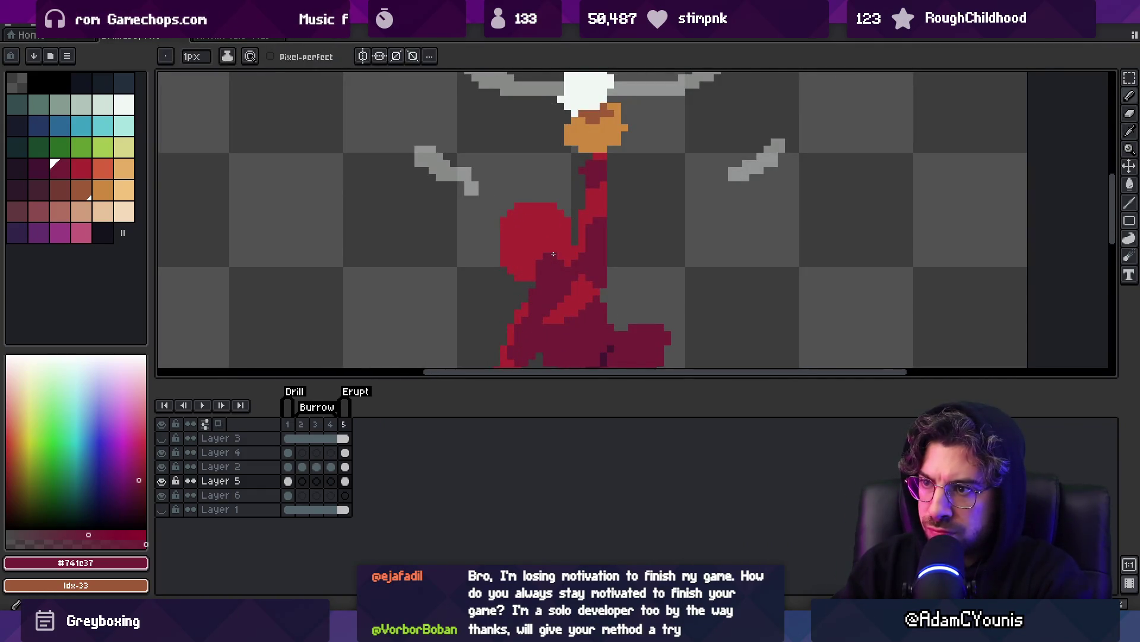
alt+click(539, 258)
alt+click(570, 233)
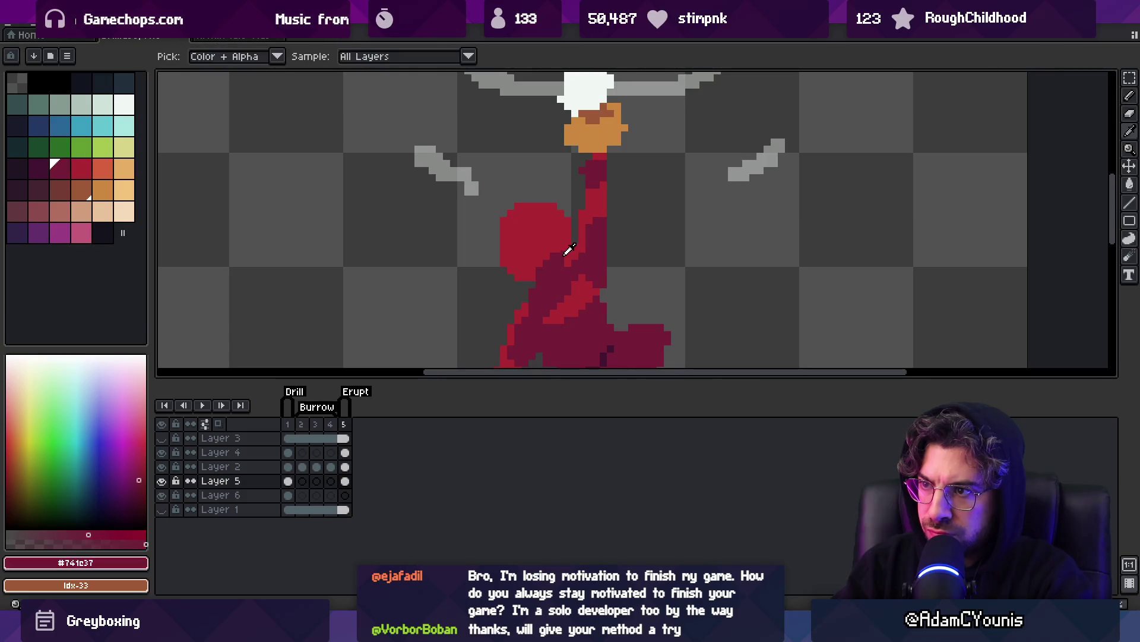
key(z)
scroll(567, 232, down, 3)
scroll(562, 232, up, 3)
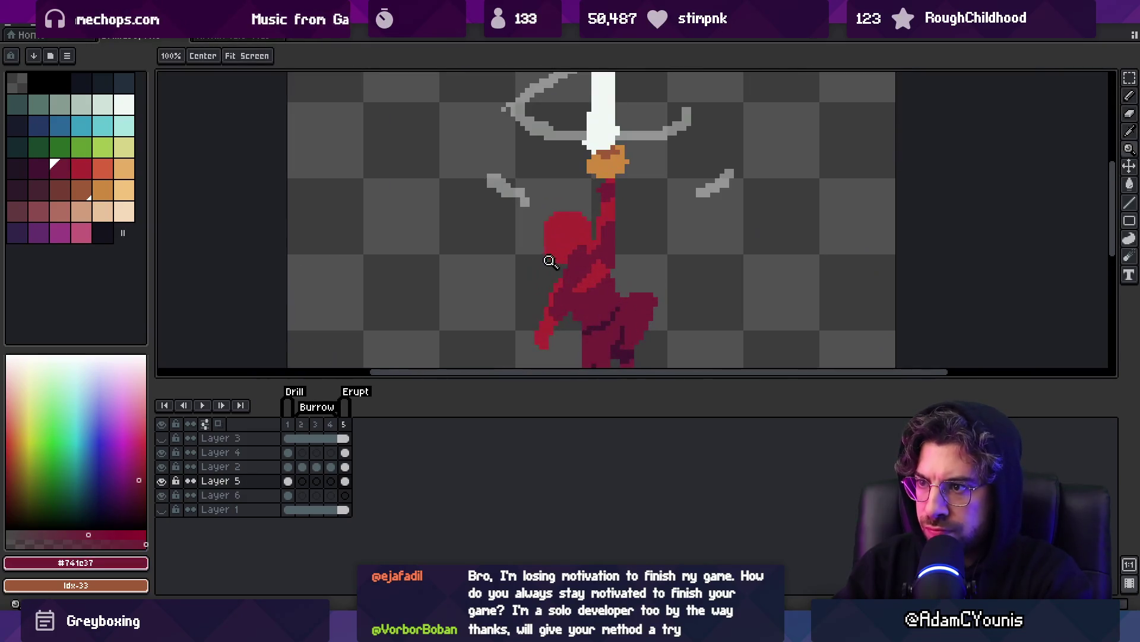
key(b)
alt+click(570, 213)
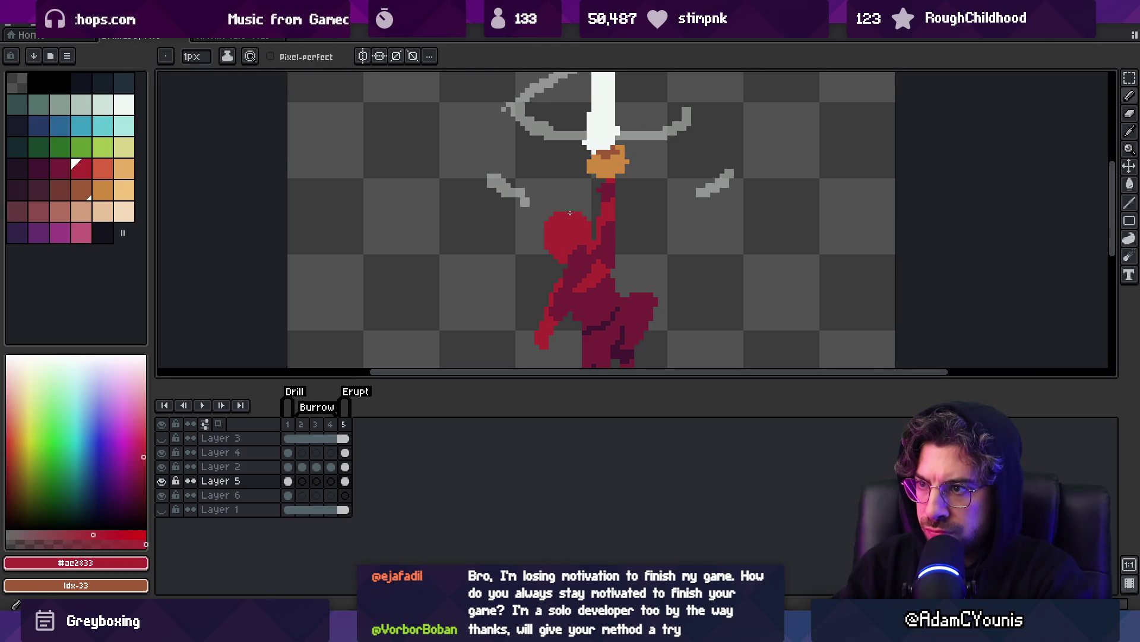
scroll(570, 210, down, 3)
scroll(606, 203, up, 3)
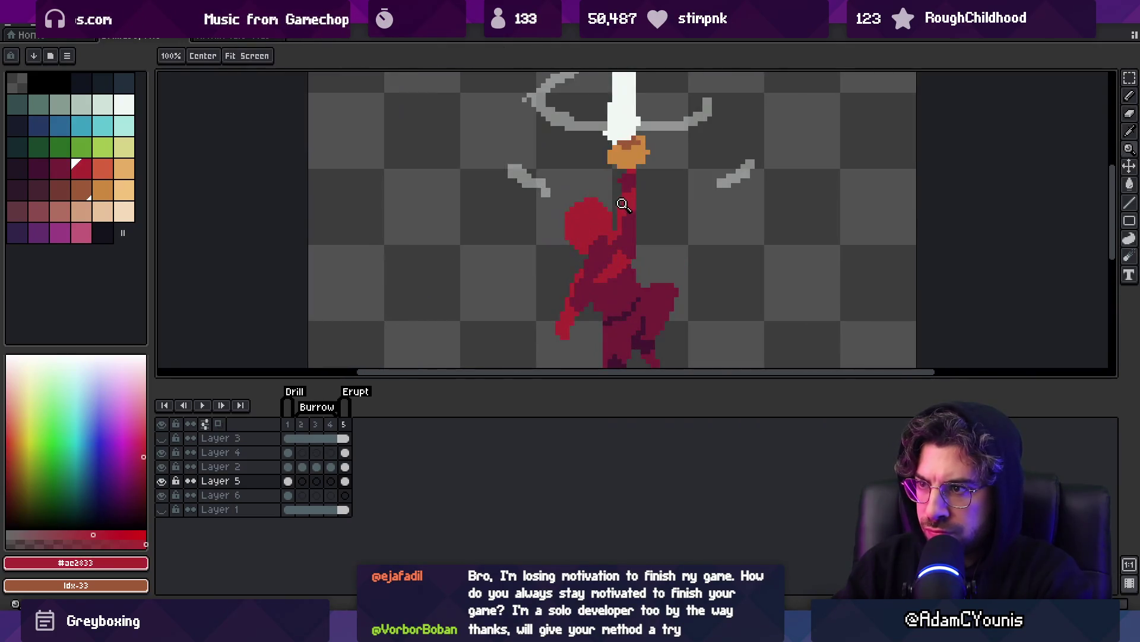
scroll(618, 205, up, 2)
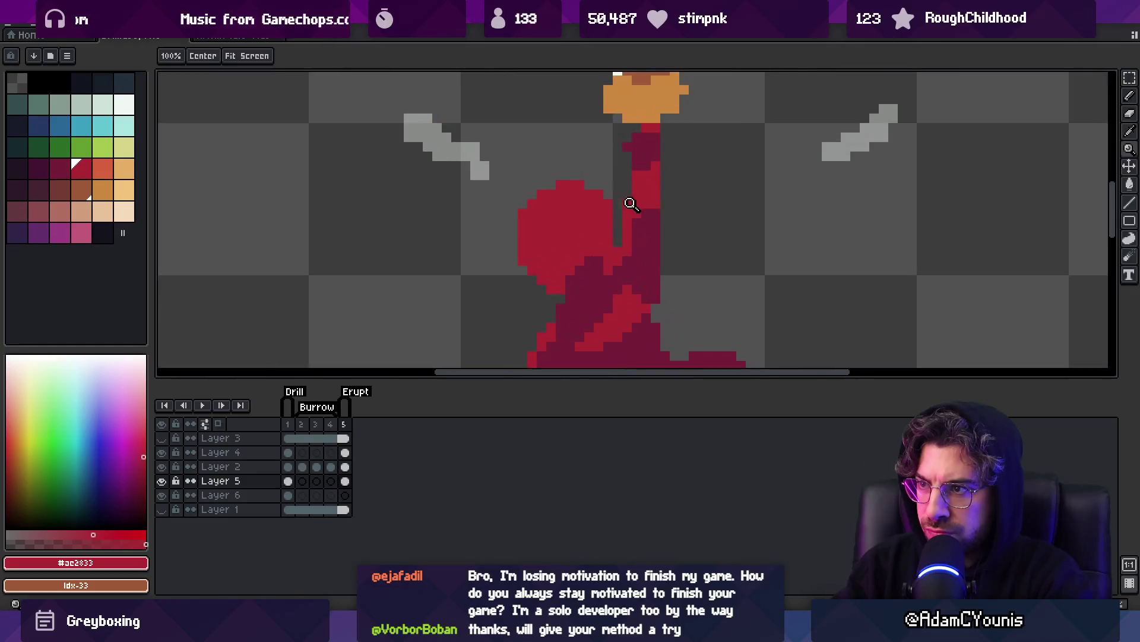
scroll(609, 203, down, 4)
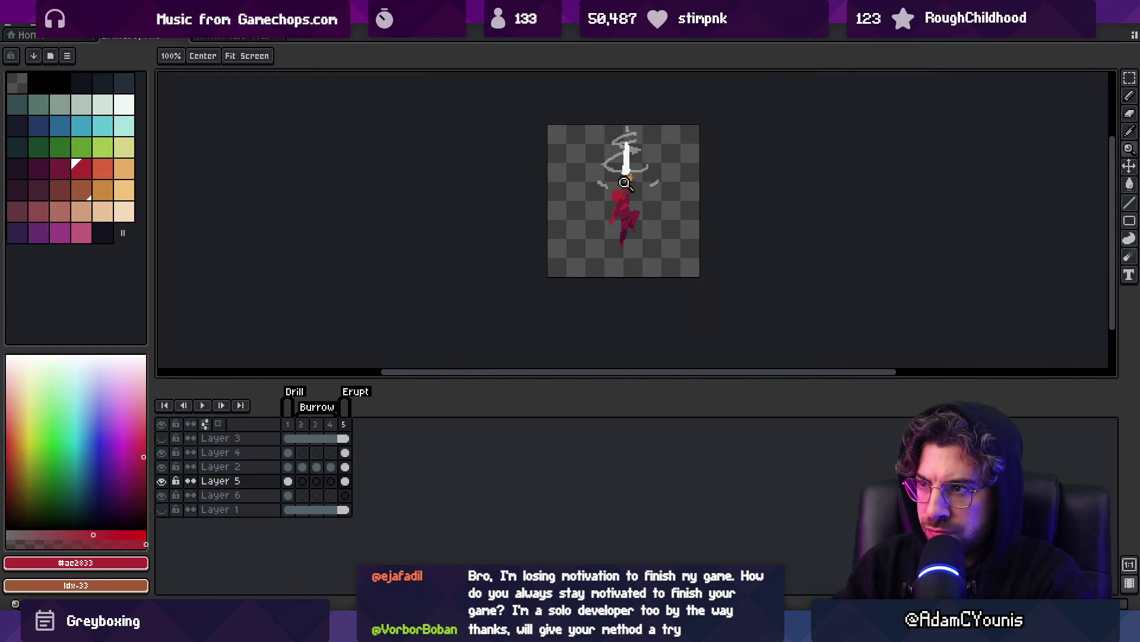
scroll(616, 153, up, 3)
alt+click(608, 235)
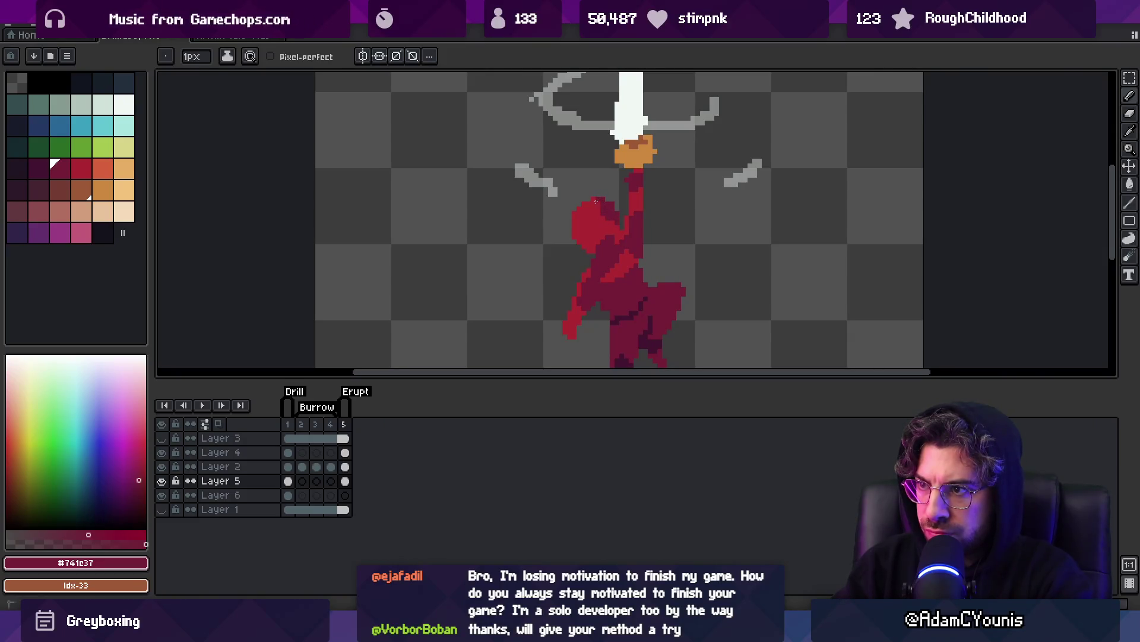
alt+click(601, 213)
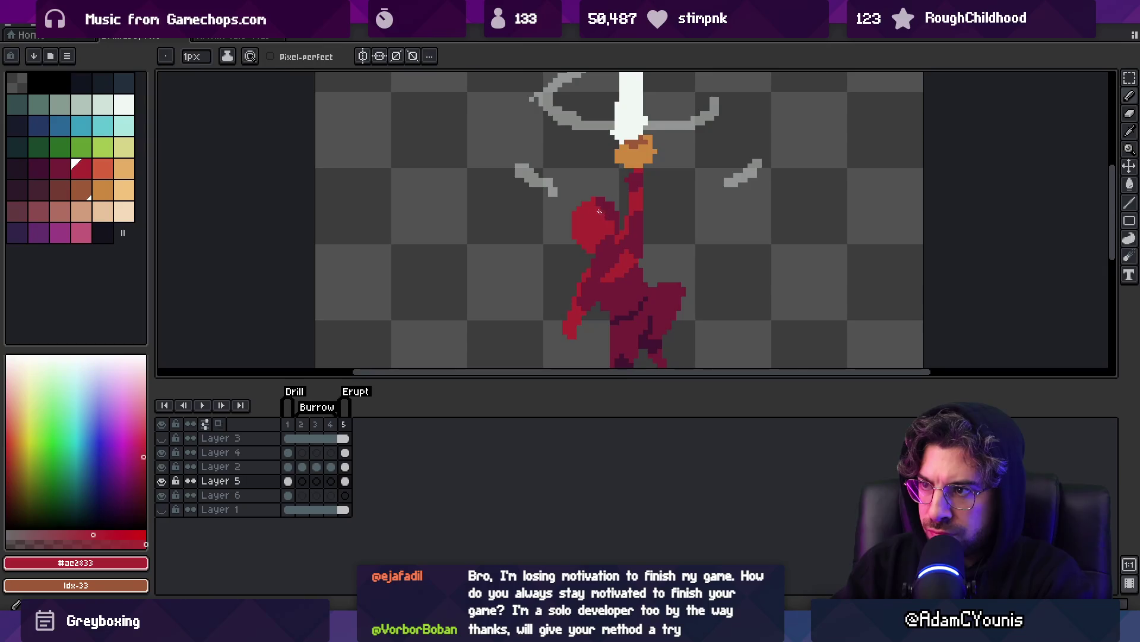
Check the whole sprite zoomed out and back in, then move to Unity's project search.
scroll(604, 217, down, 3)
key(ctrl)
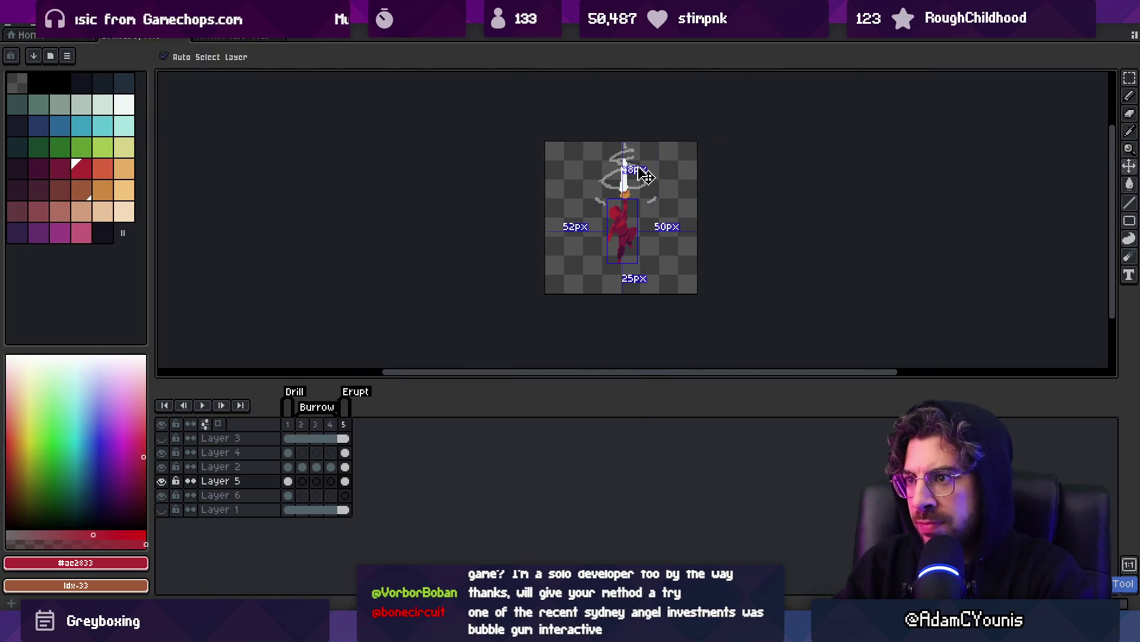
key(z)
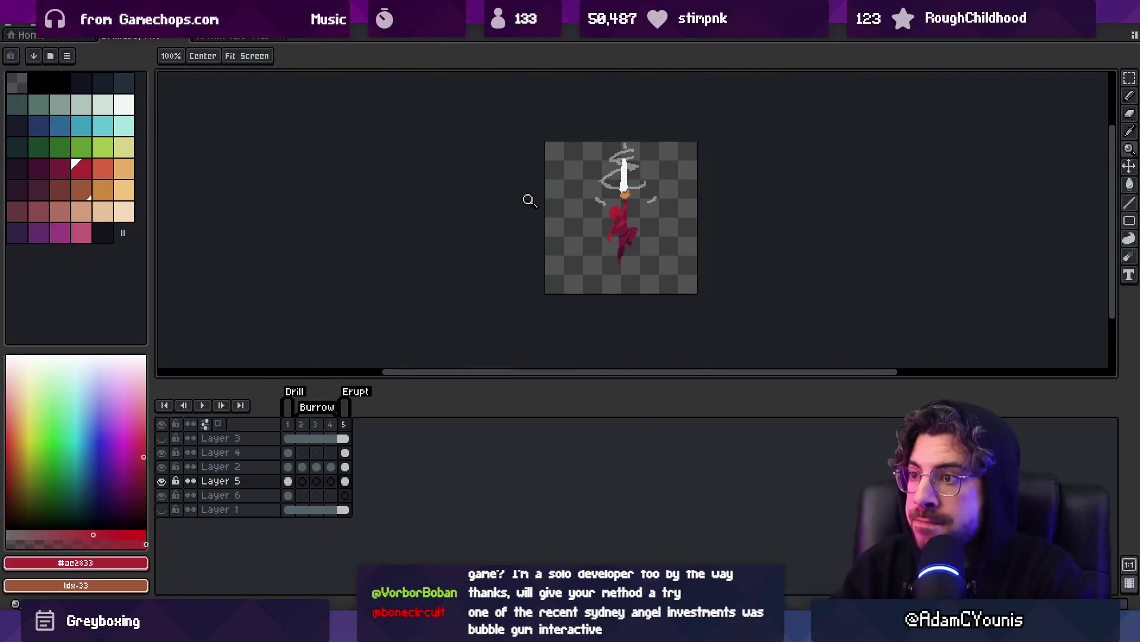
click(624, 212)
key(m)
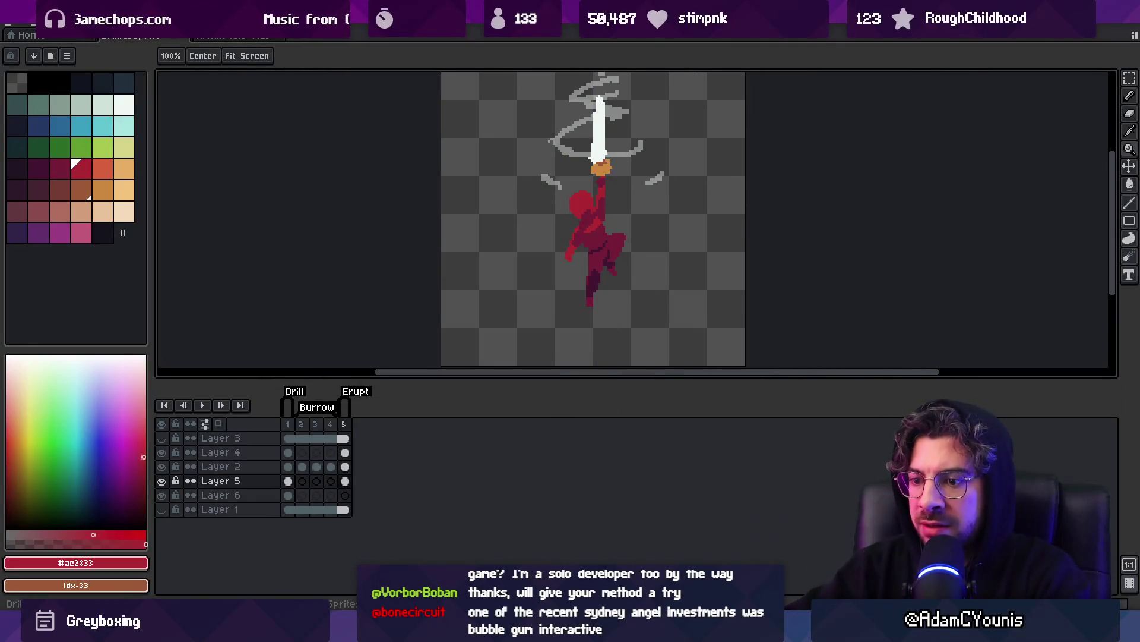
key(alt+Tab)
click(480, 282)
Search 'drill' and select the Drill-Erupt, Drill-Burrow and Drill-Drill textures.
text(drill)
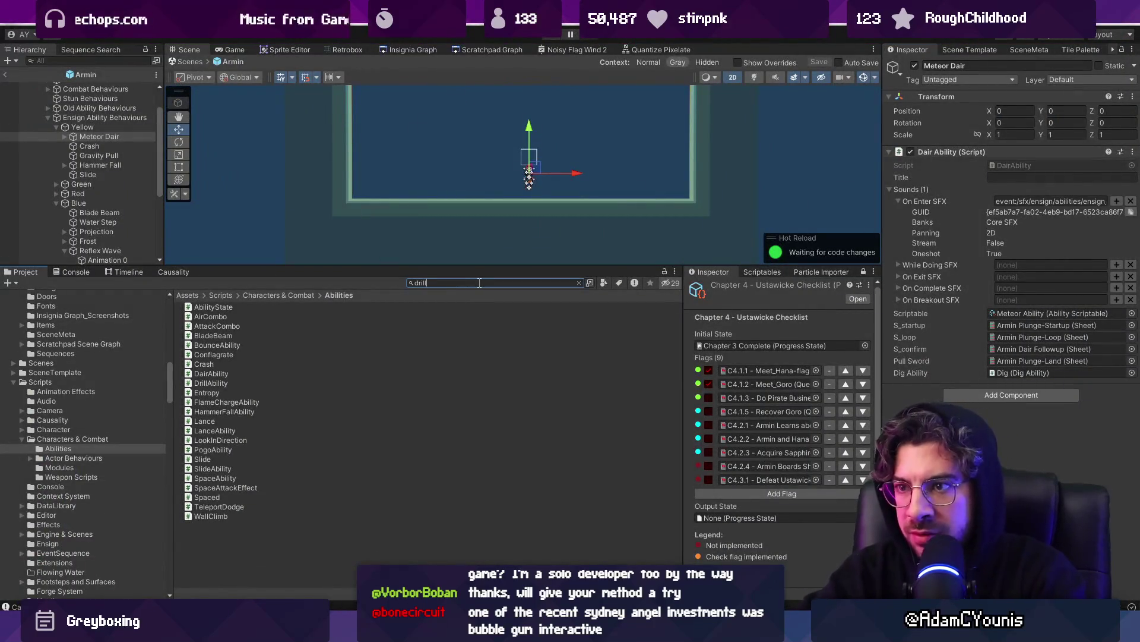
click(263, 364)
click(248, 410)
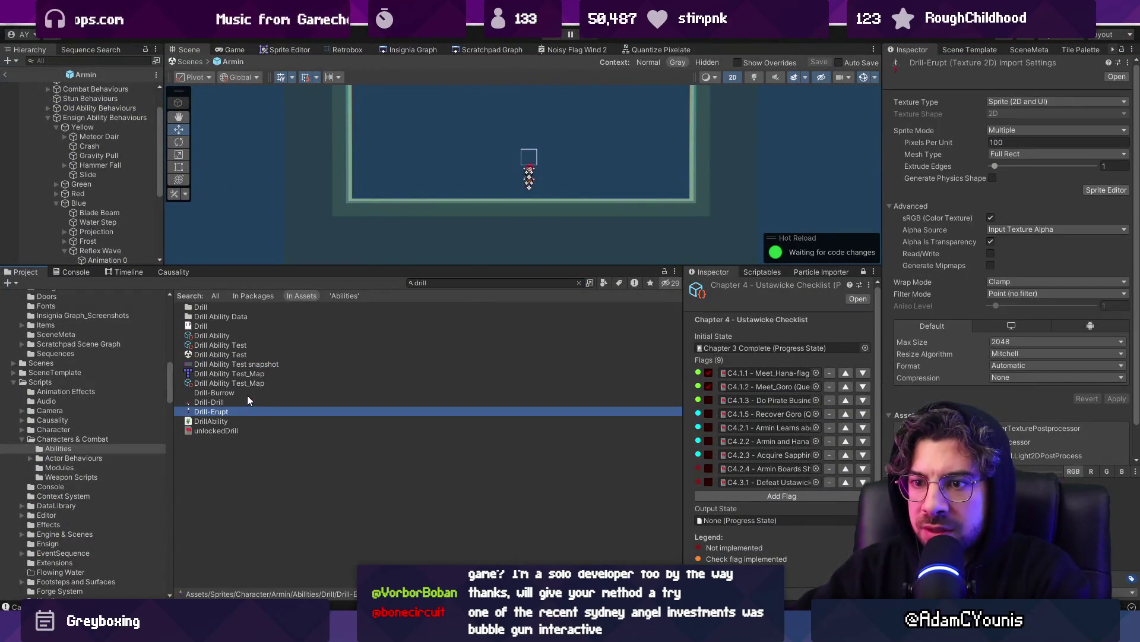
ctrl+click(247, 393)
ctrl+click(255, 402)
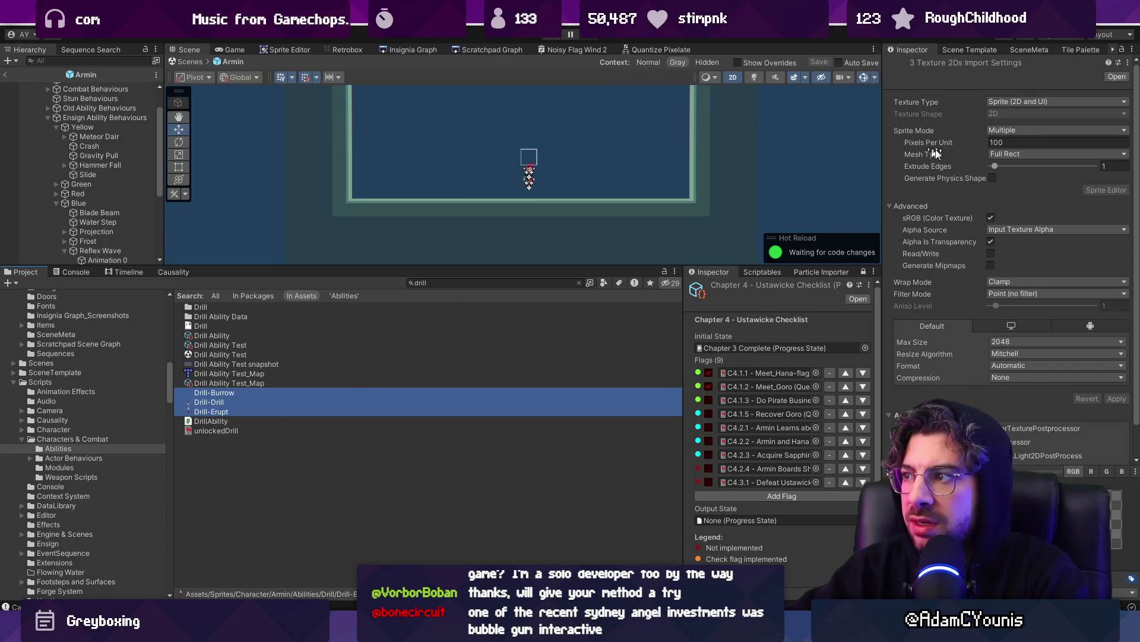
Import the three textures as 128×128 sprite sheets and open the Drill-Burrow sheet.
click(340, 50)
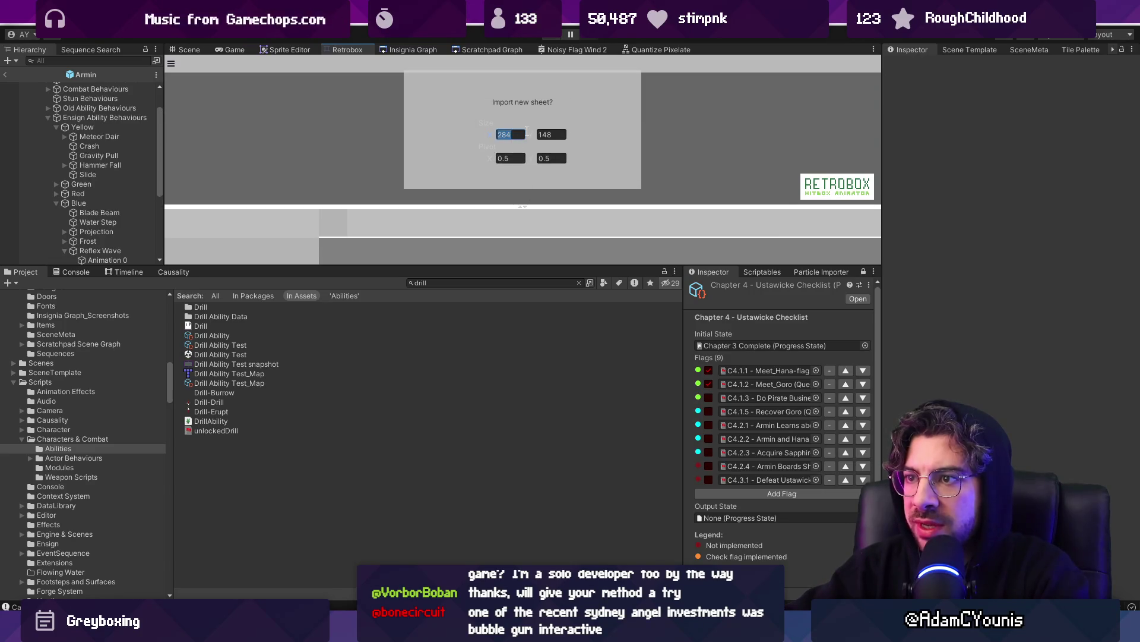
text(128)
key(Tab)
text(128)
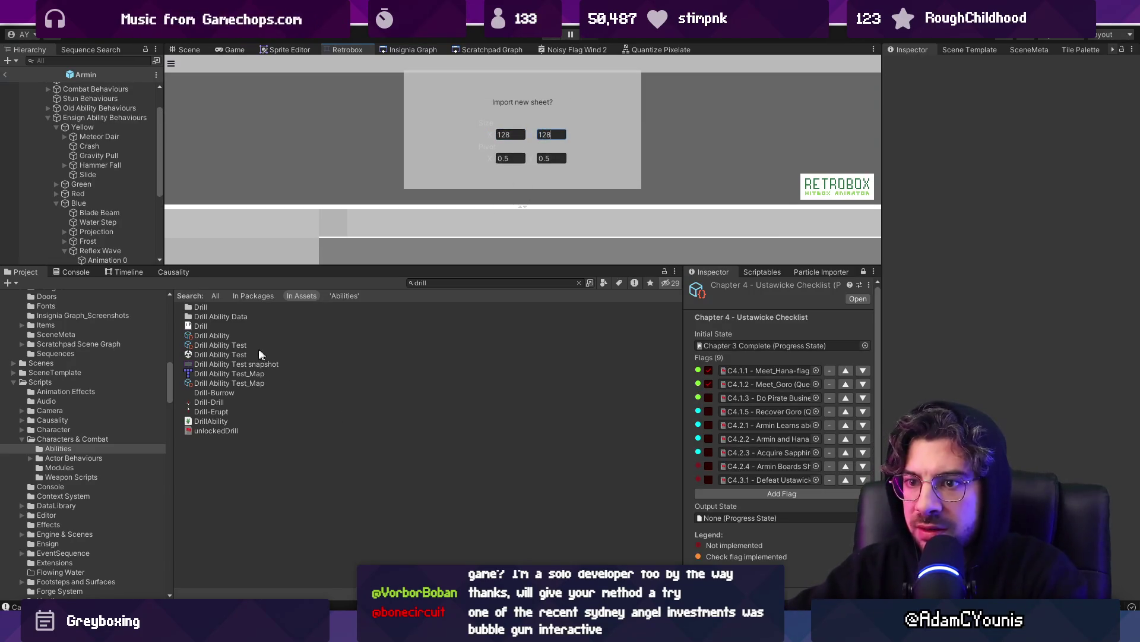
drag(215, 407, 216, 394)
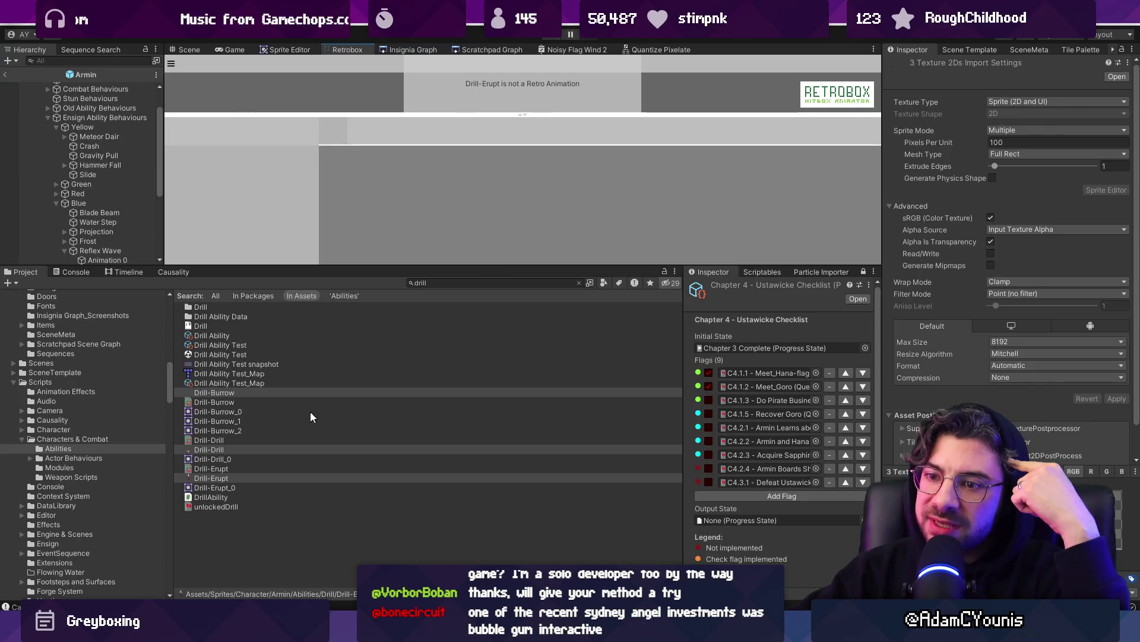
click(262, 401)
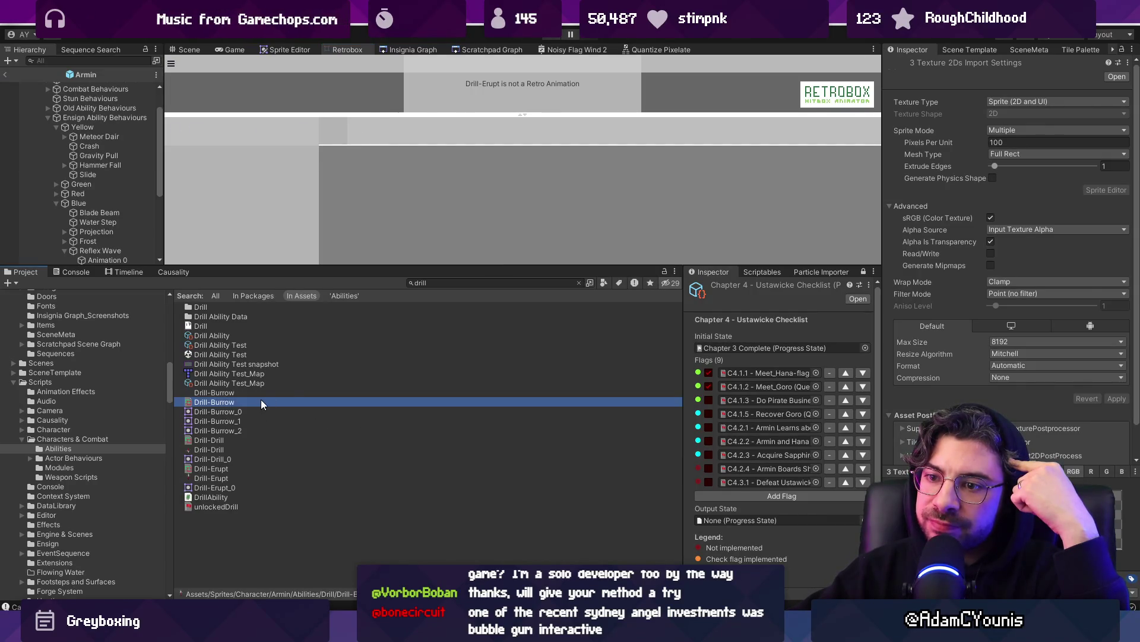
drag(444, 262, 446, 379)
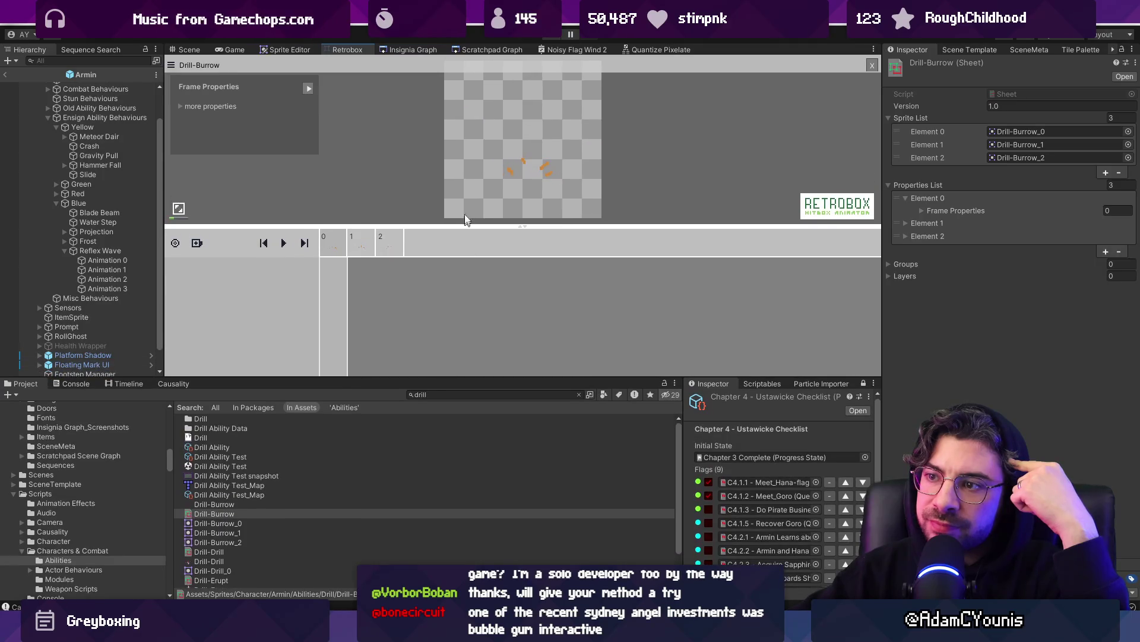
drag(469, 224, 459, 296)
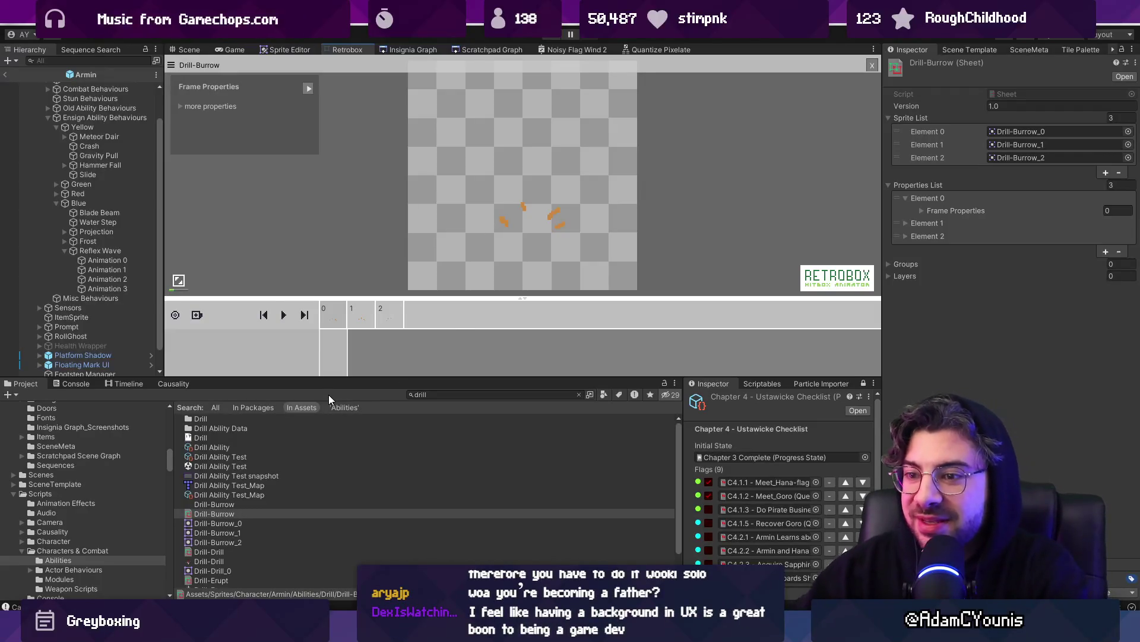
Add a 20×2 Physics box layer along the bottom of Drill-Burrow's frame 0.
mouse_move(278, 380)
mouse_down()
mouse_move(281, 336)
mouse_move(279, 380)
mouse_up()
click(199, 252)
click(215, 260)
click(204, 276)
click(469, 155)
drag(470, 91, 522, 180)
scroll(522, 180, up, 3)
mouse_move(559, 136)
mouse_down()
mouse_move(609, 188)
mouse_move(605, 205)
mouse_move(561, 205)
mouse_move(581, 204)
mouse_up()
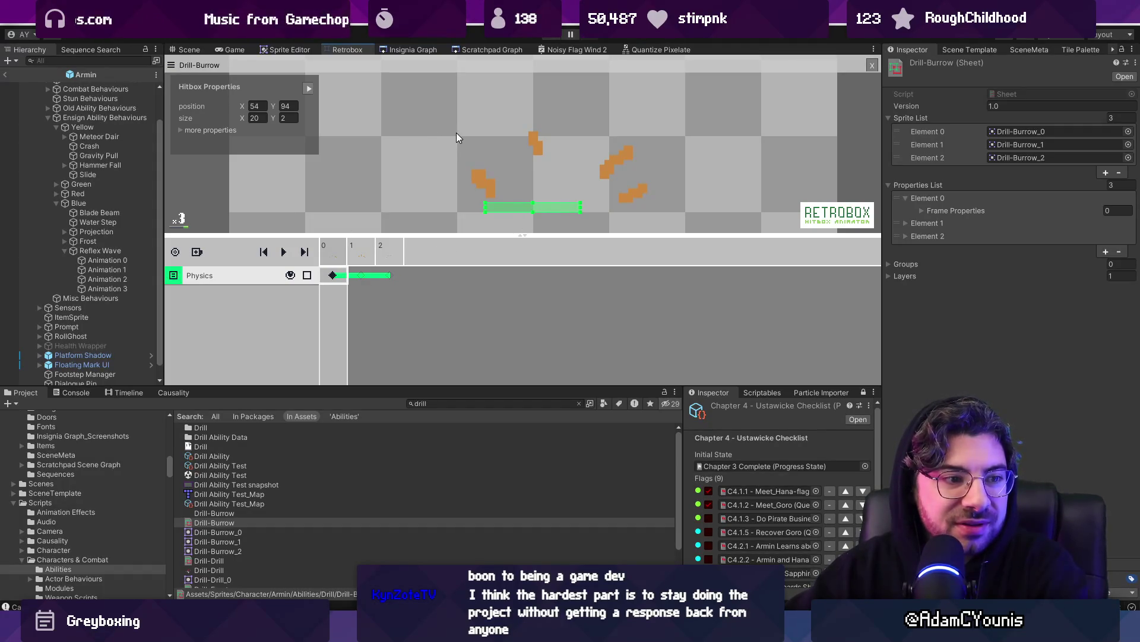
scroll(465, 138, down, 2)
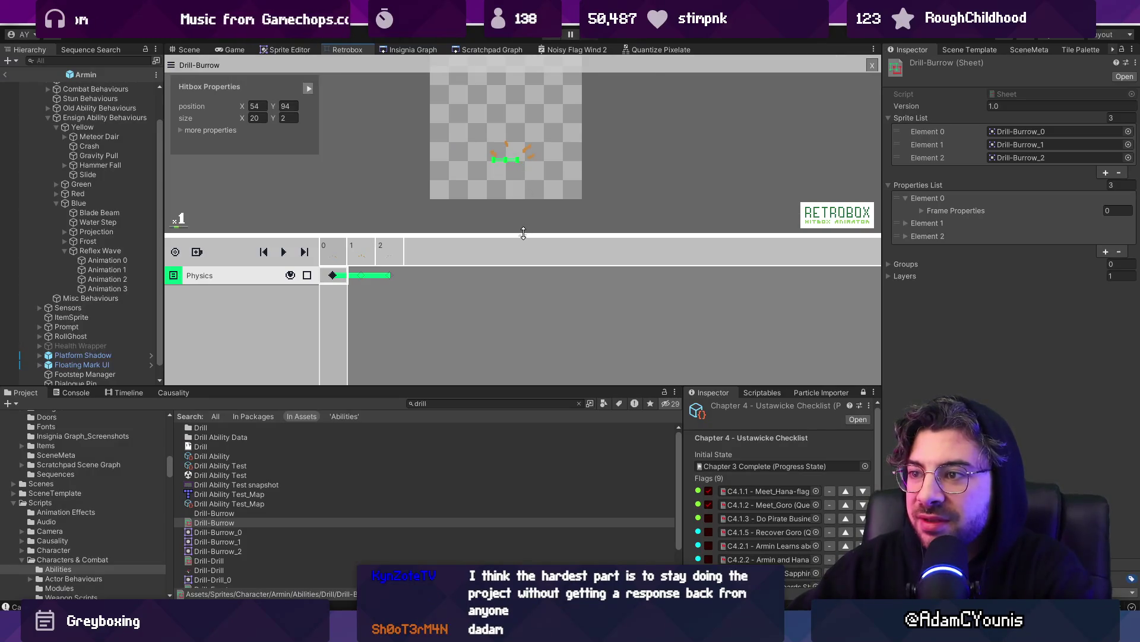
Make the layer timeline taller and open the Drill-Drill sheet.
drag(523, 232, 524, 218)
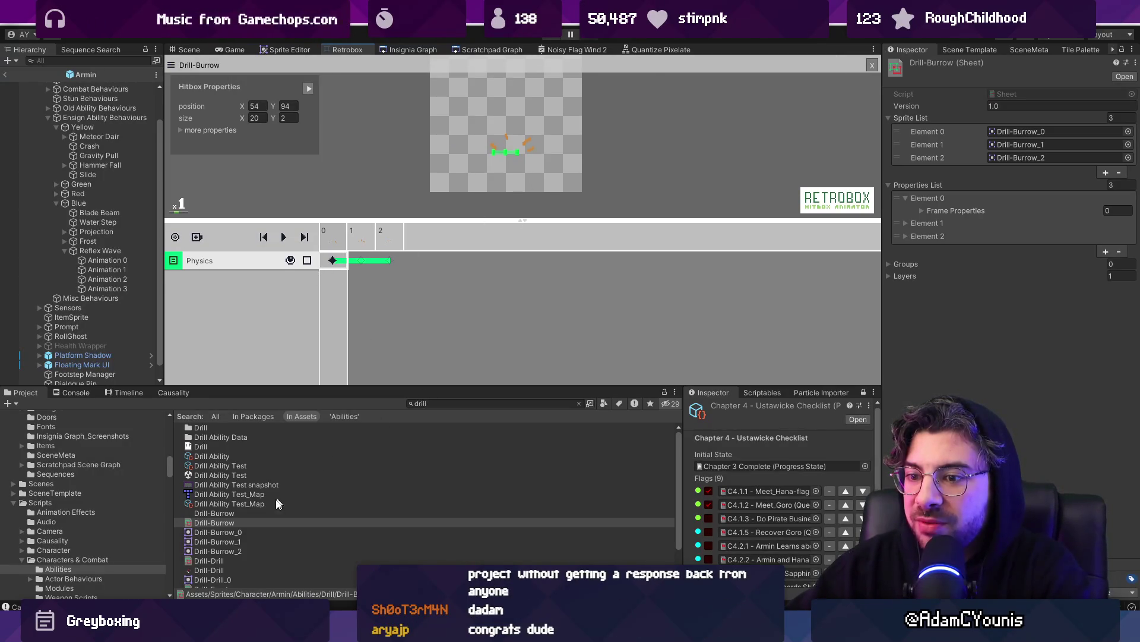
scroll(254, 526, down, 2)
click(236, 526)
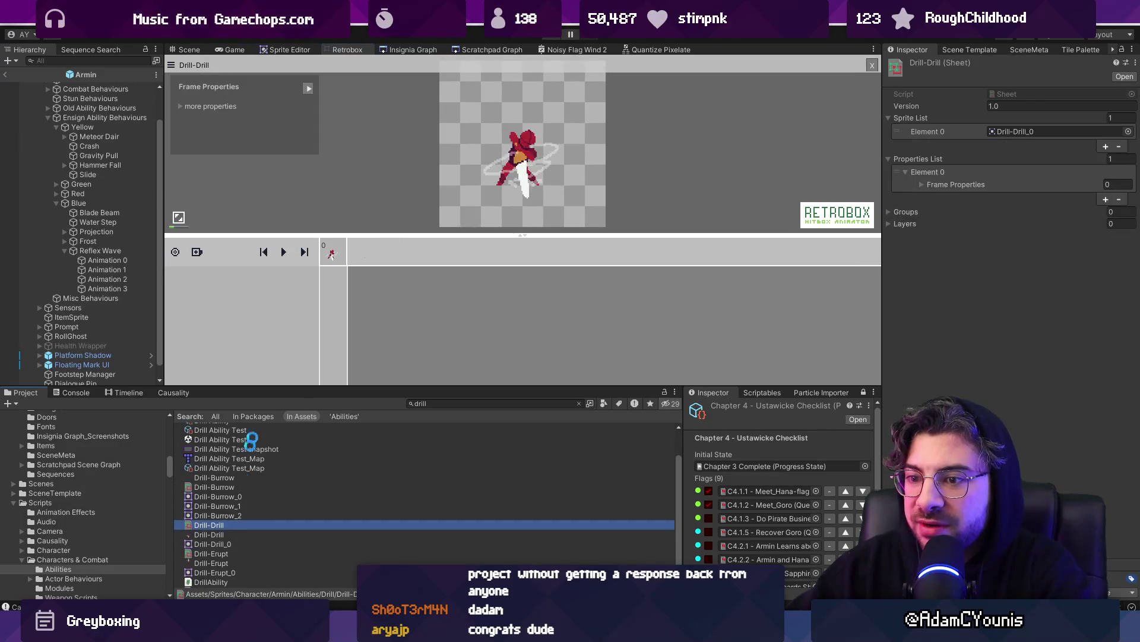
Add a 25×38 Hurt box over the body on Drill-Drill, then open the Drill-Erupt sheet.
click(197, 252)
click(214, 277)
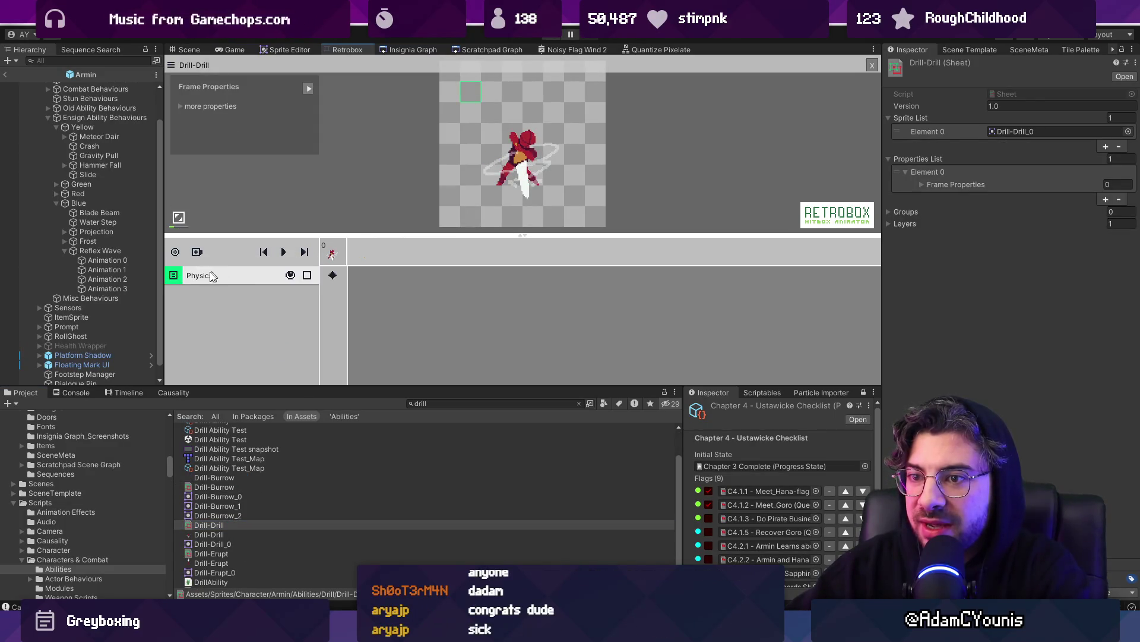
click(201, 276)
click(224, 297)
click(469, 94)
drag(518, 154, 541, 185)
scroll(540, 185, up, 1)
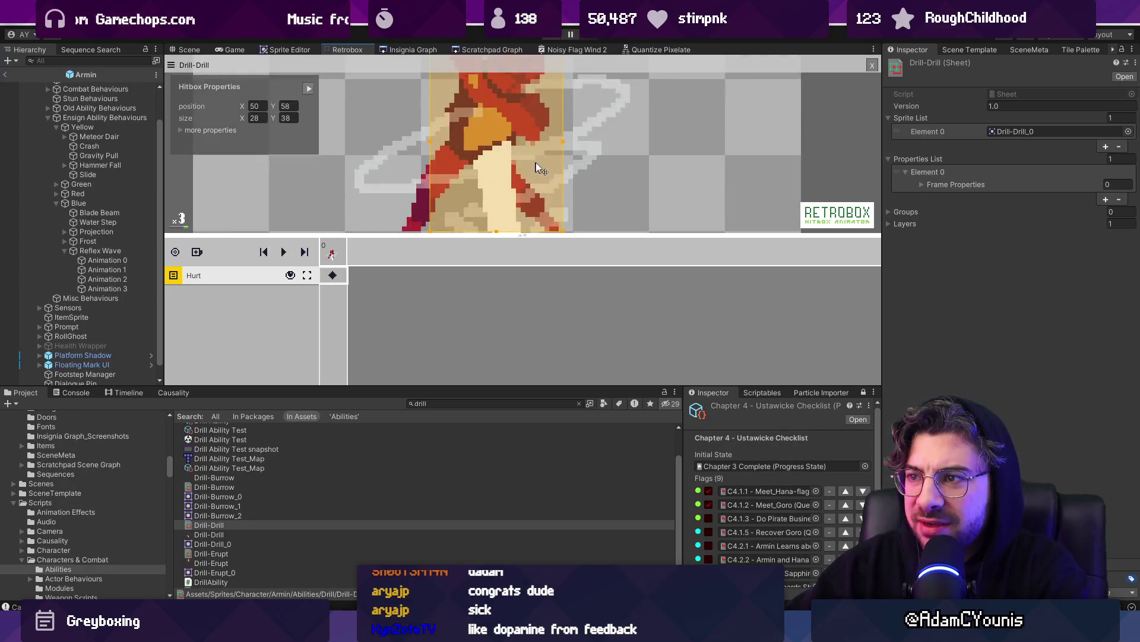
drag(558, 142, 552, 143)
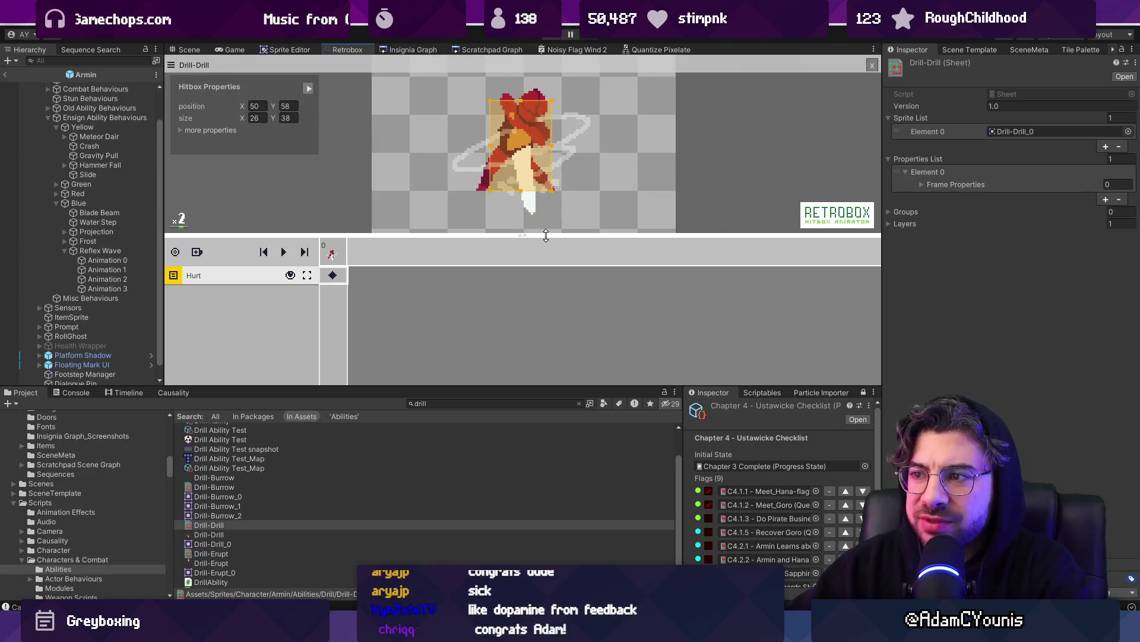
drag(542, 234, 540, 263)
drag(527, 156, 524, 156)
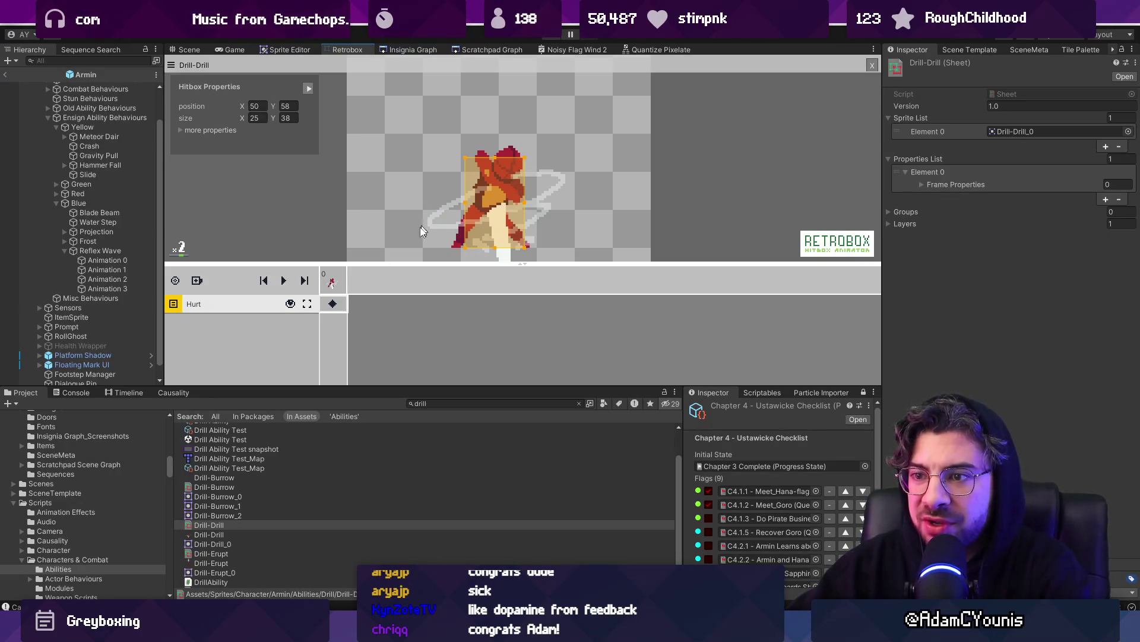
click(205, 556)
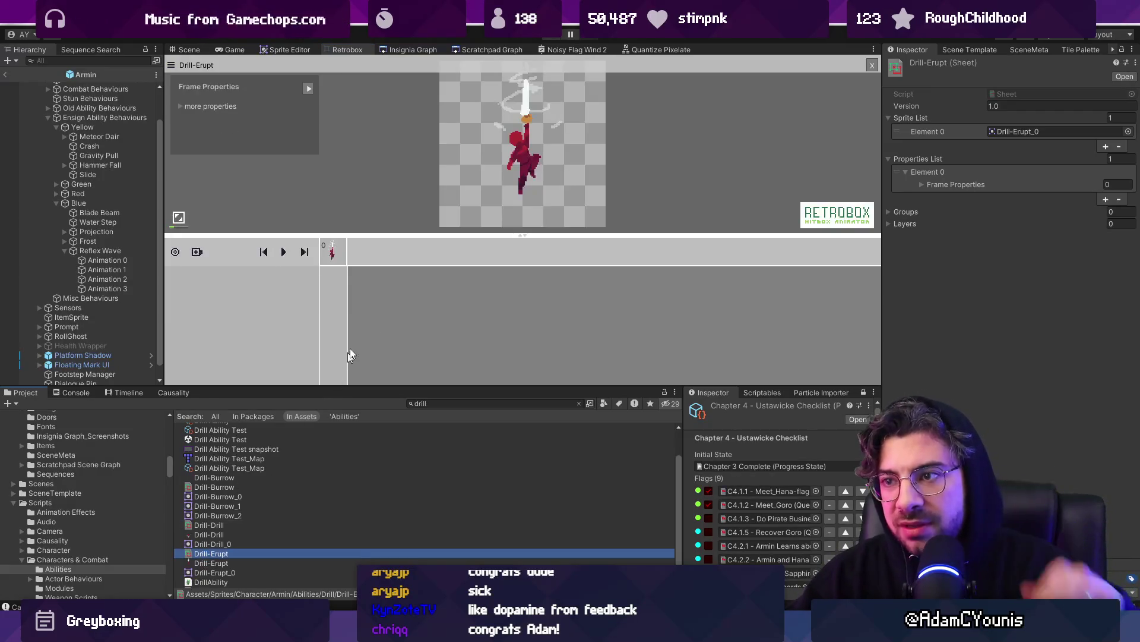
Add a Hit box layer and place its box on the raised drill.
click(202, 253)
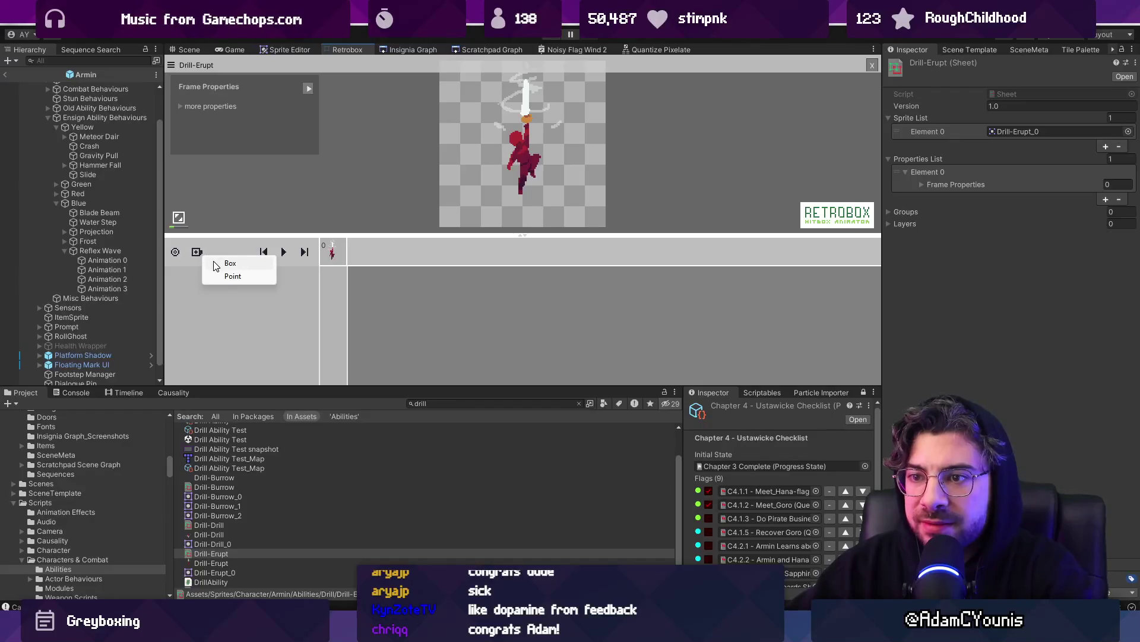
click(231, 263)
click(237, 275)
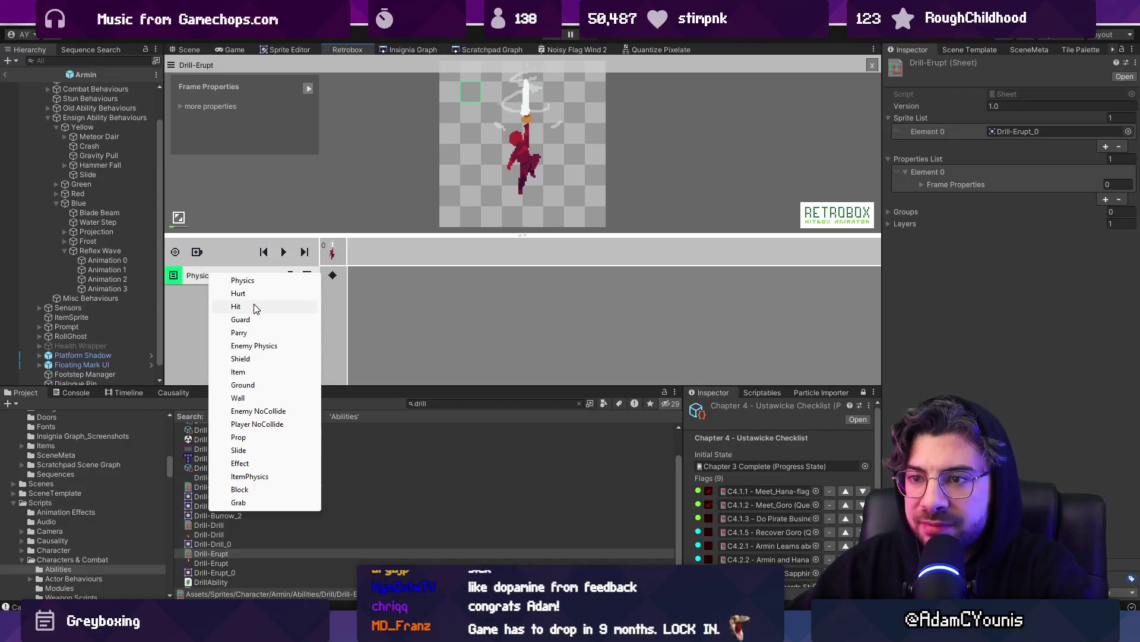
click(236, 306)
click(333, 276)
mouse_move(473, 101)
mouse_down()
mouse_move(526, 101)
mouse_move(528, 123)
mouse_up()
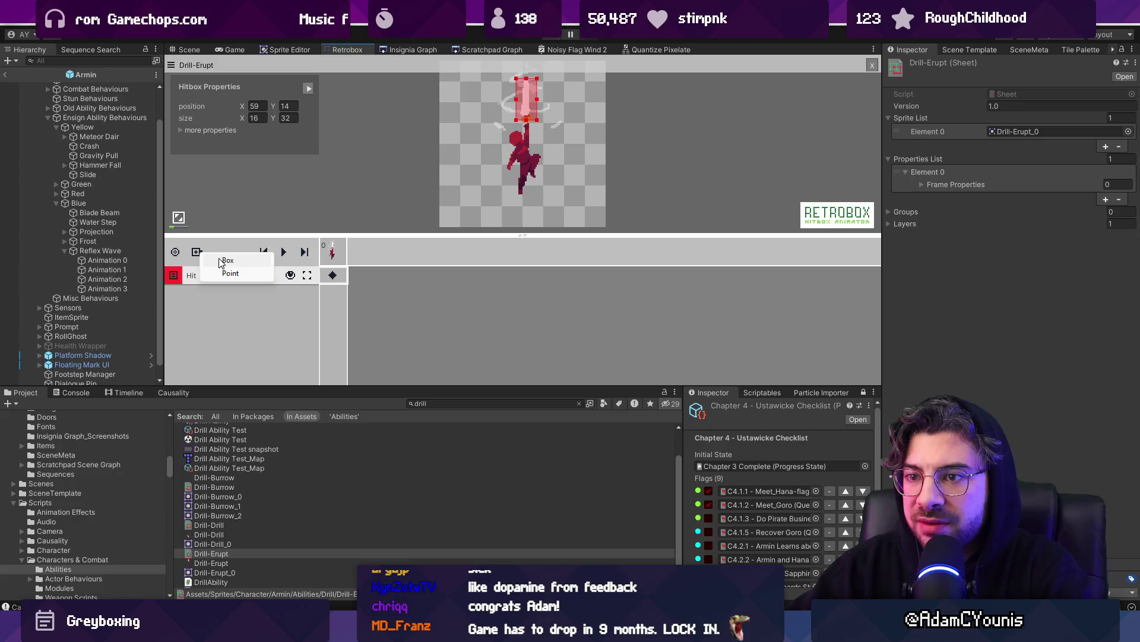
Add a Hurt box layer sized over the character's body down to the feet.
click(199, 253)
click(202, 294)
click(247, 320)
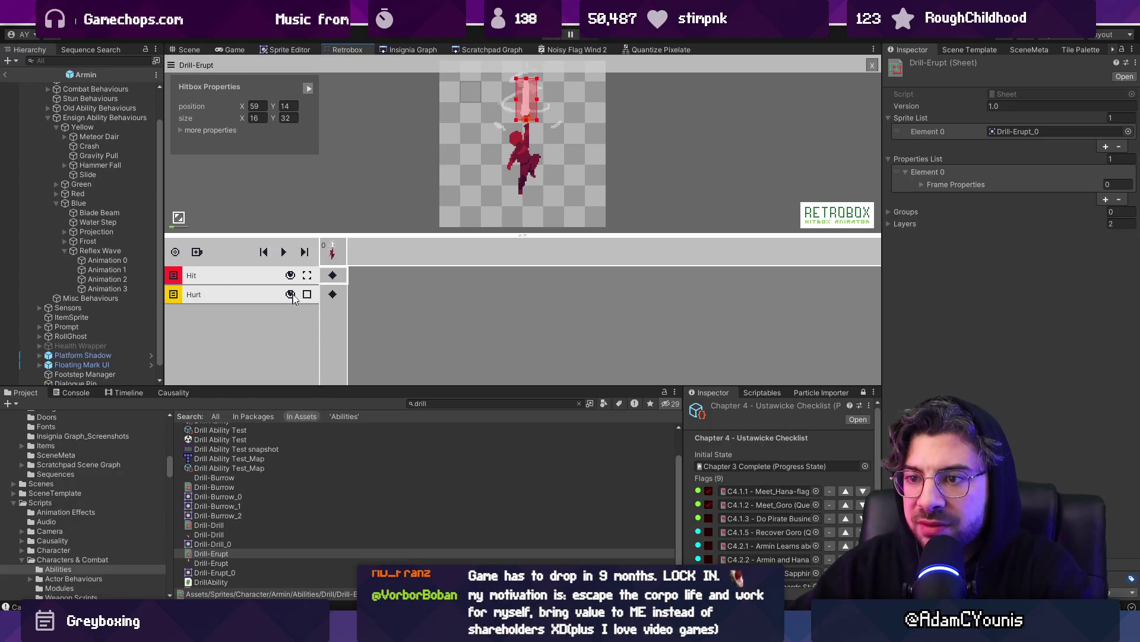
click(333, 294)
mouse_move(475, 100)
mouse_down()
mouse_move(528, 142)
mouse_move(525, 190)
mouse_move(537, 155)
mouse_move(512, 156)
mouse_move(532, 162)
mouse_move(551, 150)
mouse_up()
scroll(535, 166, up, 2)
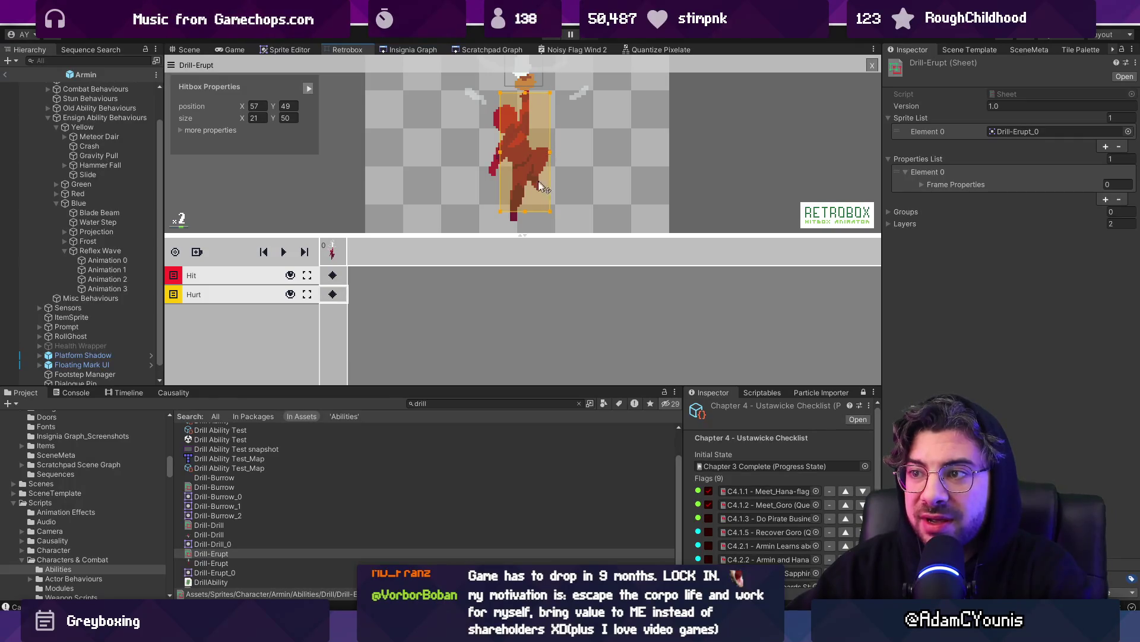
drag(525, 213, 526, 215)
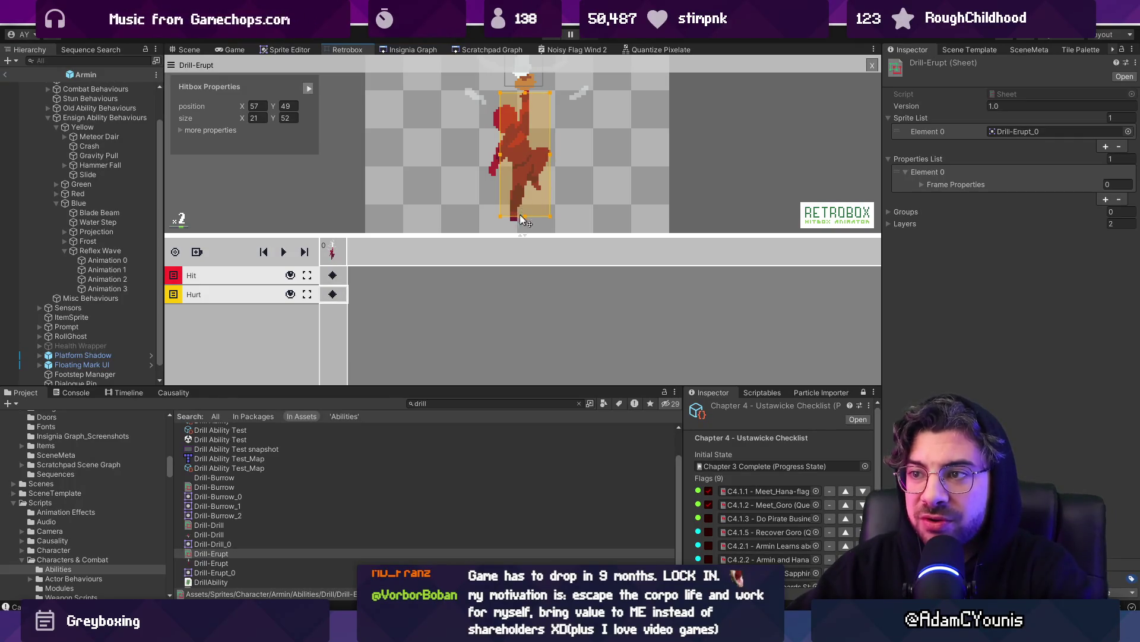
Reselect the Hit layer's box and show its extra properties.
right_click(284, 275)
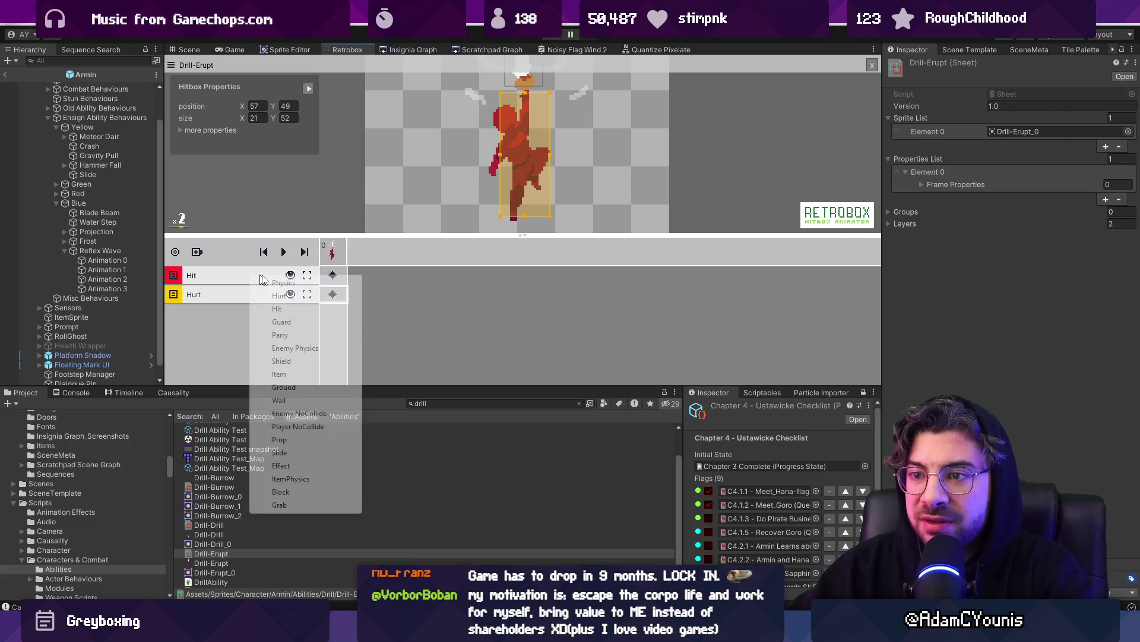
click(336, 276)
click(208, 130)
drag(415, 234, 420, 318)
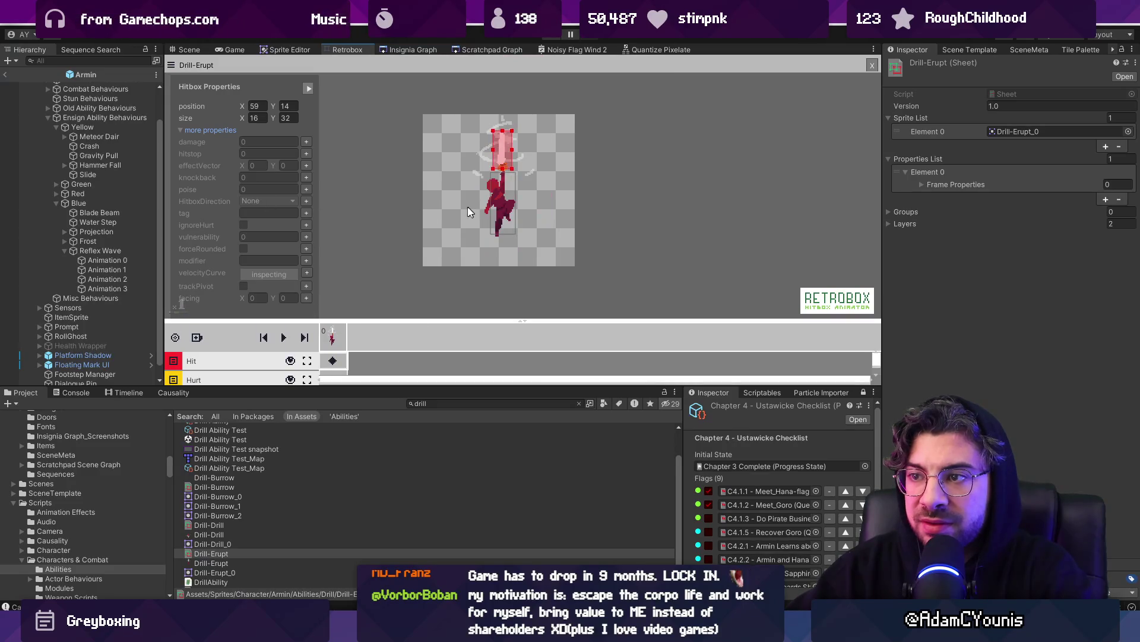
Give the drill hitbox damage 20, hitstop 2, effect vector (0,1) and knockback 5.
drag(420, 392, 421, 428)
drag(422, 362, 421, 337)
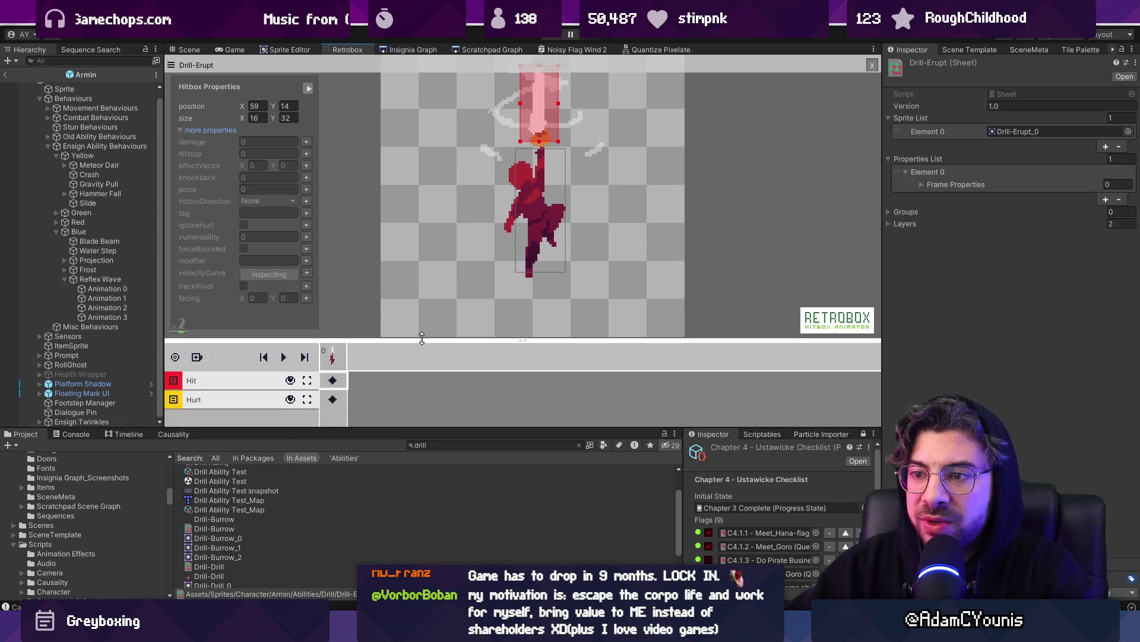
click(306, 142)
click(282, 130)
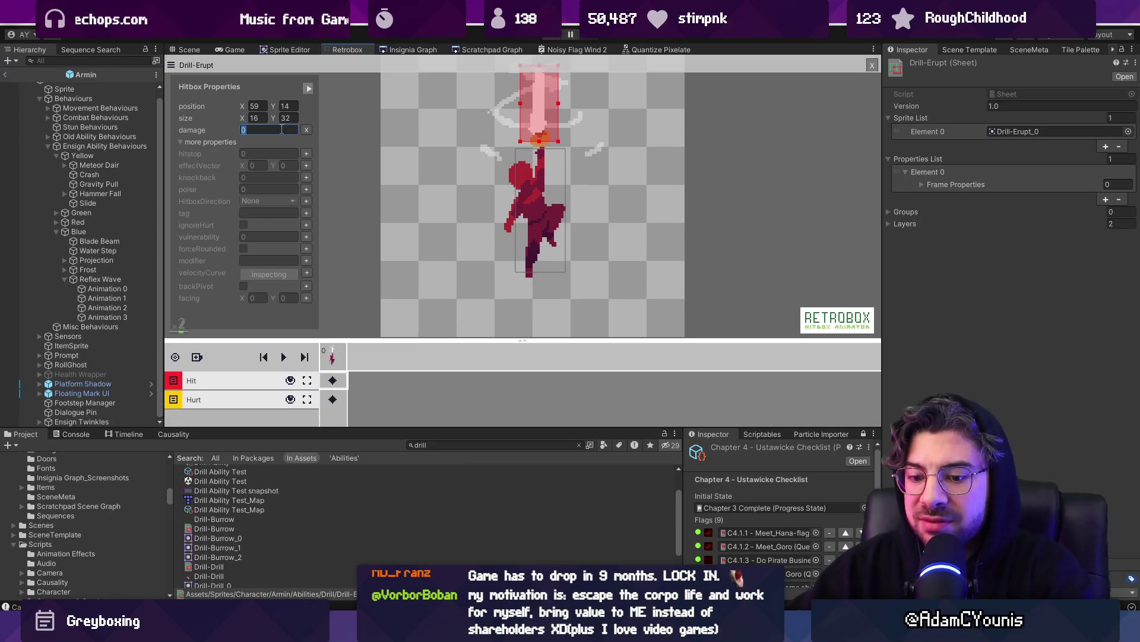
text(250)
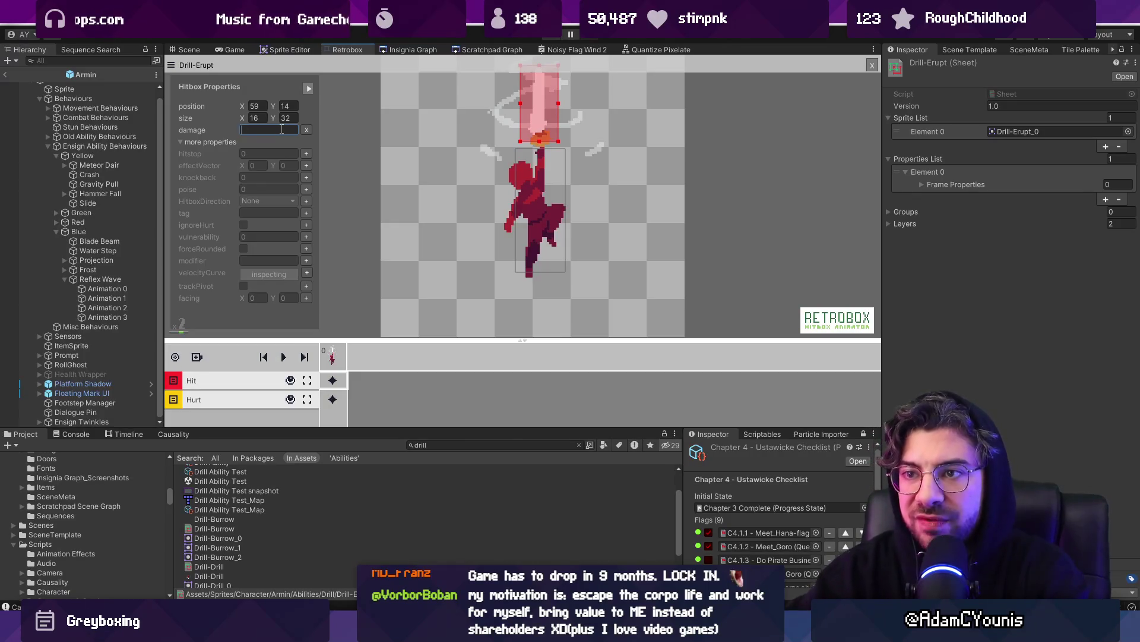
text(20)
click(306, 153)
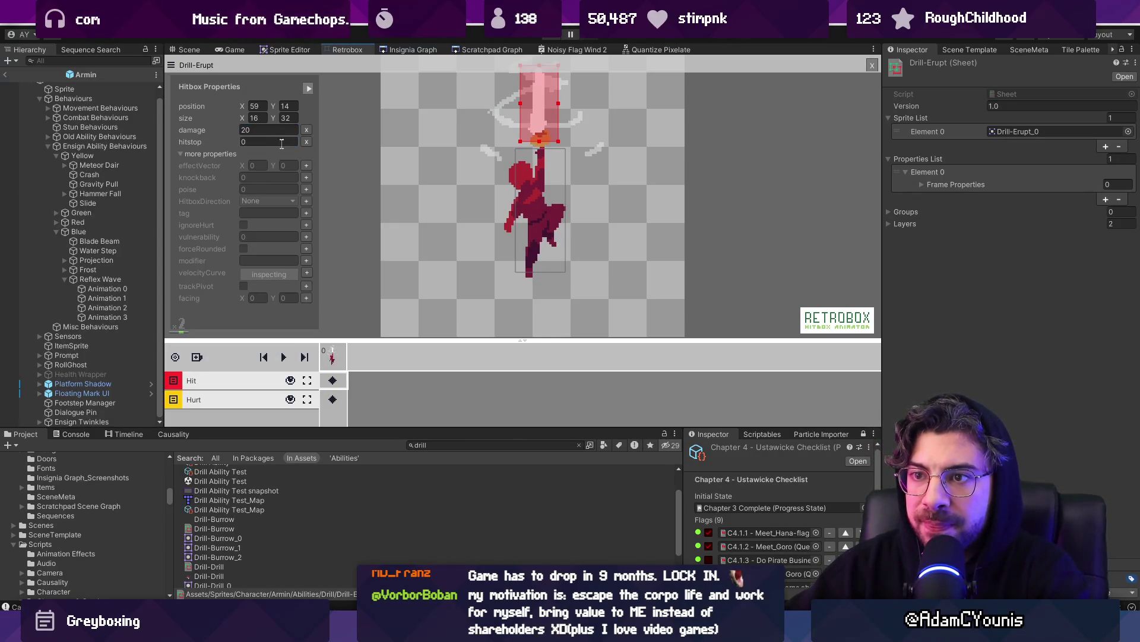
click(306, 165)
text(1)
click(307, 178)
text(5)
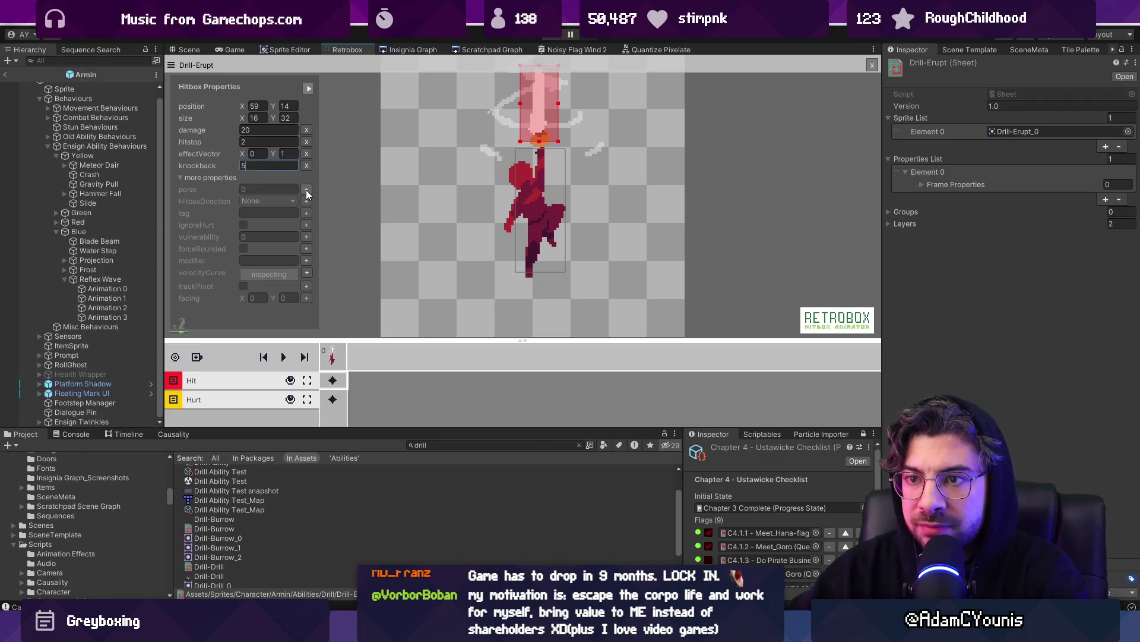
click(358, 191)
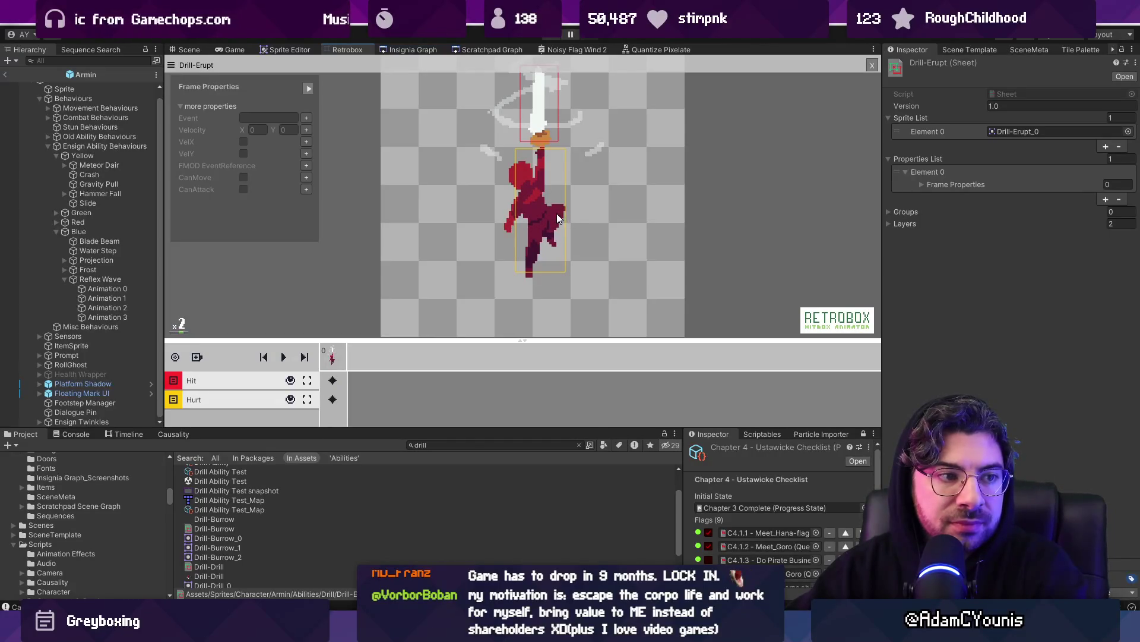
Resize the body hurtbox to 25×55.
drag(515, 149, 507, 143)
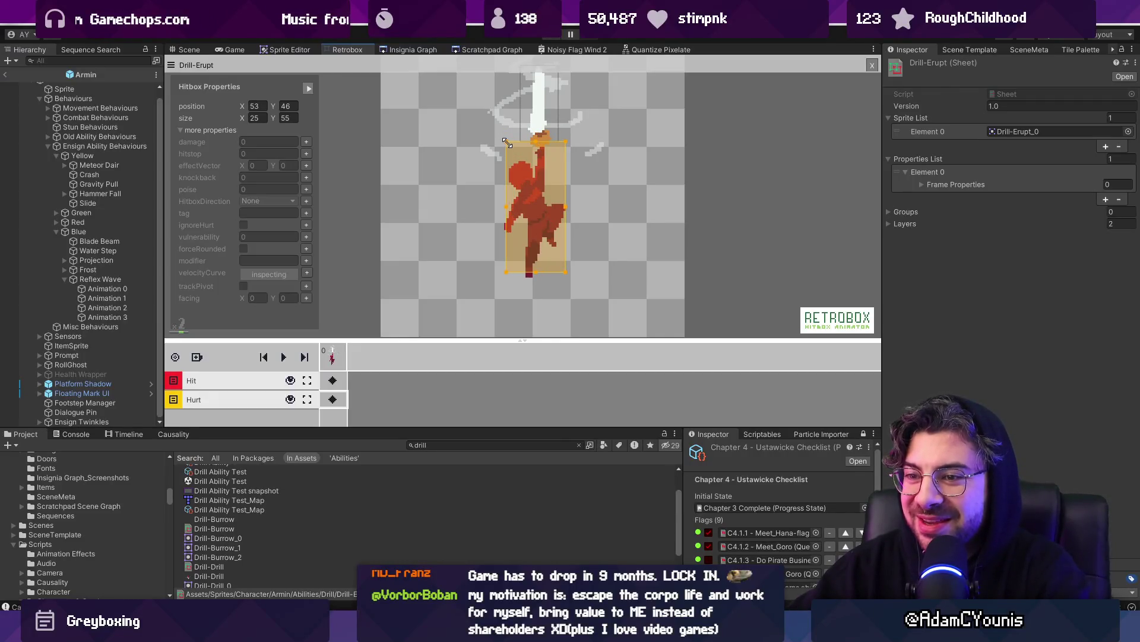
click(474, 216)
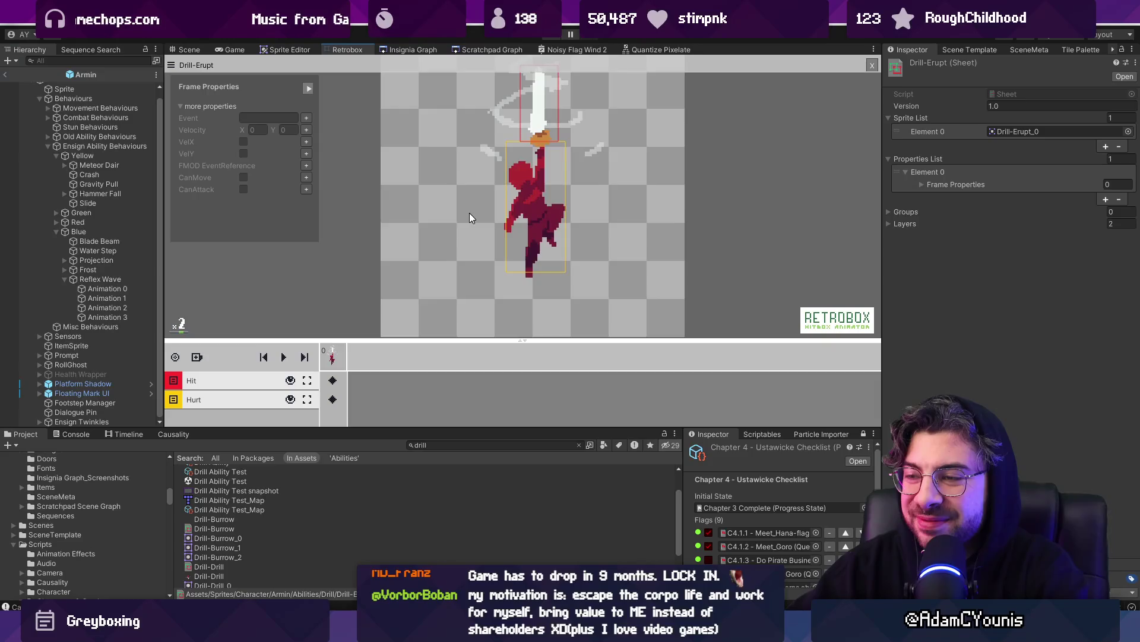
scroll(469, 212, down, 1)
scroll(457, 216, up, 1)
Drag the splitter under the Retrobox canvas upward to enlarge the timeline.
drag(507, 339, 510, 299)
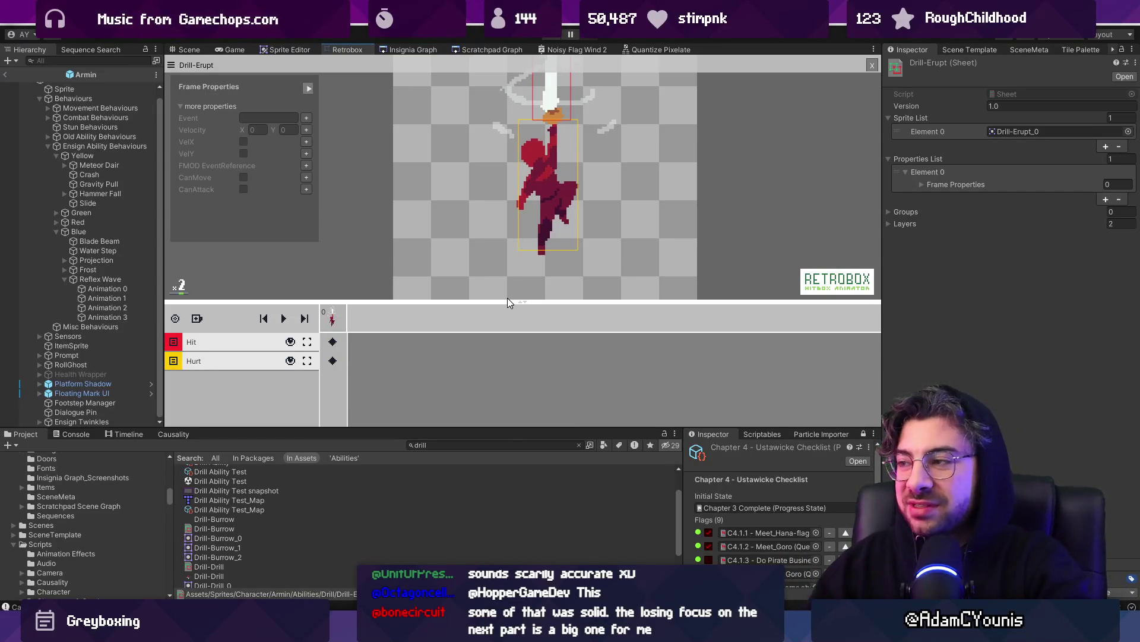
Select the drill hitbox, then switch to the Scene view with Ctrl+1.
scroll(574, 240, down, 2)
scroll(567, 233, up, 2)
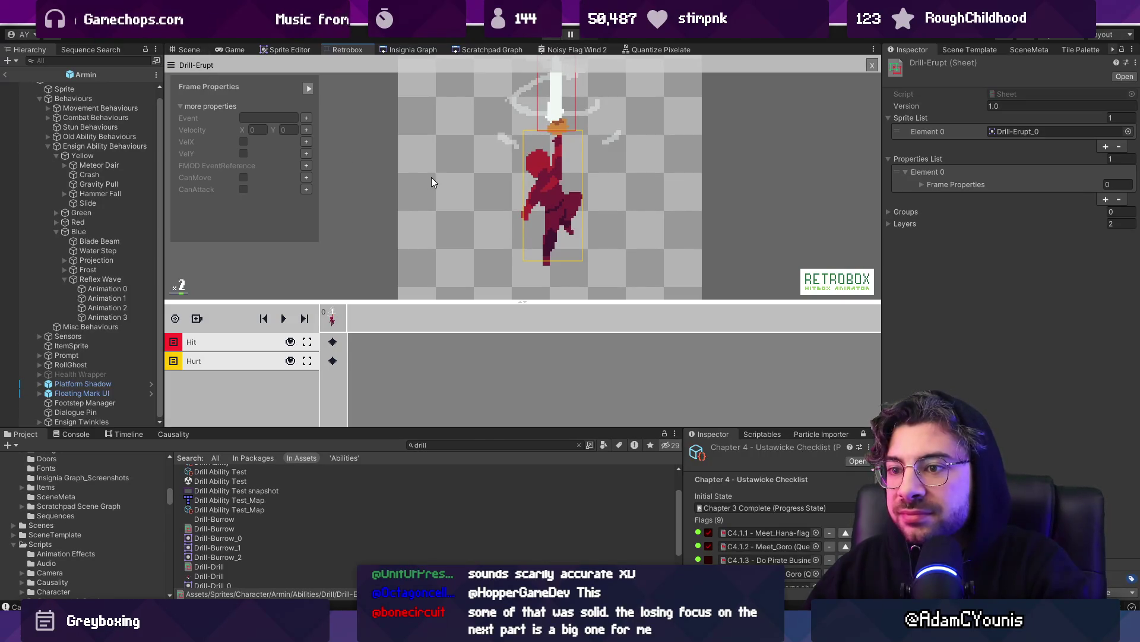
click(404, 215)
scroll(434, 177, down, 2)
key(ctrl+1)
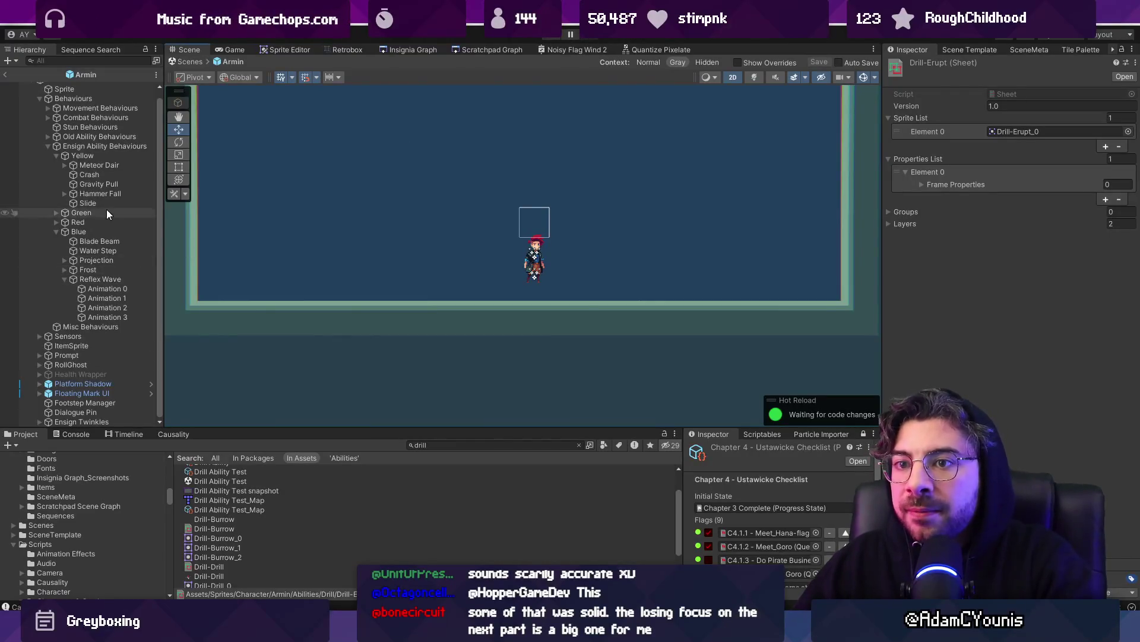
On Ensign Ability Behaviours, add Drill Ability as All Scriptables Element 18.
click(84, 146)
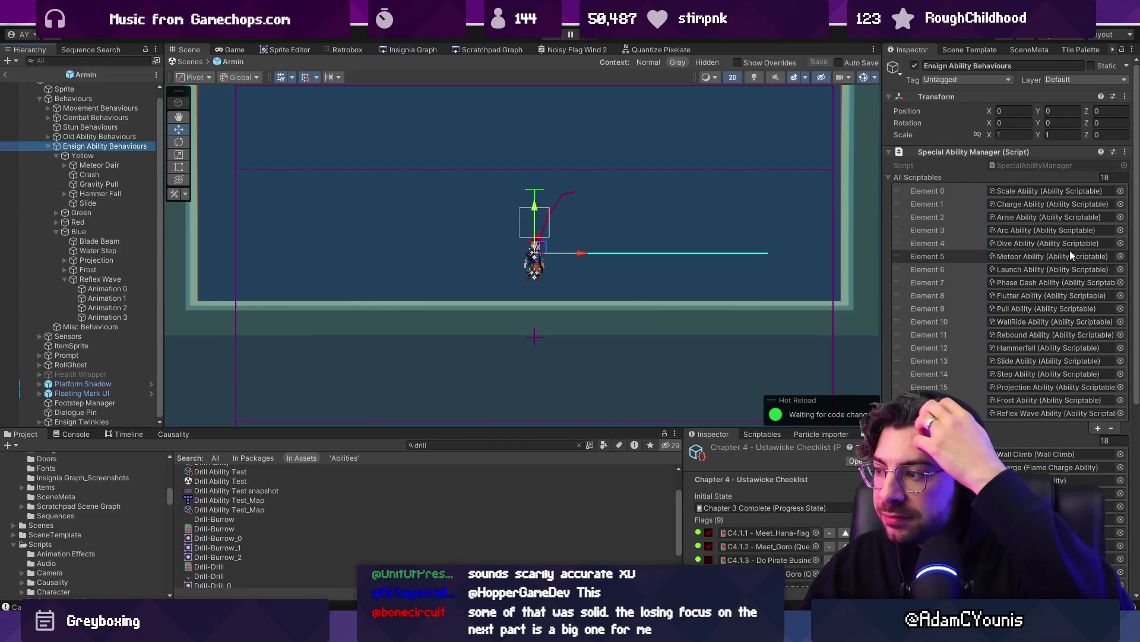
click(1044, 347)
drag(884, 306, 705, 306)
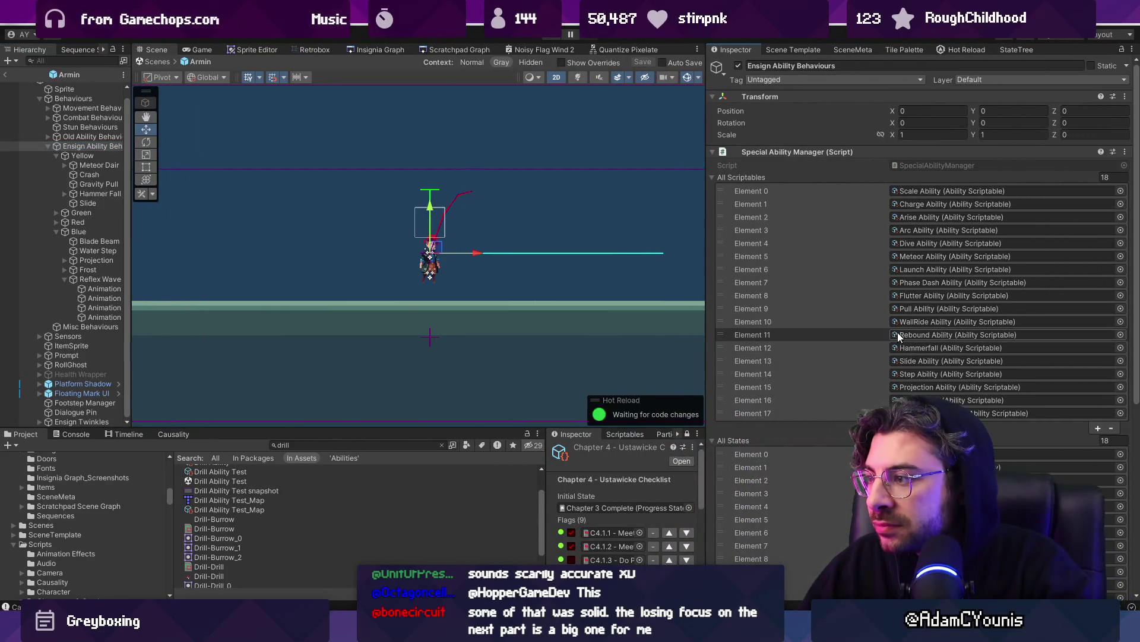
click(1095, 429)
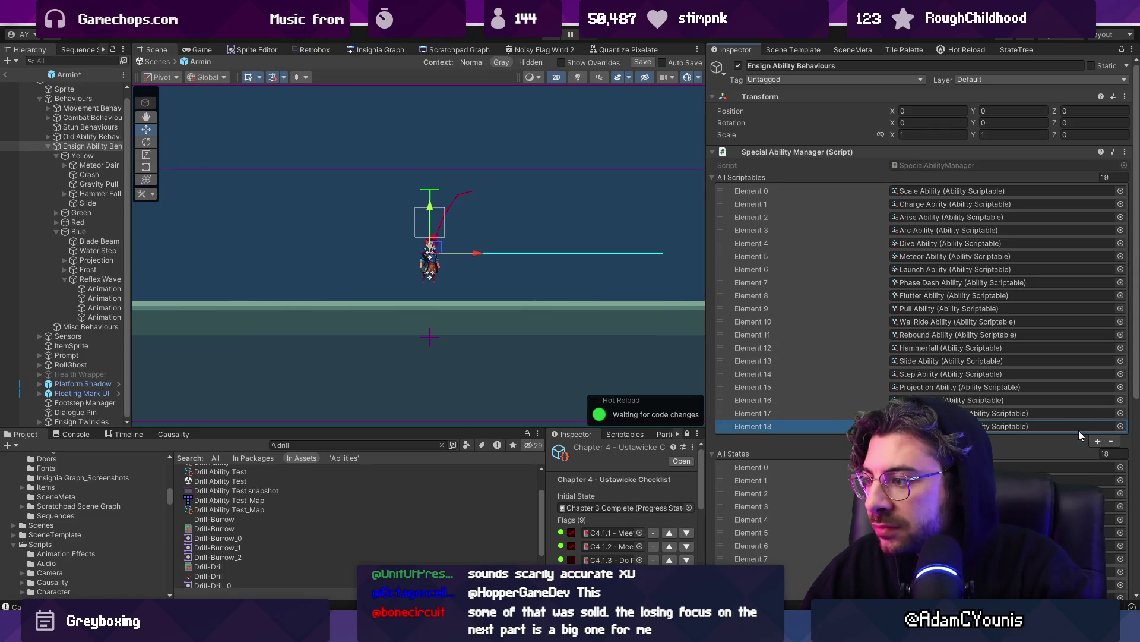
click(1120, 426)
text(drill)
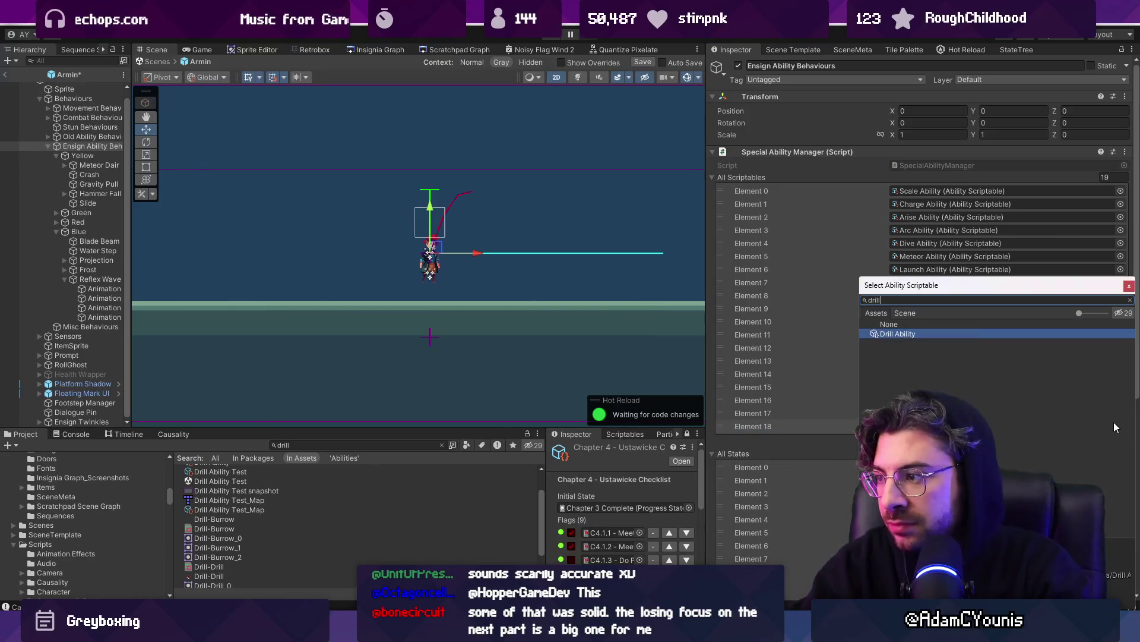
key(Return)
Add a 19th empty slot to the All States list.
scroll(1033, 384, down, 5)
click(1097, 447)
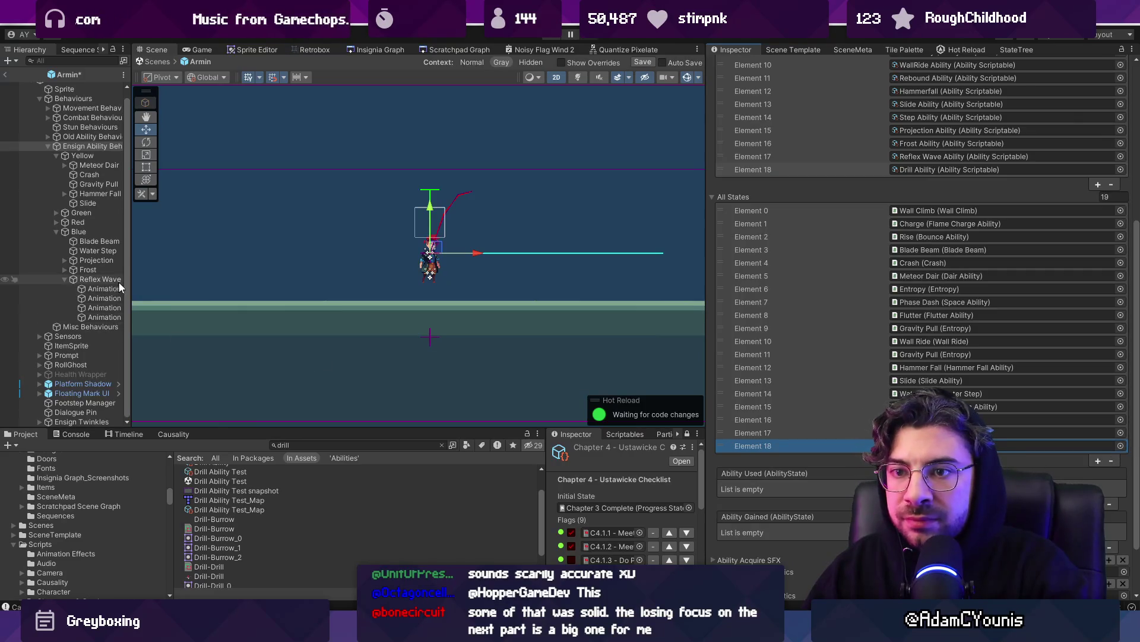
drag(129, 280, 215, 276)
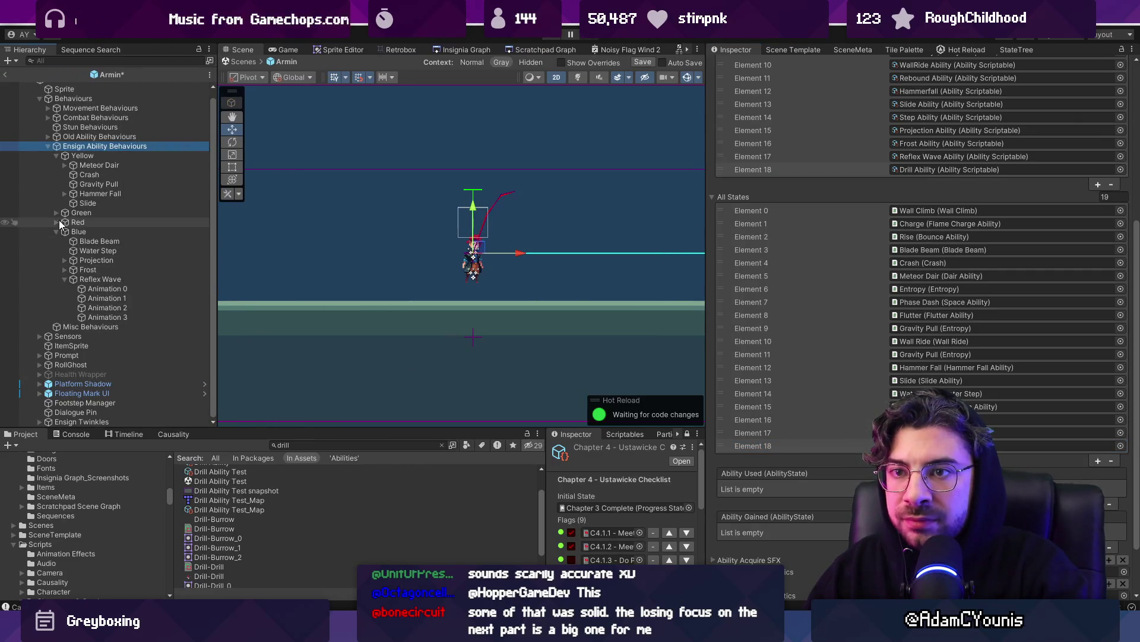
right_click(91, 157)
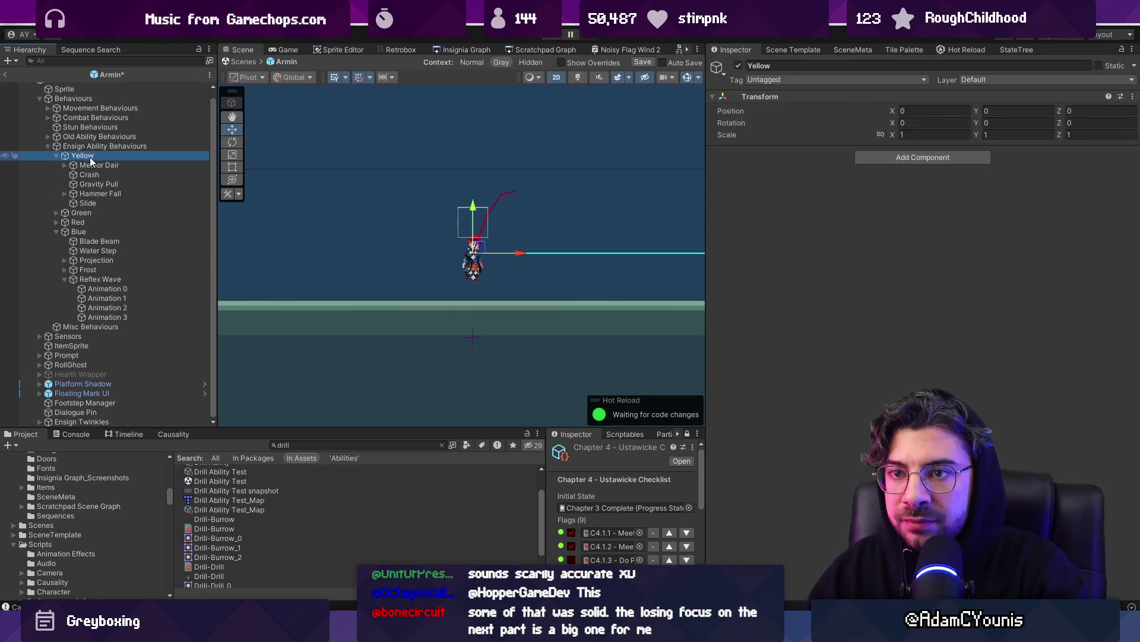
Create an empty object named Drill under Yellow and attach the Drill Ability script.
click(167, 272)
text(Drill)
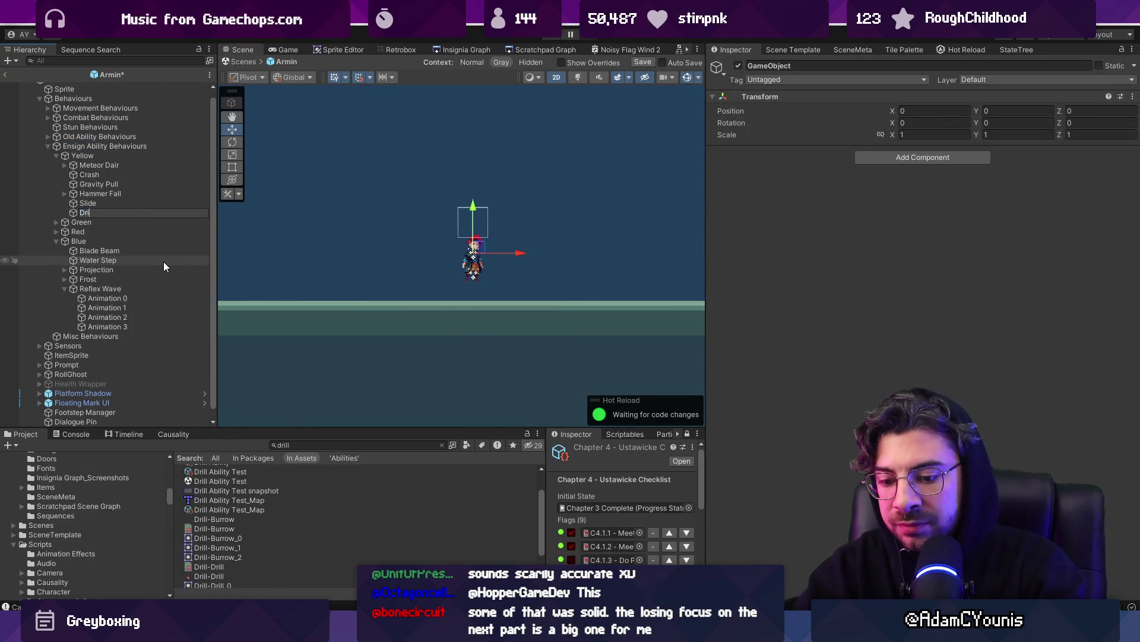
key(Return)
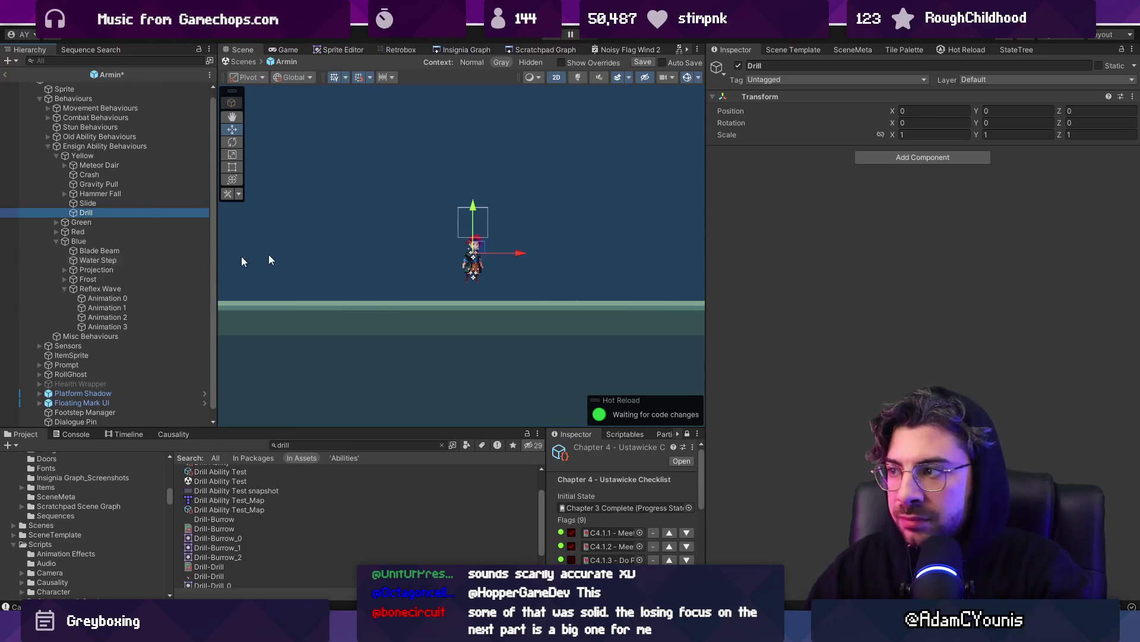
click(900, 158)
text(dril)
key(Return)
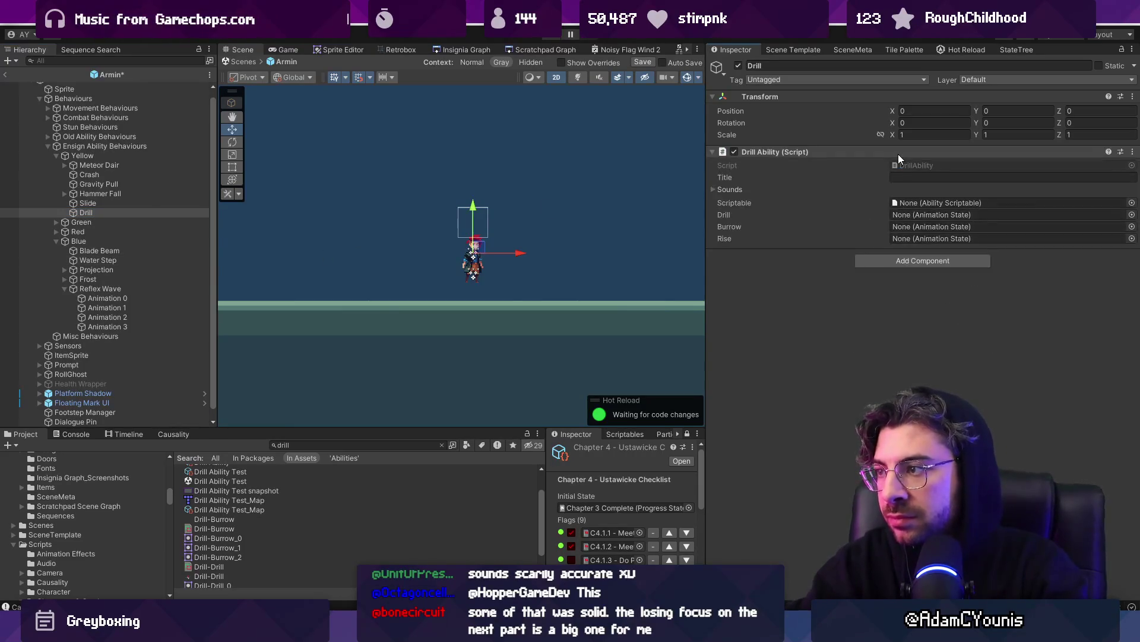
Add an empty child Drill under it and duplicate it into a child named Burrow.
right_click(77, 212)
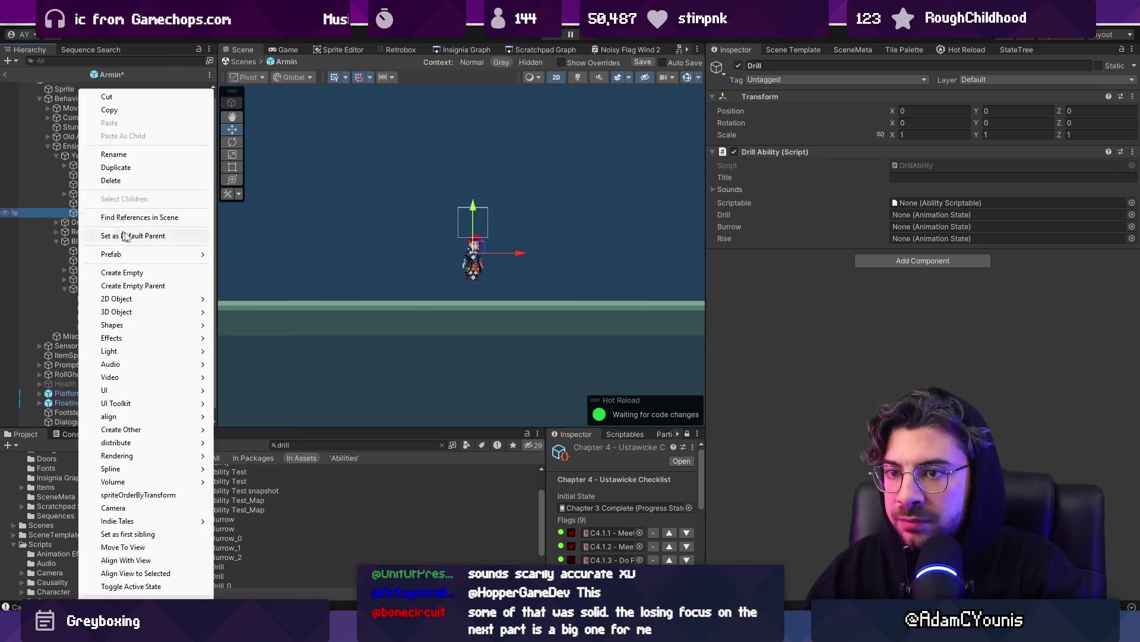
click(151, 273)
text(Drill)
key(Return)
key(ctrl+d)
click(112, 239)
click(111, 233)
key(F2)
text(Burrow)
key(Return)
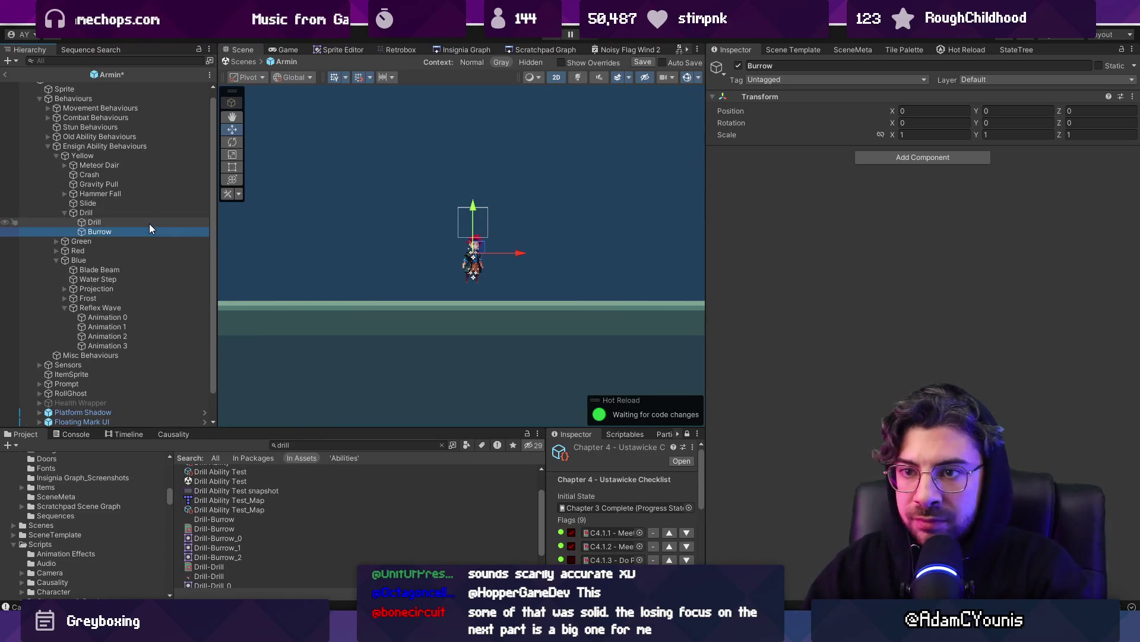
Duplicate Burrow into a third child object named Erupt.
key(ctrl+d)
key(F2)
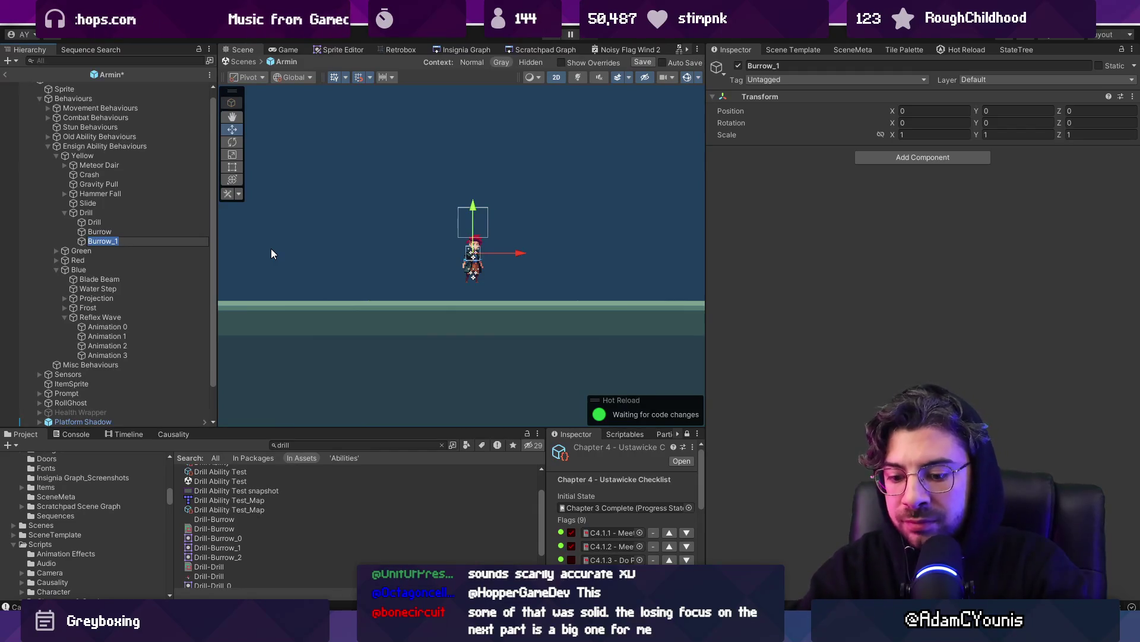
text(Erupt)
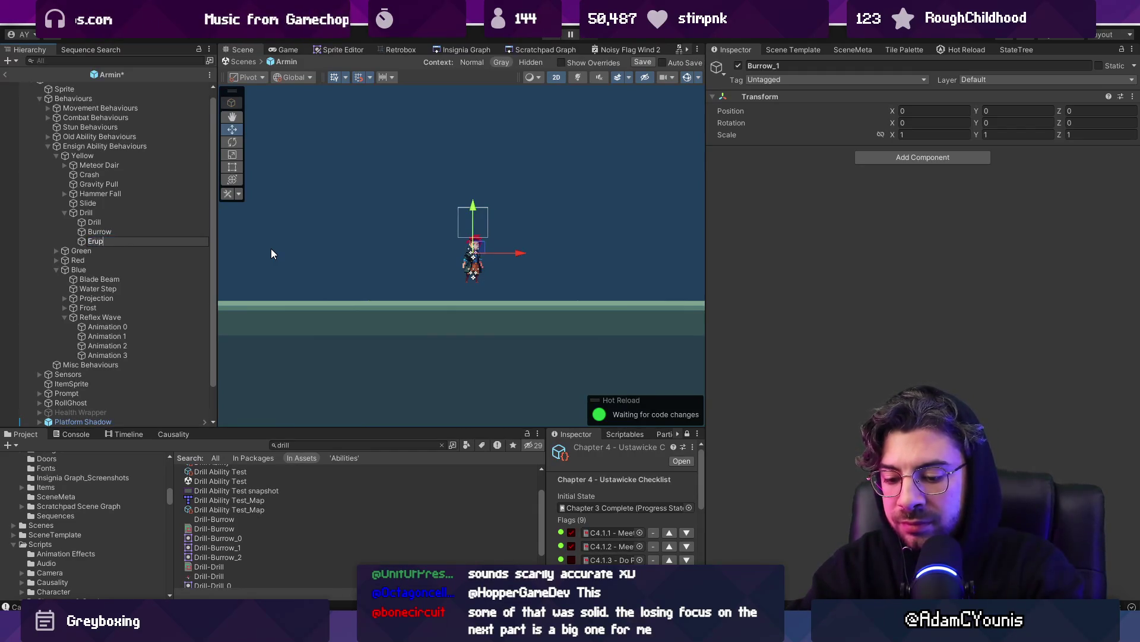
key(Return)
click(923, 157)
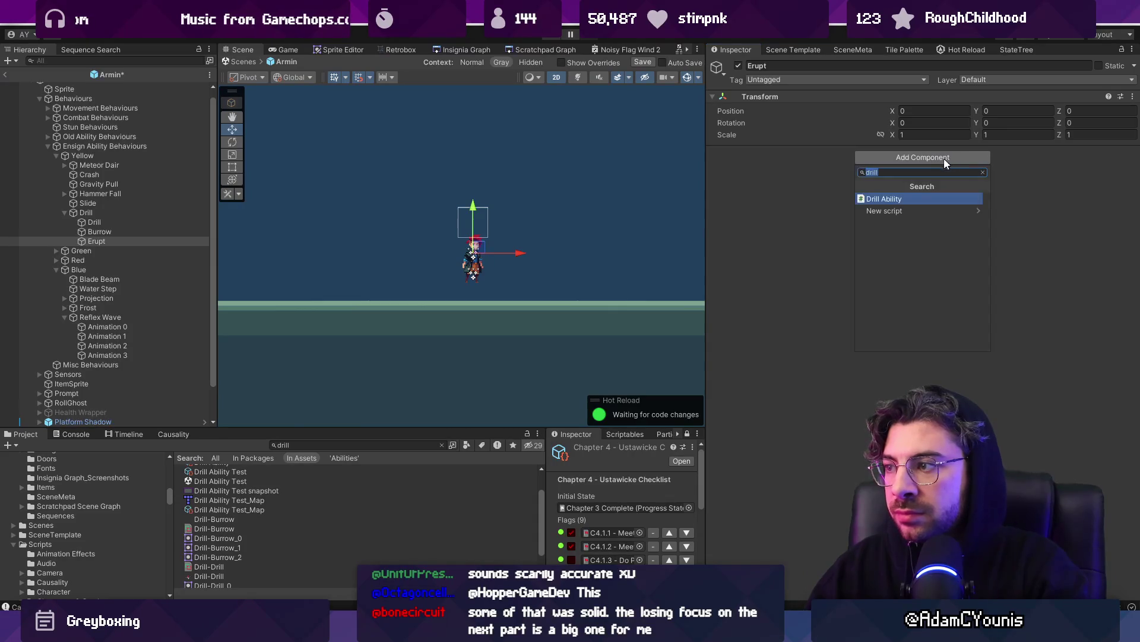
Add a Basic Air Attack component to Erupt.
text(animtion)
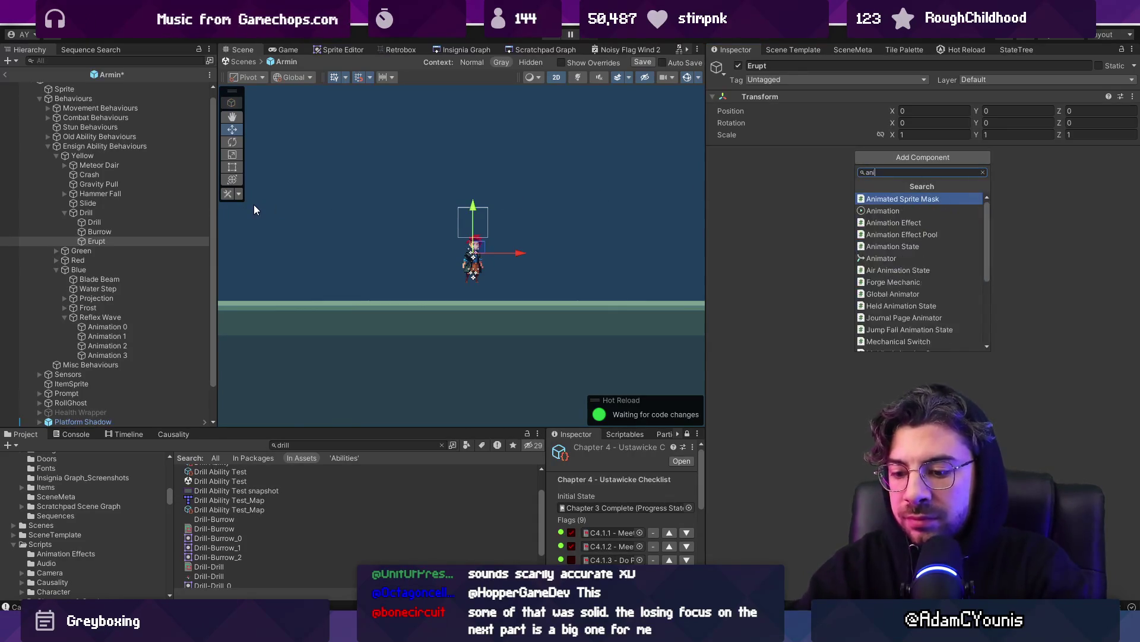
key(BackSpace)
key(BackSpace)
key(BackSpace)
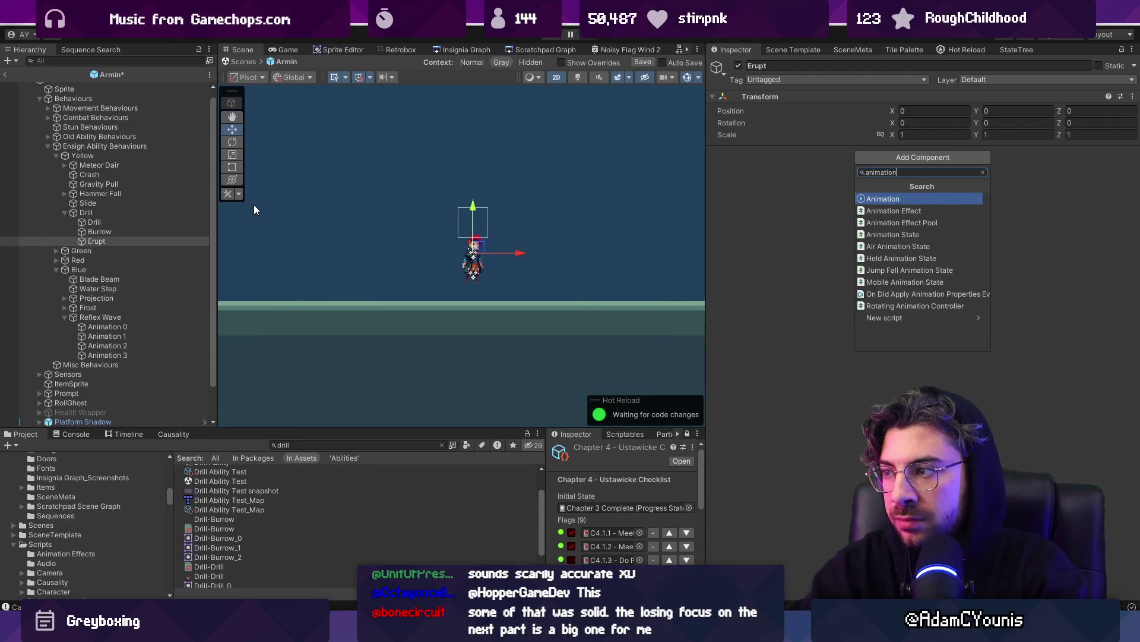
text(ttacks)
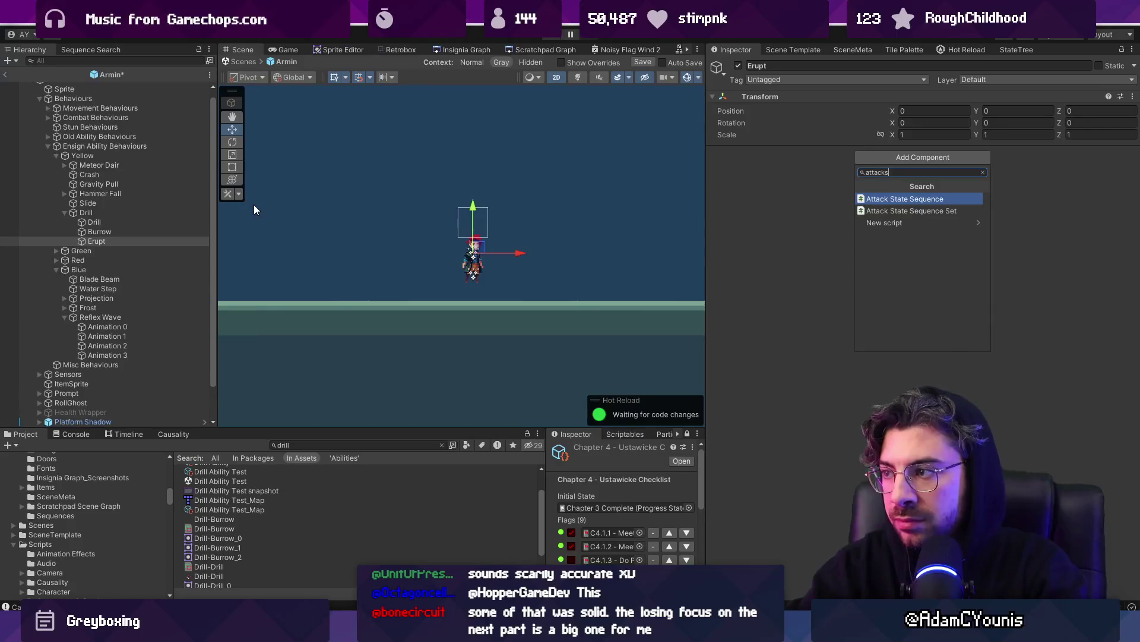
key(BackSpace)
key(BackSpace)
key(BackSpace)
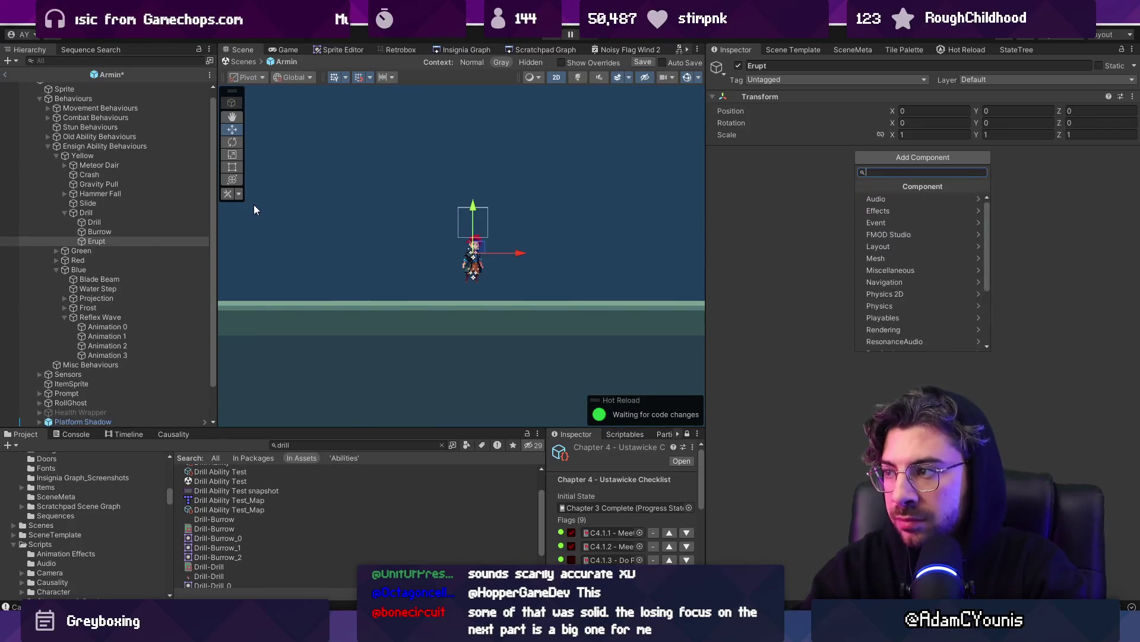
text(attbe)
key(BackSpace)
key(BackSpace)
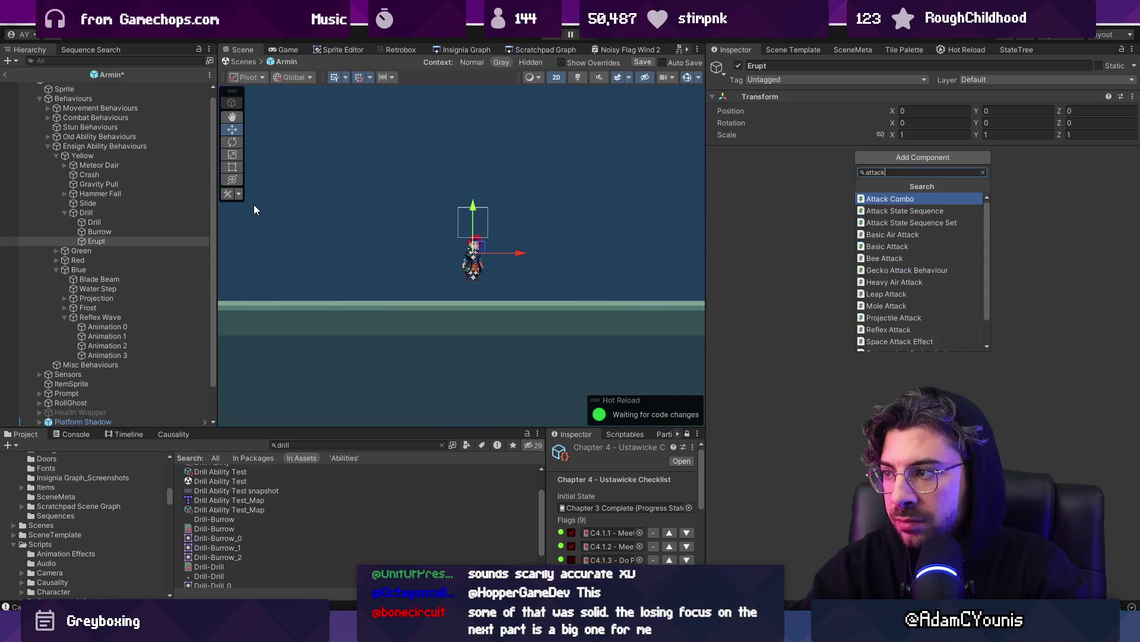
key(BackSpace)
key(BackSpace)
key(BackSpace)
text(ba)
key(BackSpace)
text(air atta)
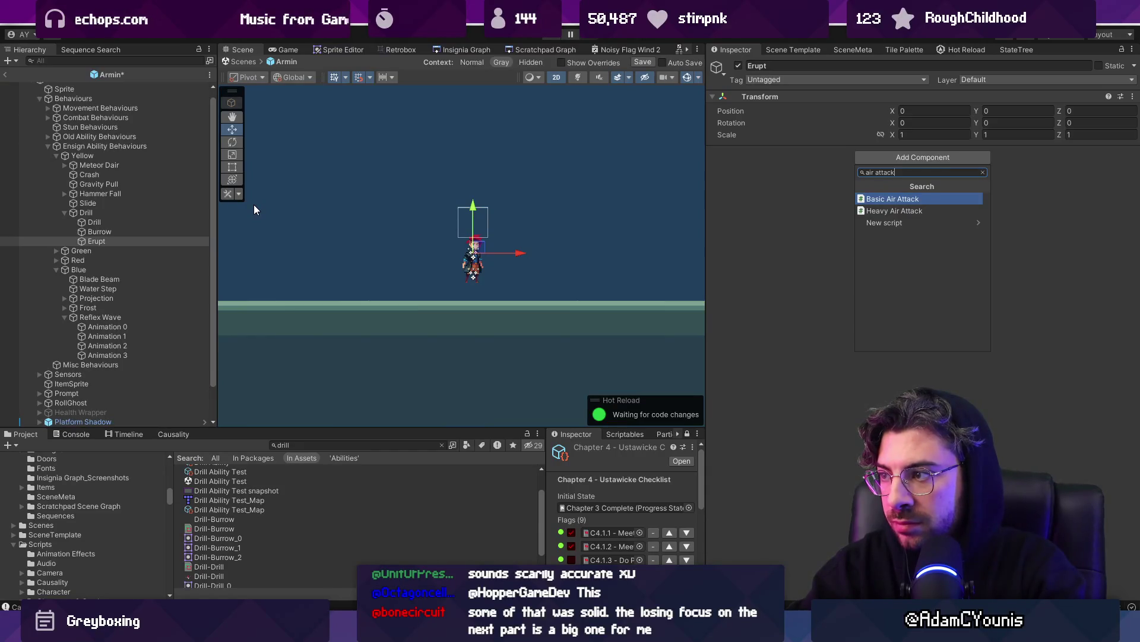
key(Return)
Add a Basic Attack component to both the Burrow and child Drill objects.
click(100, 231)
ctrl+click(95, 222)
click(897, 157)
text(basiuc)
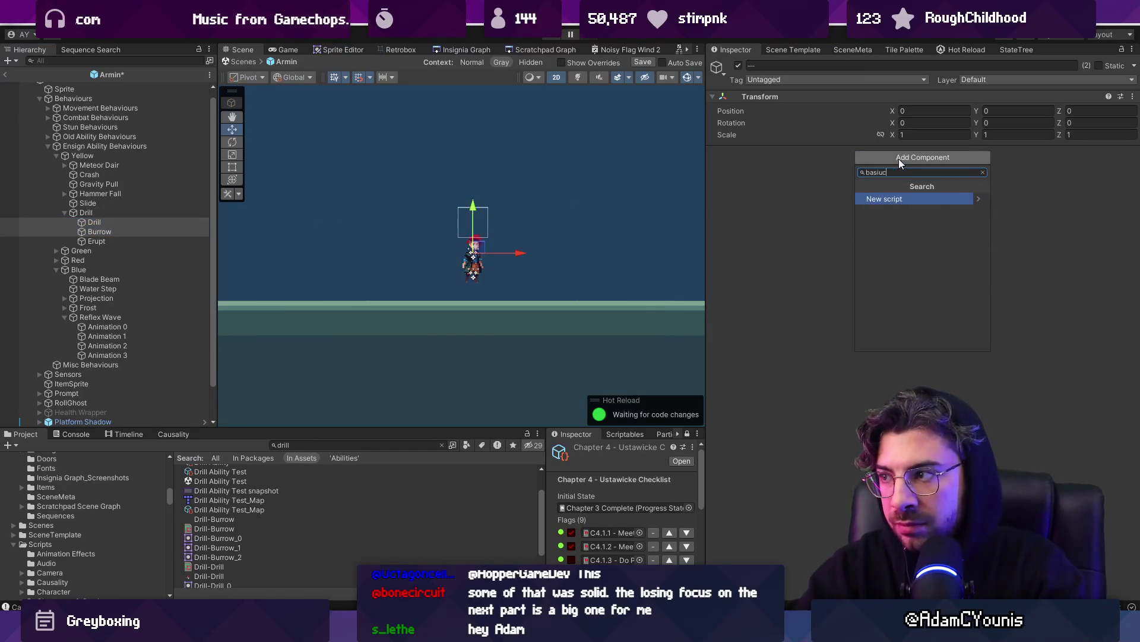
key(BackSpace)
key(BackSpace)
text(c)
key(Return)
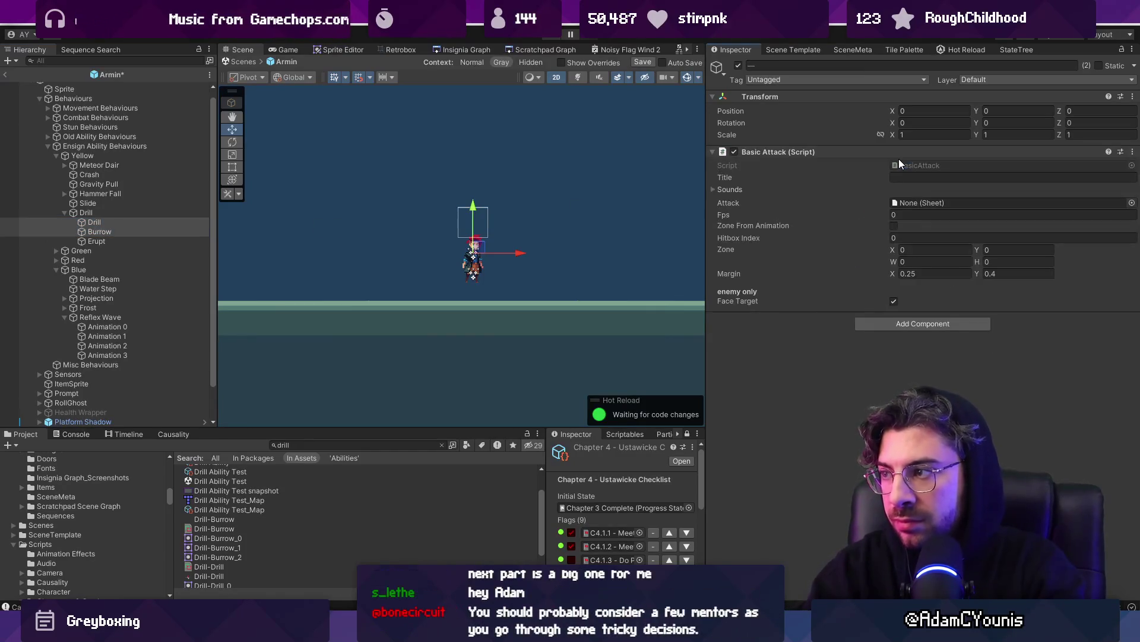
Try assigning the child Drill to Drill Ability and view the Drill Ability script.
click(126, 212)
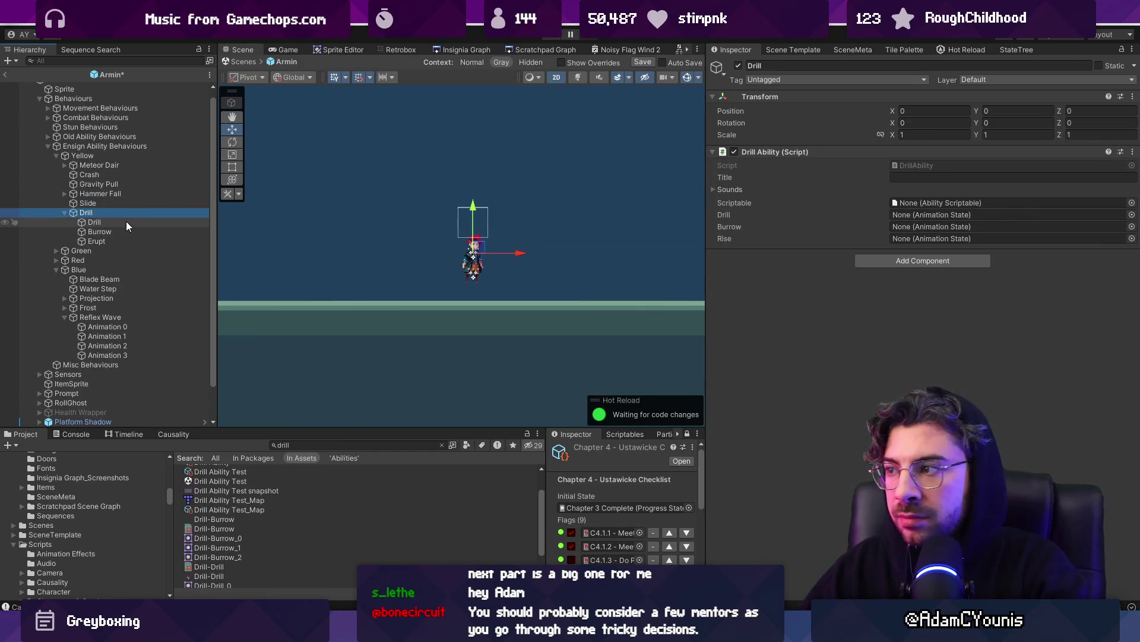
drag(126, 222, 154, 226)
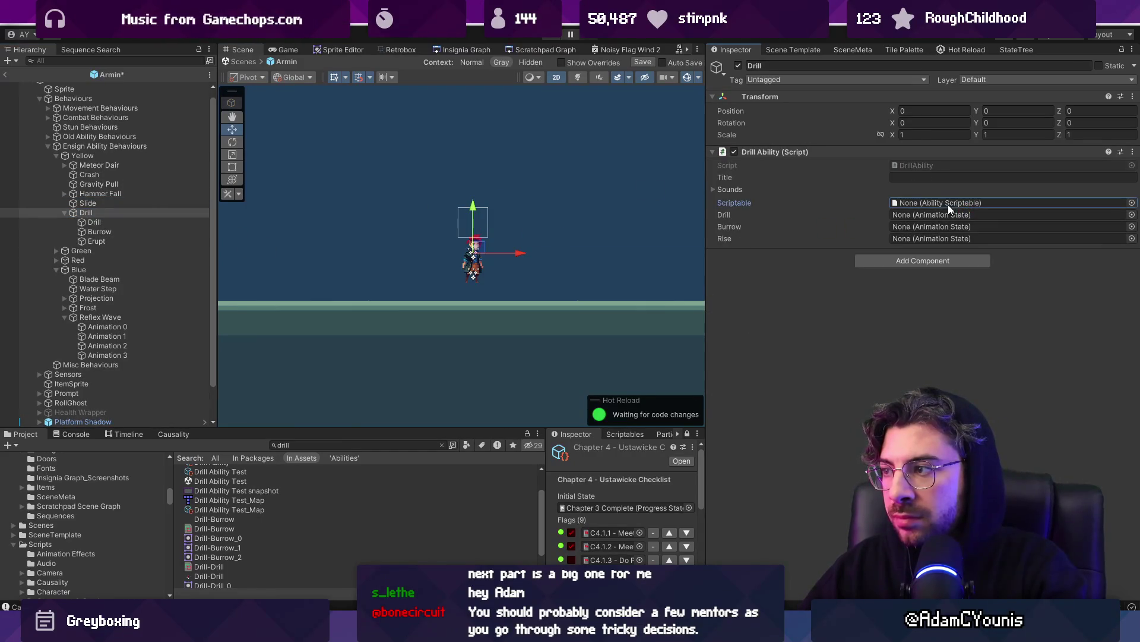
double_click(932, 167)
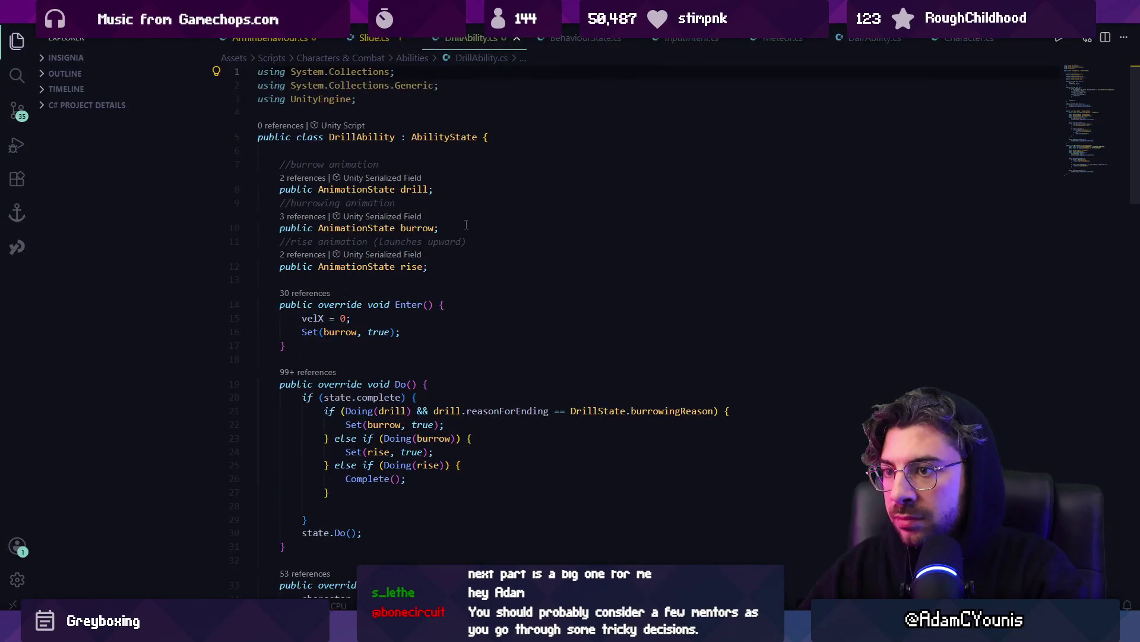
key(alt+Tab)
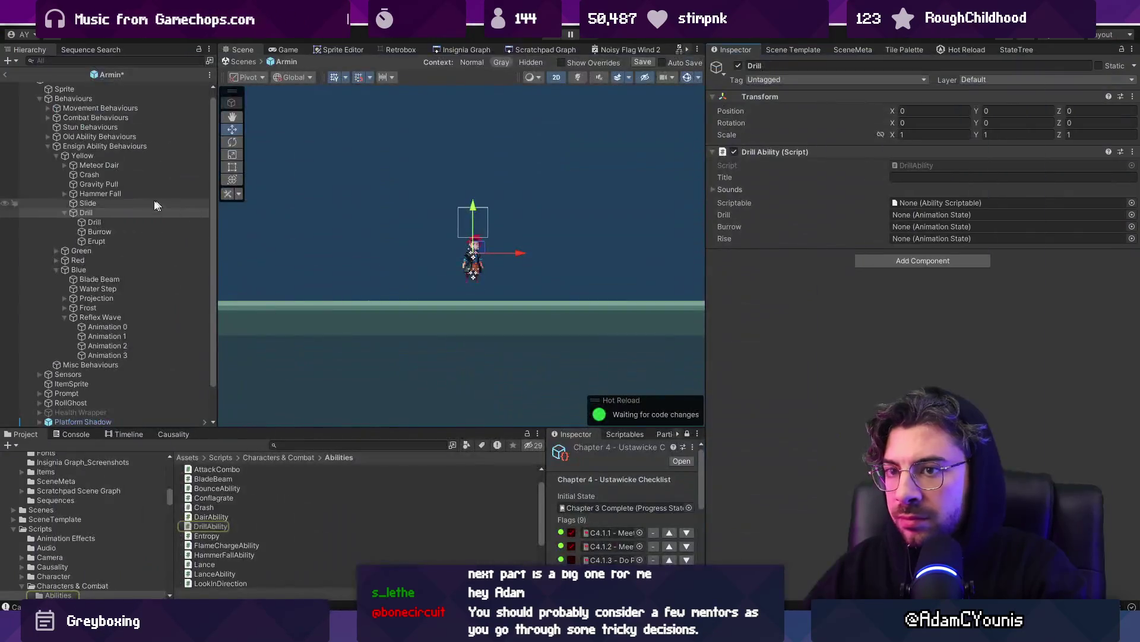
Replace Burrow's Basic Attack component with an Animation State component.
click(140, 229)
right_click(818, 151)
click(850, 178)
click(889, 156)
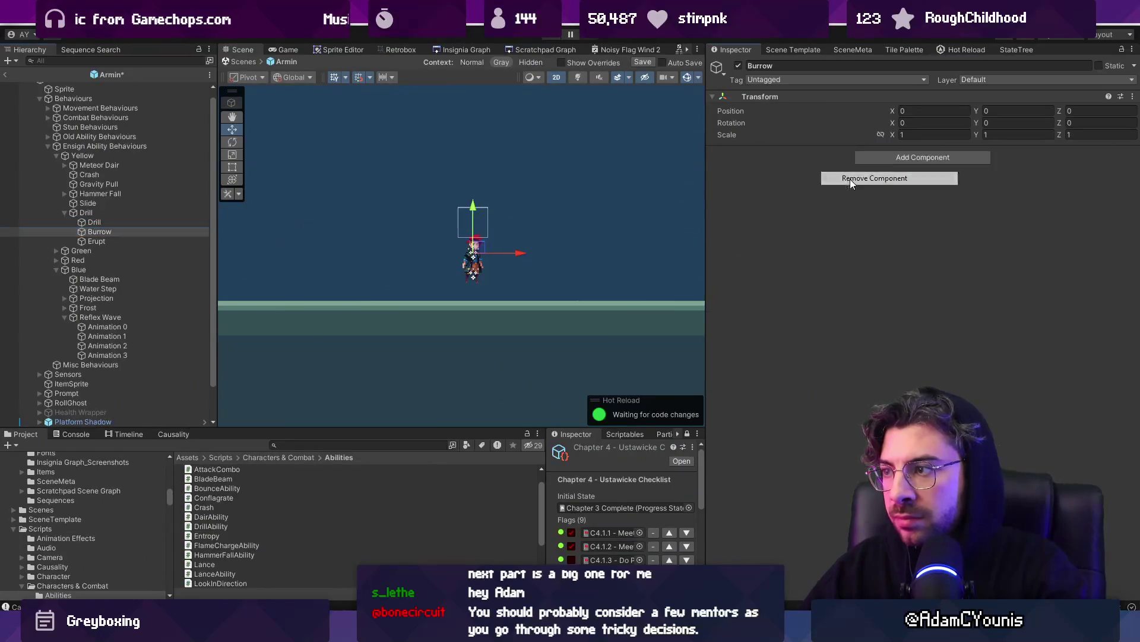
text(animation state)
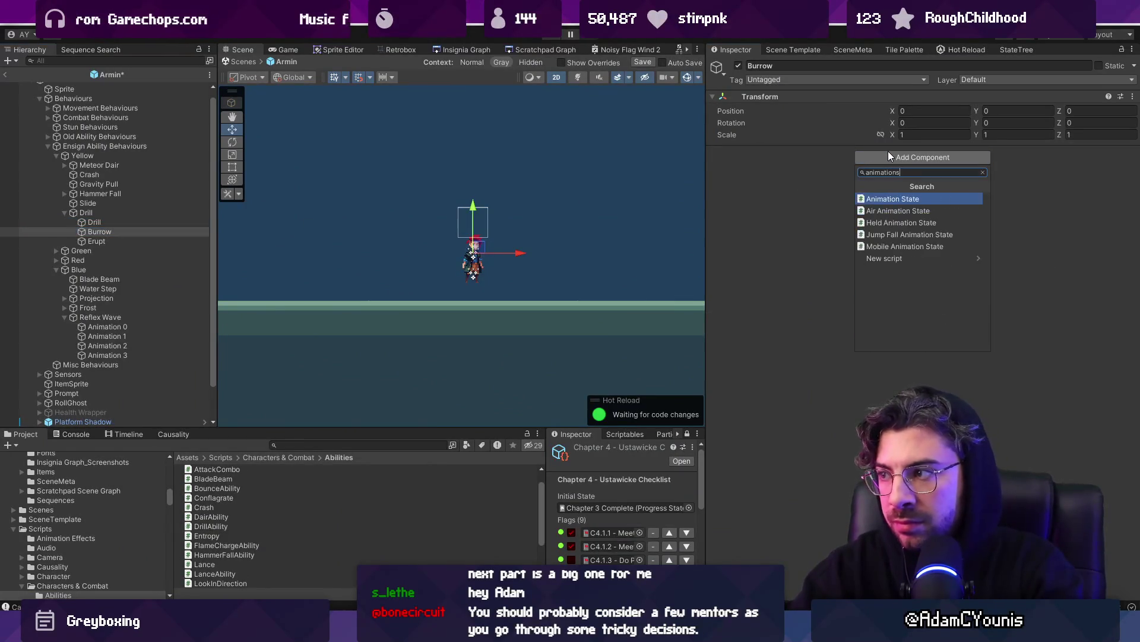
key(Return)
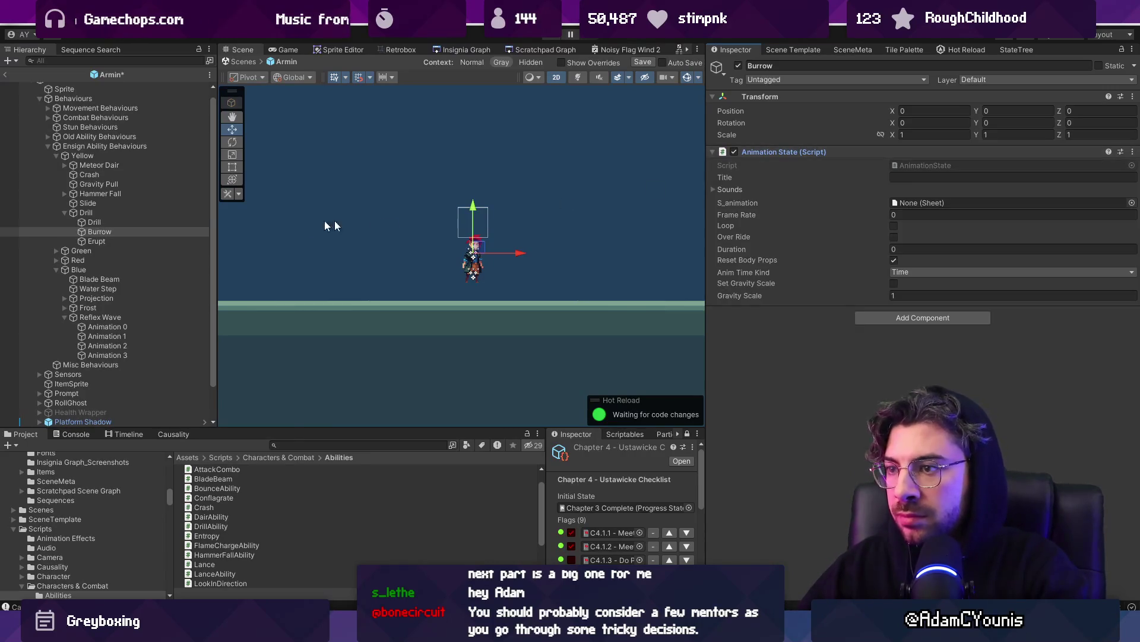
Assign Burrow to the Drill Ability's Burrow slot and open DrillAbility.cs.
click(152, 216)
mouse_move(148, 227)
mouse_down()
mouse_move(1025, 205)
mouse_move(938, 226)
mouse_up()
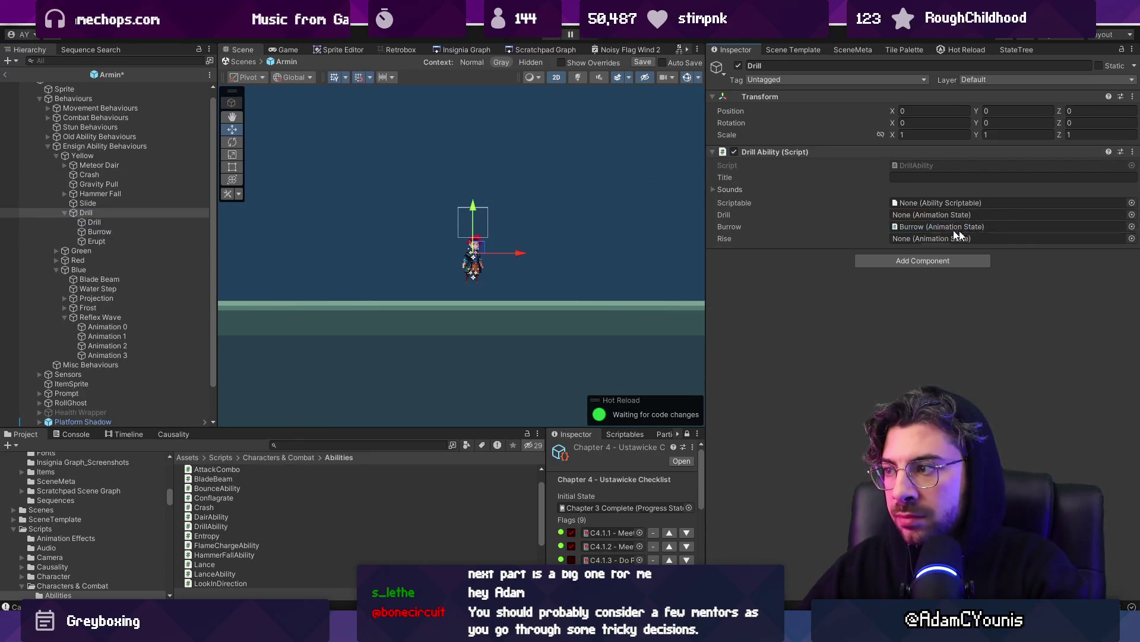
click(947, 166)
double_click(357, 189)
Change the drill and rise field types to BasicAirAttack and save the script.
text(Beha)
text(c)
key(BackSpace)
key(BackSpace)
key(BackSpace)
text(Basic)
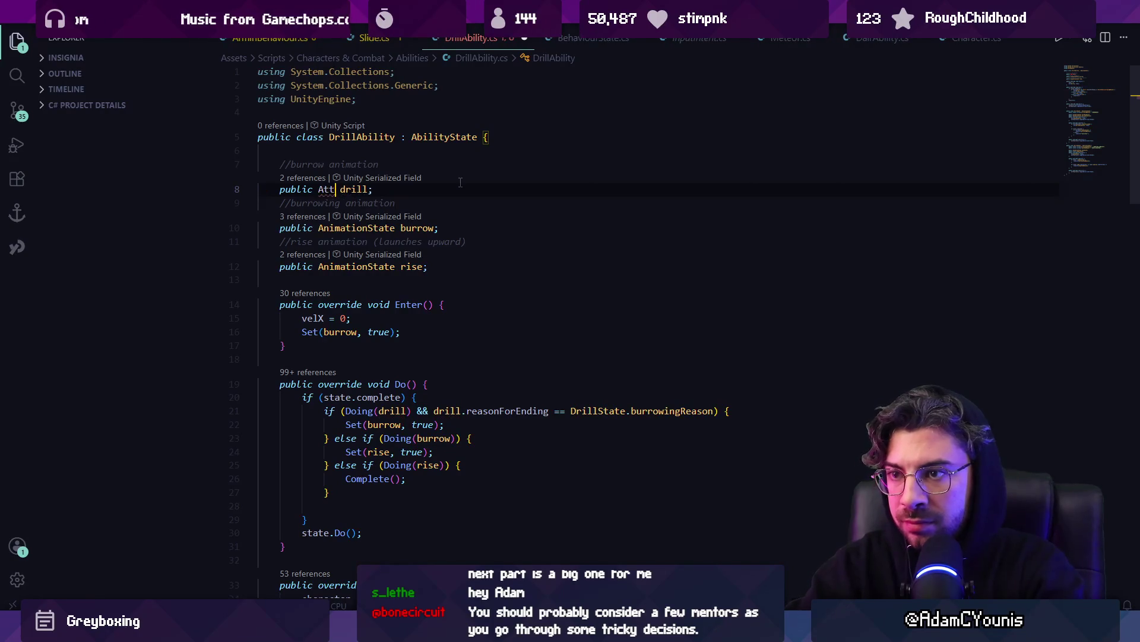
key(BackSpace)
key(BackSpace)
key(BackSpace)
text(Air)
key(BackSpace)
key(BackSpace)
key(BackSpace)
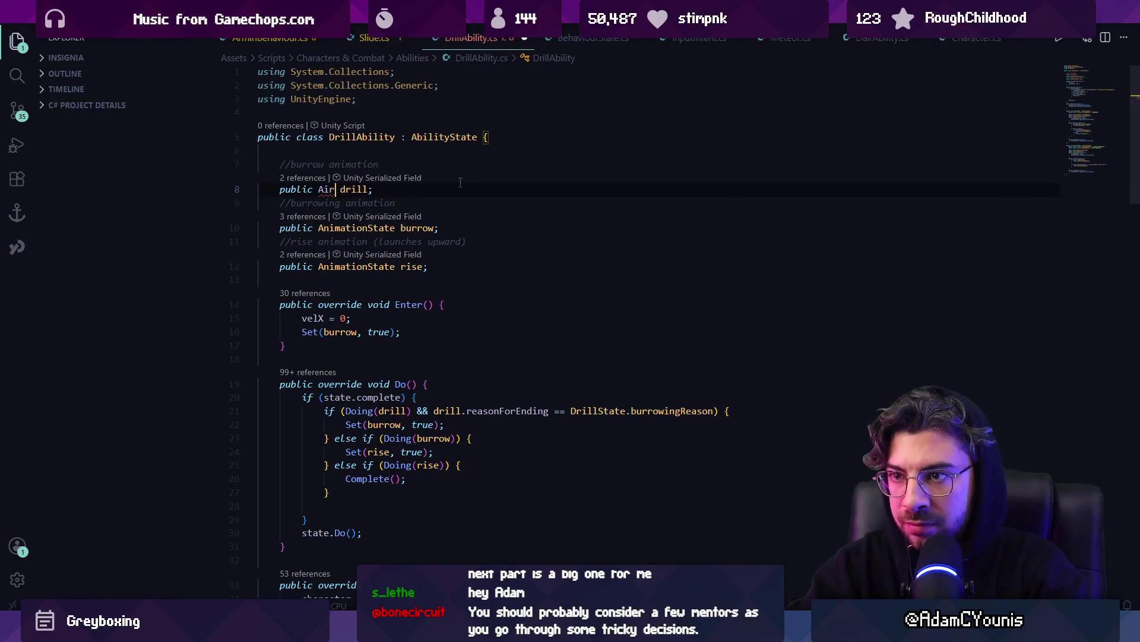
text(BasicAirA)
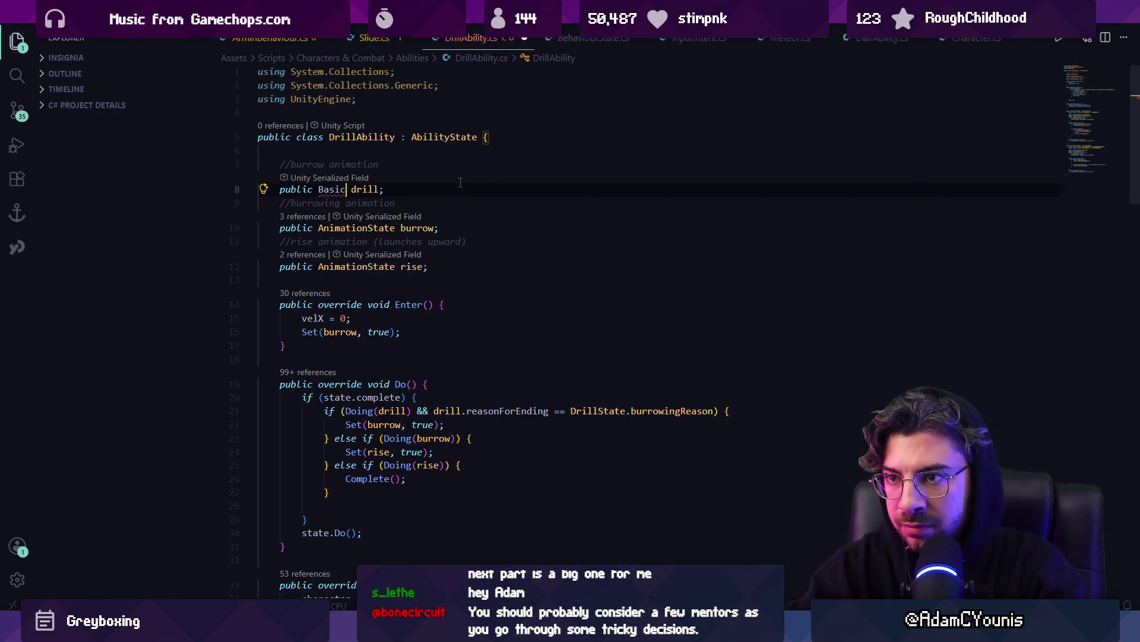
text(ttack)
key(ctrl+s)
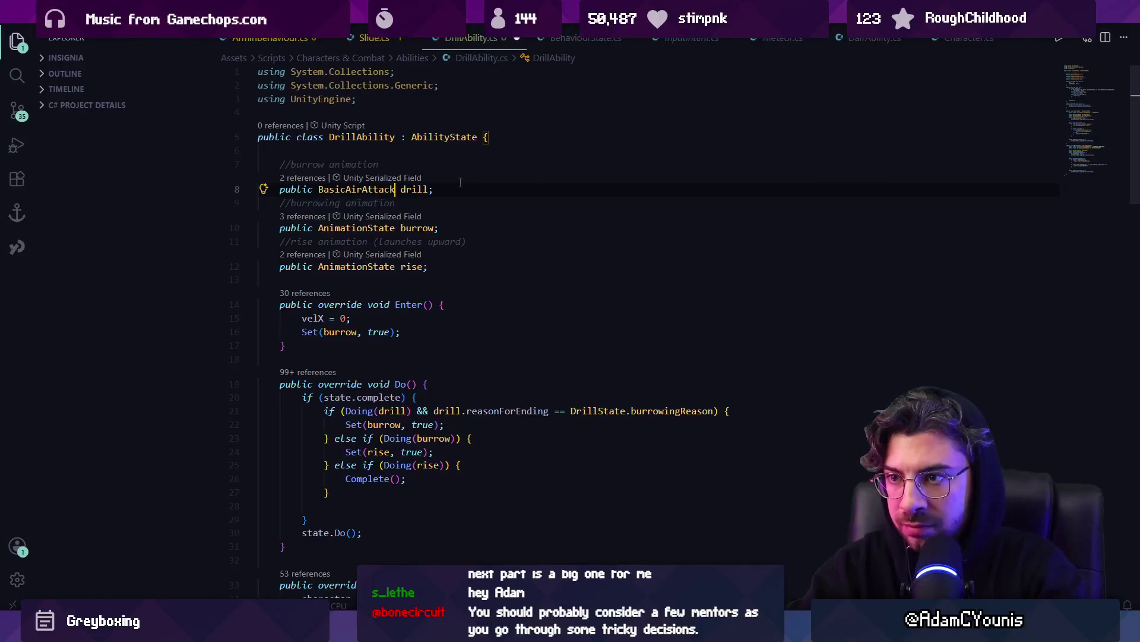
key(Down)
key(Down)
key(Down)
key(Down)
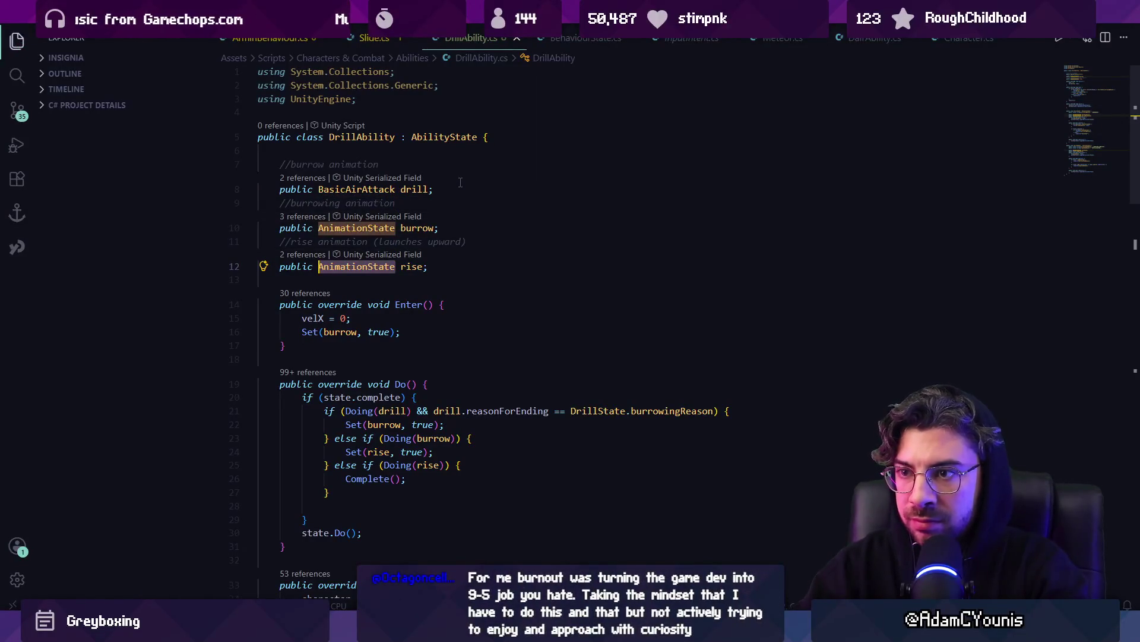
key(ctrl+BackSpace)
text(BasicA)
text(irAttack)
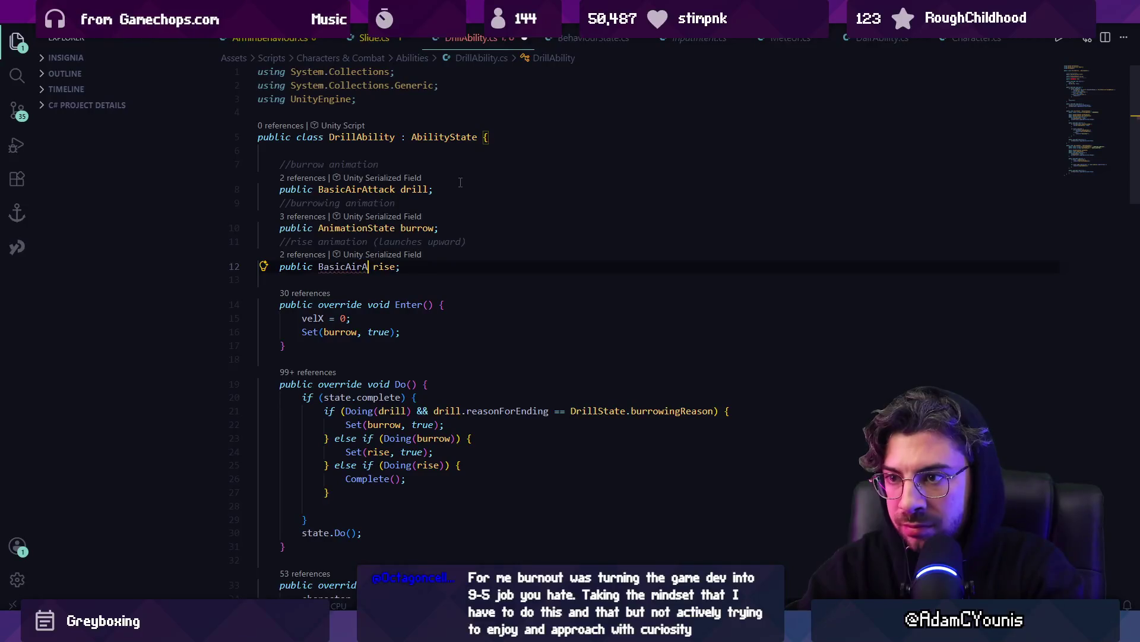
key(ctrl+s)
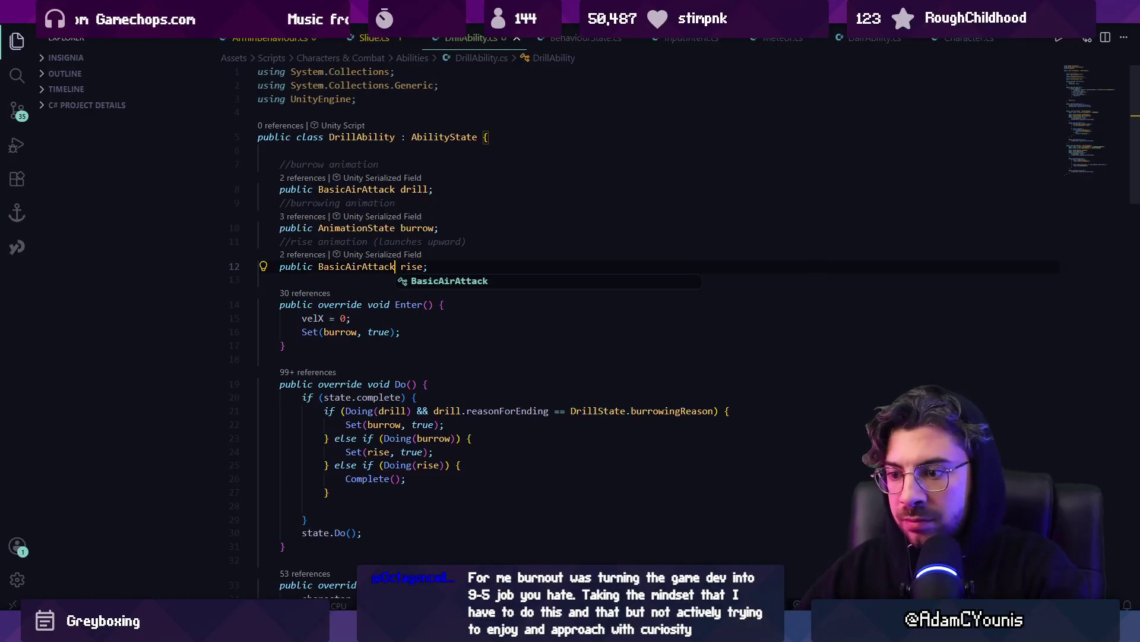
Try DrillState and AnimationState for drill, then restore BasicAirAttack on drill and rise.
mouse_move(388, 631)
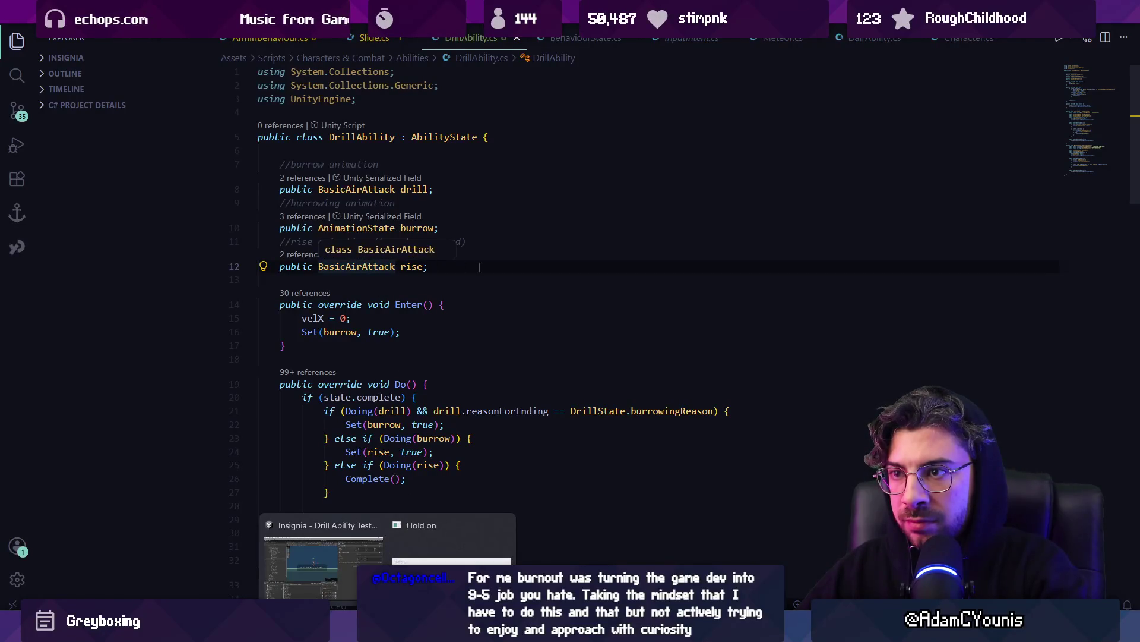
mouse_move(485, 267)
mouse_down()
mouse_move(254, 172)
mouse_move(286, 180)
mouse_up()
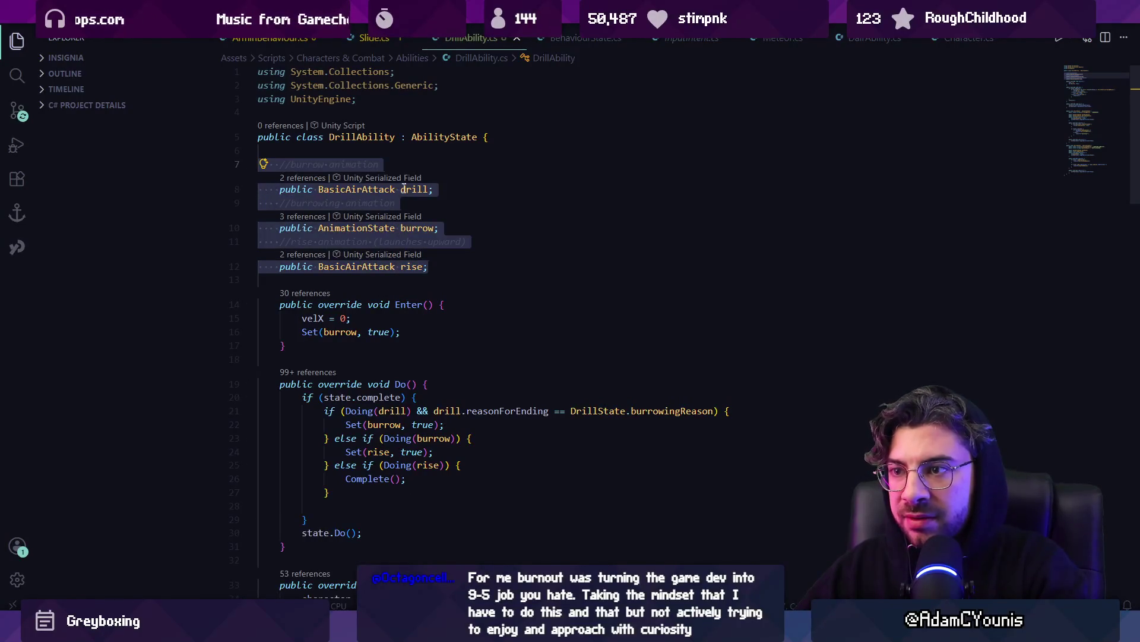
double_click(357, 188)
text(DrillState)
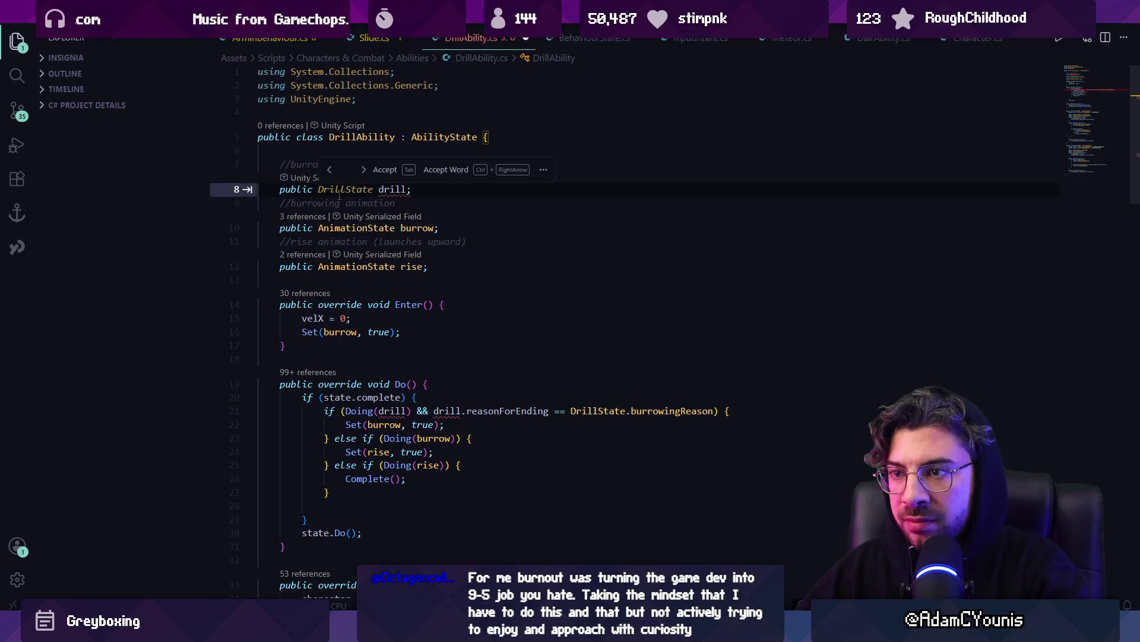
key(ctrl+BackSpace)
text(AnimationState)
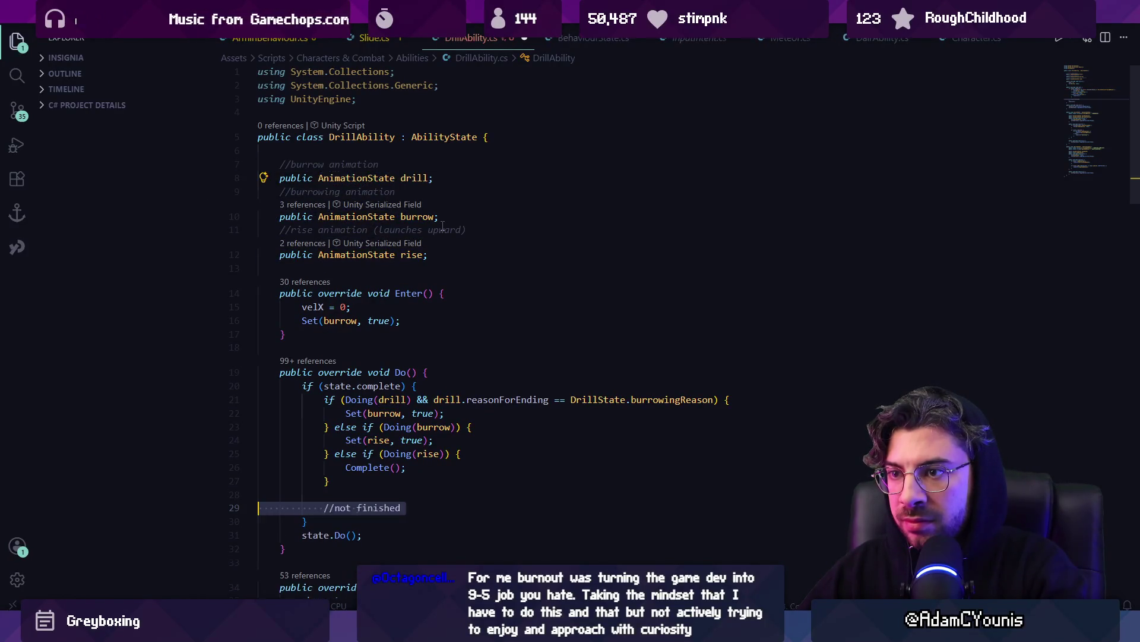
key(ctrl+z)
click(395, 195)
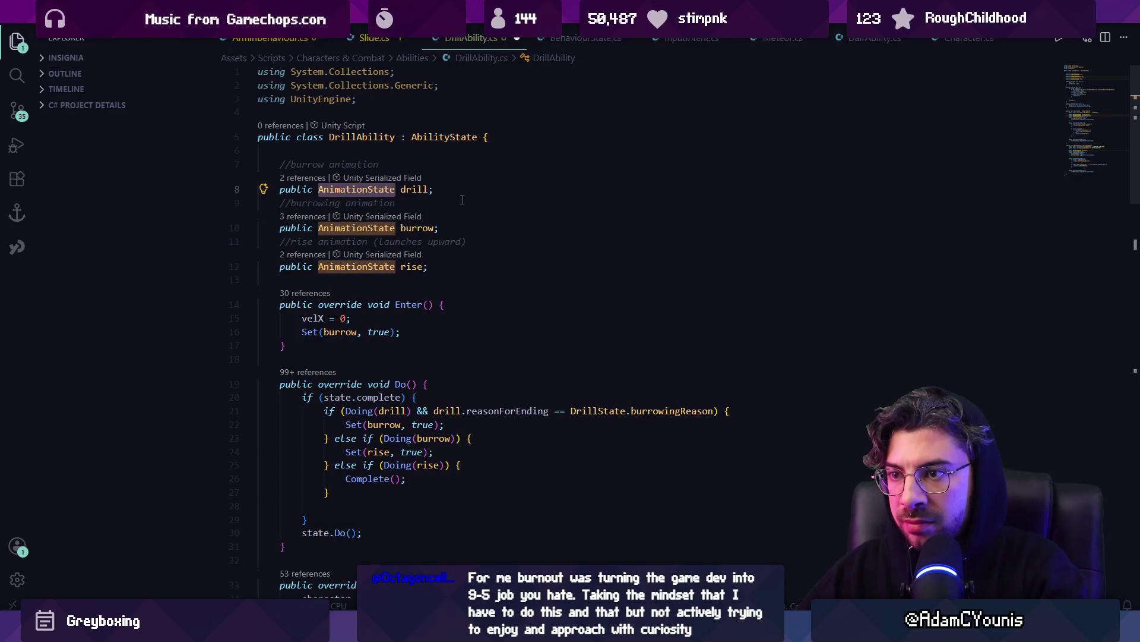
key(ctrl+BackSpace)
text(AirAtta)
key(Tab)
double_click(357, 266)
text(BasicAirAttack)
Insert a blank line after the field declarations.
scroll(427, 285, down, 1)
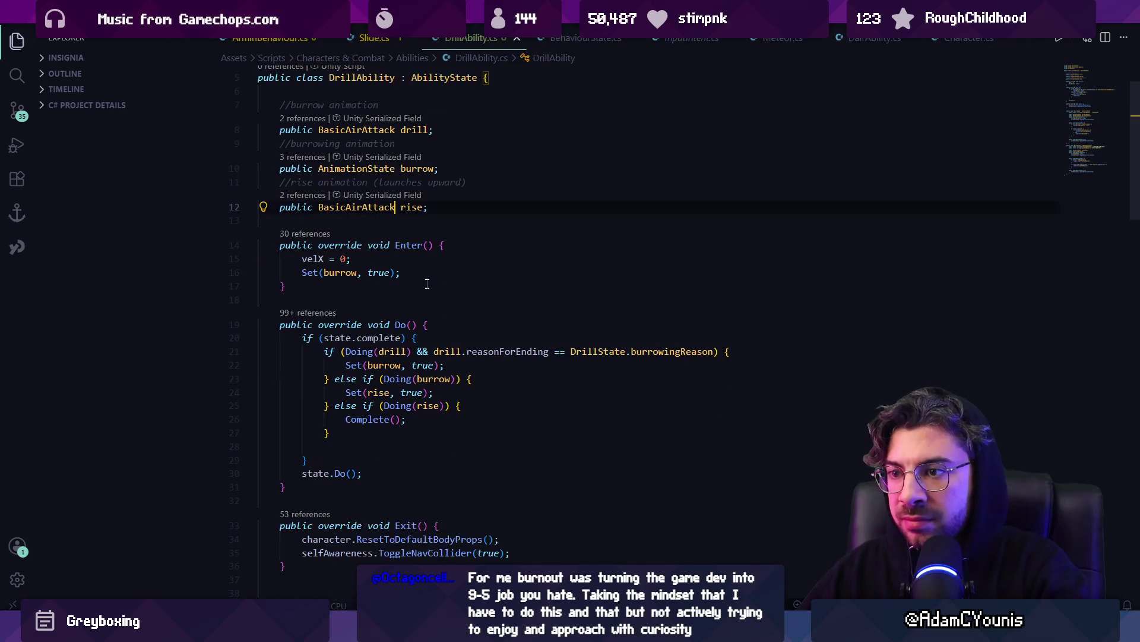
scroll(475, 247, up, 1)
click(442, 248)
key(Return)
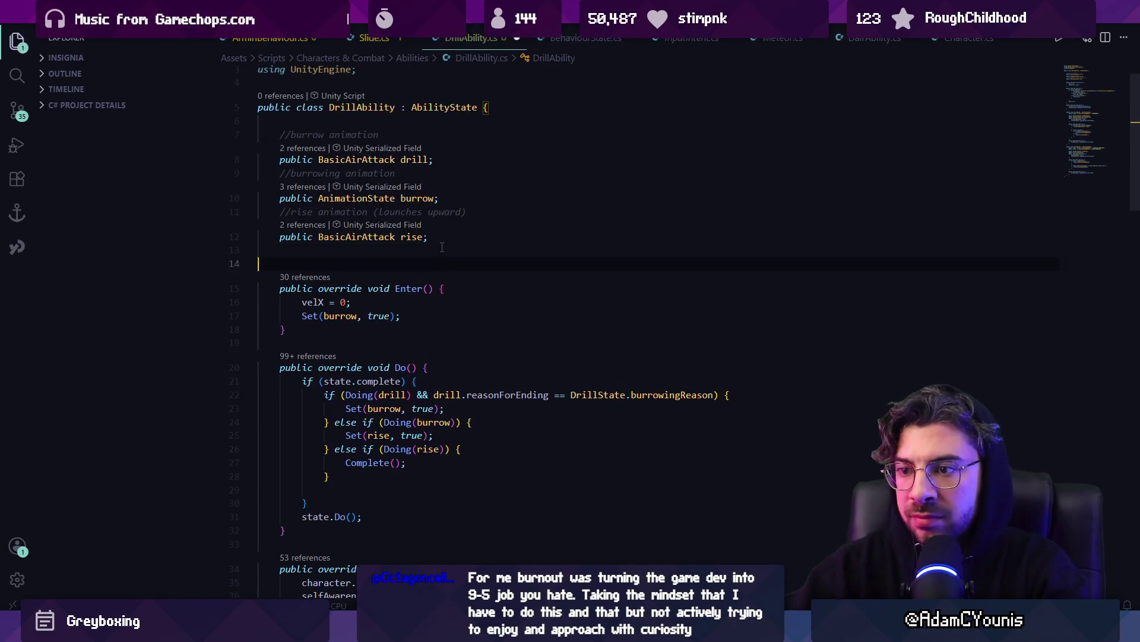
Add an empty public void Start() method below the fields.
text(start)
key(ctrl+shift+Left)
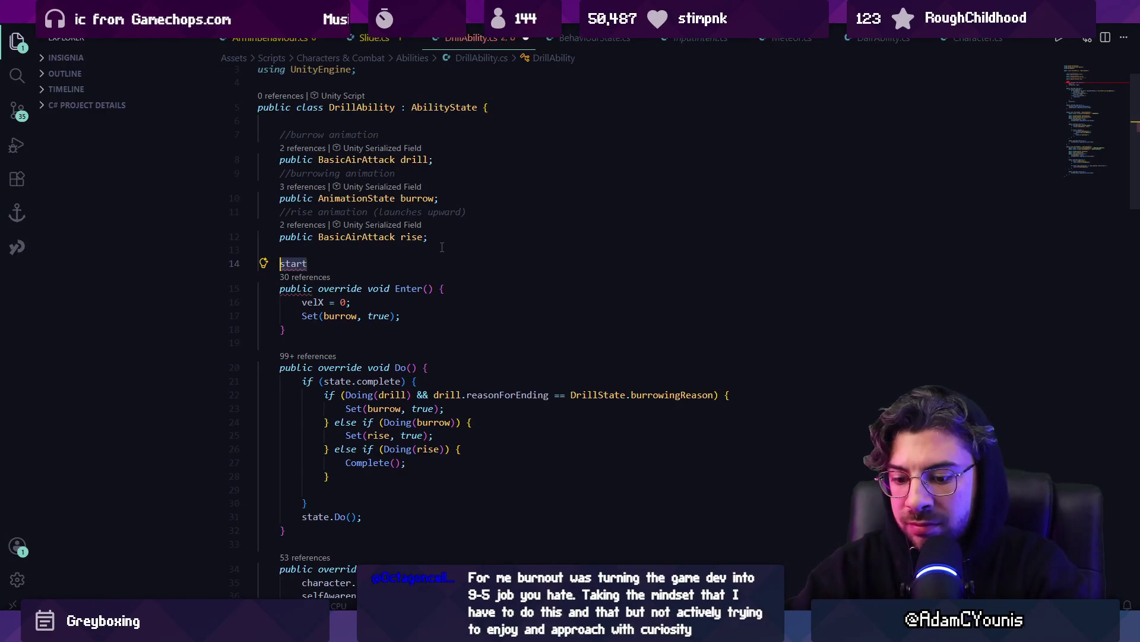
text(public void Start)
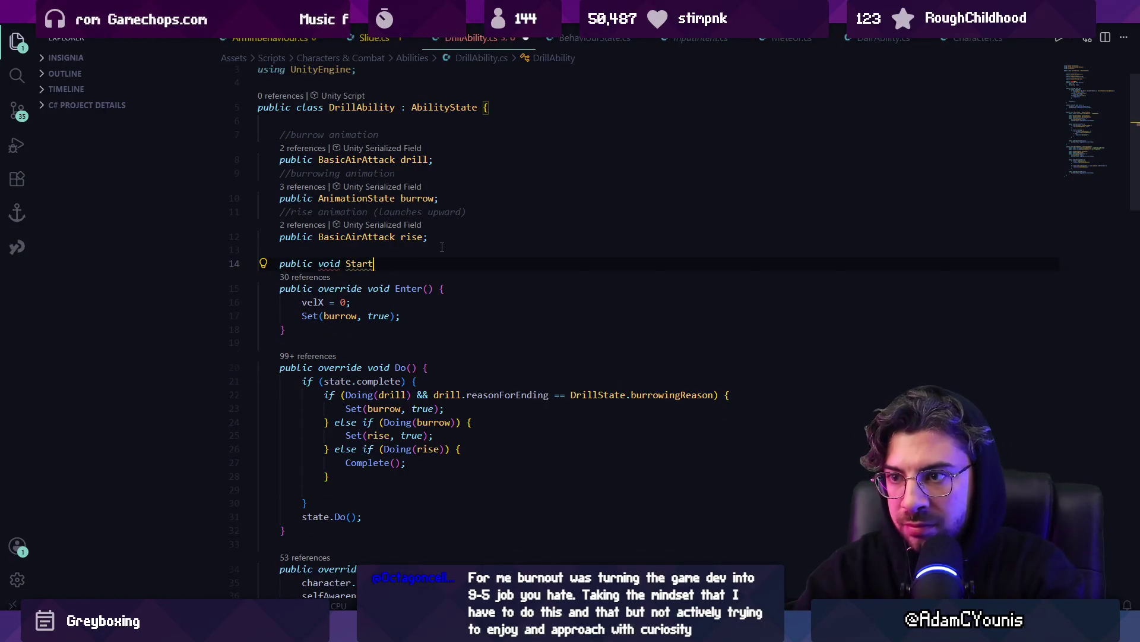
text(() {)
key(Return)
key(Up)
key(Up)
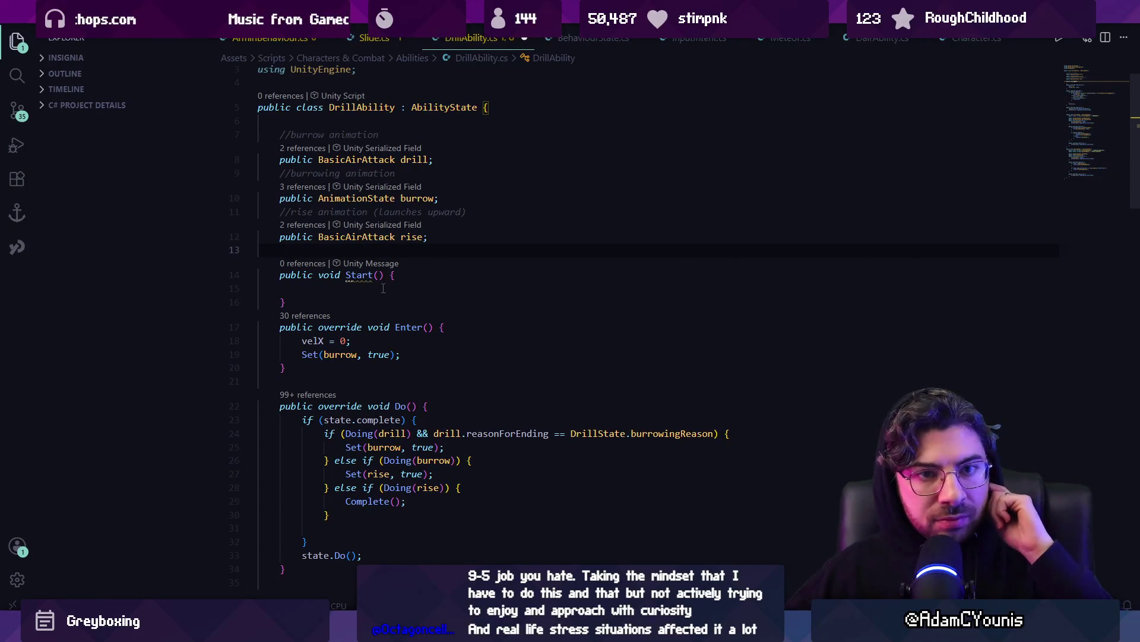
Declare public DrillState drillState and public BurrowState burrowState fields.
scroll(436, 304, down, 10)
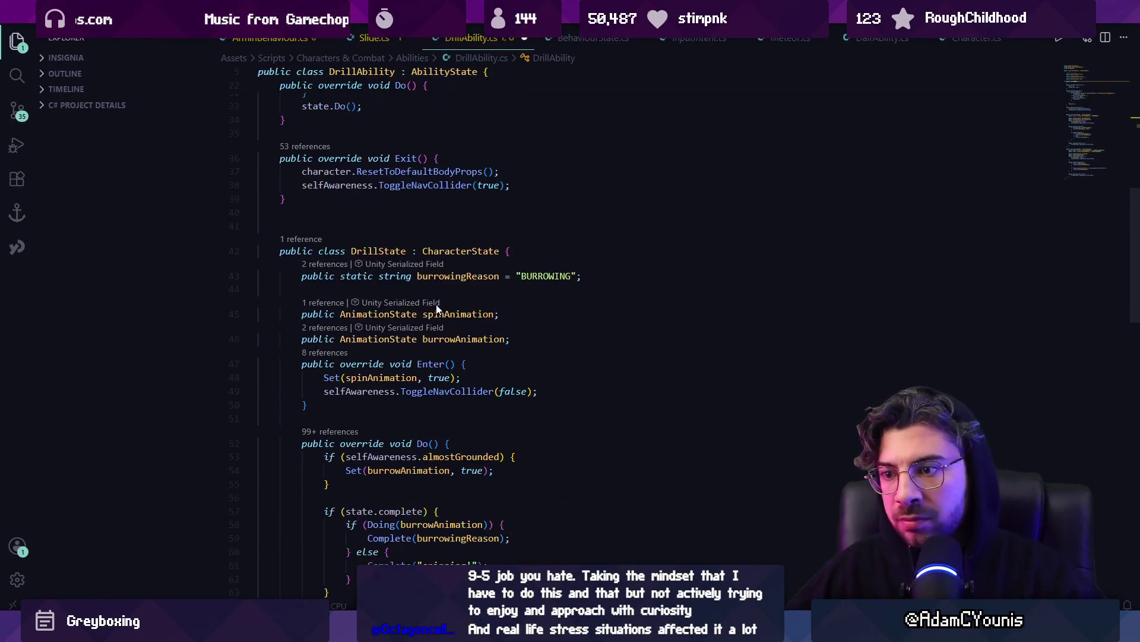
scroll(403, 292, up, 7)
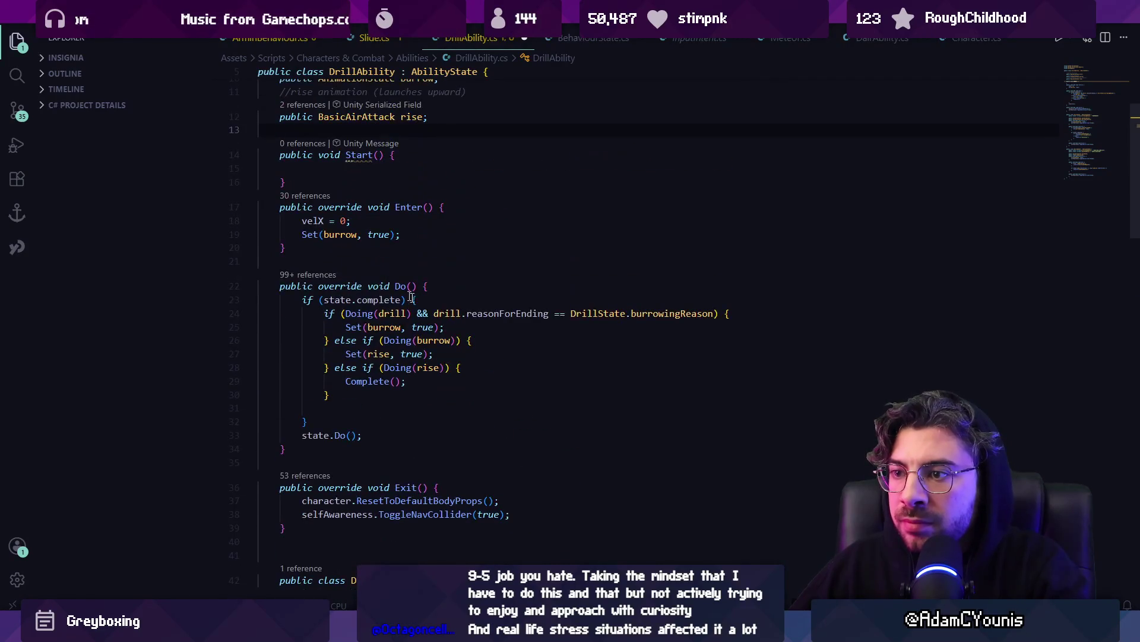
scroll(489, 313, up, 4)
text(pu)
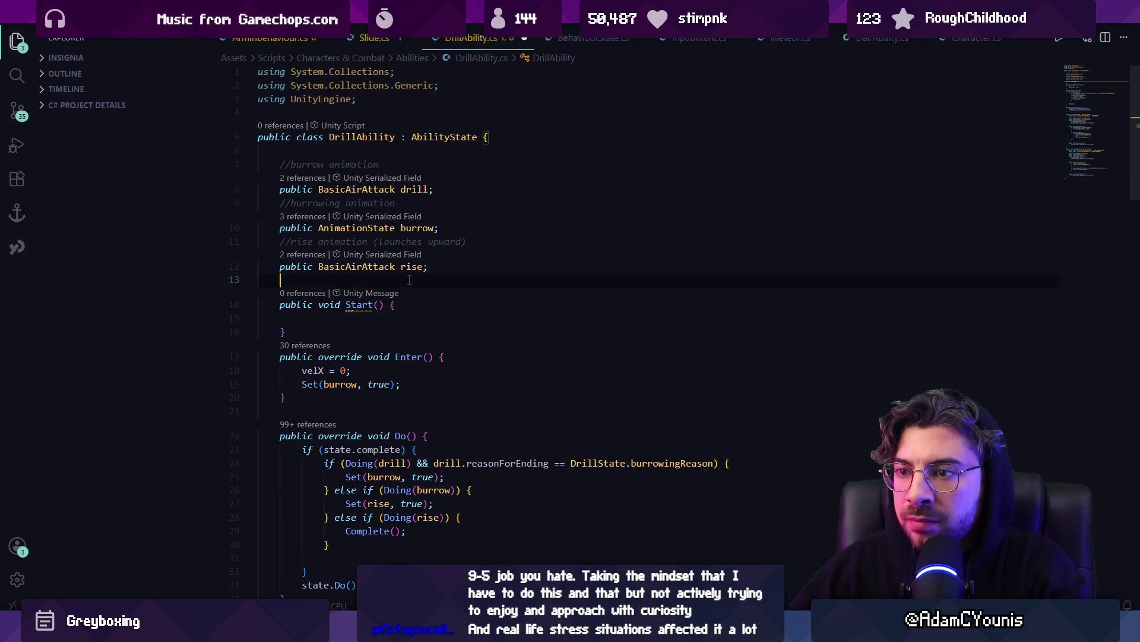
text(blic Drill)
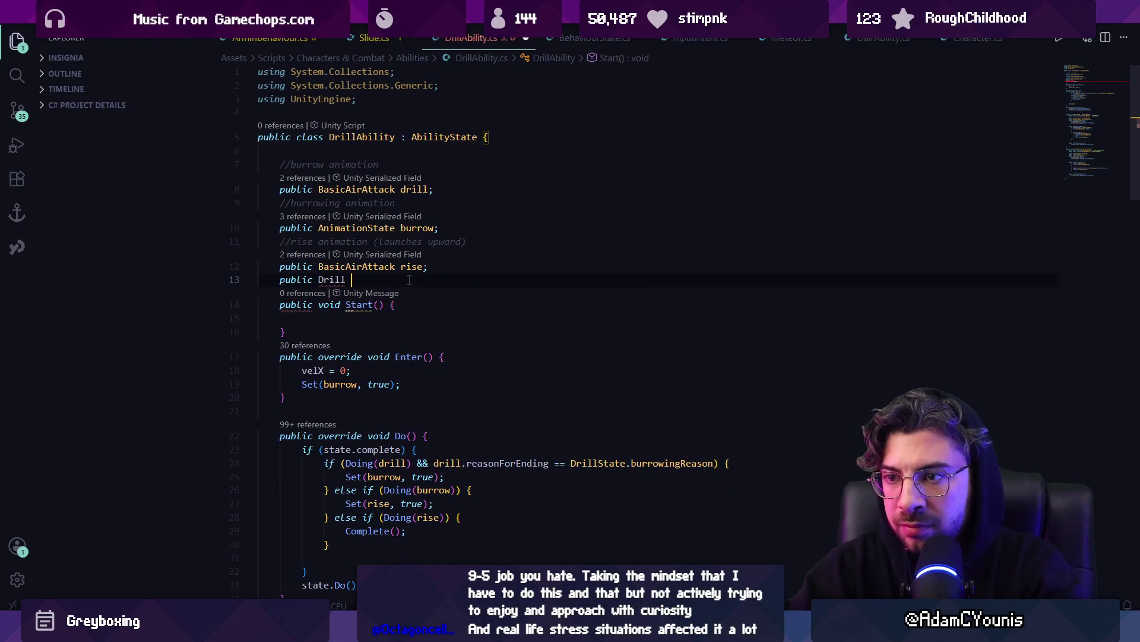
text(State)
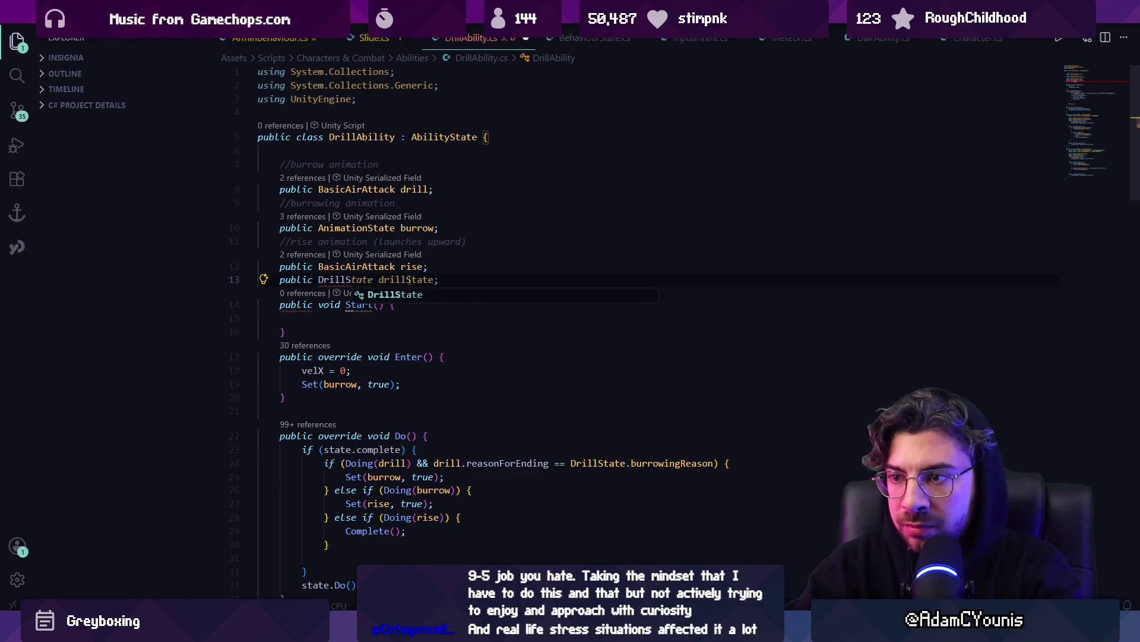
key(Tab)
key(Return)
text(public BurrowState burrowState;)
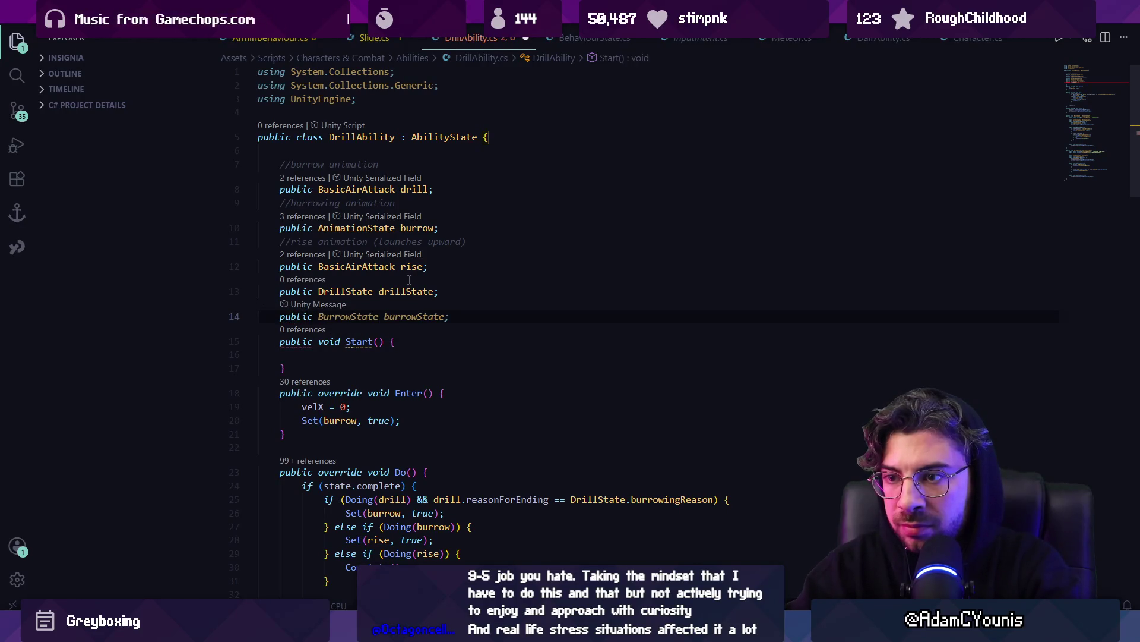
key(Tab)
key(Return)
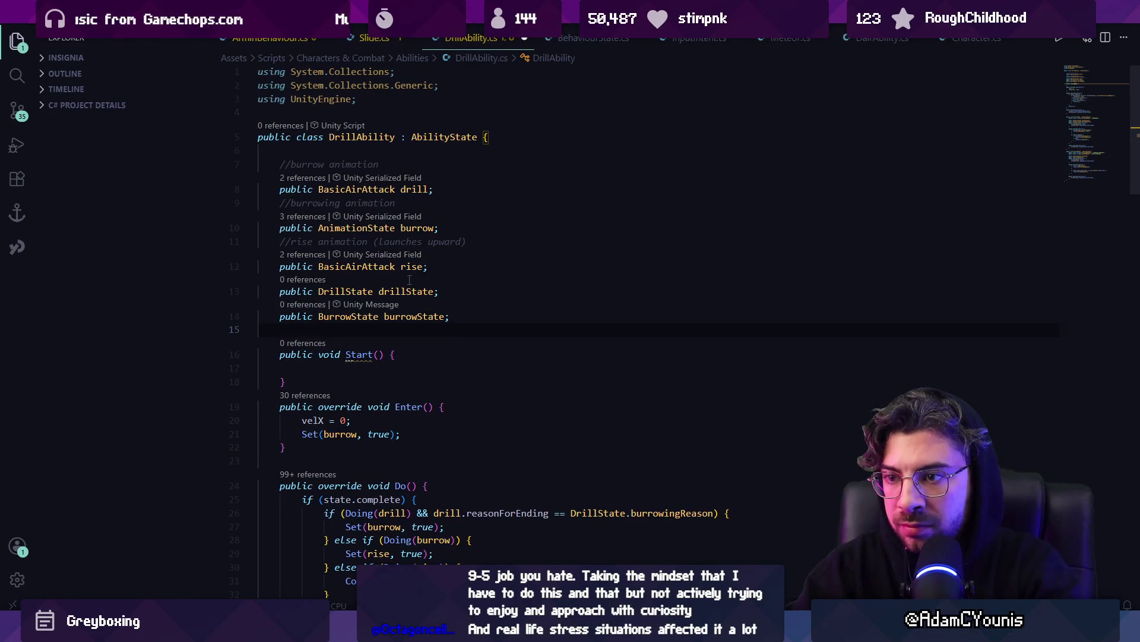
Drop the riseState field and move 'public BasicAirAttack rise;' below the new state fields.
text(public)
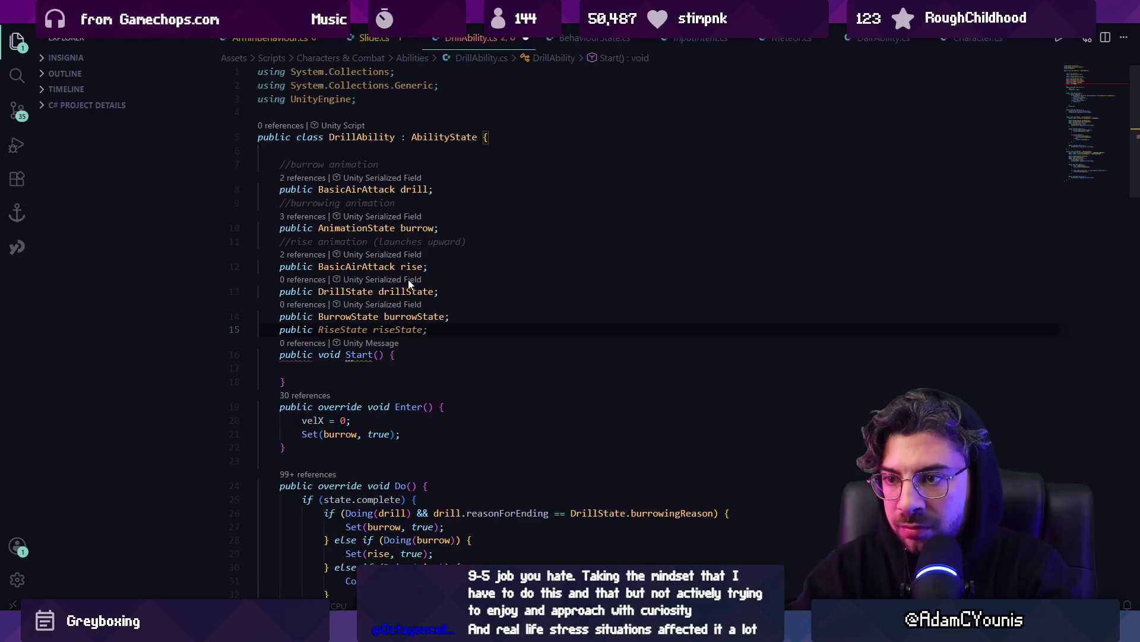
key(Tab)
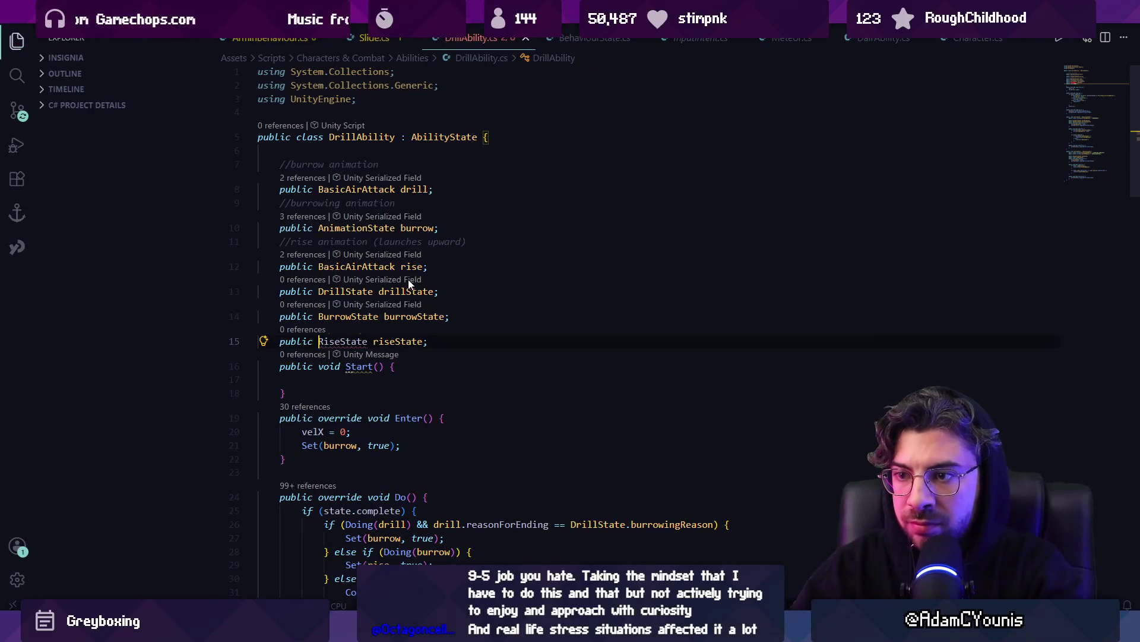
key(ctrl+Right)
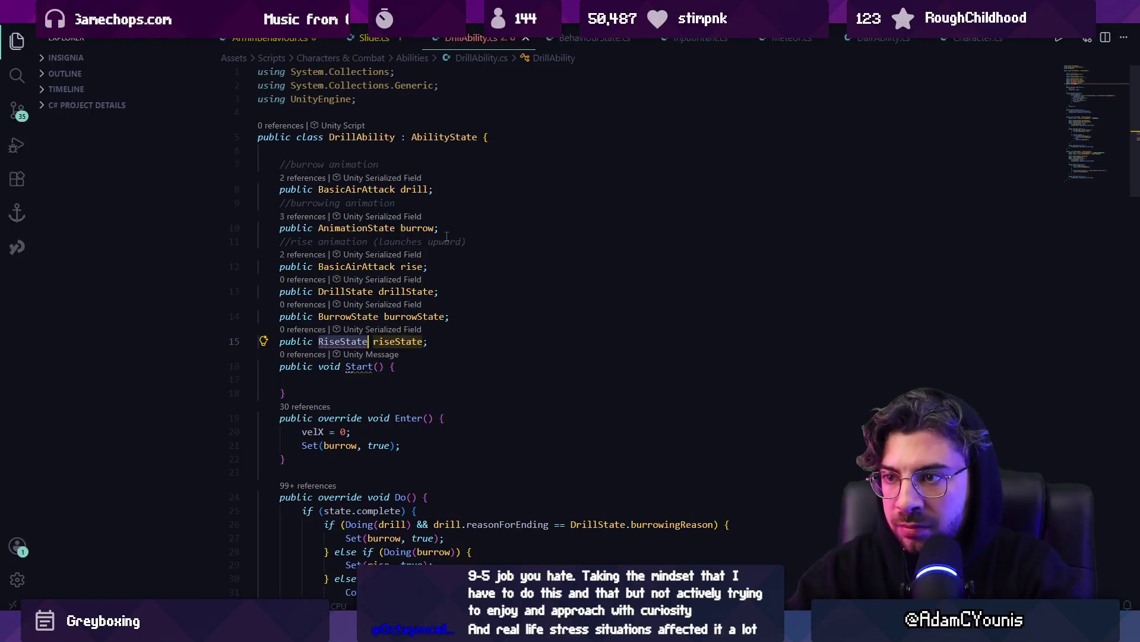
key(ctrl+BackSpace)
text(BasicAt)
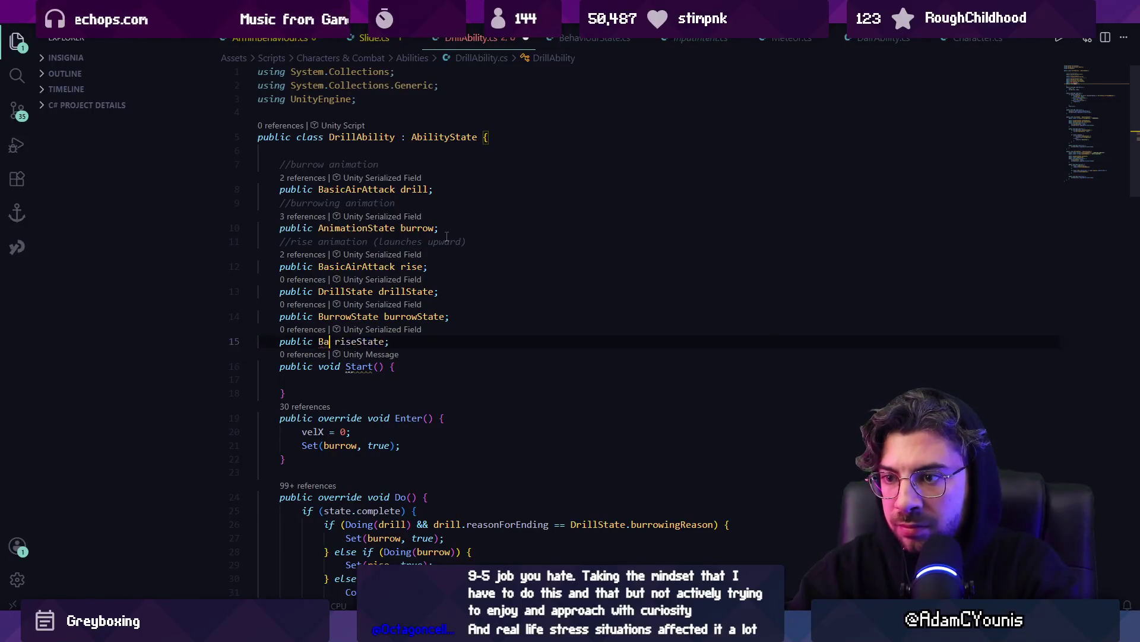
key(BackSpace)
text(irAttacvk)
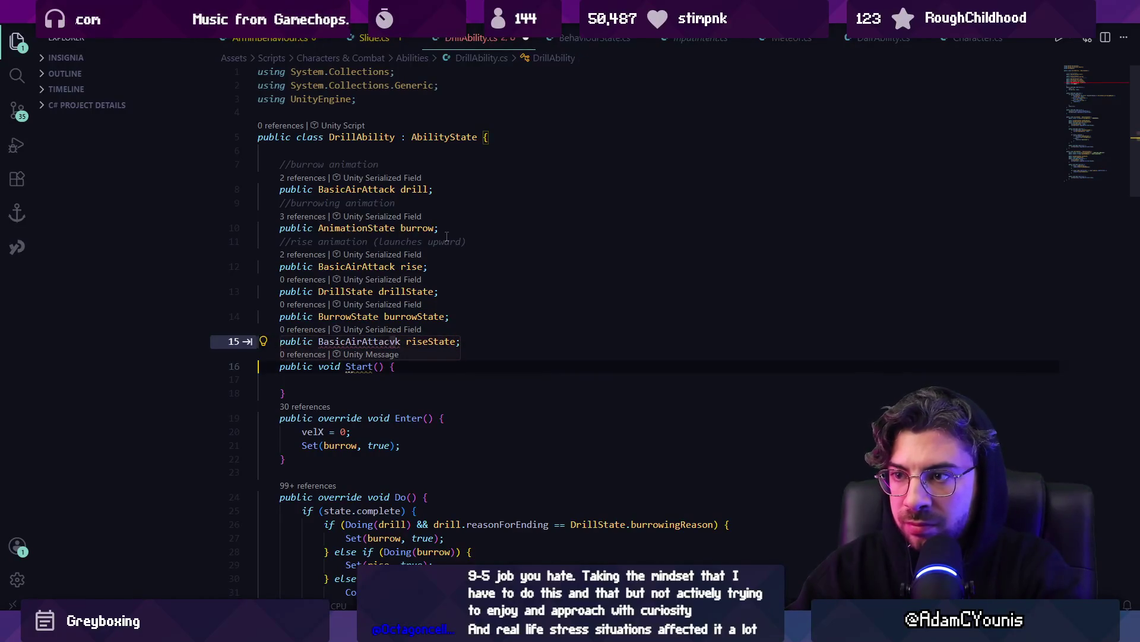
key(ctrl+shift+k)
key(alt+Down)
key(alt+Down)
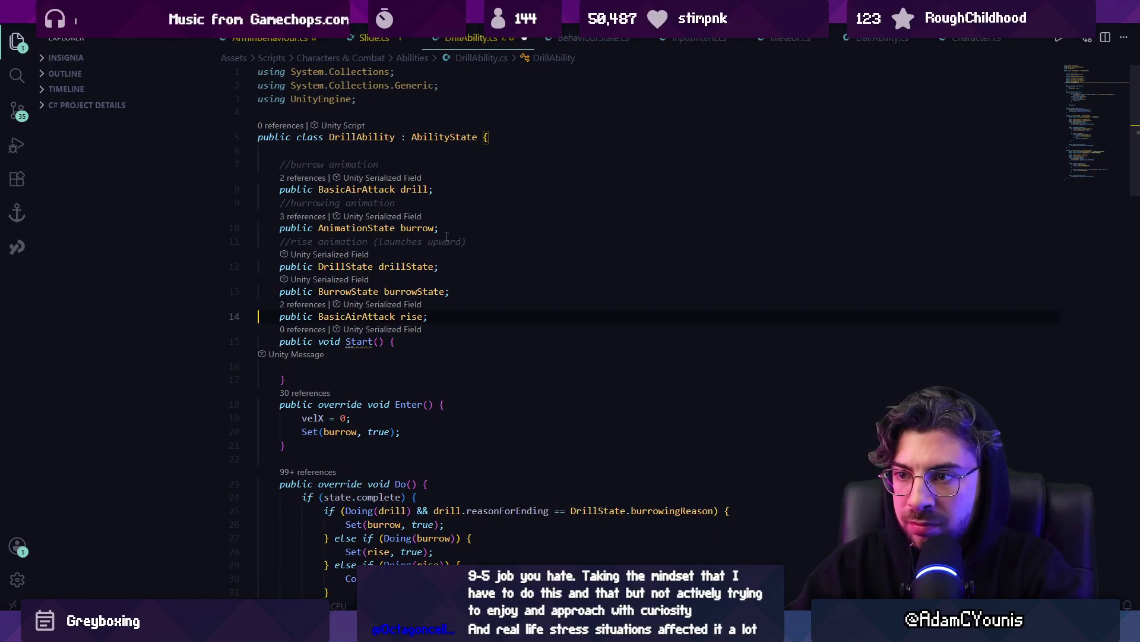
key(F2)
Rename the rise field to erupt throughout the script.
text(e)
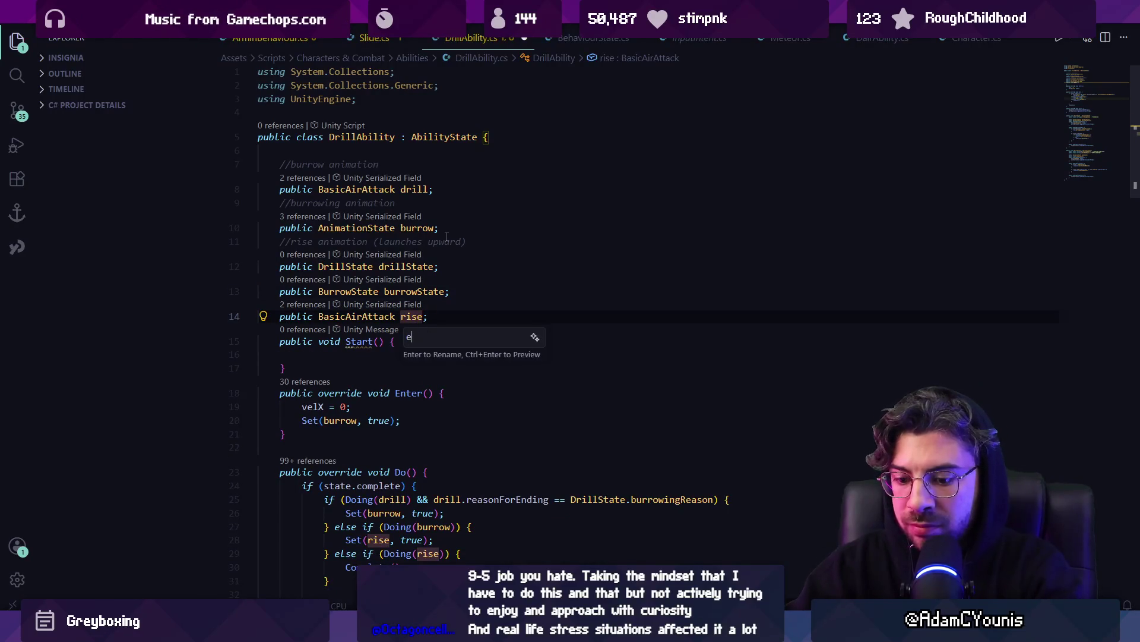
key(Return)
key(End)
key(Return)
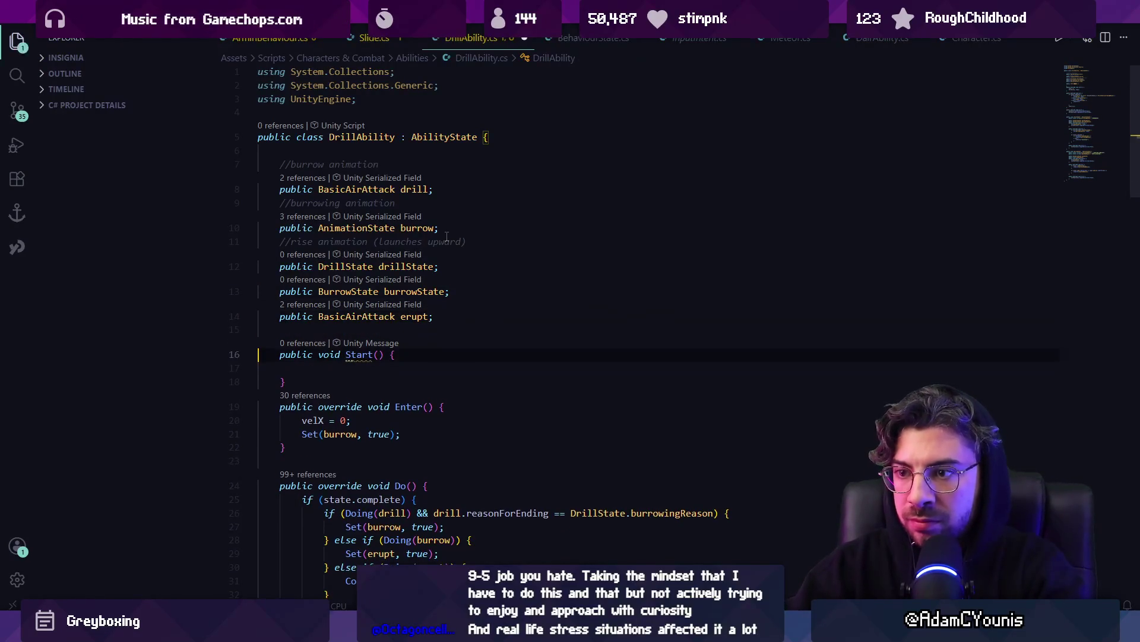
In Start, create new drill and burrow states and set drillState.spinAnimation = drill.
key(Down)
key(Down)
key(Tab)
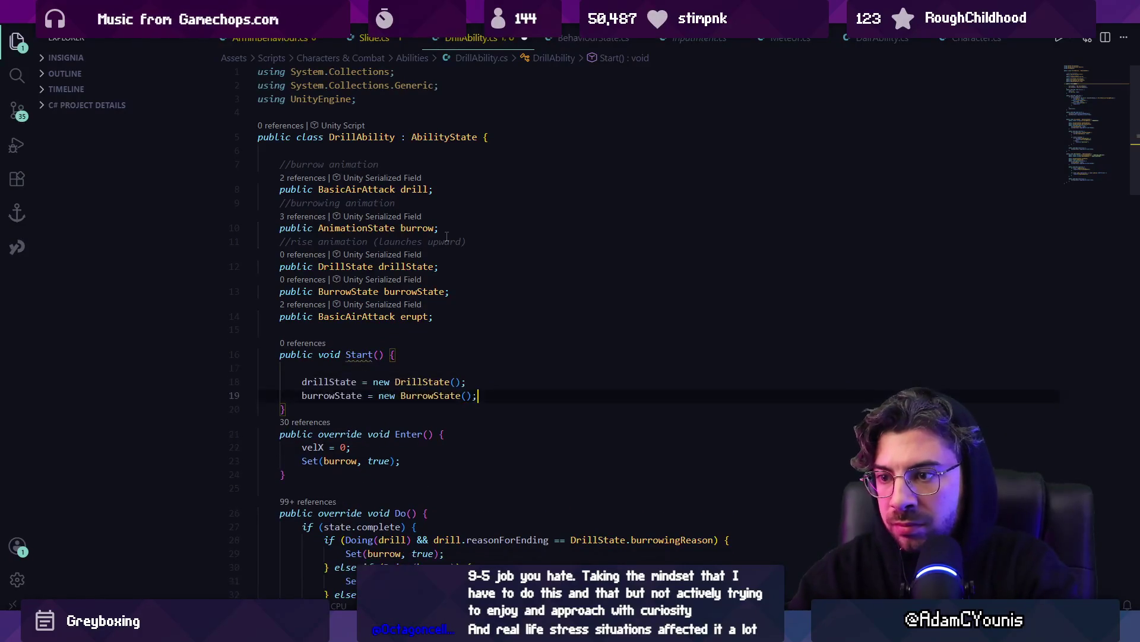
key(Return)
text(drillState.spinAnimation = drill;)
key(Down)
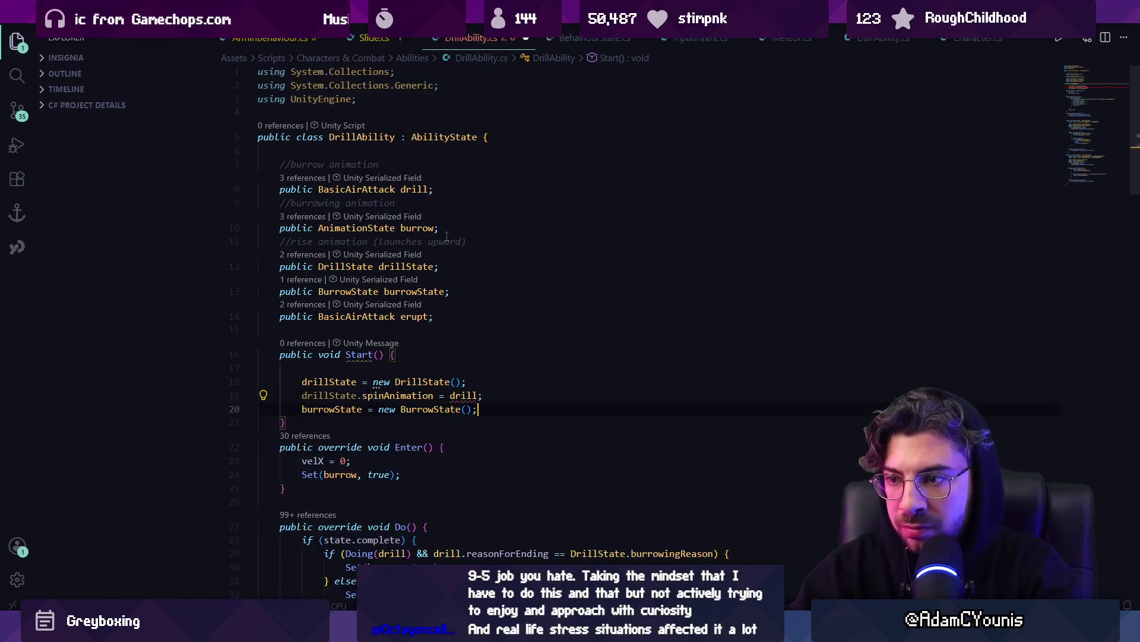
key(Return)
key(Up)
key(Up)
key(Up)
key(Down)
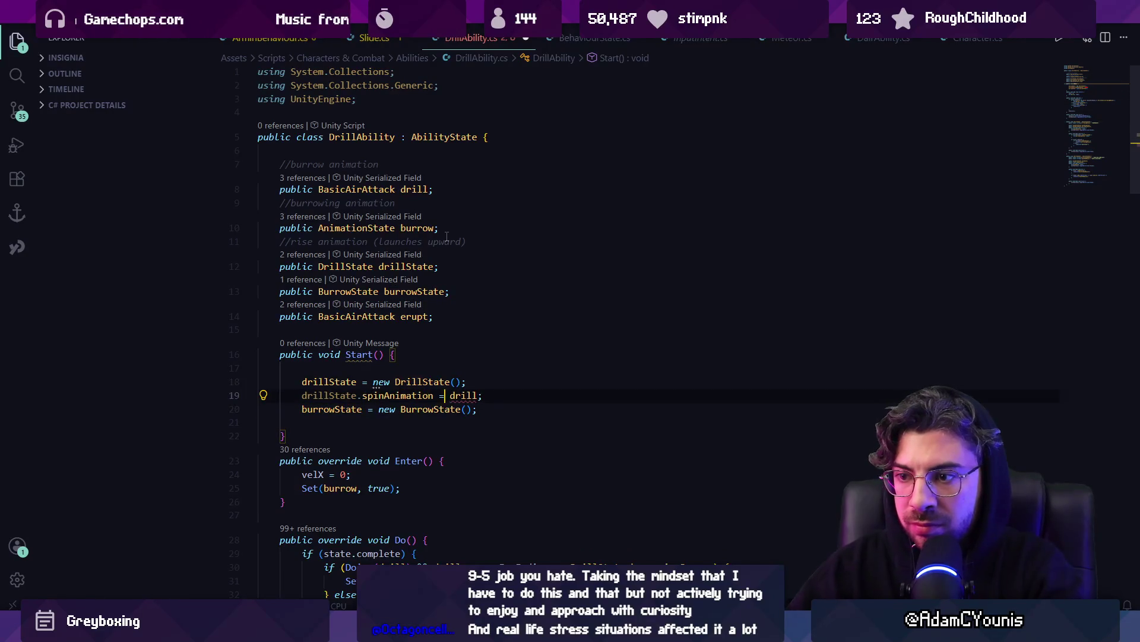
Change spinAnimation's declared type to BasicAirAttack and inspect the burrowAnimation field.
key(F12)
double_click(403, 247)
text(BasicAirAttack)
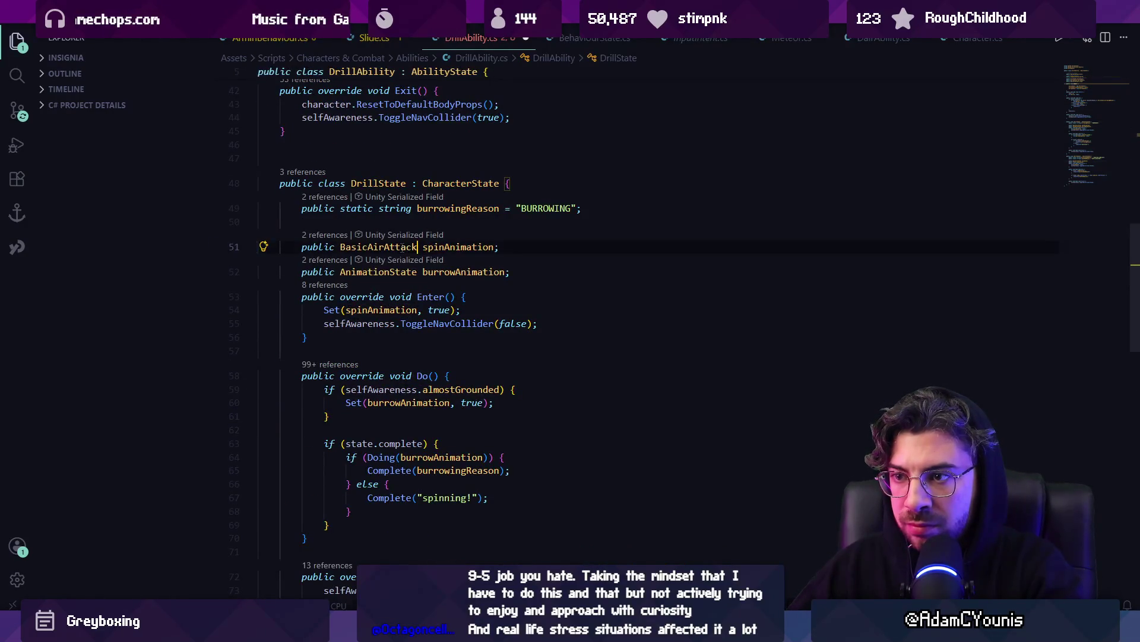
key(Down)
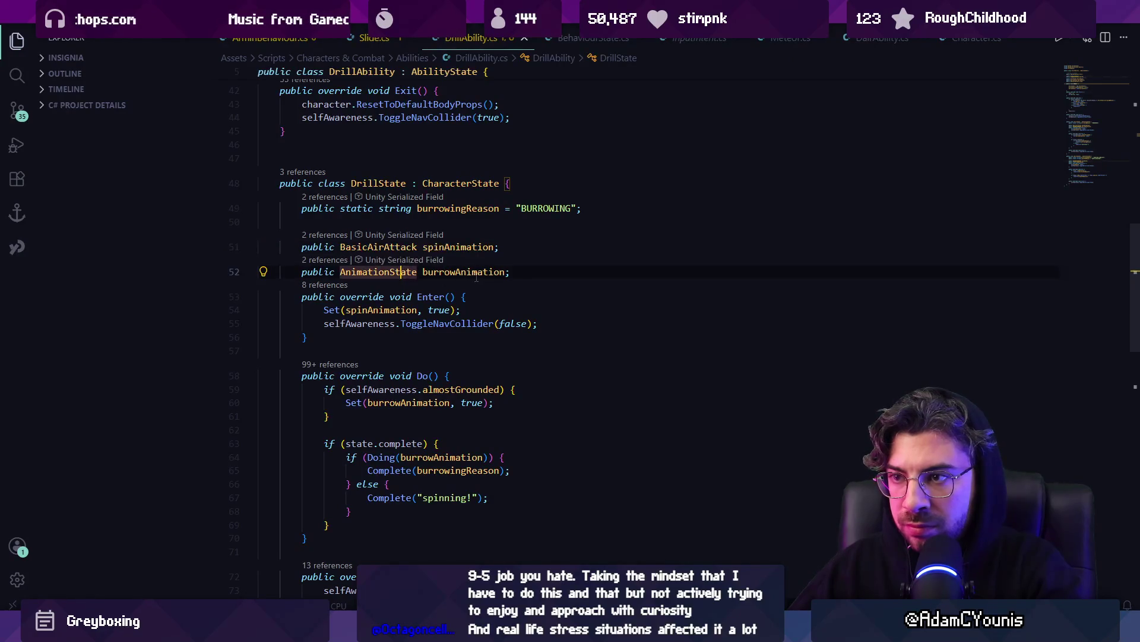
click(489, 272)
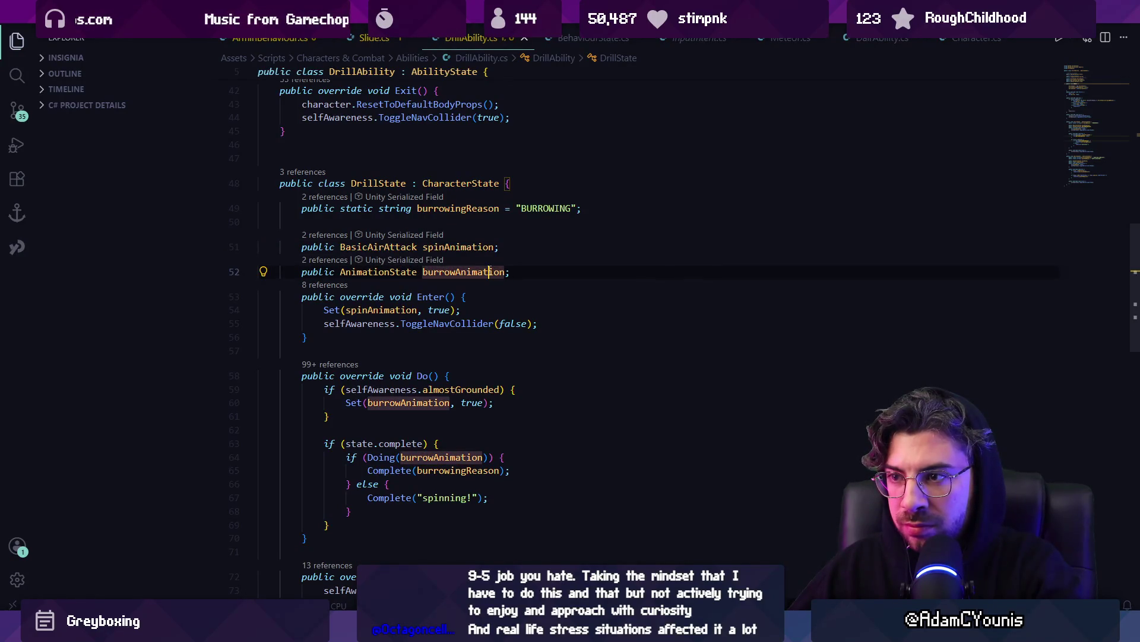
scroll(1084, 88, up, 10)
click(462, 316)
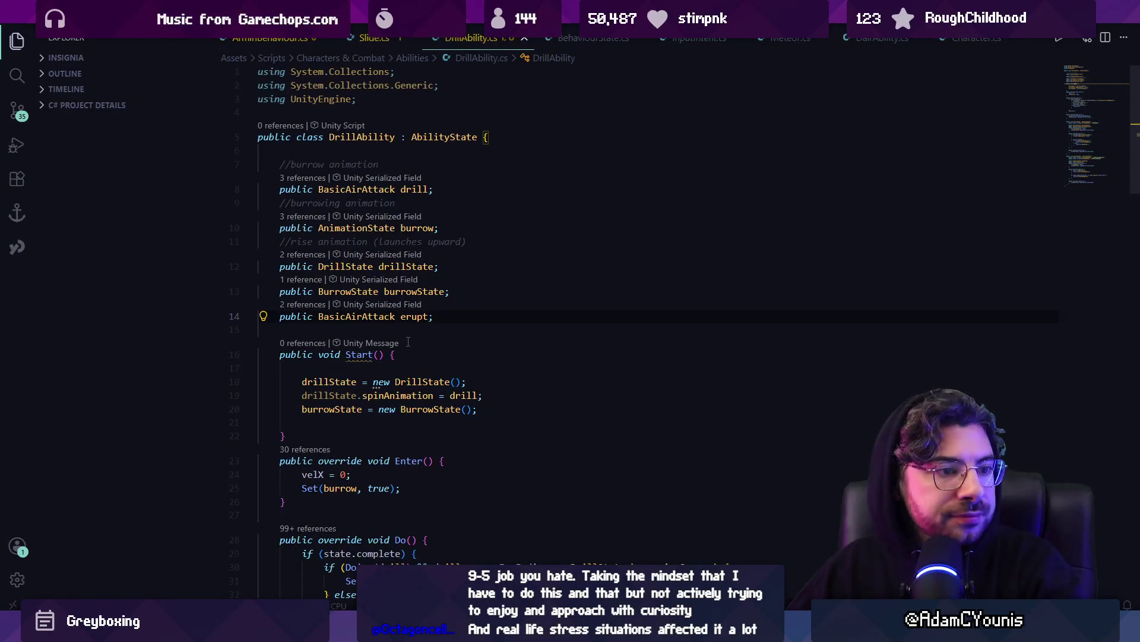
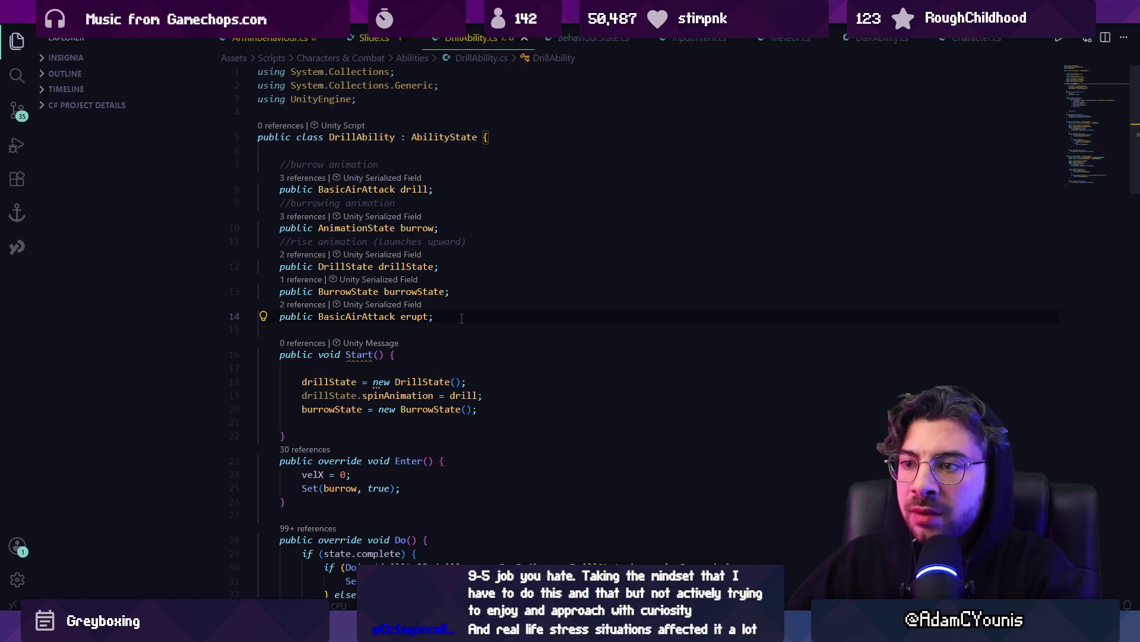
Add 'burrowState.animState = burrow;' inside Start() and save the script.
key(Up)
key(ctrl+shift+Return)
key(ctrl+shift+Return)
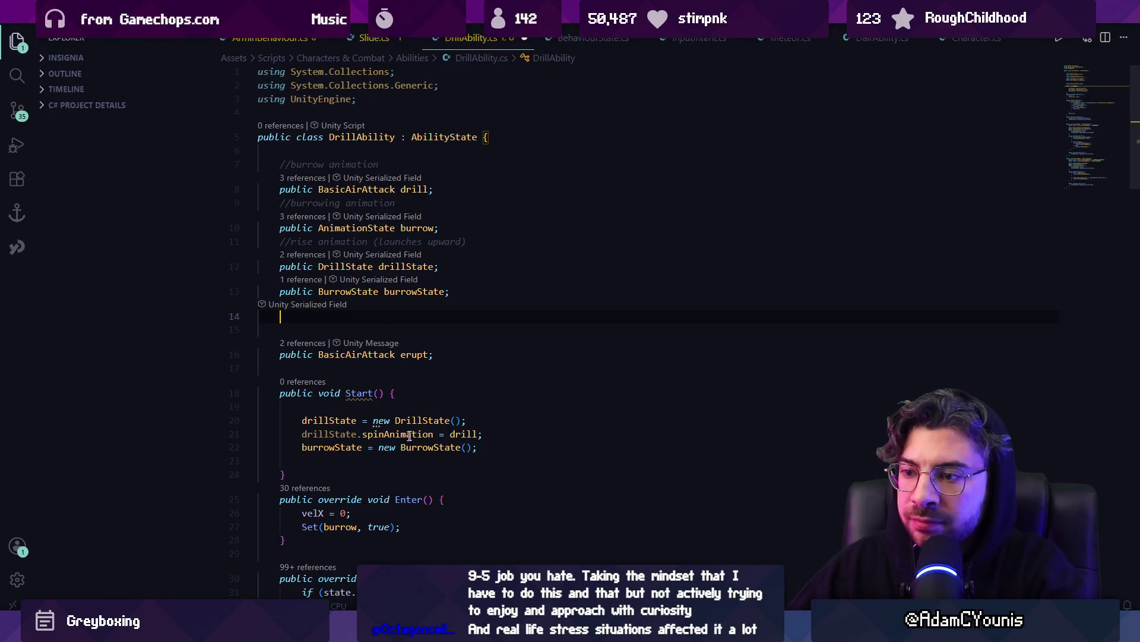
click(505, 436)
key(Return)
text(urrowState.animState = burrow;)
key(ctrl+s)
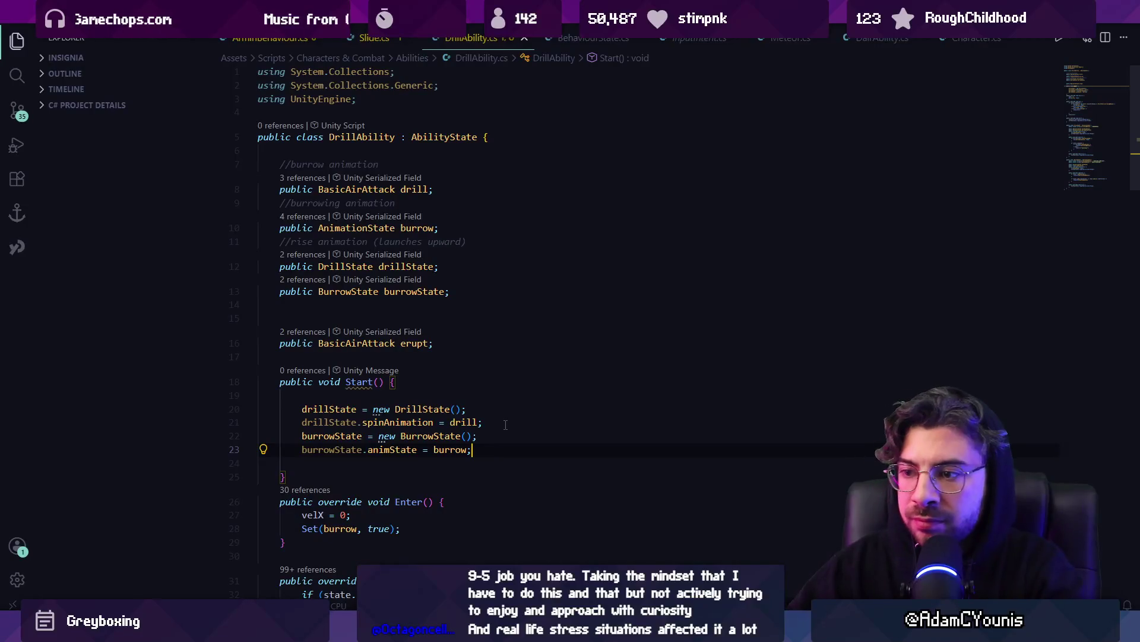
Add the autocompleted 'drillState.burrowAnimation = burrow' assignment and save.
key(Return)
key(Return)
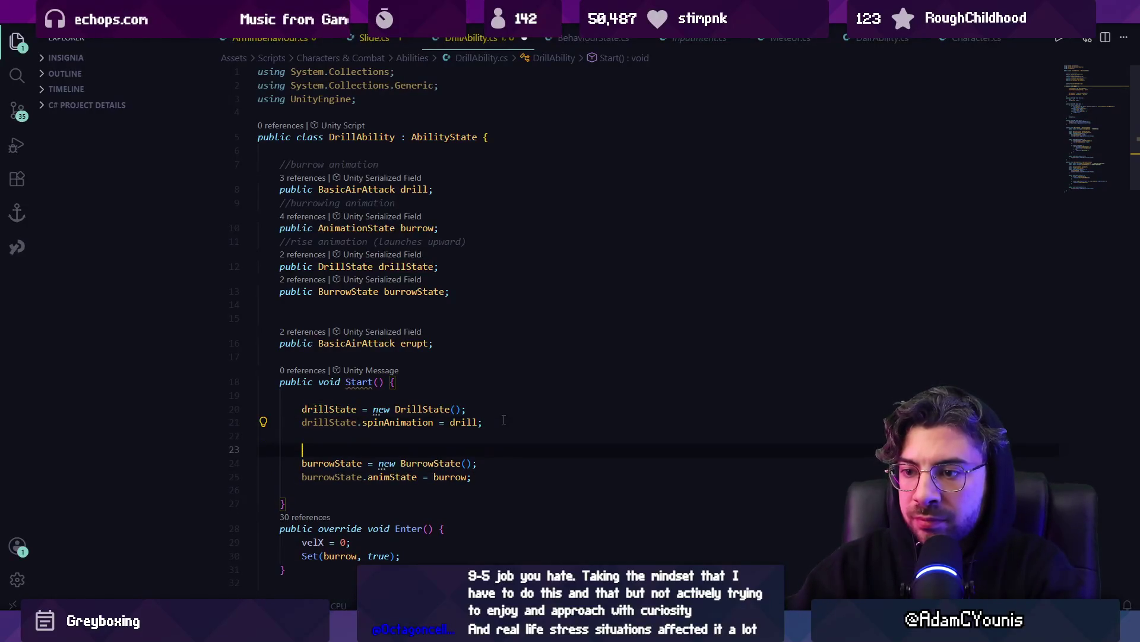
text(drillState.)
key(Tab)
key(ctrl+s)
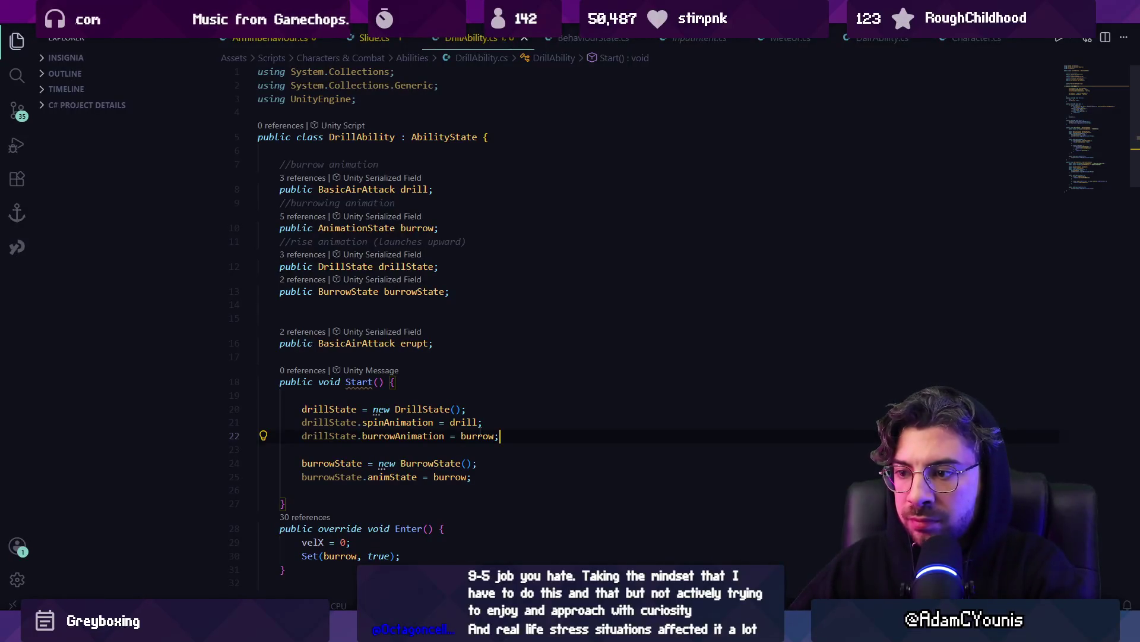
key(Left)
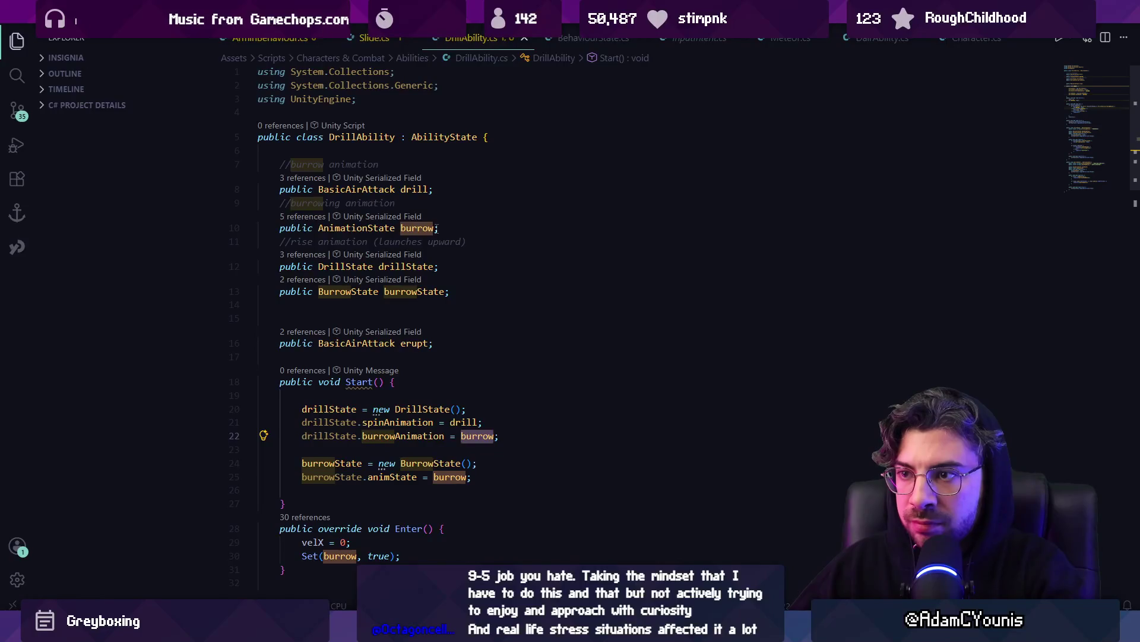
click(441, 227)
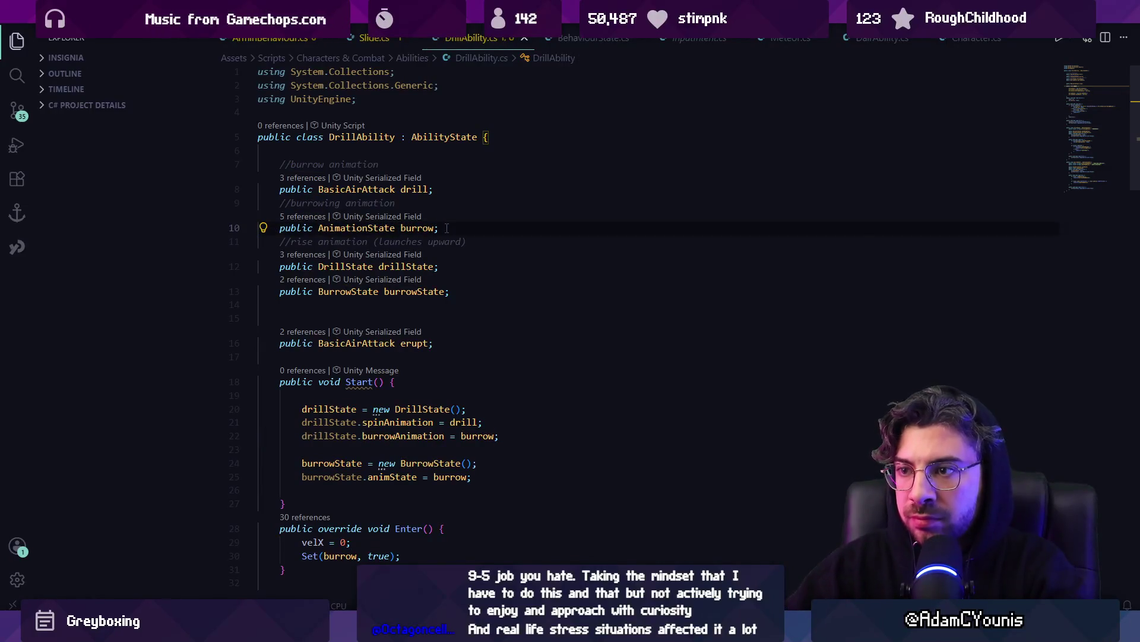
Duplicate the burrow field declaration and rename the copy burrowStart.
key(Return)
key(Return)
text(public AnimationState burrow;)
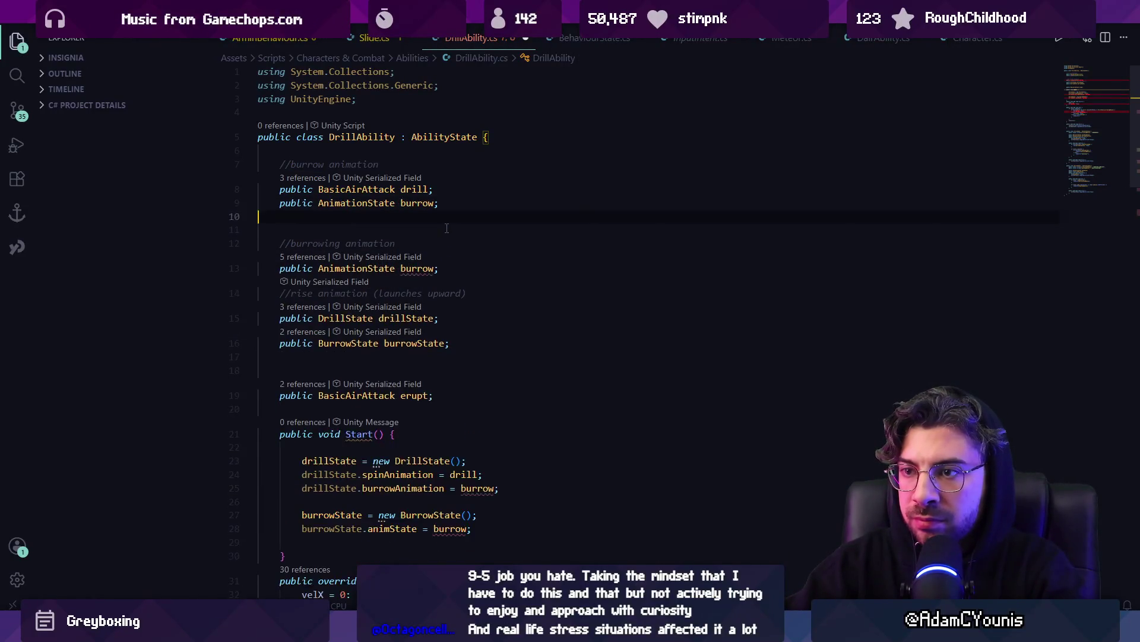
key(ctrl+Right)
text(Start)
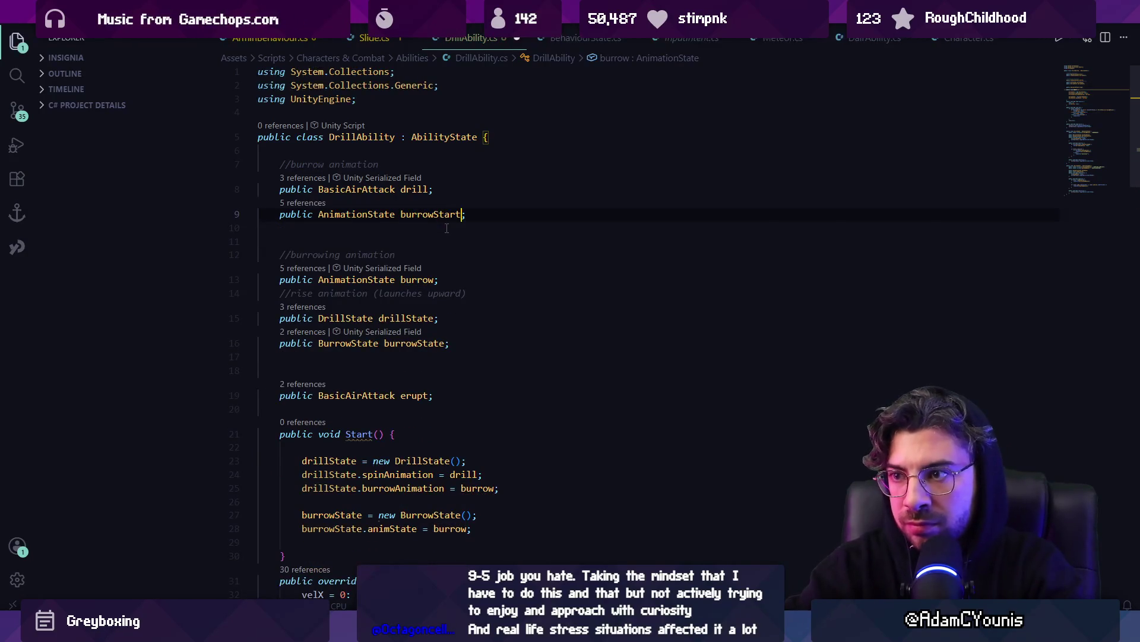
Change drillState.burrowAnimation to use burrowStart instead of burrow.
click(469, 528)
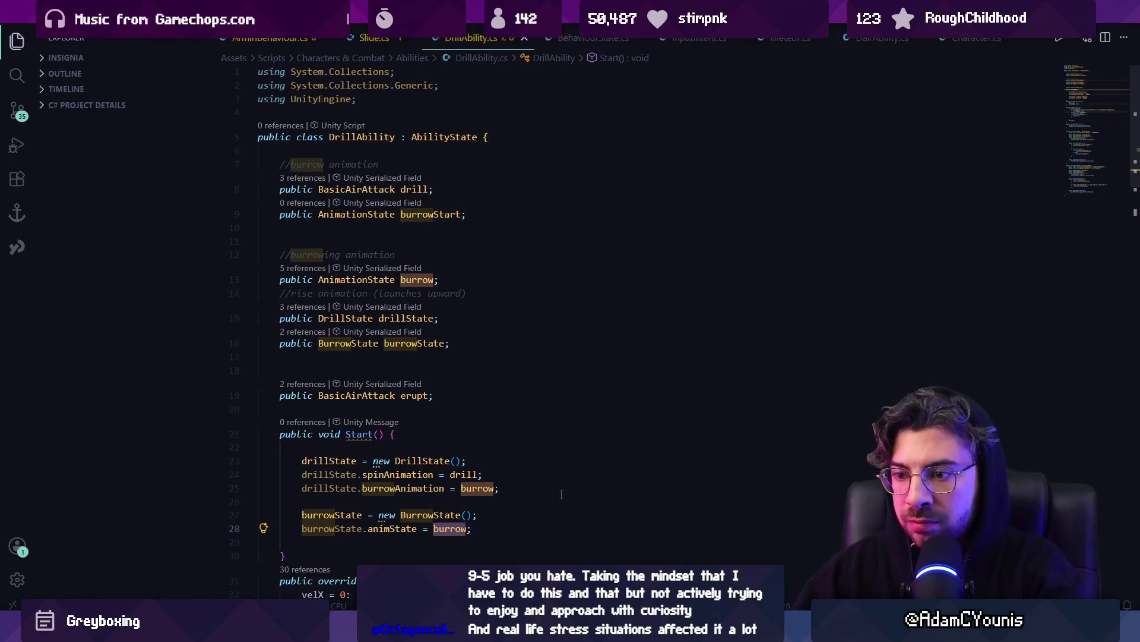
key(BackSpace)
key(BackSpace)
key(BackSpace)
text(t)
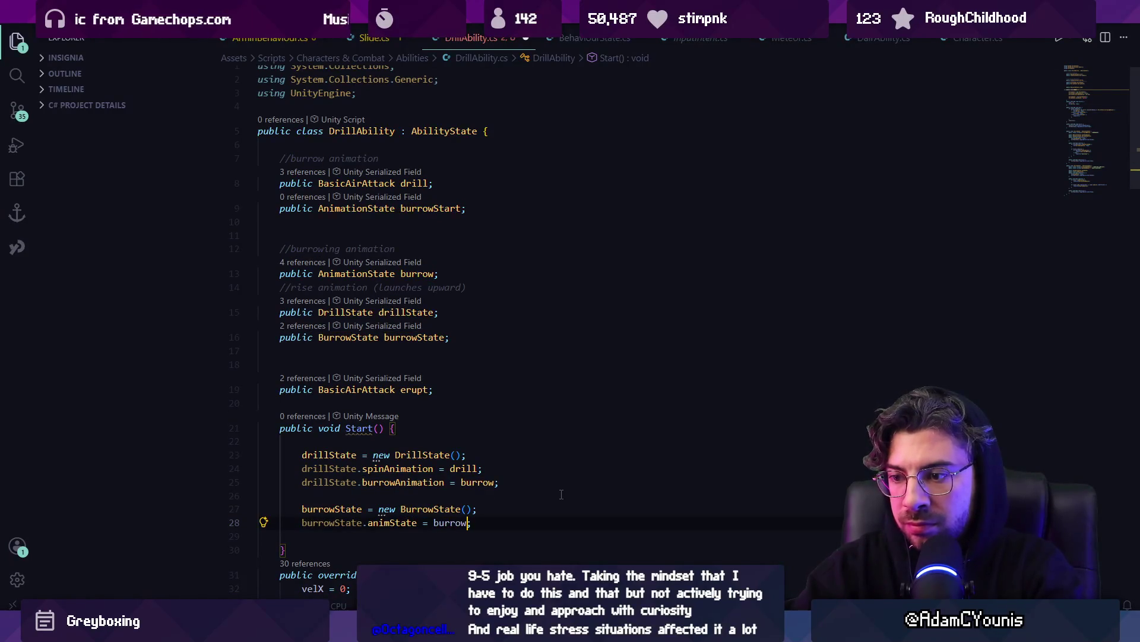
key(Left)
text(Star)
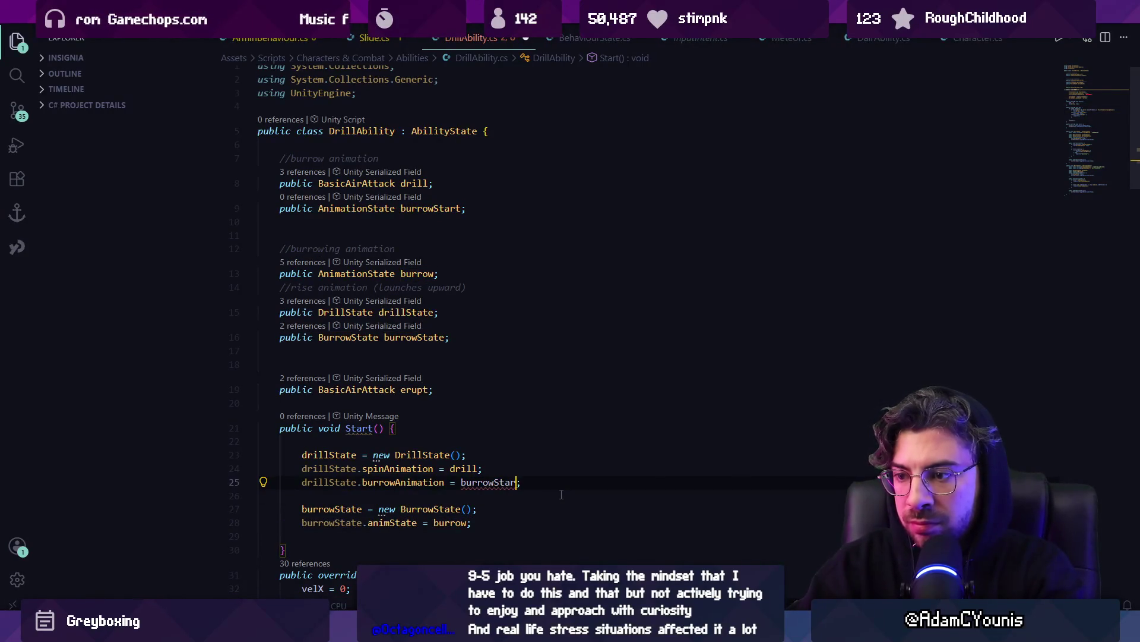
key(BackSpace)
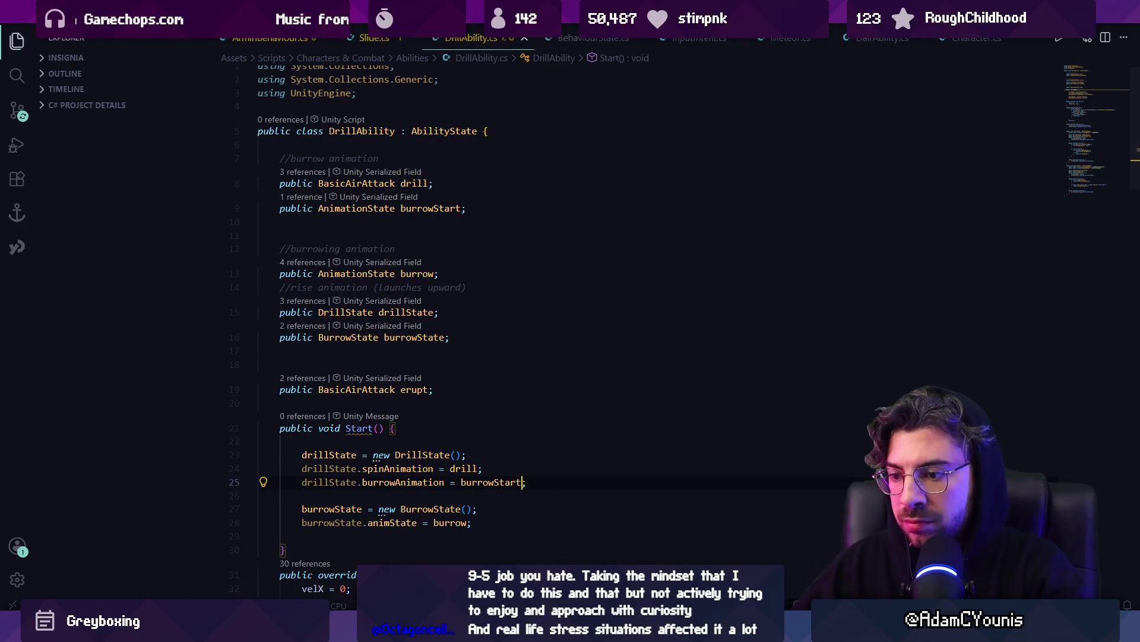
key(alt+Tab)
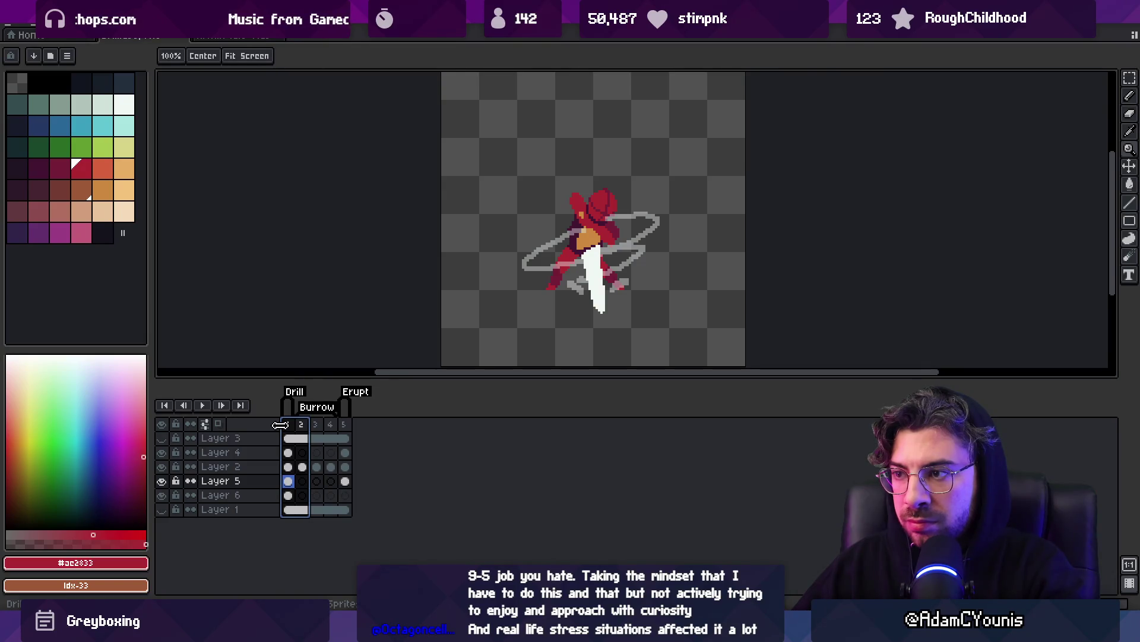
Create a BurrowStart tag on frame 2 of the drill animation.
click(297, 433)
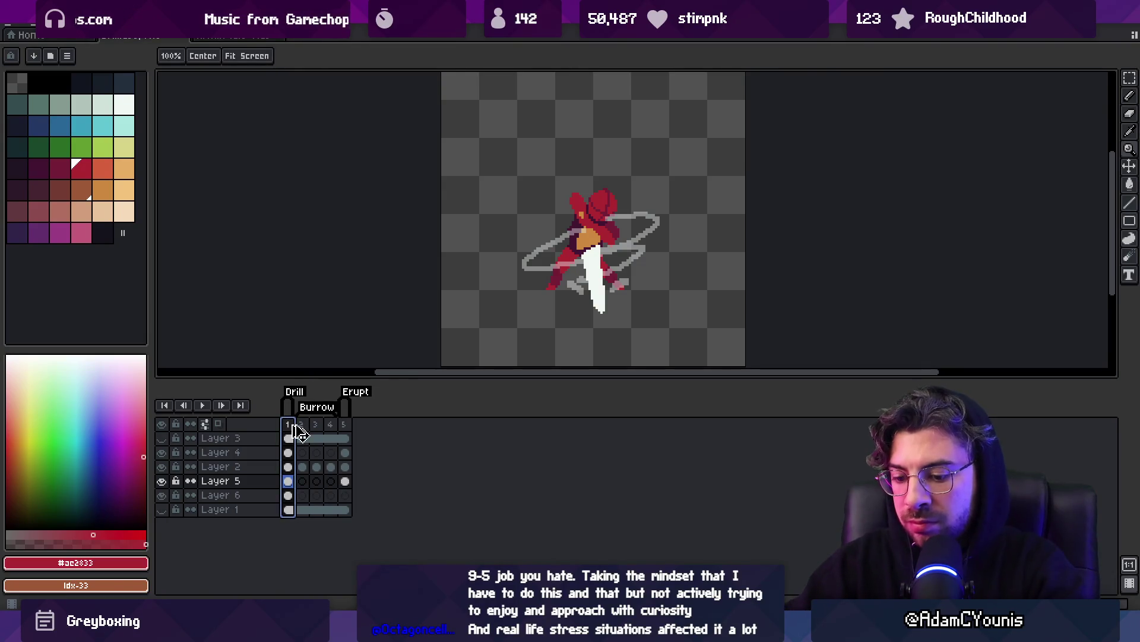
click(301, 409)
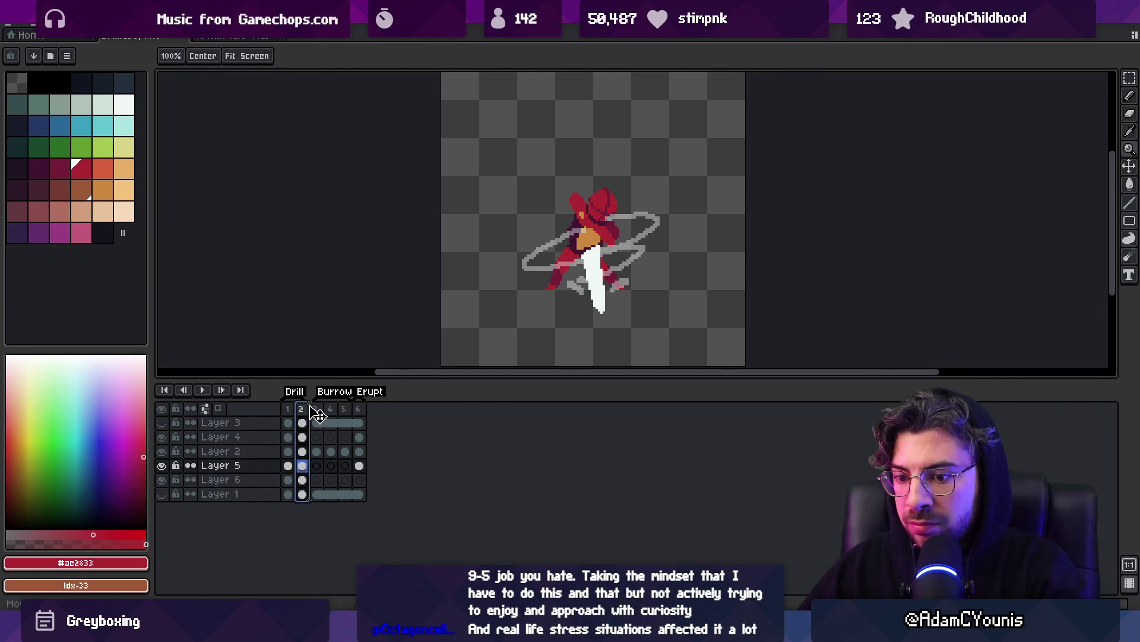
drag(317, 414, 307, 410)
right_click(303, 405)
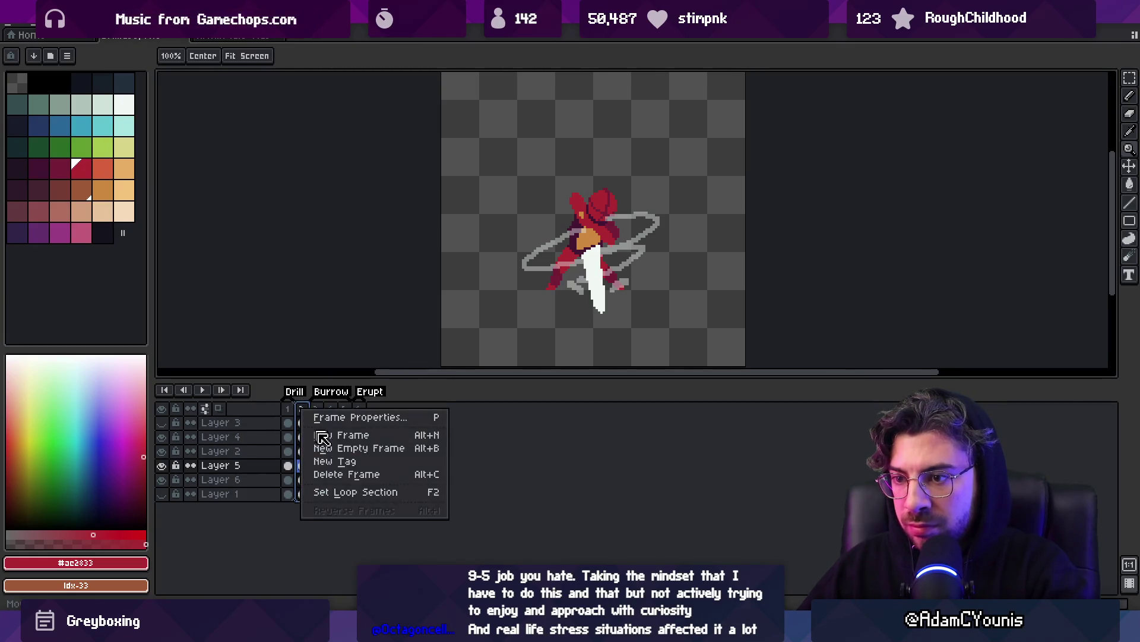
click(348, 468)
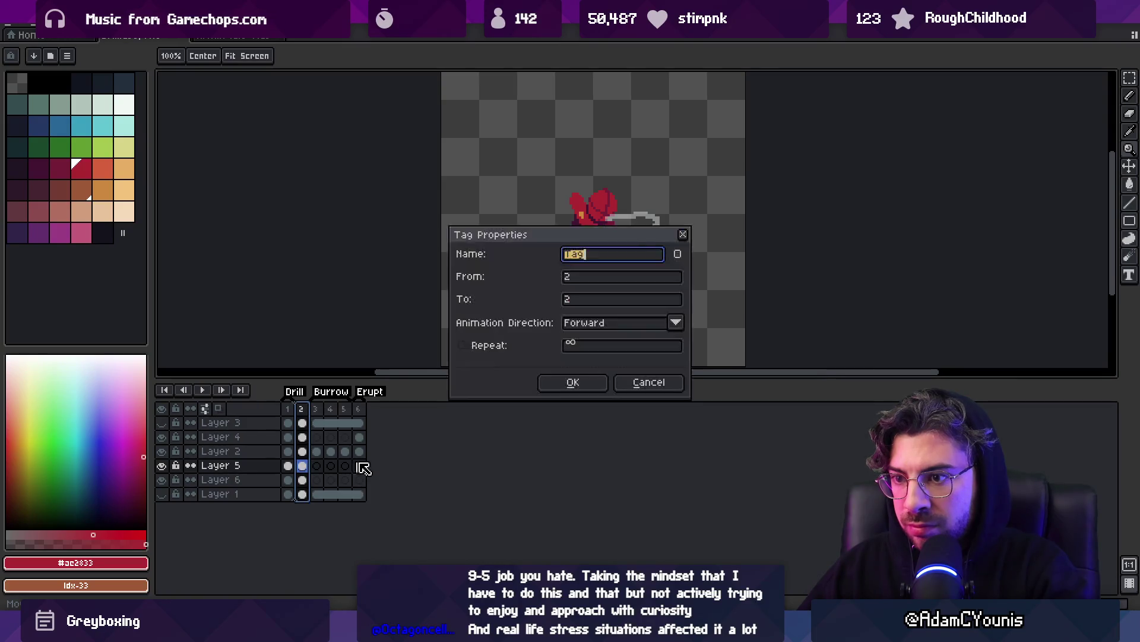
text(BurrowStart)
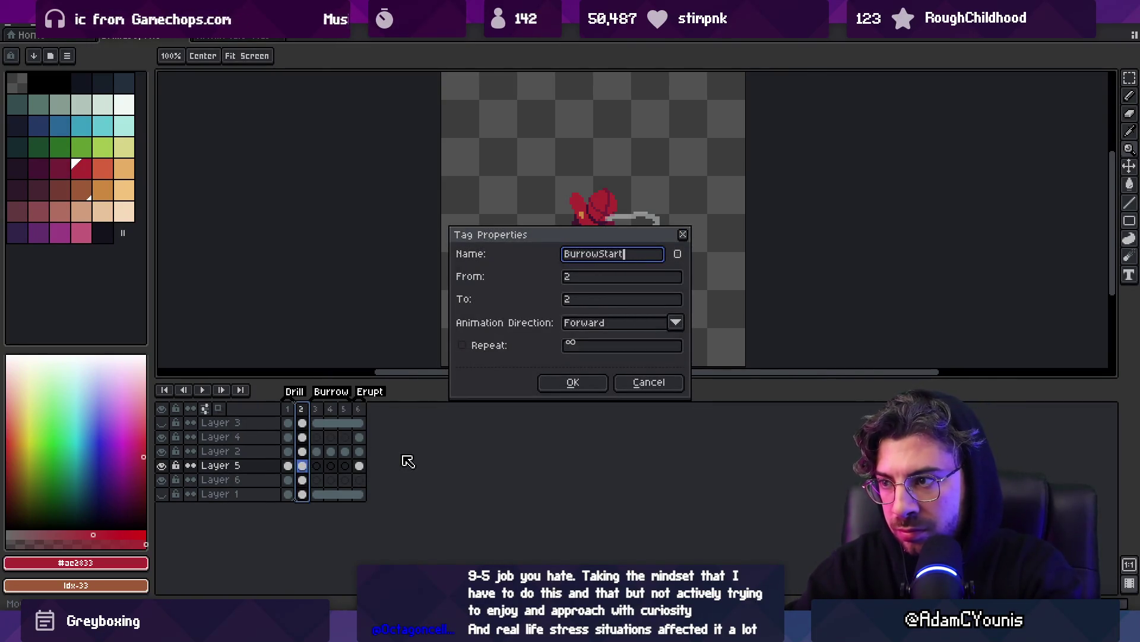
key(Return)
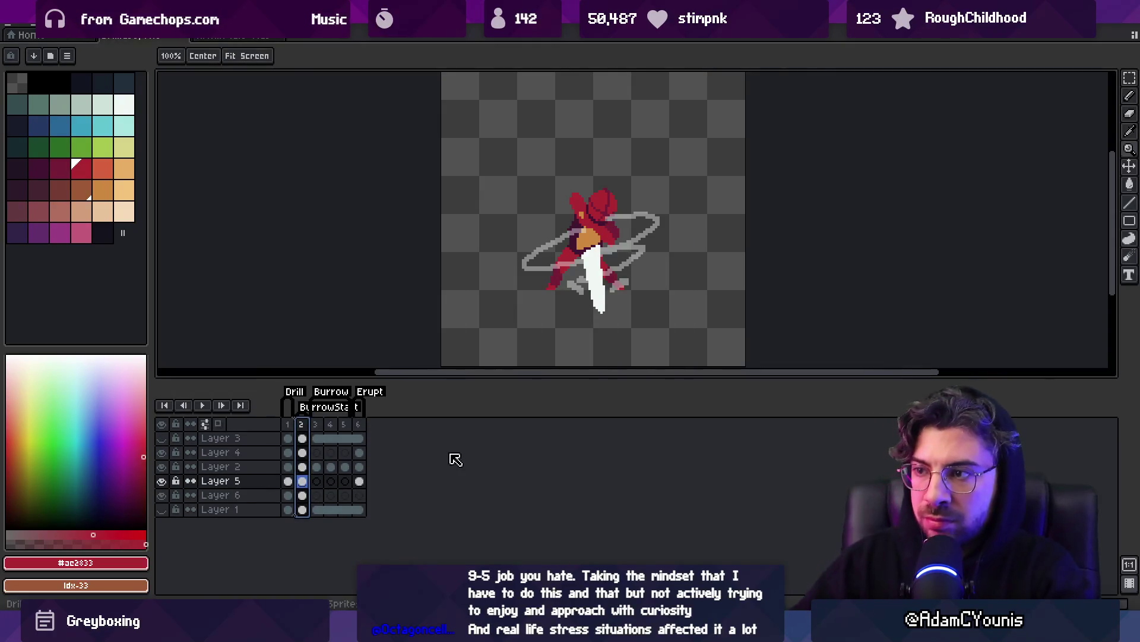
key(v)
Shift the sprite down and paint over the white leg area on Layer 2 with a 17px brush.
drag(605, 224, 609, 269)
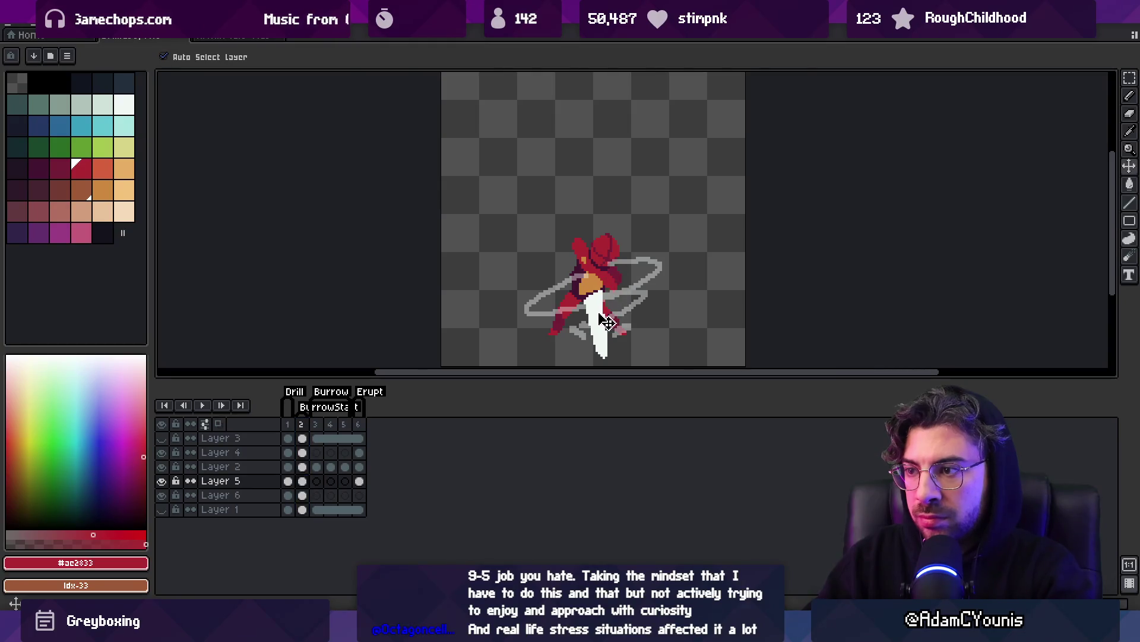
click(611, 321)
key(b)
key(plus)
key(plus)
key(plus)
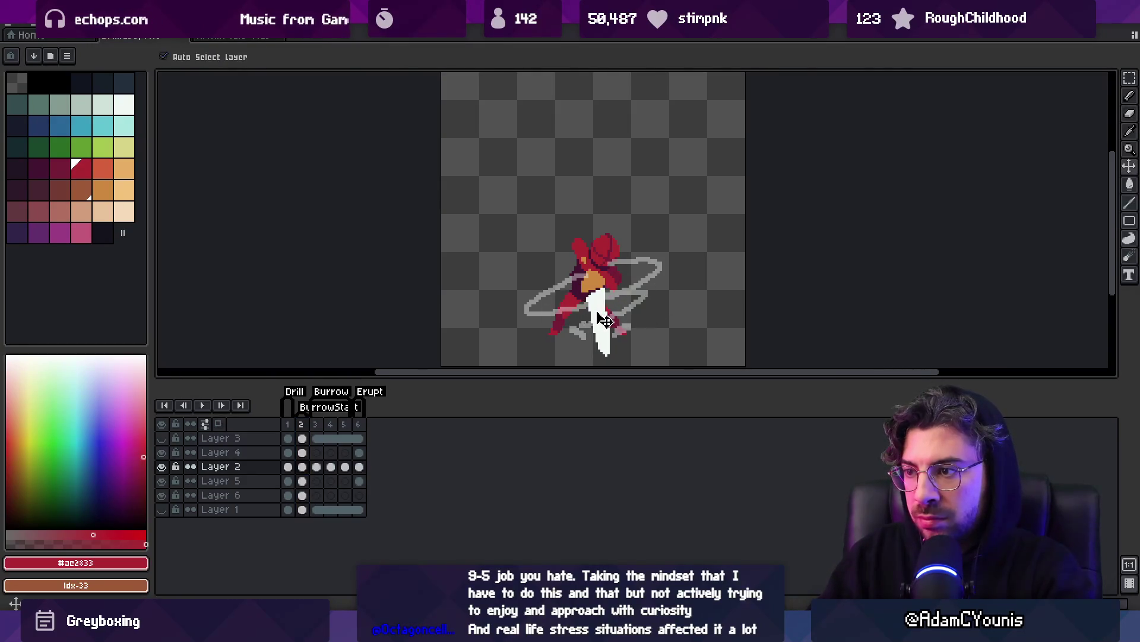
drag(605, 315, 605, 336)
key(v)
Clear the swirl and drill pixels from Layers 4 and 6, leaving only the body.
click(634, 301)
key(b)
key(Delete)
key(v)
click(611, 318)
key(b)
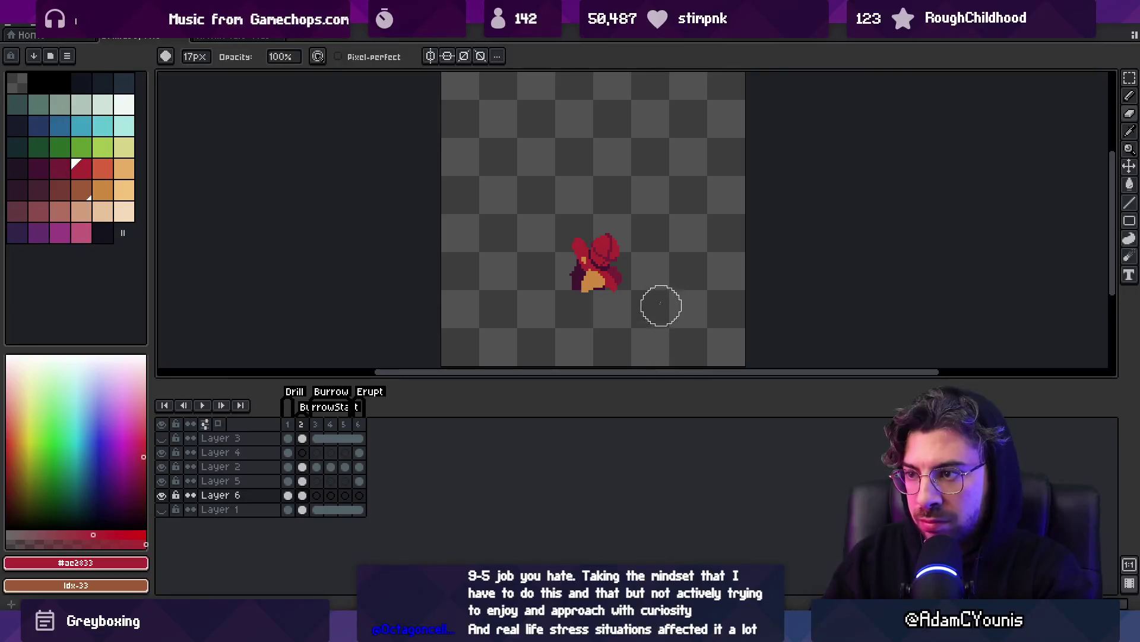
key(v)
key(b)
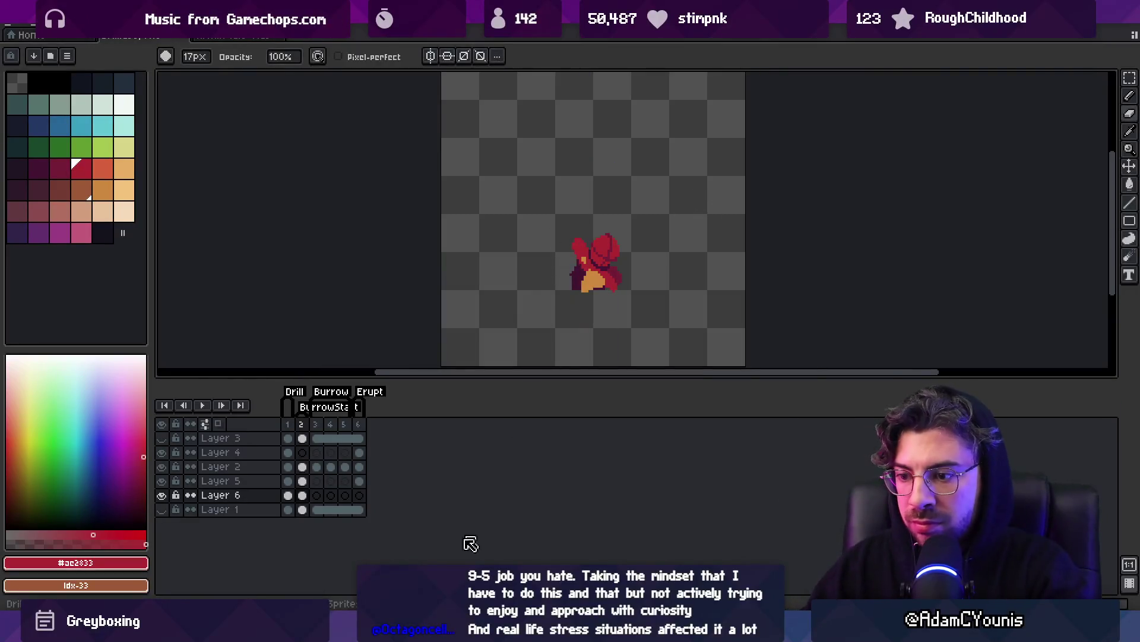
key(alt+Tab)
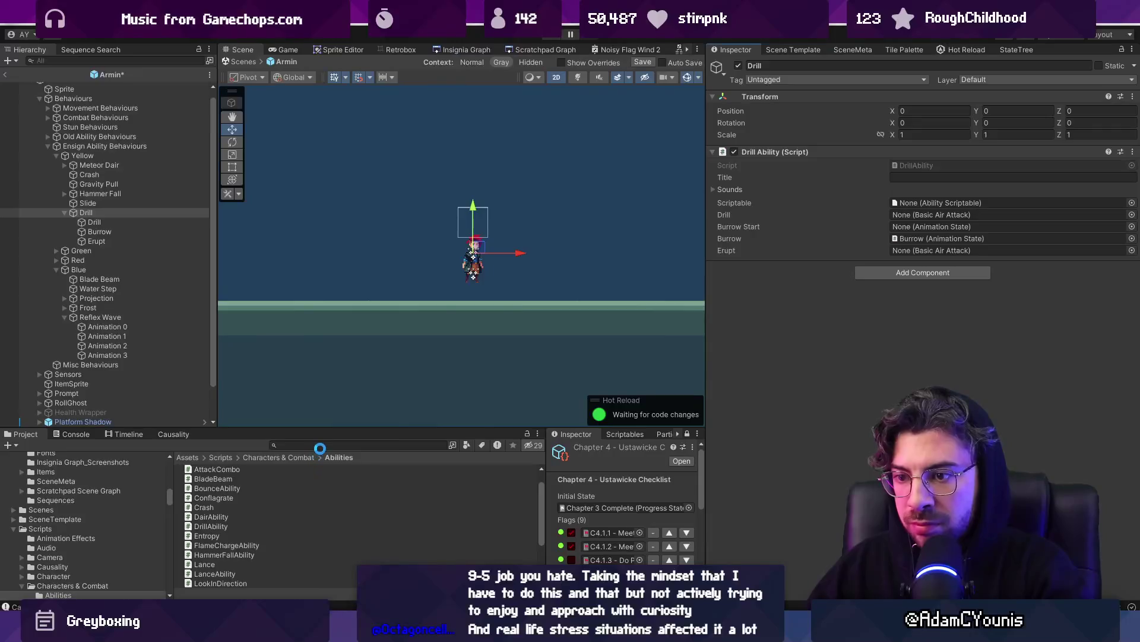
Find the Drill-BurrowStart sprite sheet in the project files.
right_click(322, 442)
key(Escape)
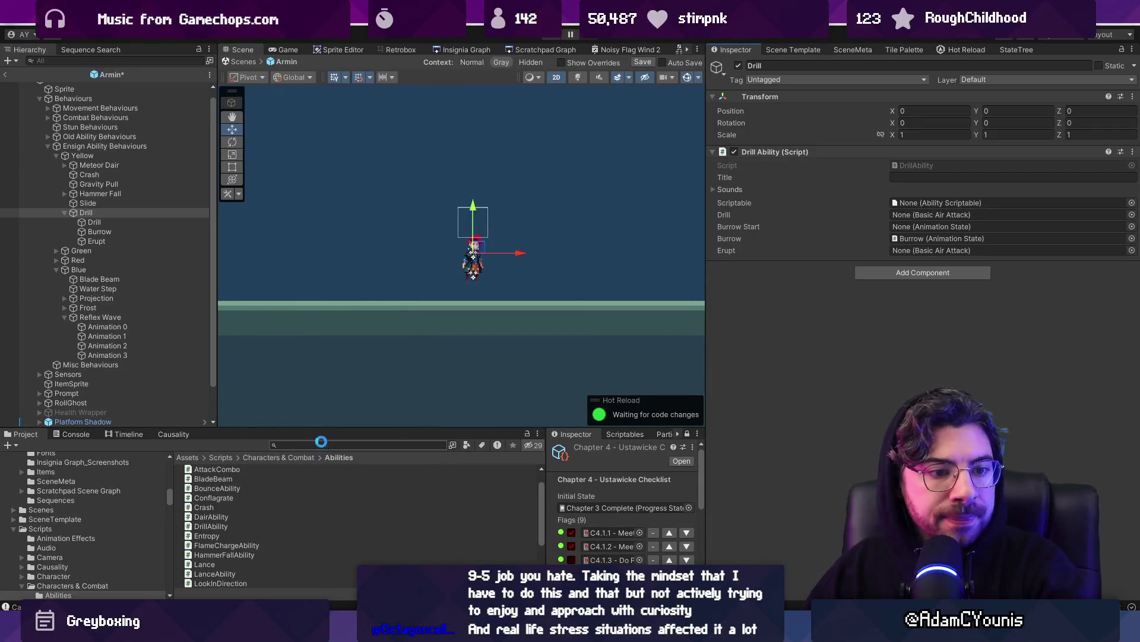
text(burrowstart)
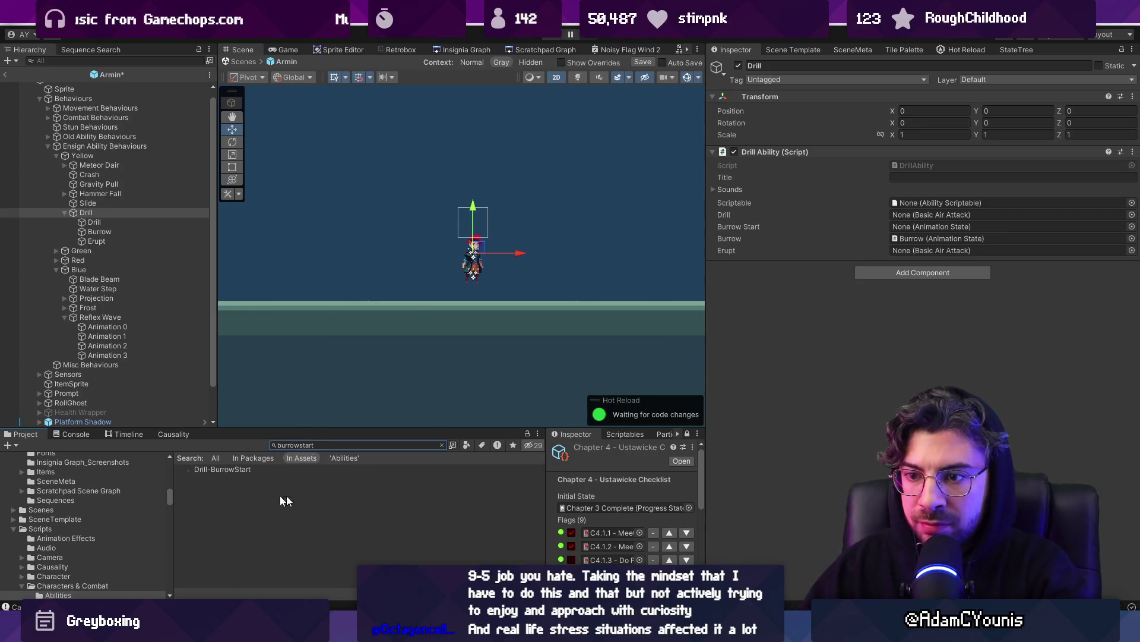
click(356, 469)
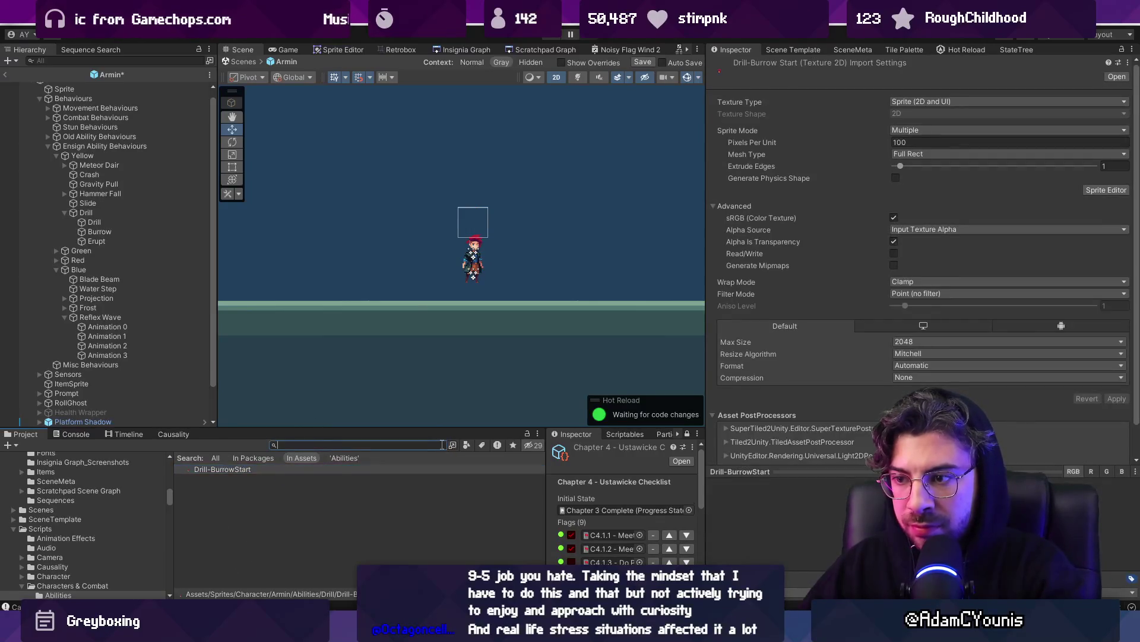
drag(397, 428, 397, 373)
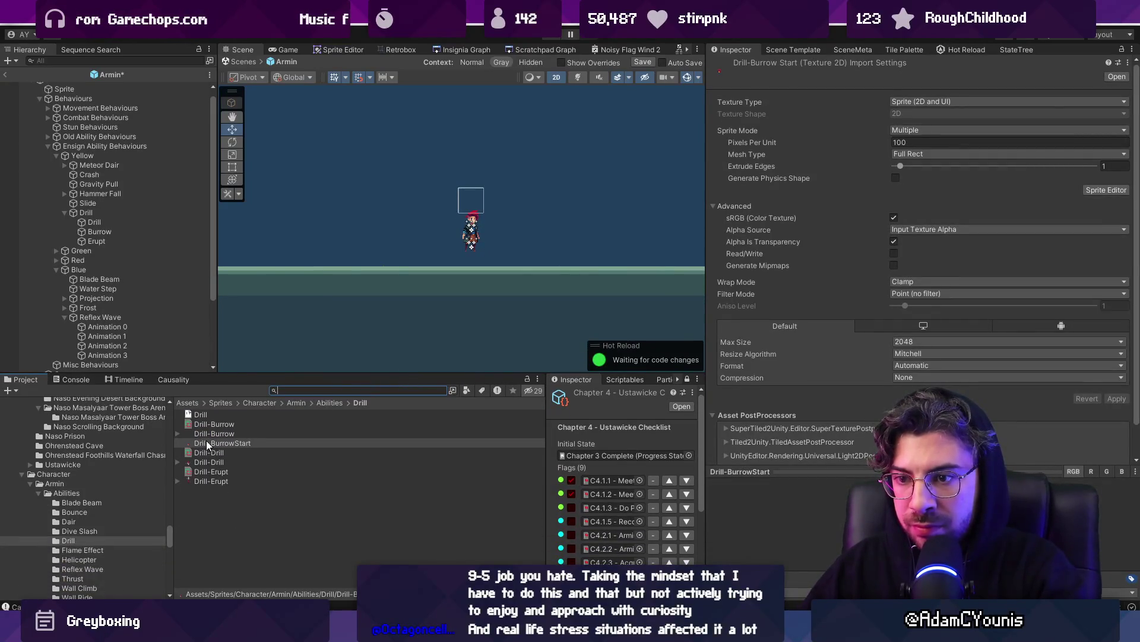
Compare Drill-BurrowStart against the Drill-Burrow and Drill-Drill sheets in Retrobox, then refresh to import it.
click(401, 49)
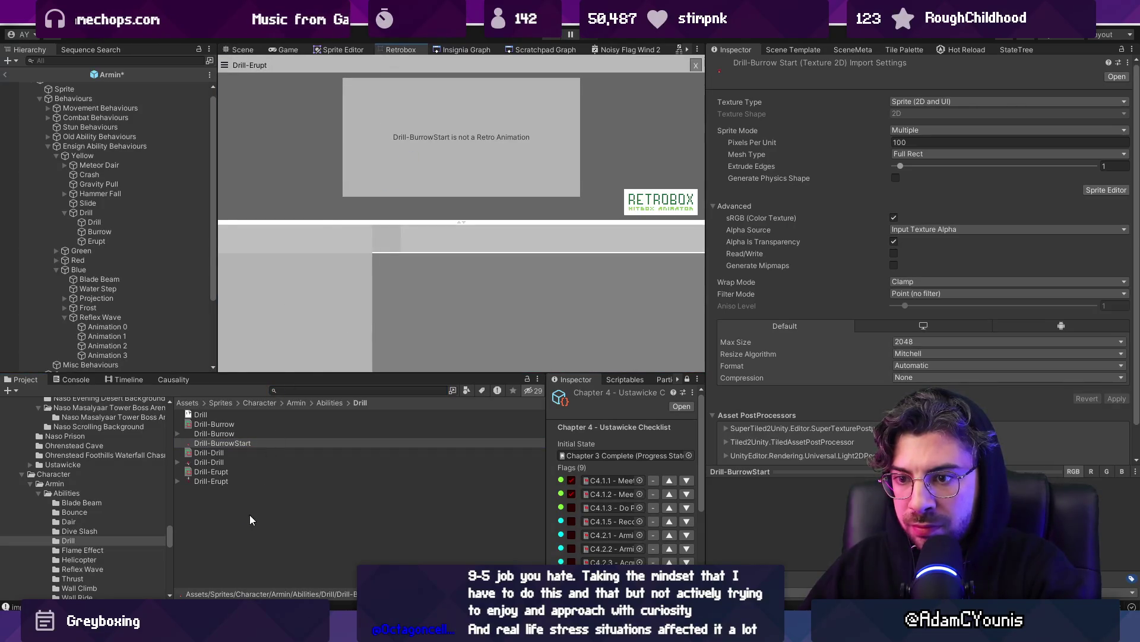
click(233, 444)
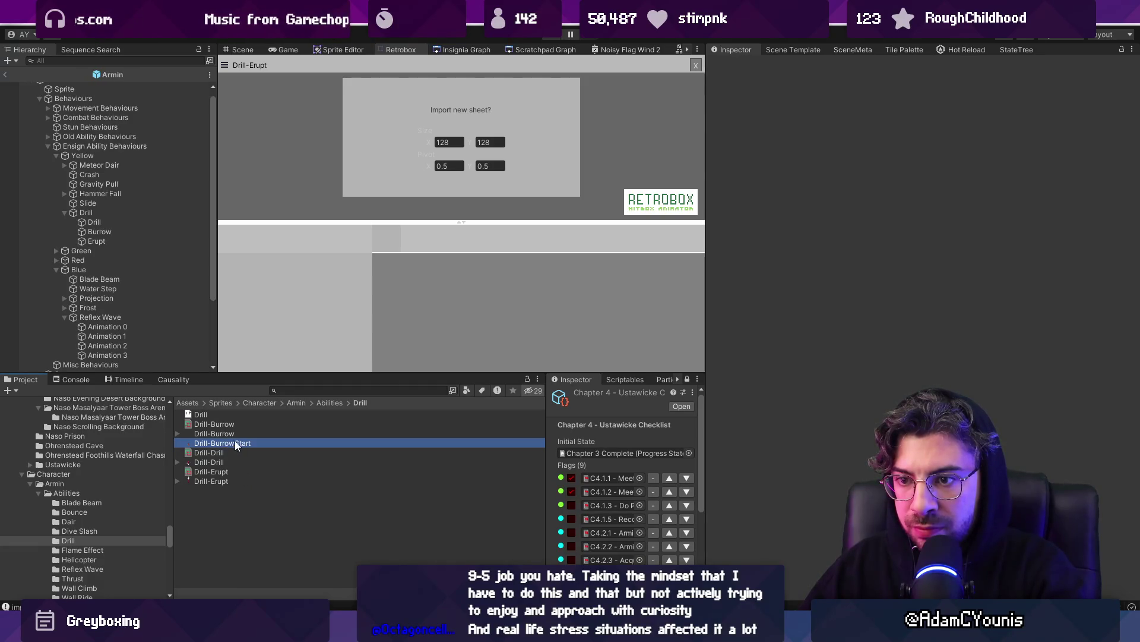
click(234, 432)
click(236, 452)
click(238, 443)
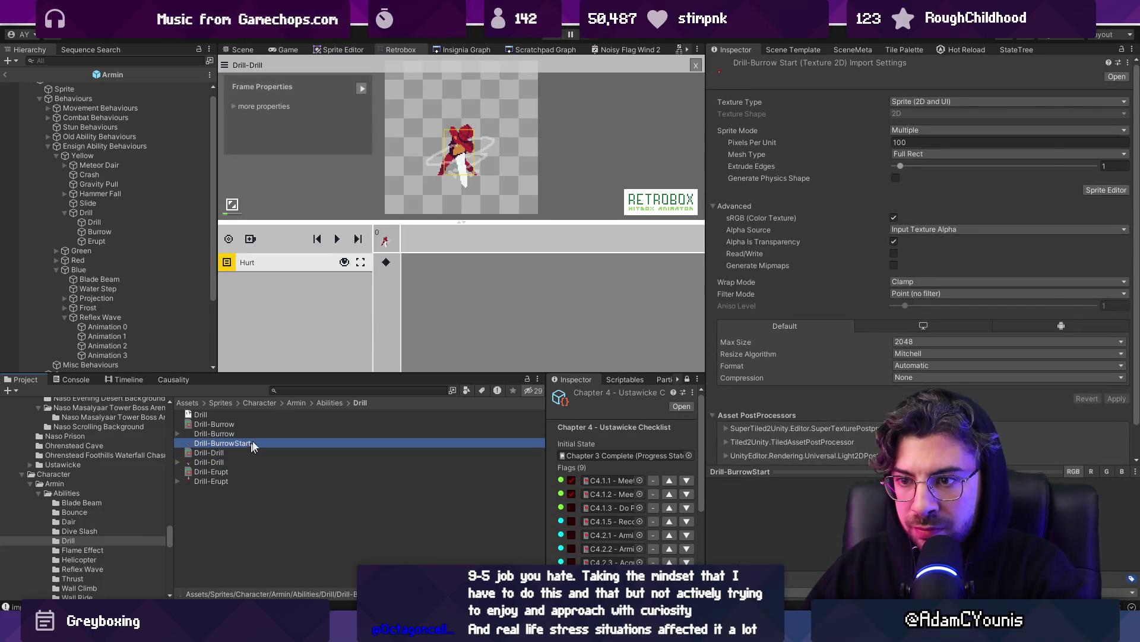
click(696, 65)
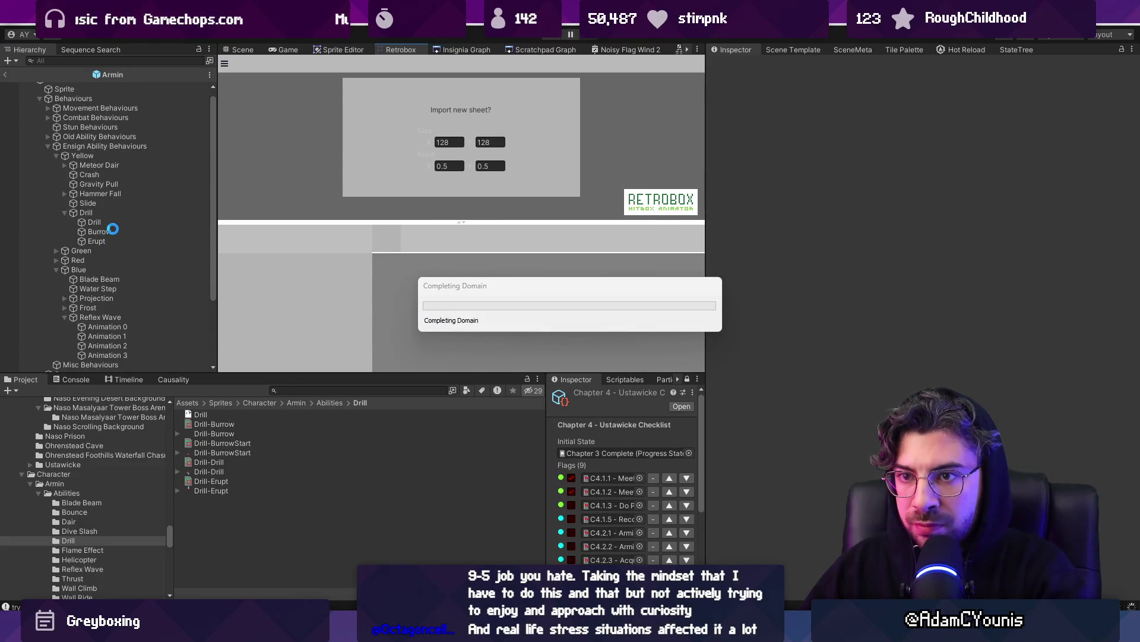
click(110, 212)
Duplicate the Drill child object and rename the copy BurrowStart.
click(112, 222)
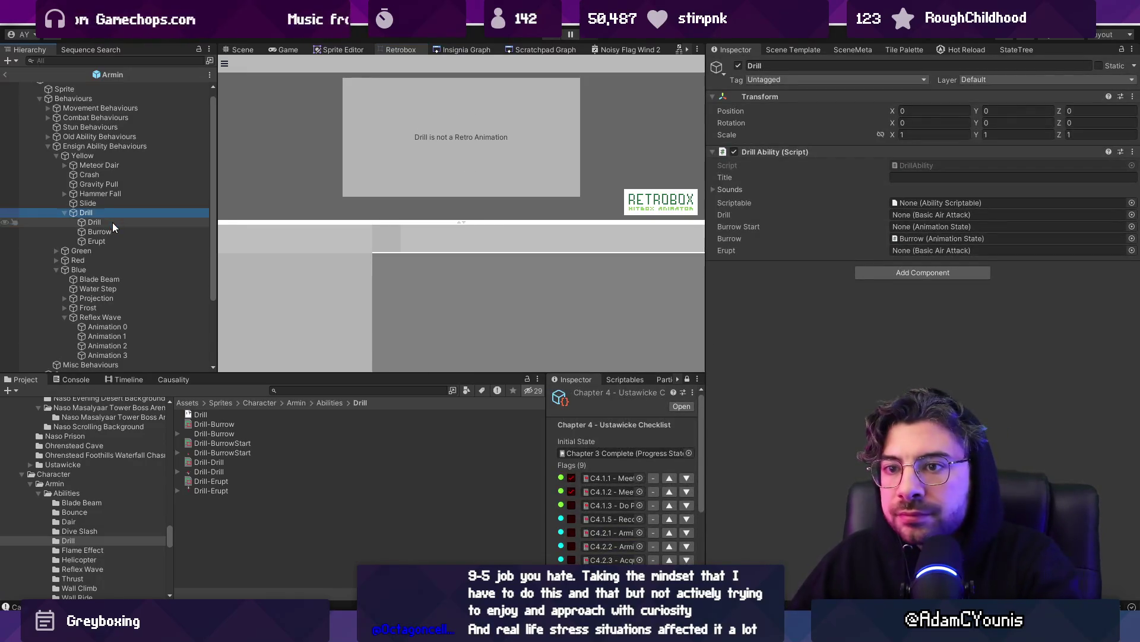
right_click(113, 221)
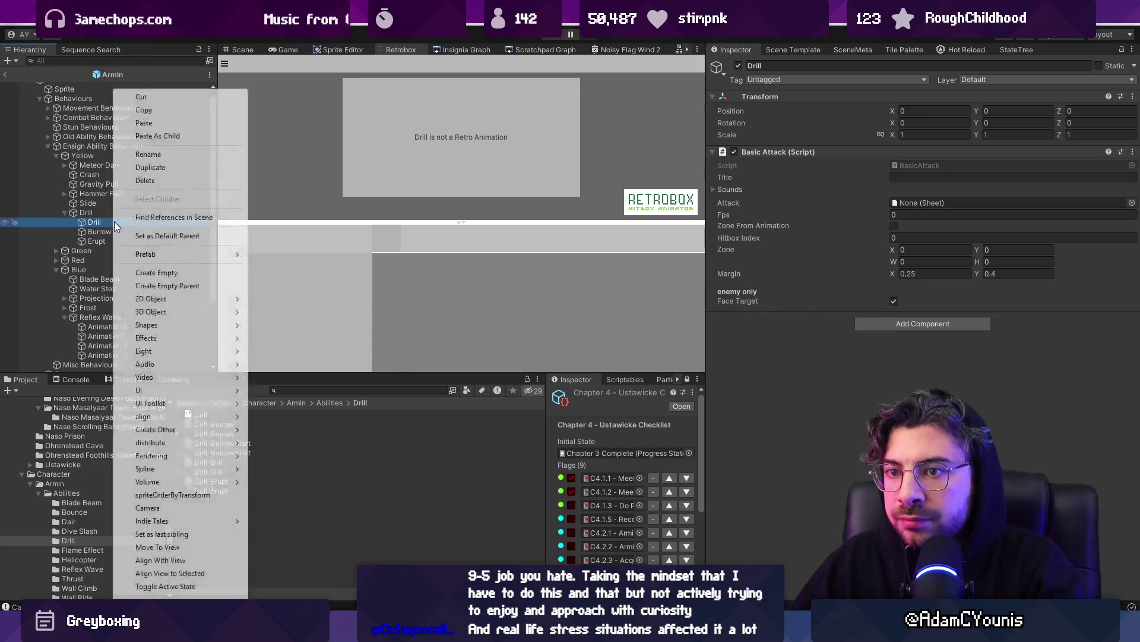
key(Escape)
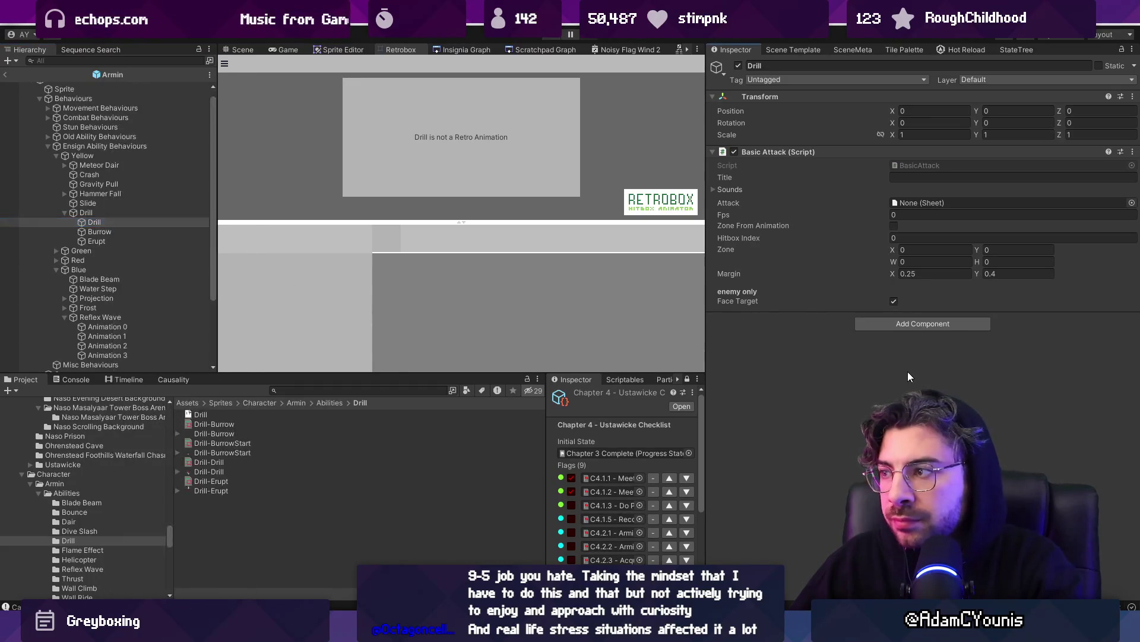
right_click(149, 225)
key(Escape)
key(ctrl+d)
key(F2)
text(BurrowStart)
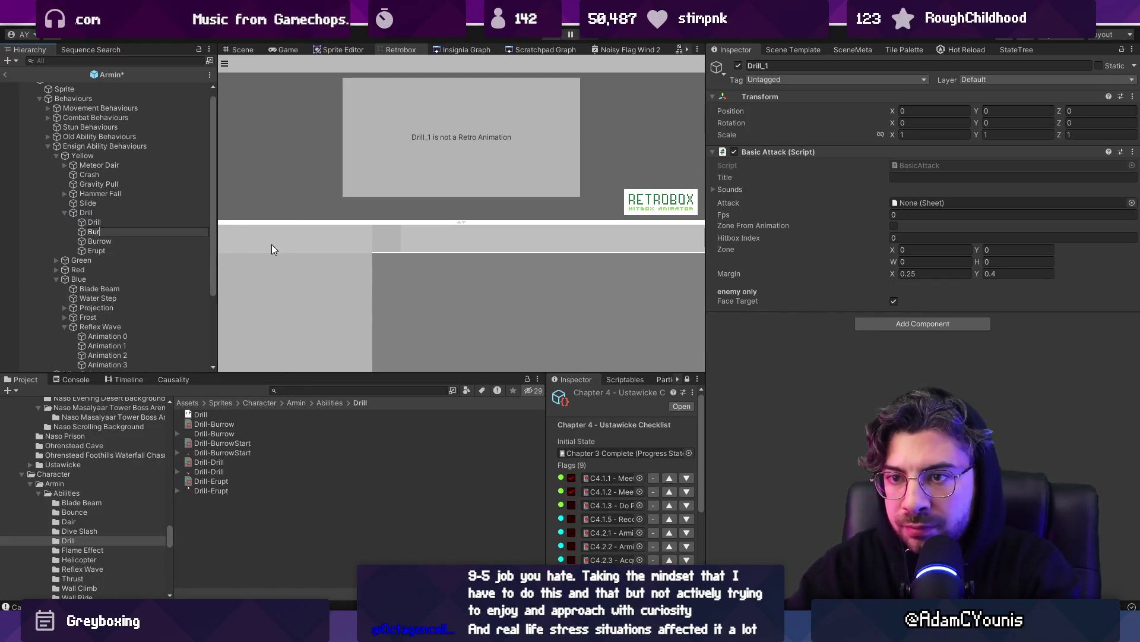
key(Return)
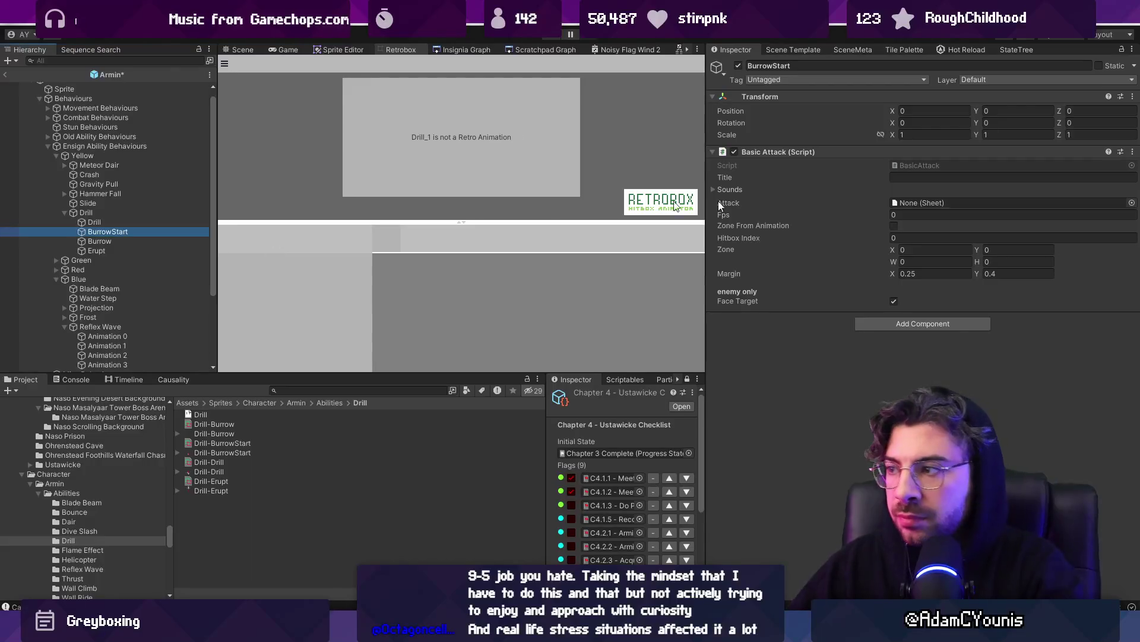
Replace BurrowStart's Basic Attack with an Animation State playing Drill-BurrowStart.
right_click(962, 153)
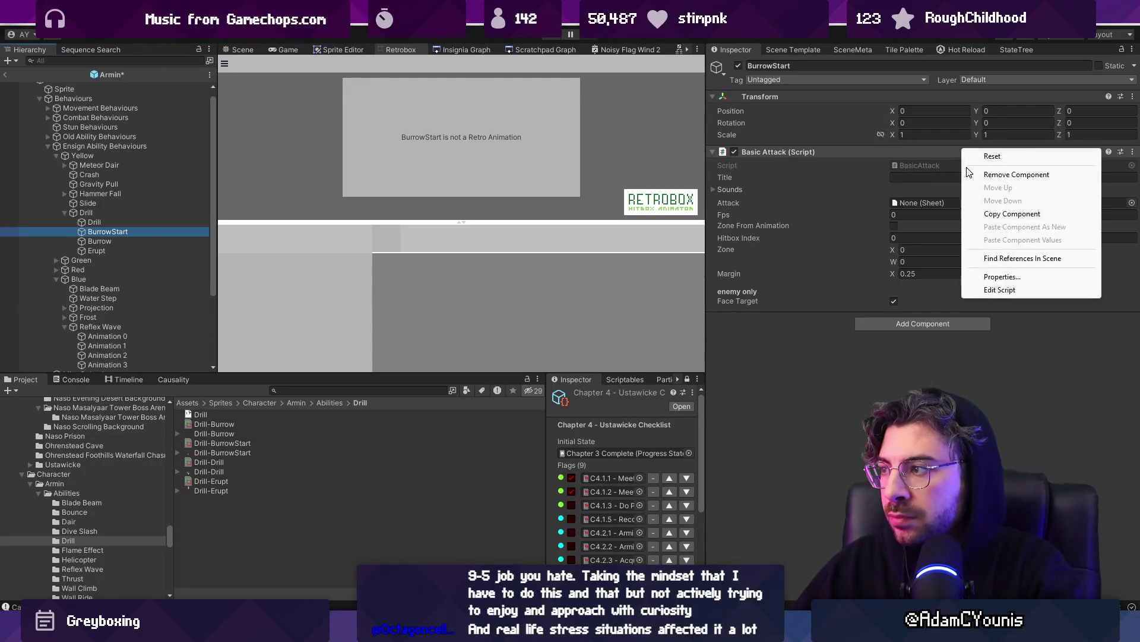
click(981, 170)
click(911, 156)
text(Animation)
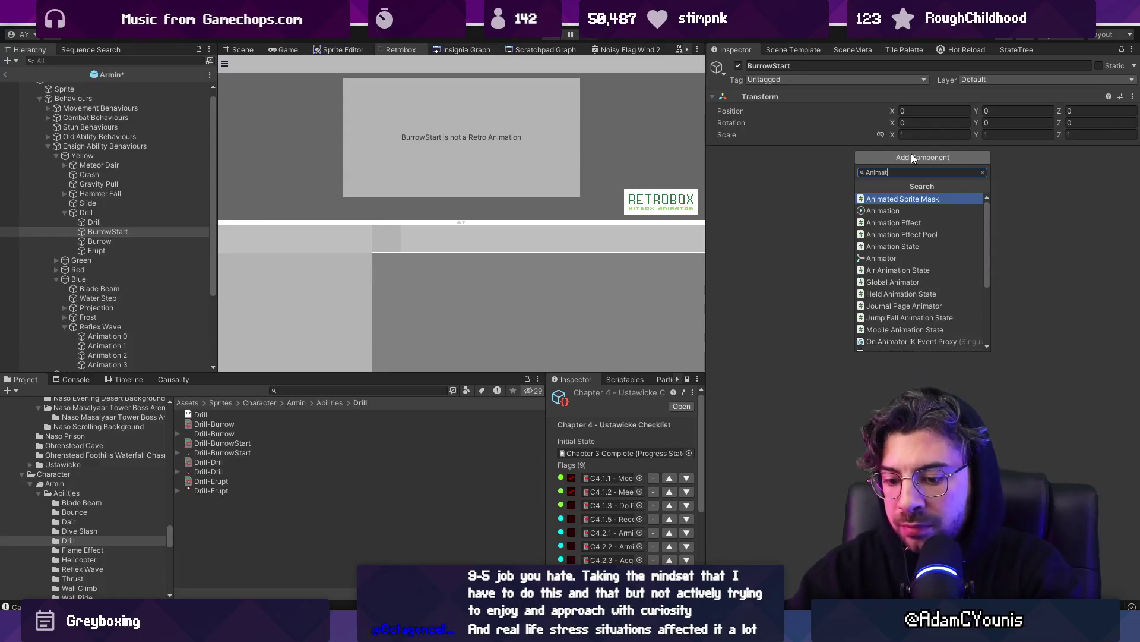
key(Return)
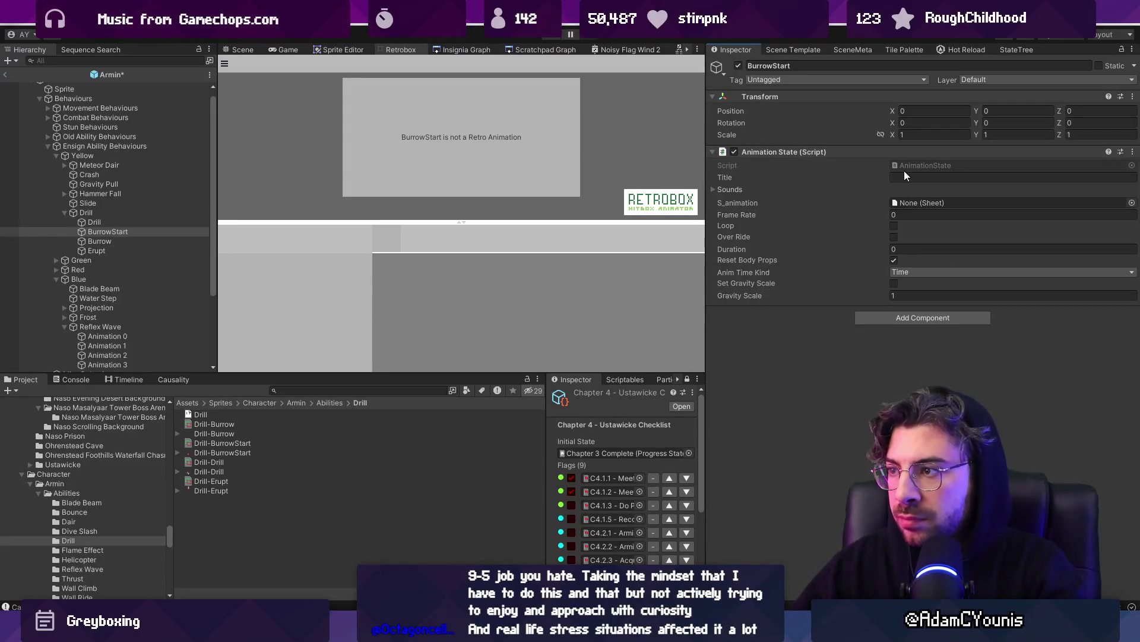
click(1131, 202)
text(burrow start)
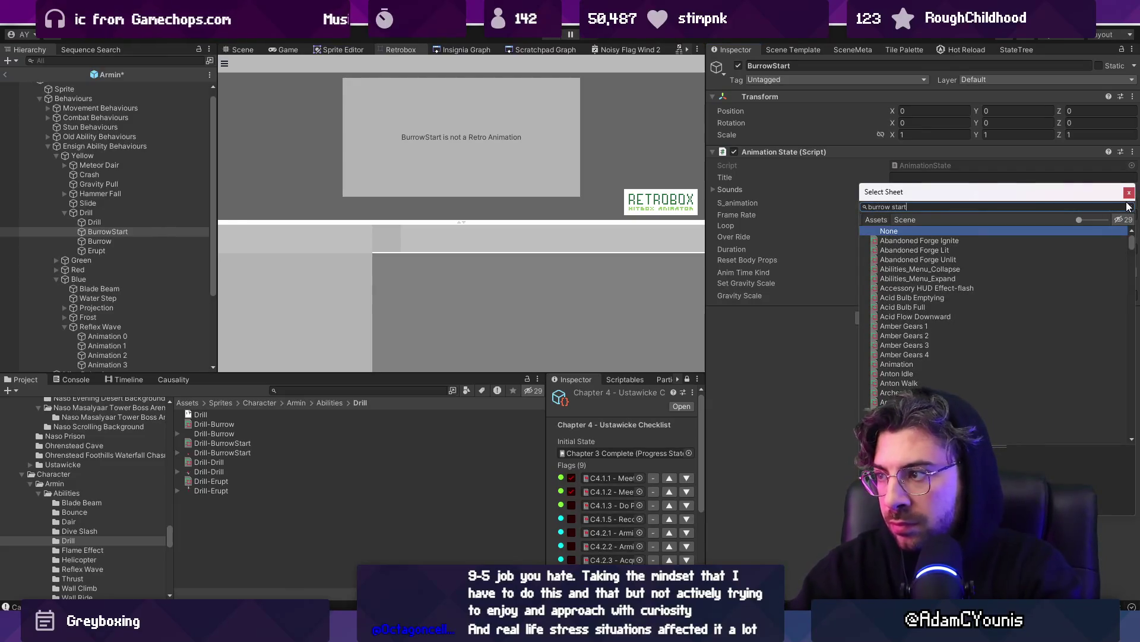
key(Return)
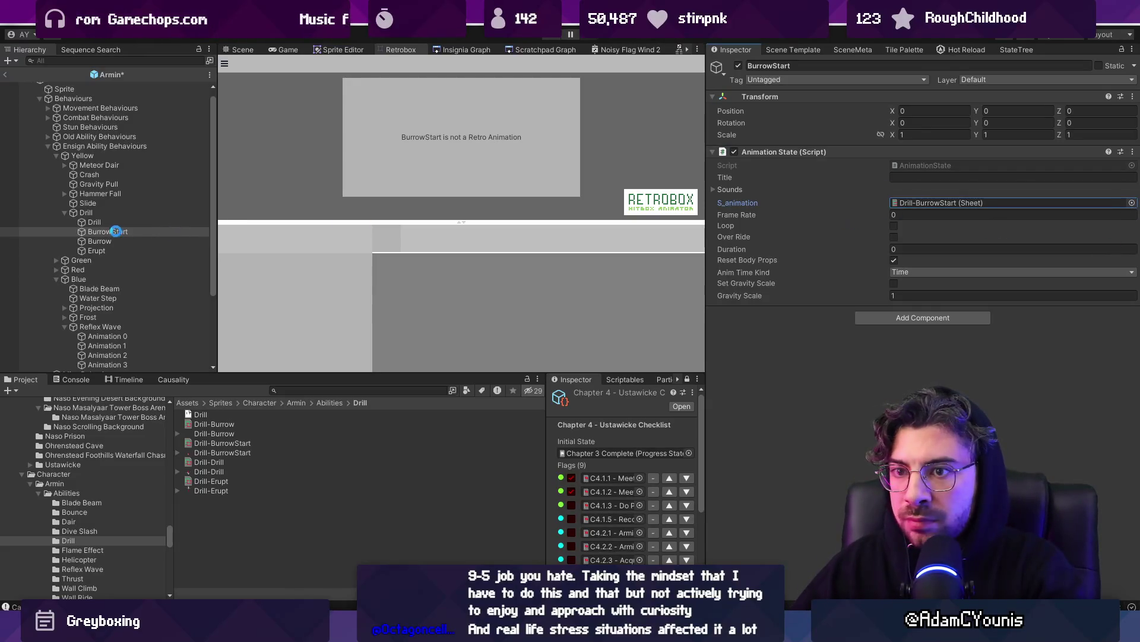
Review BurrowStart, then begin choosing a sheet for the Drill child's Attack field.
key(Up)
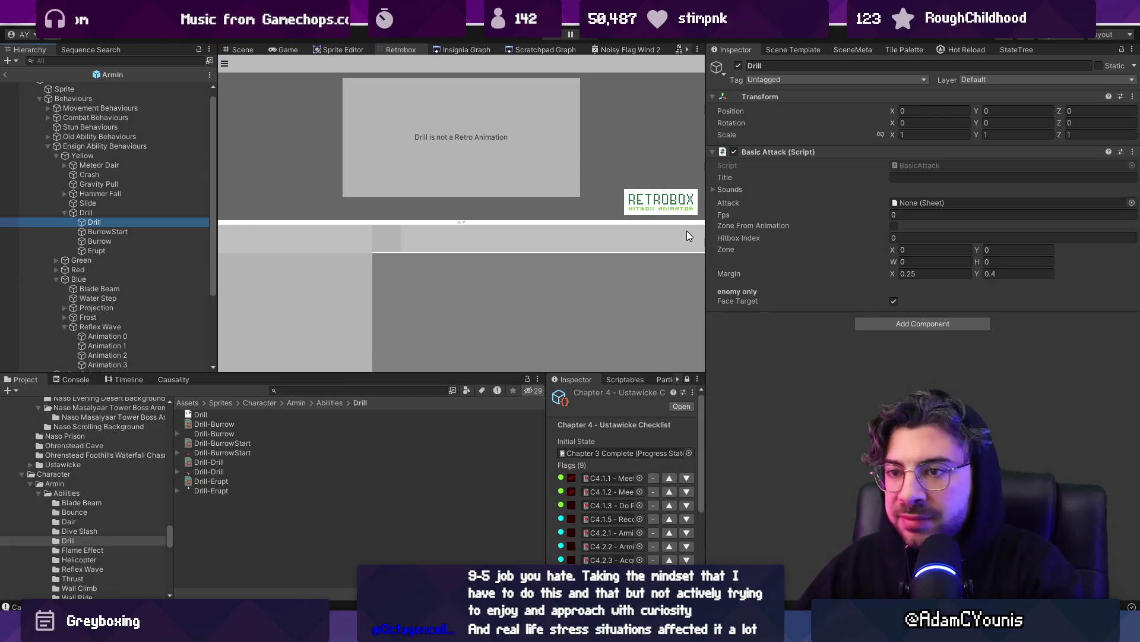
click(145, 232)
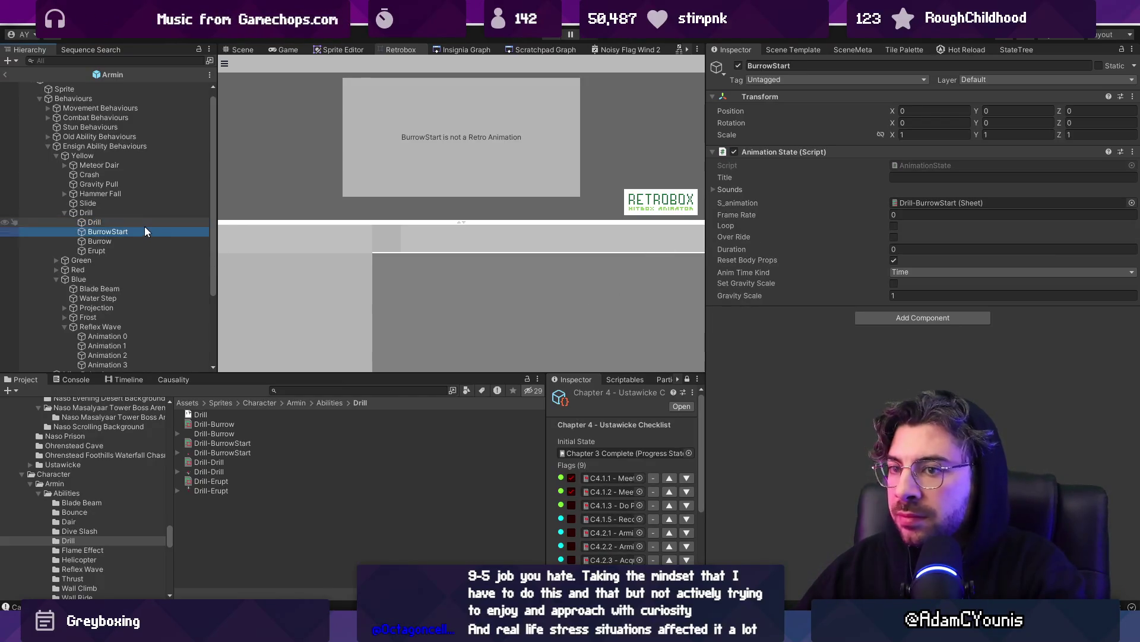
click(145, 224)
click(1131, 202)
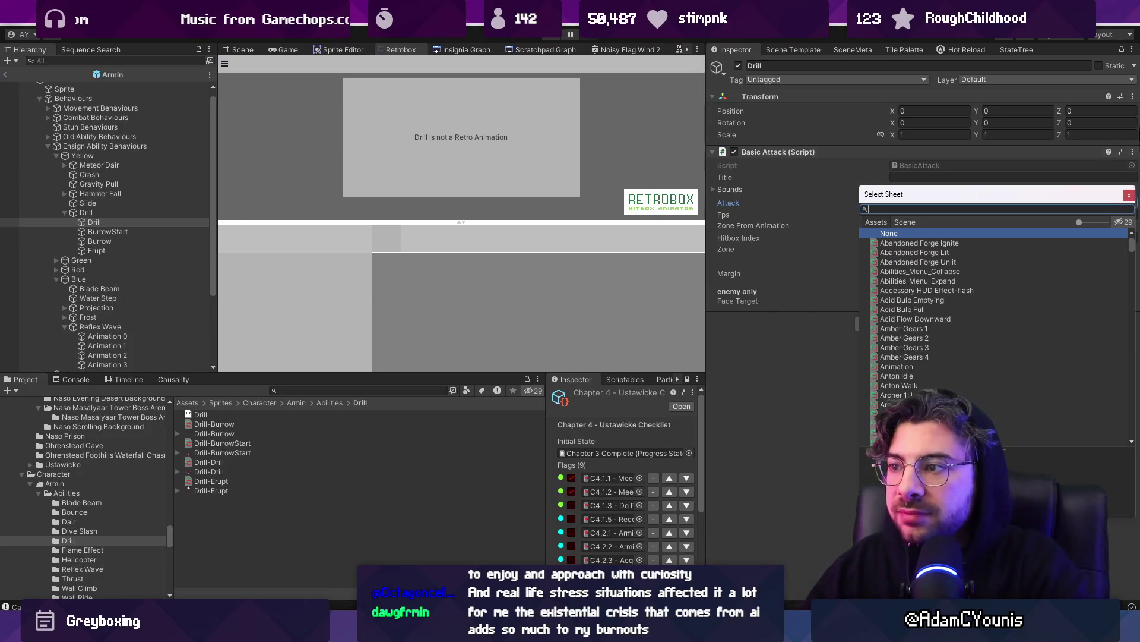
Assign the Drill-Drill sheet to the Drill child's Attack field.
mouse_move(899, 195)
mouse_down()
mouse_move(543, 155)
mouse_move(690, 295)
mouse_move(766, 267)
mouse_up()
text(rill)
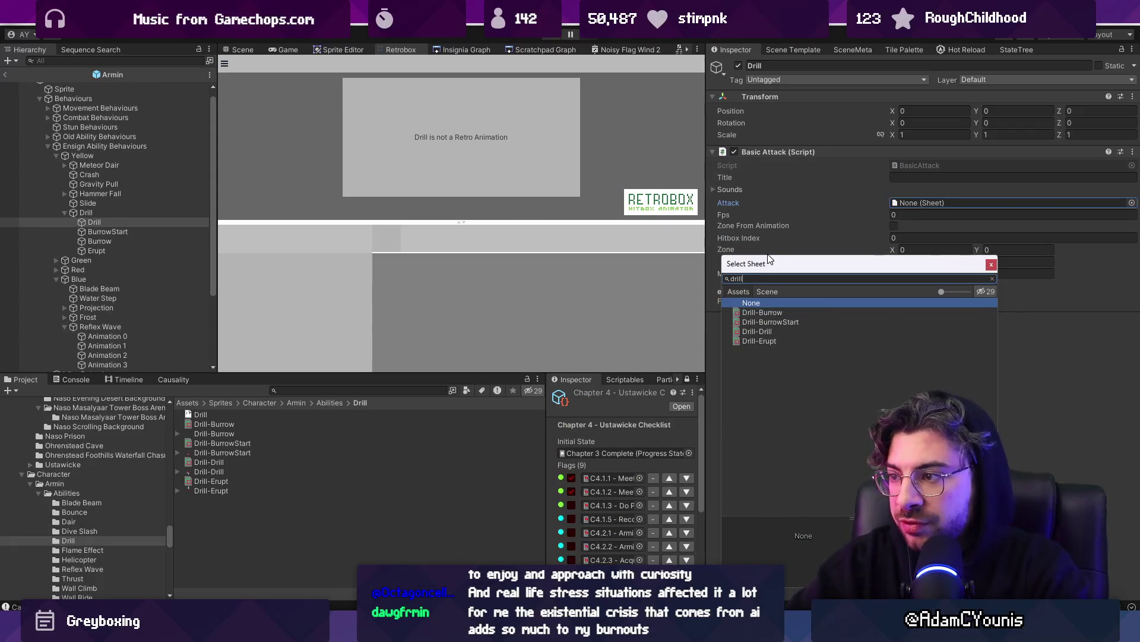
key(Down)
key(Down)
key(Down)
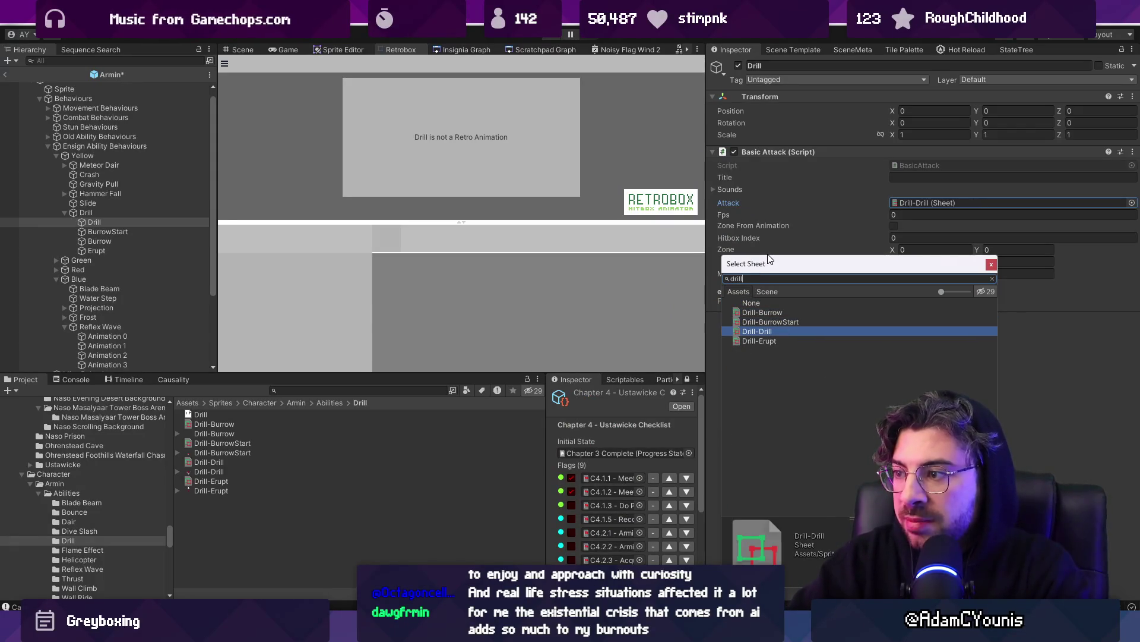
key(Return)
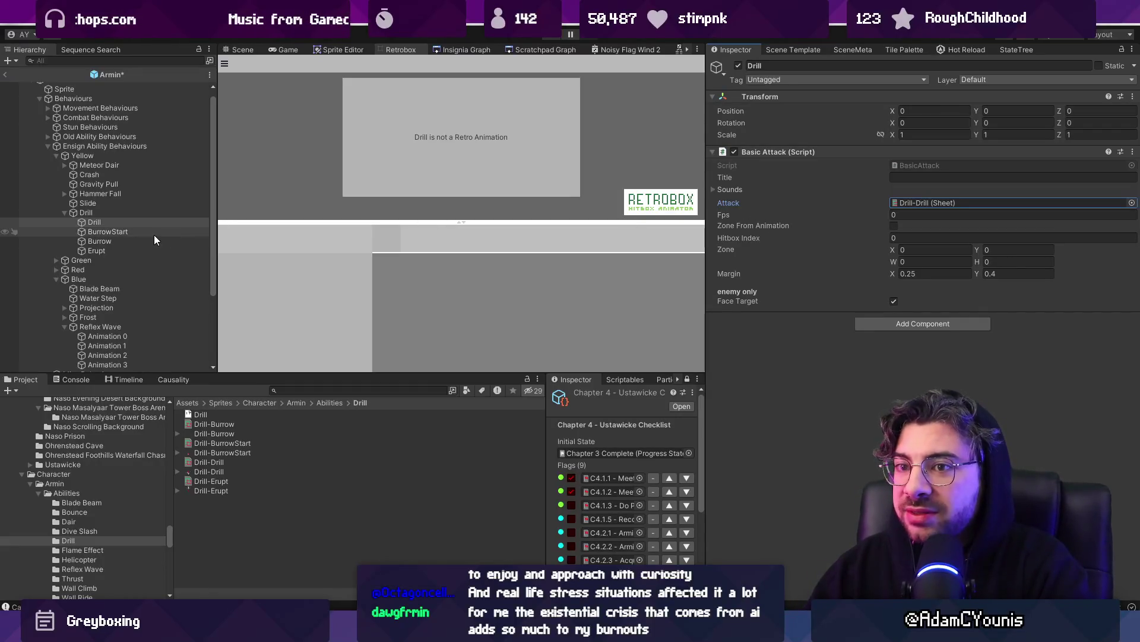
Set Burrow's S_animation to Drill-Burrow and Erupt's Attack to Drill-Erupt.
click(133, 242)
click(1131, 202)
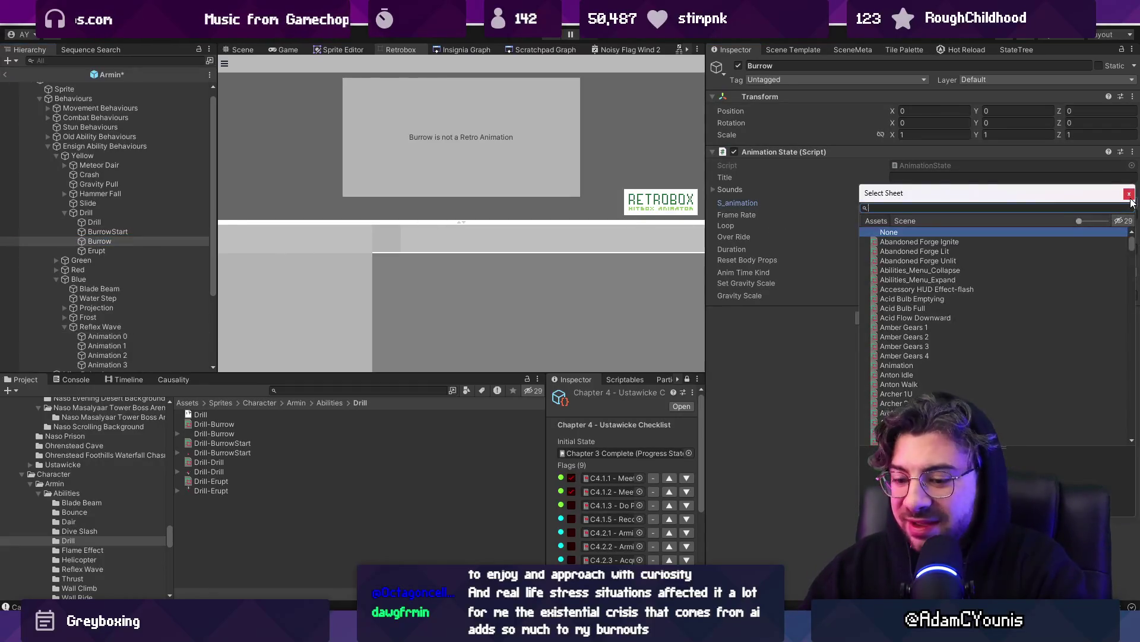
text(bur)
key(Down)
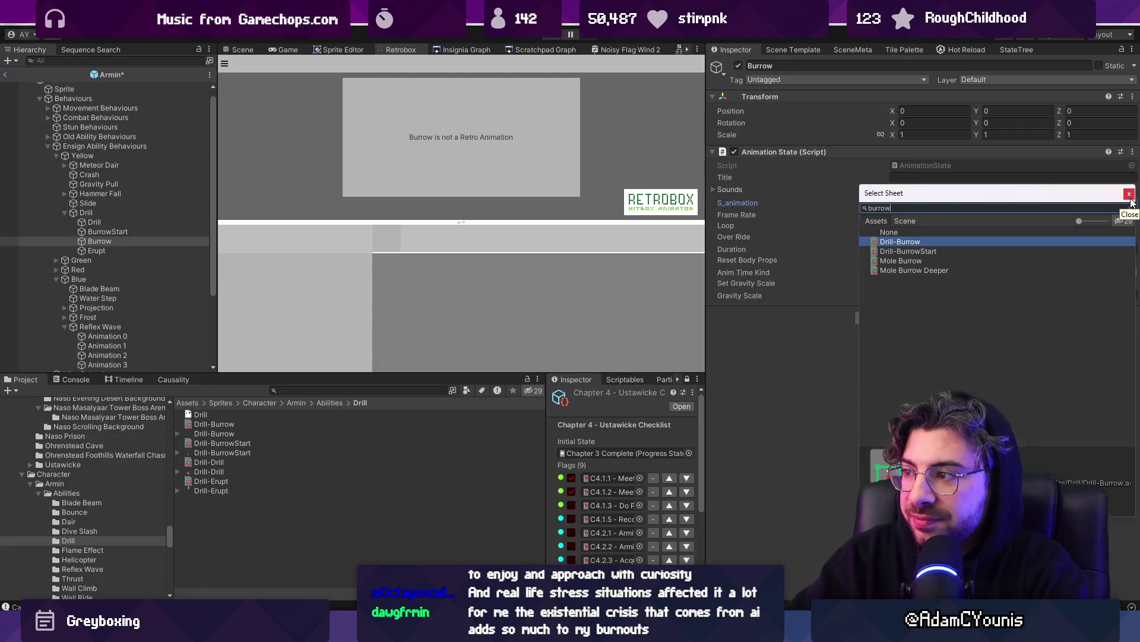
click(1130, 197)
click(176, 248)
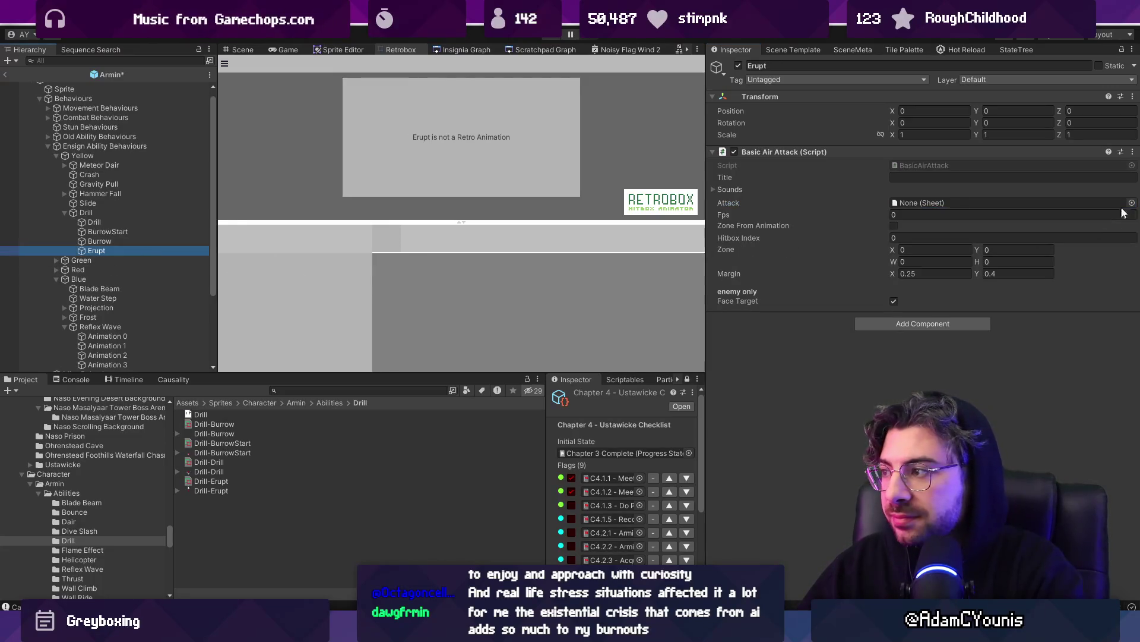
click(1129, 204)
text(rupt)
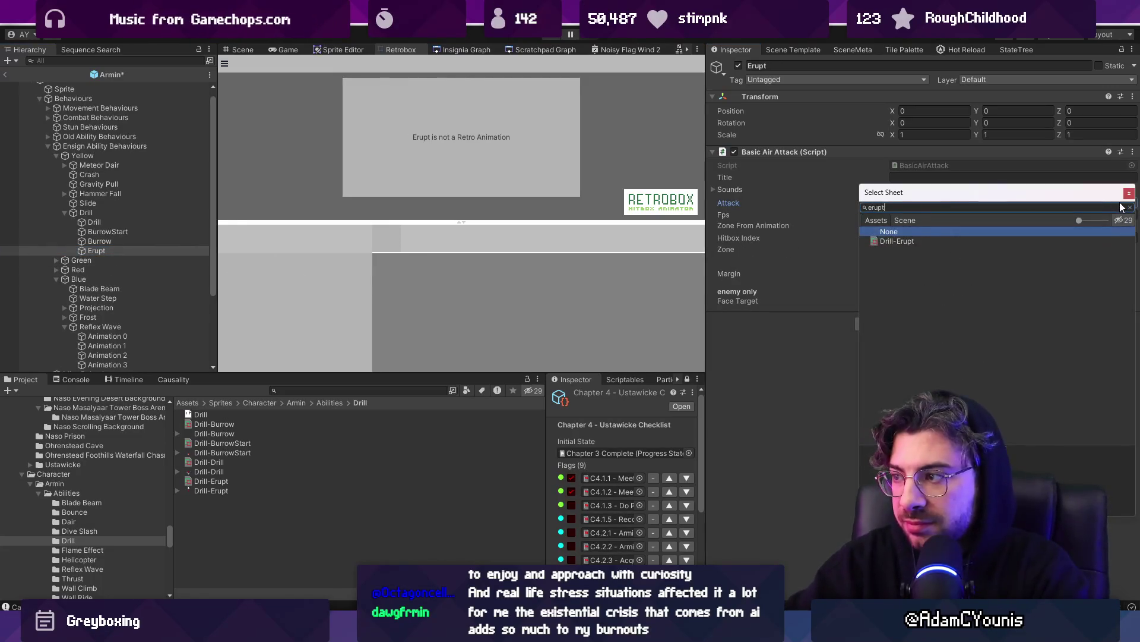
key(Down)
key(Return)
Set the frame rate of both BurrowStart and Burrow to 1.
shift+click(141, 221)
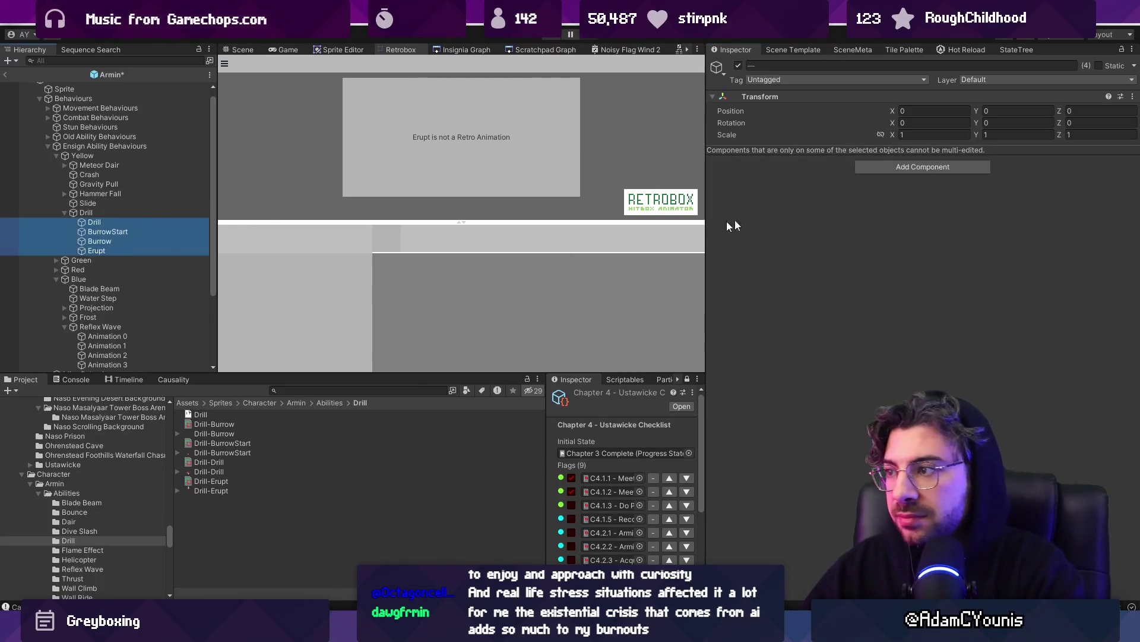
click(155, 222)
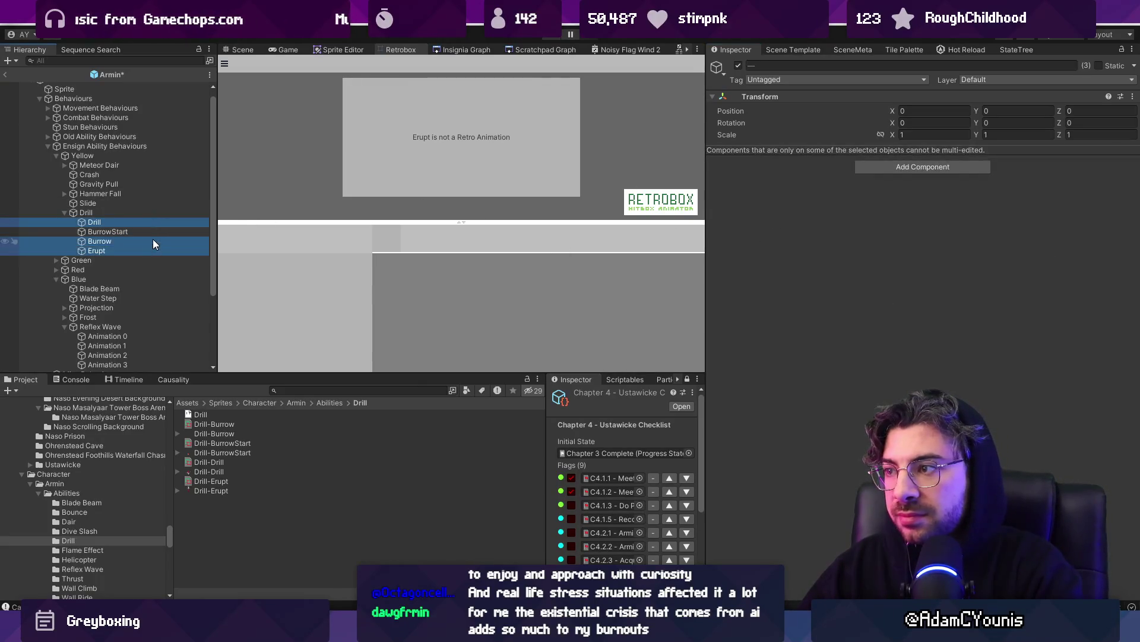
click(152, 243)
key(shift+Up)
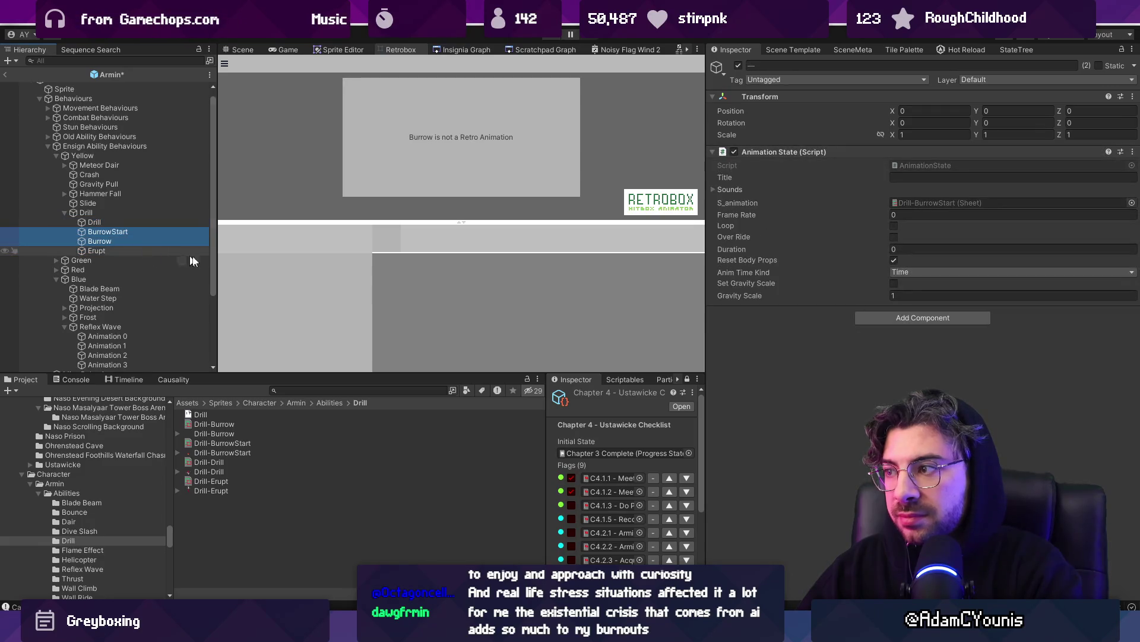
click(908, 216)
text(1)
click(119, 222)
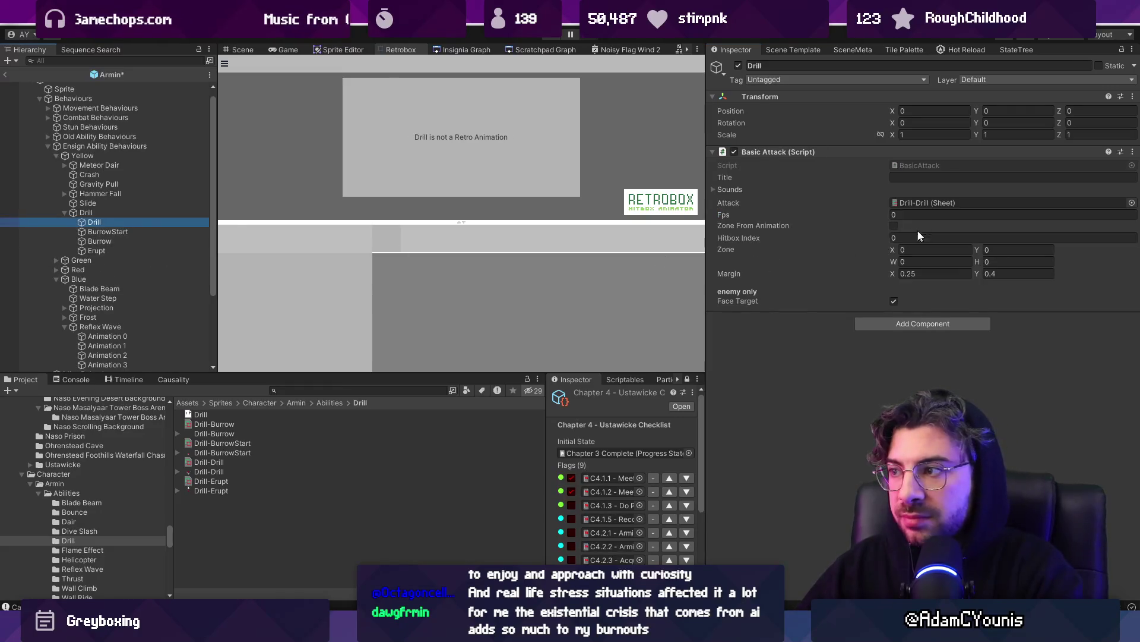
click(158, 250)
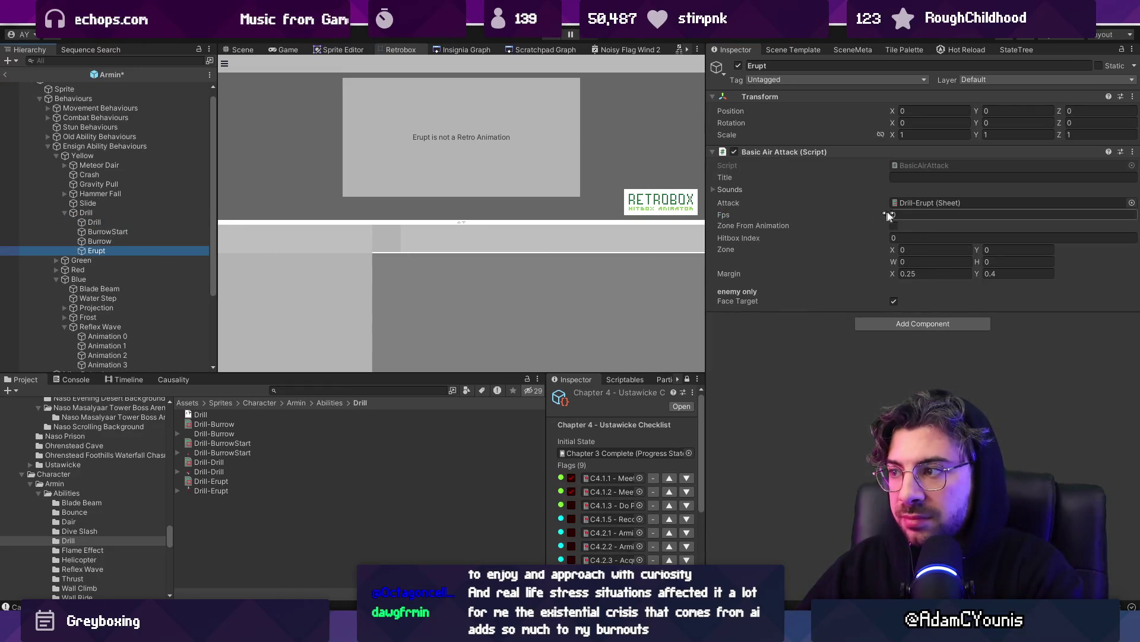
click(149, 222)
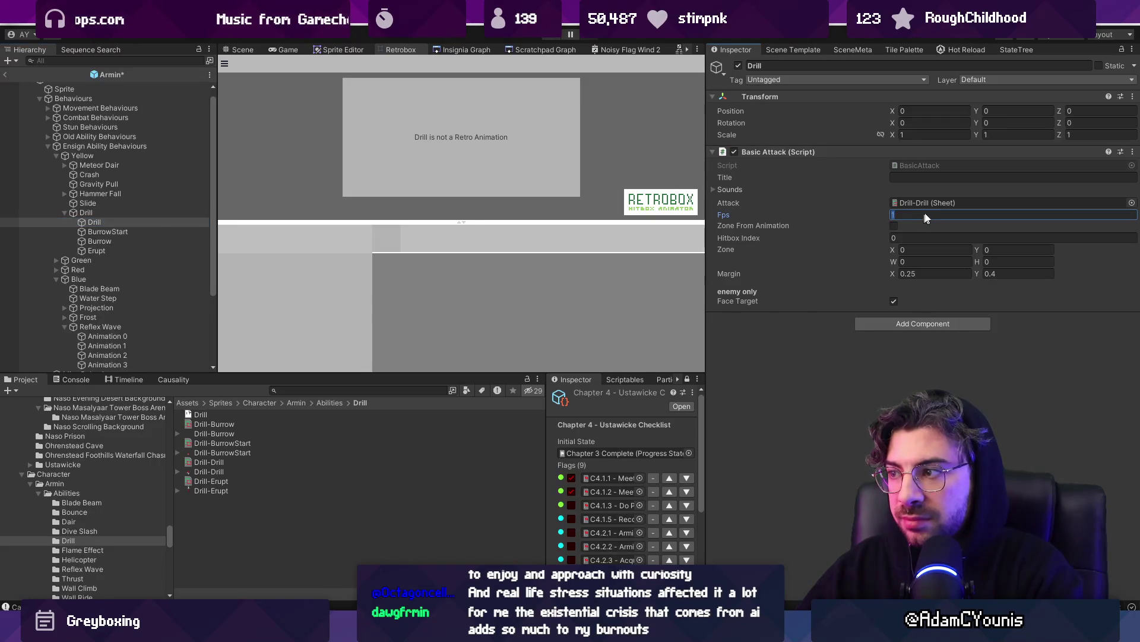
Set the Drill attack and BurrowStart frame rates to 0.5.
text(0.5)
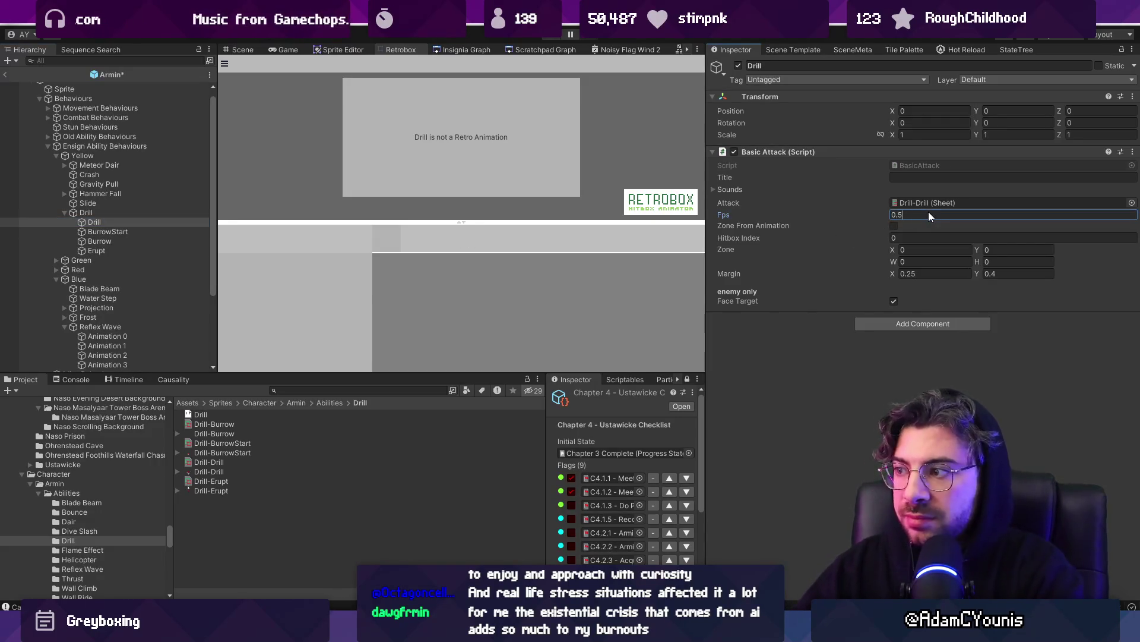
click(131, 232)
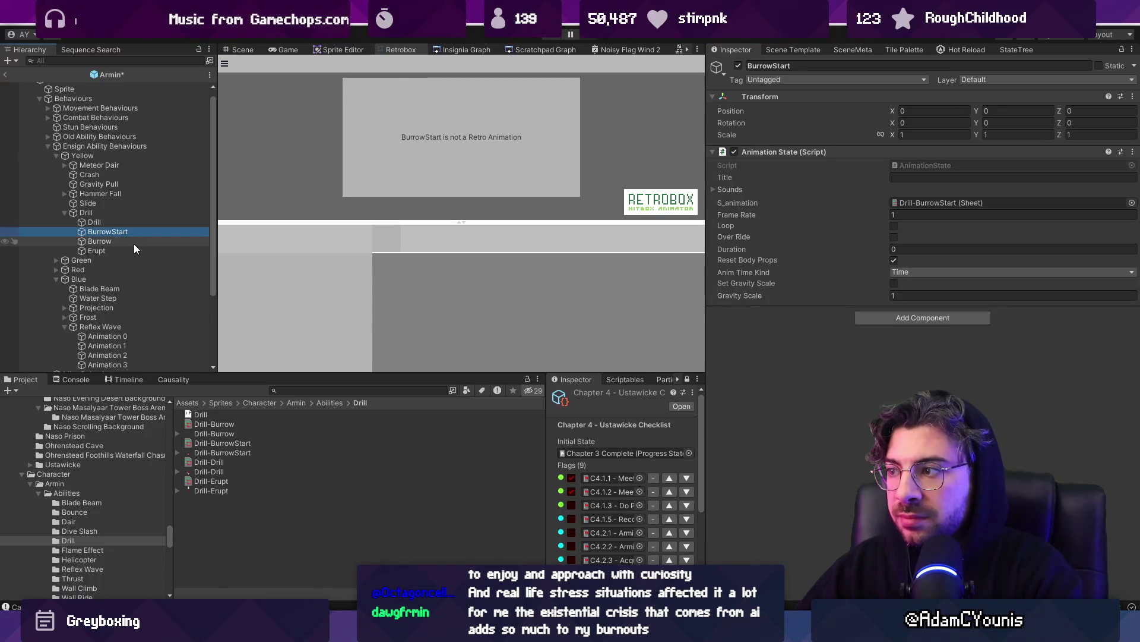
click(919, 214)
text(0.5)
Check the Burrow and Erupt objects, then save the Armin prefab.
click(111, 241)
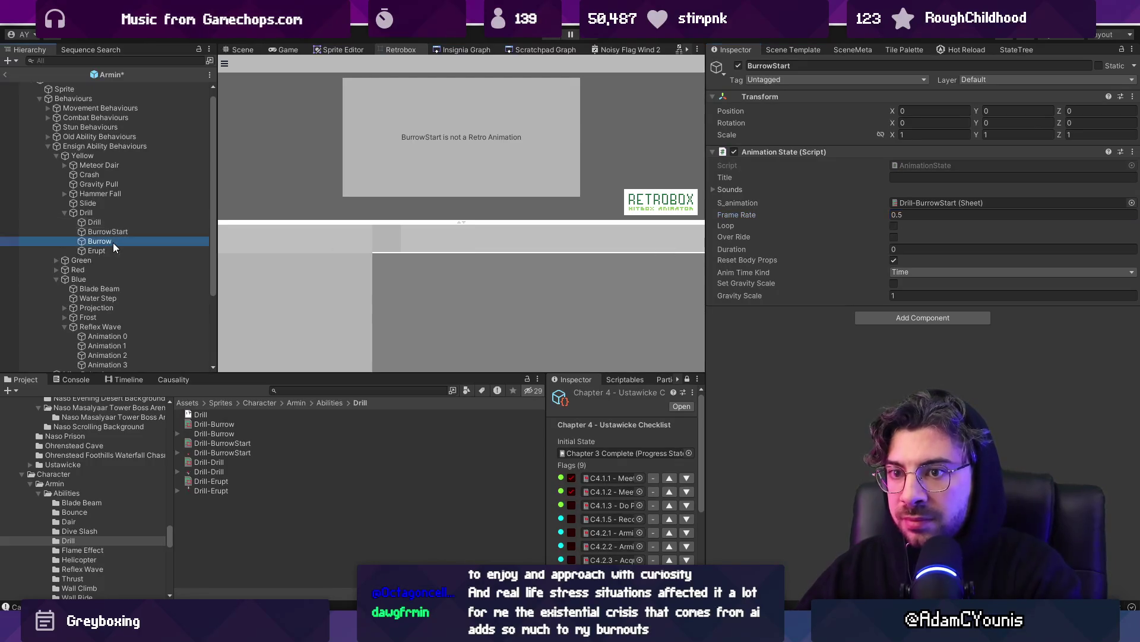
click(117, 253)
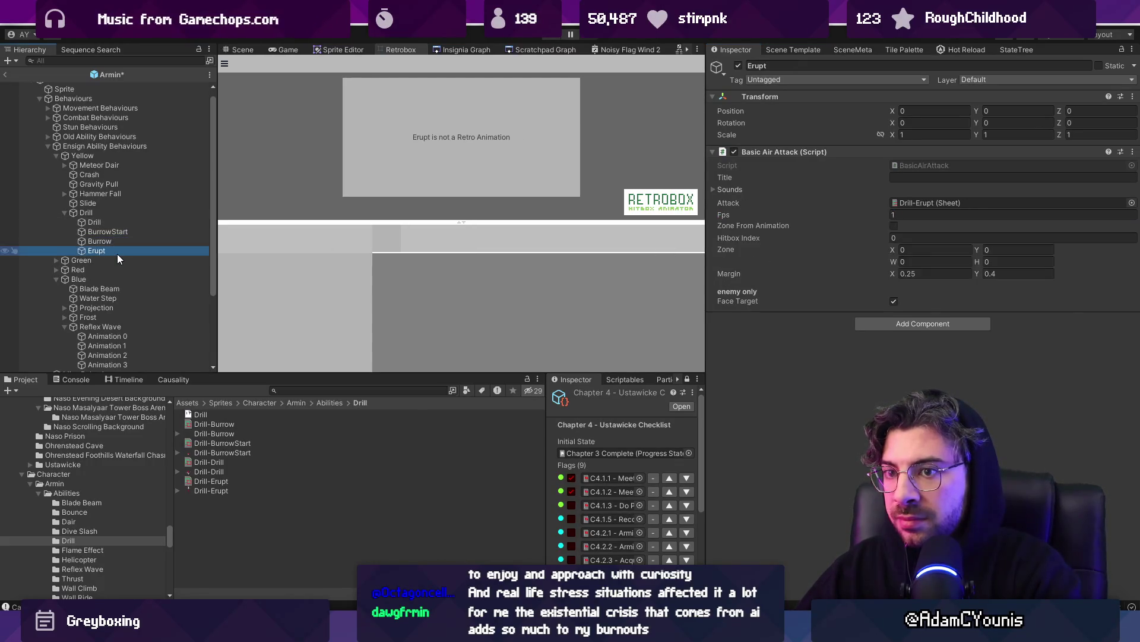
click(846, 372)
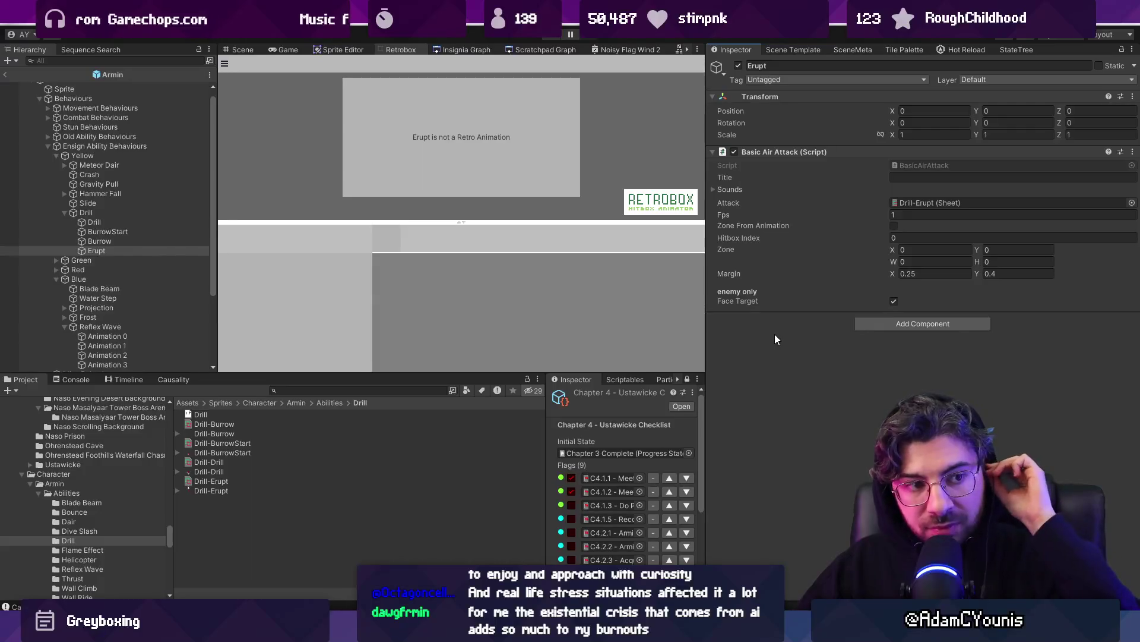
Add a Basic Air Attack to the Drill child and paste in the Drill-Drill sheet.
click(156, 214)
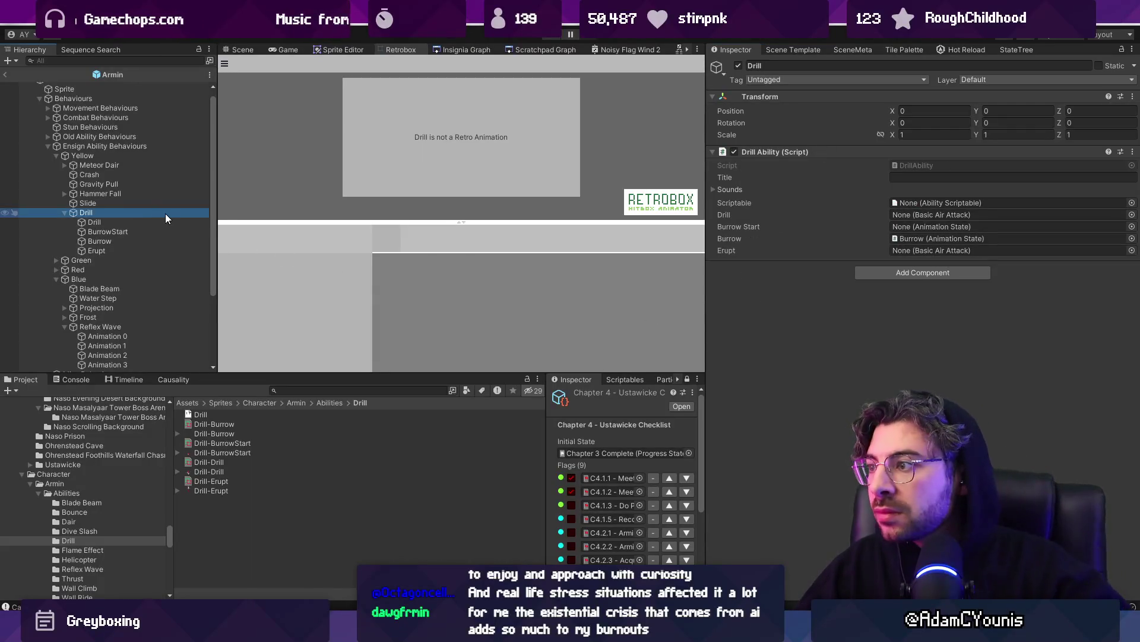
mouse_move(140, 219)
mouse_down()
mouse_move(897, 239)
mouse_move(972, 216)
mouse_up()
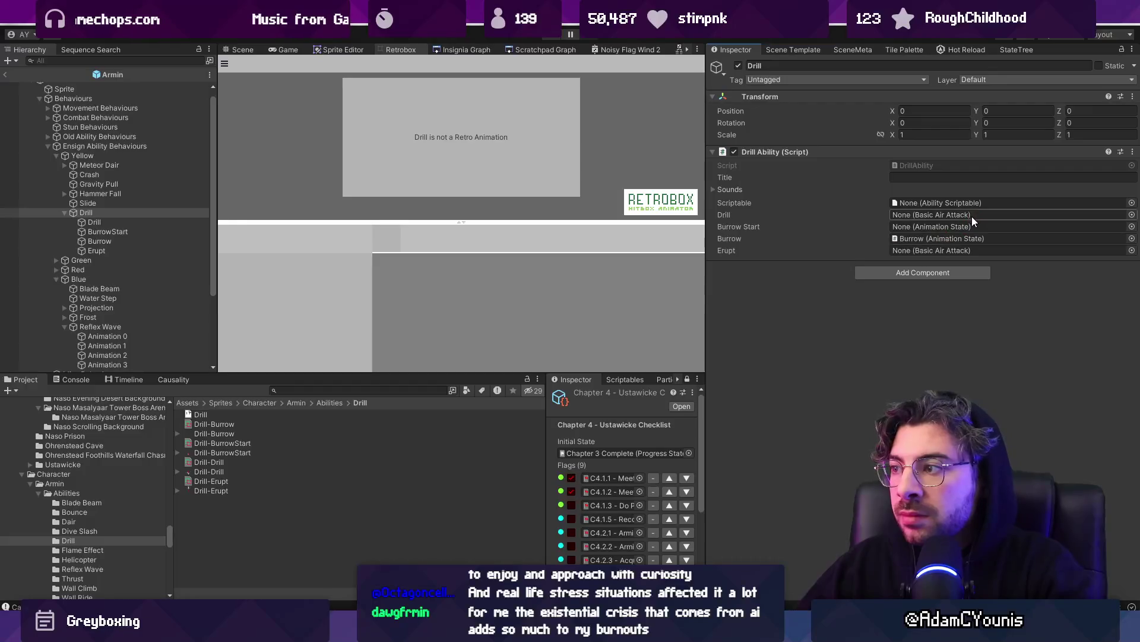
click(94, 221)
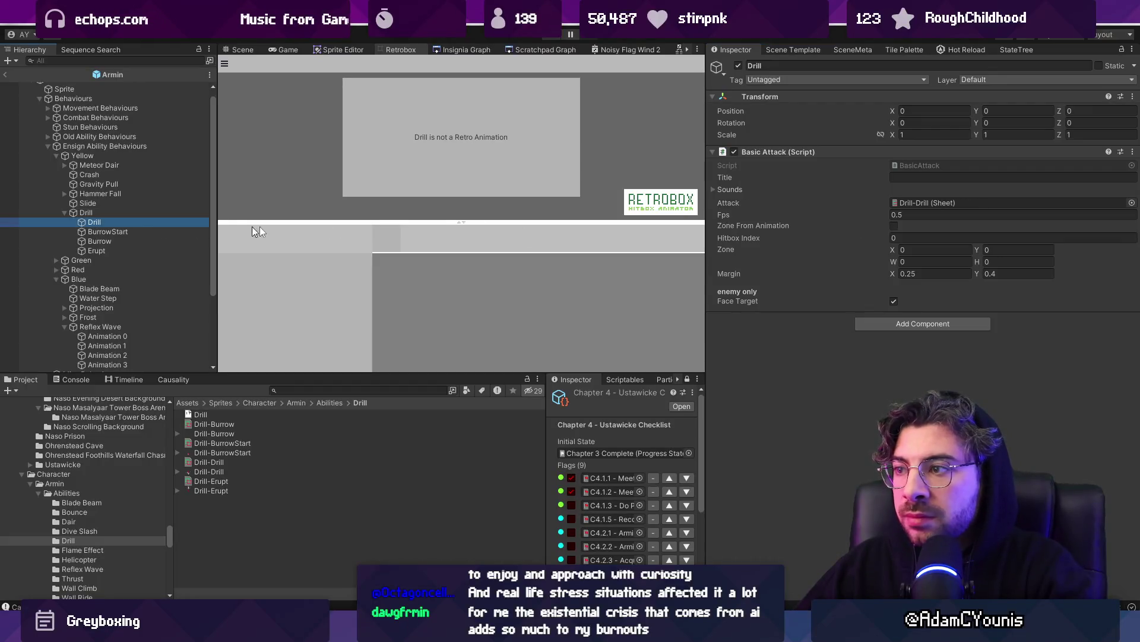
click(878, 325)
text(basic air)
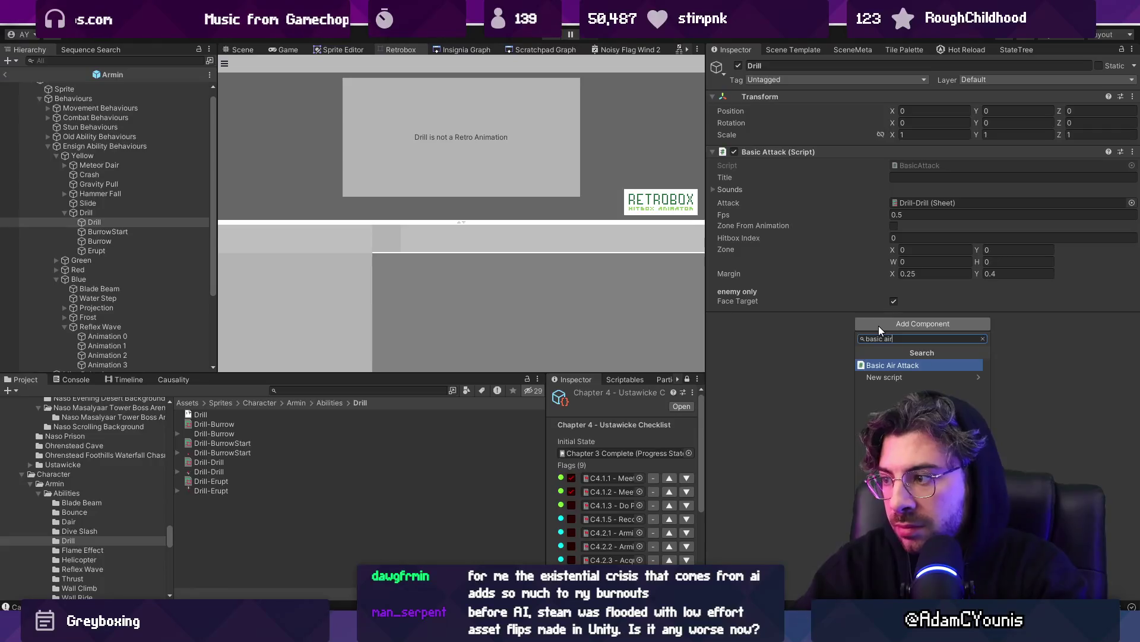
key(Return)
click(734, 204)
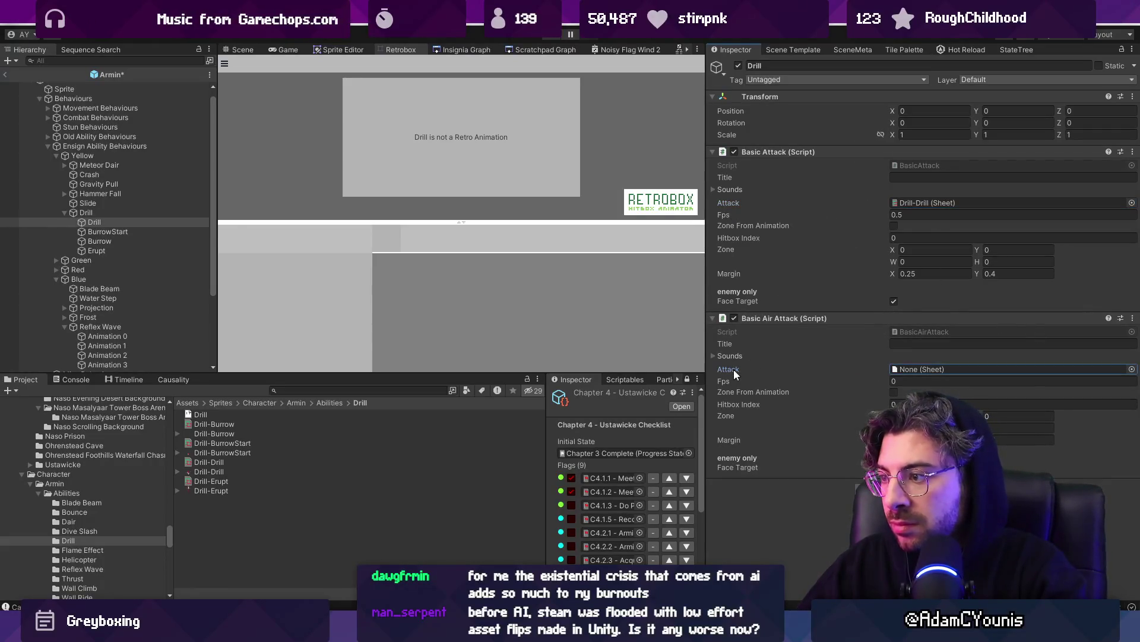
right_click(725, 202)
click(754, 254)
click(733, 365)
right_click(732, 365)
click(773, 443)
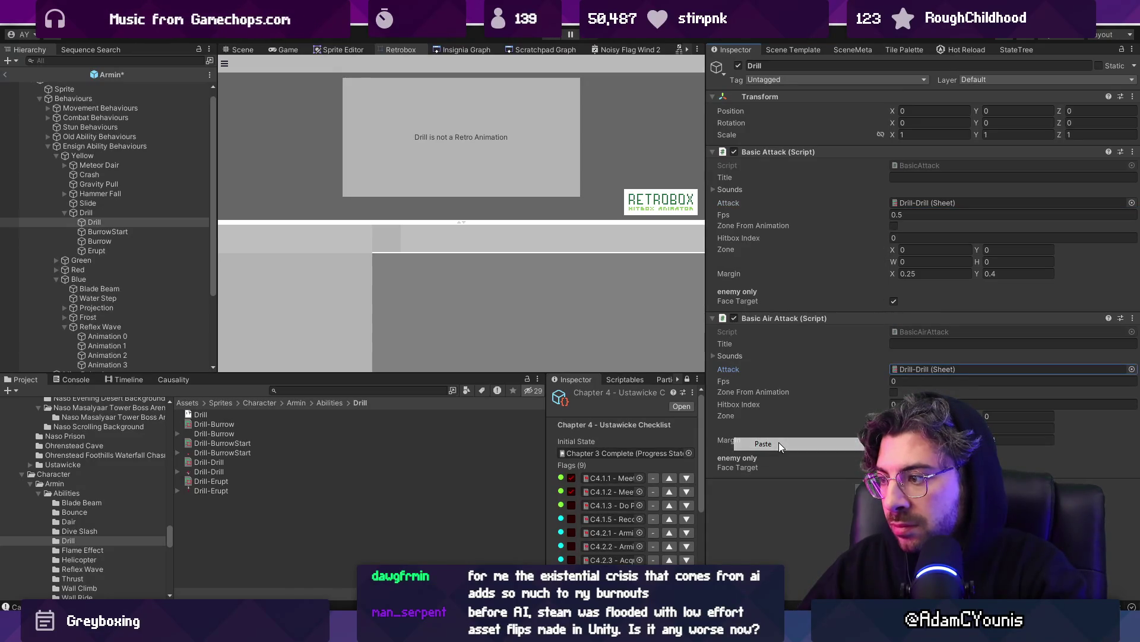
Copy the 0.5 Fps into the air attack and remove the old Basic Attack.
click(907, 209)
key(ctrl+c)
click(912, 383)
key(ctrl+v)
right_click(794, 154)
click(826, 179)
Link the Drill, BurrowStart and Erupt children into Drill Ability's fields.
click(120, 212)
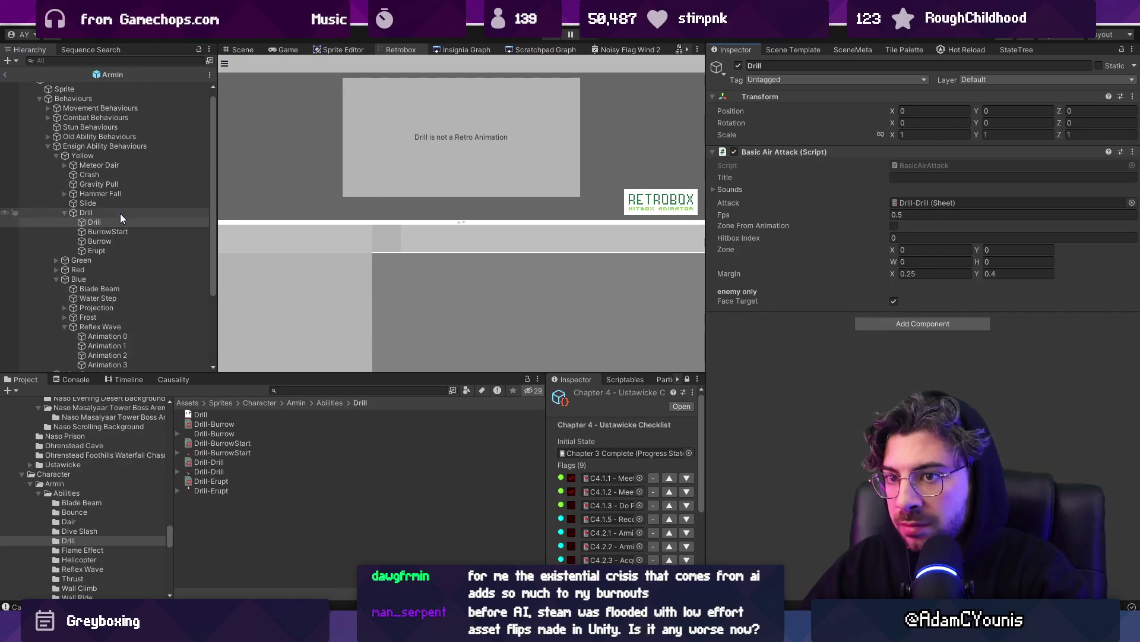
drag(127, 222, 913, 215)
drag(915, 215, 915, 215)
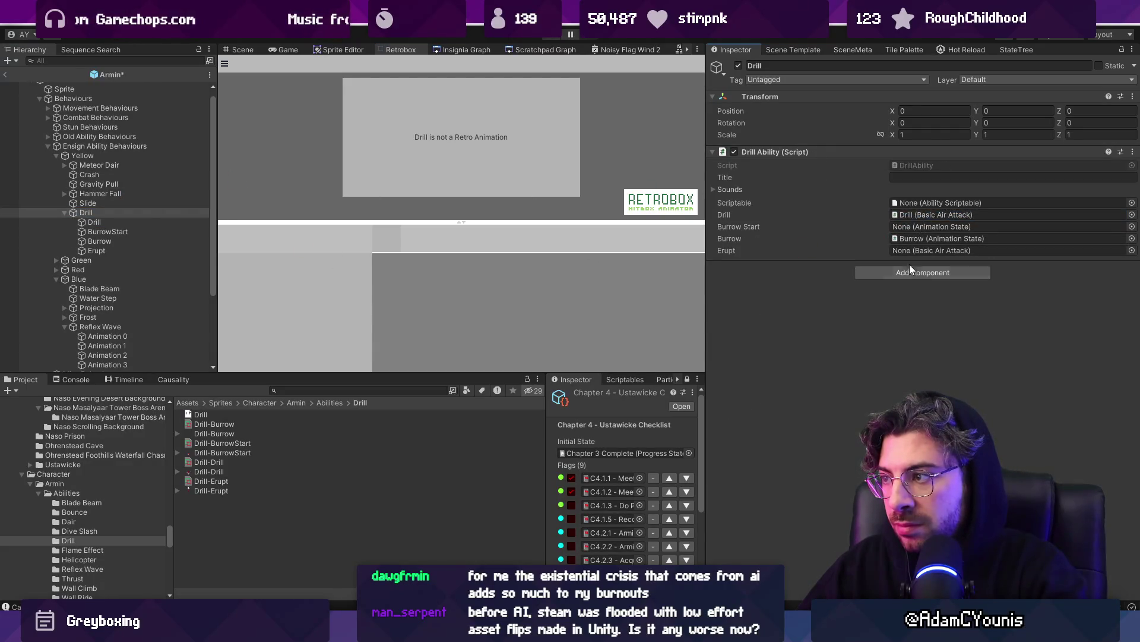
mouse_move(104, 231)
mouse_down()
mouse_move(861, 217)
mouse_move(915, 226)
mouse_up()
drag(143, 253, 947, 251)
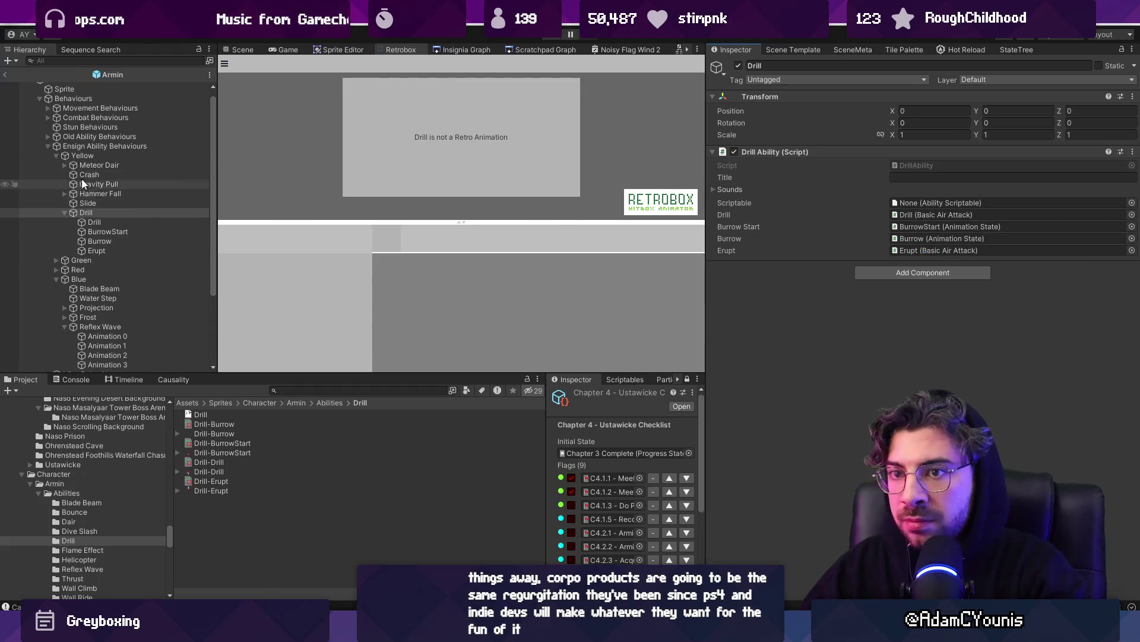
Add and remove an All States entry on Ensign Ability Behaviours, save, and return to the test scene.
click(88, 147)
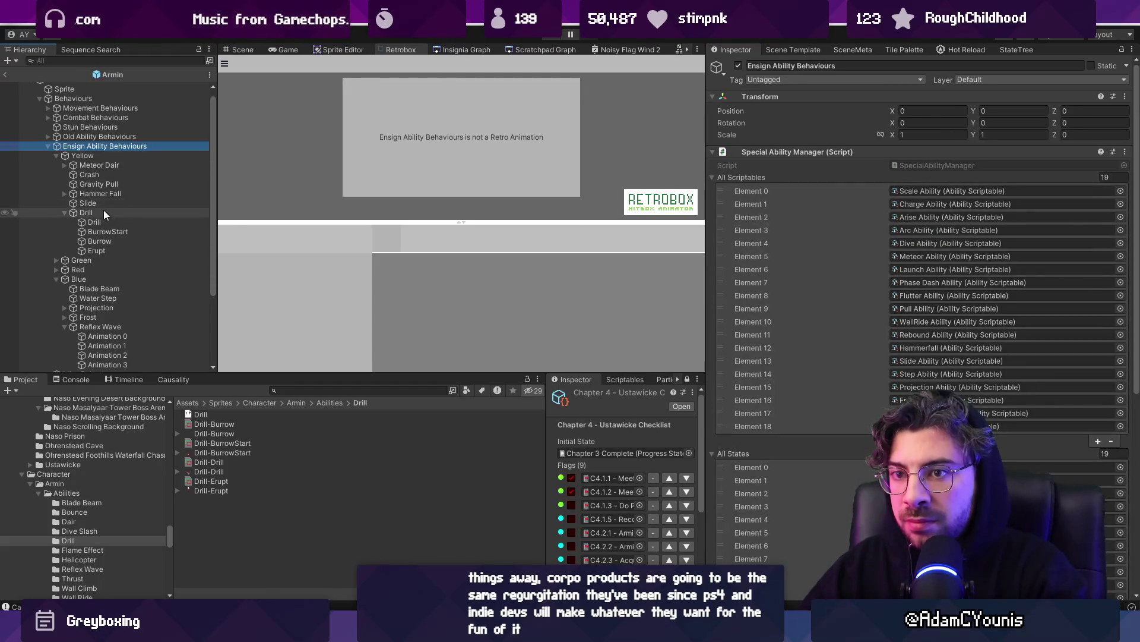
scroll(931, 346, down, 8)
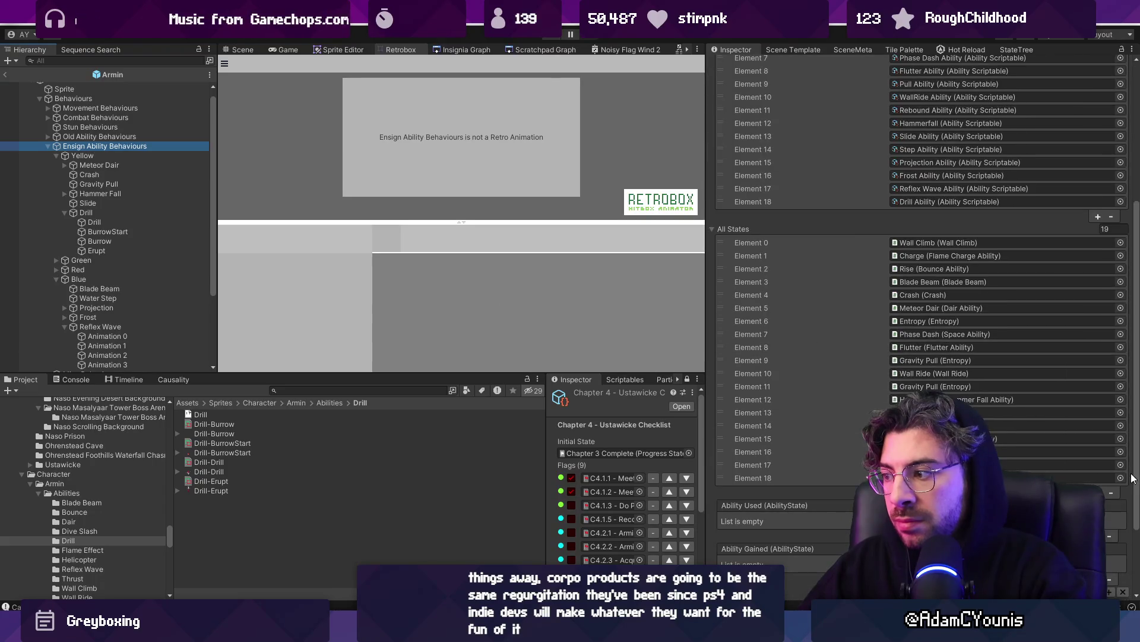
click(1098, 504)
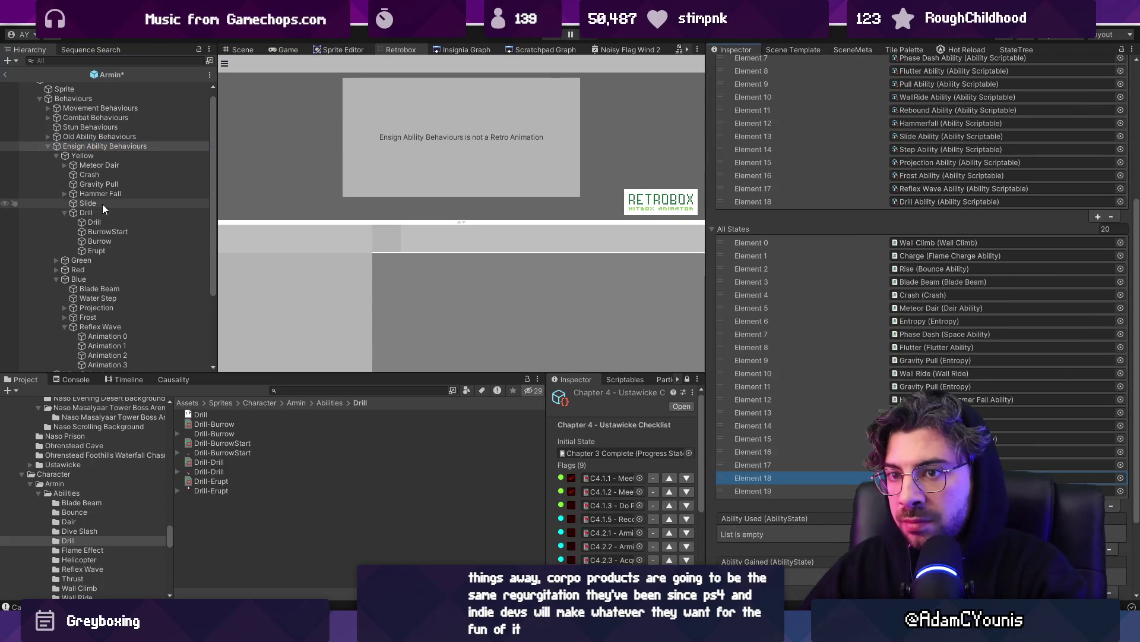
key(ctrl+s)
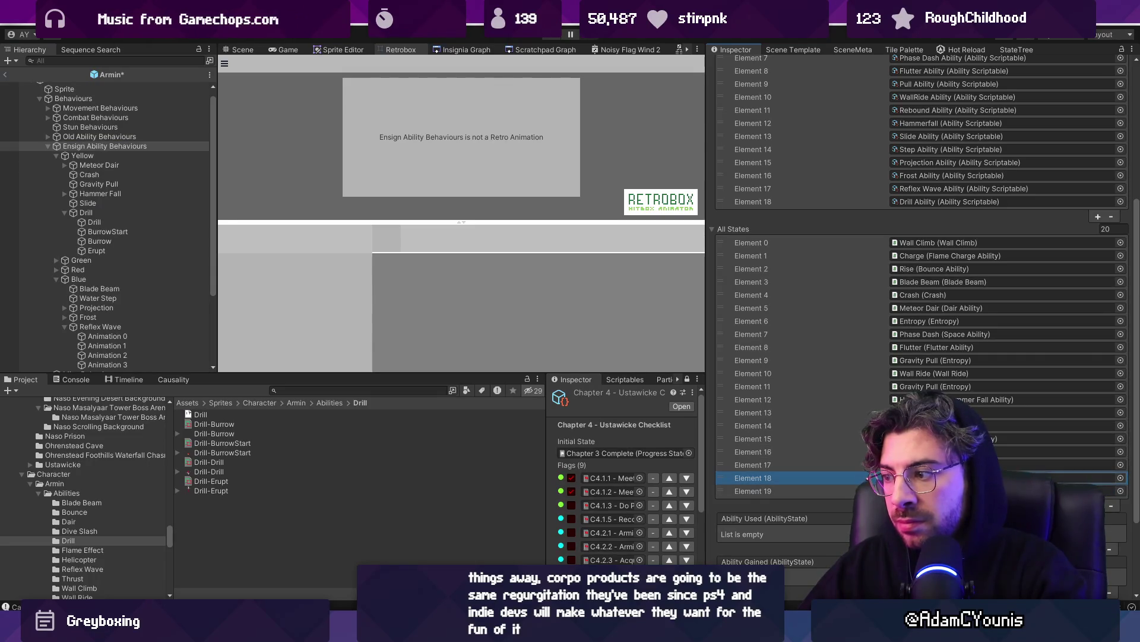
click(1110, 505)
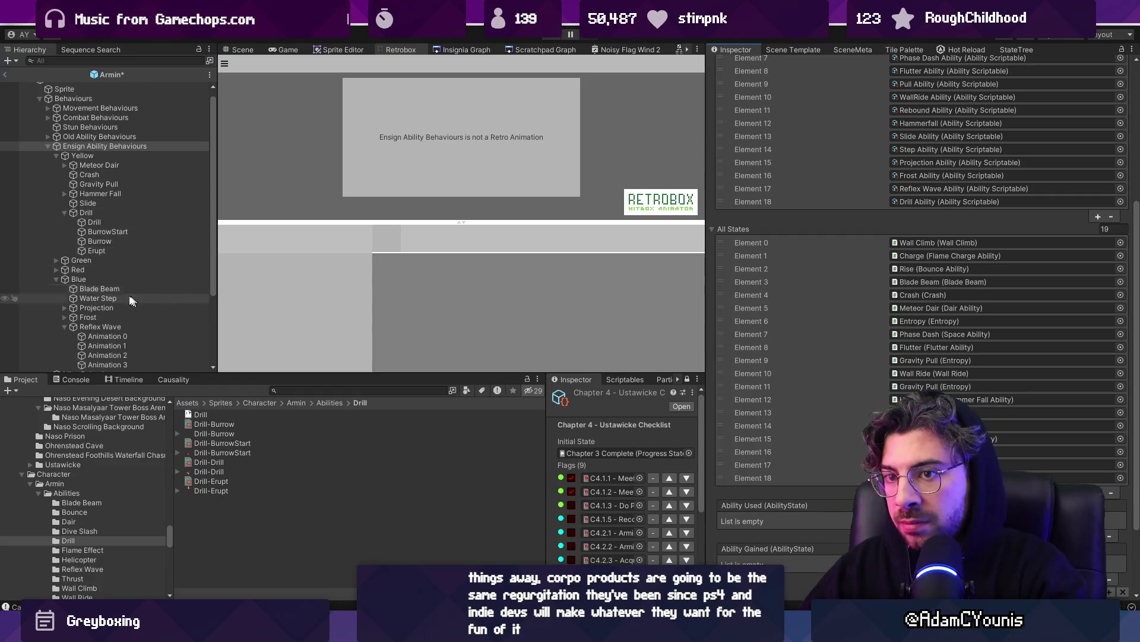
key(ctrl+s)
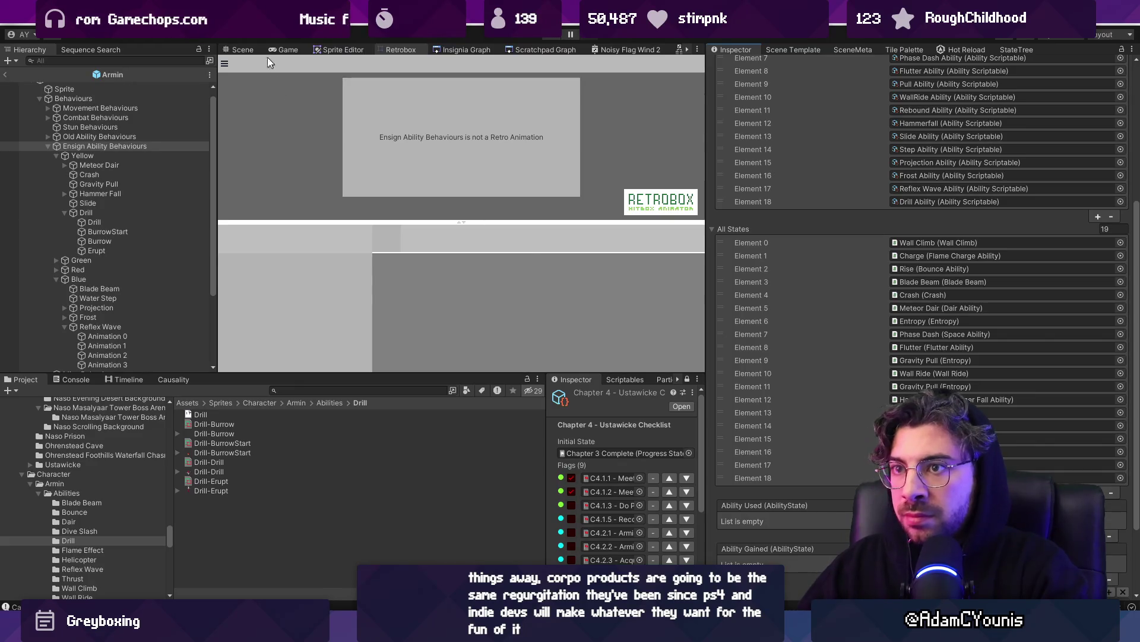
click(5, 74)
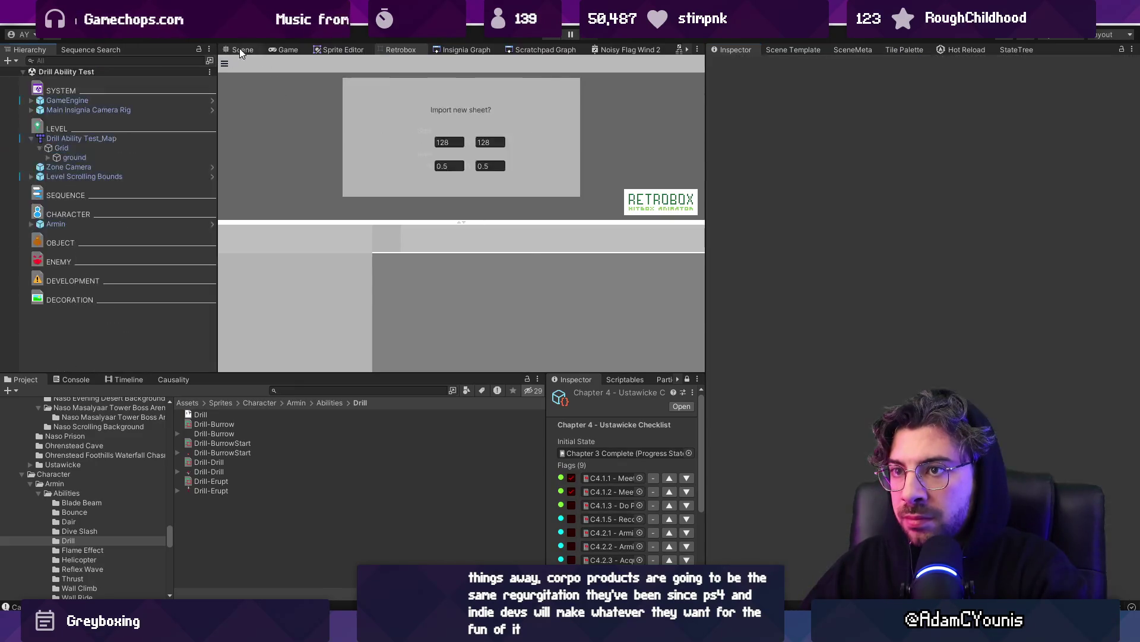
Switch to the Scene view and try Project searches for enemies, ending with 'enemy t:pb'.
click(240, 48)
click(352, 390)
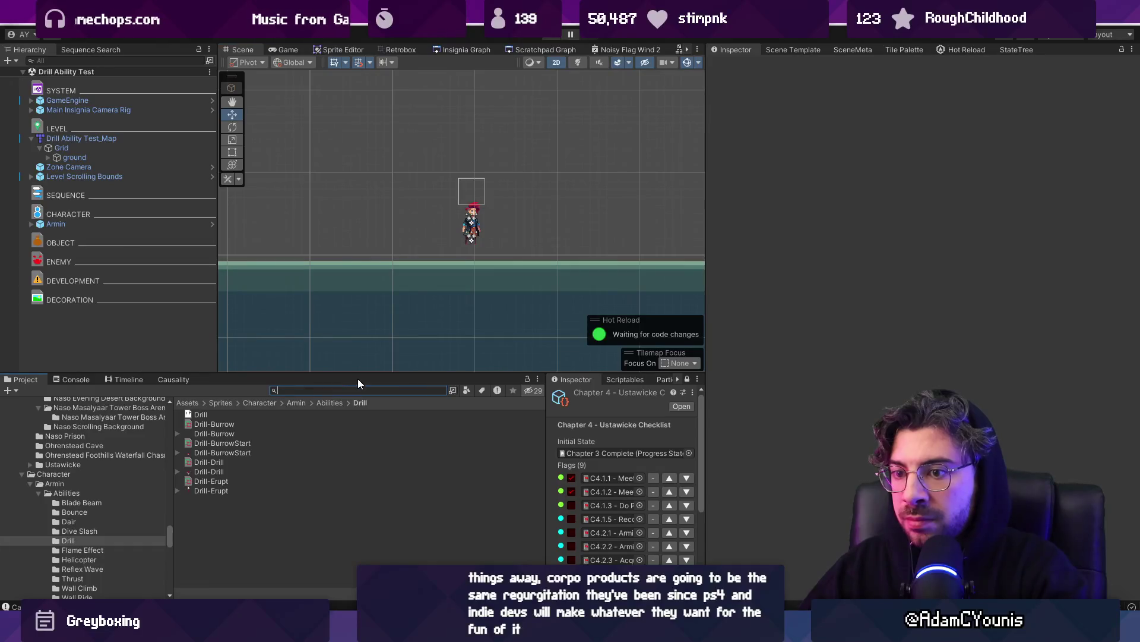
text(ability)
key(BackSpace)
key(BackSpace)
key(BackSpace)
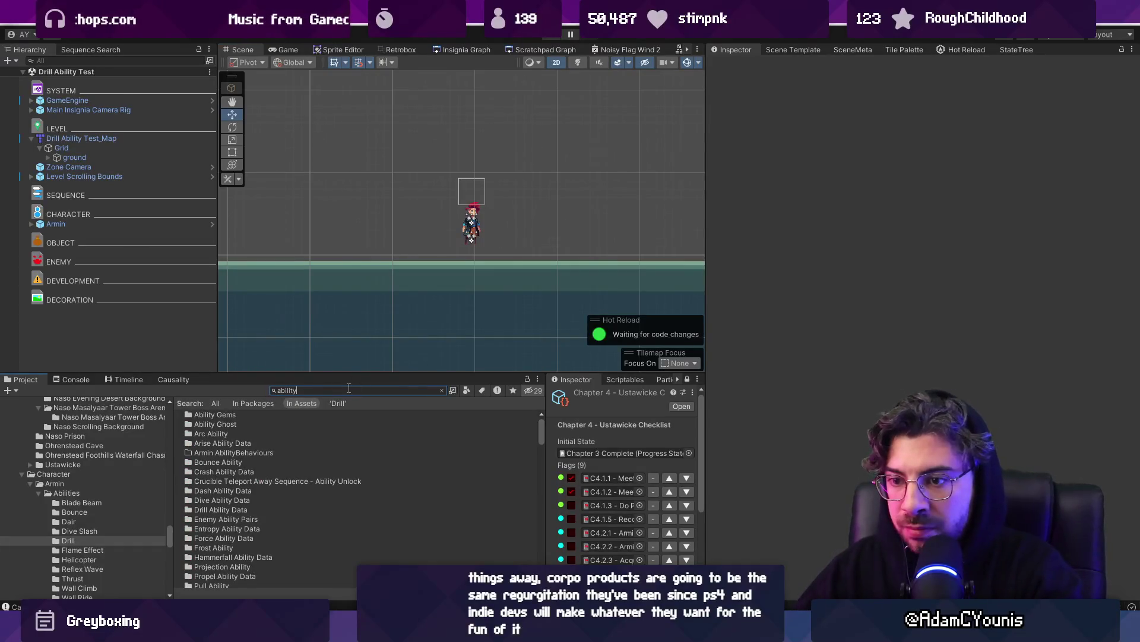
text(enemy)
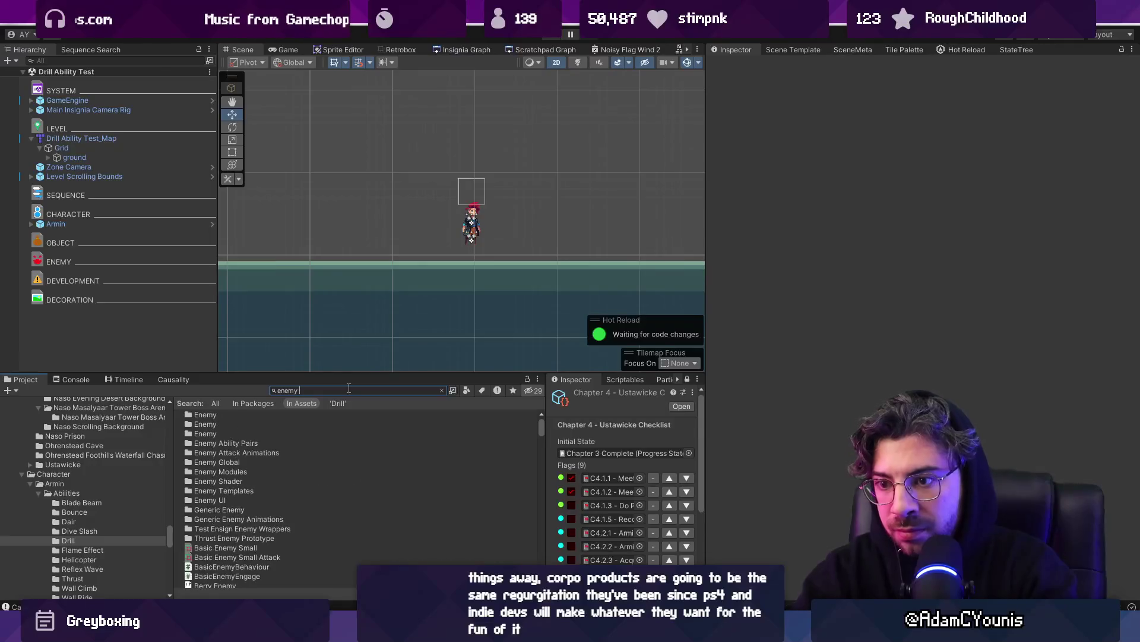
key(BackSpace)
key(BackSpace)
key(BackSpace)
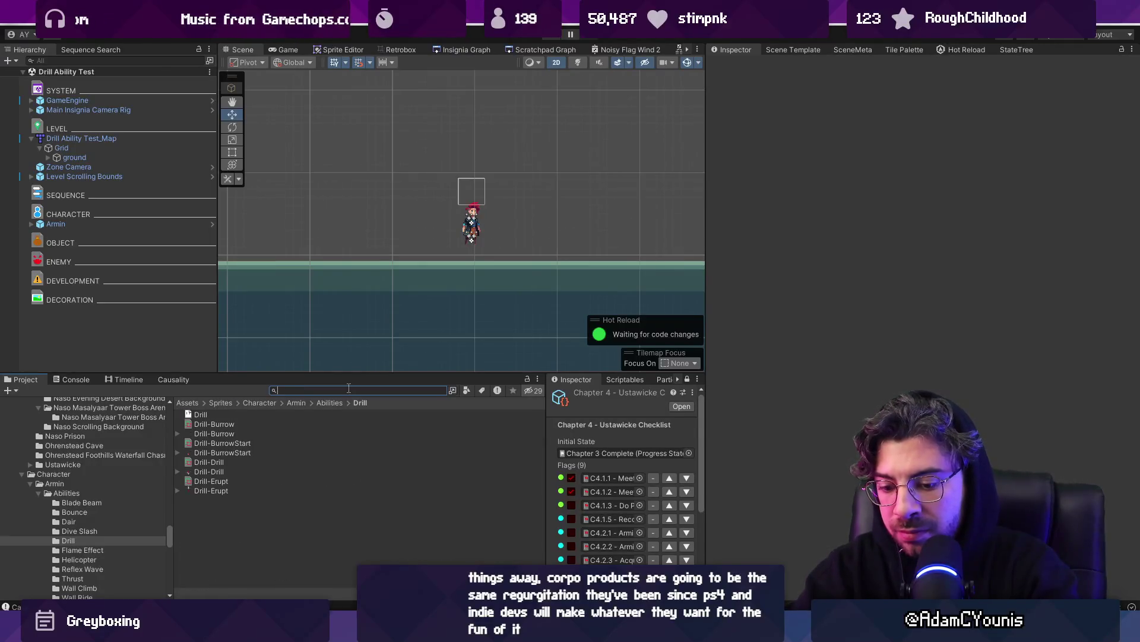
text(arise enemy)
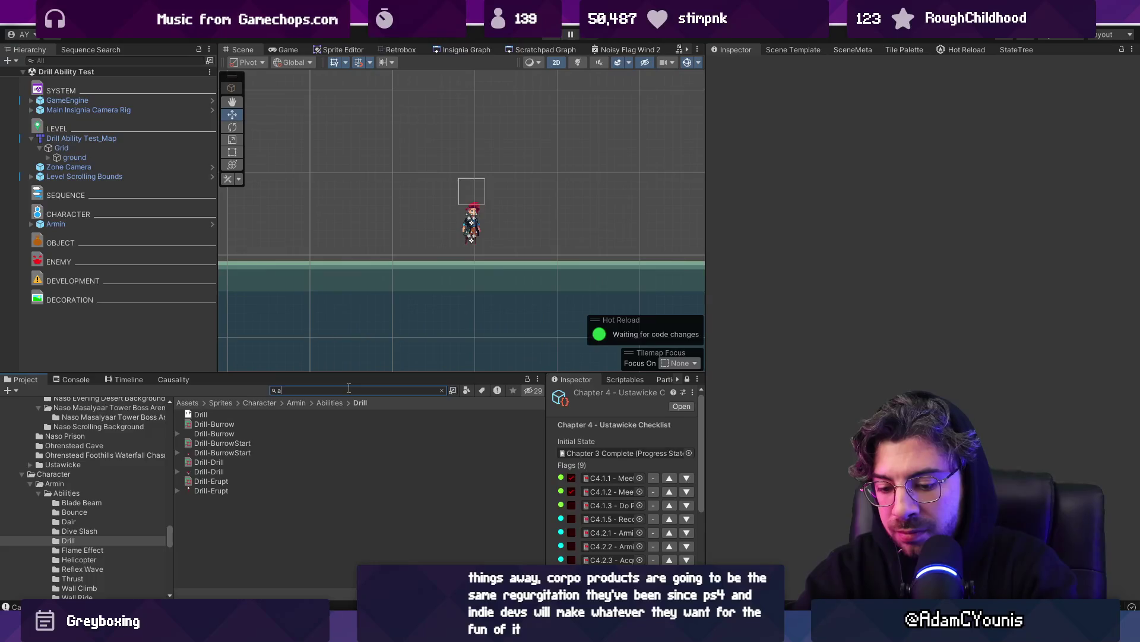
key(ctrl+a)
text(bounce enemy)
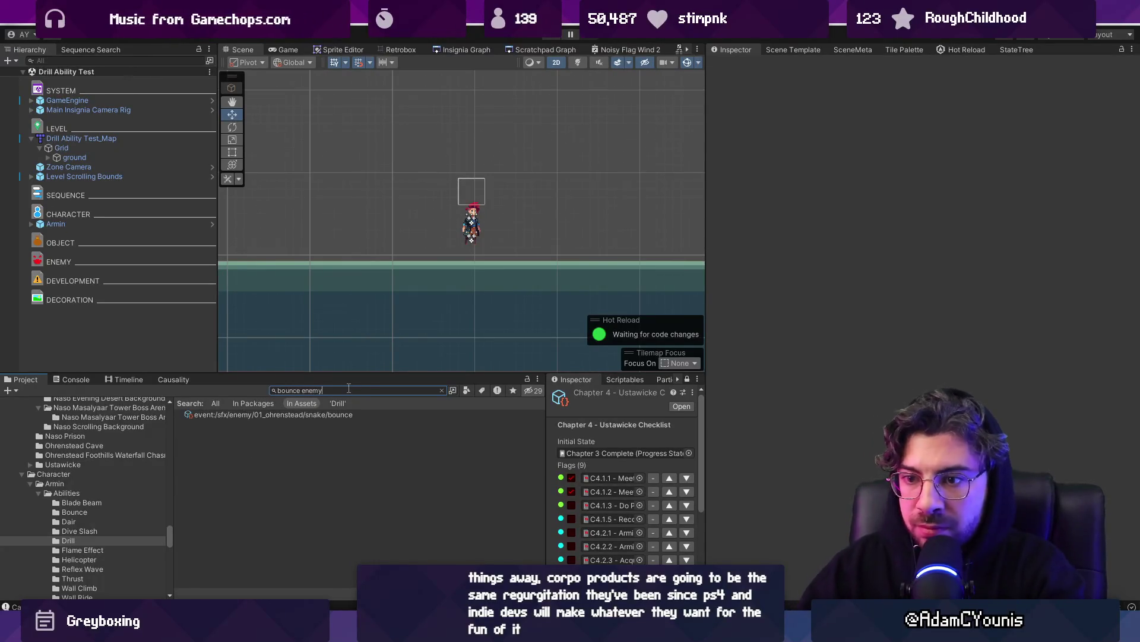
text(enemy t:prefan)
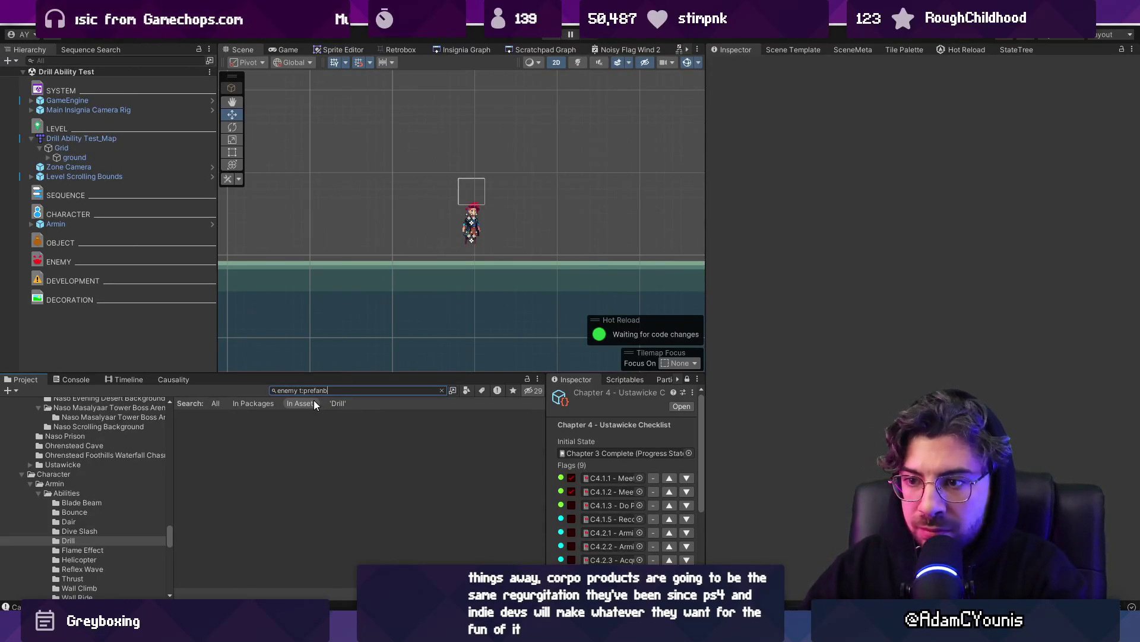
text(b)
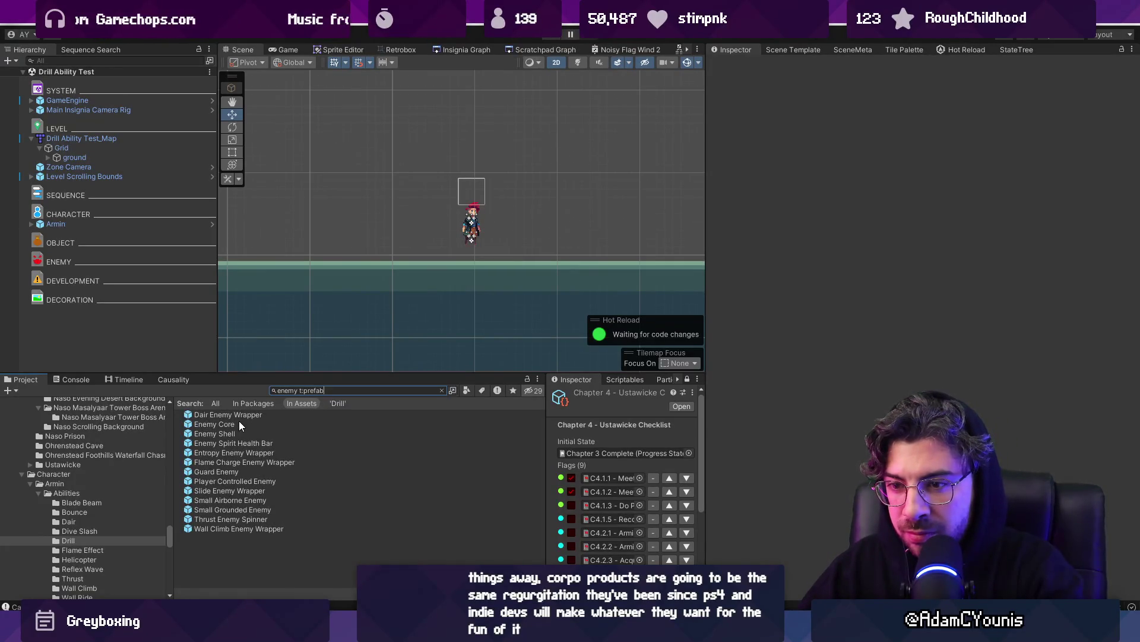
Drop an Entropy Enemy Wrapper into the scene, set its Ensign Gem to Drill Ability, and play-test.
drag(255, 453, 524, 236)
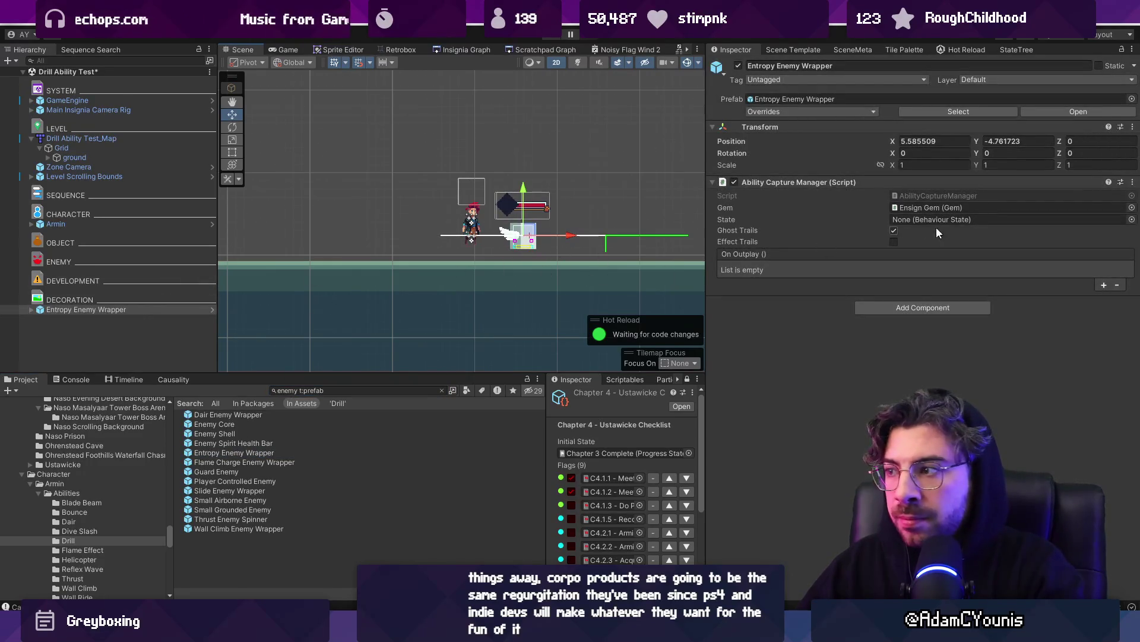
double_click(921, 208)
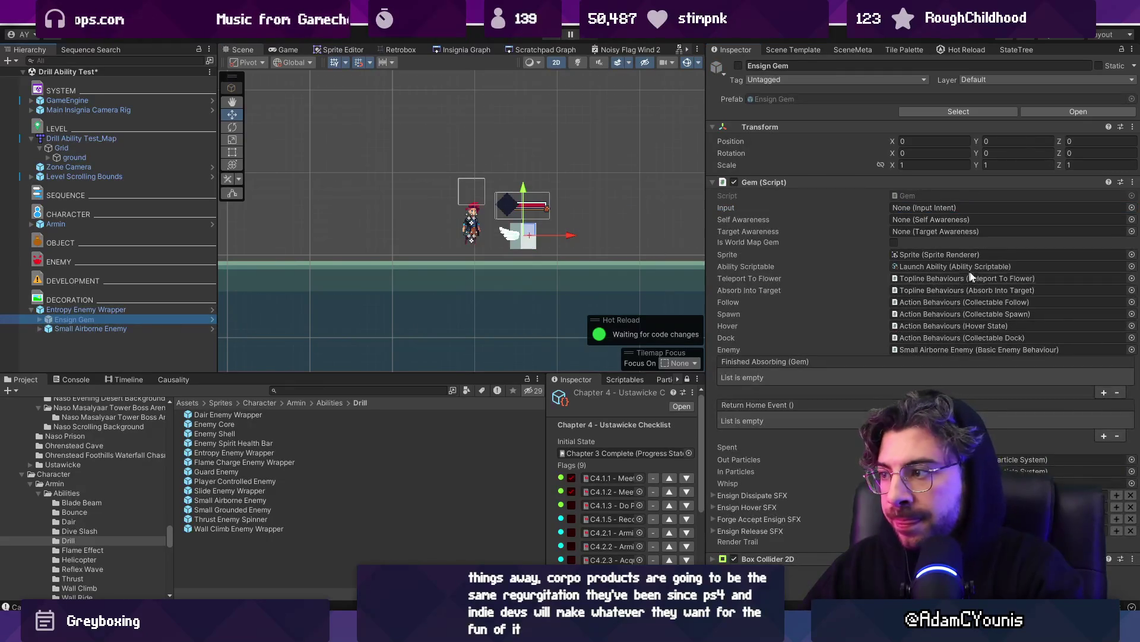
click(1132, 266)
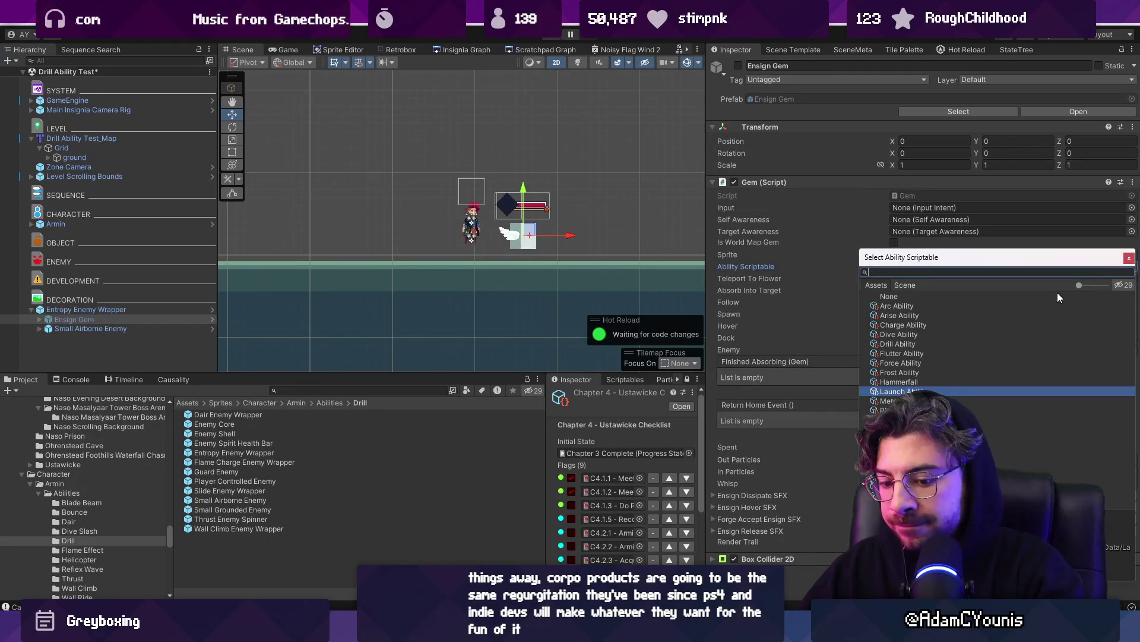
text(drill)
key(Return)
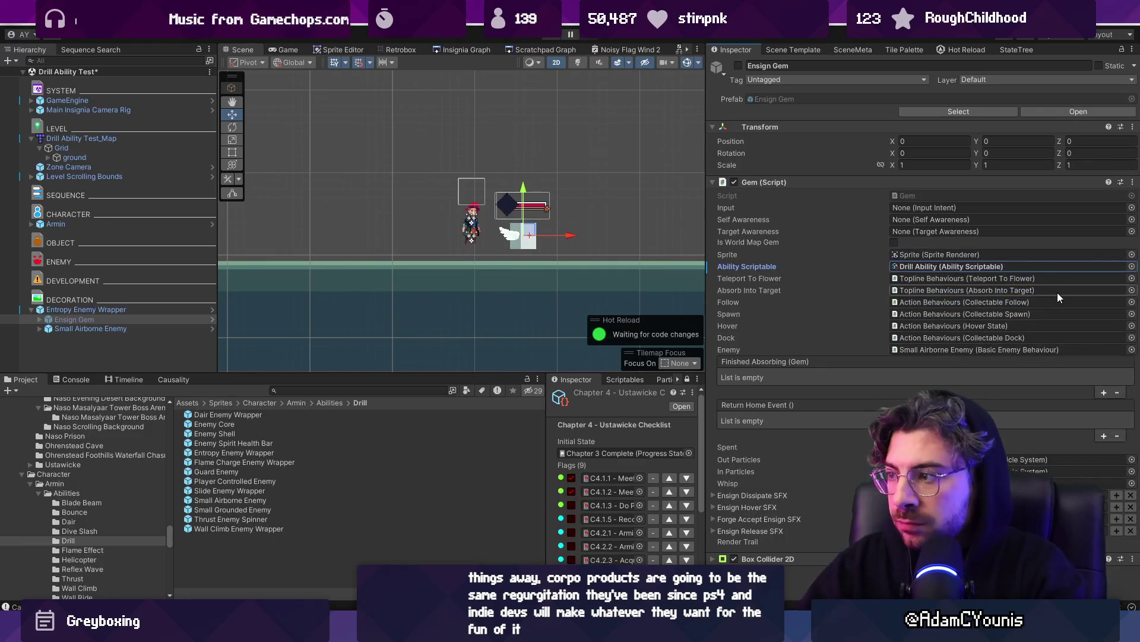
key(ctrl+p)
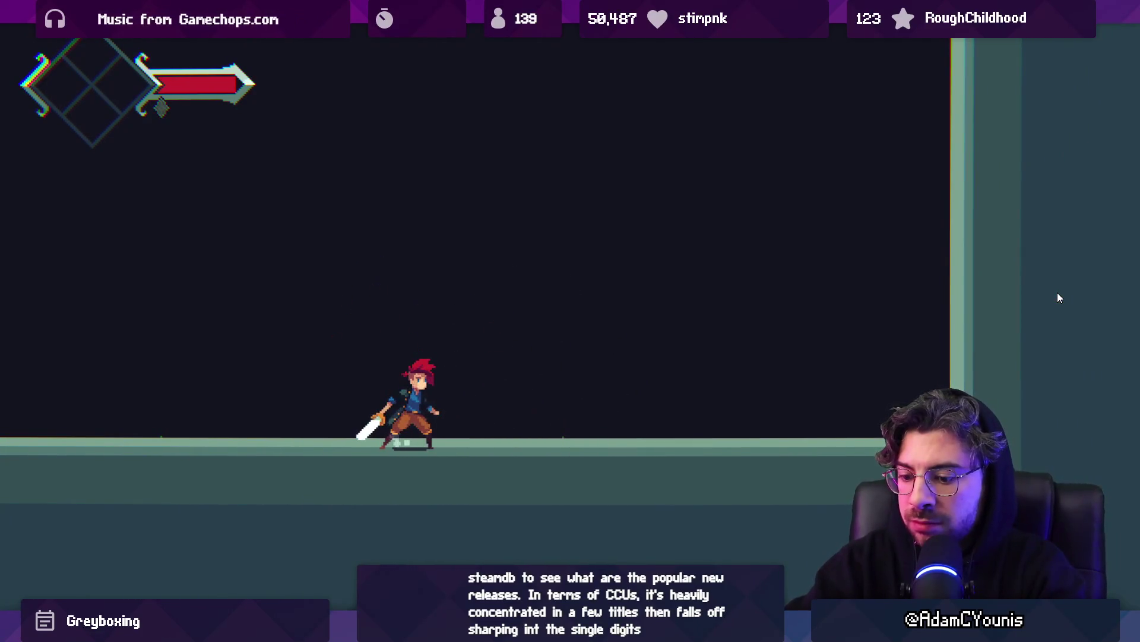
key(shift+space)
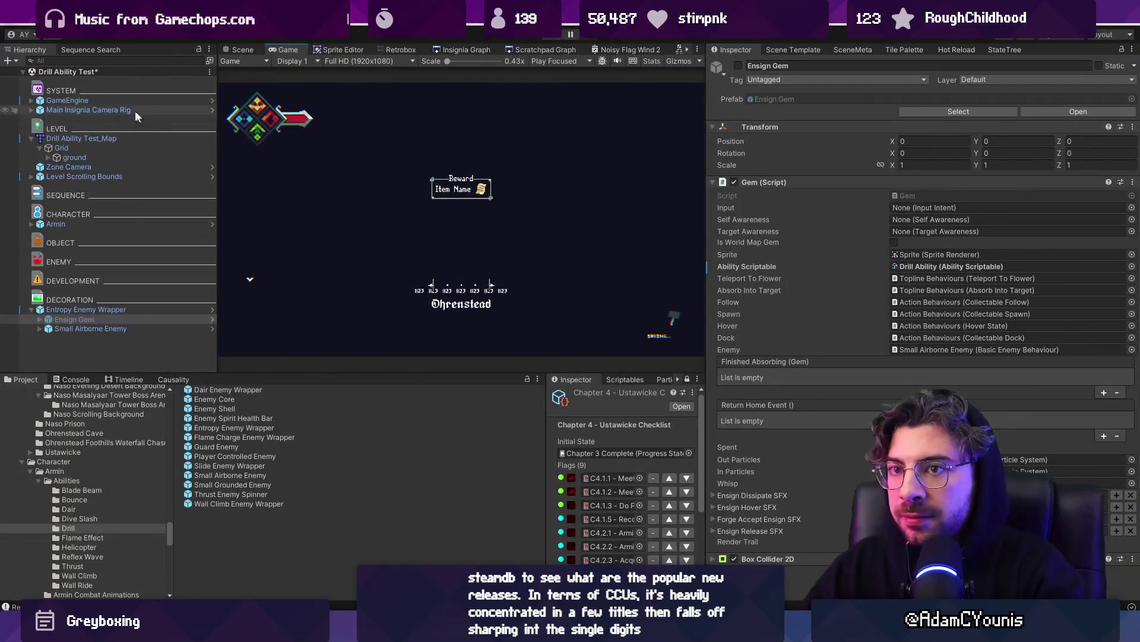
Search the Combat Unlocked progress state's flags for 'drill', save it, and return to DrillAbility.cs.
click(120, 101)
double_click(1097, 208)
click(915, 129)
text(drill)
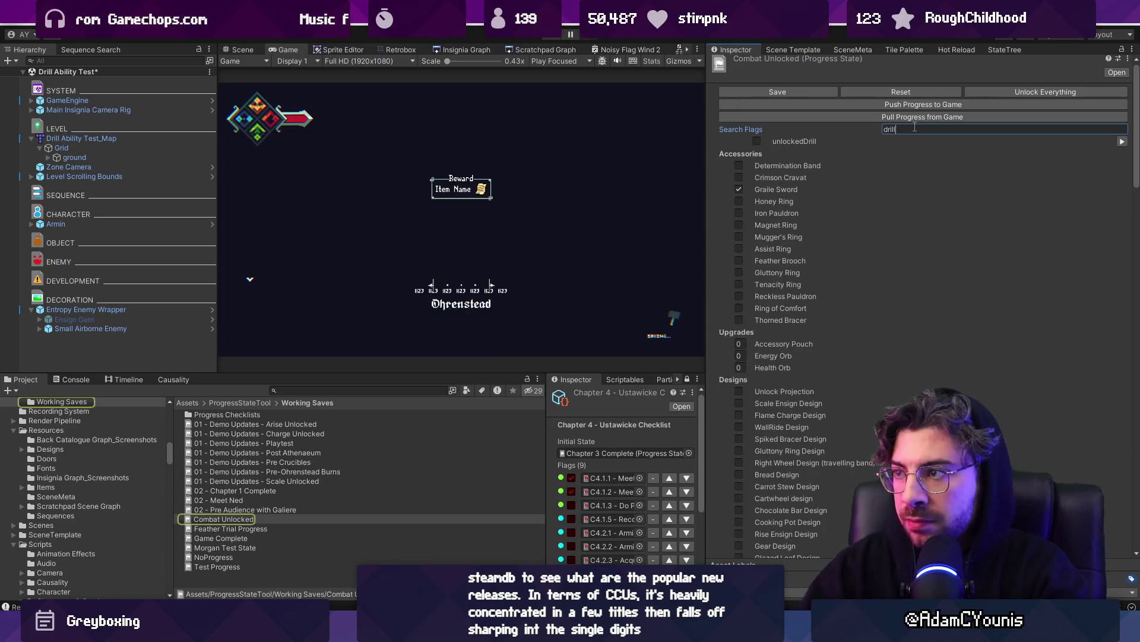
click(736, 89)
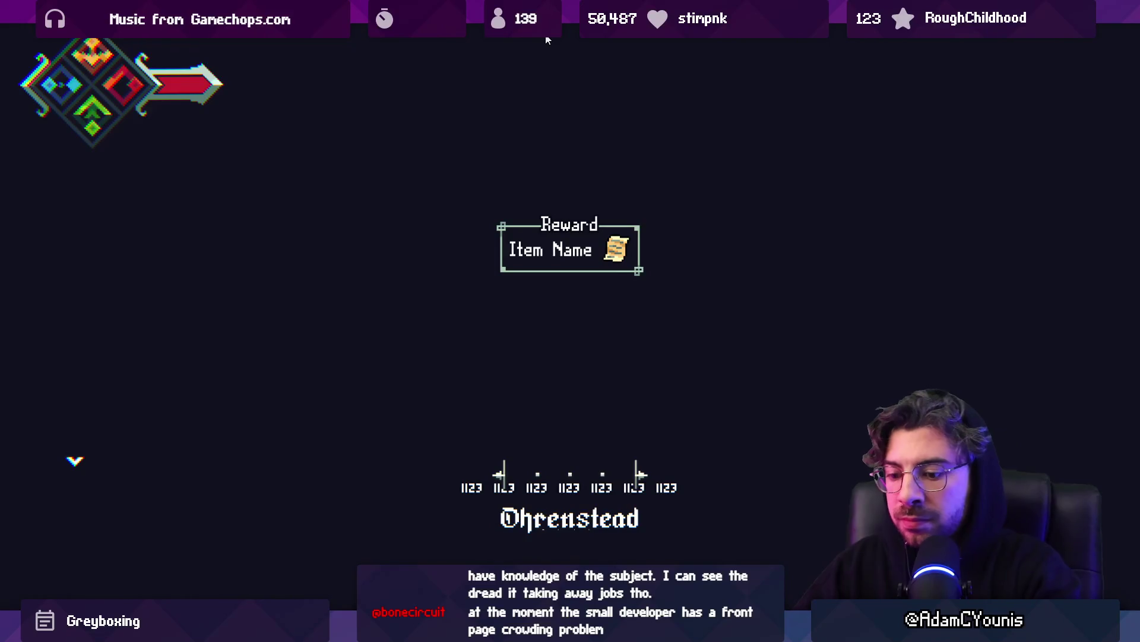
key(ctrl+p)
key(alt+Tab)
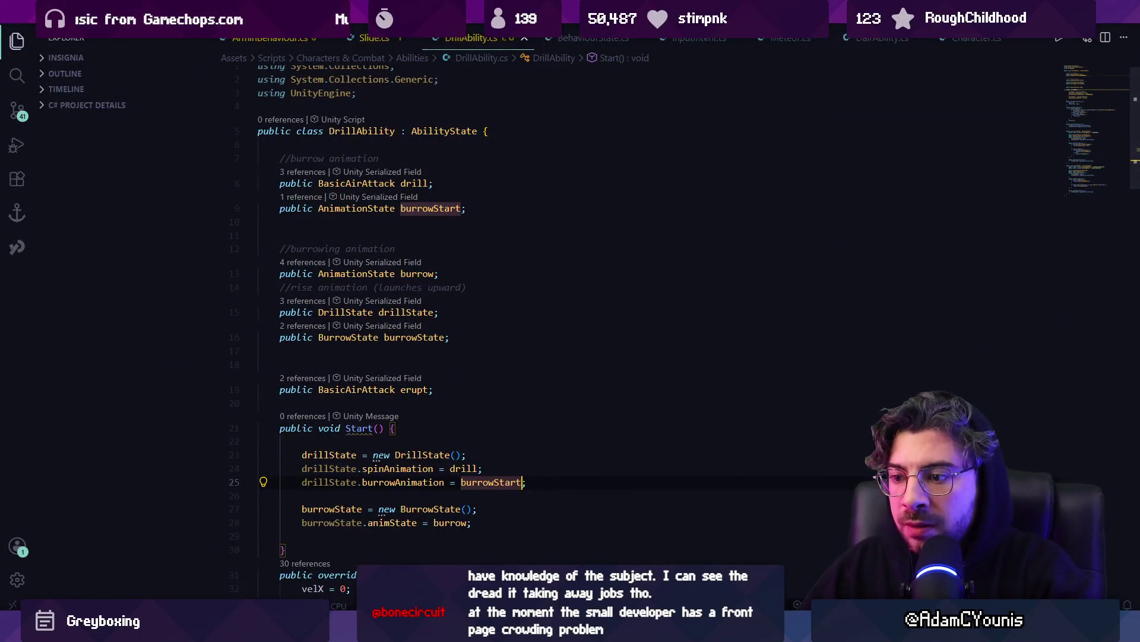
Open Armin's prefab and set the Drill child's Scriptable field to Drill Ability.
key(alt+Tab)
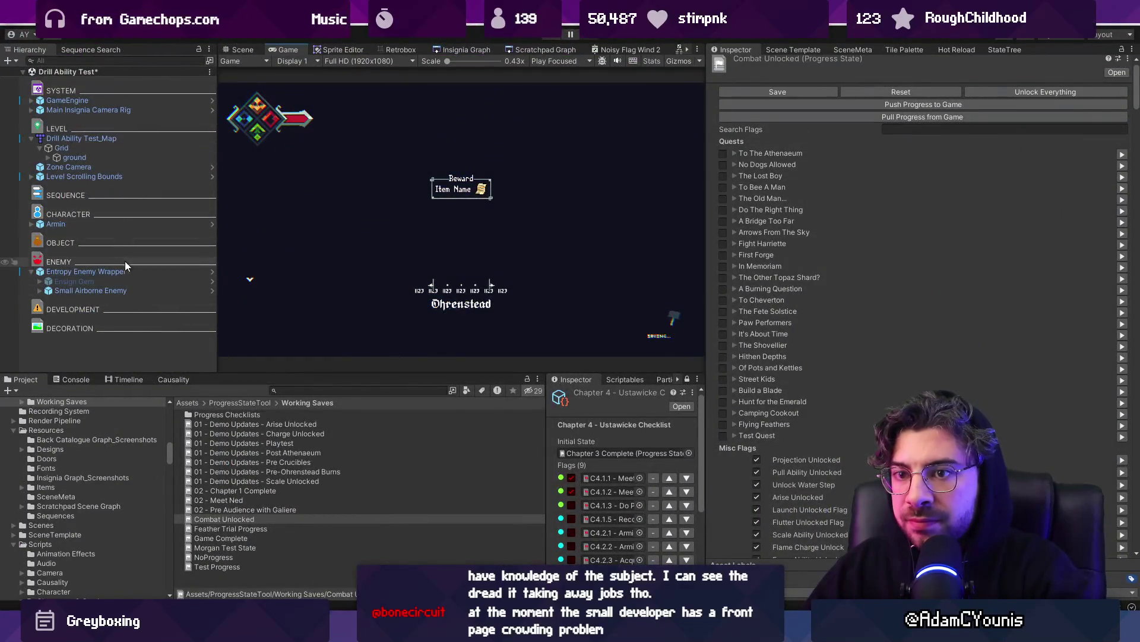
click(44, 225)
click(31, 224)
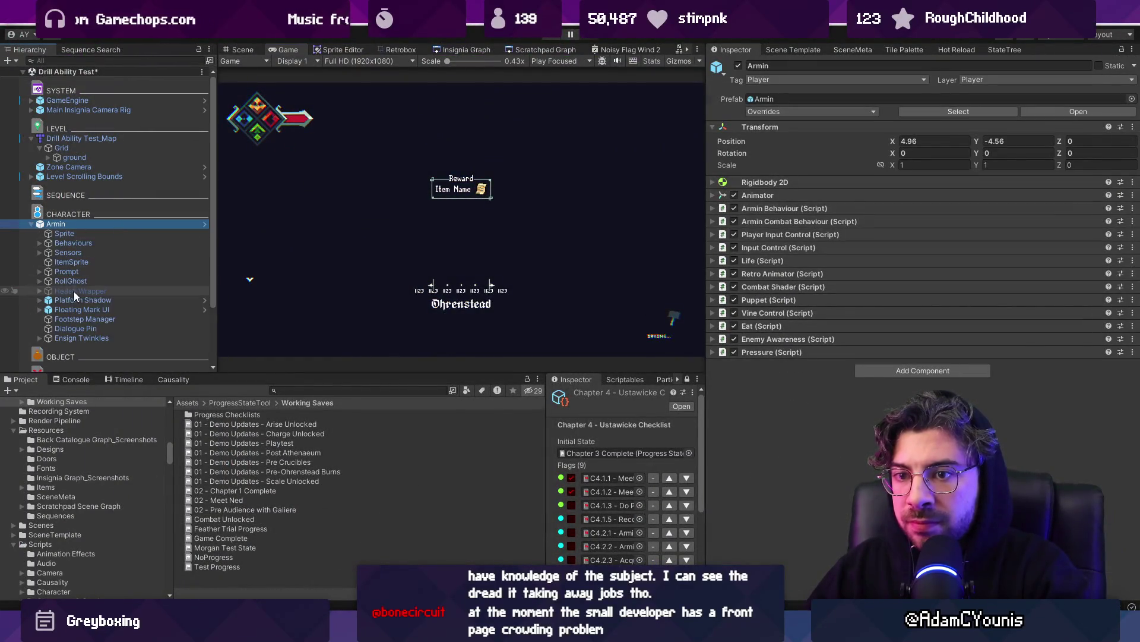
click(204, 222)
click(95, 220)
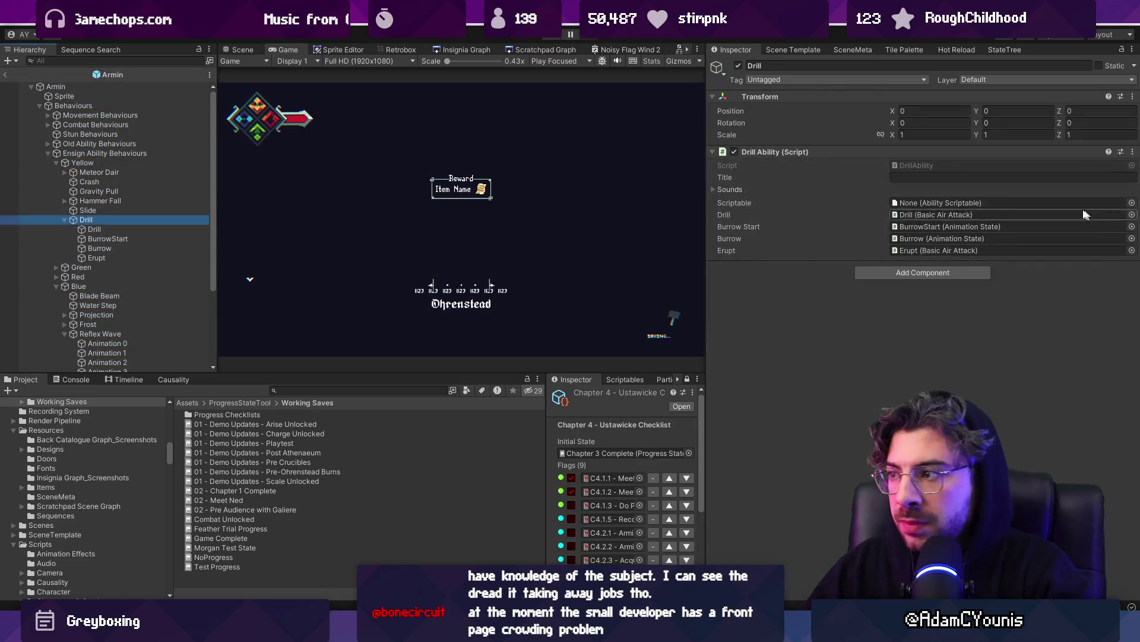
click(1132, 203)
text(drk)
key(Down)
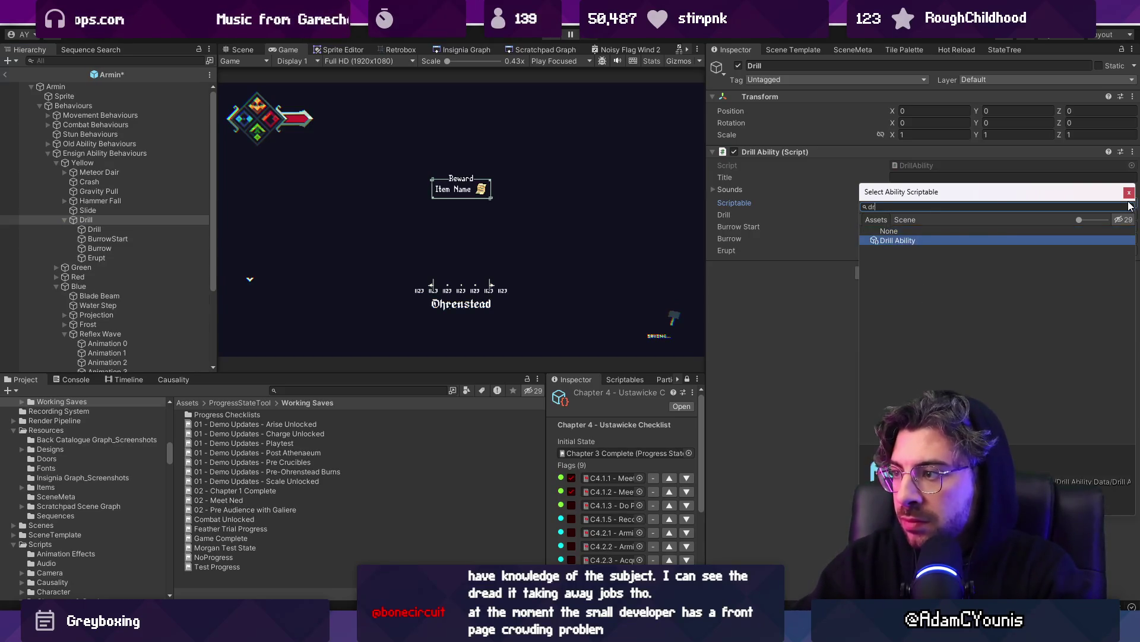
key(Return)
Check the Drill field's reference and open the DrillAbility script.
click(942, 215)
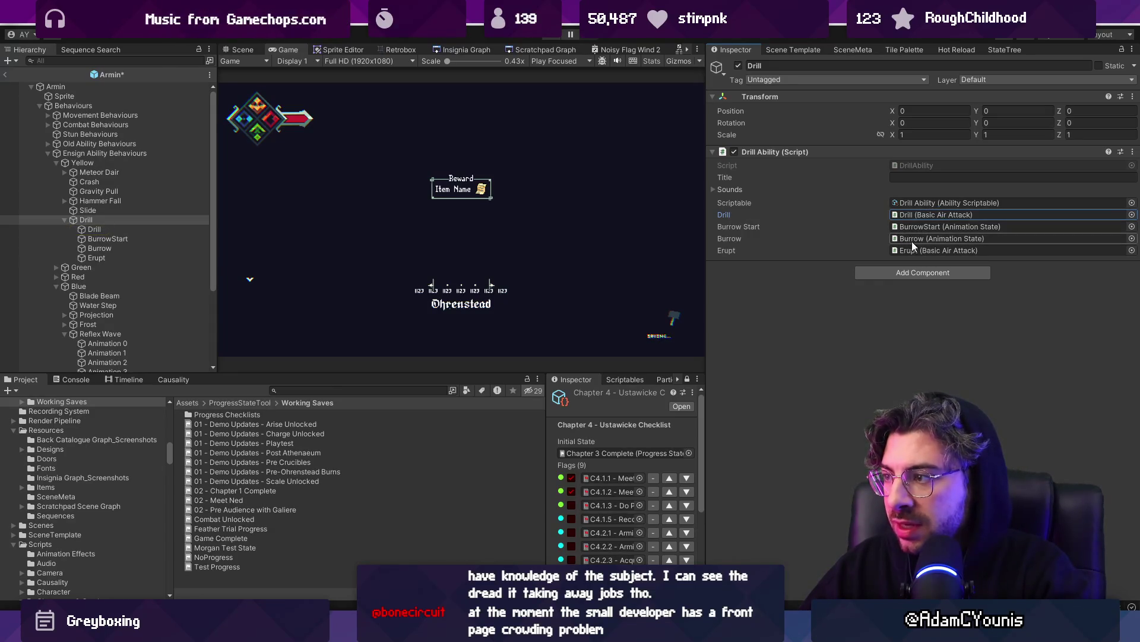
double_click(931, 165)
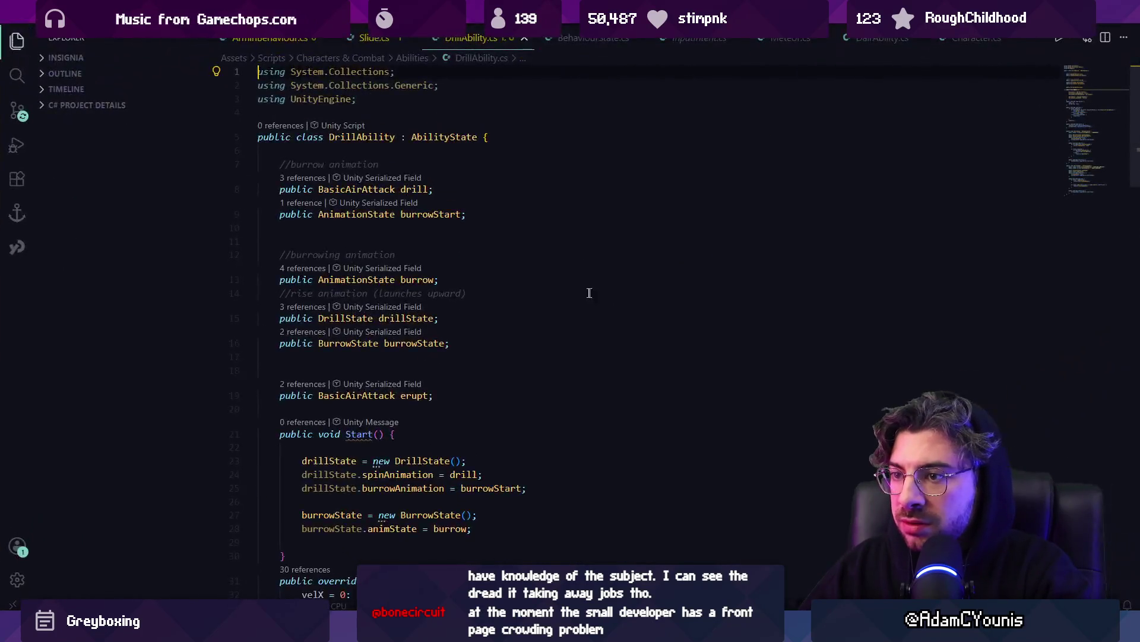
scroll(589, 293, down, 5)
Begin replacing burrow with drill in Enter(), then run a quick drill test in Unity.
double_click(336, 307)
text(driu)
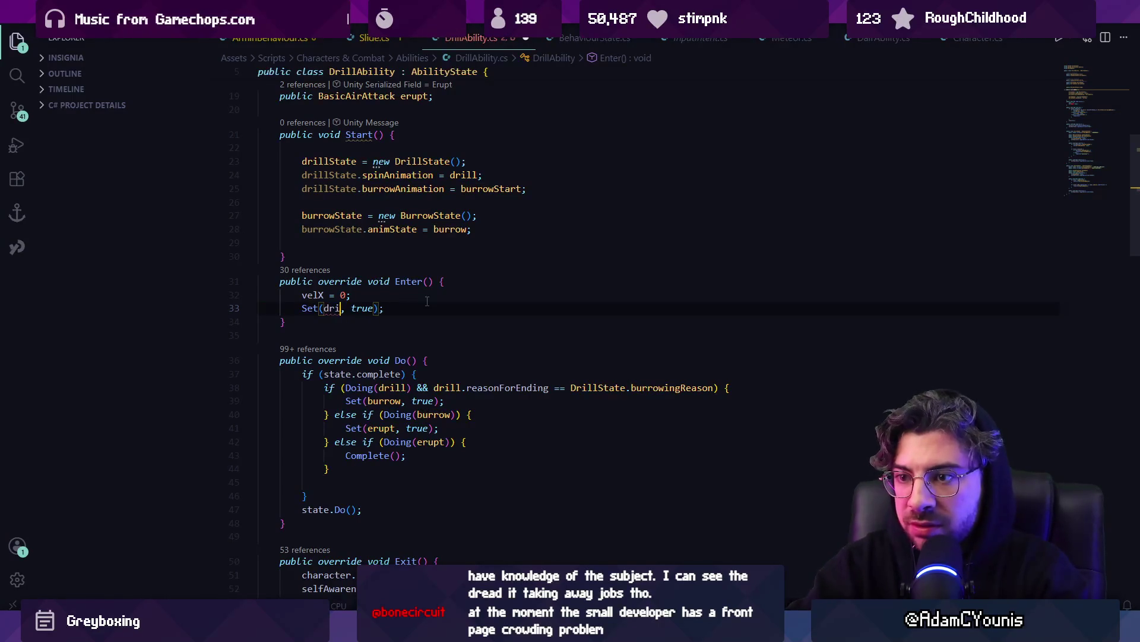
key(alt+Tab)
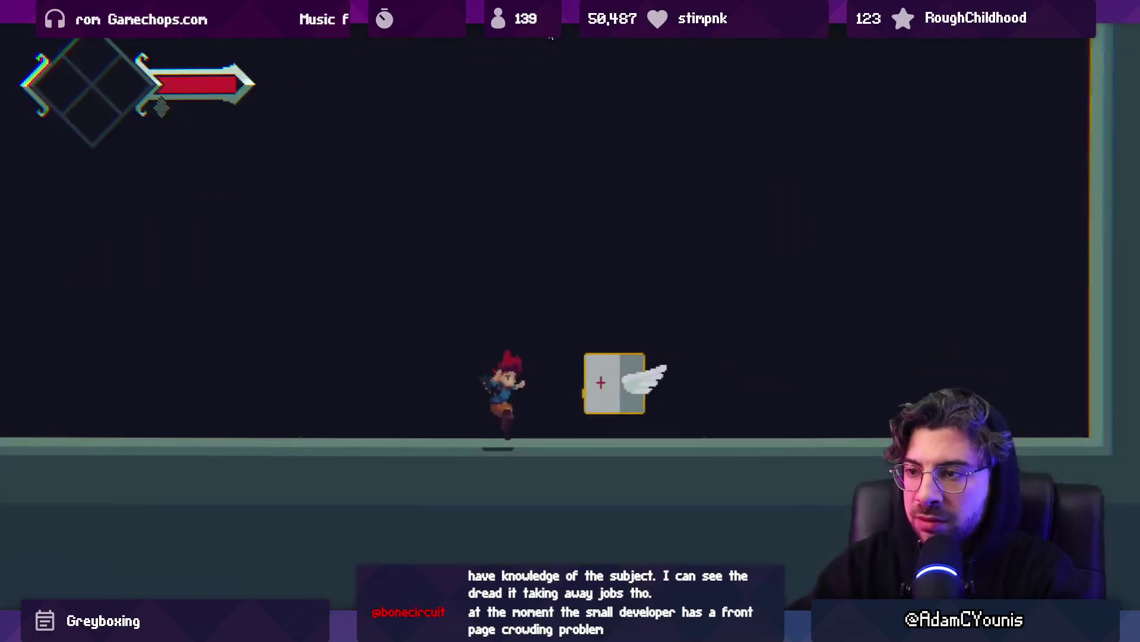
key(space)
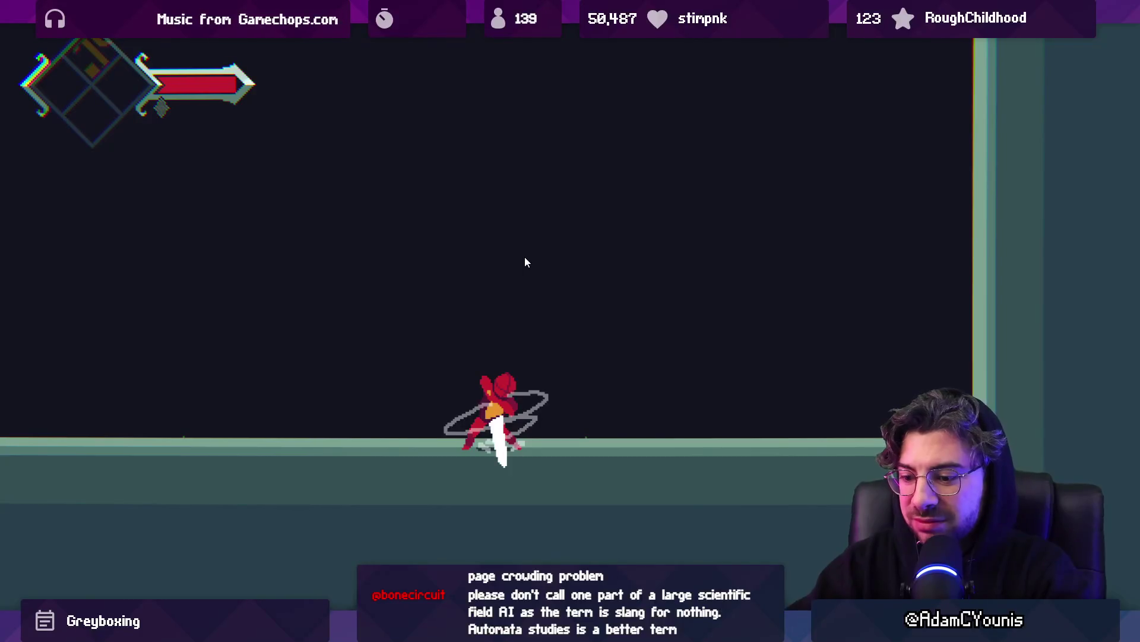
key(Escape)
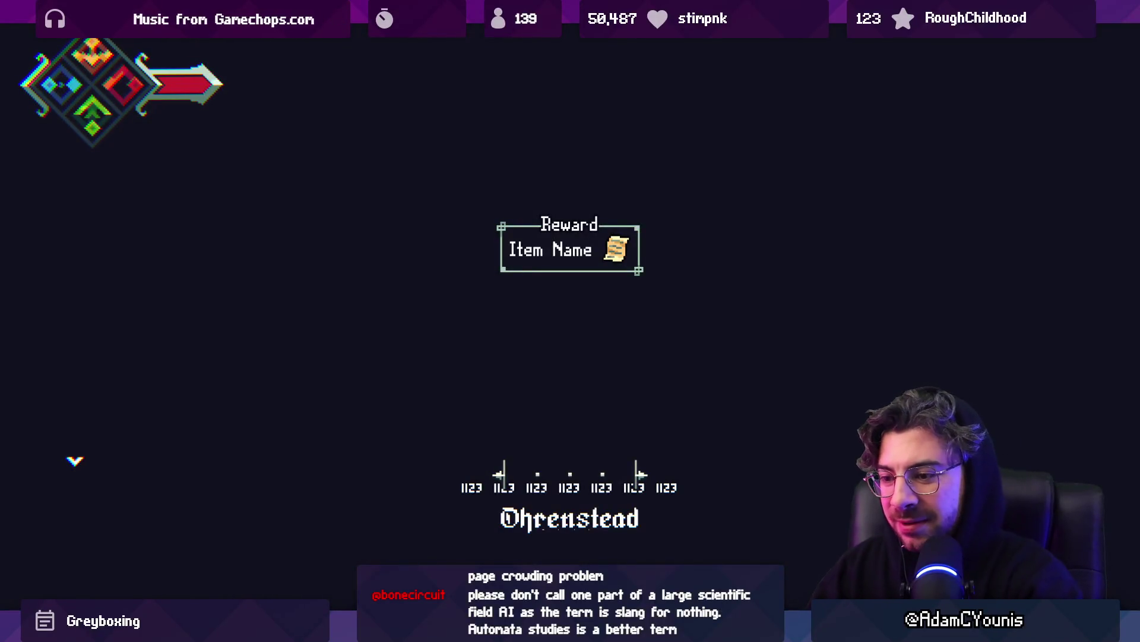
Rename both drill references on line 38 to drillState and accept the burrowState suggestions.
key(alt+Tab)
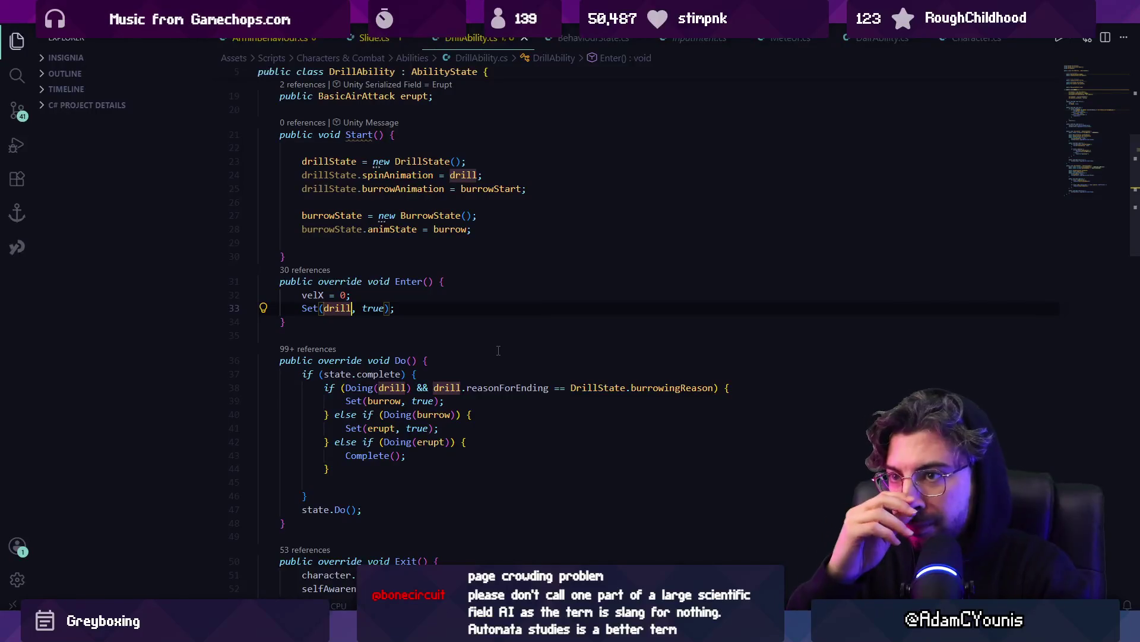
scroll(347, 316, up, 5)
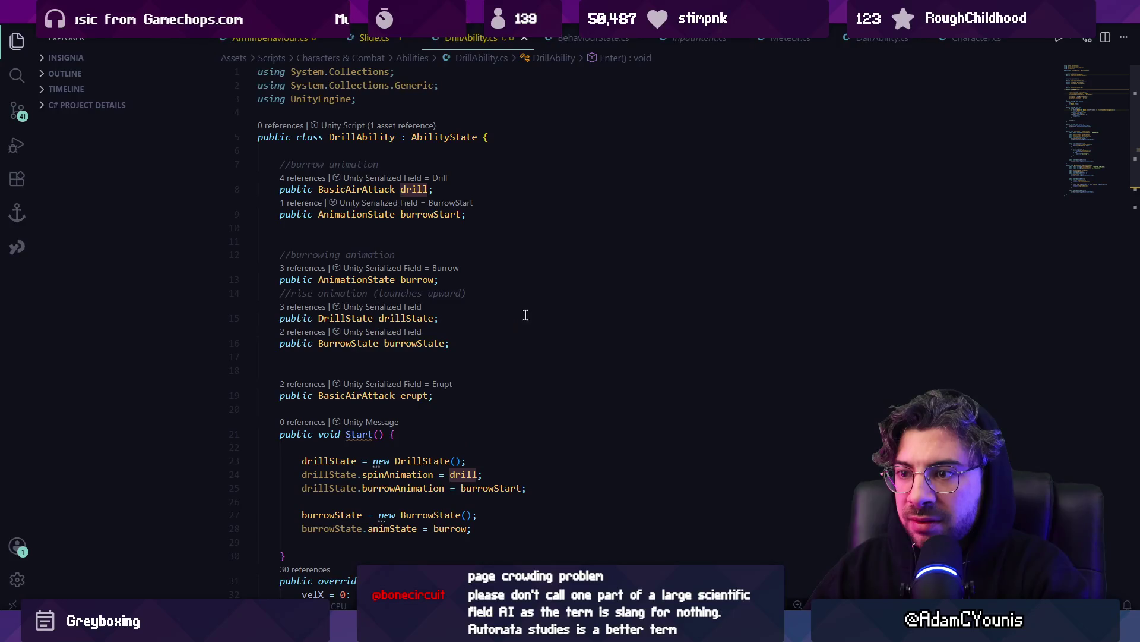
scroll(498, 327, down, 5)
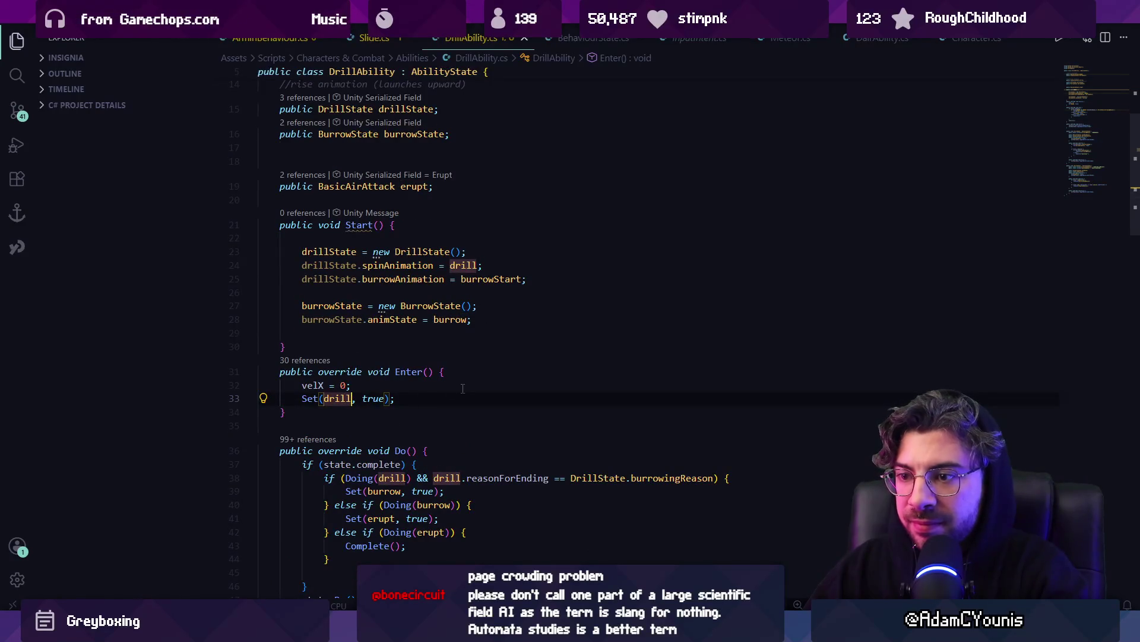
text(S)
click(408, 477)
text(State)
click(488, 477)
text(State)
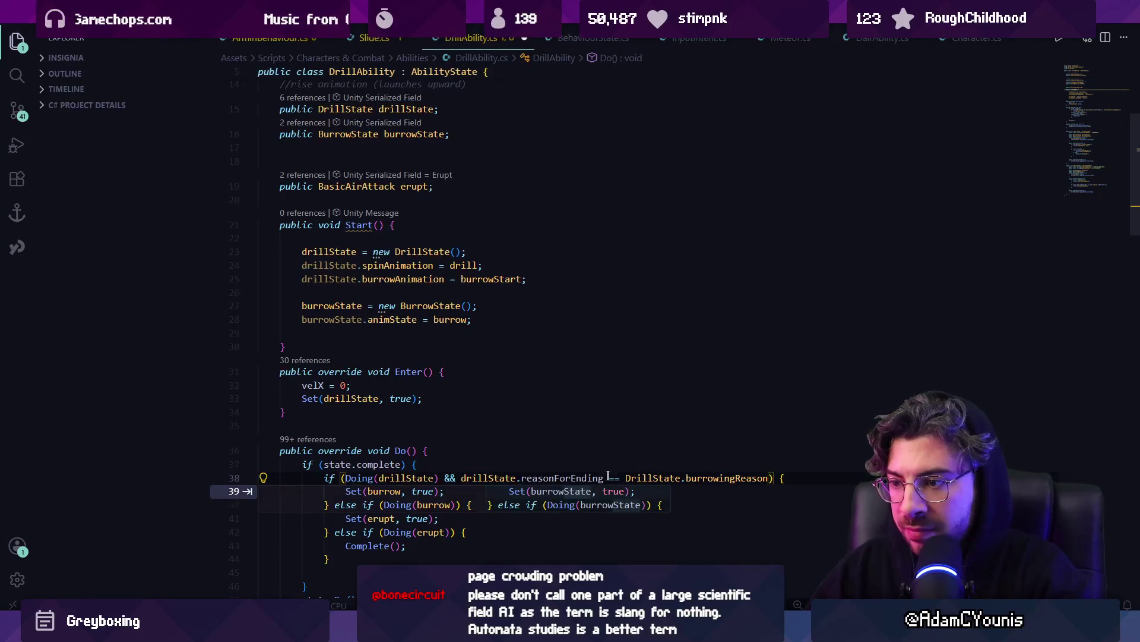
key(Tab)
Save DrillAbility.cs, play-test again in Unity, then pause the game.
scroll(450, 463, down, 2)
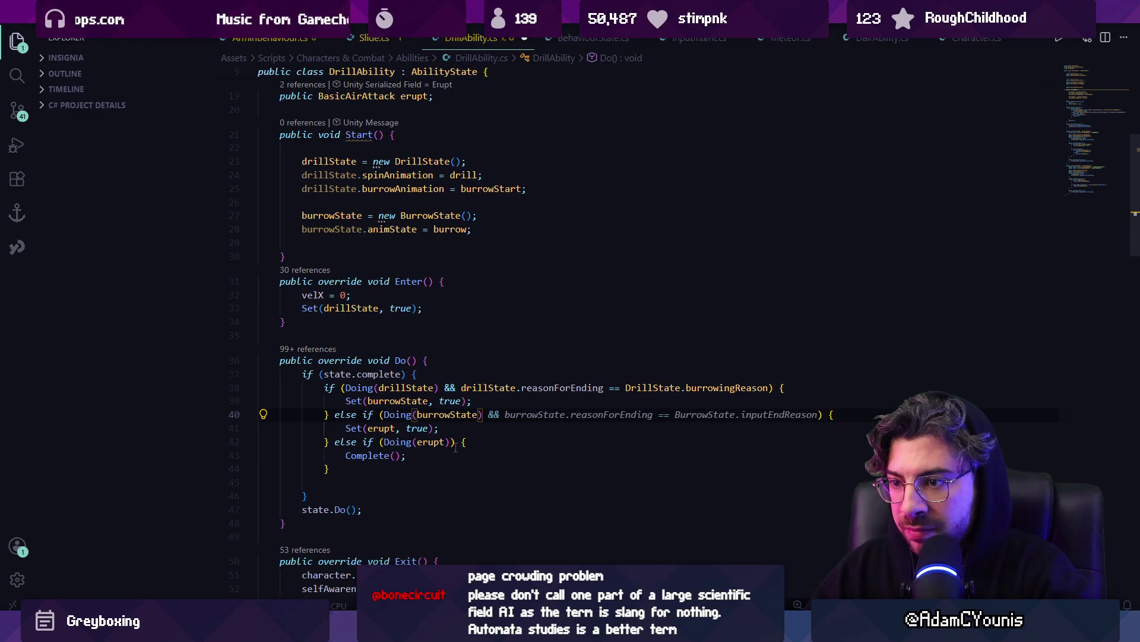
key(Escape)
key(ctrl+s)
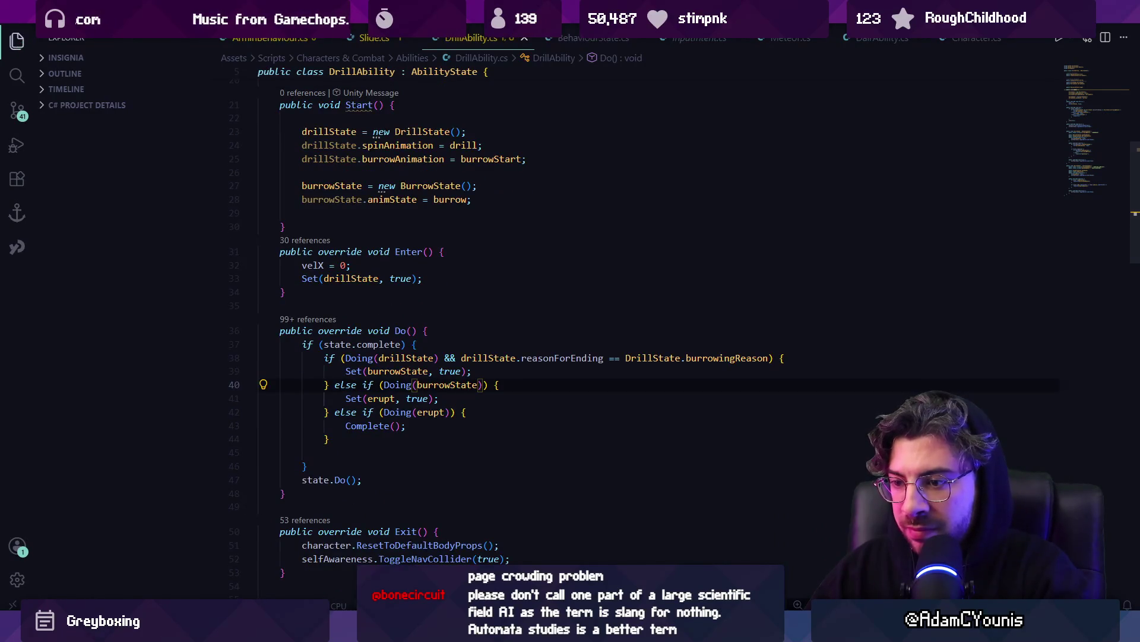
key(alt+Tab)
click(555, 38)
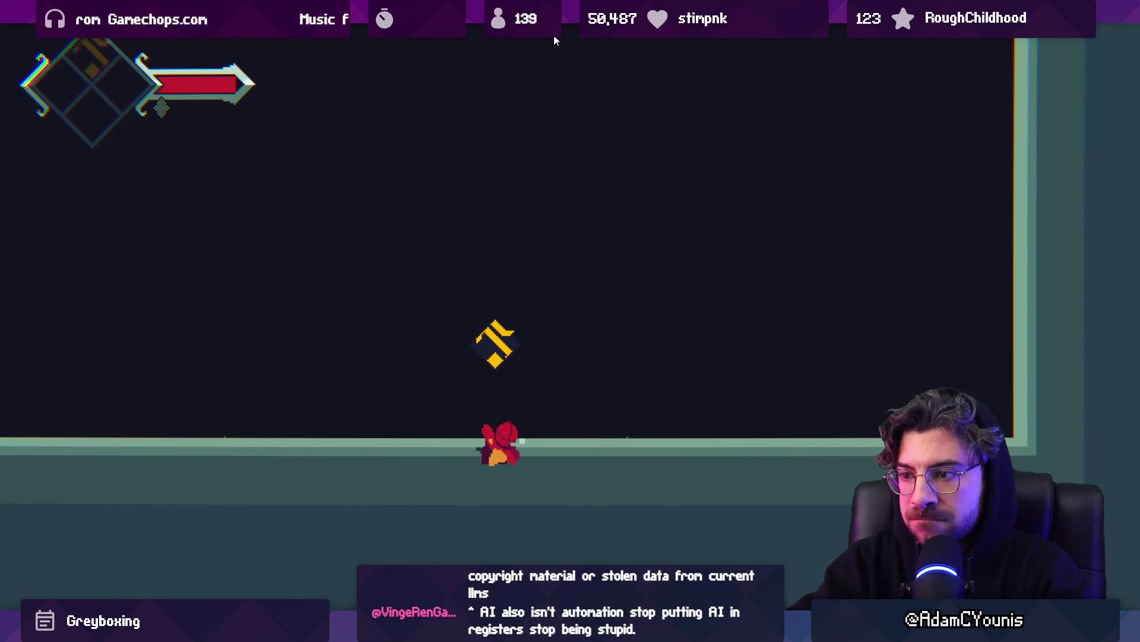
key(ctrl+shift+p)
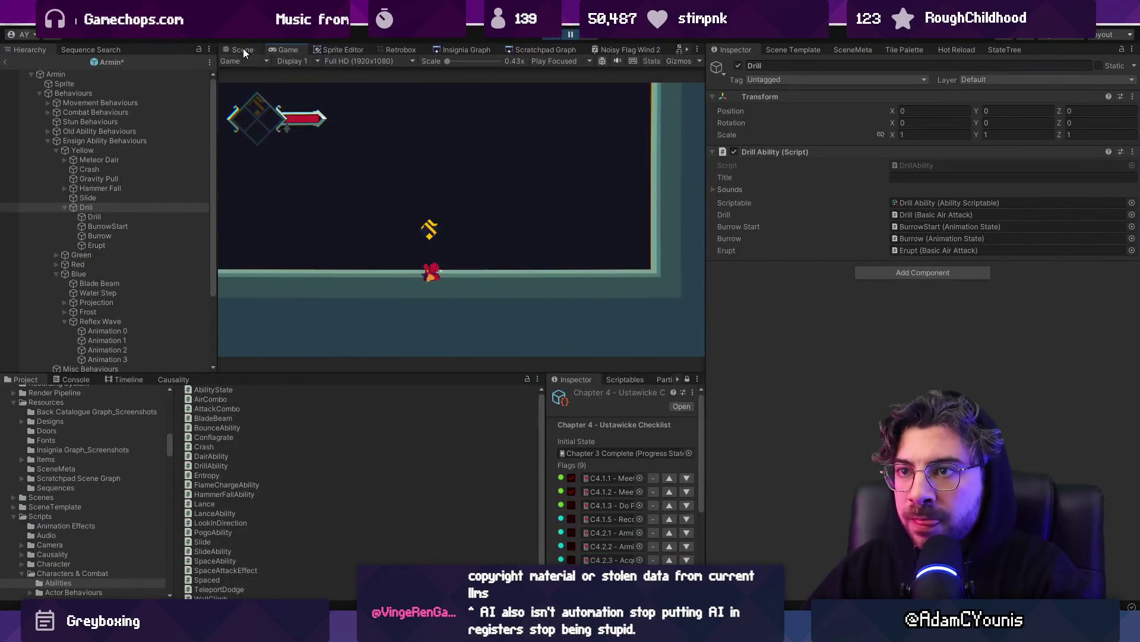
Leave Armin's prefab for the Drill Ability Test scene, answering the Prefab Modified prompt.
click(244, 49)
click(245, 62)
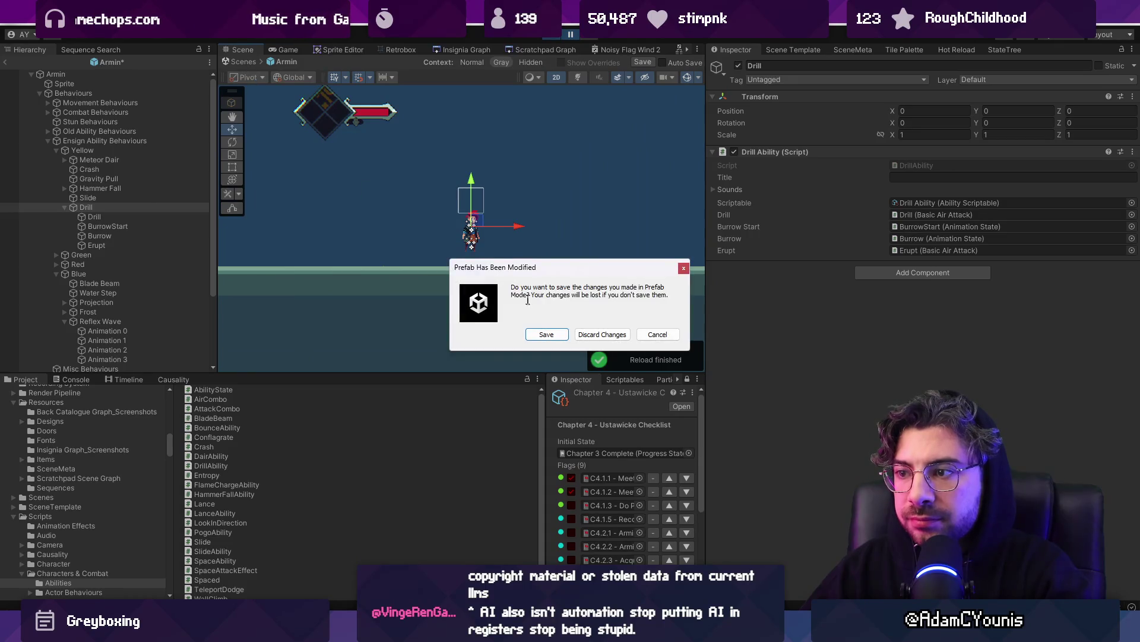
click(588, 334)
scroll(506, 265, up, 2)
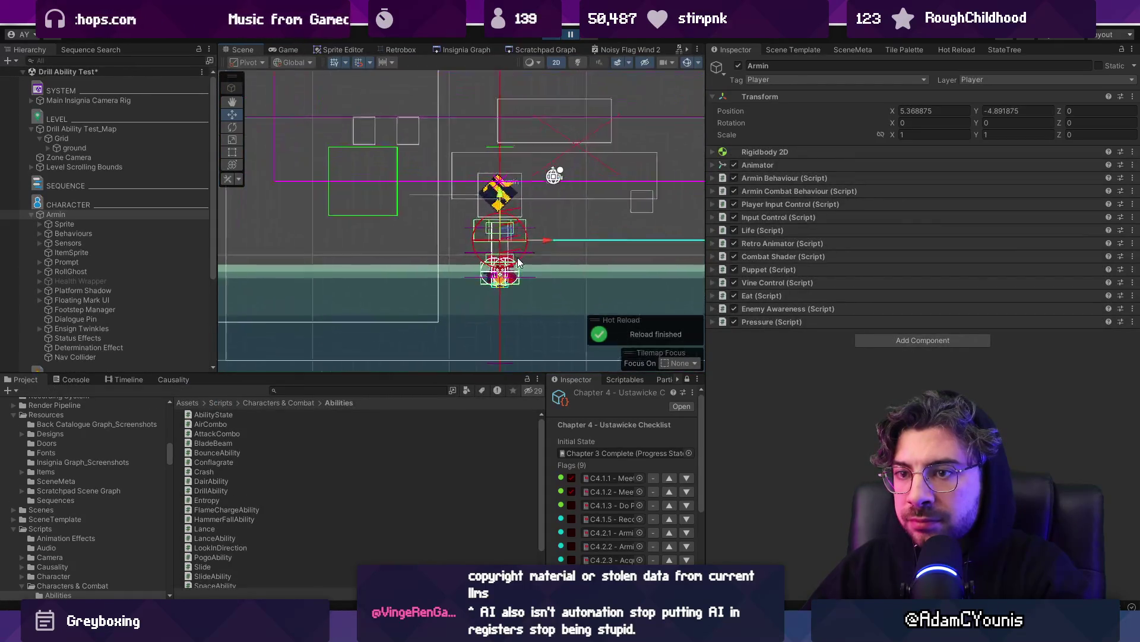
Select Armin and frame it in the Scene view, then stop the play-test.
click(175, 217)
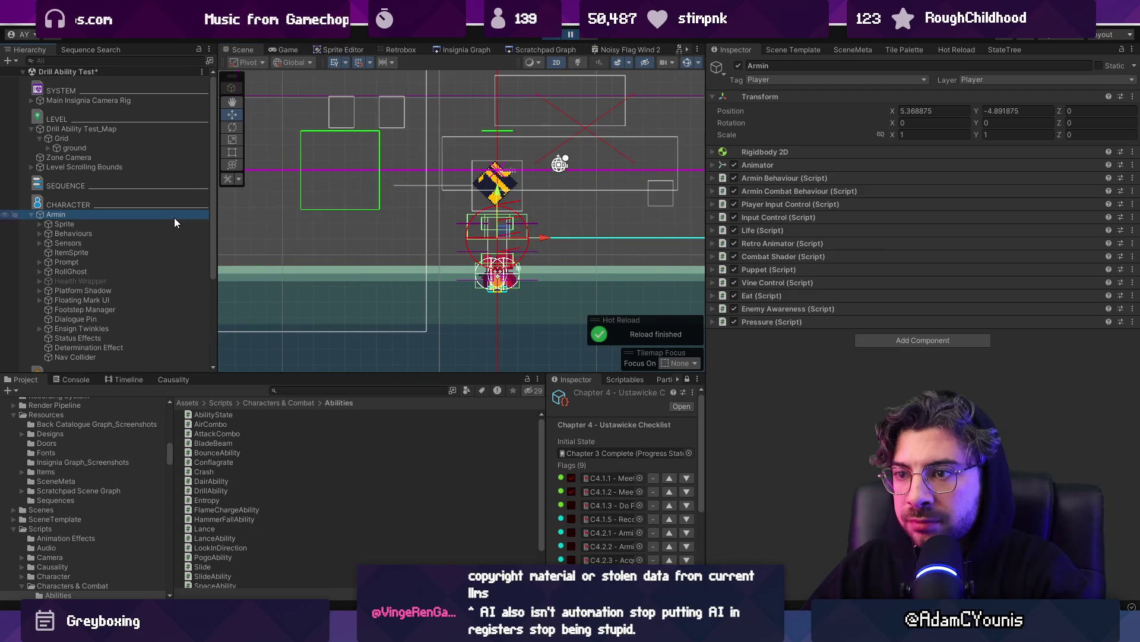
scroll(540, 270, up, 5)
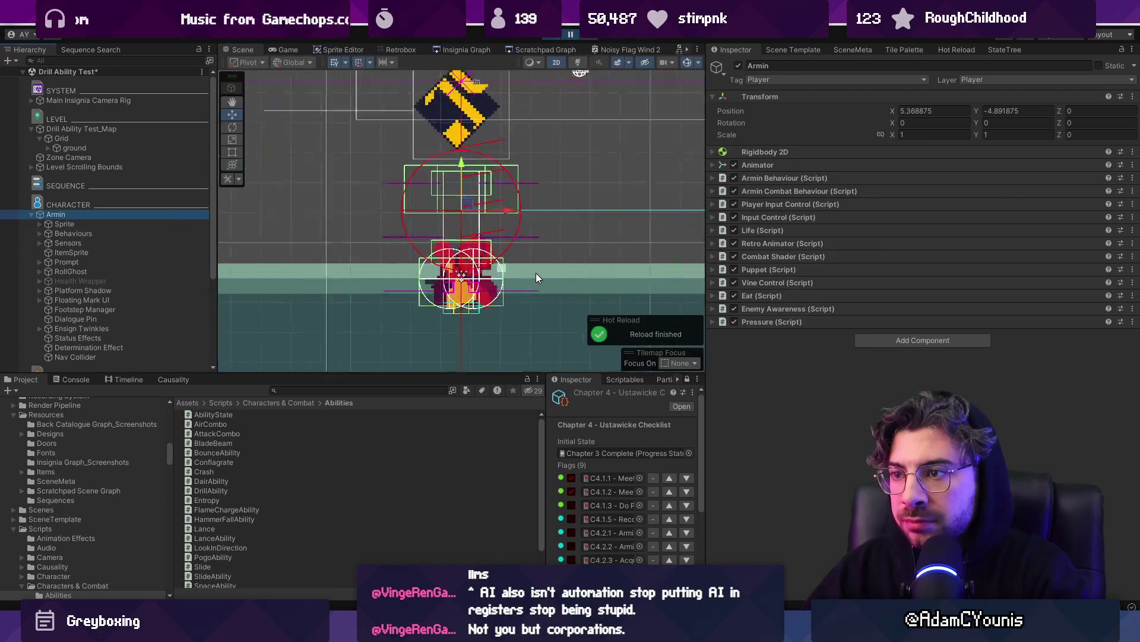
key(f)
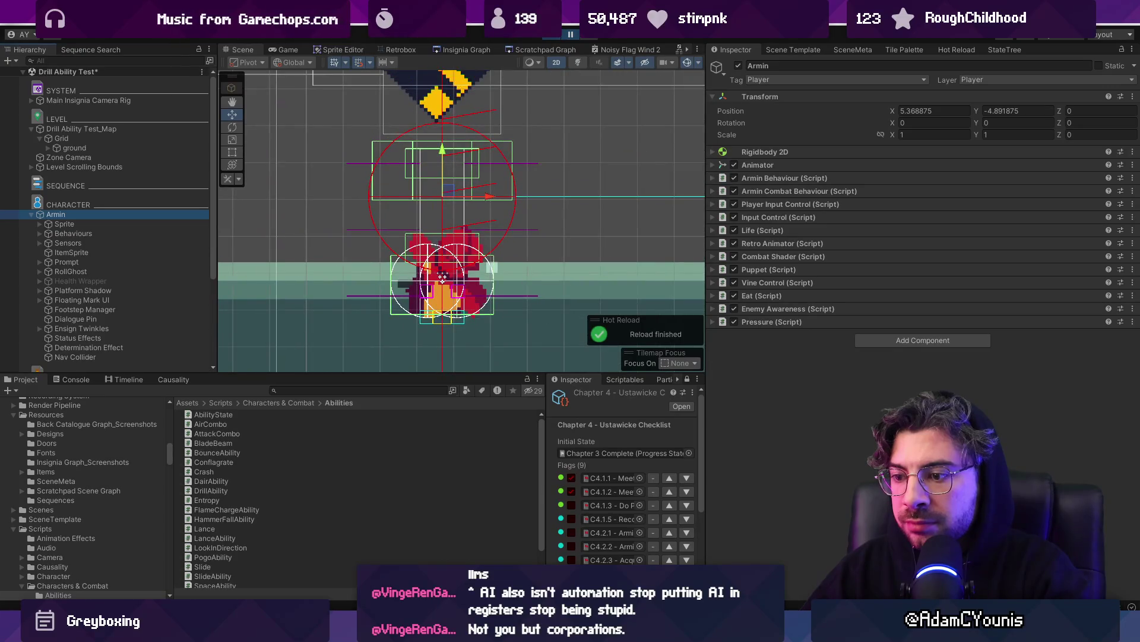
mouse_move(389, 621)
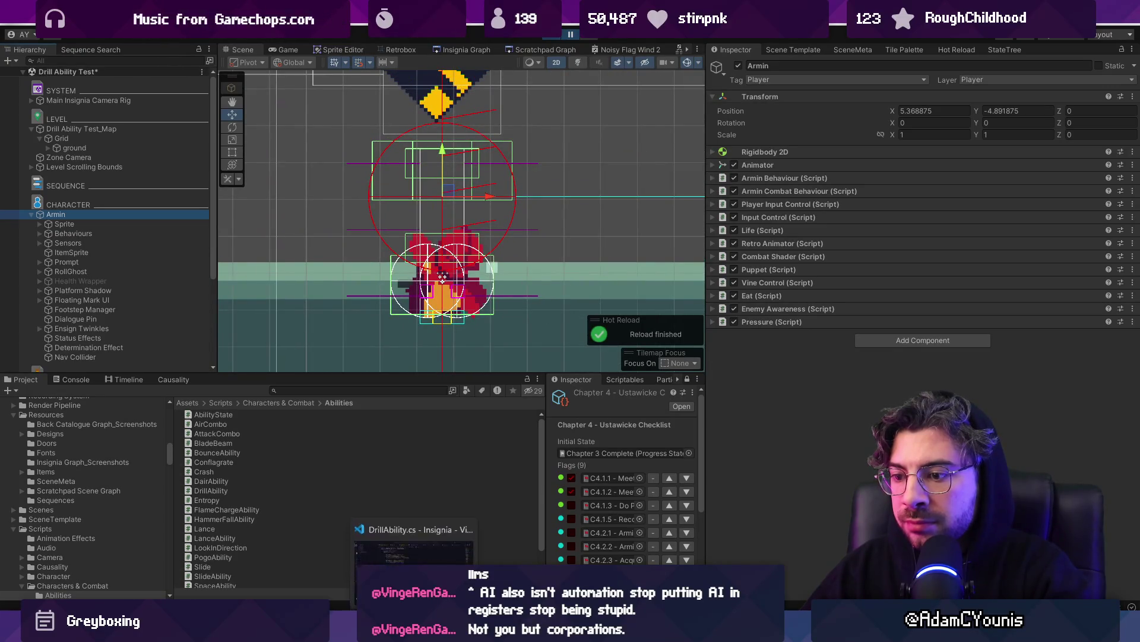
click(556, 40)
key(alt+Tab)
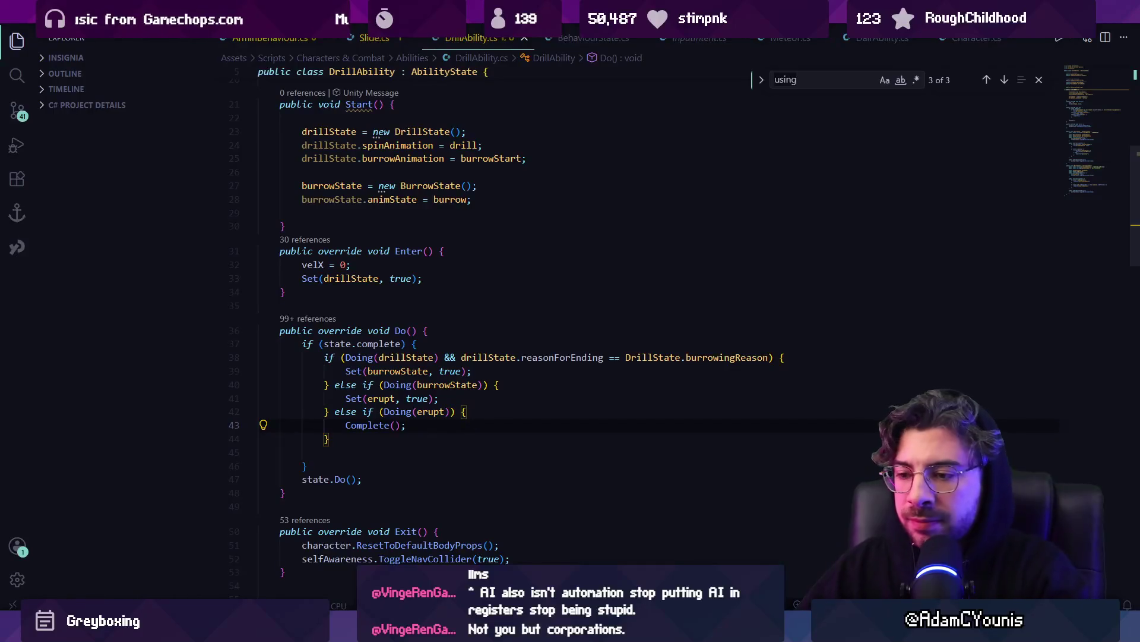
Search DrillAbility.cs for the ToggleNavCollider calls and cycle through the matches.
text(Body)
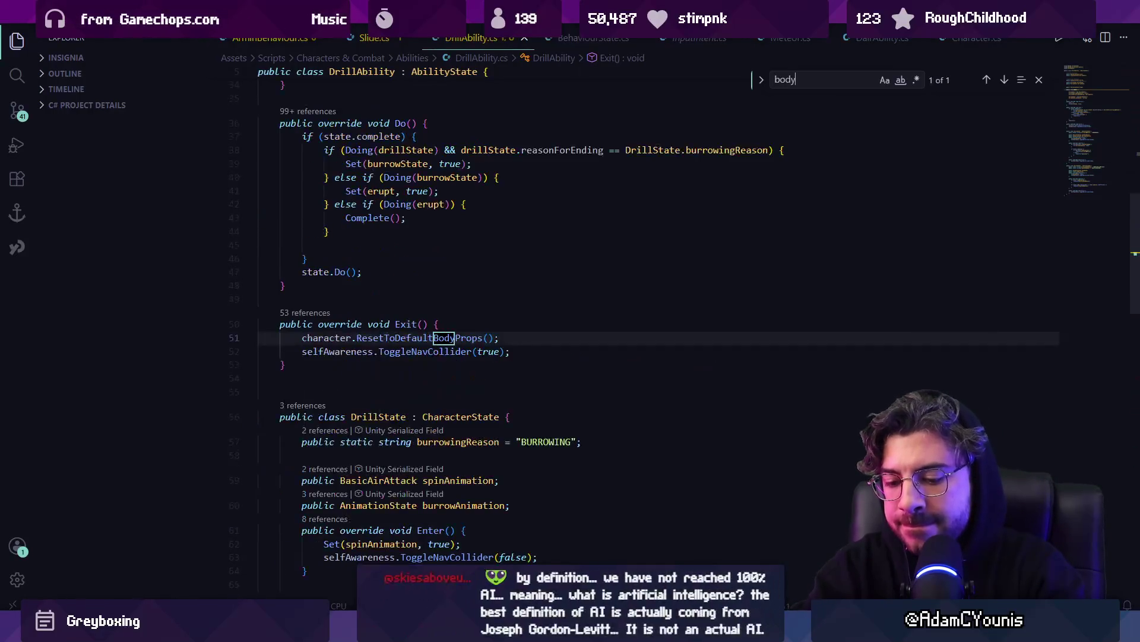
text(tog)
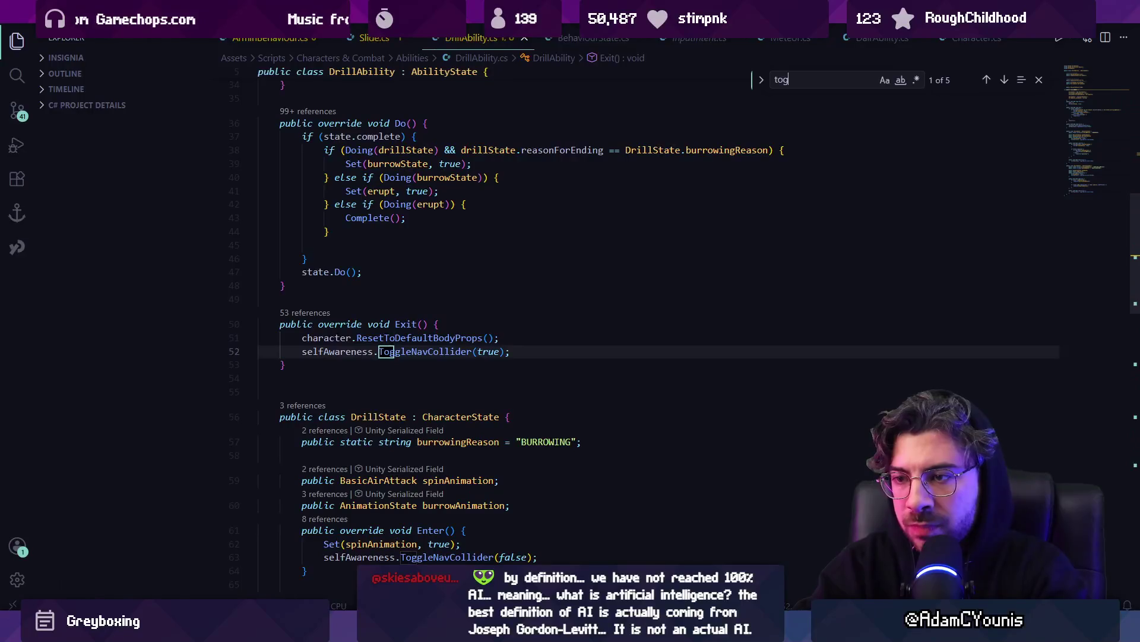
text(glenav)
key(Return)
key(Return)
key(Return)
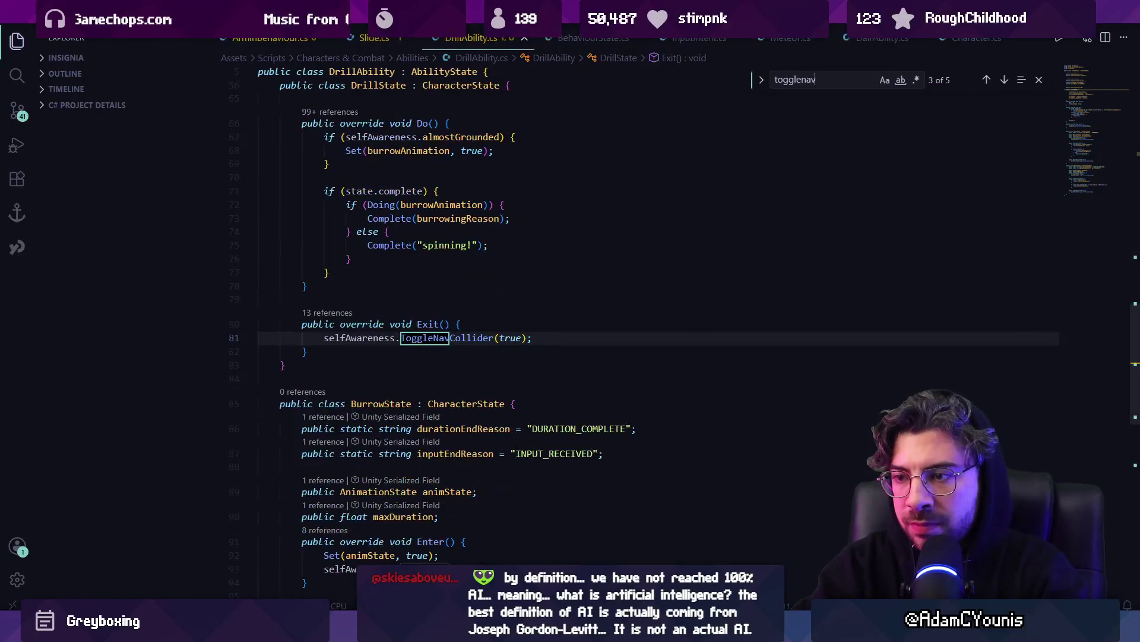
key(Return)
key(Return)
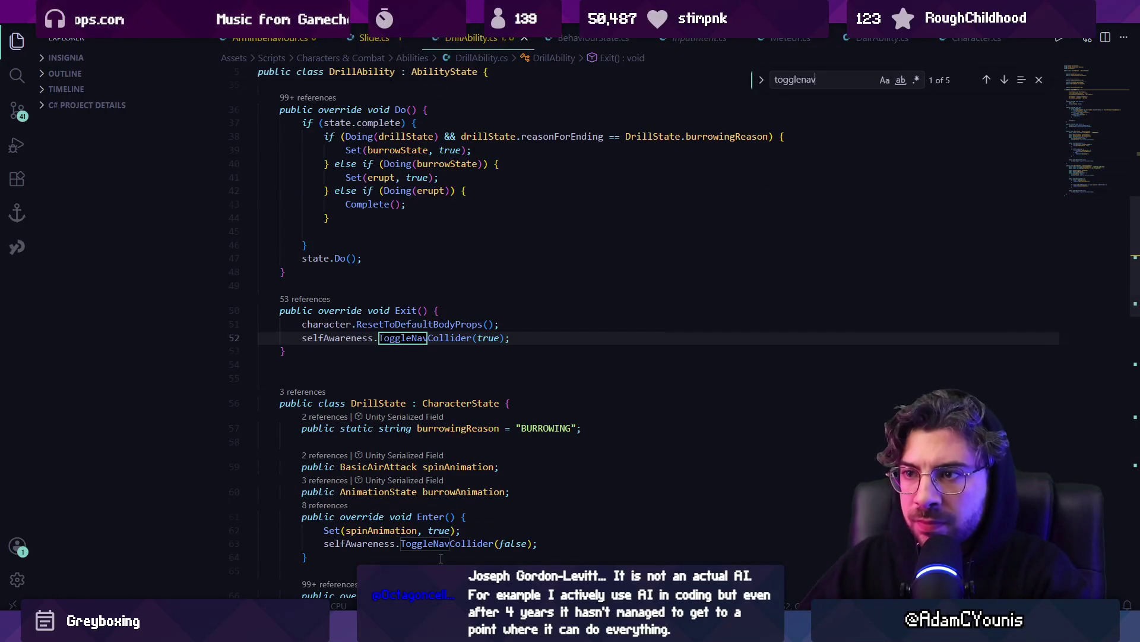
scroll(469, 475, up, 8)
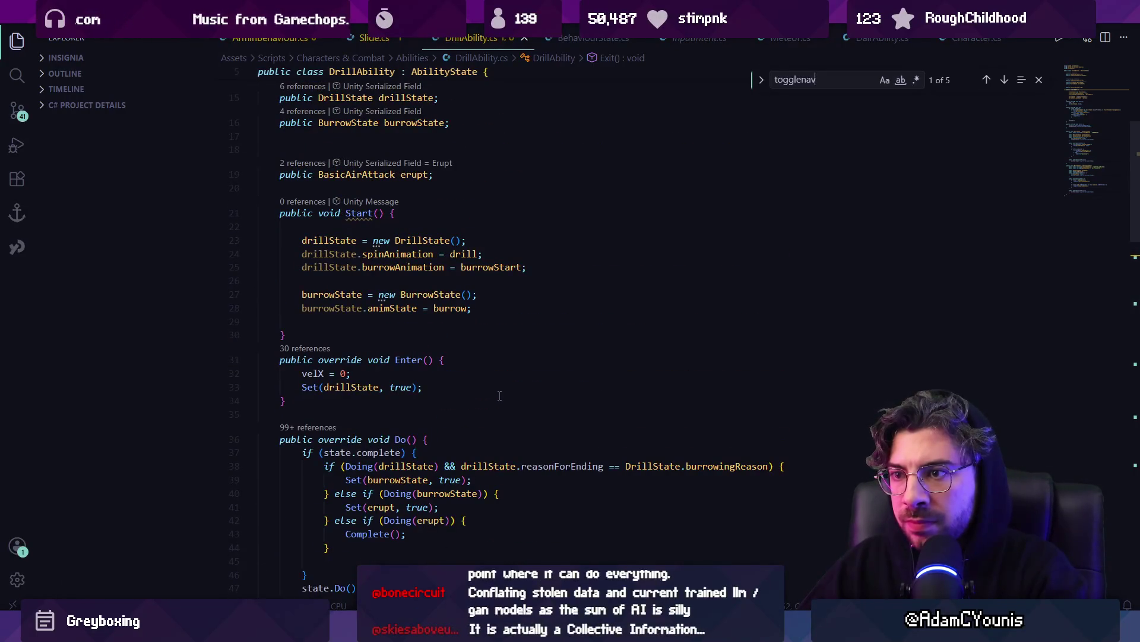
key(Escape)
scroll(379, 225, down, 3)
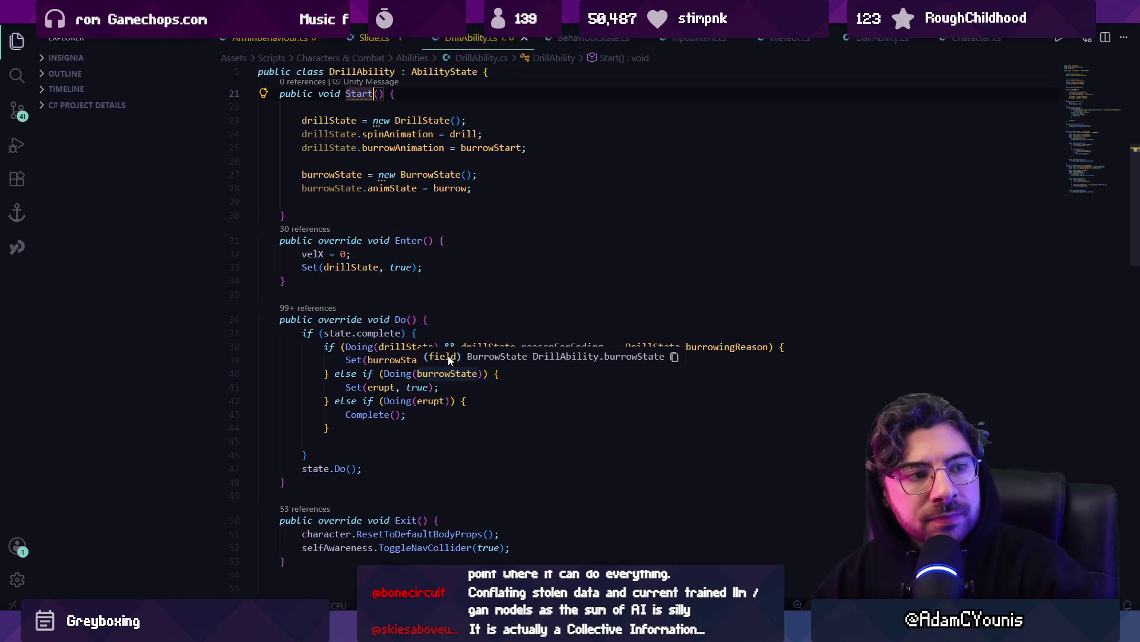
scroll(544, 361, up, 6)
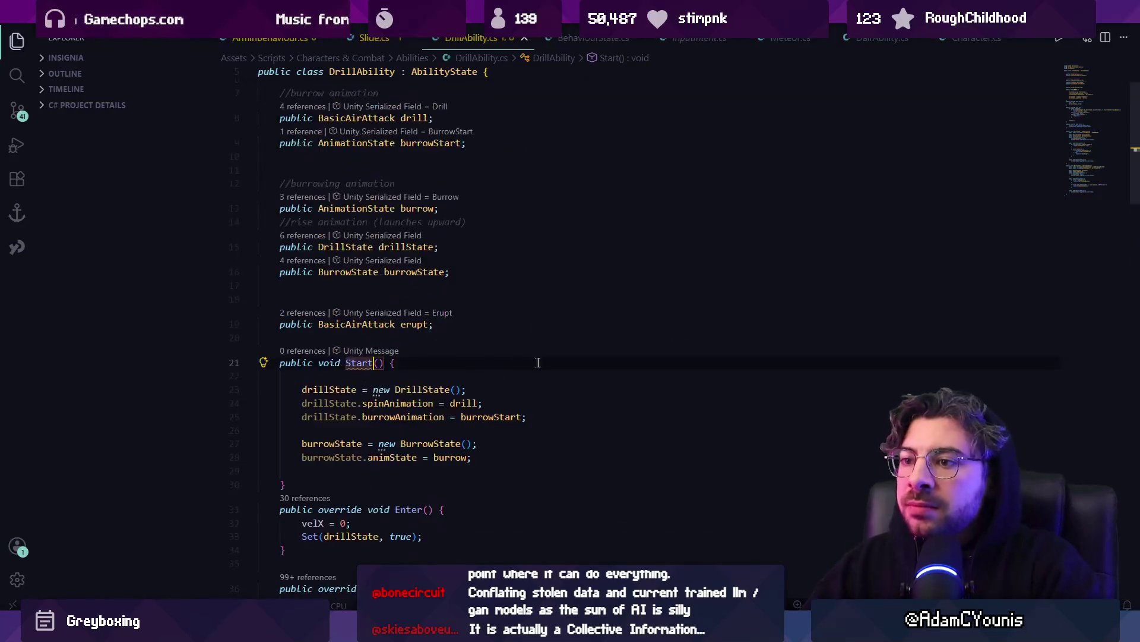
scroll(544, 361, down, 2)
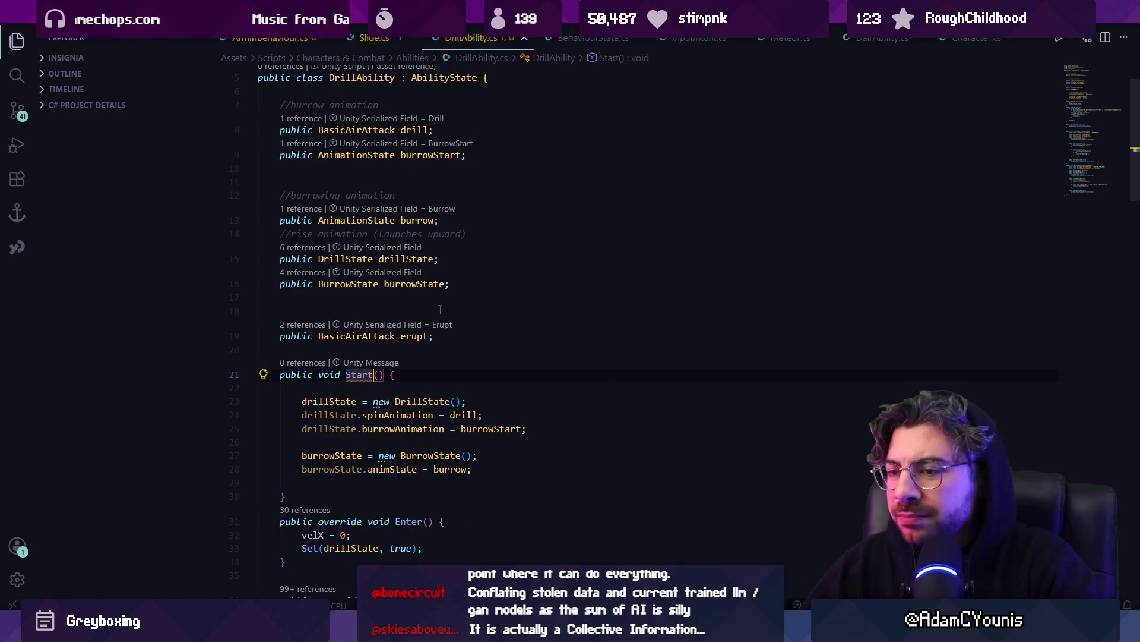
scroll(440, 309, down, 4)
Go to the drillState field and jump to the DrillState class definition.
click(413, 309)
click(463, 294)
scroll(340, 286, down, 3)
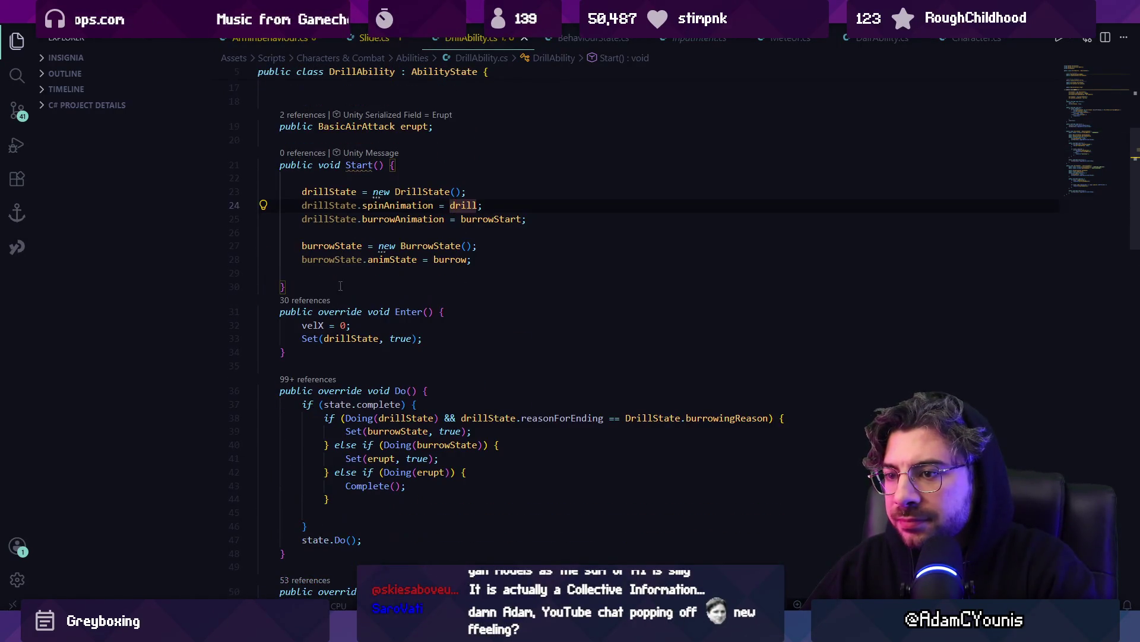
ctrl+click(351, 338)
click(352, 246)
ctrl+click(352, 246)
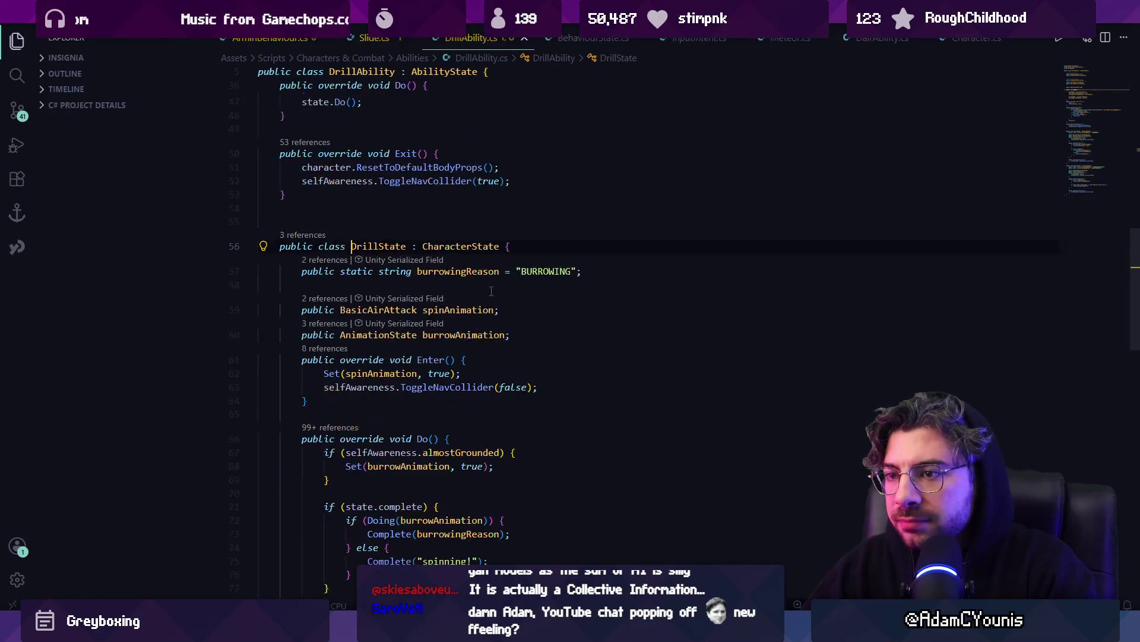
click(384, 283)
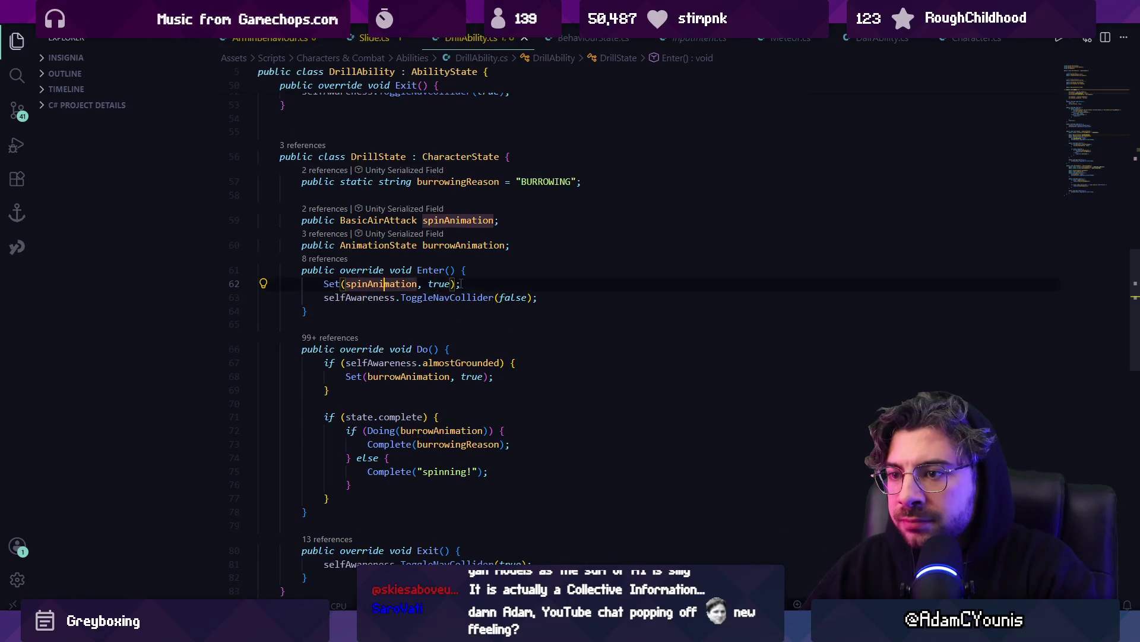
Add a !Doing(burrowAnimation) check to the almostGrounded condition in DrillState's Do().
click(374, 362)
click(440, 376)
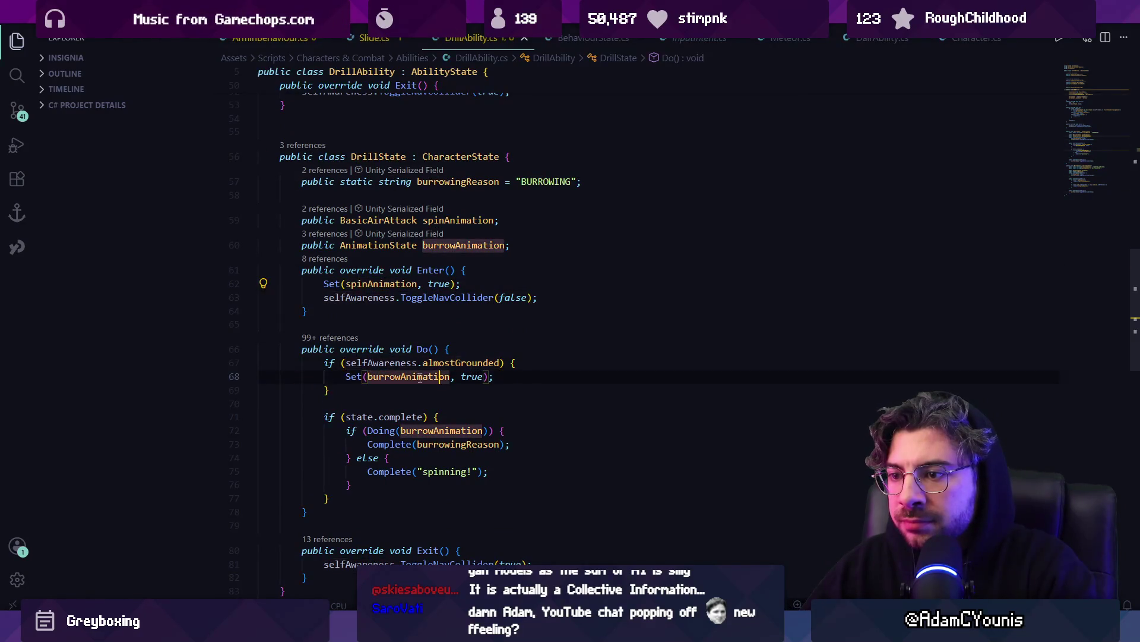
click(472, 377)
click(503, 363)
text(!)
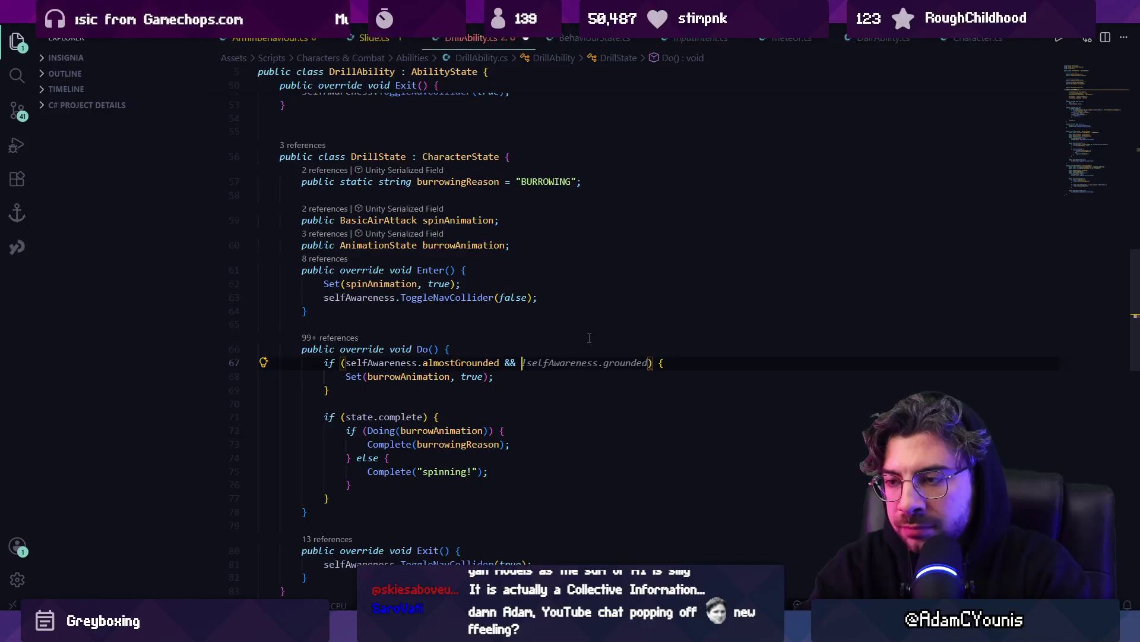
text(Doing(burrowAnimation))
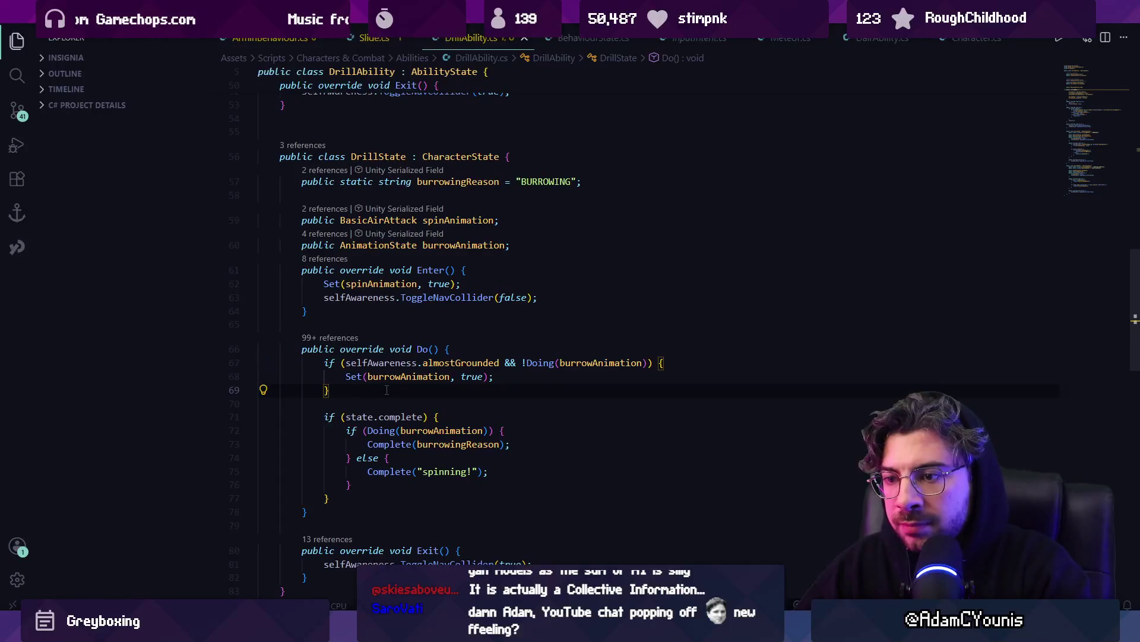
Play-test the change in Unity, then stop and return to the code.
key(alt+Tab)
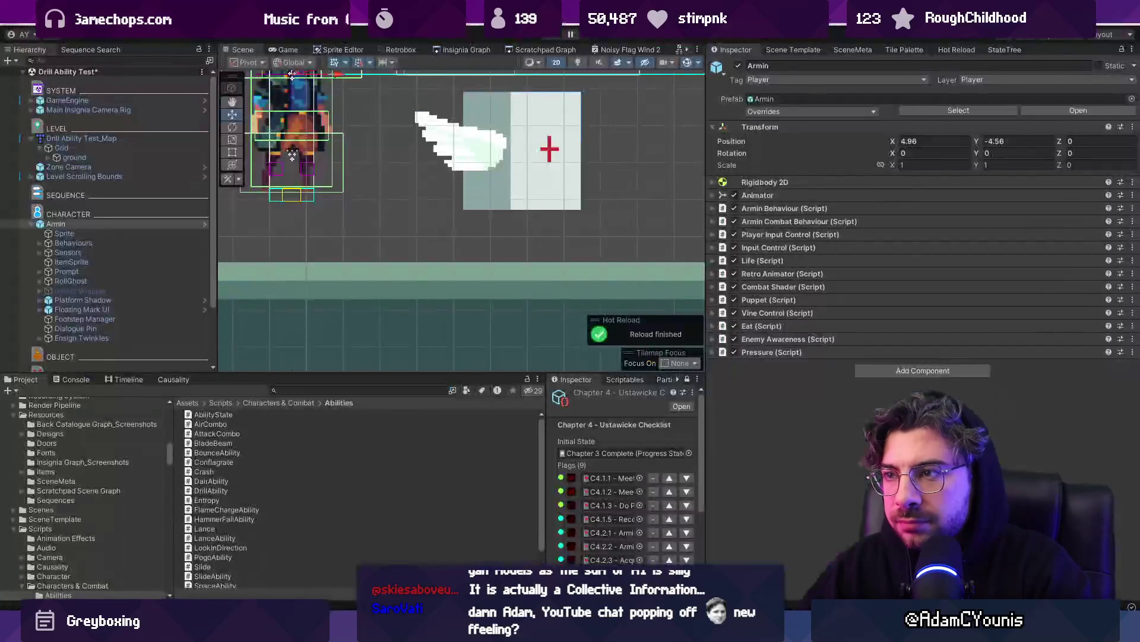
click(551, 36)
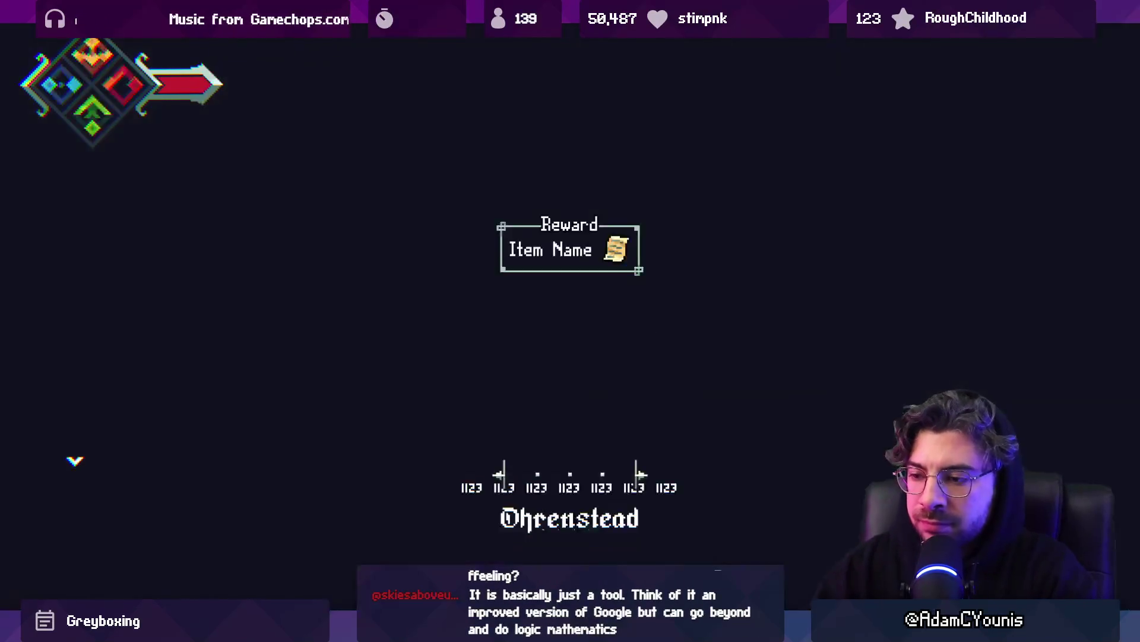
click(551, 36)
key(alt+Tab)
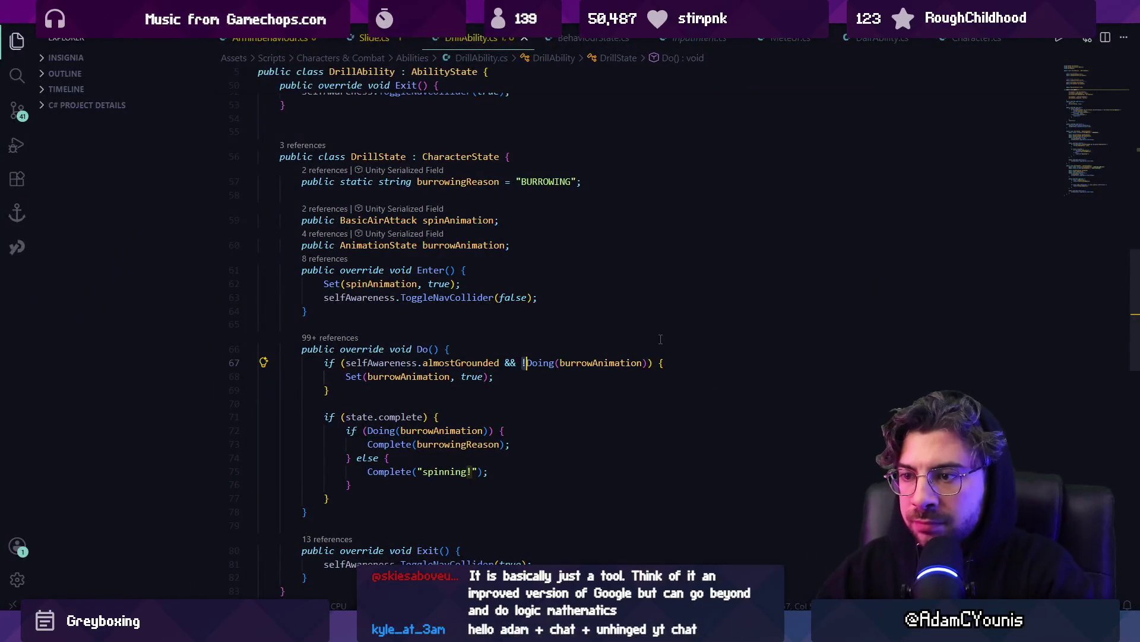
Remove the !Doing condition and the true argument from Set(burrowAnimation), and save.
click(643, 362)
key(shift+alt+Right)
key(shift+alt+Right)
key(shift+alt+Right)
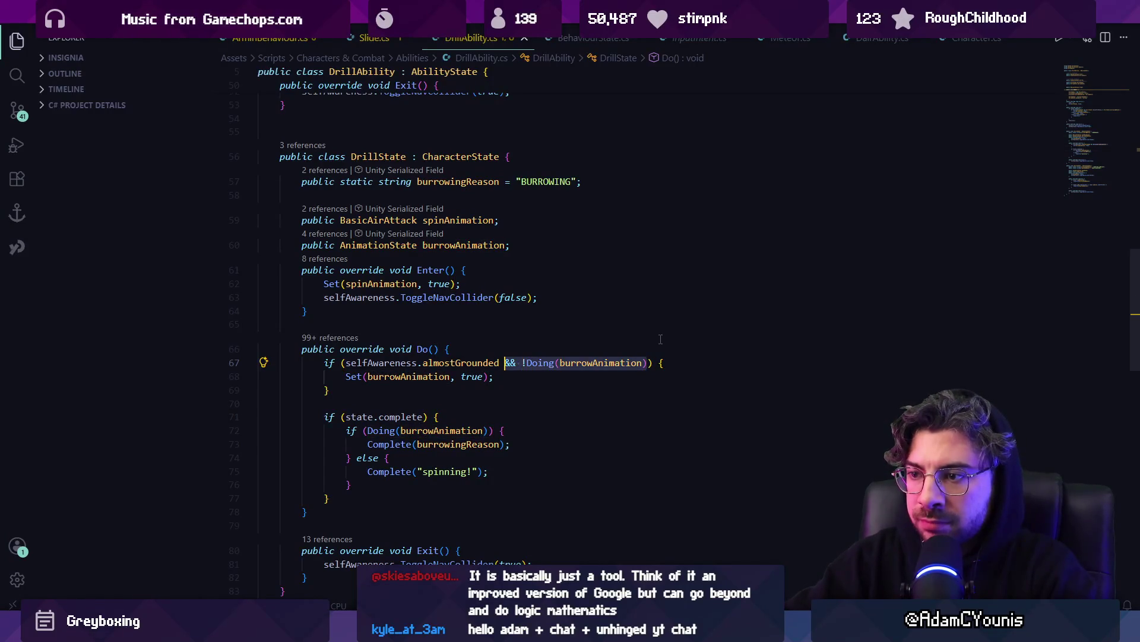
key(Delete)
key(Down)
key(shift+End)
key(Delete)
key(ctrl+s)
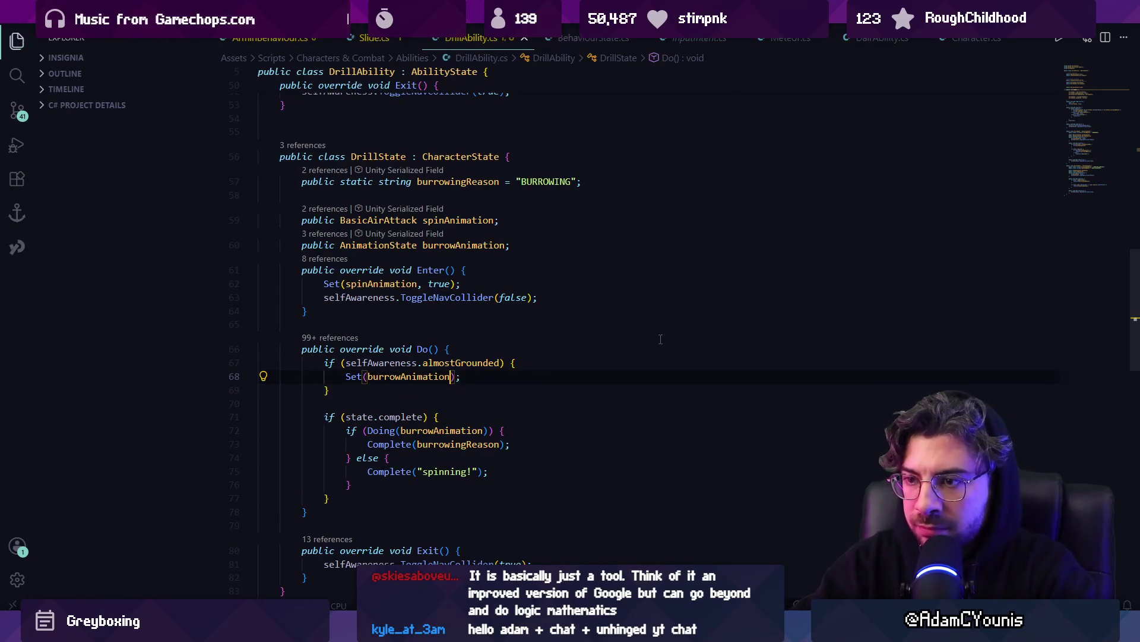
Move the almostGrounded if-block into a new else branch after the complete check and save.
key(Up)
key(ctrl+shift+Return)
text(if()
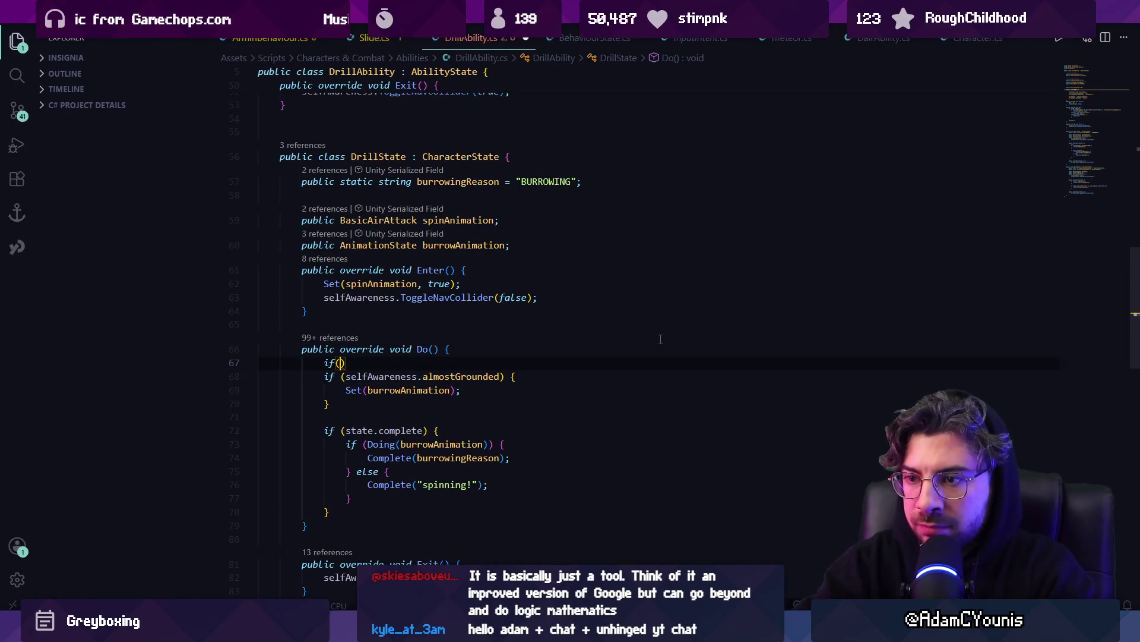
key(shift+Down)
key(shift+Down)
key(shift+Down)
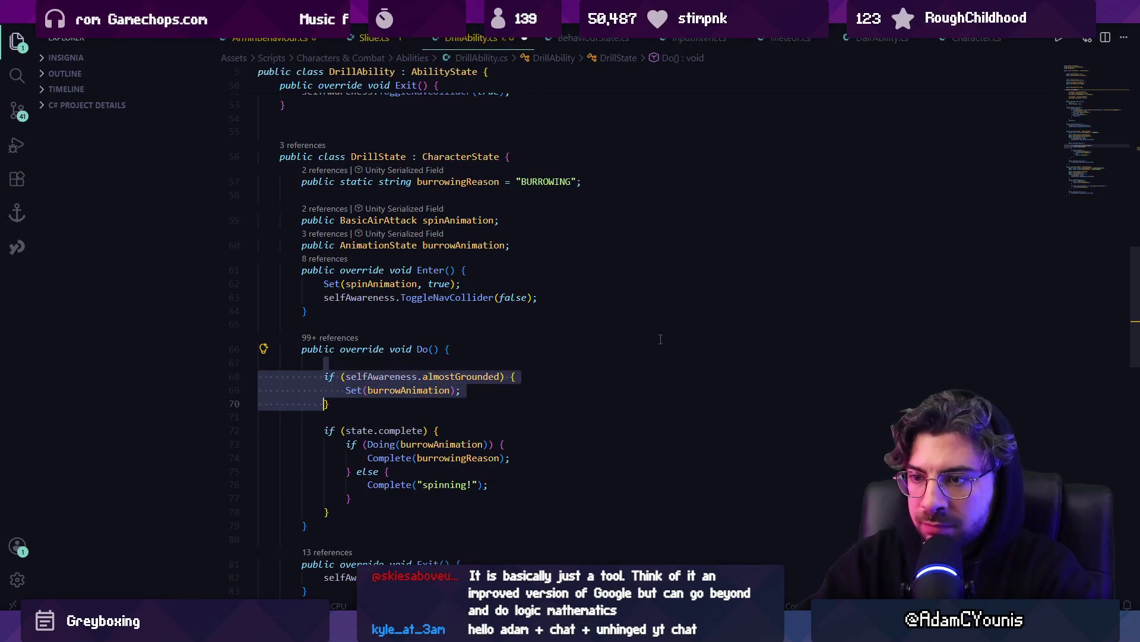
key(Delete)
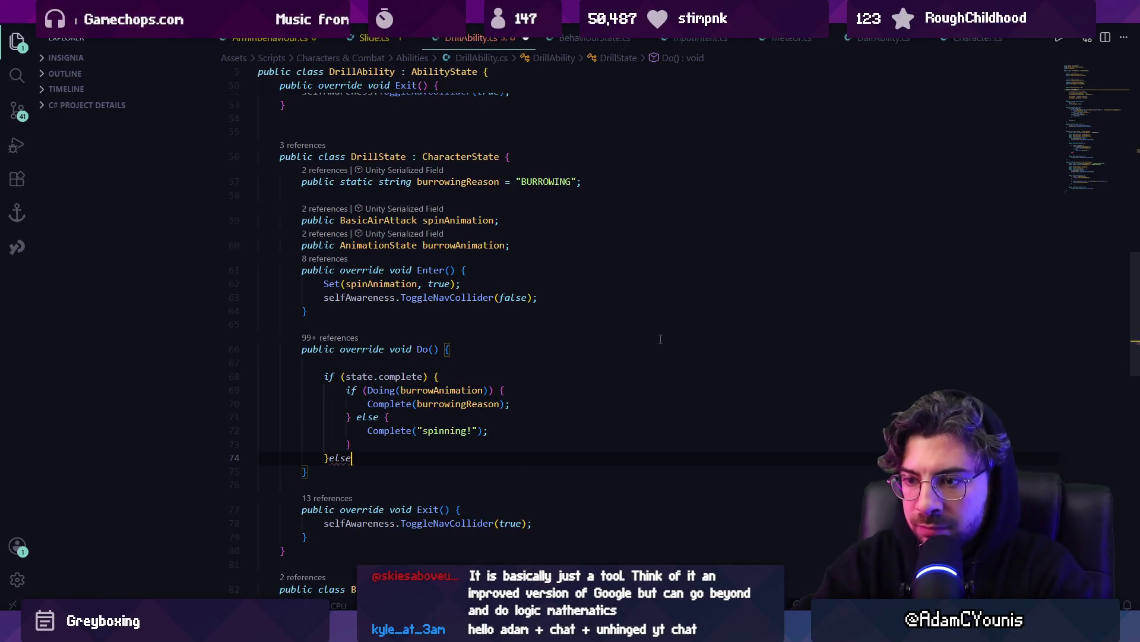
text(e {)
key(Return)
text(if (selfAwareness.almostGrounded) {     Set(burrowAnimation); })
key(ctrl+s)
key(BackSpace)
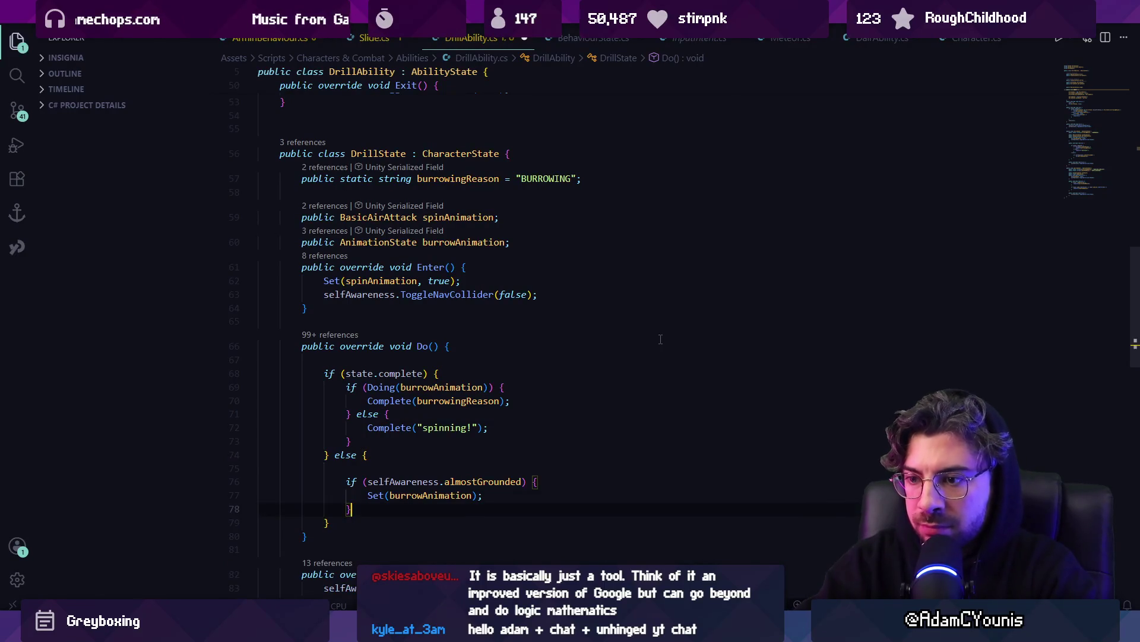
key(BackSpace)
key(ctrl+s)
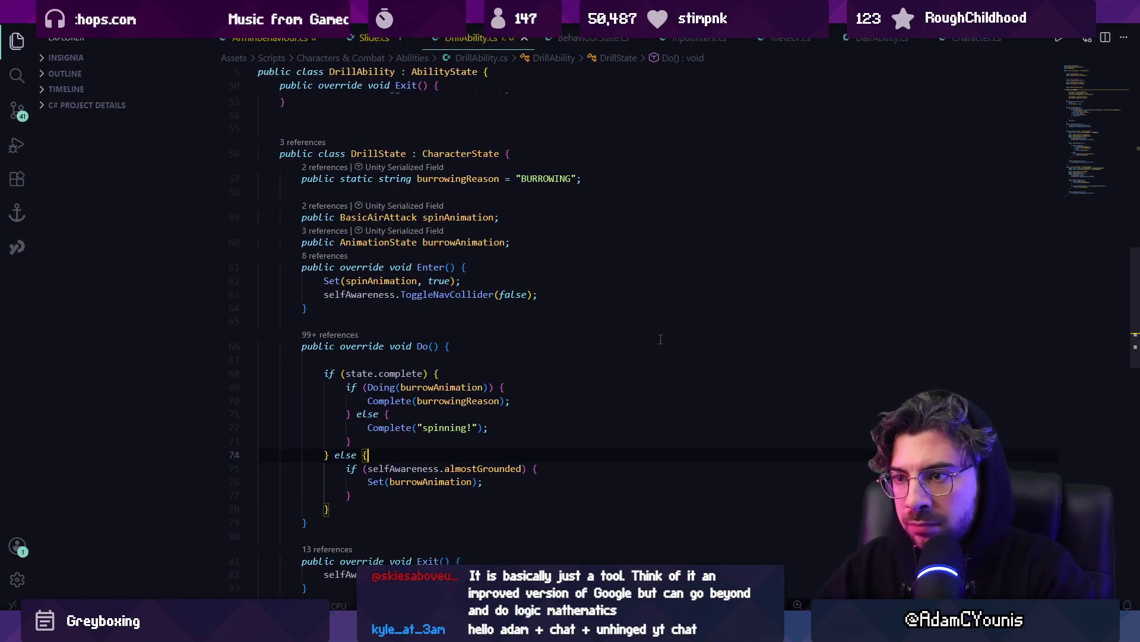
Check burrowAnimation's uses in Do() and jump to its declaration.
scroll(481, 388, down, 1)
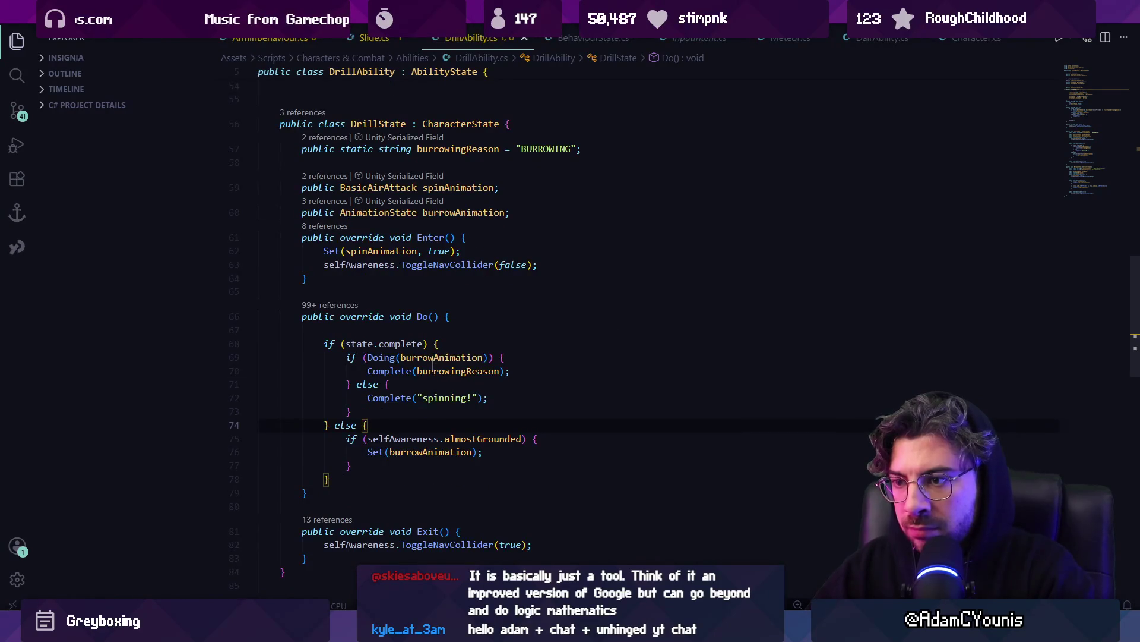
click(434, 358)
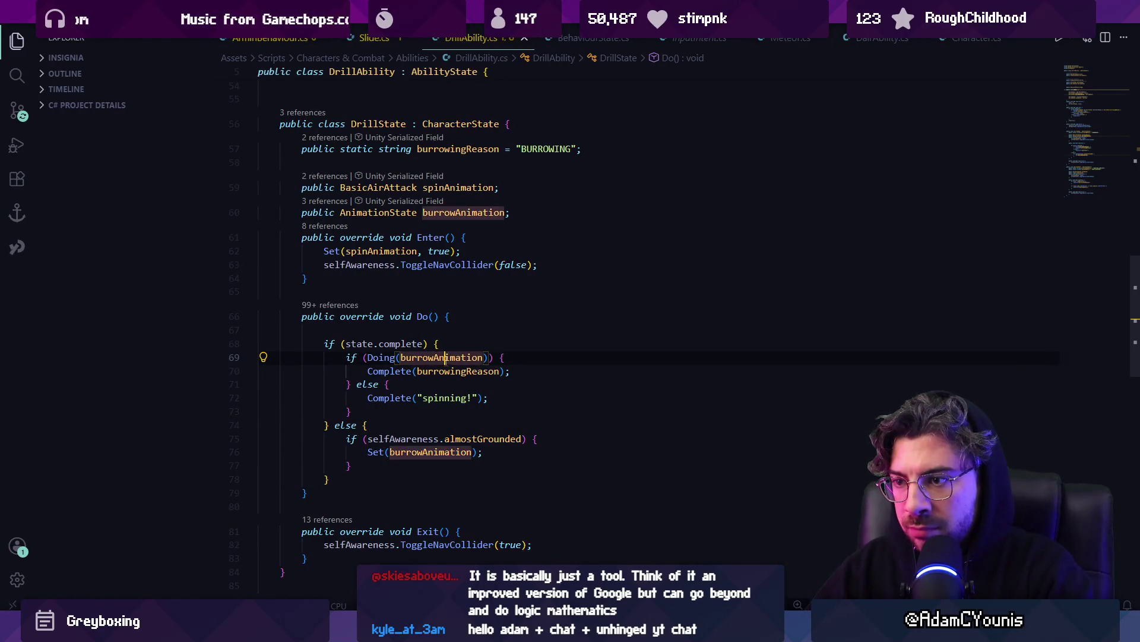
mouse_move(388, 630)
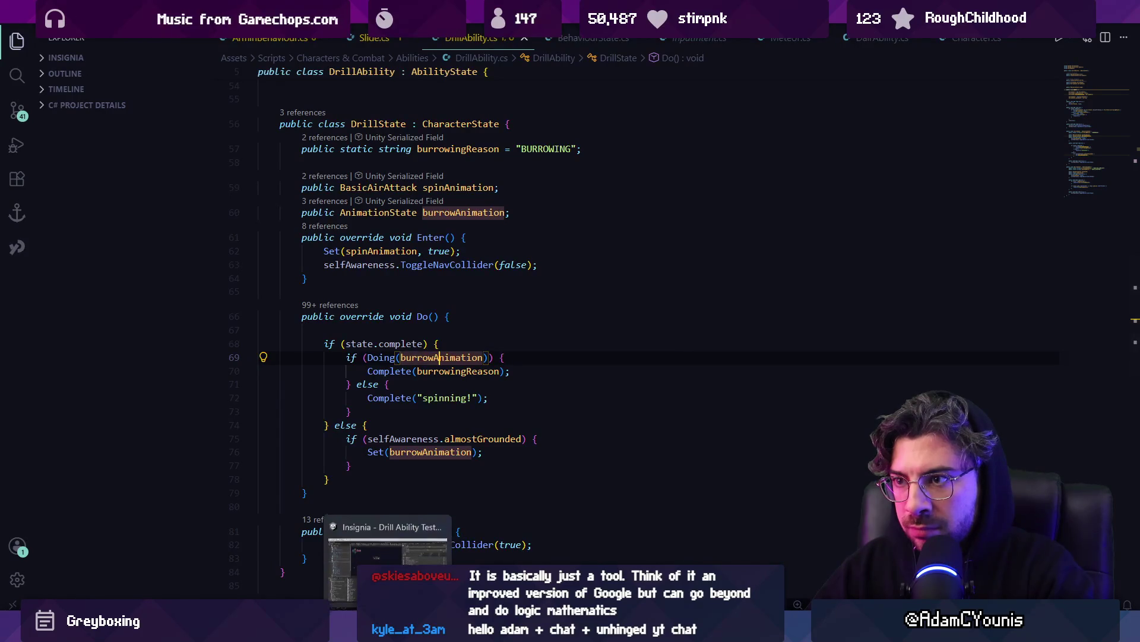
key(F12)
key(alt+Tab)
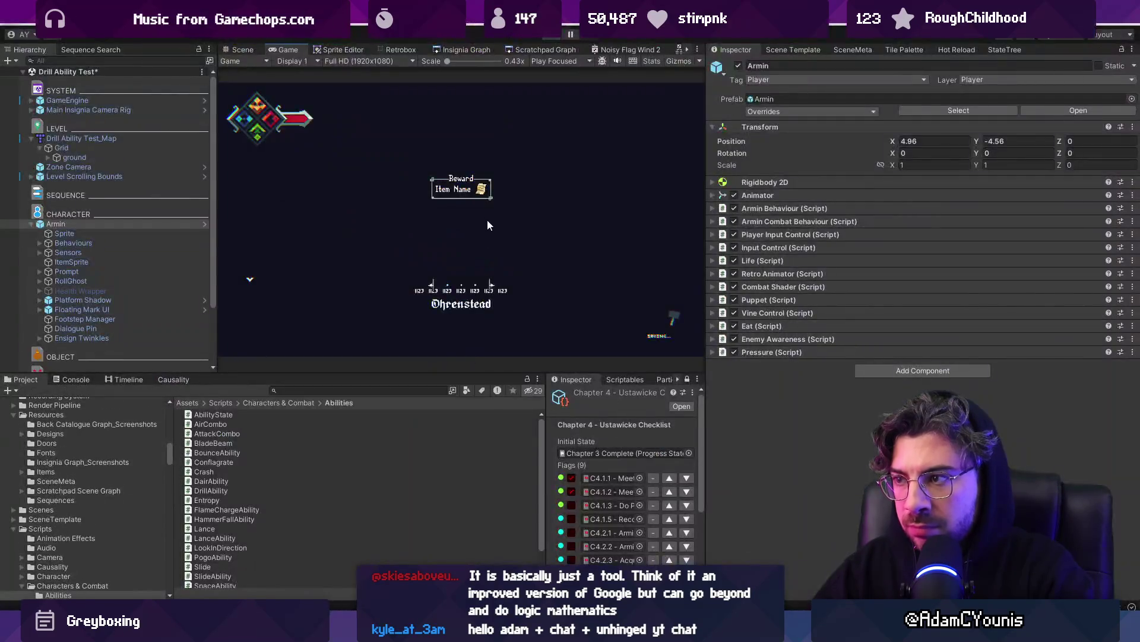
In Armin's prefab, enable and set the BurrowStart state's gravity scale to 0.
click(207, 224)
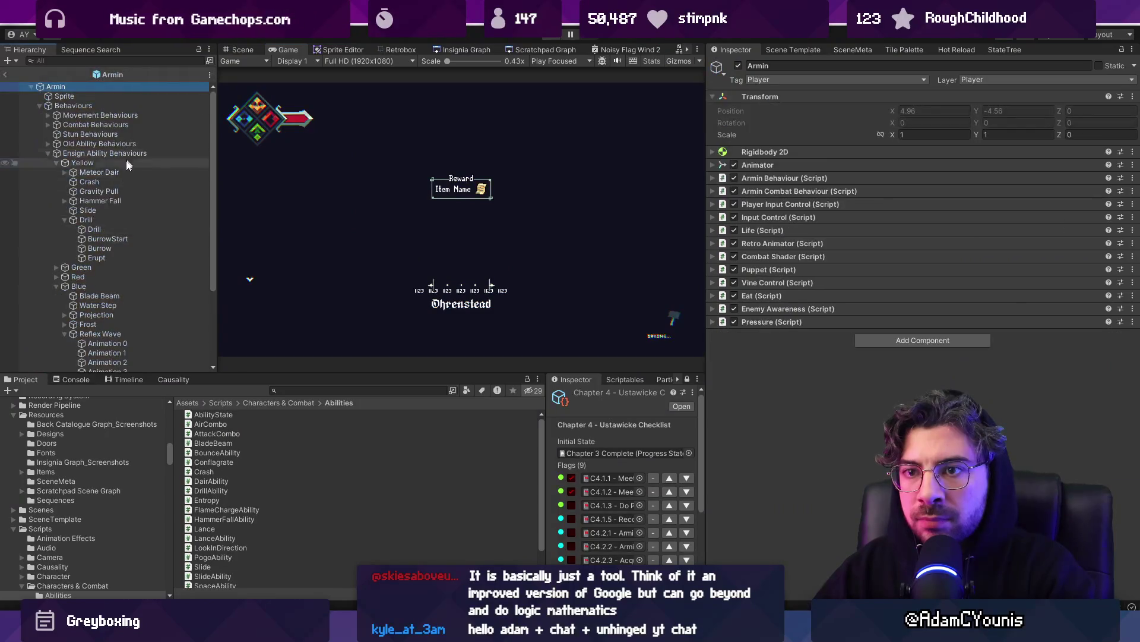
click(123, 238)
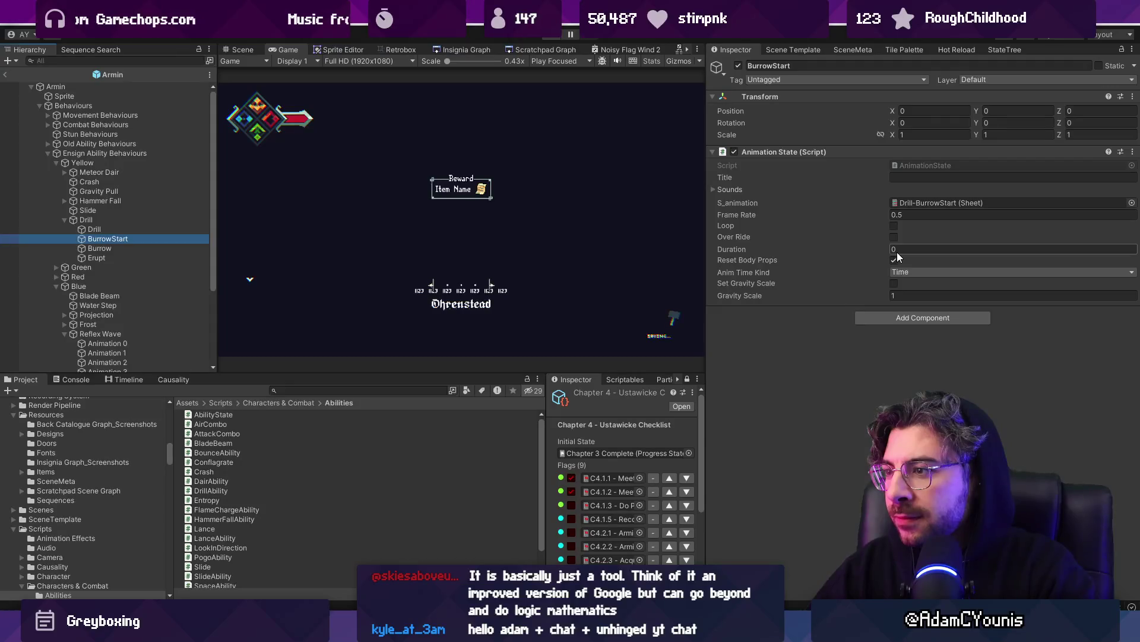
click(895, 284)
click(901, 293)
text(0)
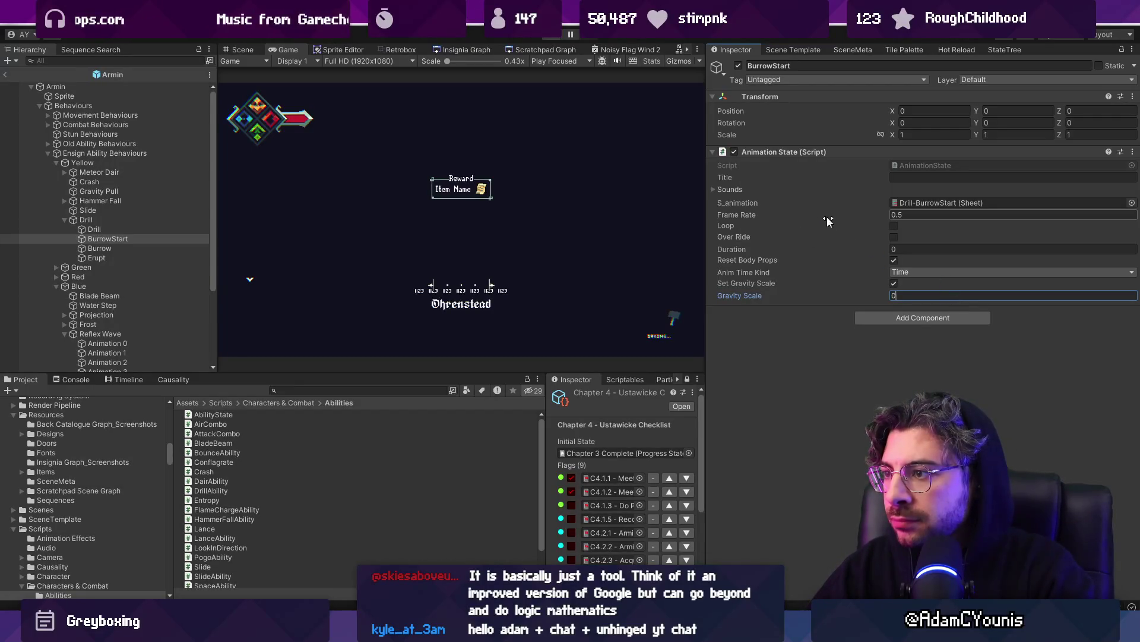
Play-test the drill in the test scene and inspect the Retro Animator's current sheet and frame.
click(4, 74)
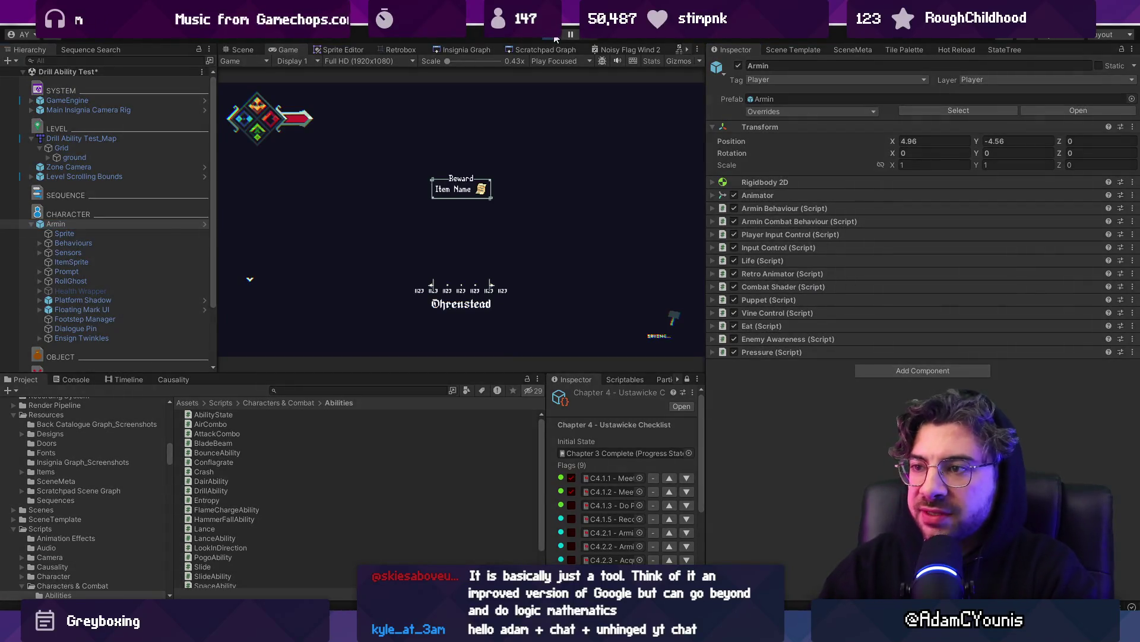
click(556, 37)
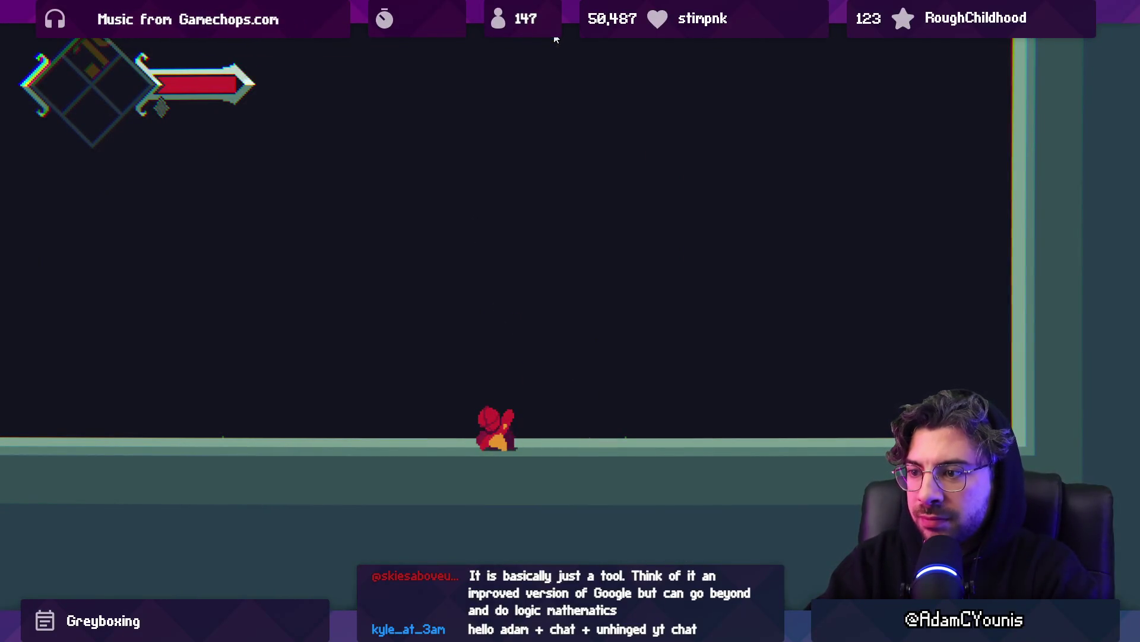
key(Escape)
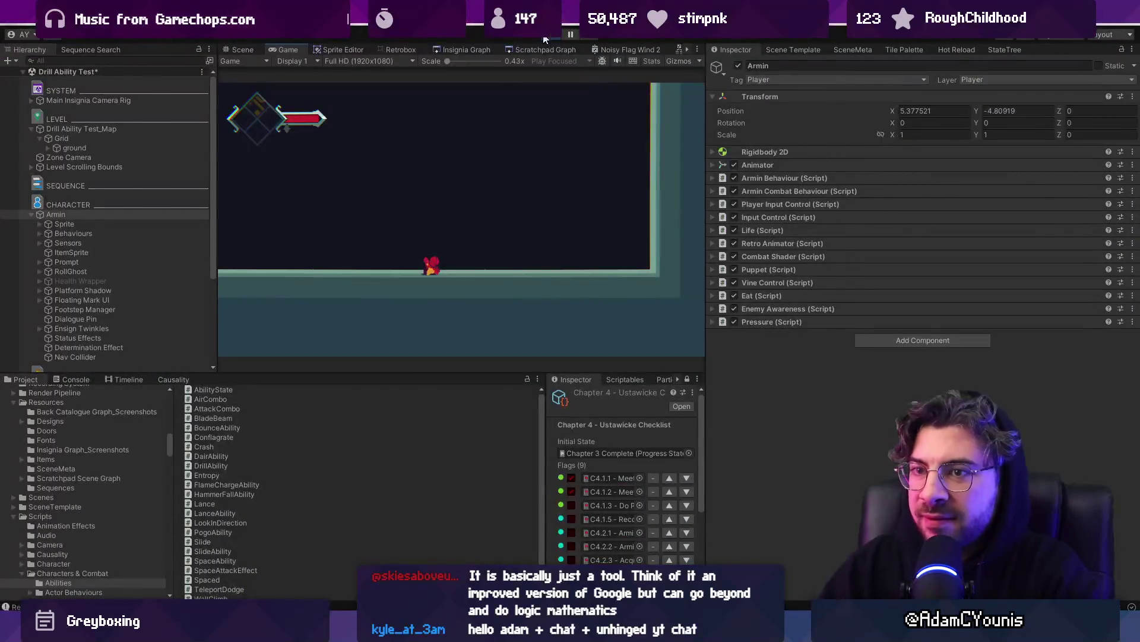
click(808, 177)
click(808, 177)
click(794, 191)
click(794, 190)
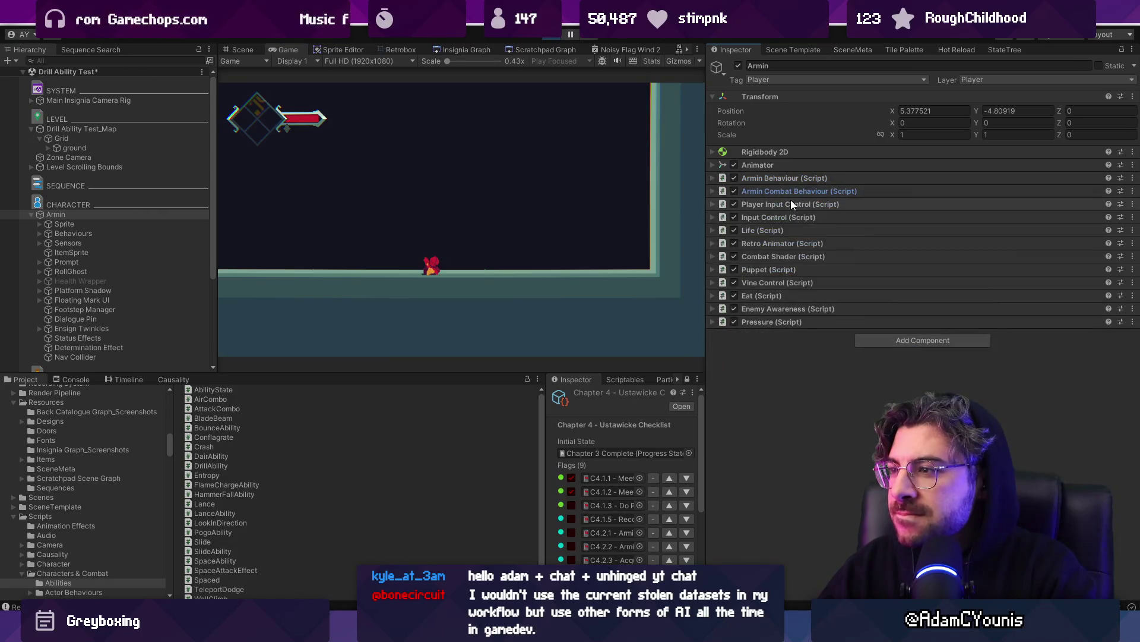
click(783, 243)
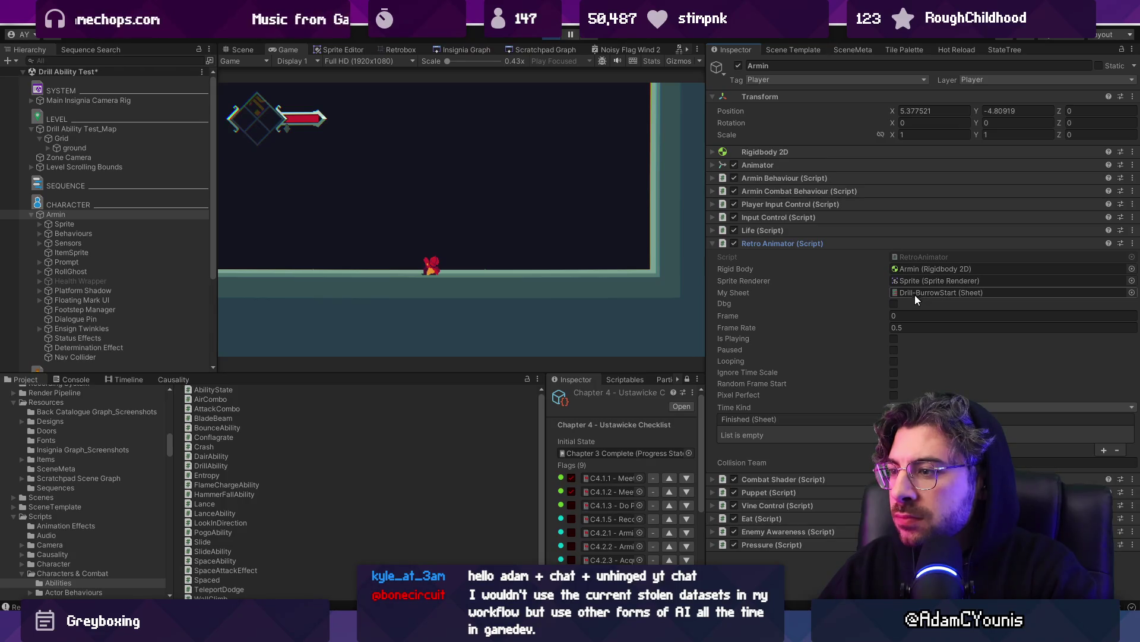
key(alt+Tab)
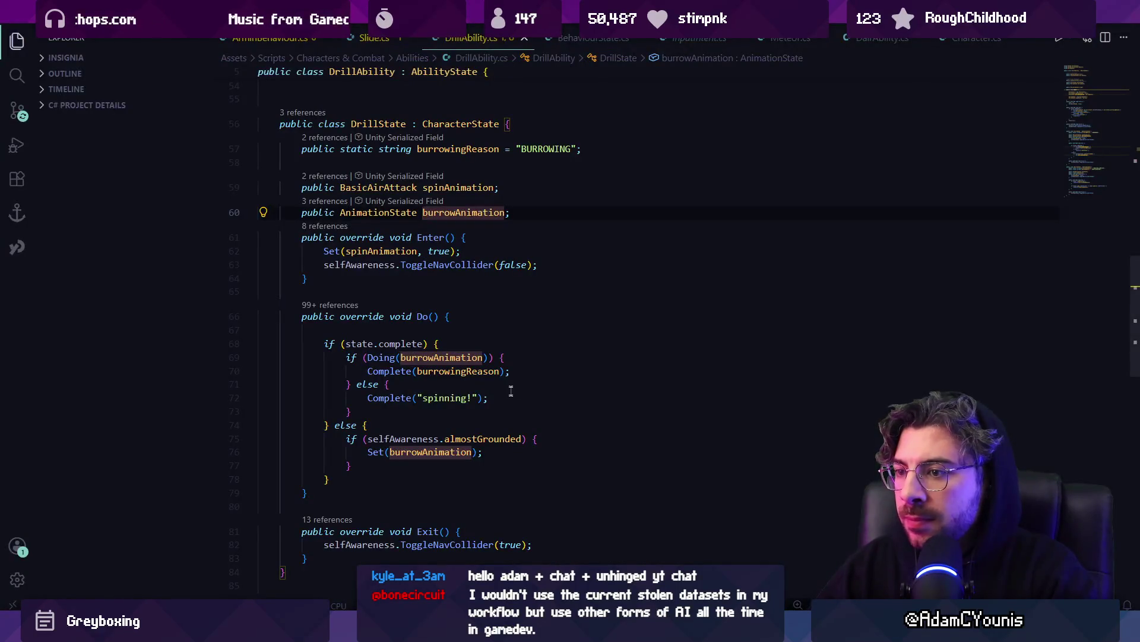
Check the base State's Do() definition and add a base.Do() call after BurrowState's input check.
click(479, 370)
scroll(470, 315, down, 10)
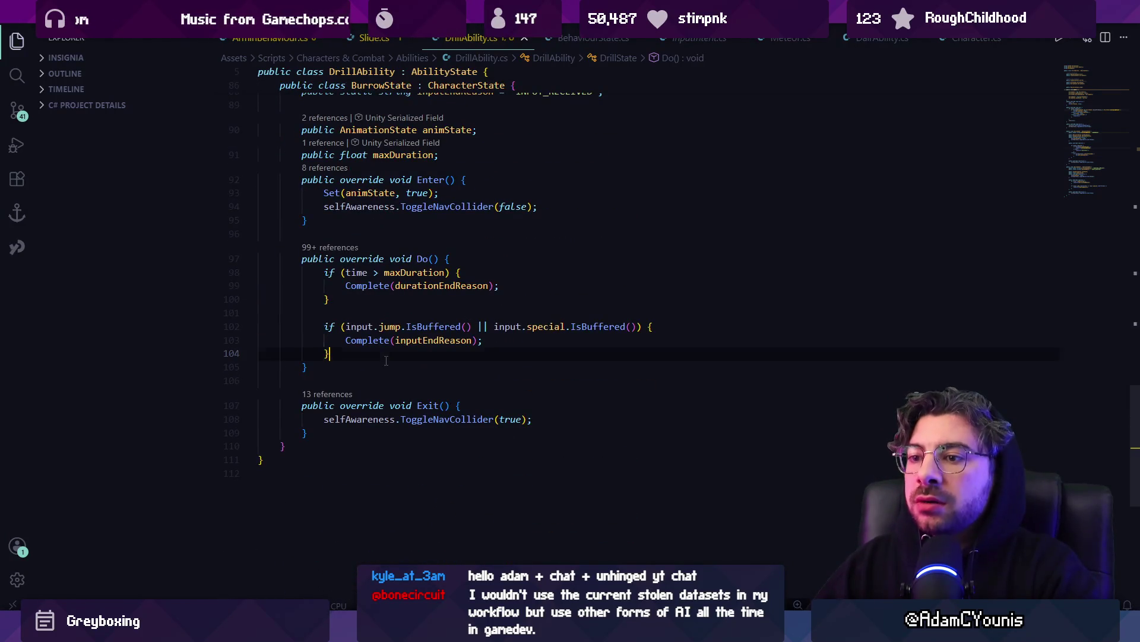
click(655, 352)
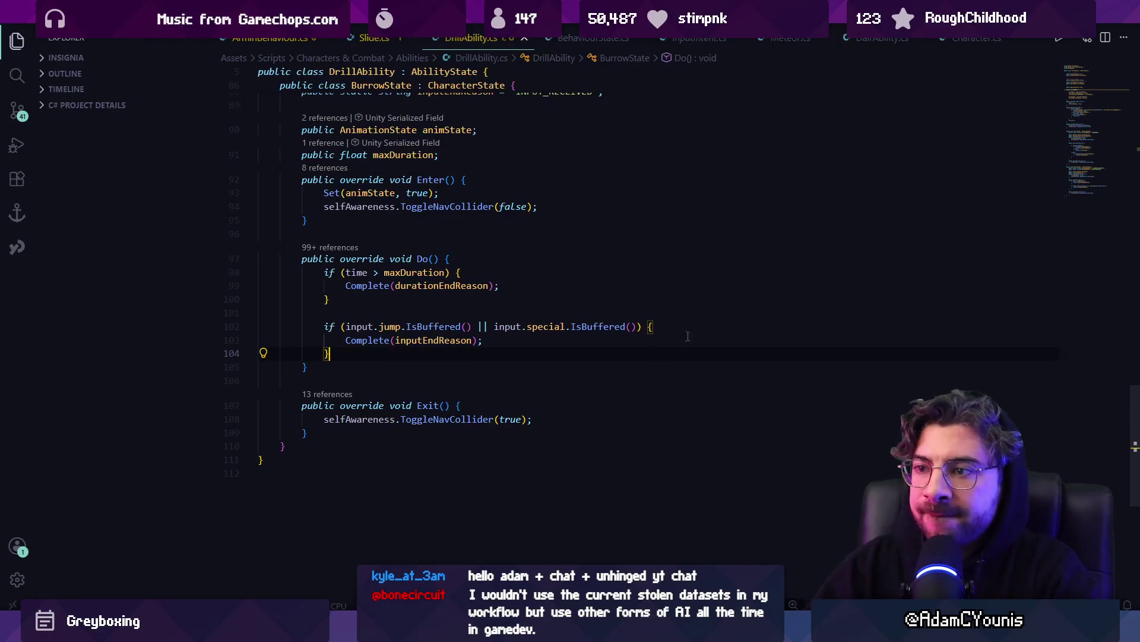
click(418, 260)
key(shift+F12)
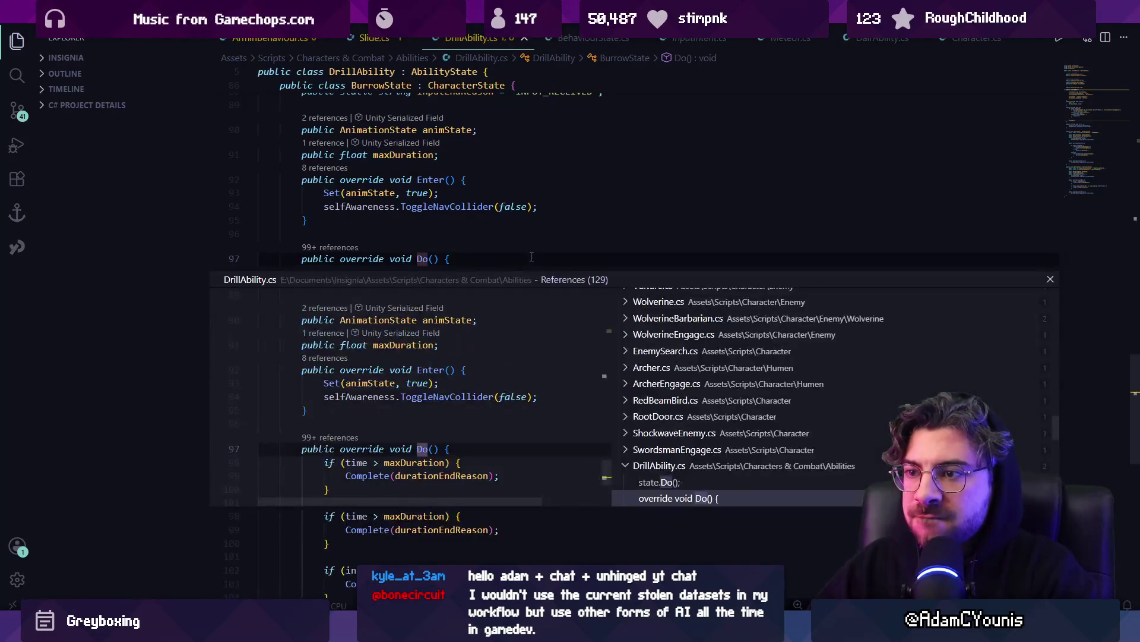
key(Escape)
ctrl+click(363, 259)
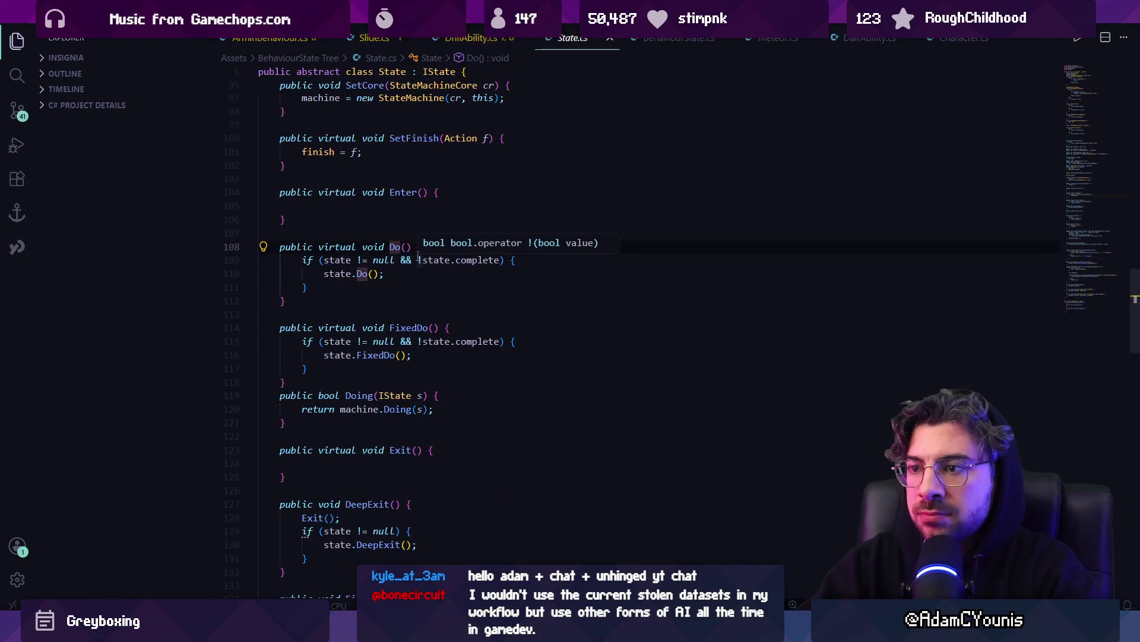
key(alt+Left)
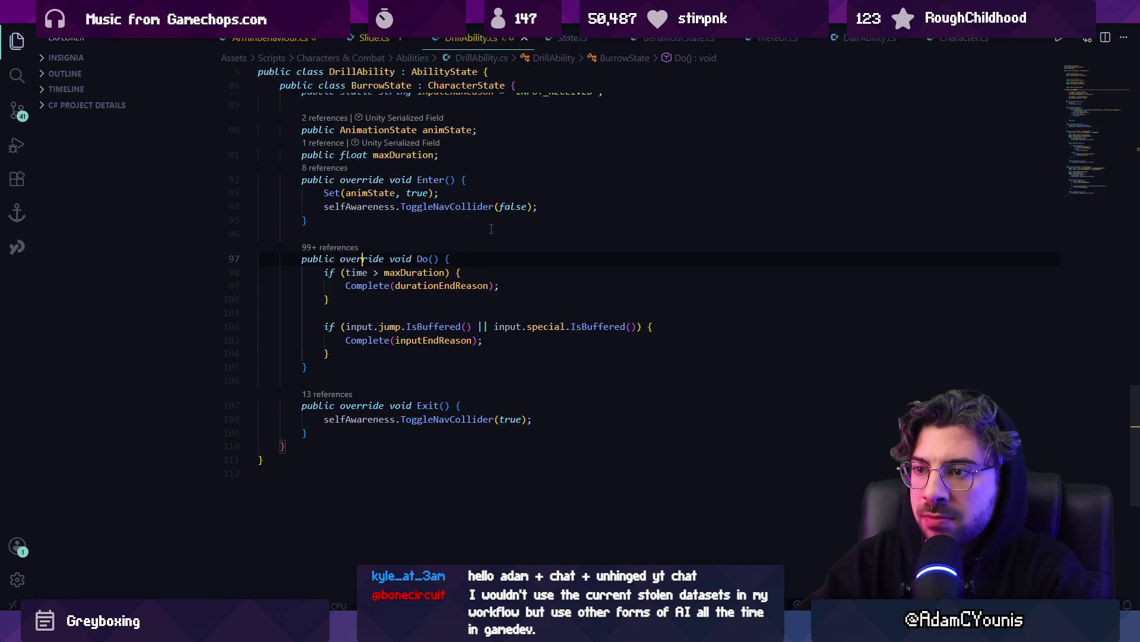
key(Down)
key(Down)
key(Down)
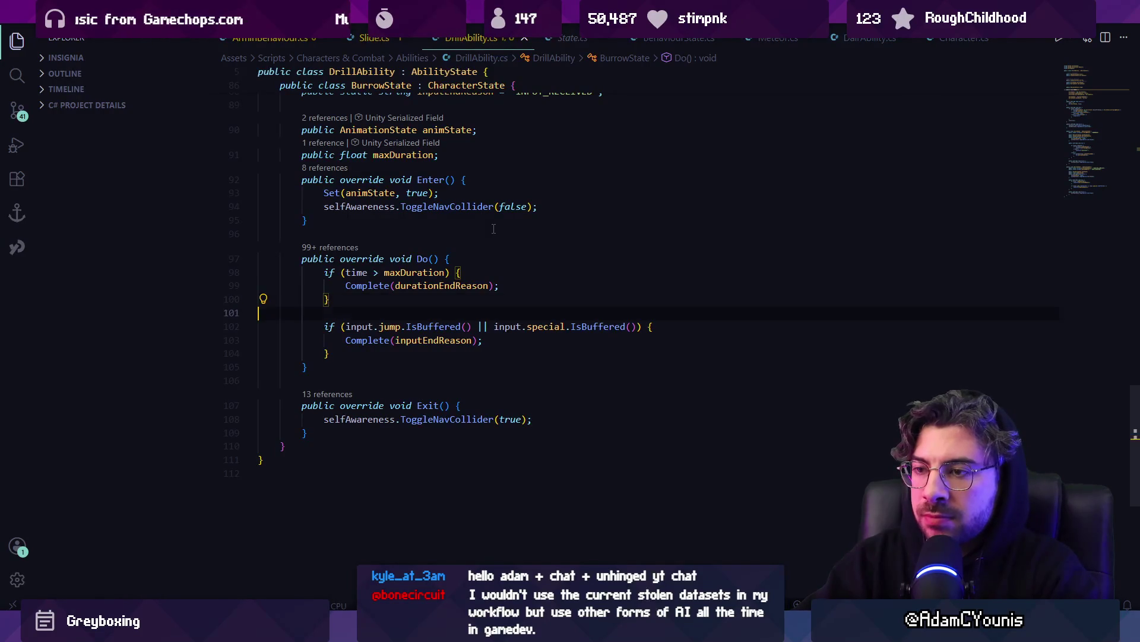
key(Down)
key(Down)
key(Down)
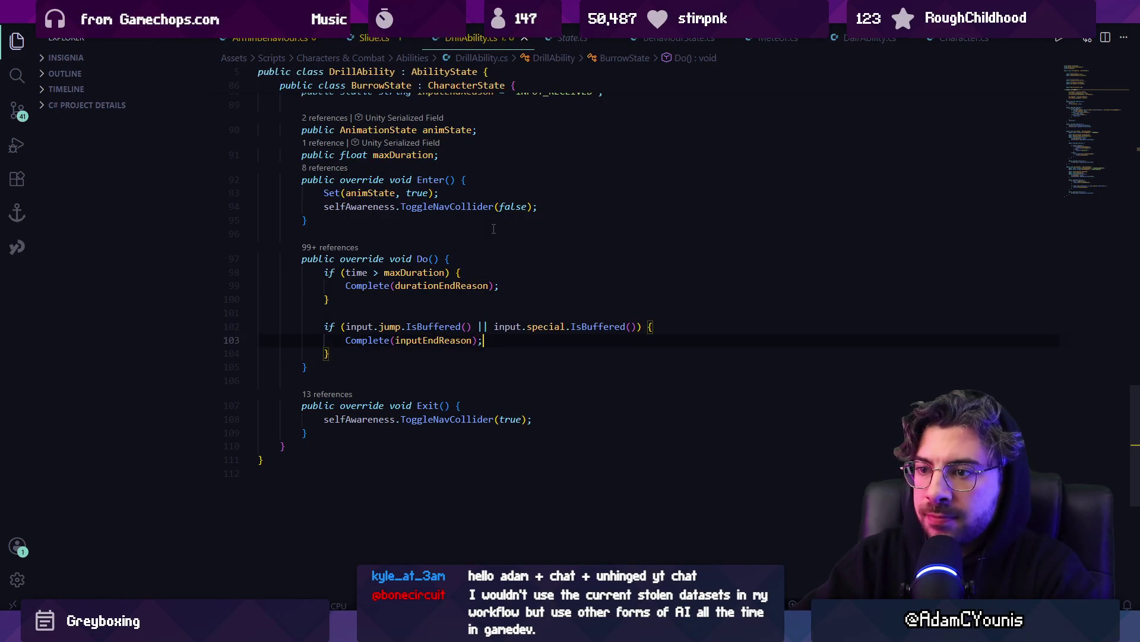
key(Return)
text(base.Do)
key(Escape)
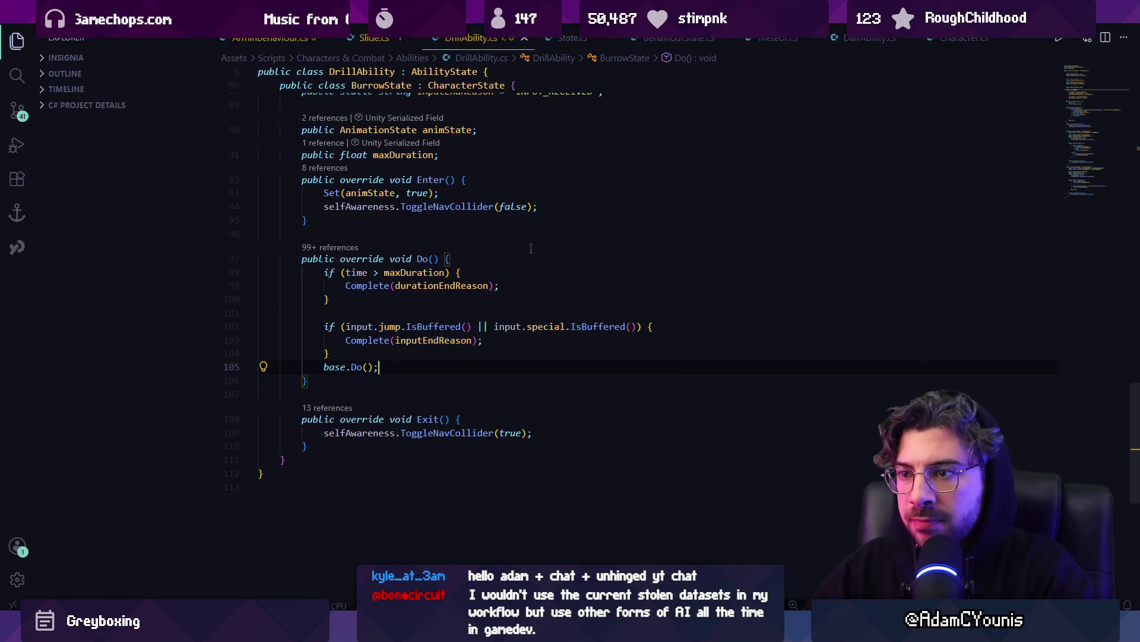
Move base.Do() to the first line of BurrowState's Do() and save DrillAbility.cs.
scroll(437, 304, up, 2)
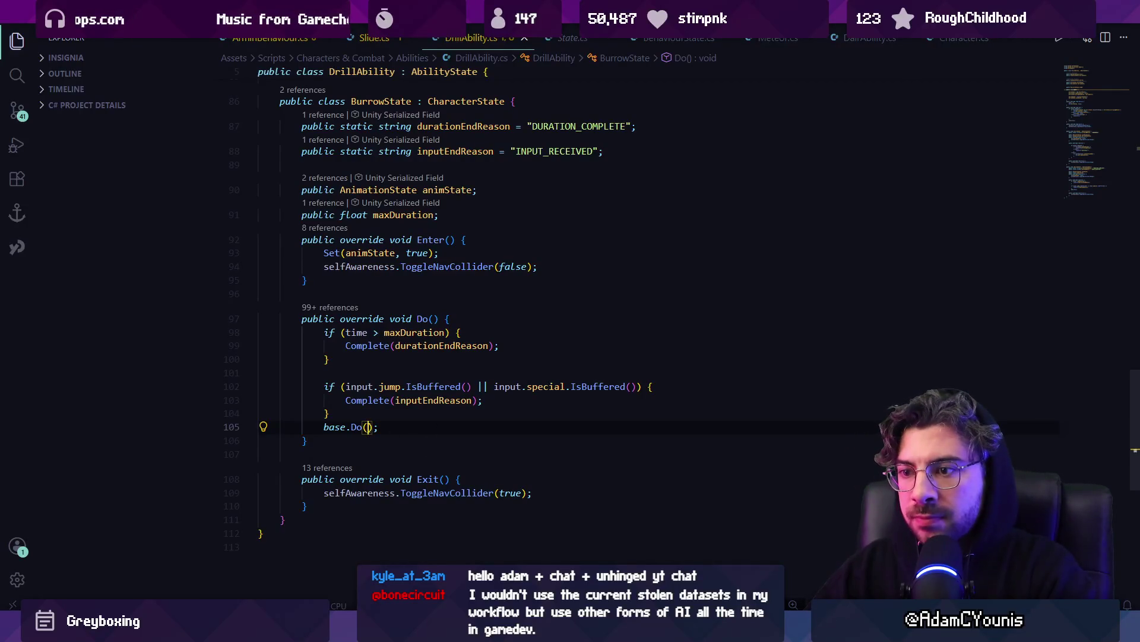
triple_click(387, 420)
click(465, 317)
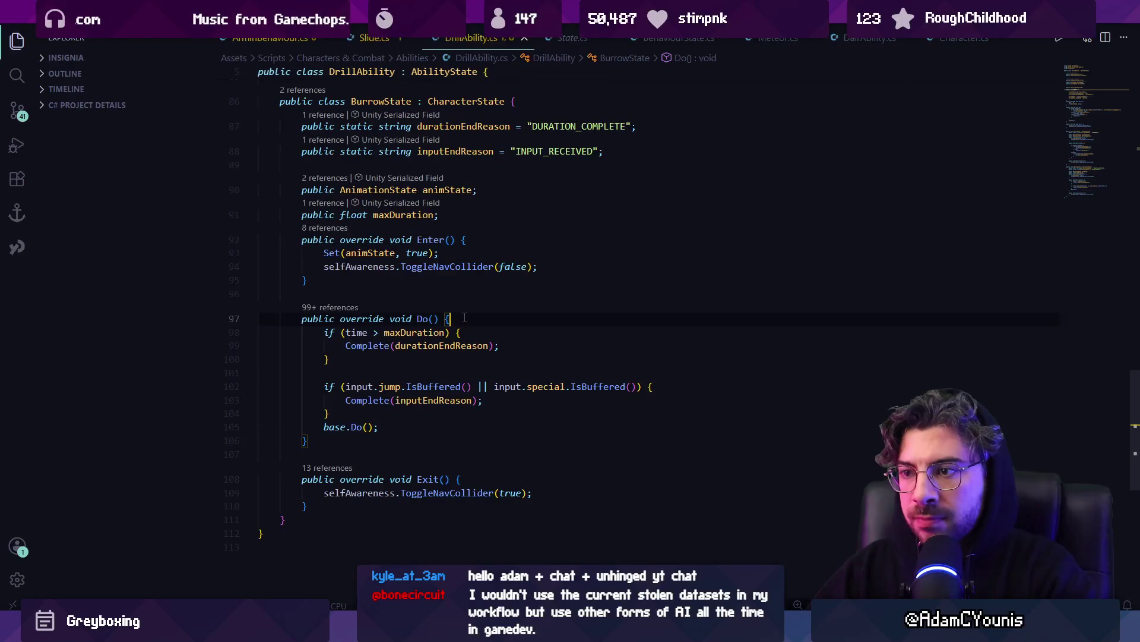
key(ctrl+x)
click(477, 319)
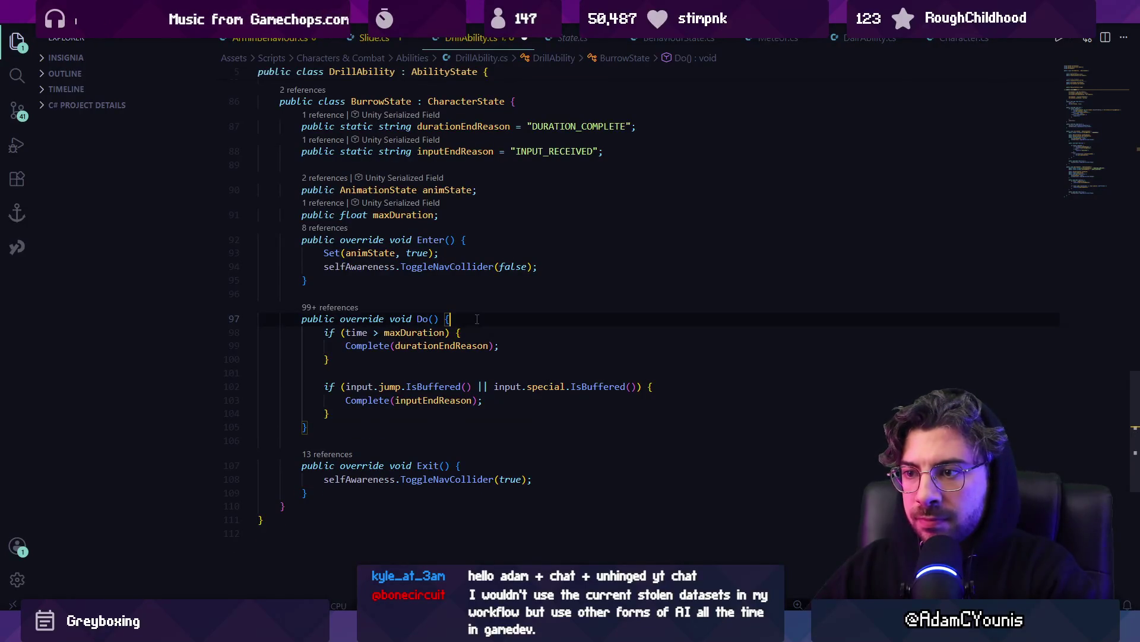
key(Return)
key(ctrl+v)
key(ctrl+s)
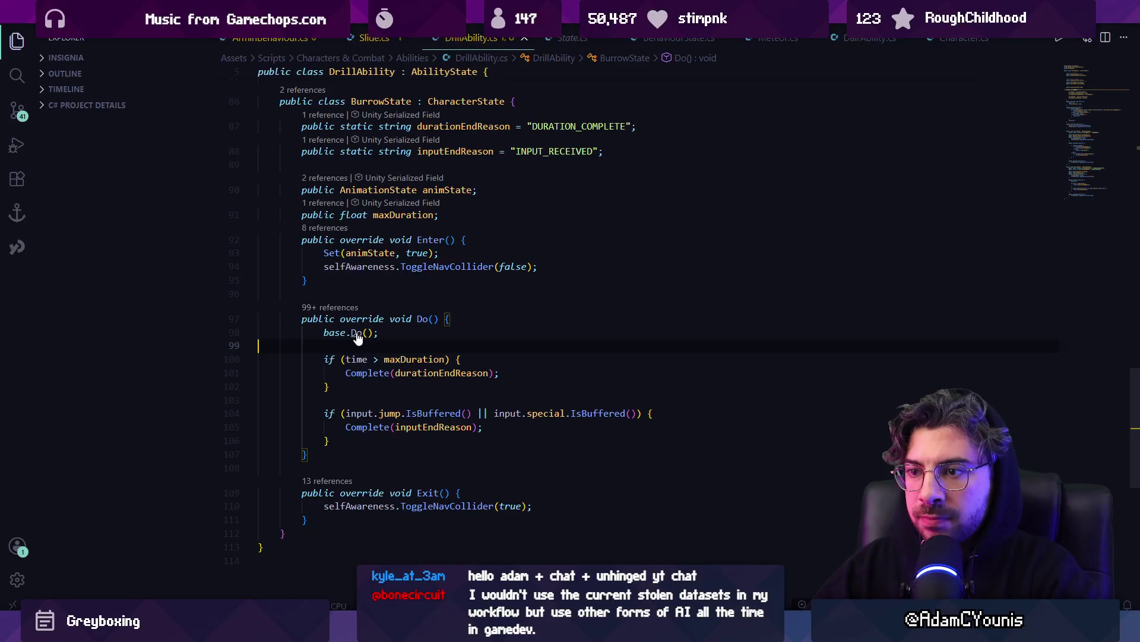
Paste base.Do() at the start of DrillState's Do() as well.
ctrl+click(380, 323)
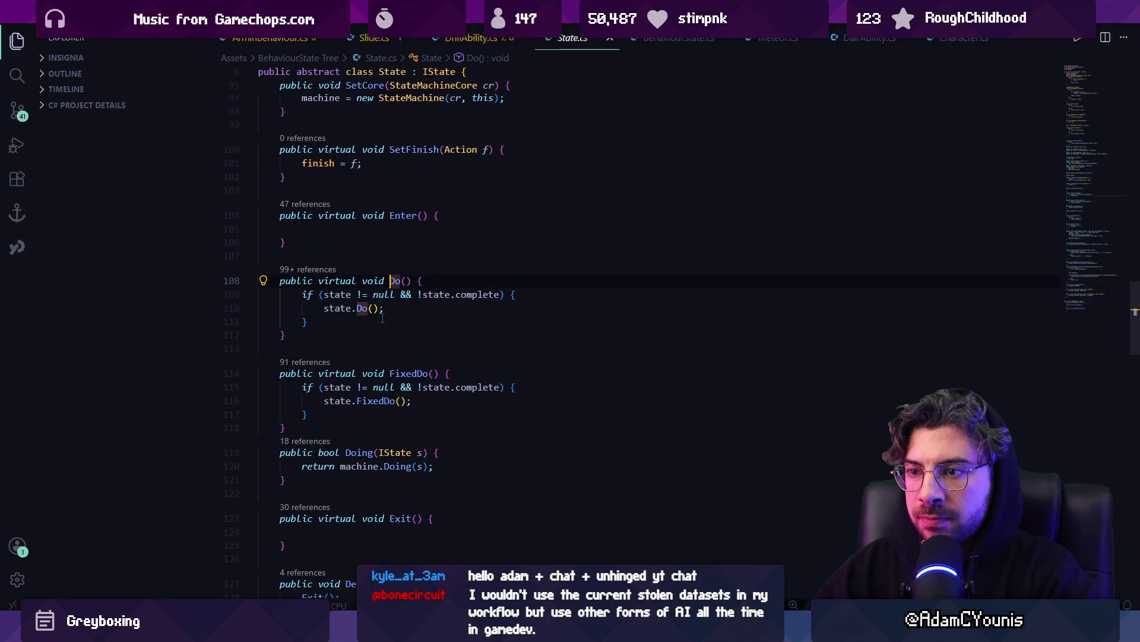
key(alt+Left)
click(428, 325)
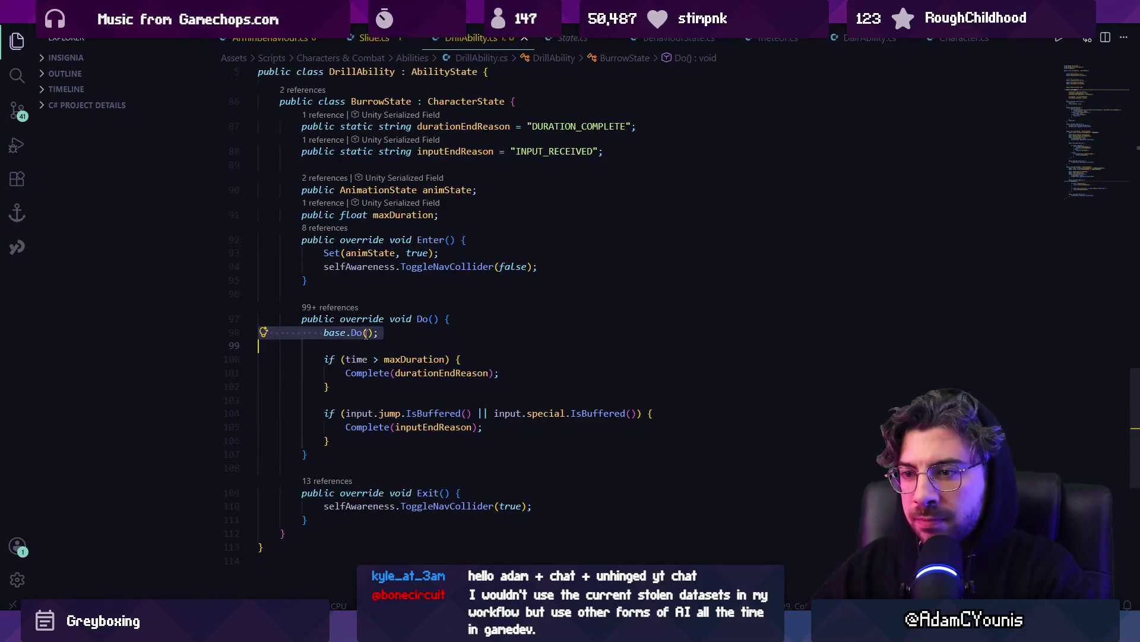
scroll(429, 316, up, 5)
scroll(428, 316, up, 5)
click(453, 295)
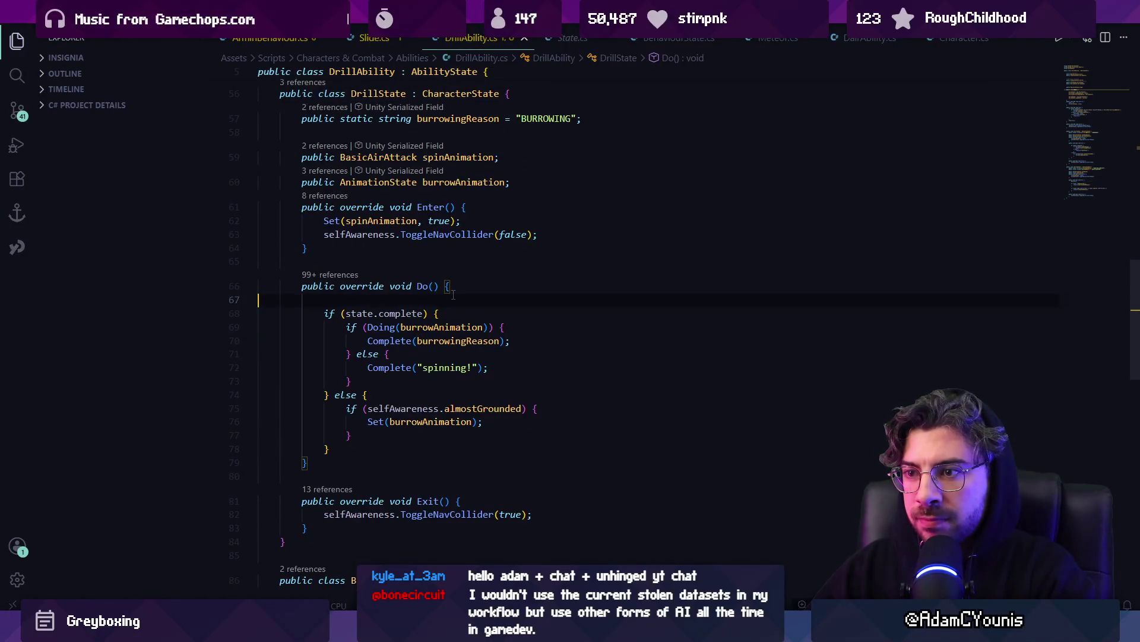
key(ctrl+v)
scroll(453, 294, up, 5)
scroll(446, 310, up, 5)
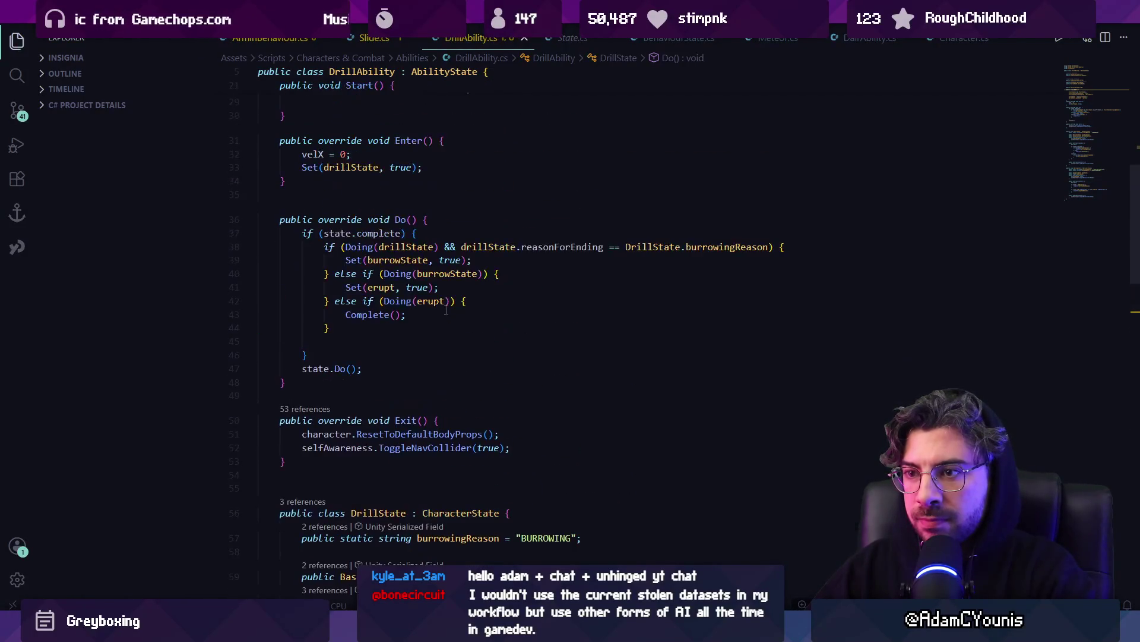
scroll(442, 319, down, 7)
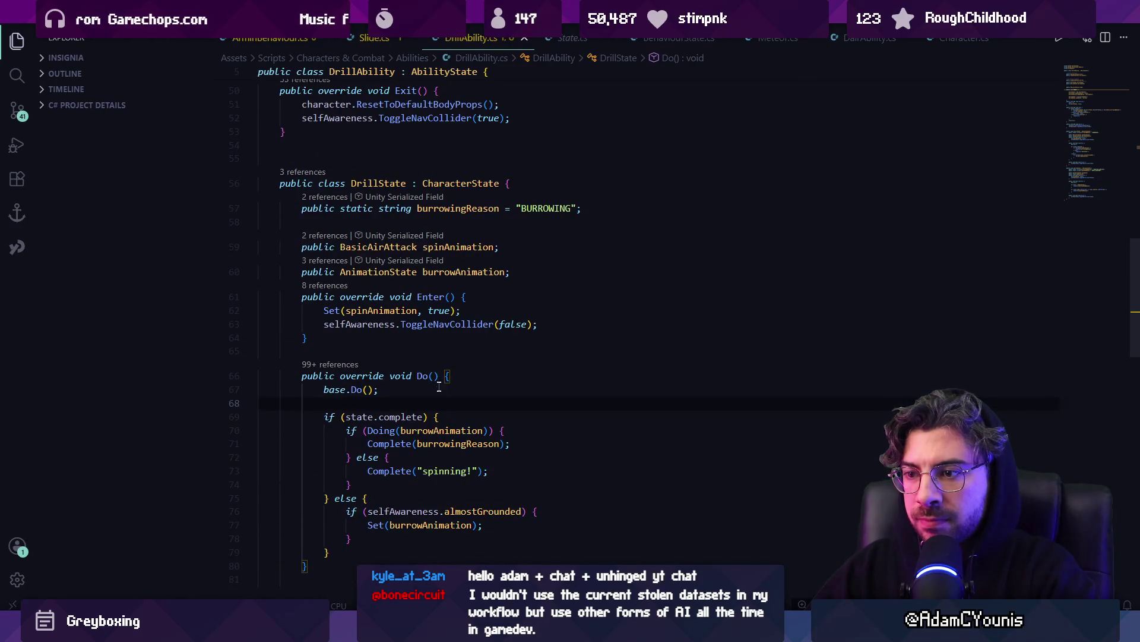
In Unity's running game, make Armin jump and drill into the ground.
key(alt+Tab)
key(space)
key(Down)
Make Armin erupt, drill back down and emerge to idle, then return to DrillAbility.cs.
key(space)
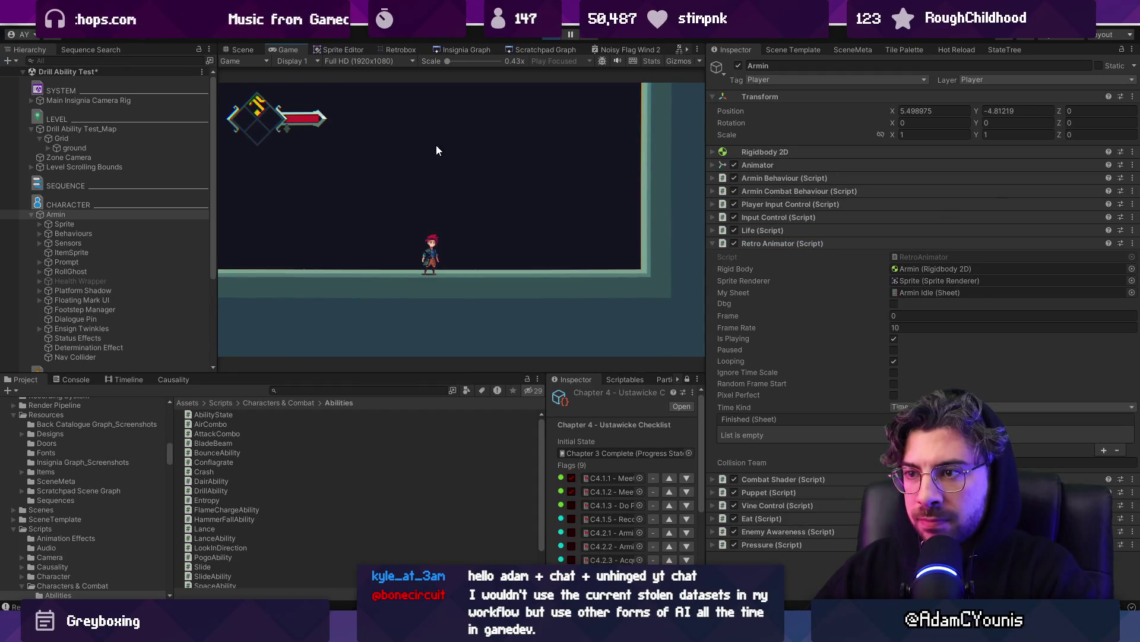
key(Down)
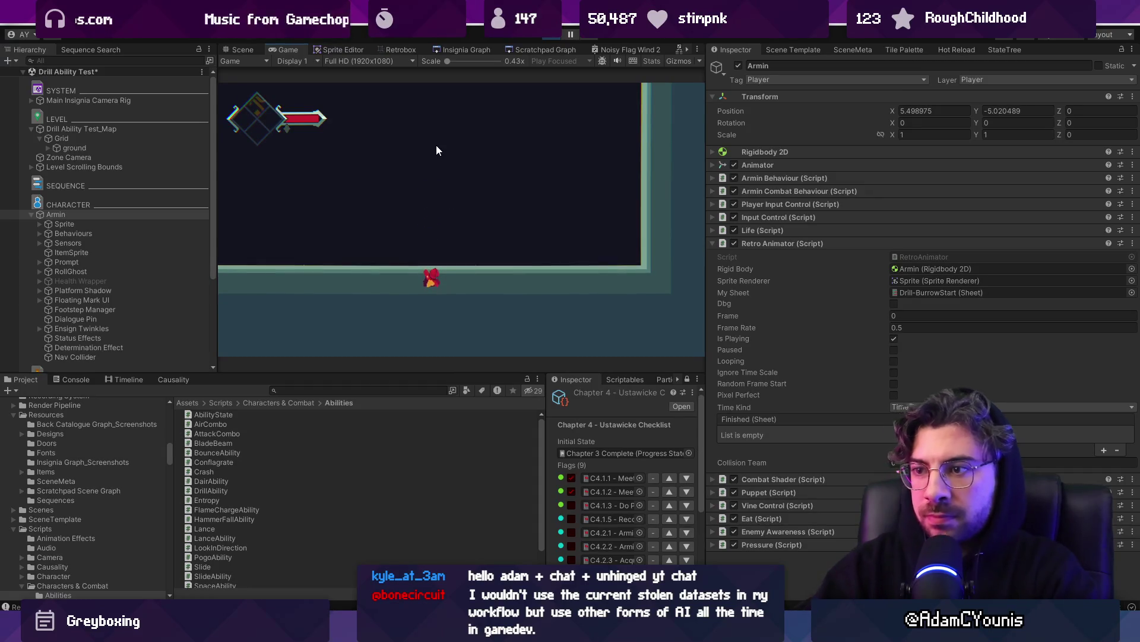
key(Left)
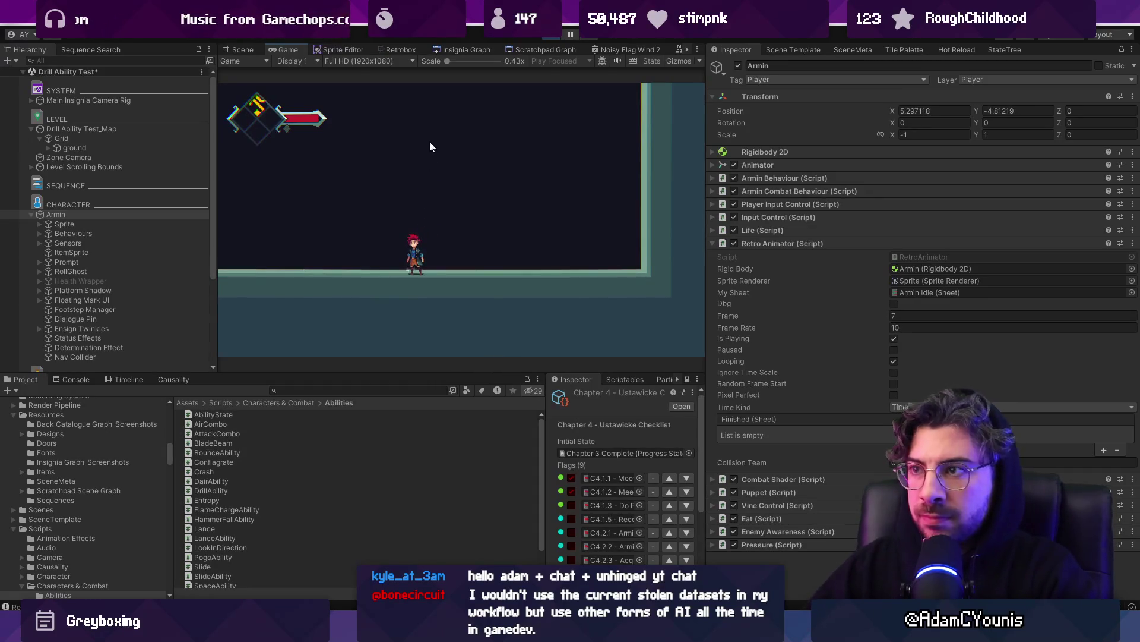
key(alt+Tab)
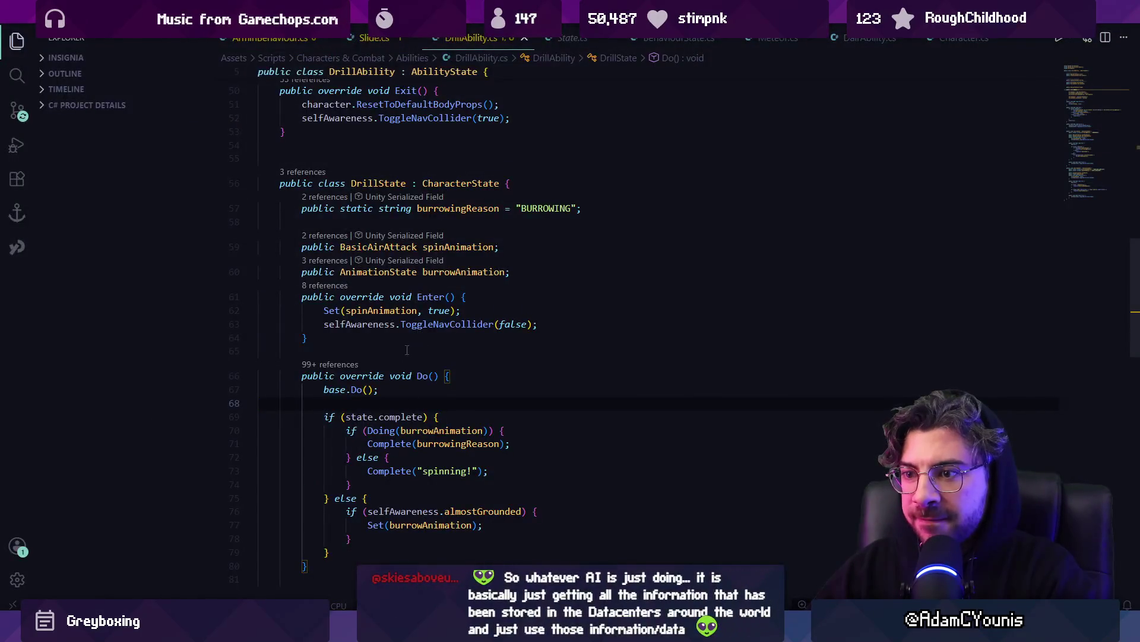
Rename BurrowState's animState field to burrowAnimation.
scroll(381, 389, down, 10)
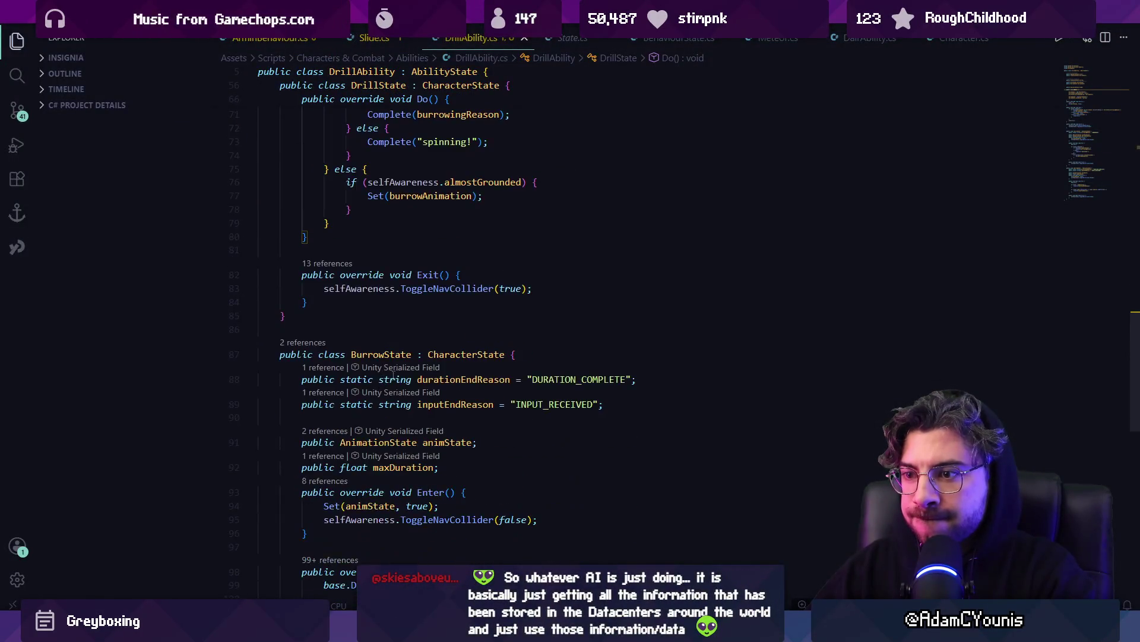
click(384, 356)
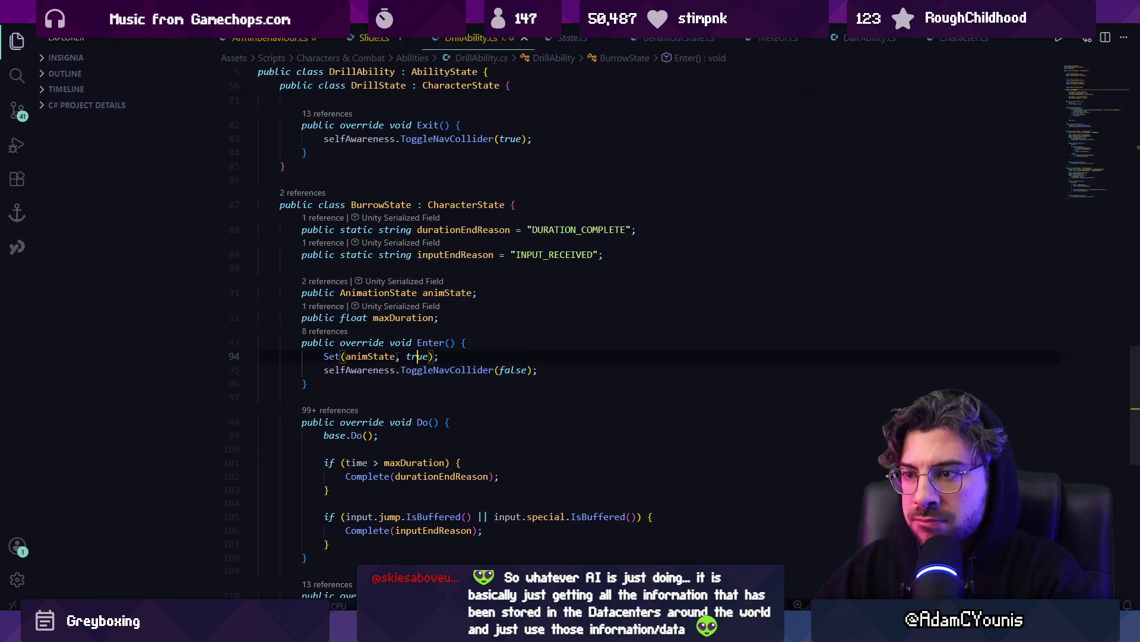
key(ctrl+f)
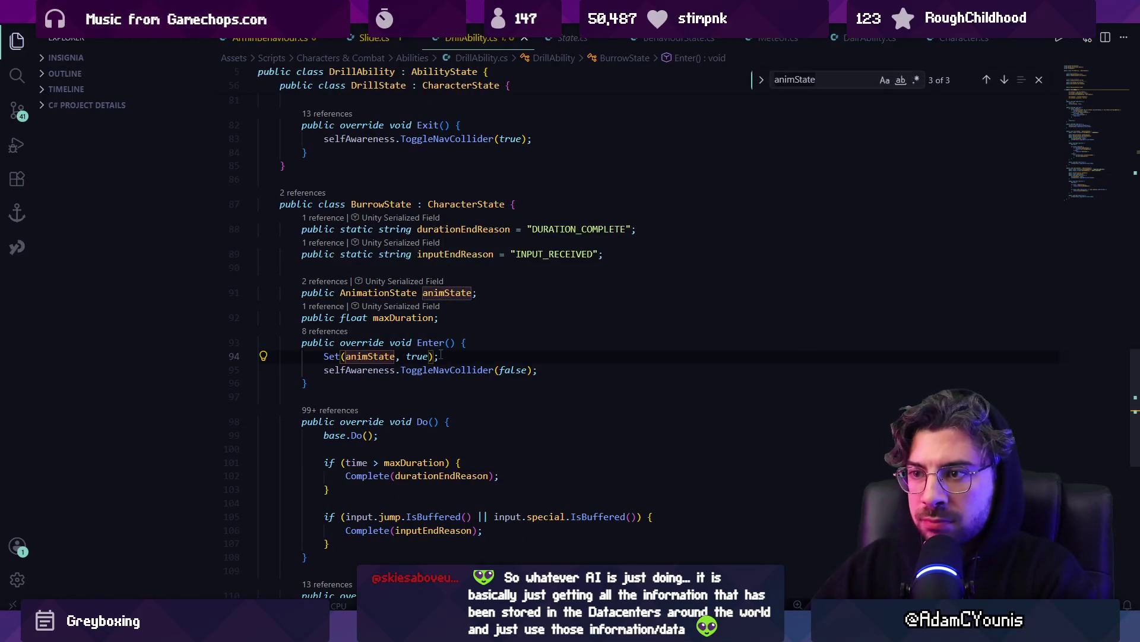
key(Escape)
click(454, 293)
key(F2)
text(bu)
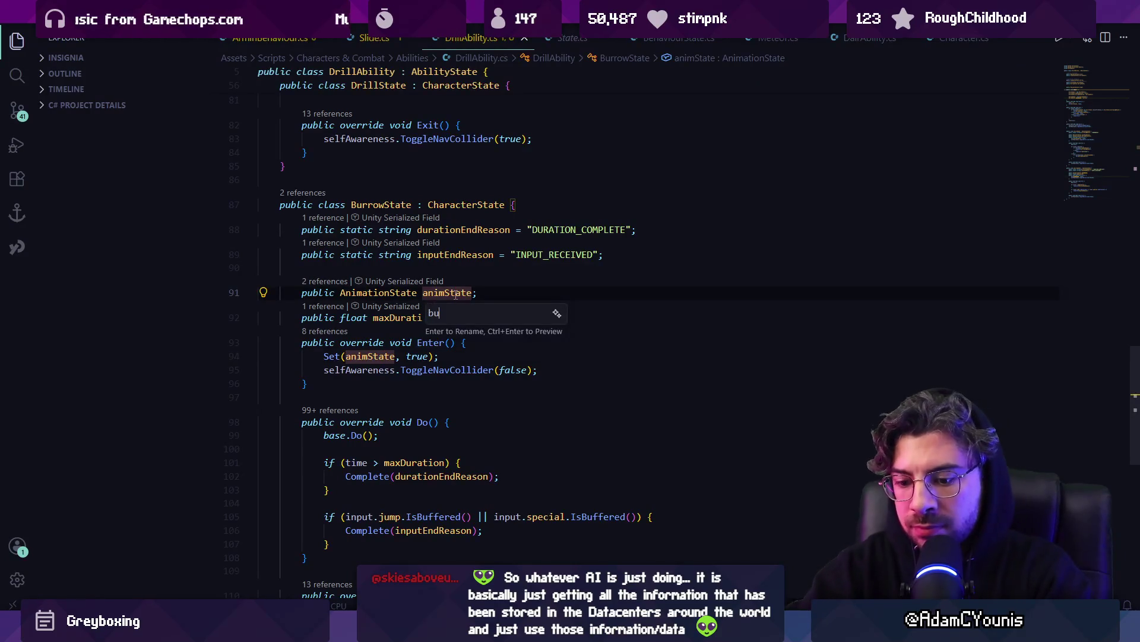
text(nimatio)
key(Return)
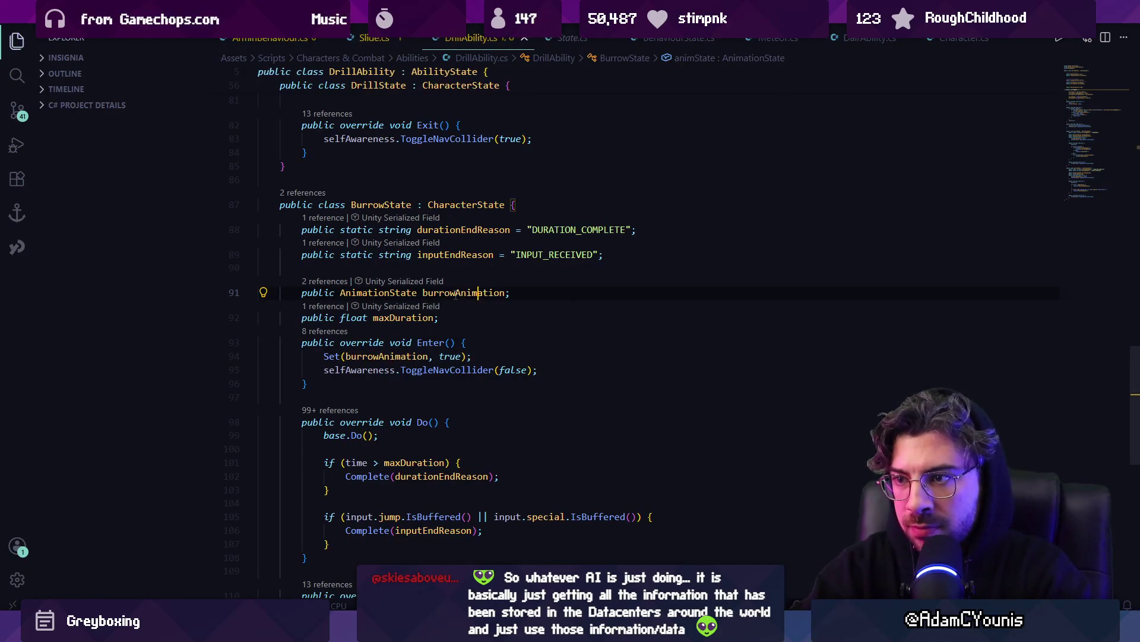
Set maxDuration's default to 1.5f, save, and start Play mode in Unity.
scroll(442, 336, down, 1)
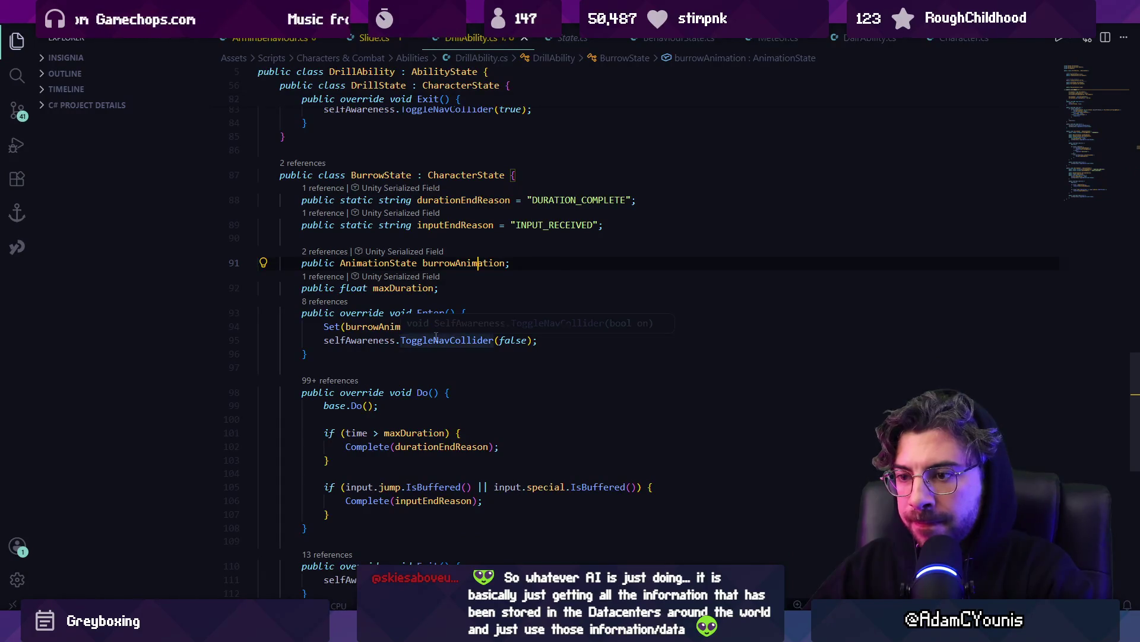
click(420, 434)
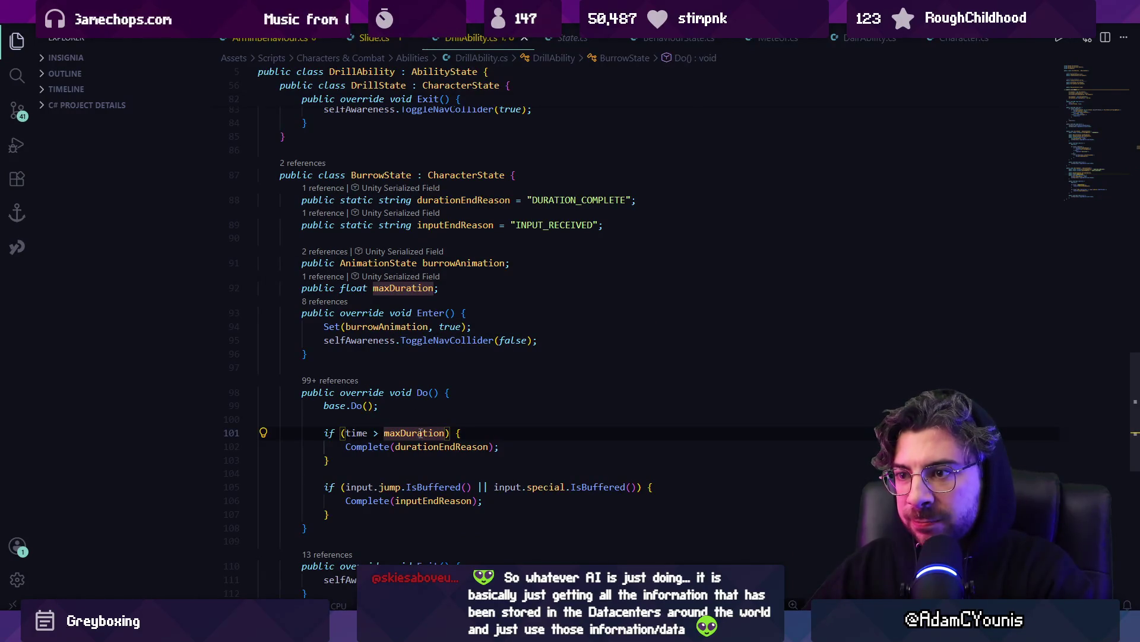
text(= 1)
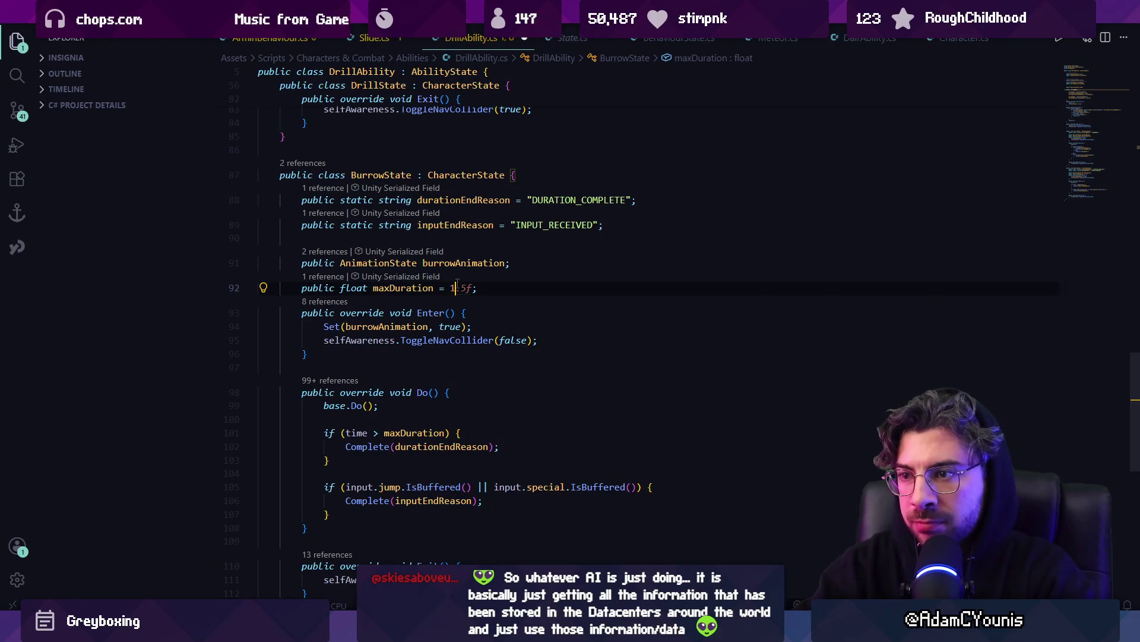
key(ctrl+s)
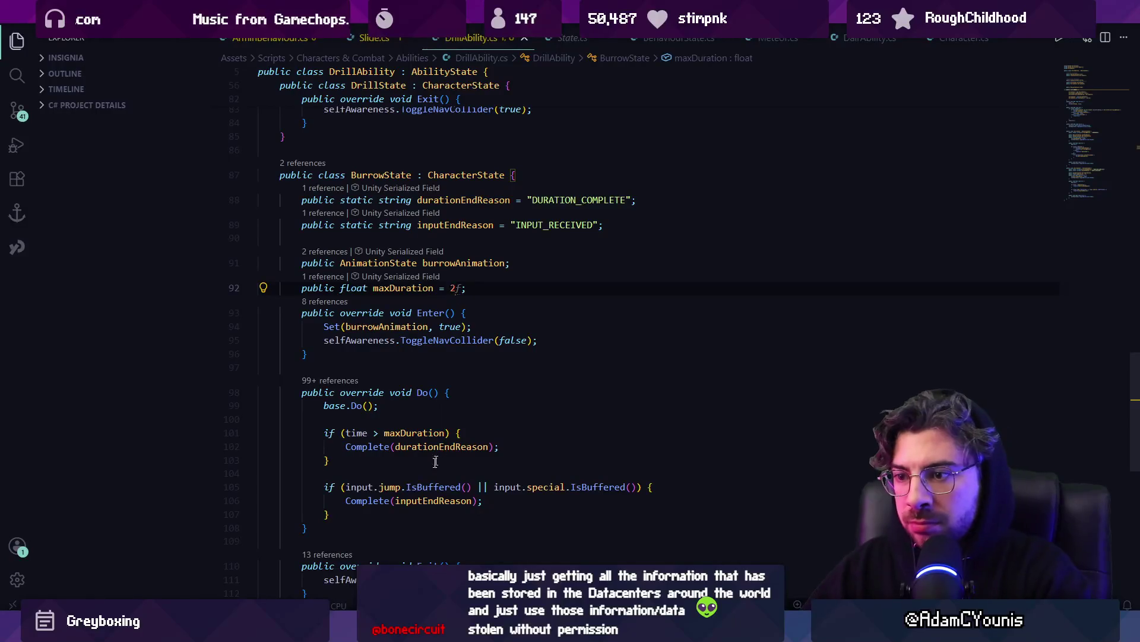
text(1.5)
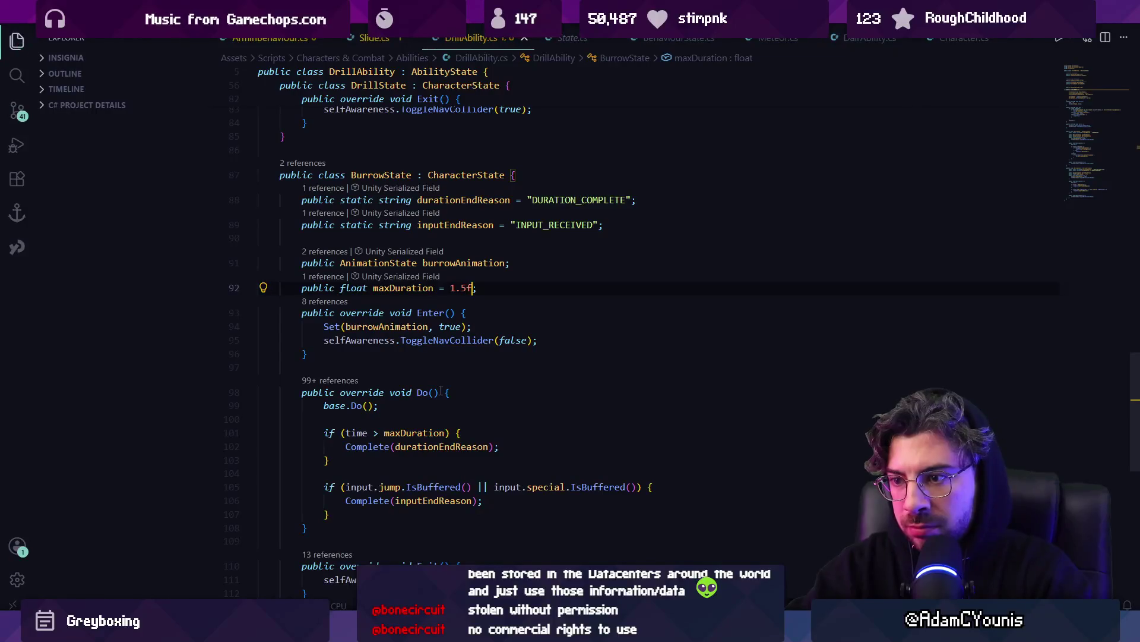
key(Tab)
key(ctrl+f)
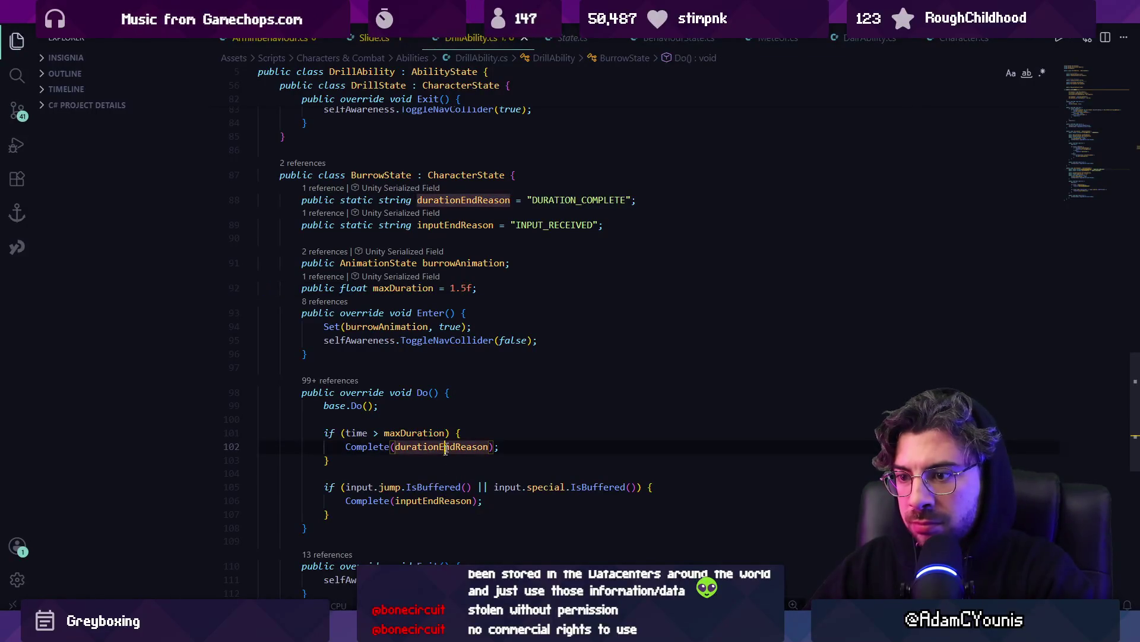
key(alt+Tab)
key(ctrl+p)
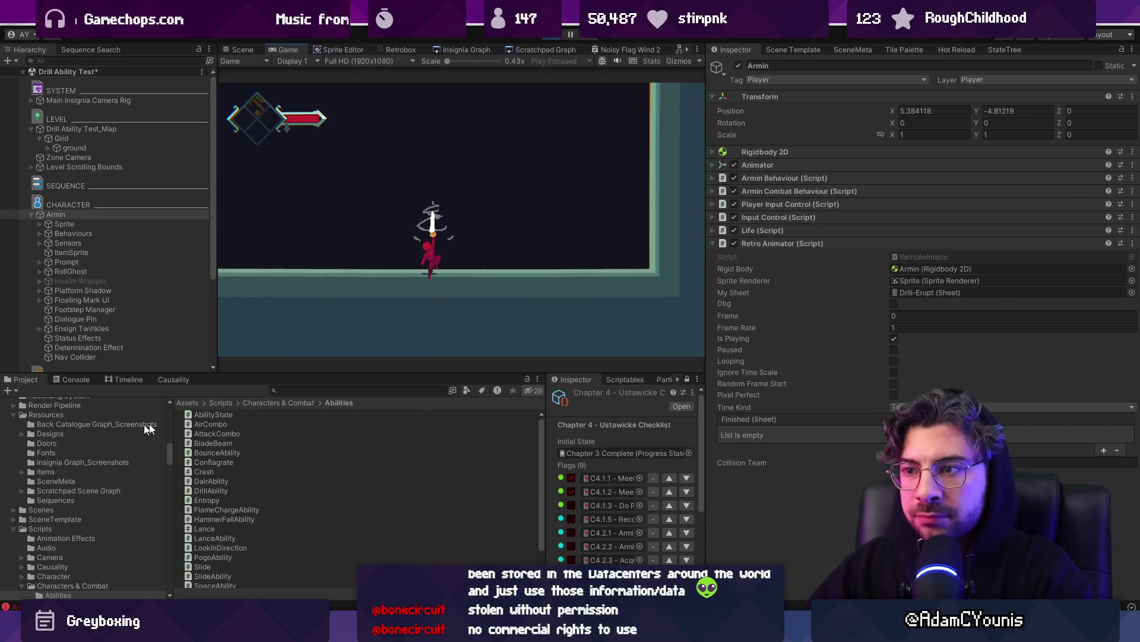
Inspect the Console error's source, then stop Play mode in Unity.
click(74, 380)
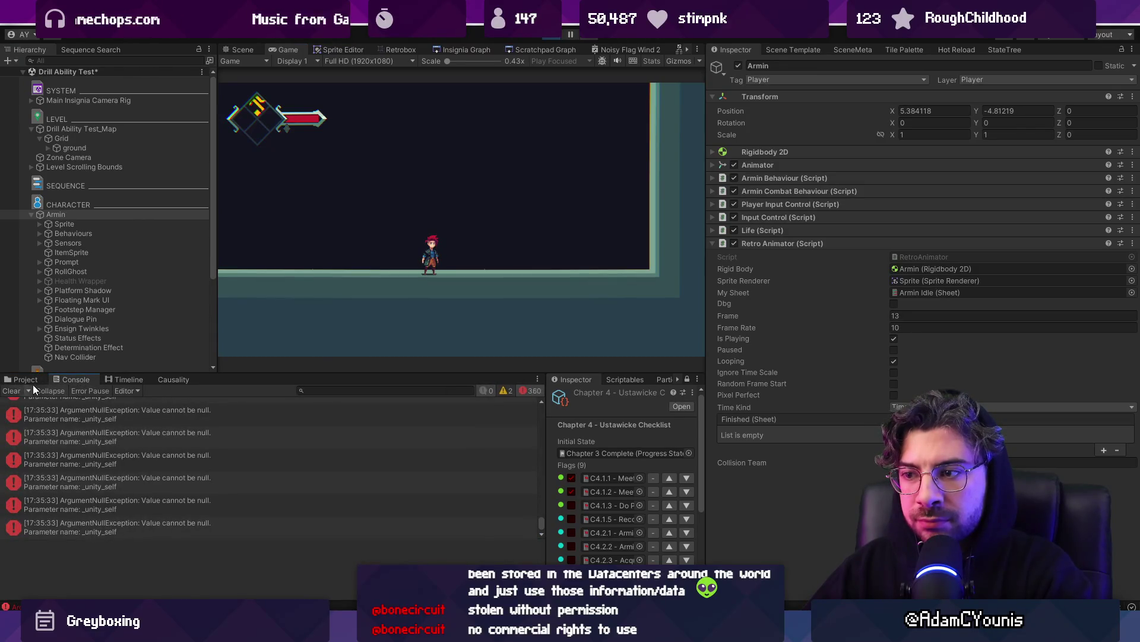
double_click(97, 422)
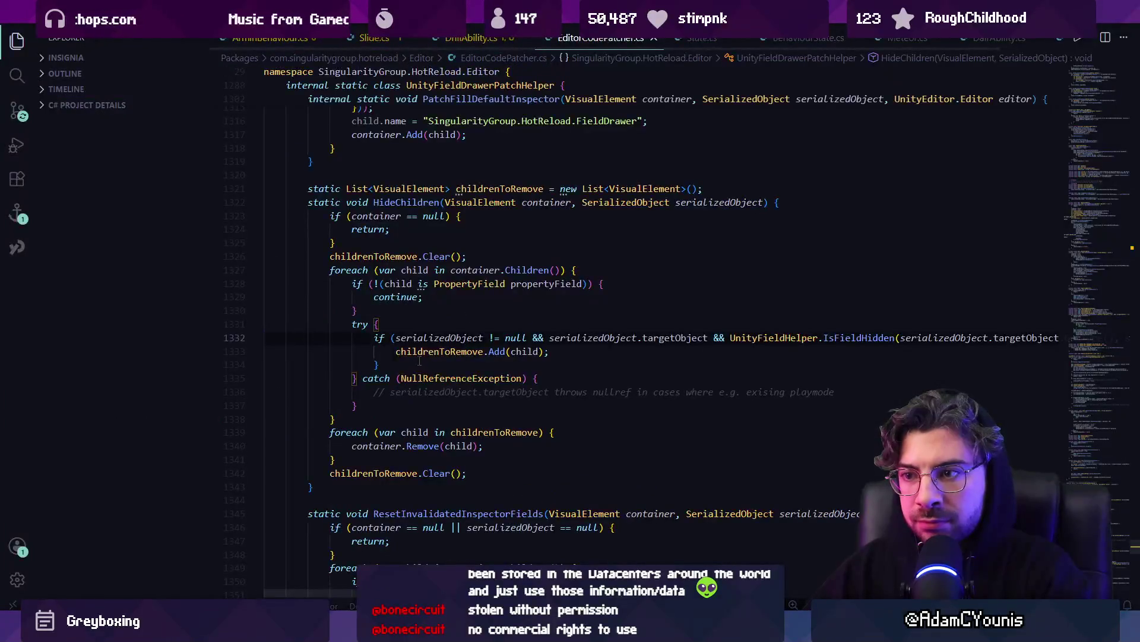
key(ctrl+w)
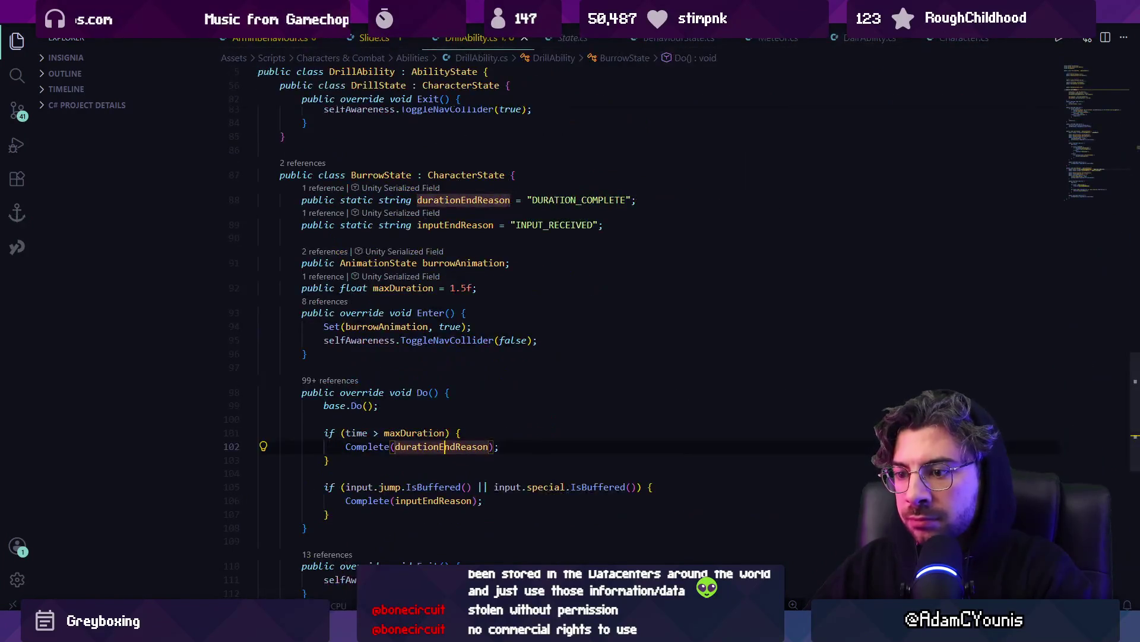
key(alt+Tab)
click(550, 37)
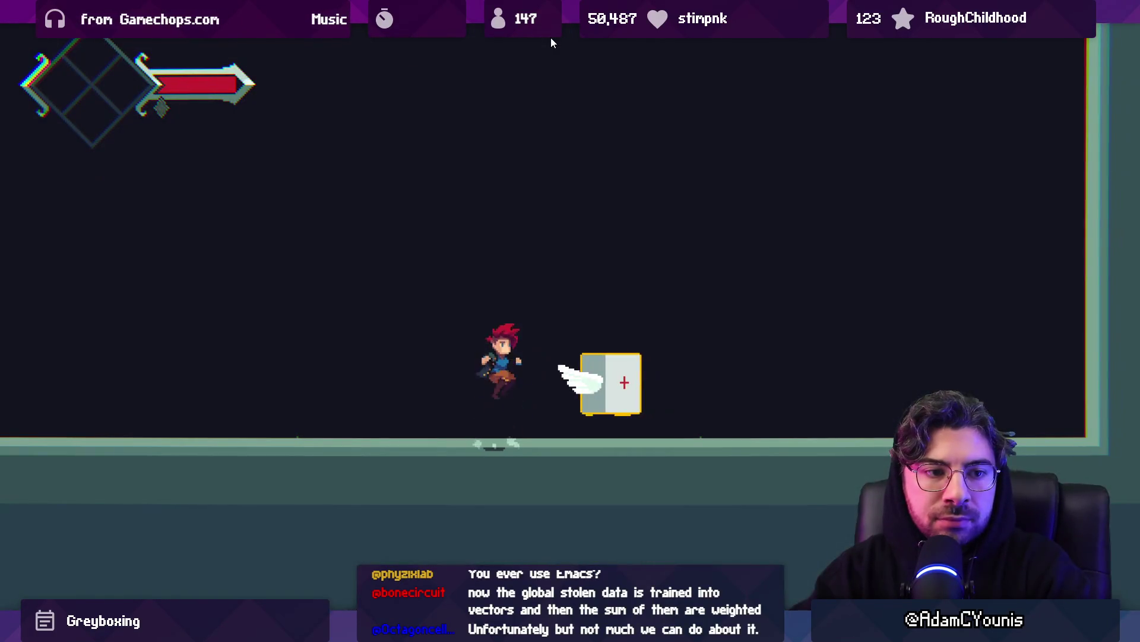
Play-test by attacking the winged box and drilling into the floor, then stop playing.
key(space)
key(x)
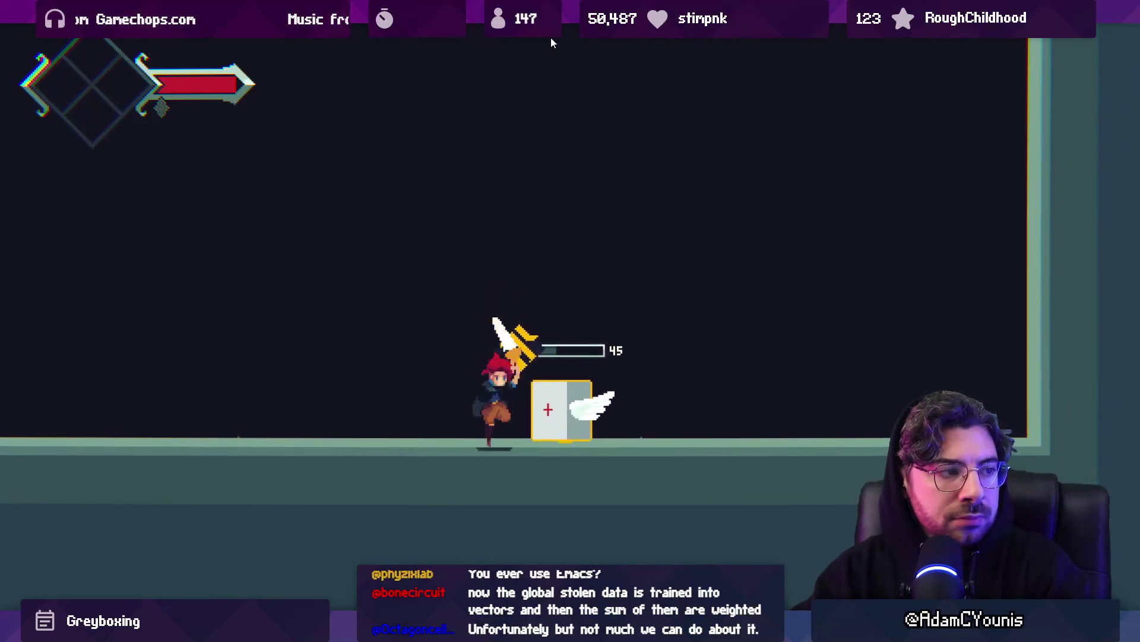
key(x)
key(space)
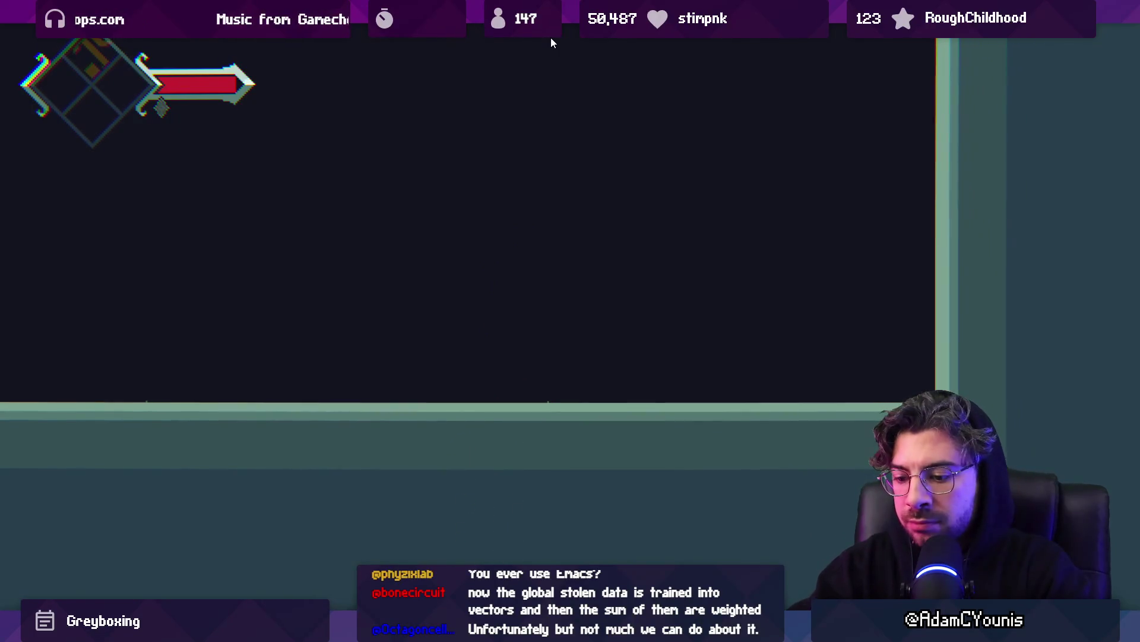
click(551, 37)
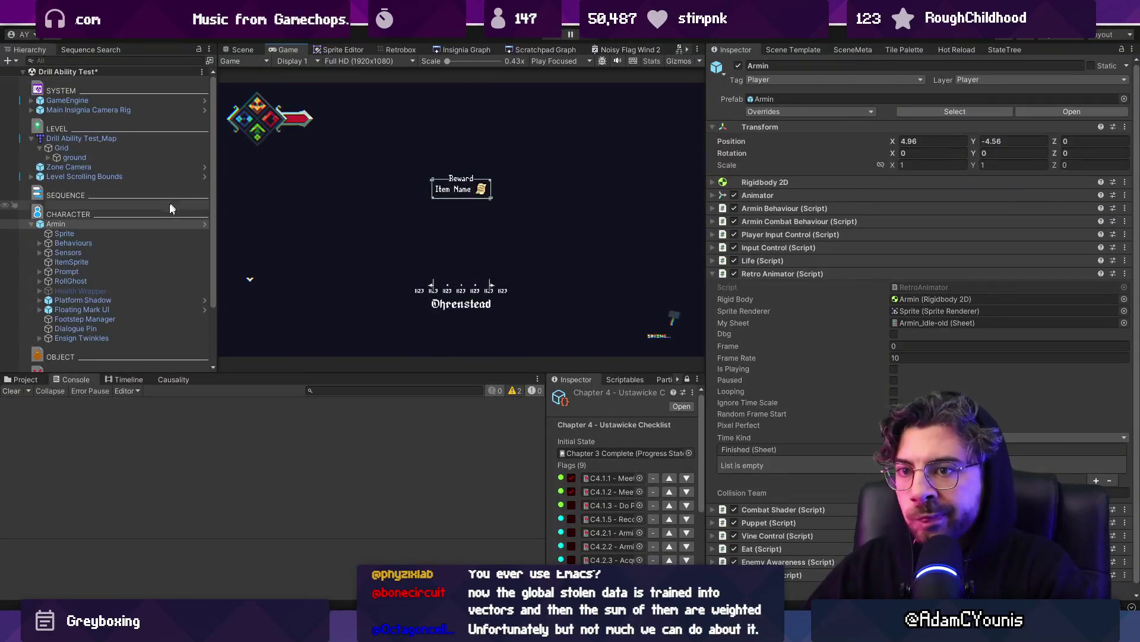
Select Armin, show the Abilities folder assets, and switch to the Scene view.
click(16, 366)
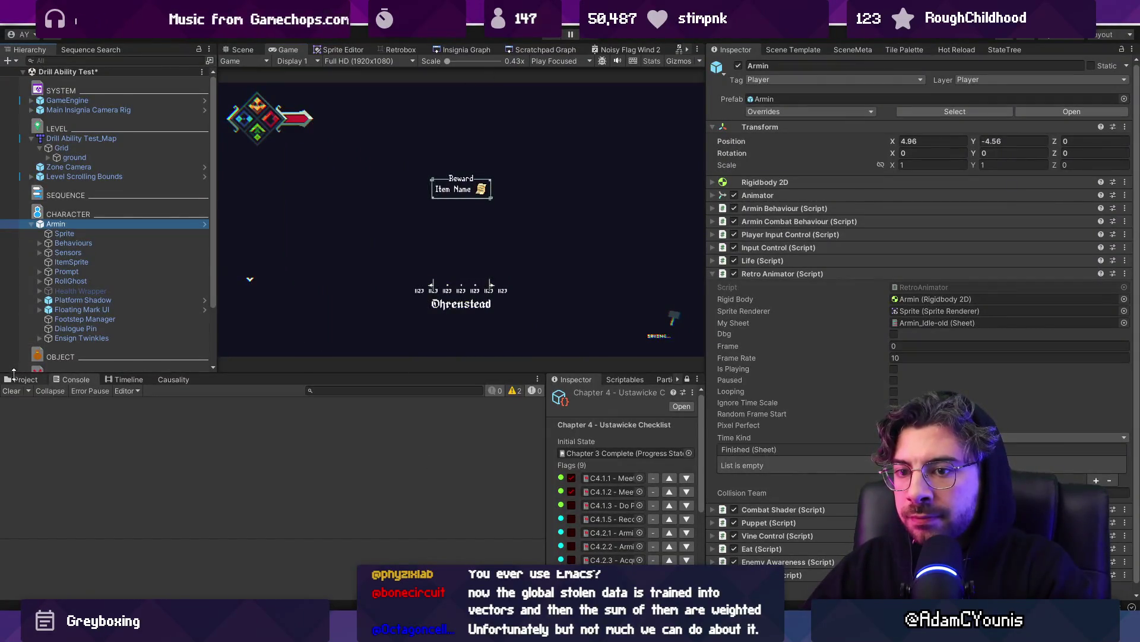
click(24, 379)
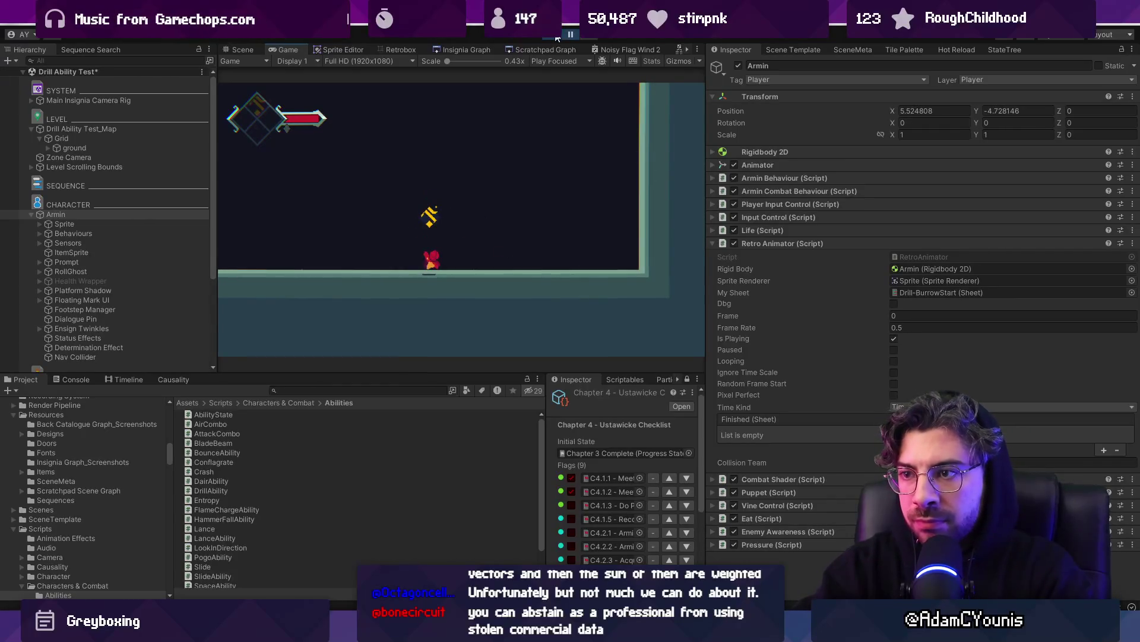
click(237, 48)
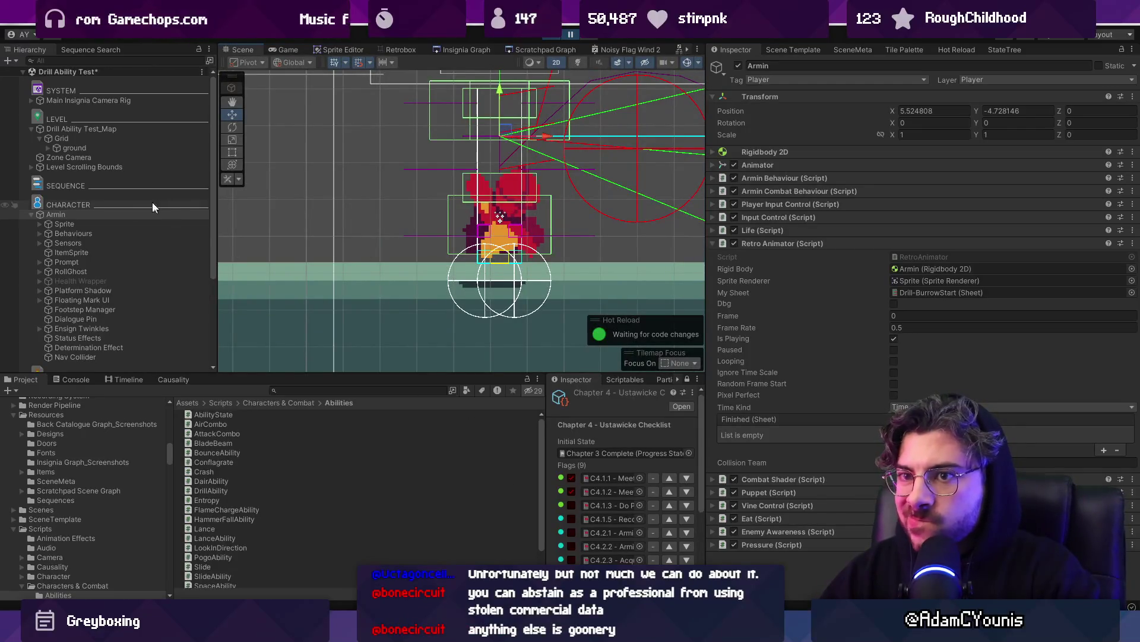
Select Armin's Nav Collider child and open the Retrobox sprite-sheet animator tab.
scroll(104, 213, down, 2)
click(81, 320)
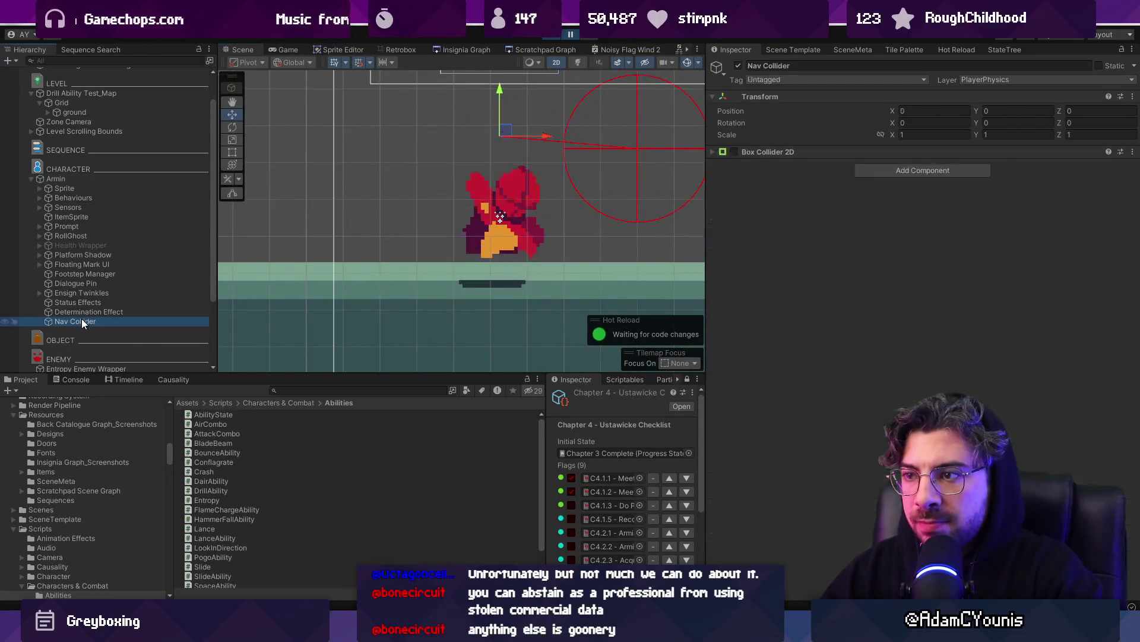
key(alt+Tab)
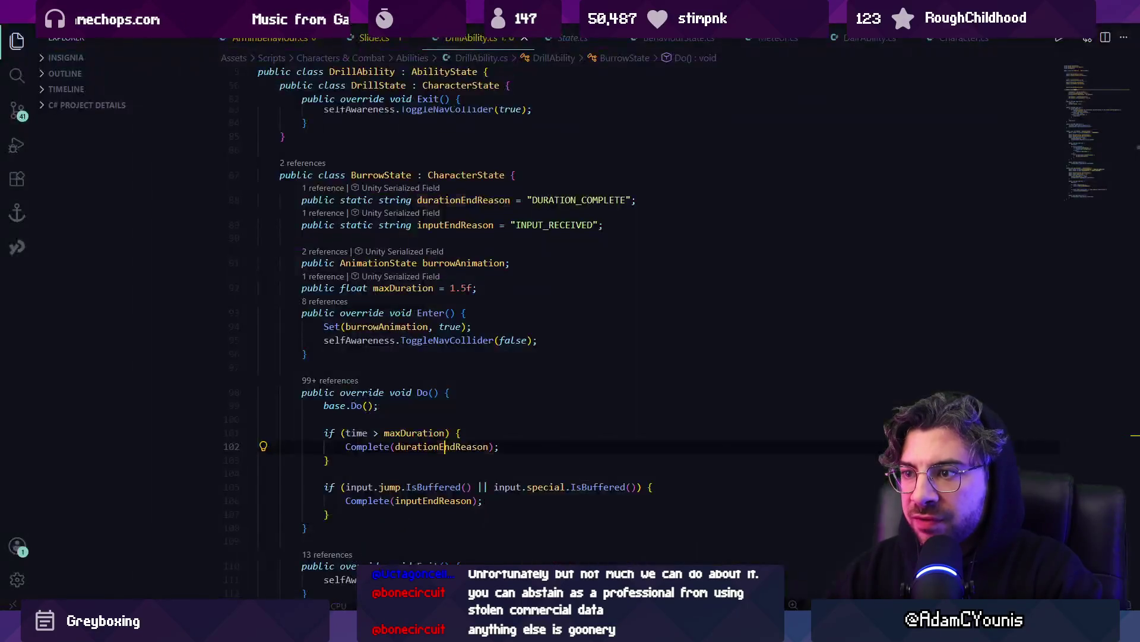
key(alt+Tab)
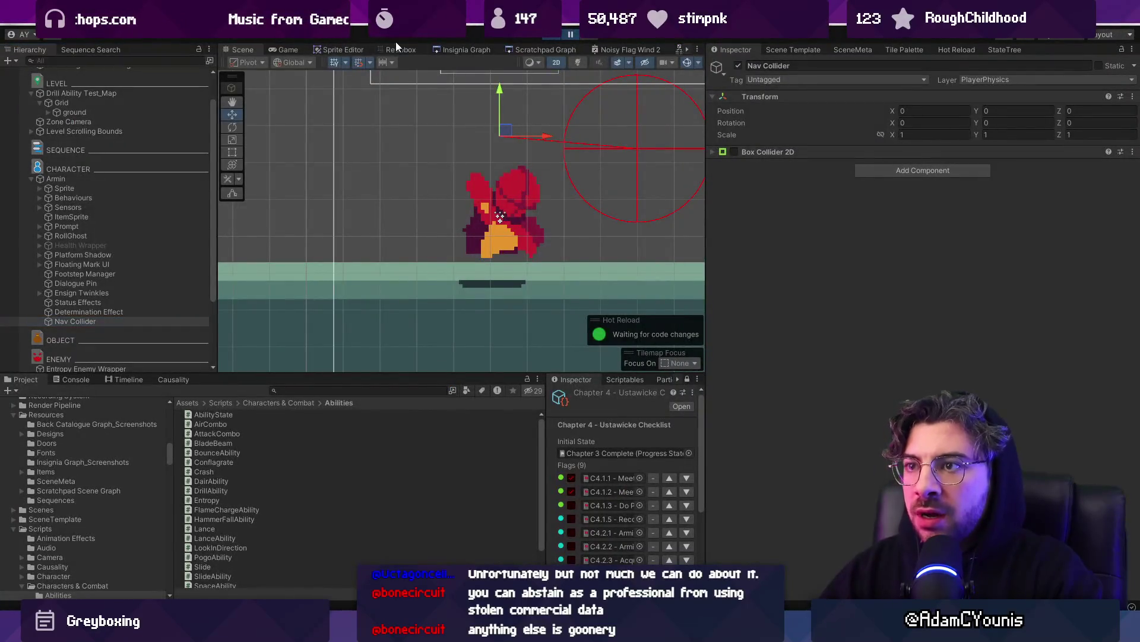
click(399, 49)
Search the Project for 'burrow start' and open the Drill-BurrowStart sheet.
click(411, 390)
text(drill)
key(BackSpace)
key(BackSpace)
key(BackSpace)
text(burrow start)
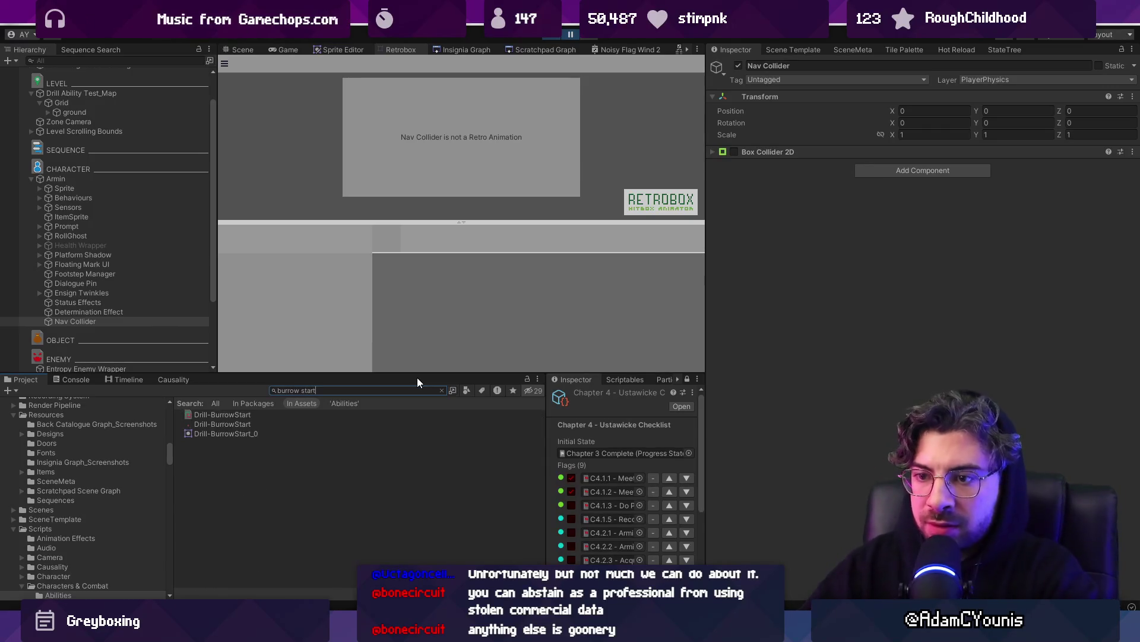
click(279, 414)
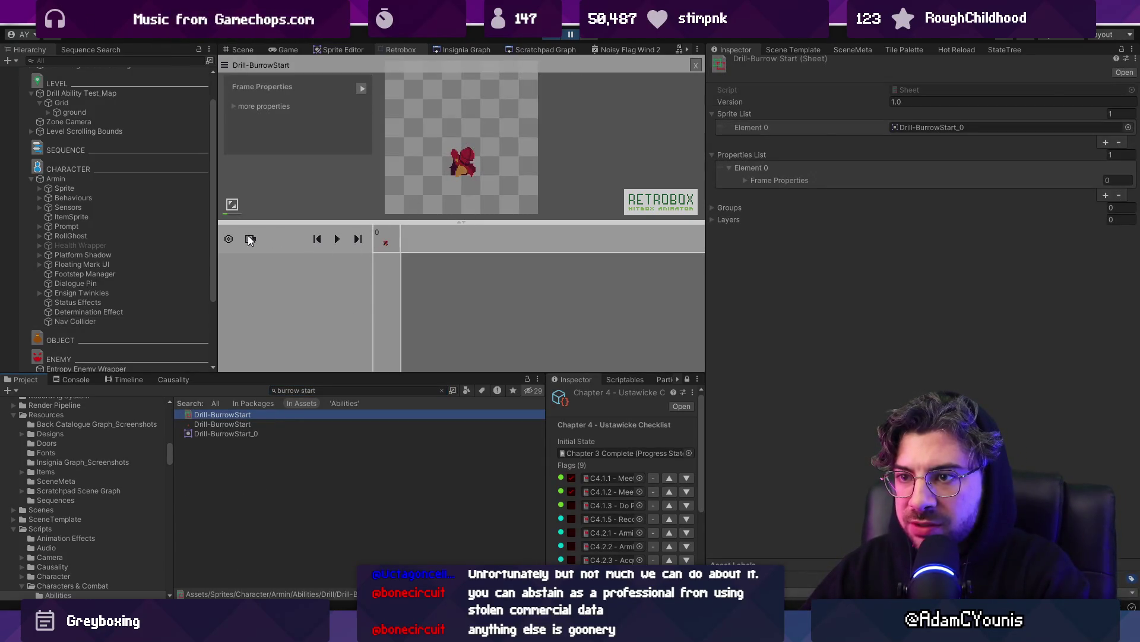
click(475, 183)
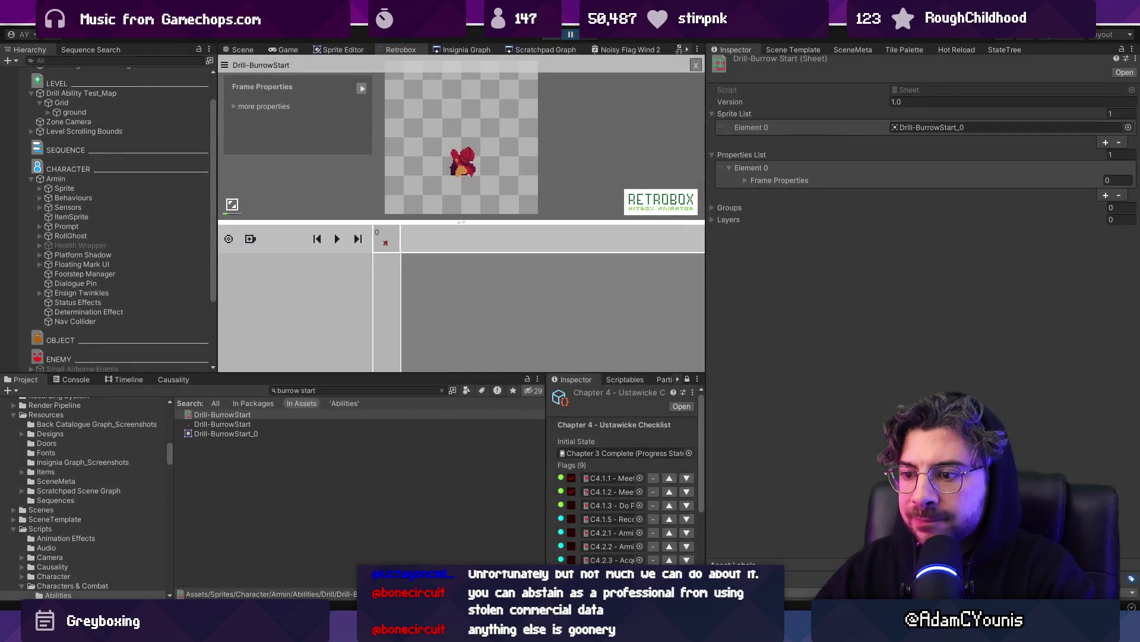
mouse_move(414, 630)
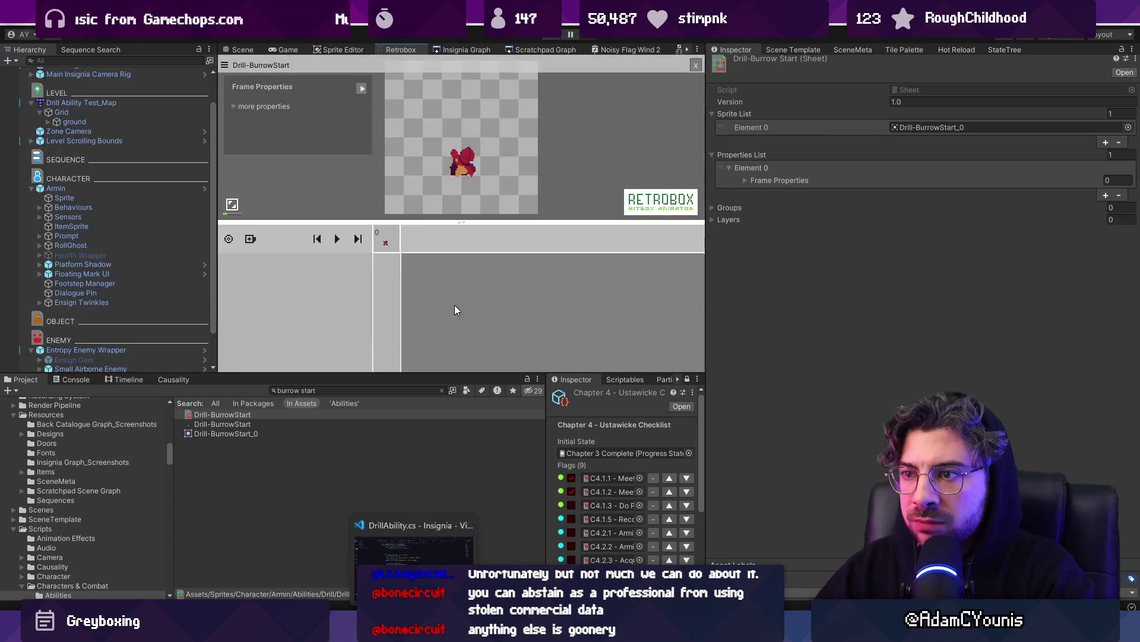
Find the occurrences of burrowStart in DrillAbility.cs.
key(alt+Tab)
text(vbuyr)
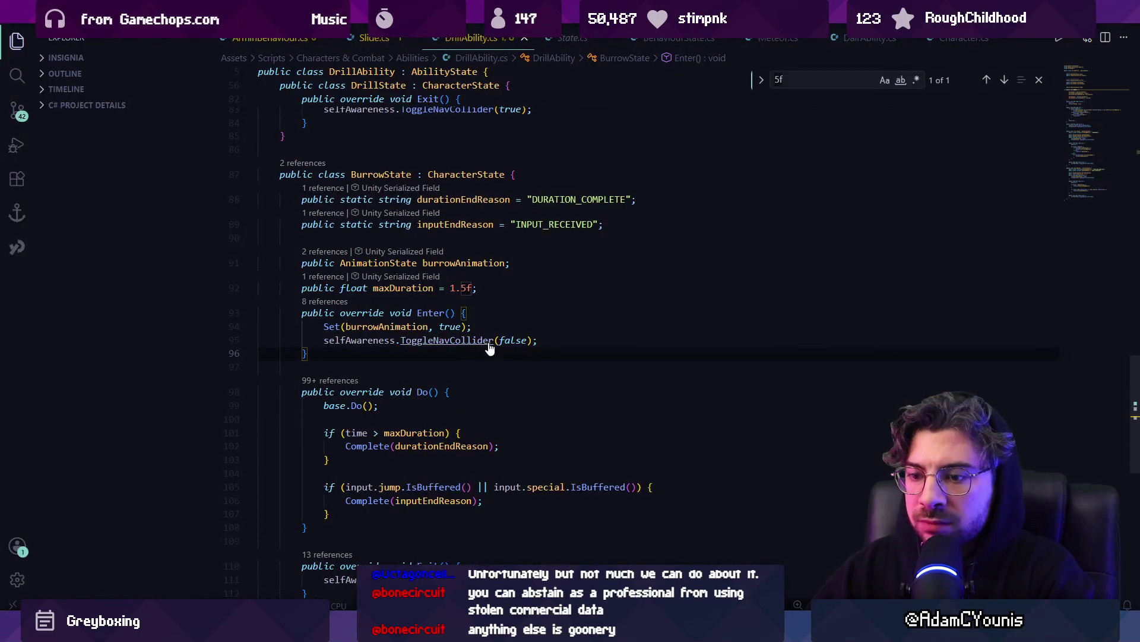
key(BackSpace)
key(BackSpace)
text(burrowstart)
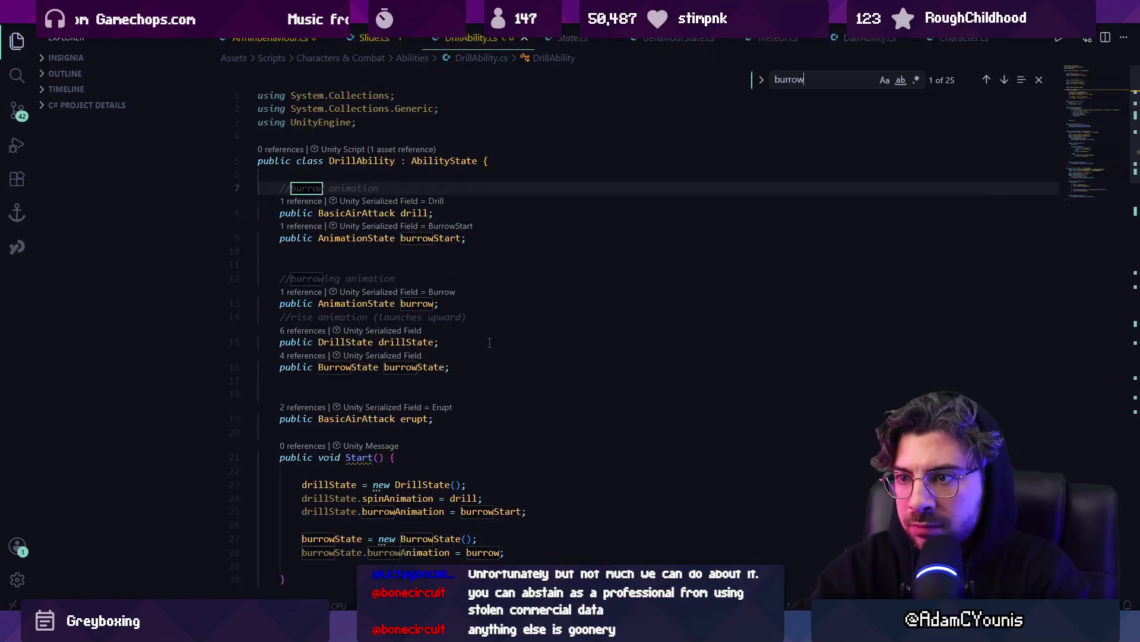
key(Return)
key(Return)
key(Return)
key(Return)
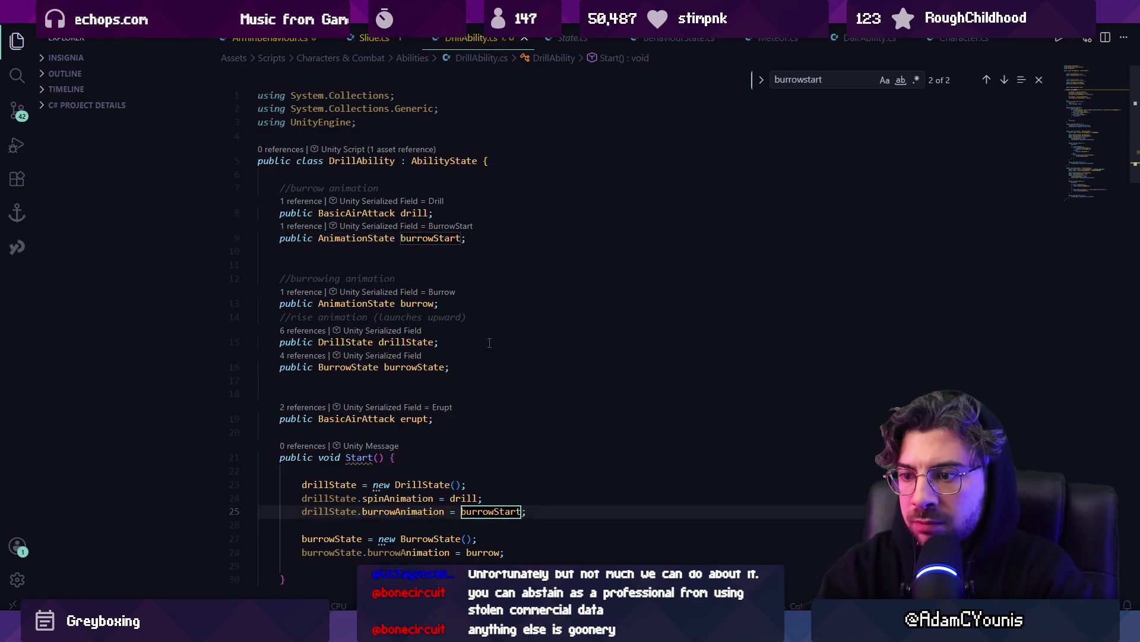
key(Escape)
Go to DrillState's Enter() and select the line disabling the nav collider.
ctrl+click(425, 463)
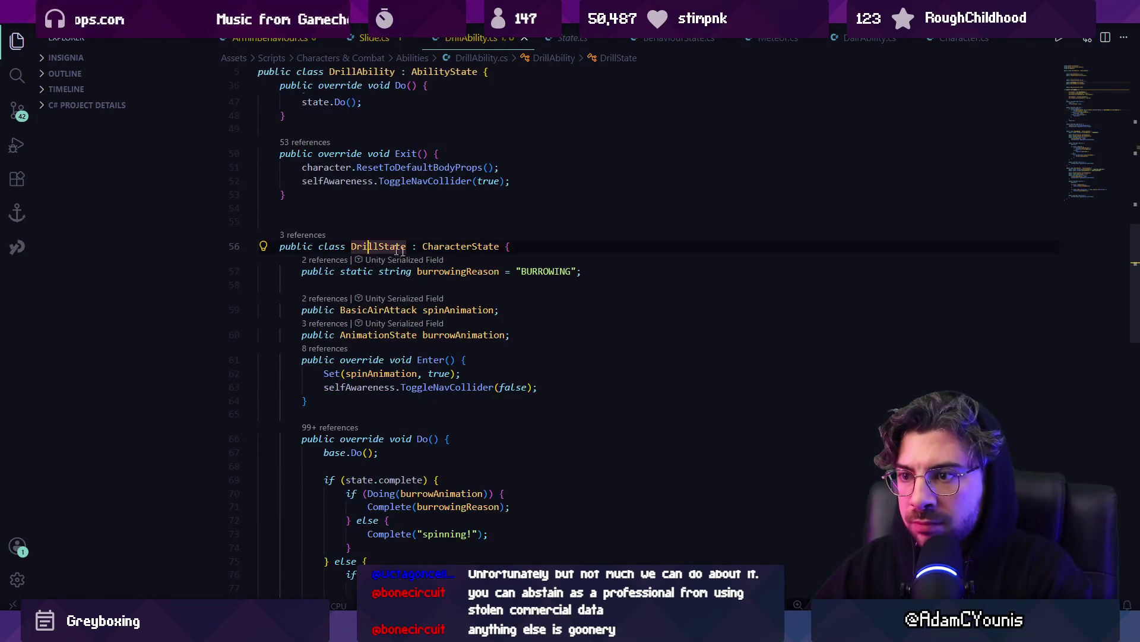
scroll(426, 333, down, 2)
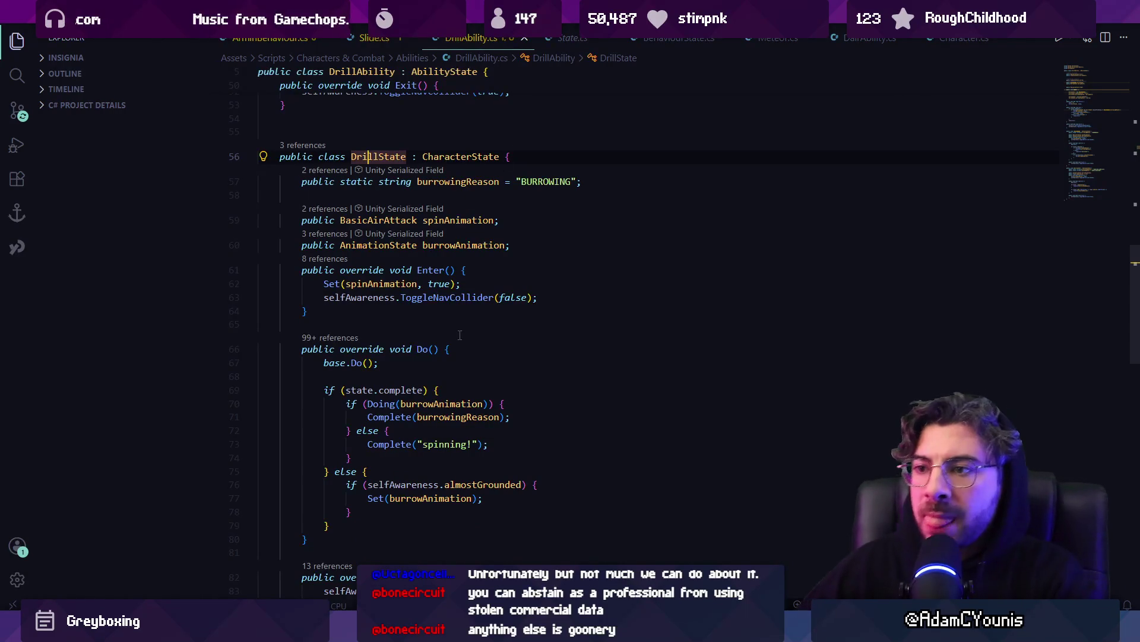
click(402, 284)
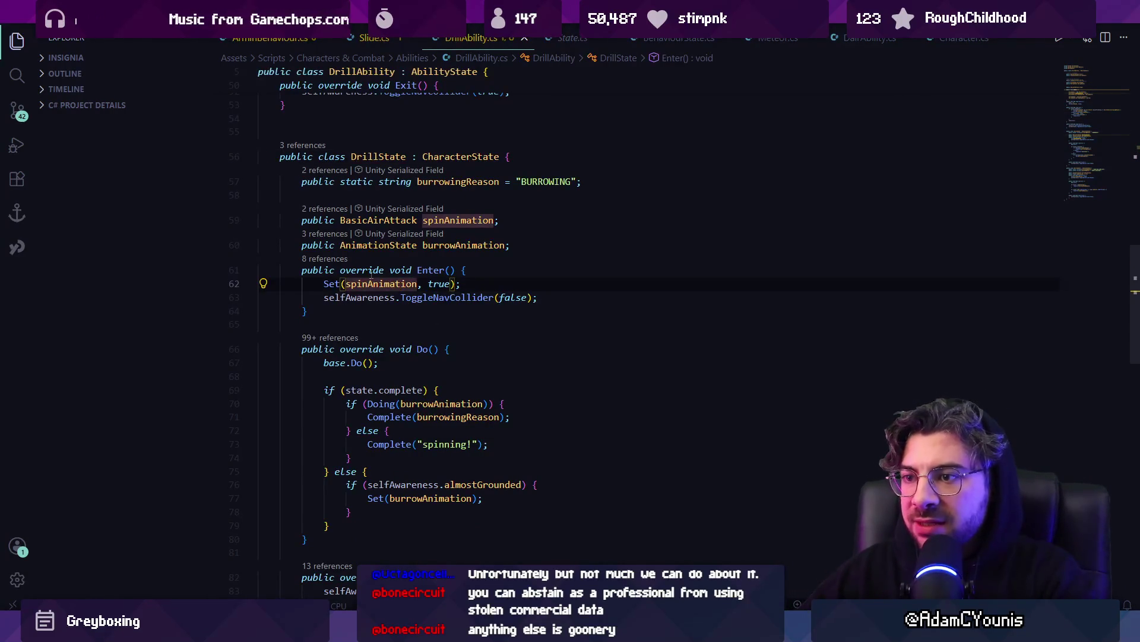
triple_click(356, 297)
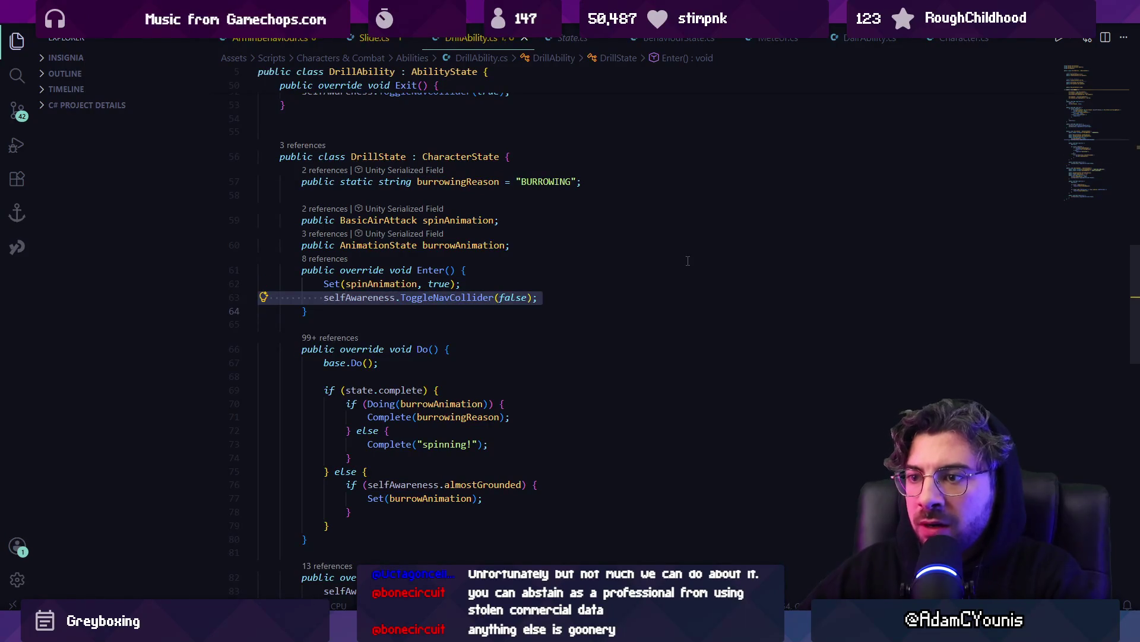